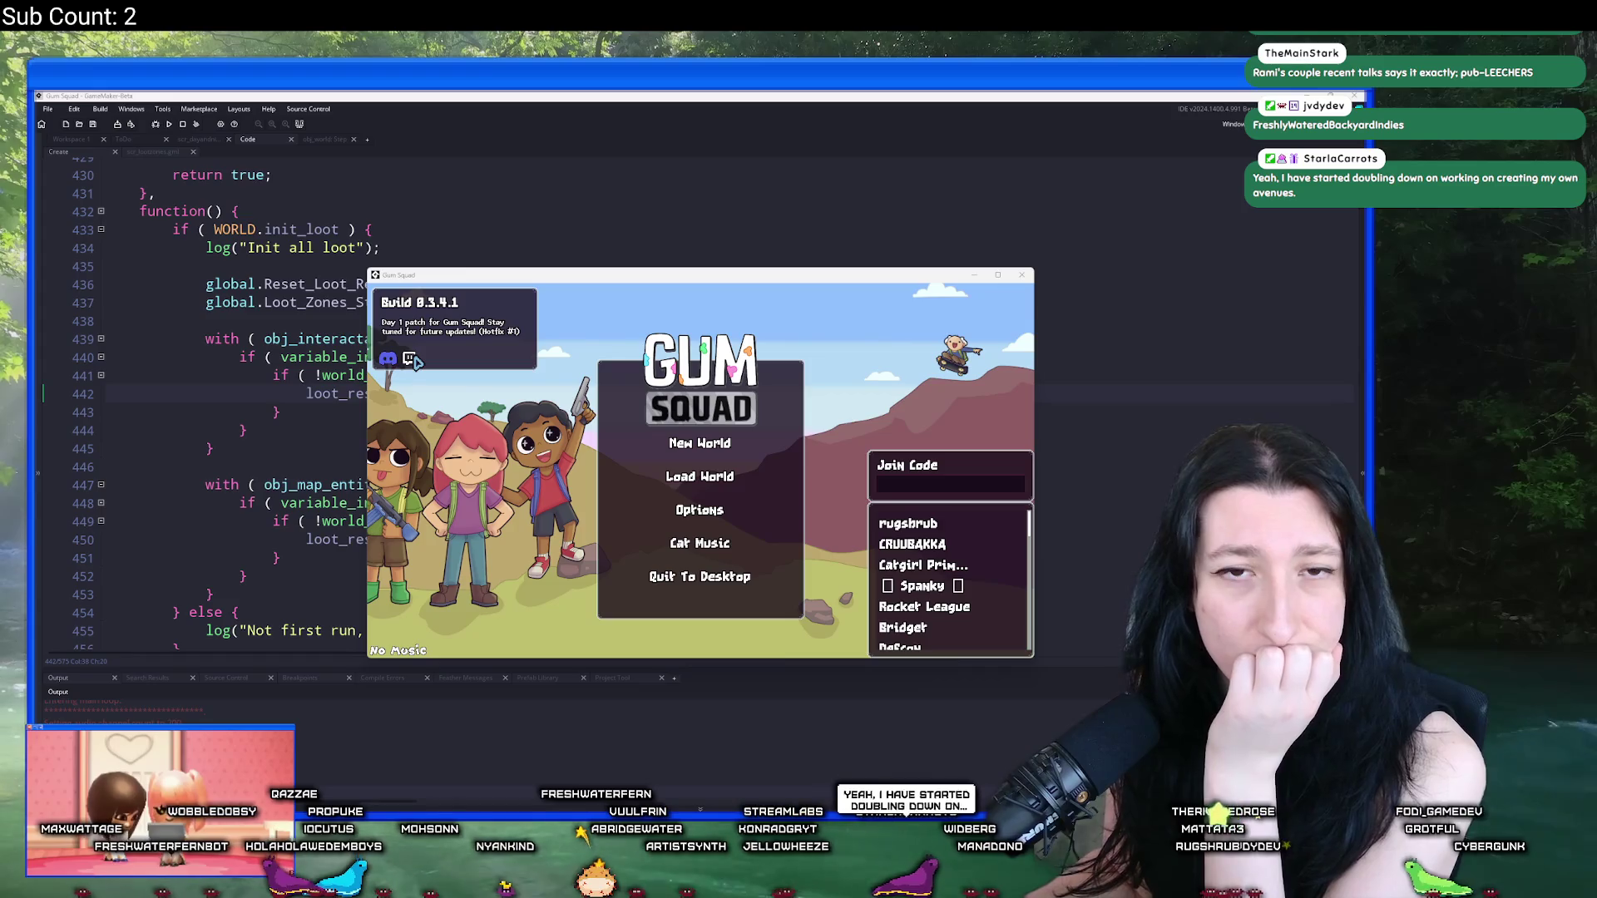
Step: Open the Gum Squad Steam store page from the Steam icon on the game's main menu
click(410, 358)
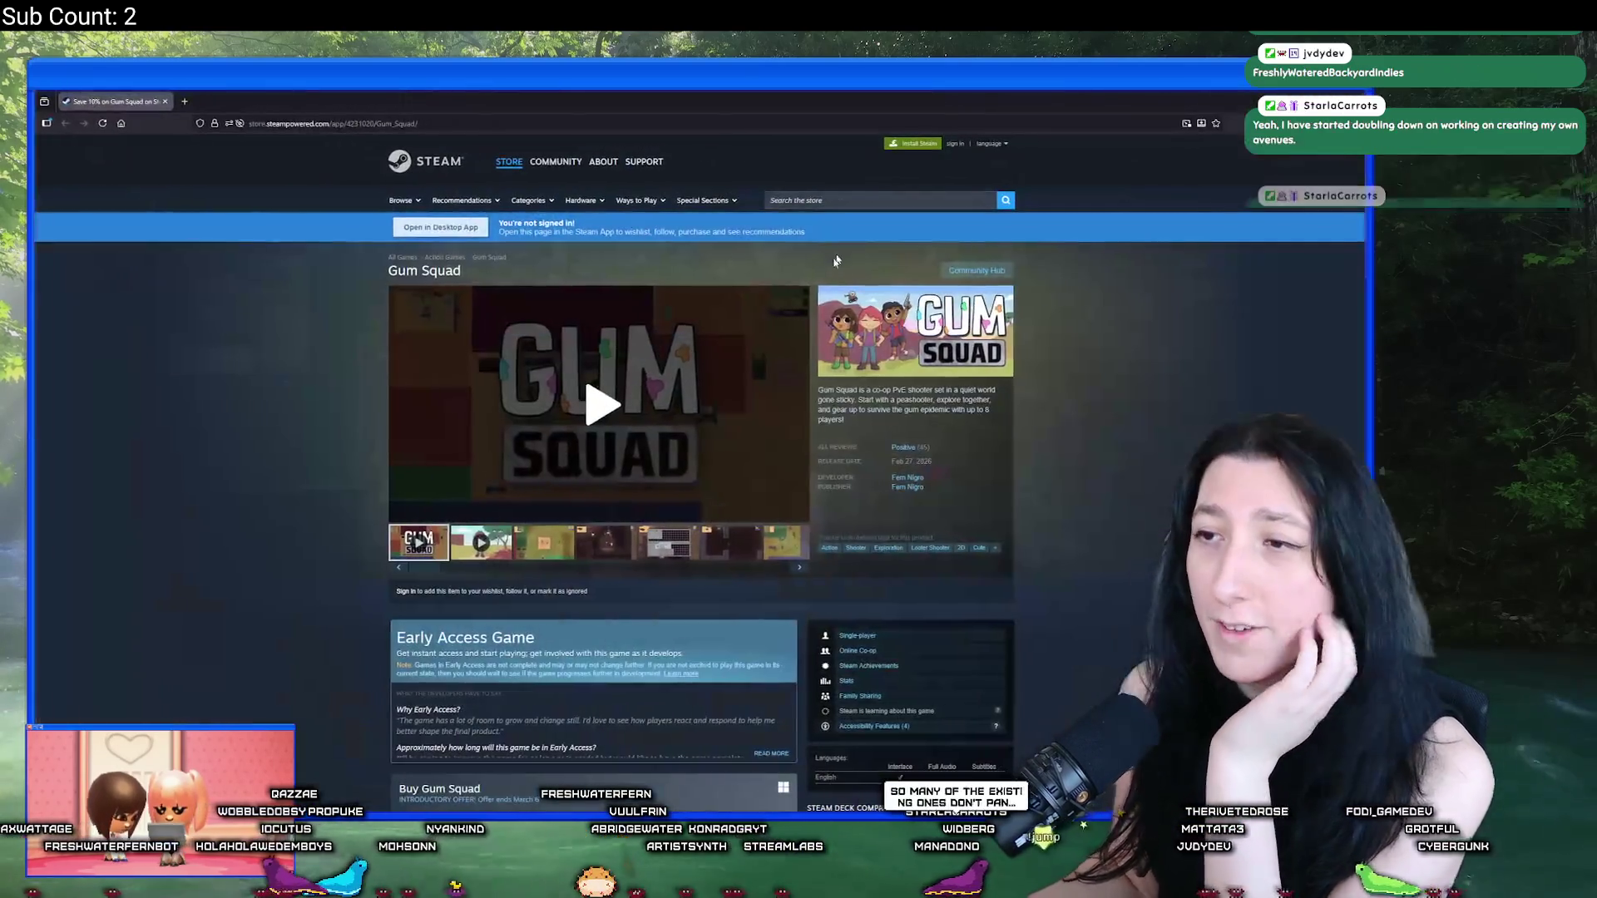
Step: Sort Gum Squad's customer reviews by Recent and dismiss the must-be-logged-in error
scroll(621, 476, down, 7)
scroll(621, 476, down, 15)
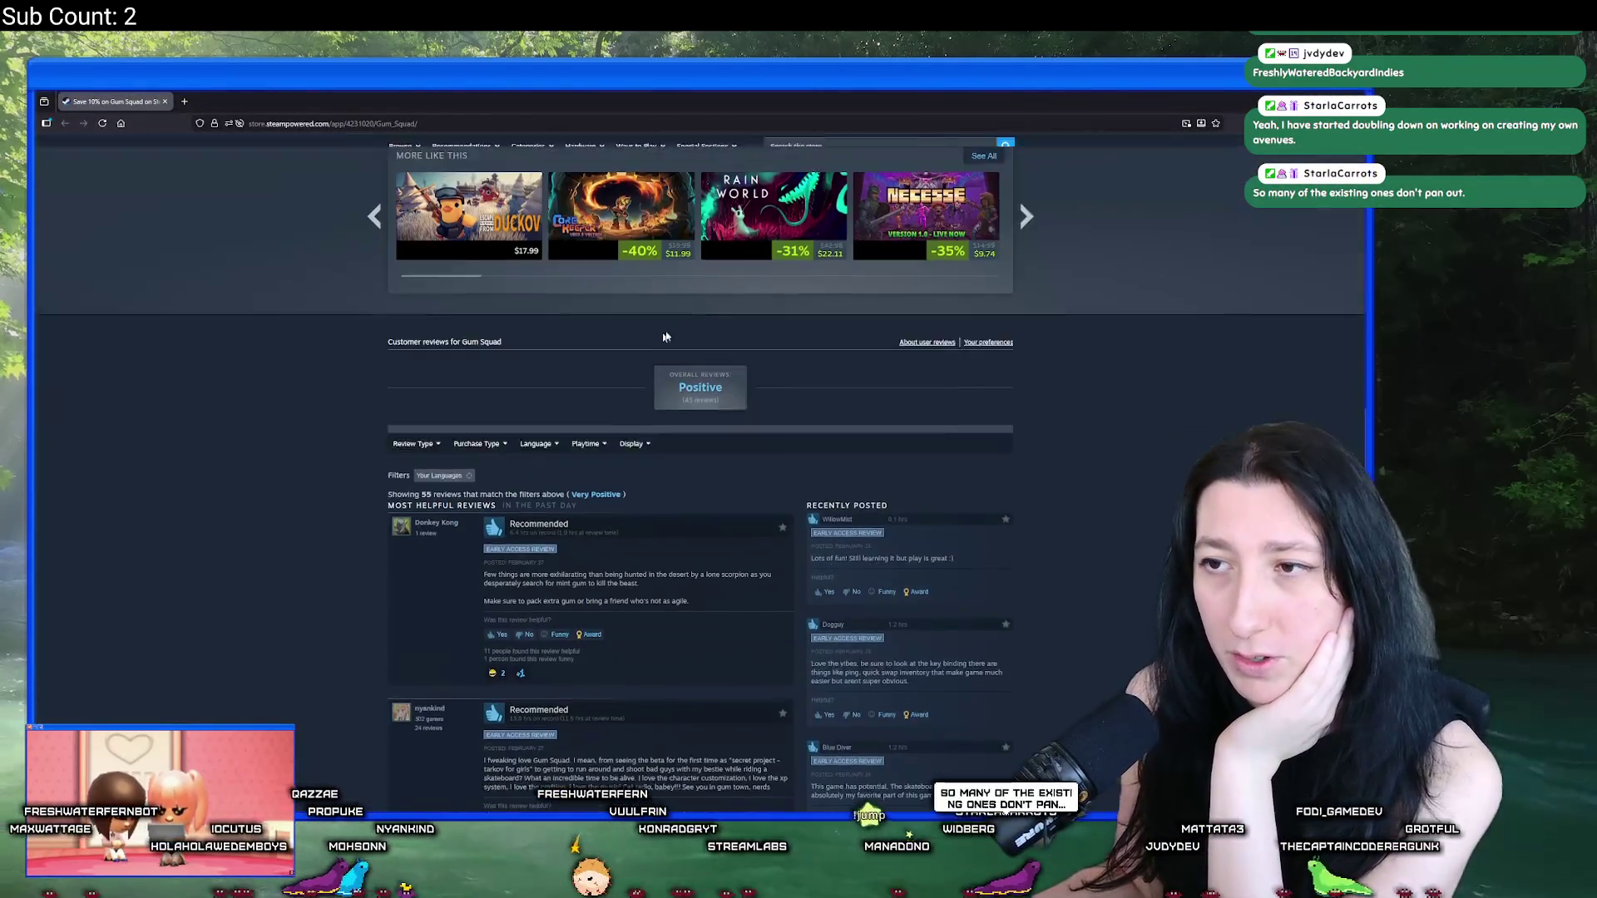
mouse_move(618, 455)
click(632, 502)
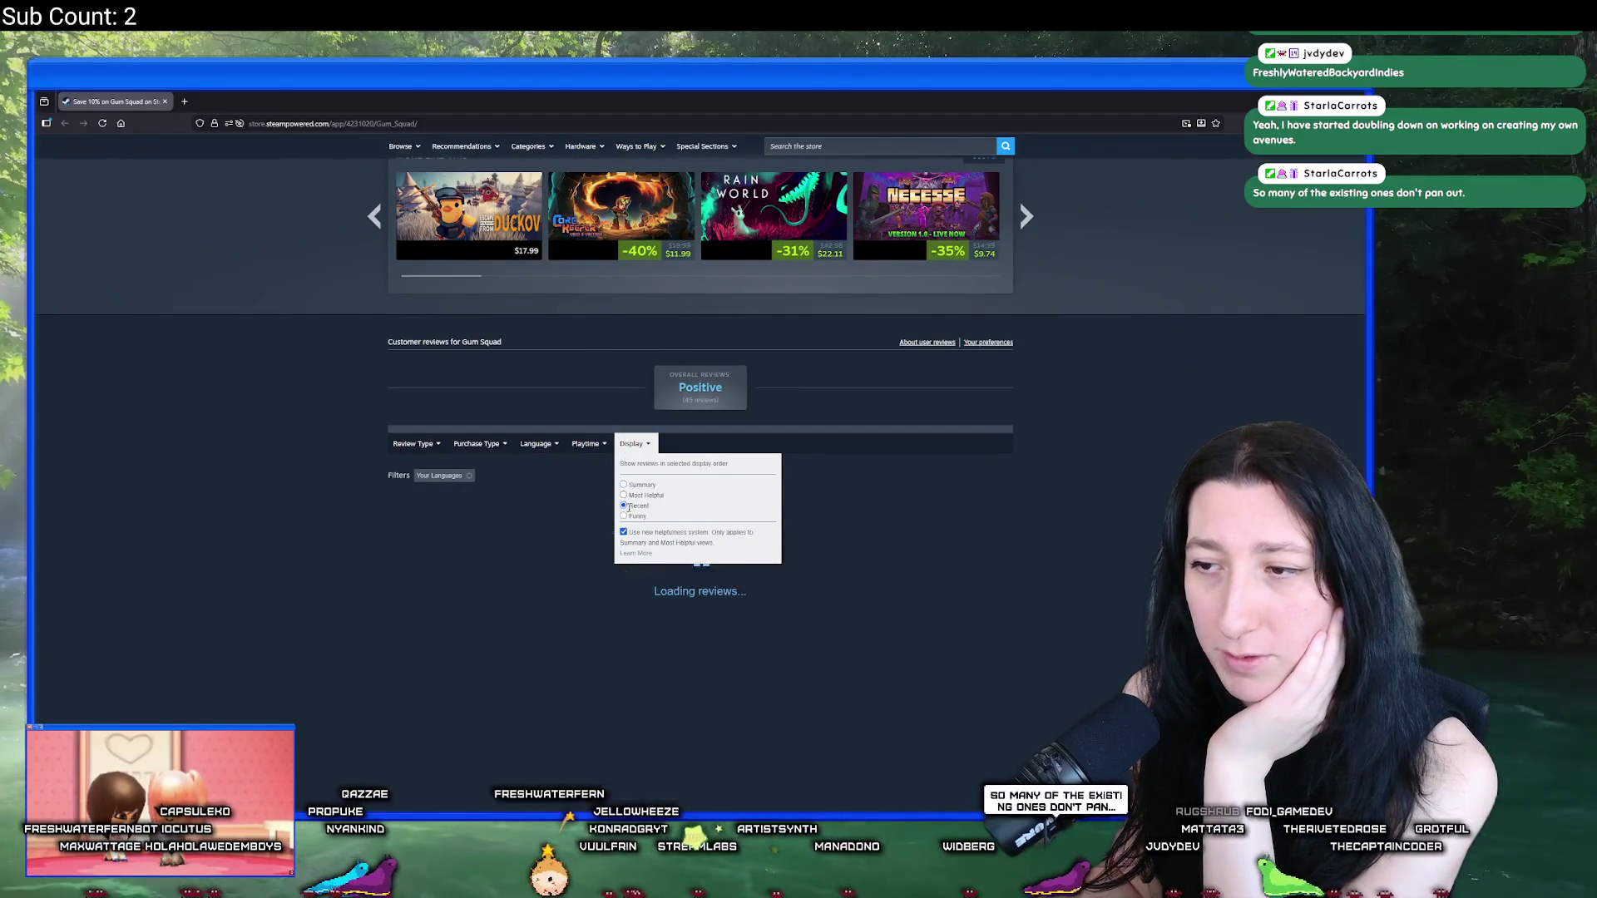
scroll(457, 566, down, 1)
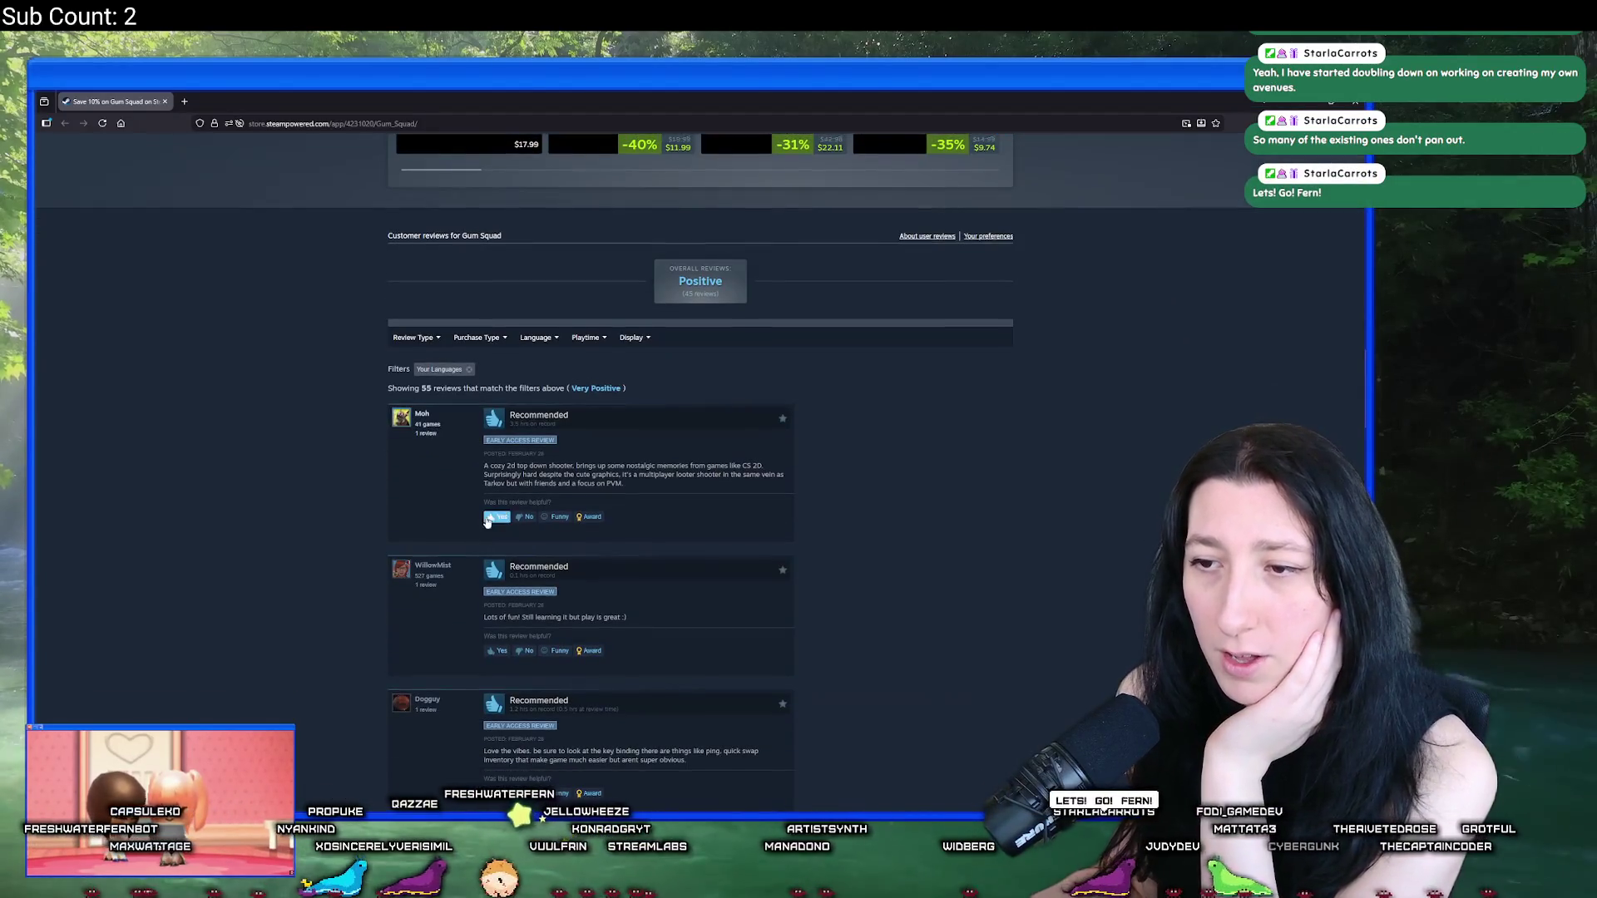
click(494, 513)
click(797, 498)
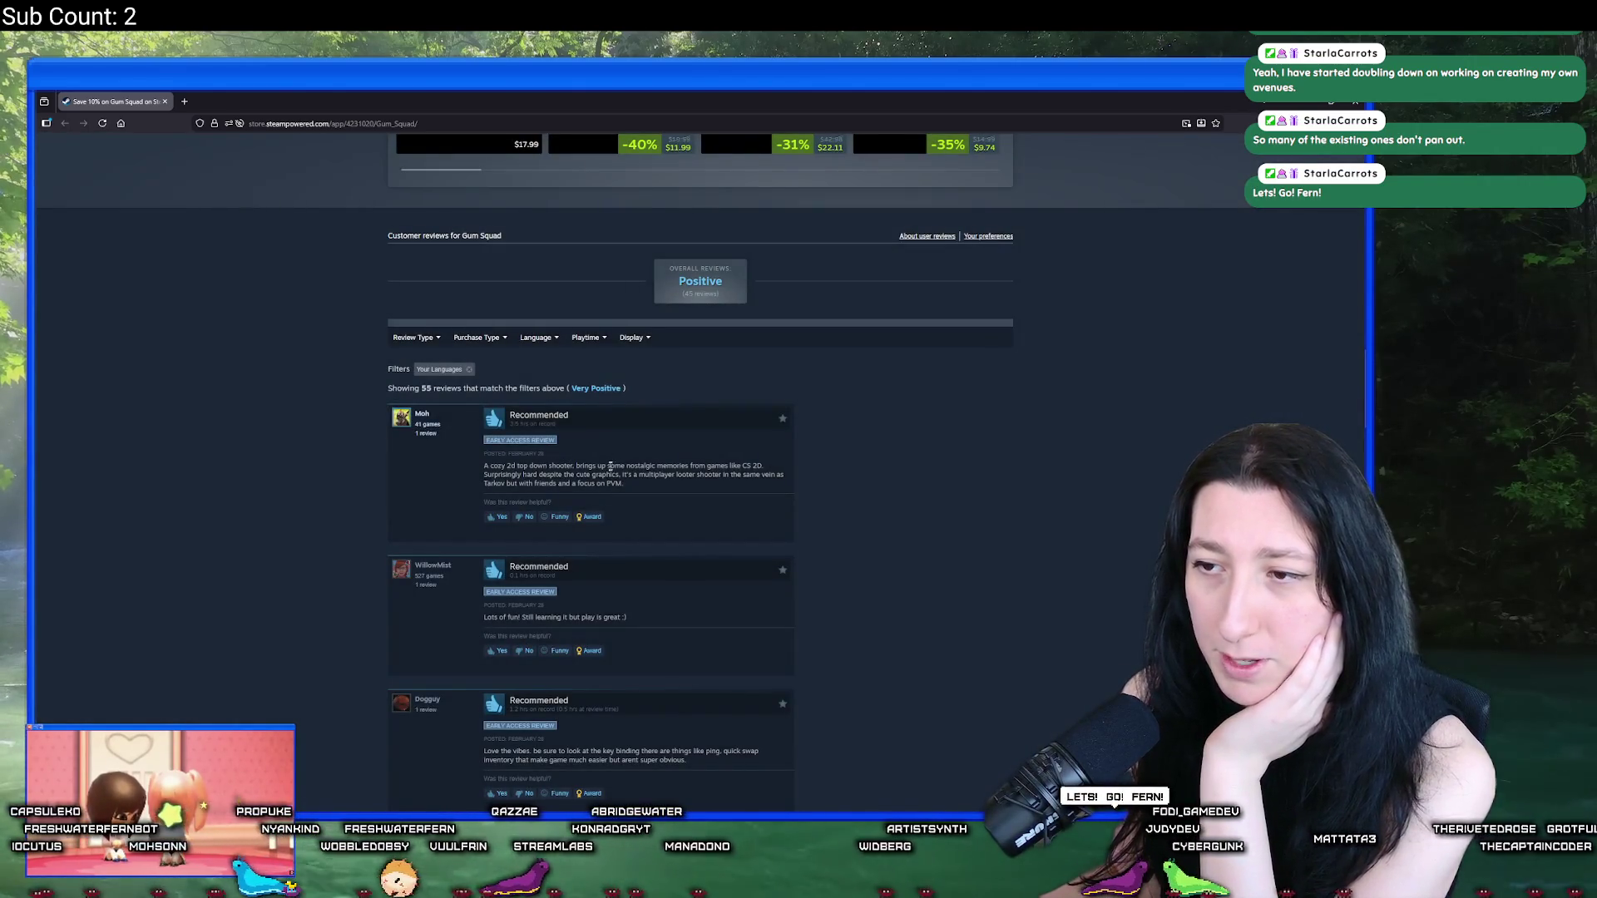
Step: Zoom the store page in twice with Ctrl+Plus to read the reviews larger
scroll(653, 475, down, 1)
key(ctrl+plus)
key(ctrl+plus)
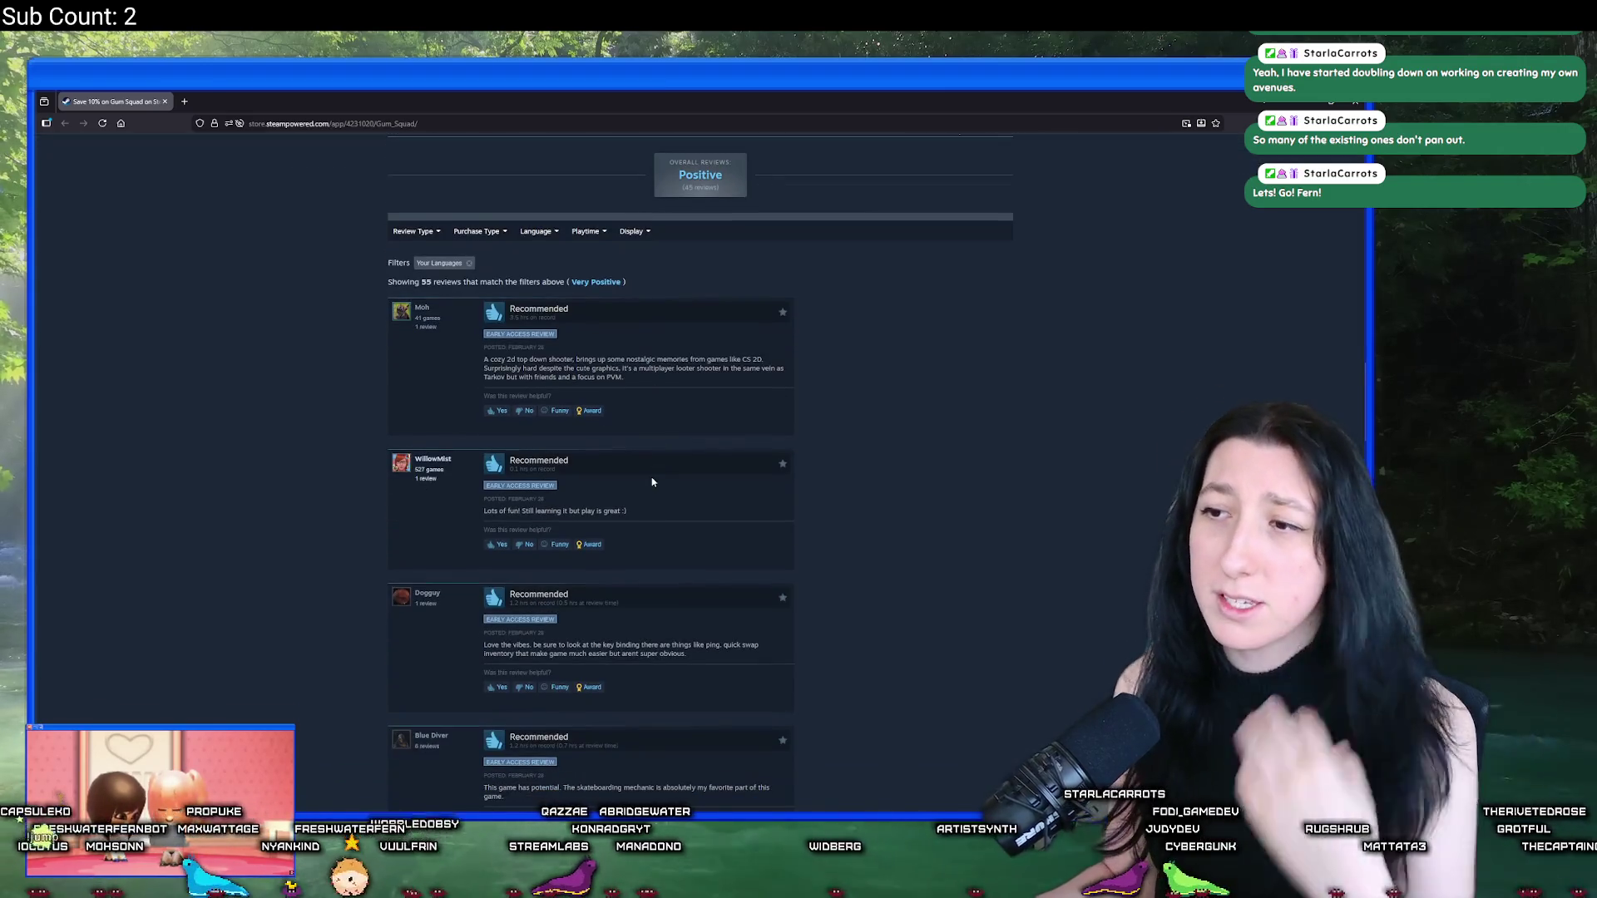
key(ctrl+plus)
key(ctrl+plus)
key(ctrl+plus)
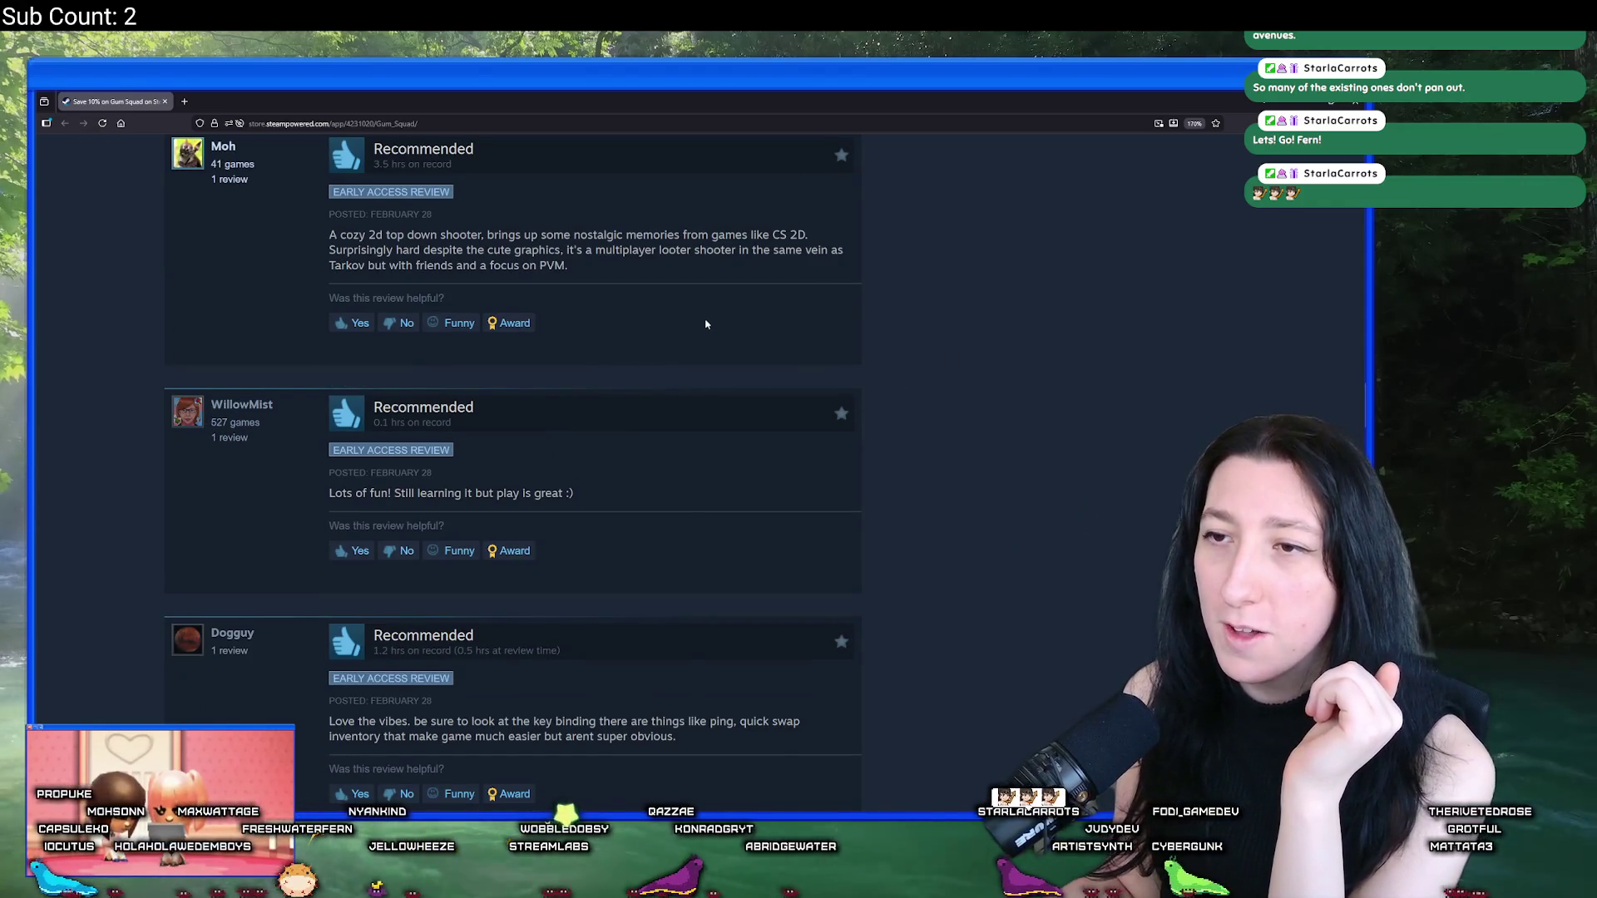
right_click(726, 324)
click(640, 290)
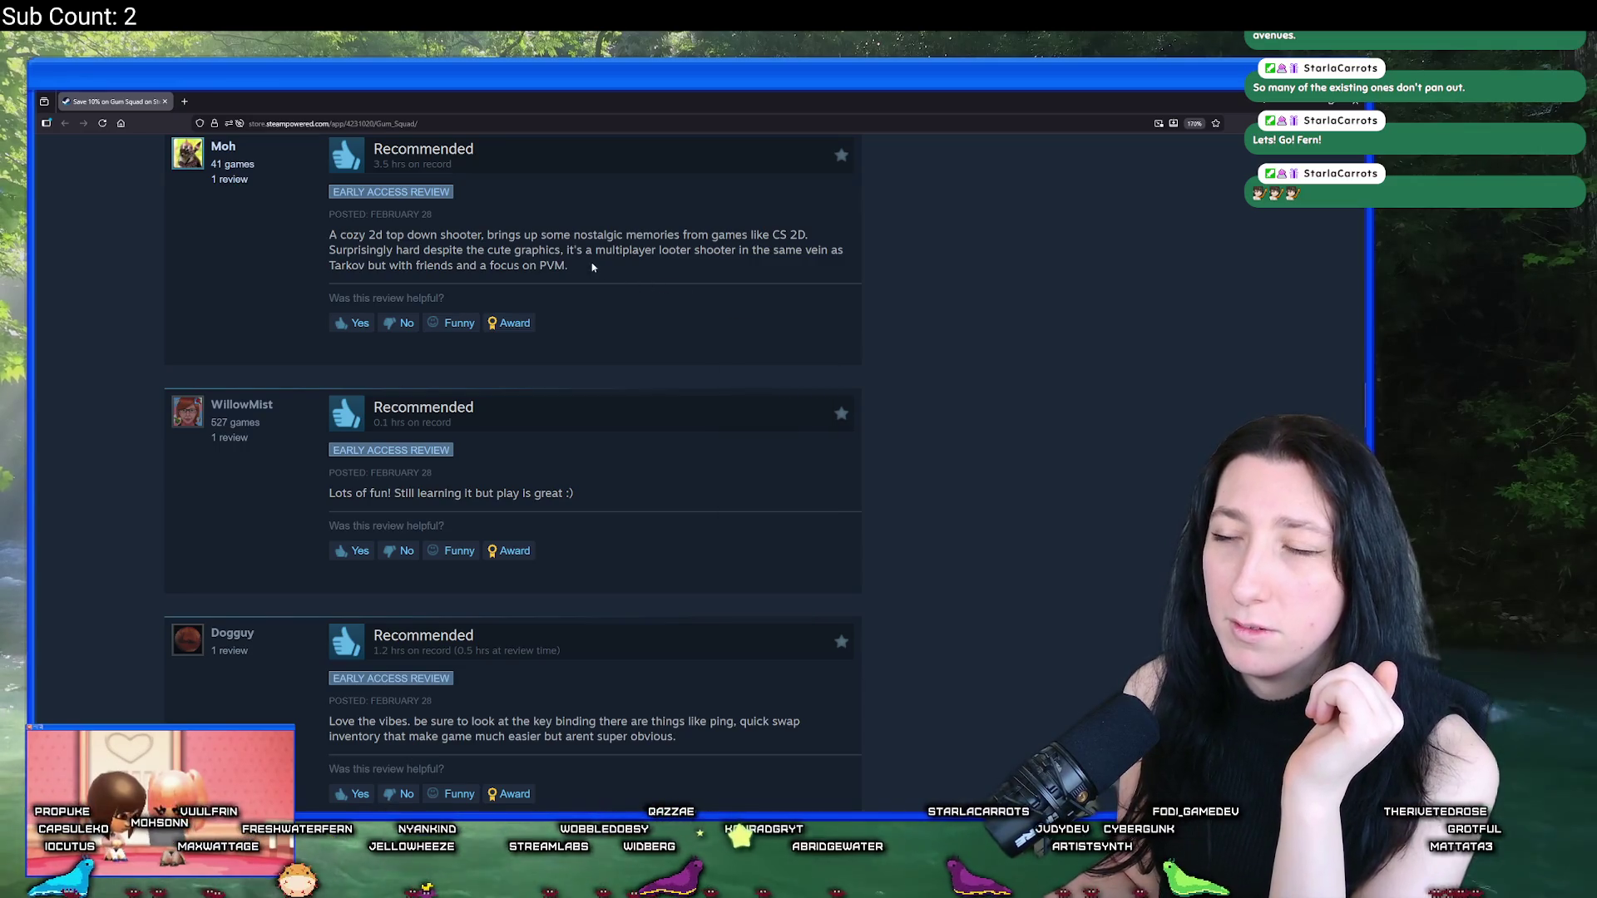
Step: Highlight review passages while reading, such as the word PVM and the WillowMist review
drag(567, 264, 539, 264)
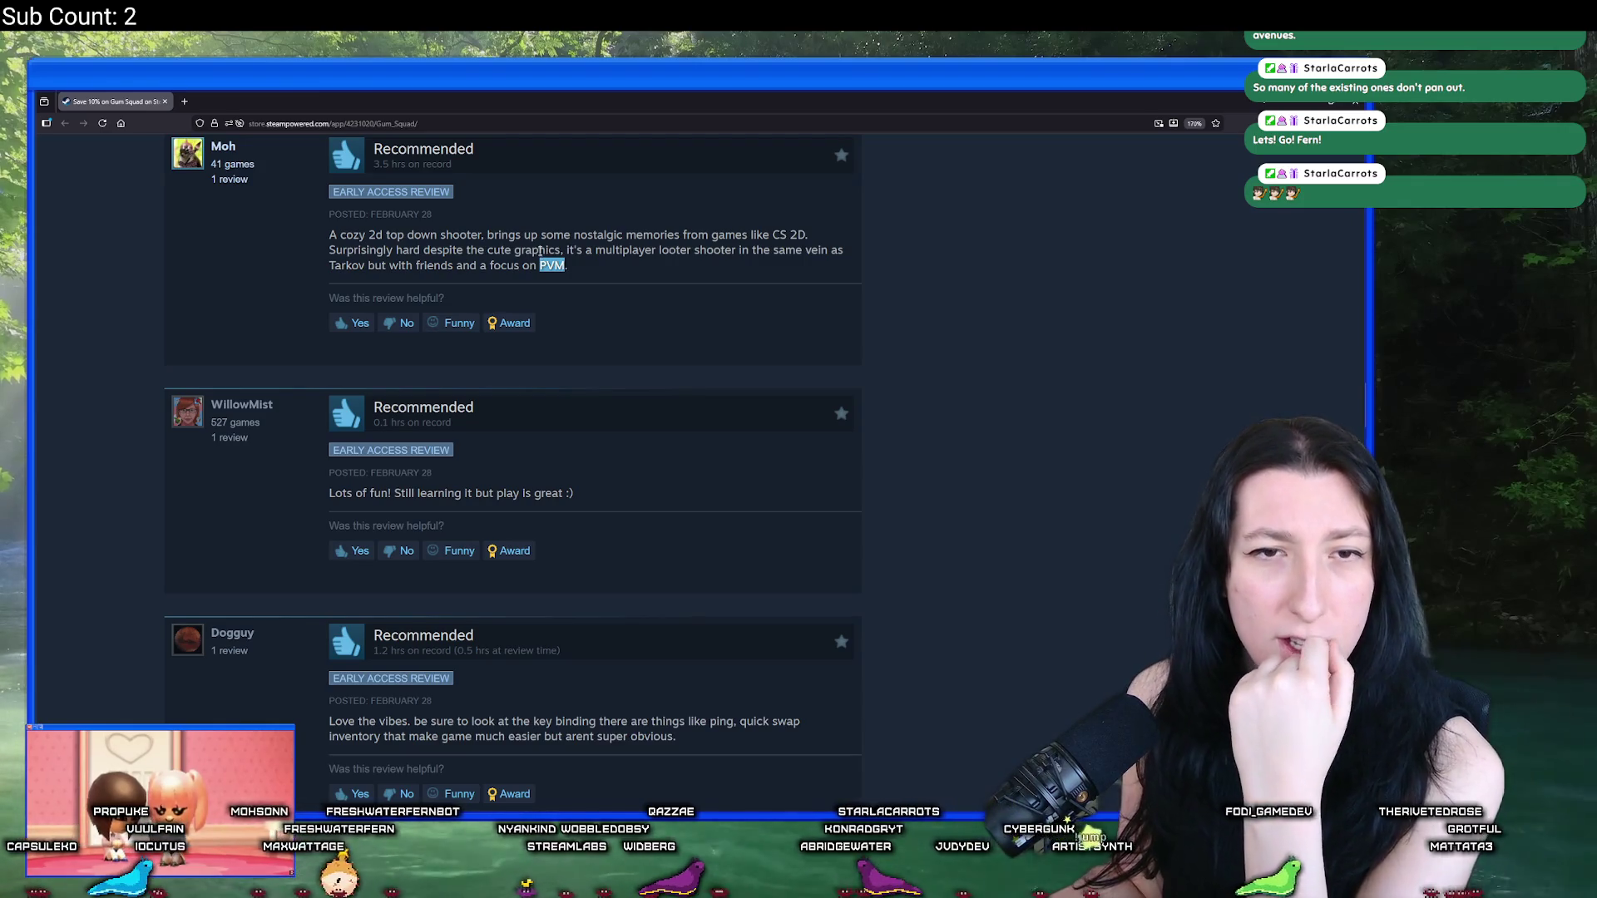
click(599, 263)
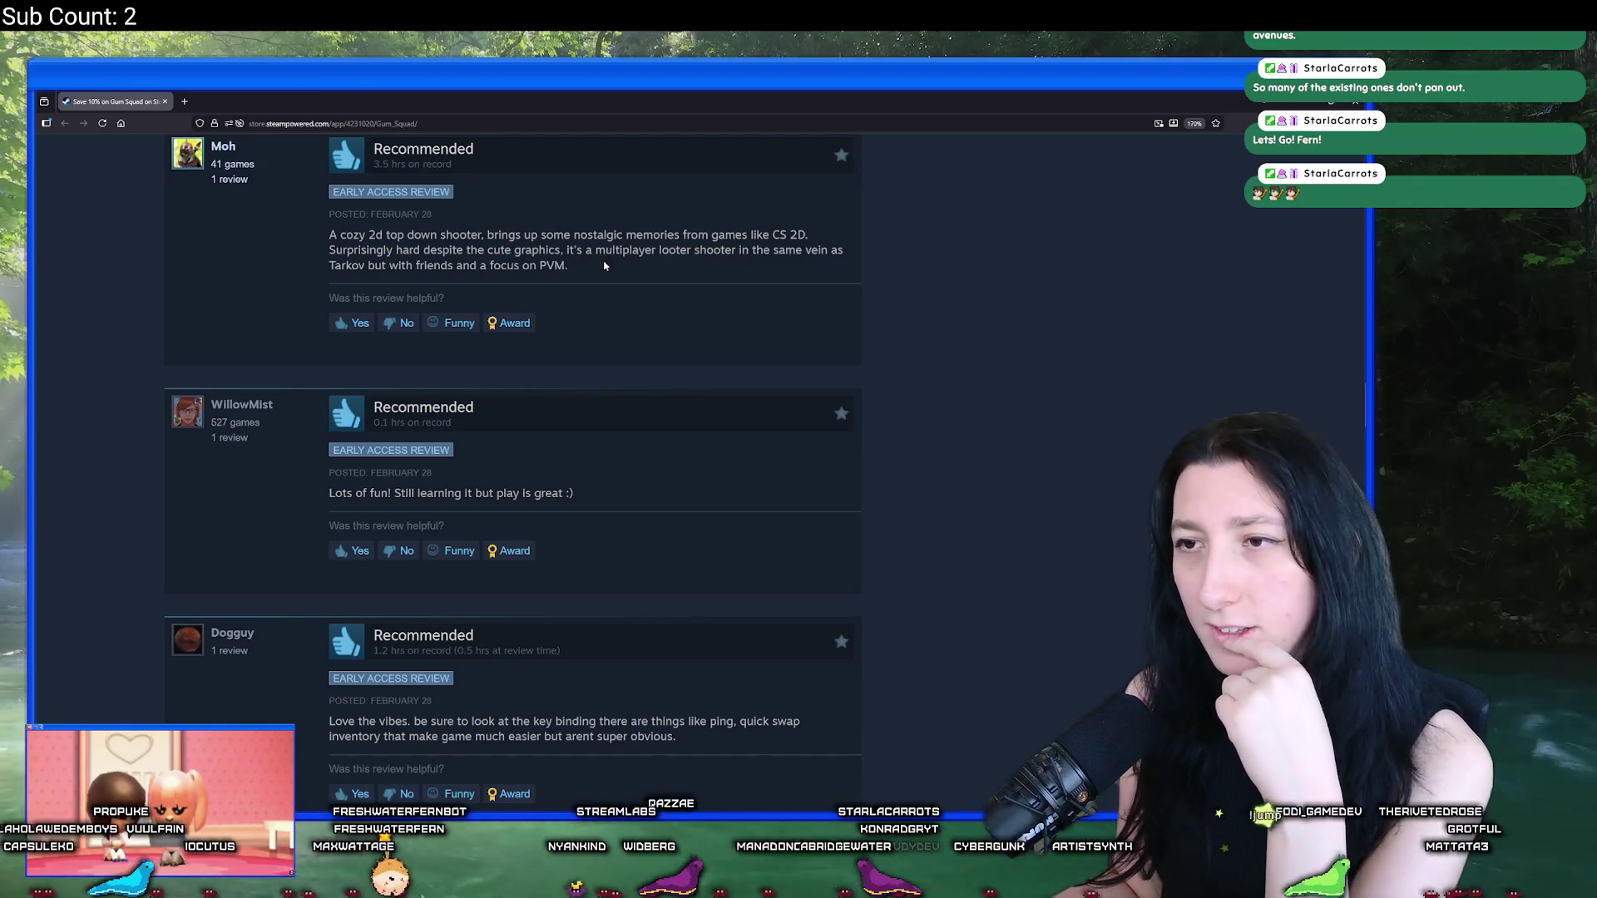
scroll(555, 368, down, 1)
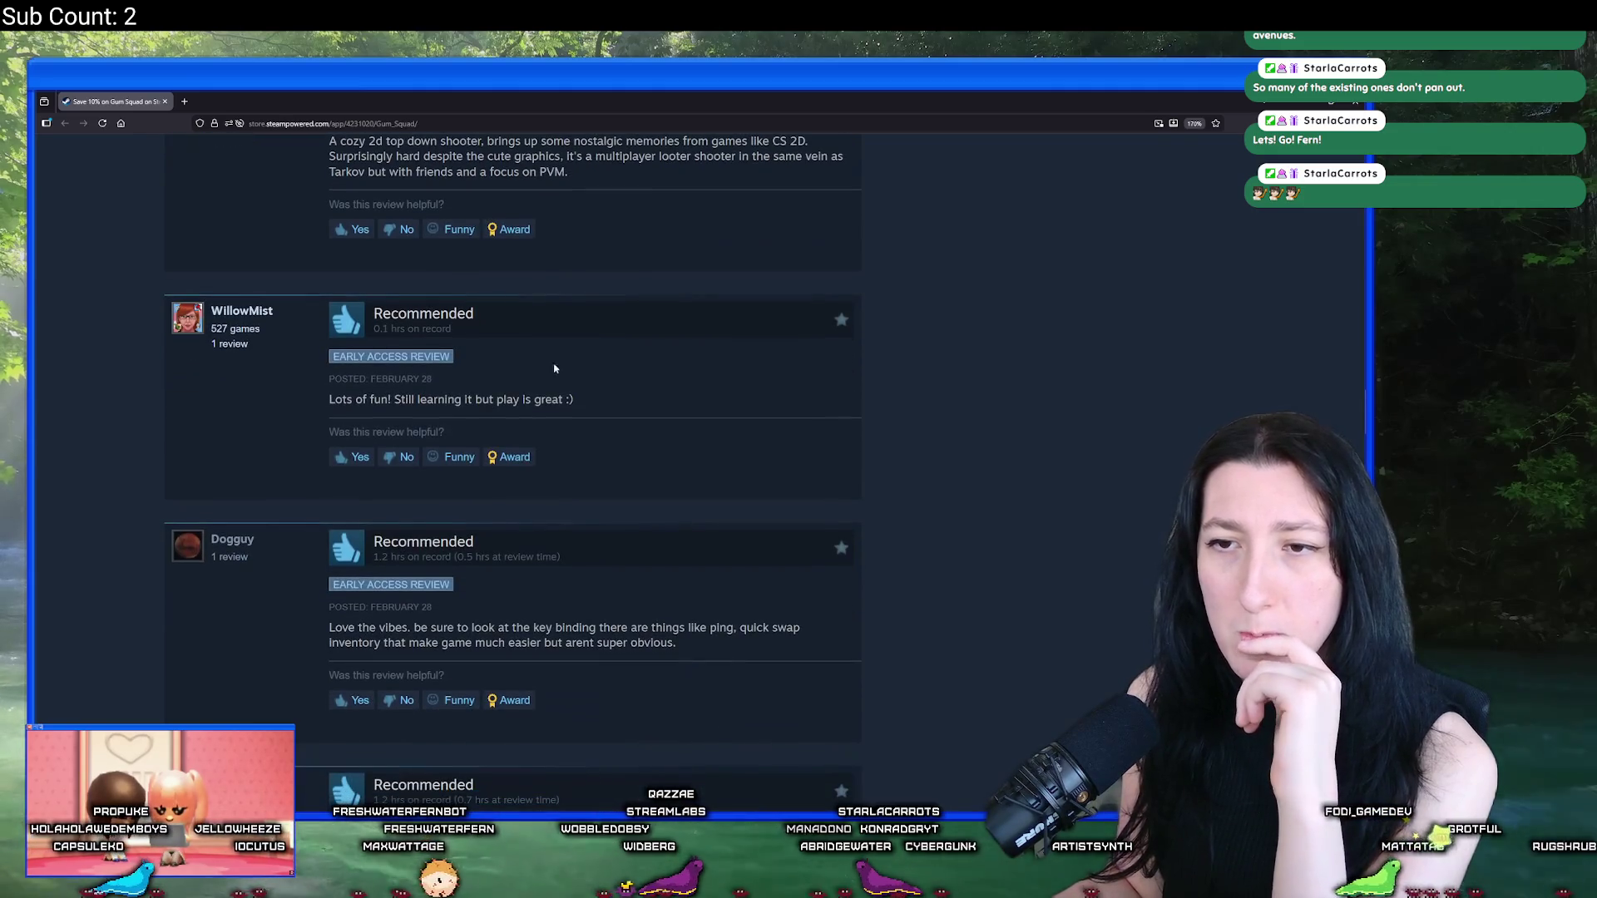
mouse_move(467, 401)
mouse_down()
mouse_move(582, 403)
mouse_move(391, 316)
mouse_up()
click(679, 408)
scroll(666, 406, down, 4)
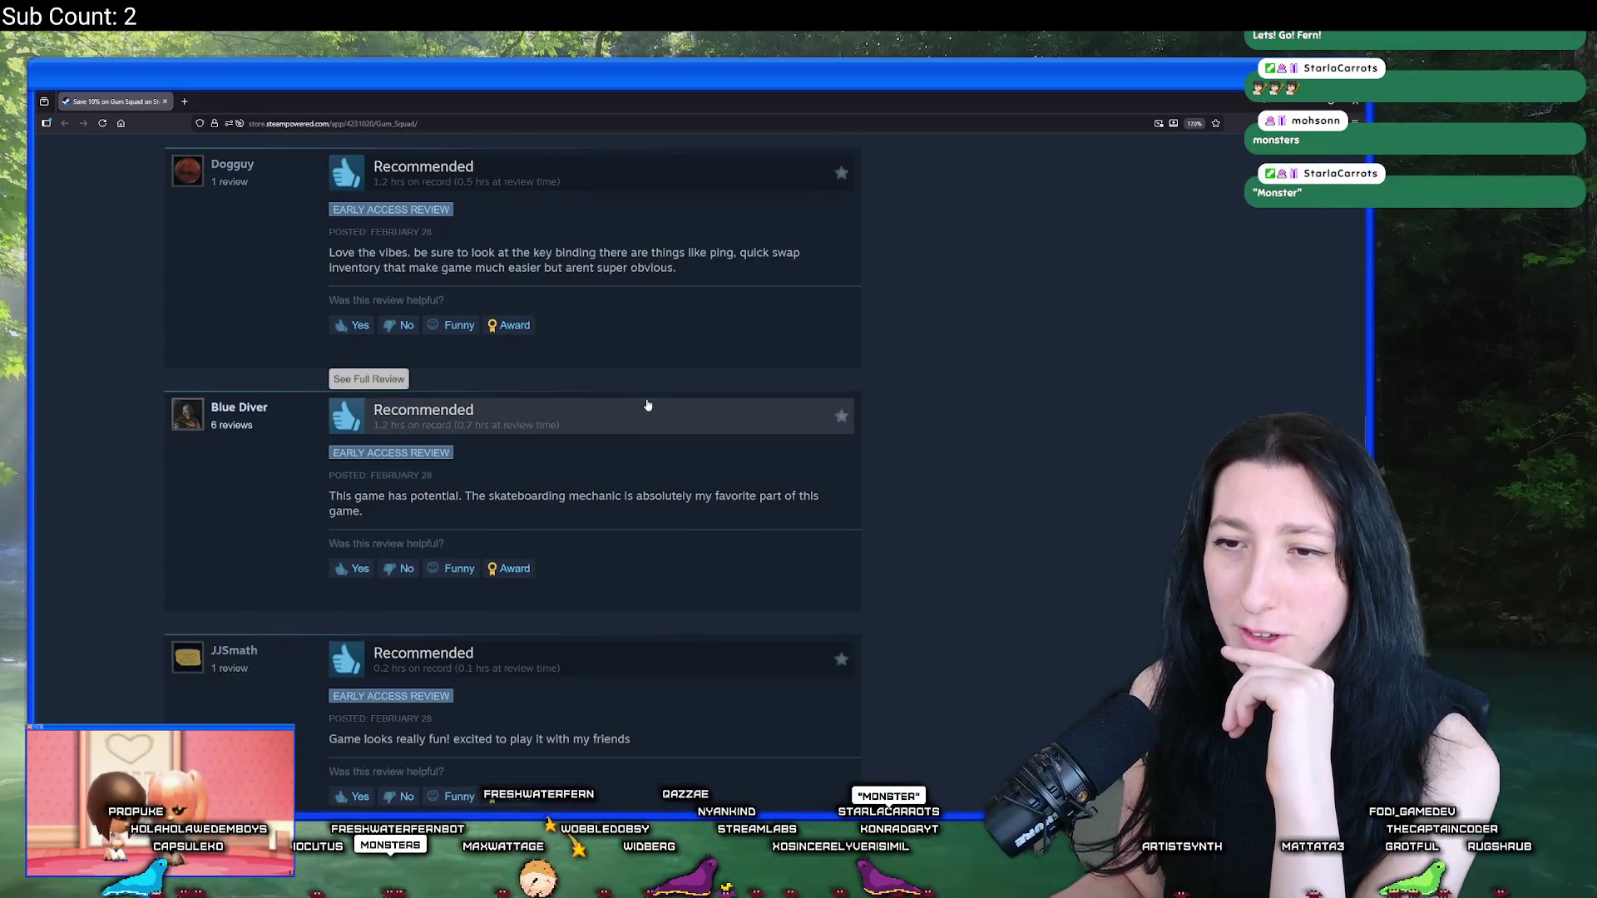
scroll(592, 466, up, 1)
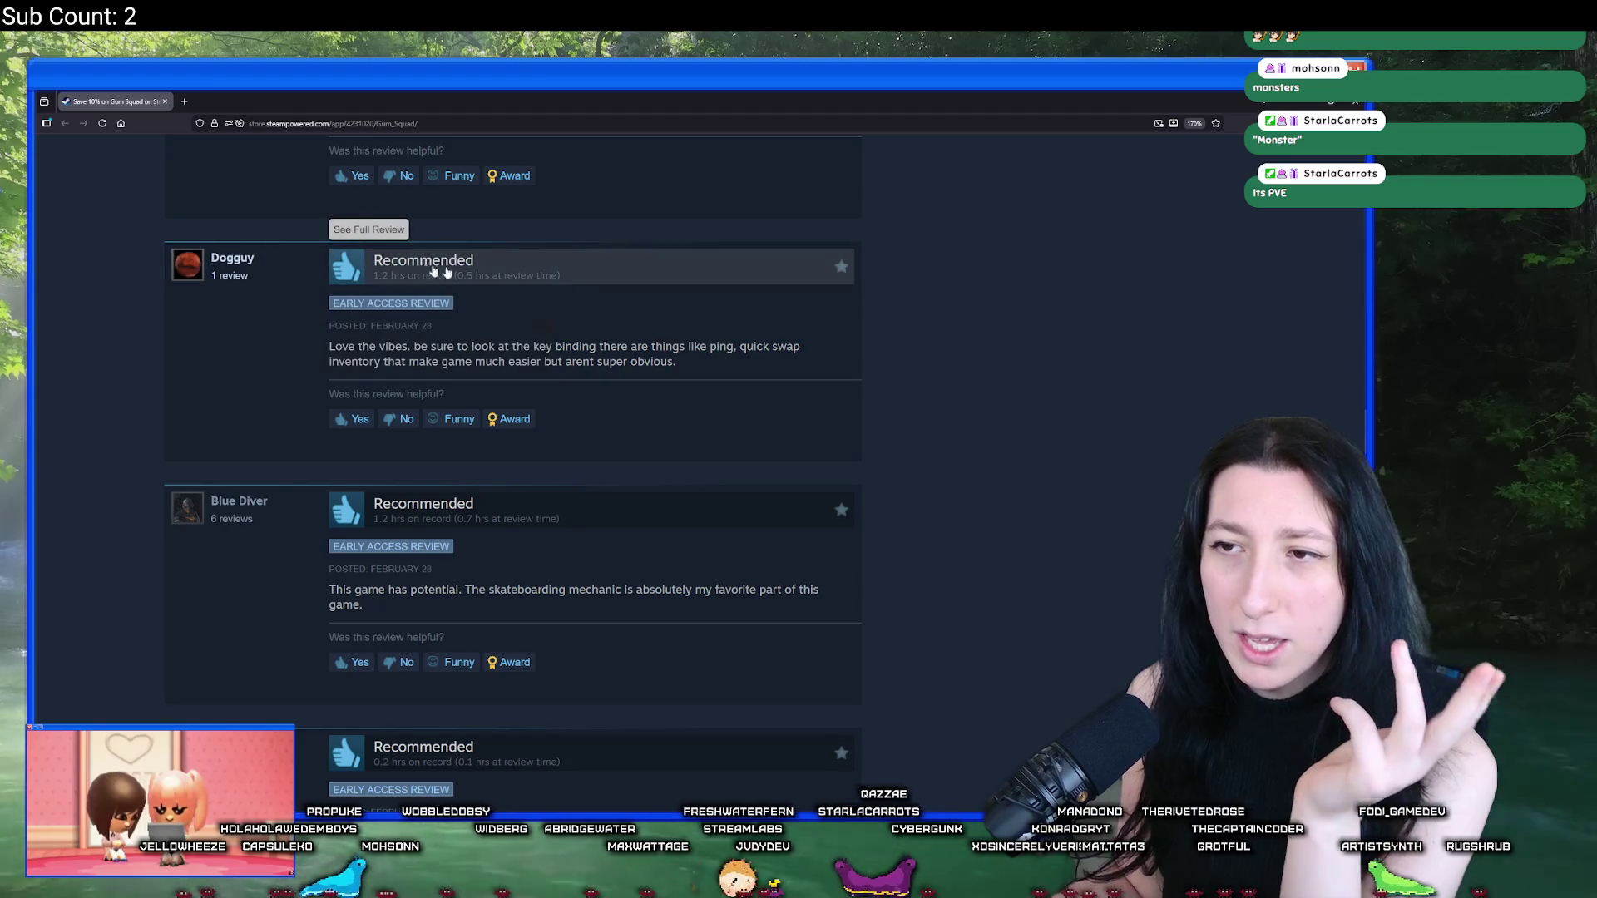
mouse_move(223, 263)
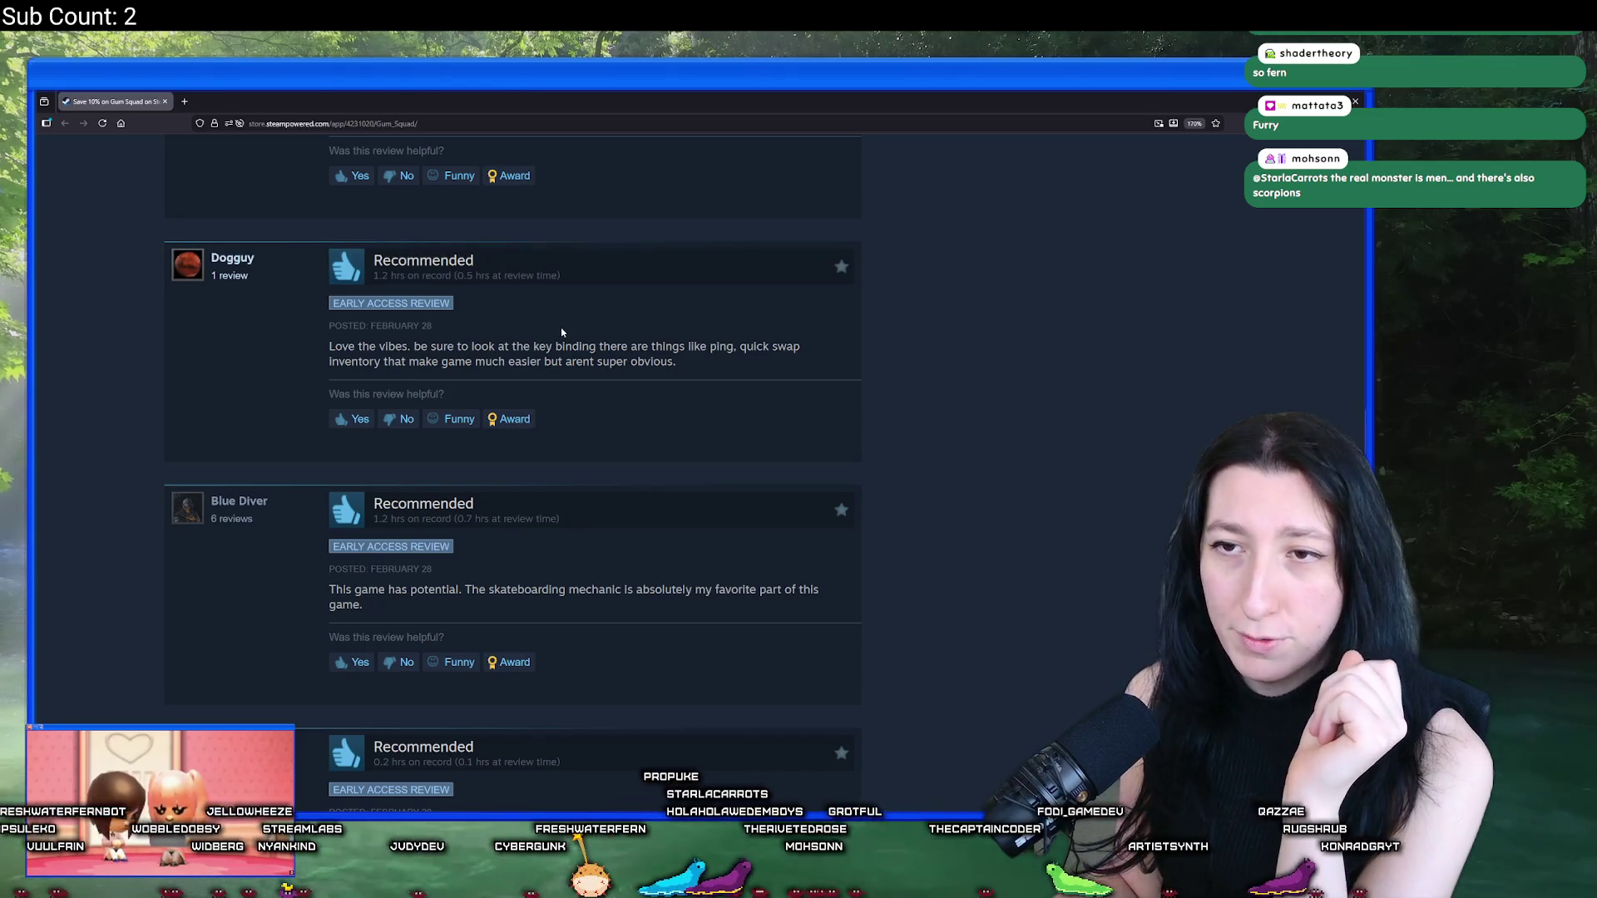
scroll(546, 341, down, 1)
scroll(546, 341, down, 1)
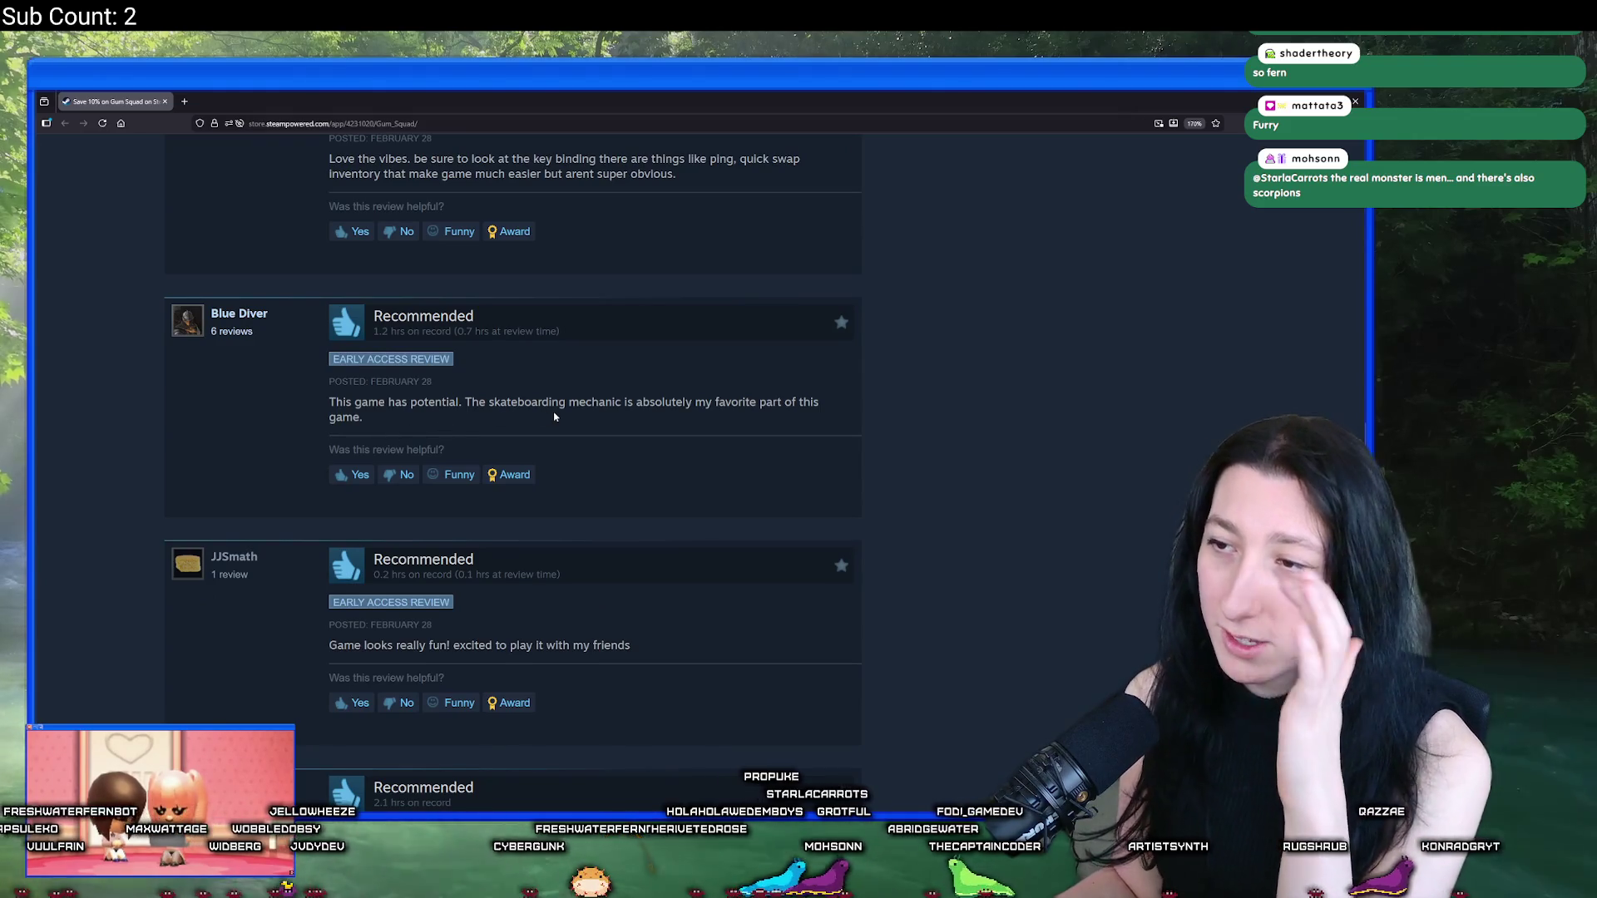
scroll(554, 416, down, 2)
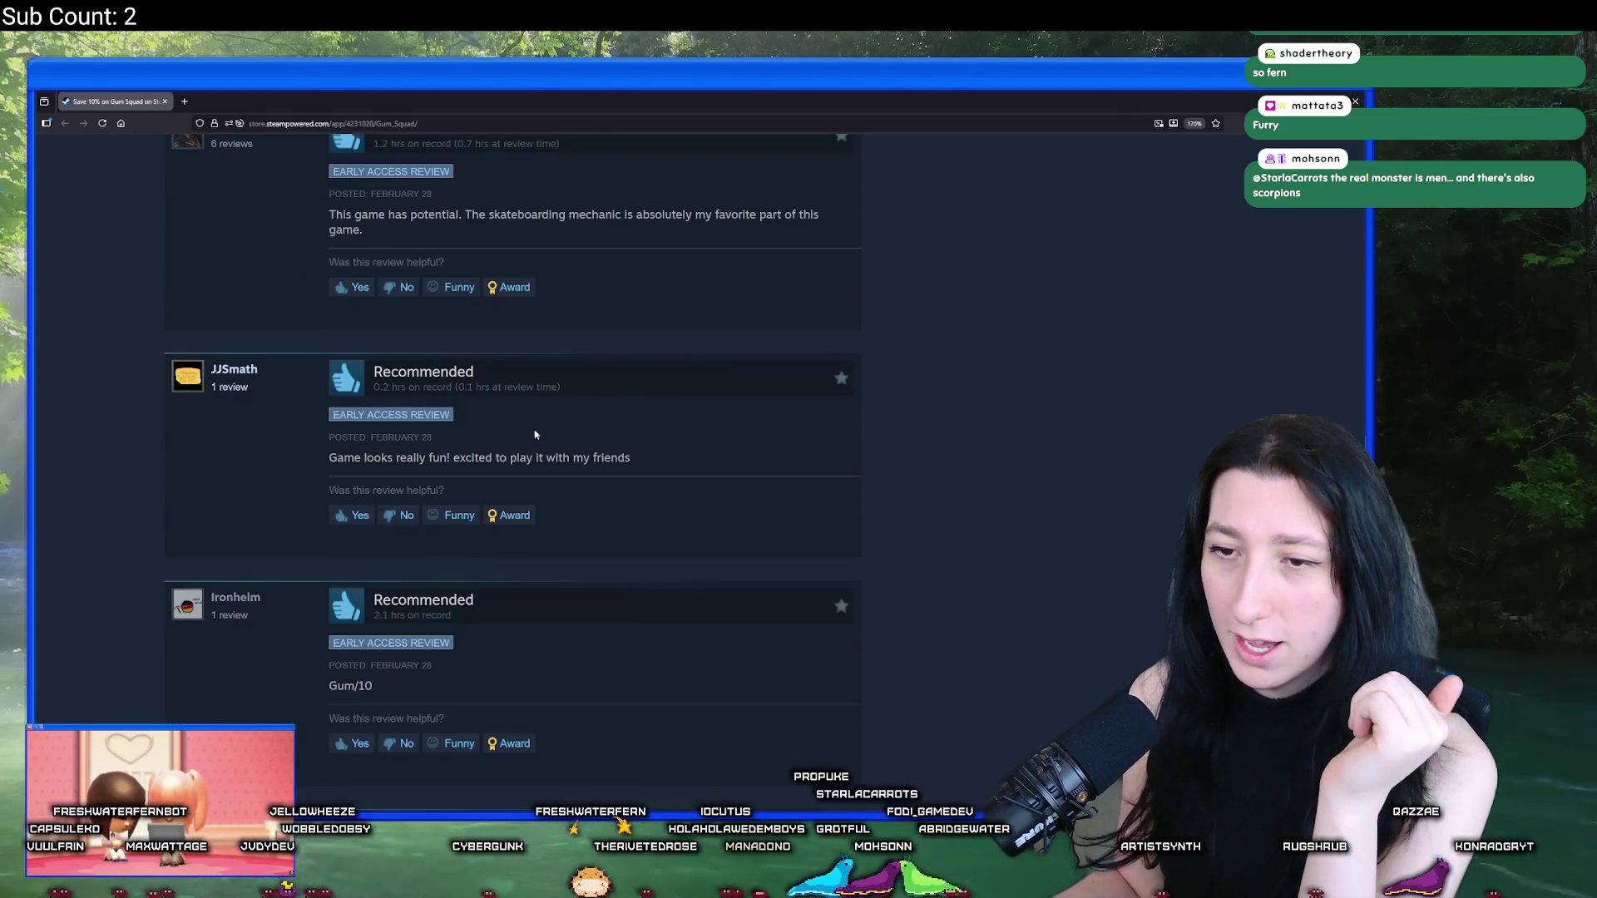
drag(267, 387, 335, 453)
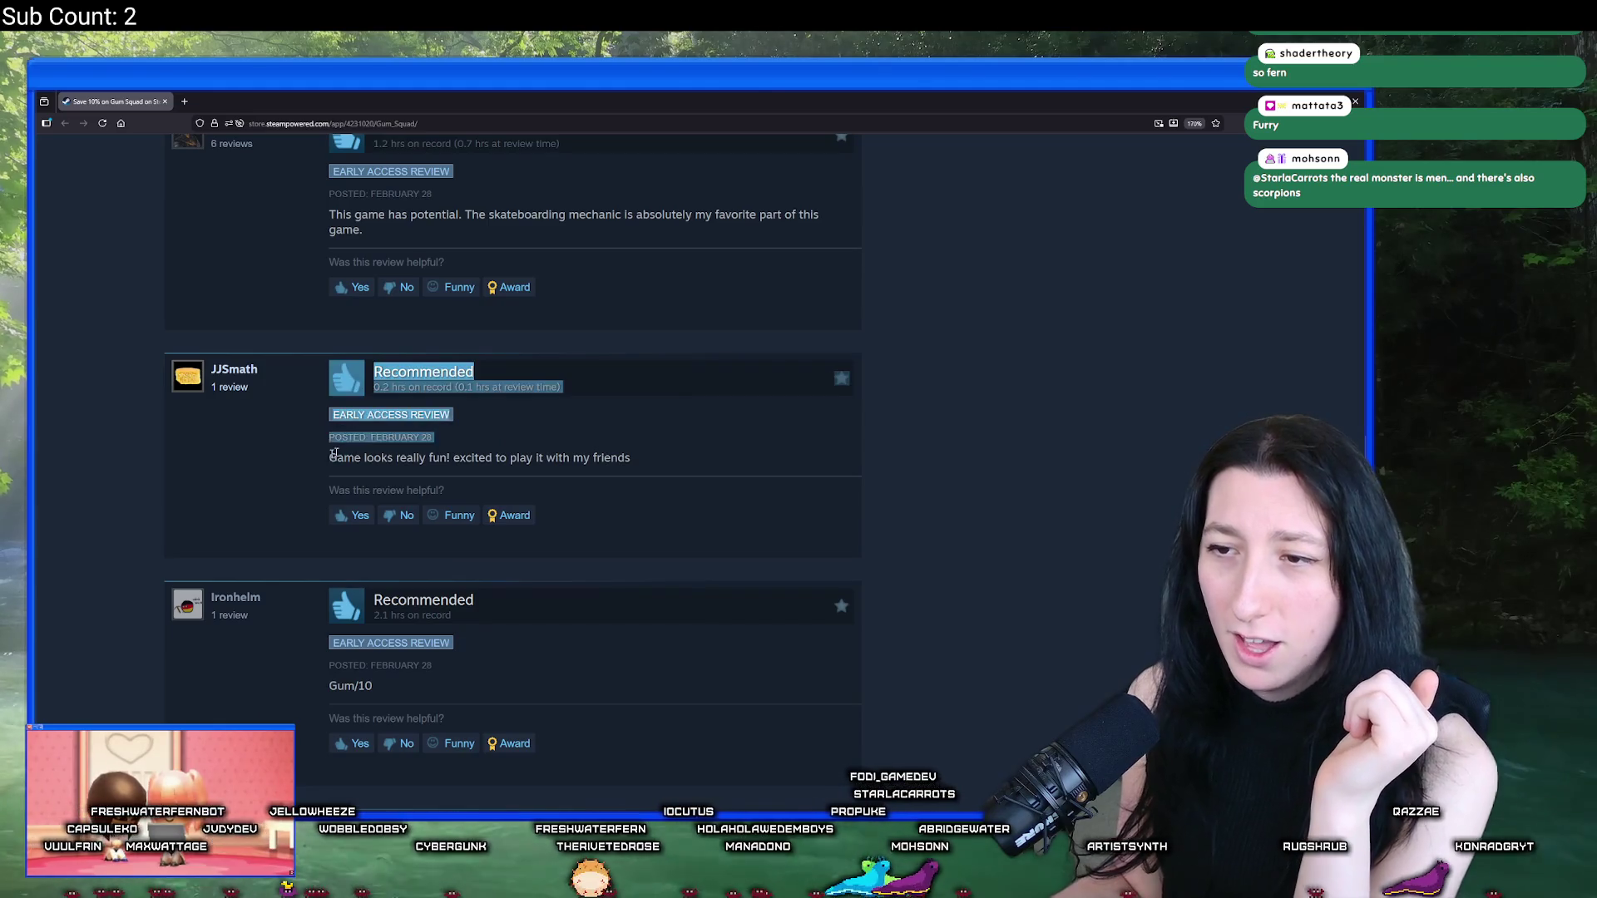
click(657, 461)
drag(636, 470, 342, 462)
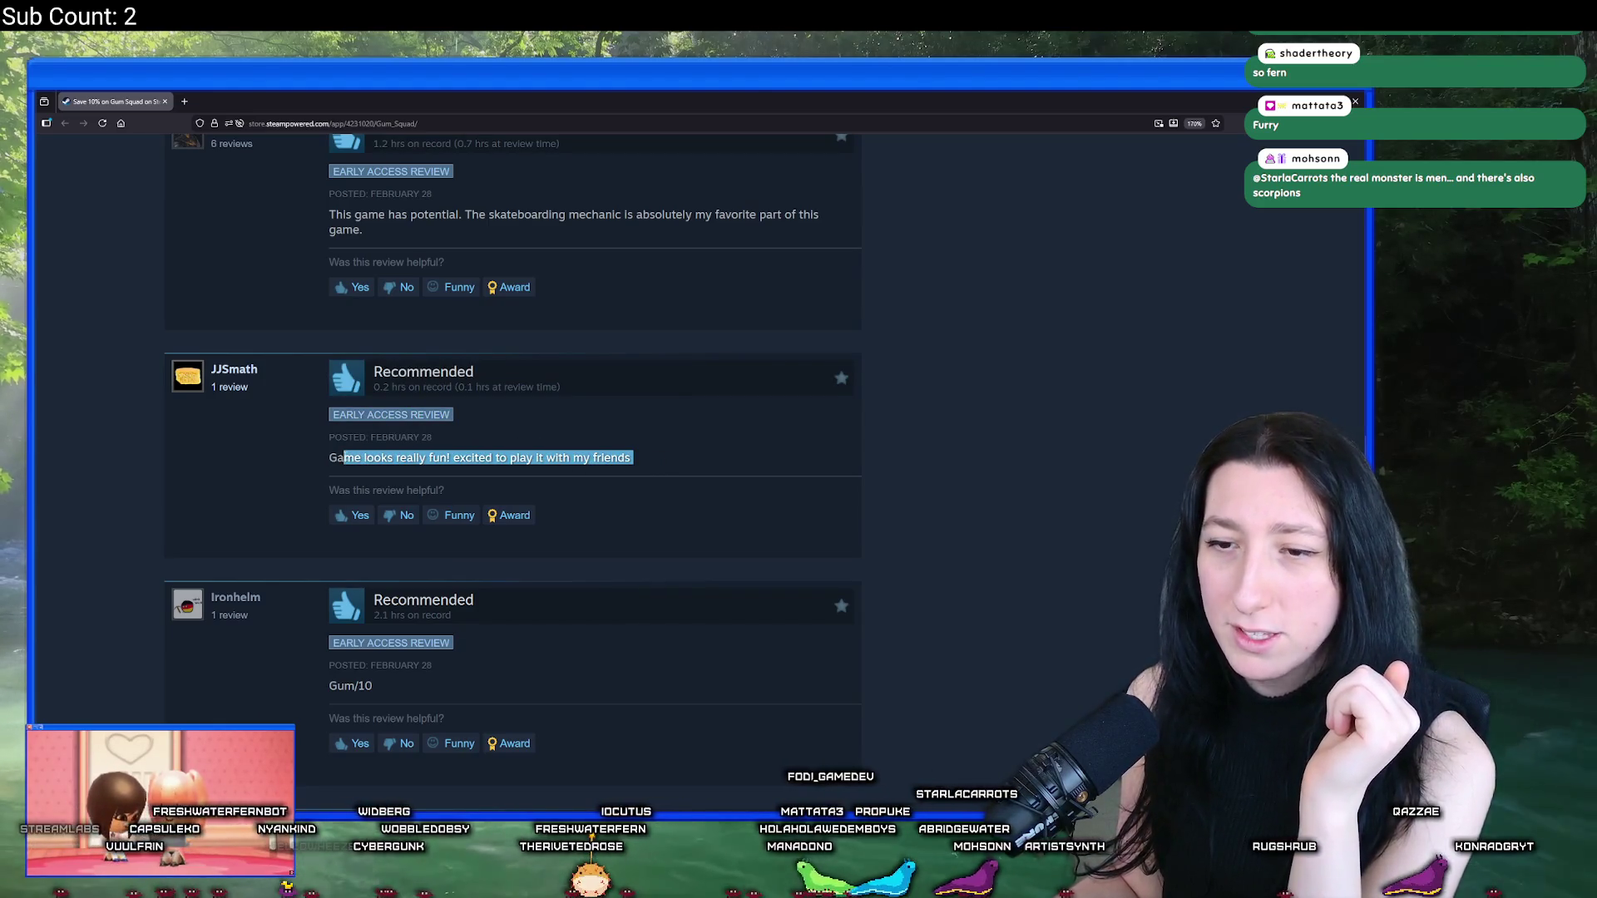
click(396, 467)
scroll(396, 471, down, 3)
drag(478, 317, 366, 410)
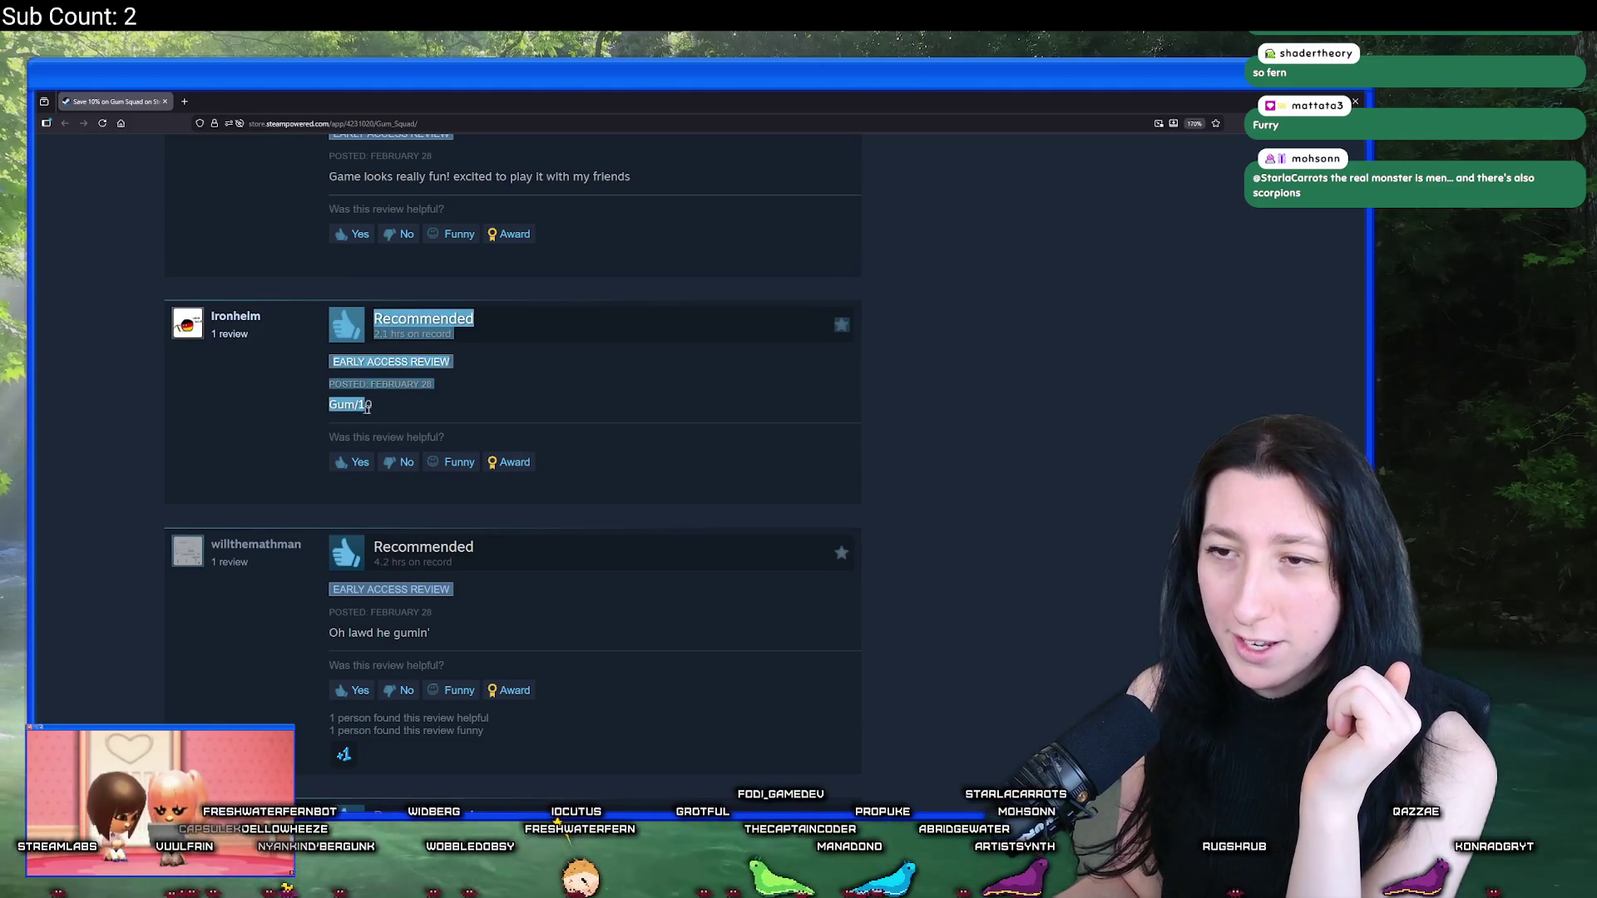
click(378, 412)
scroll(378, 410, down, 2)
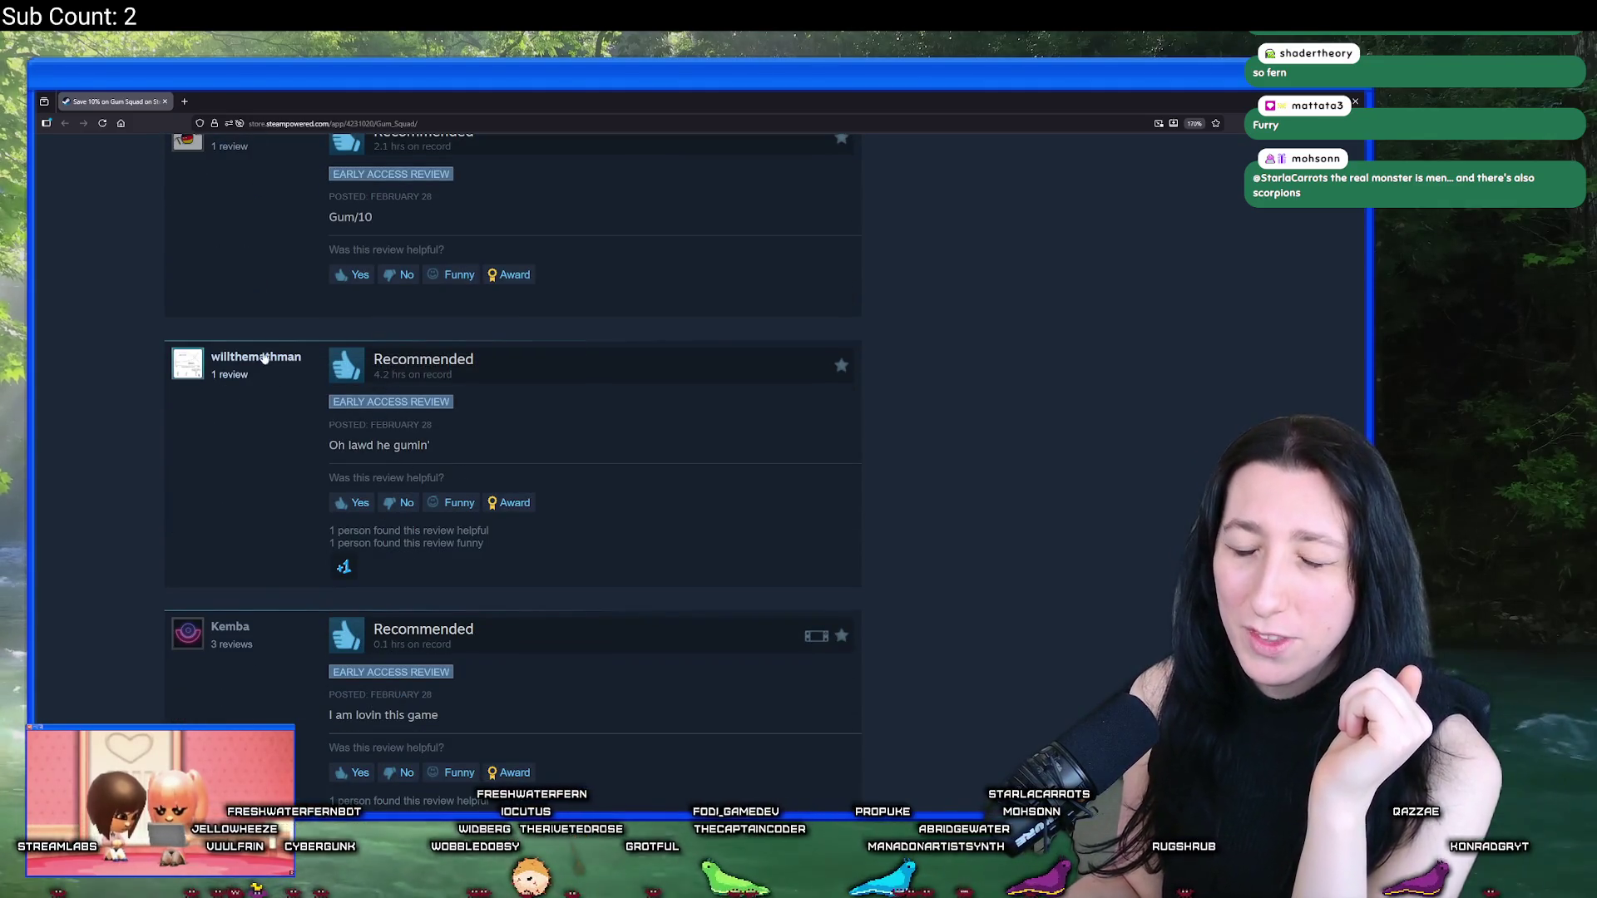
mouse_move(846, 370)
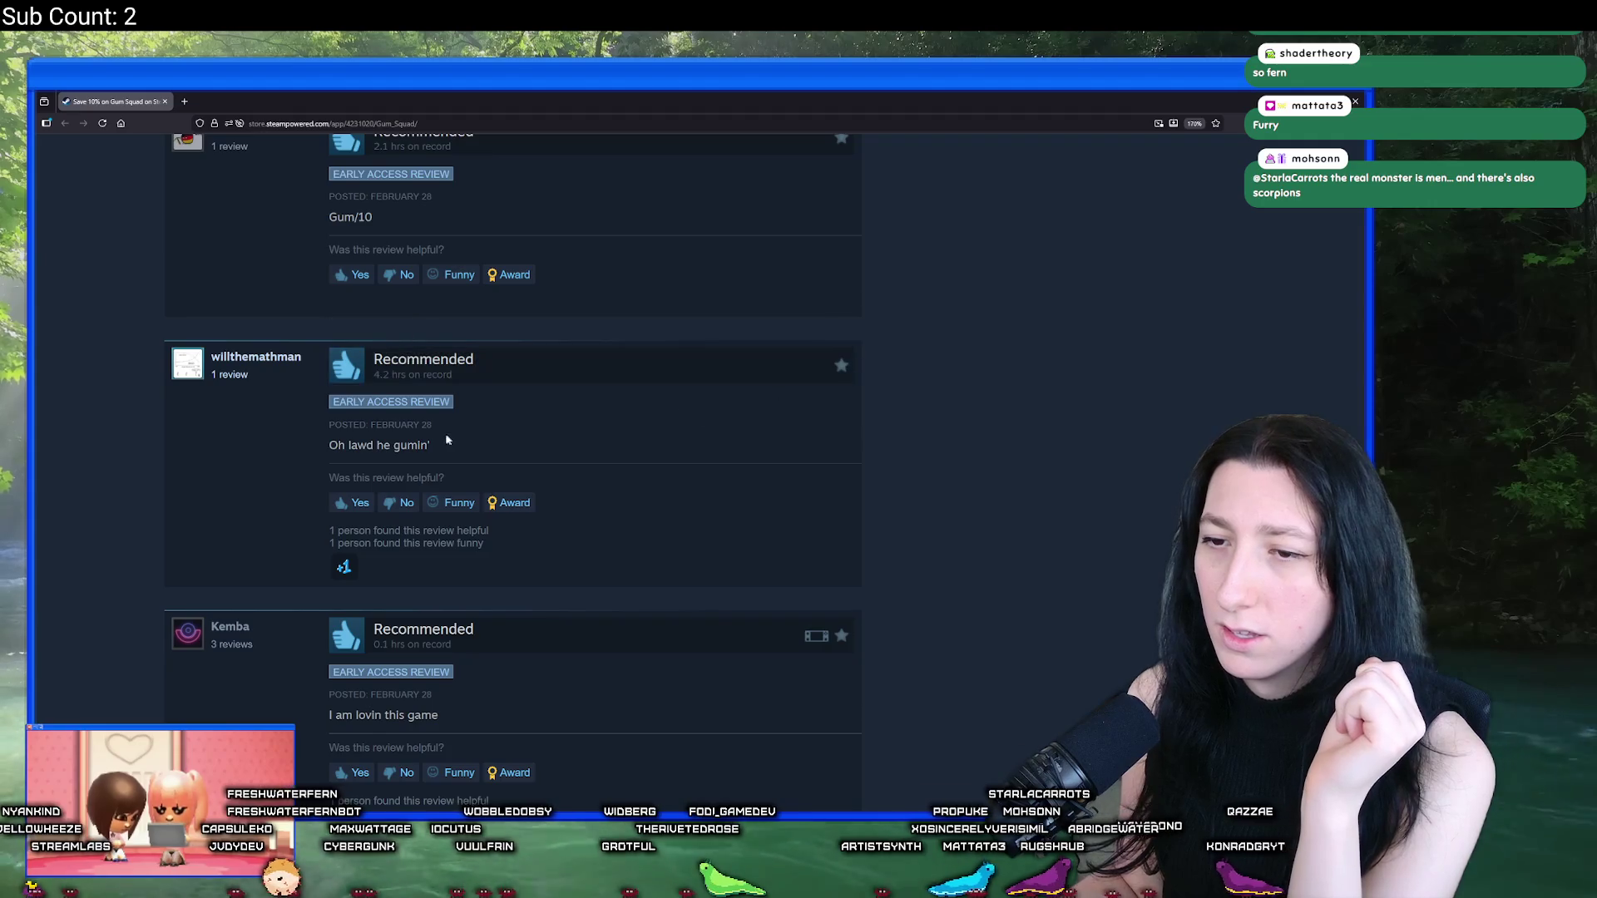
scroll(301, 376, down, 6)
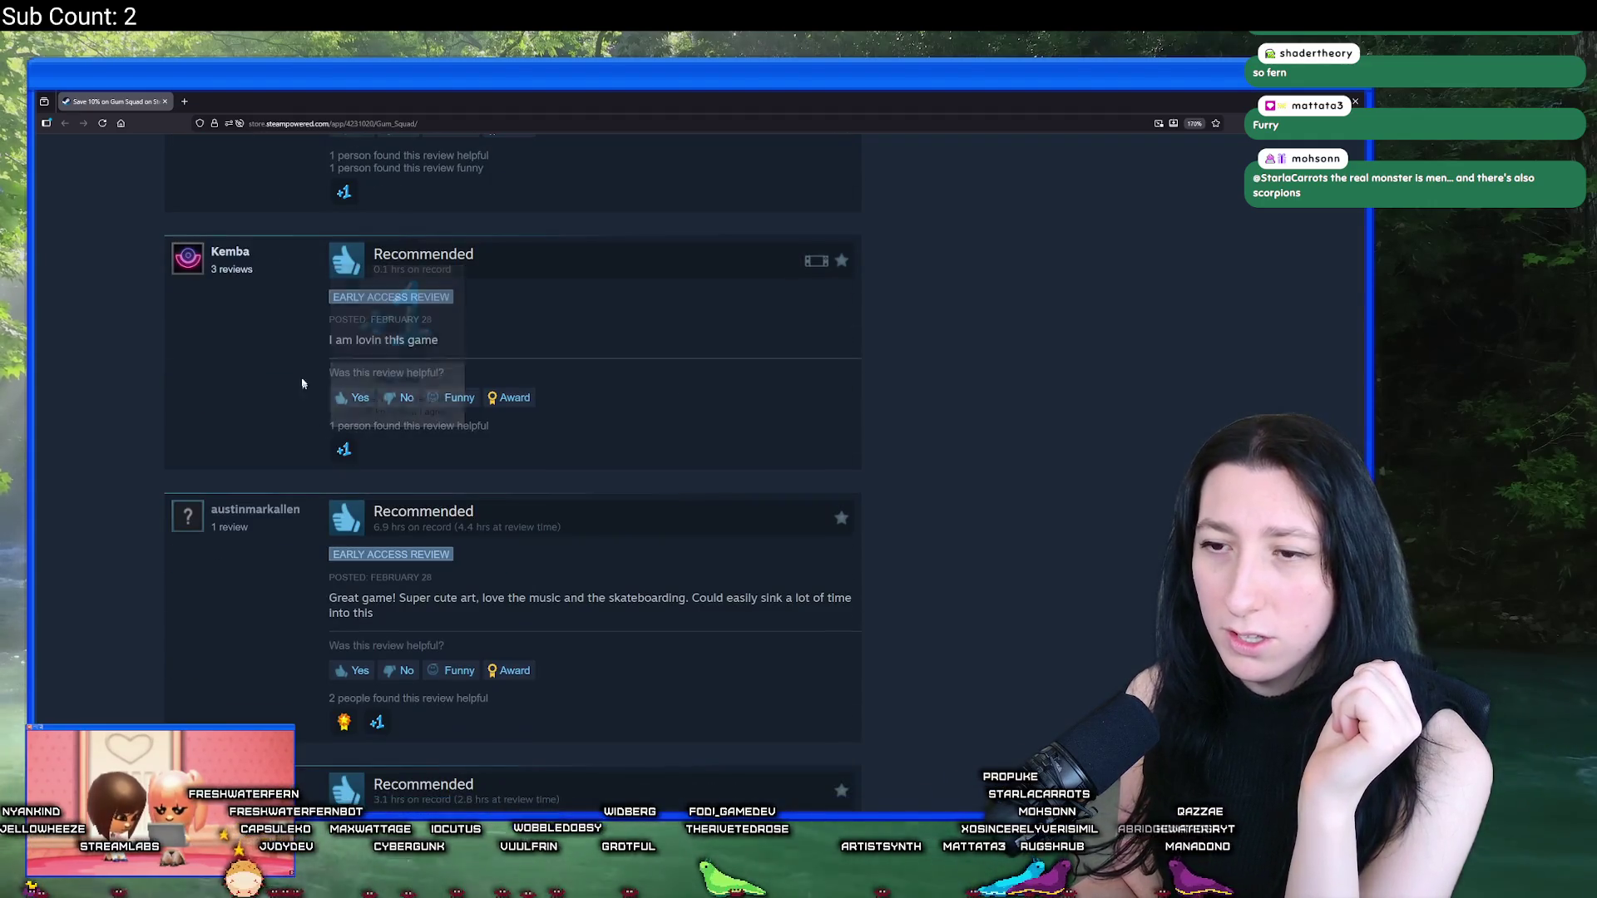
scroll(251, 344, up, 2)
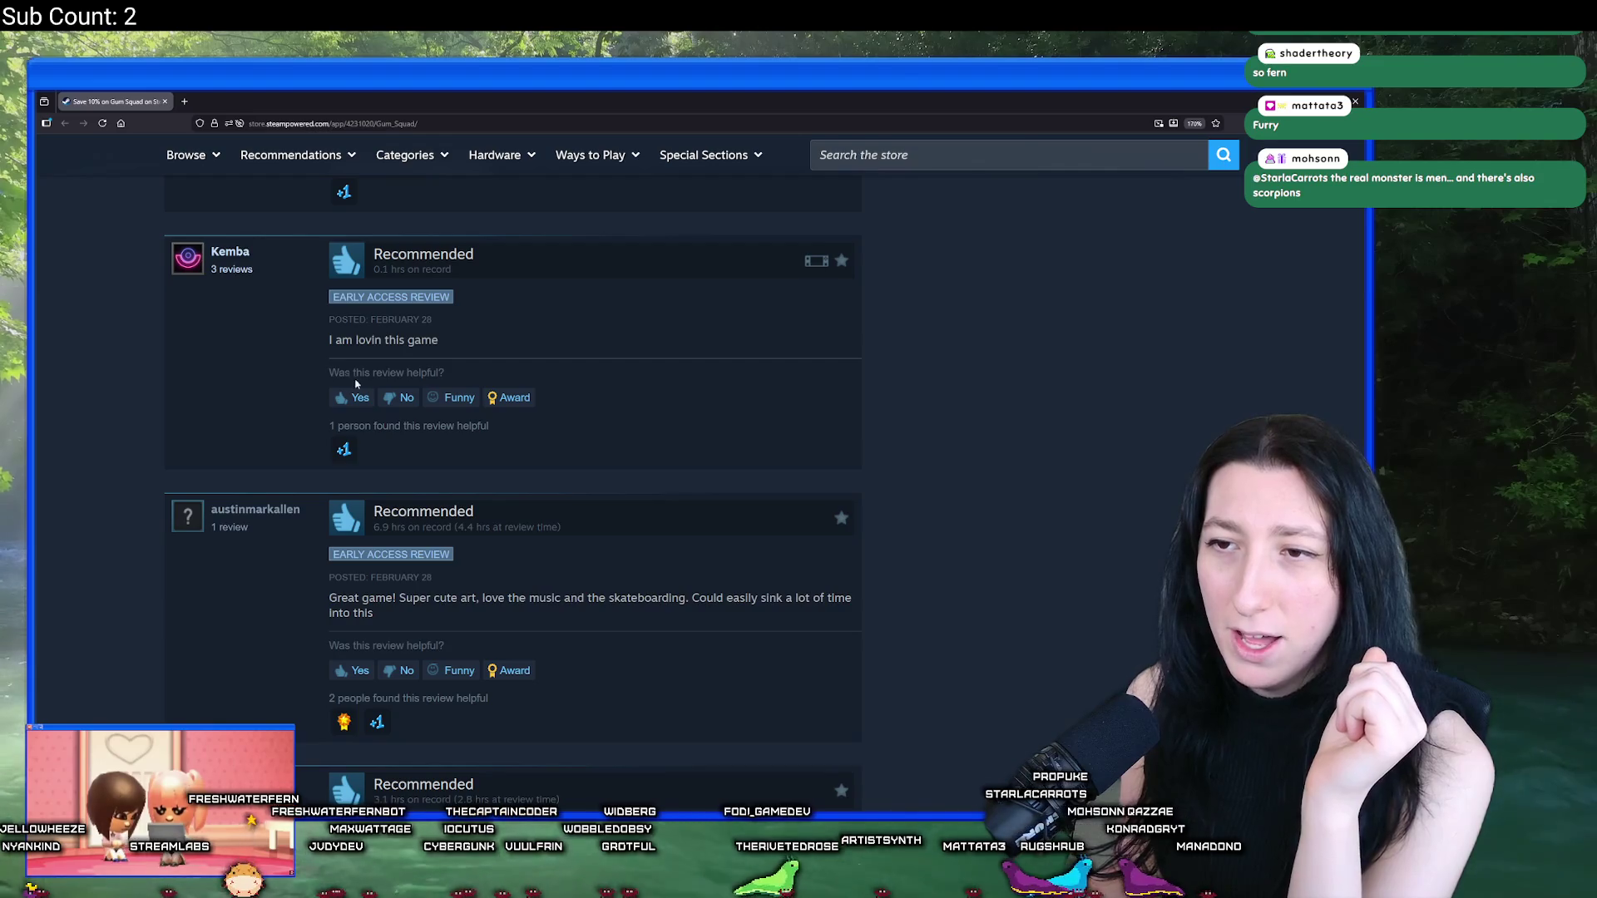
scroll(648, 371, down, 4)
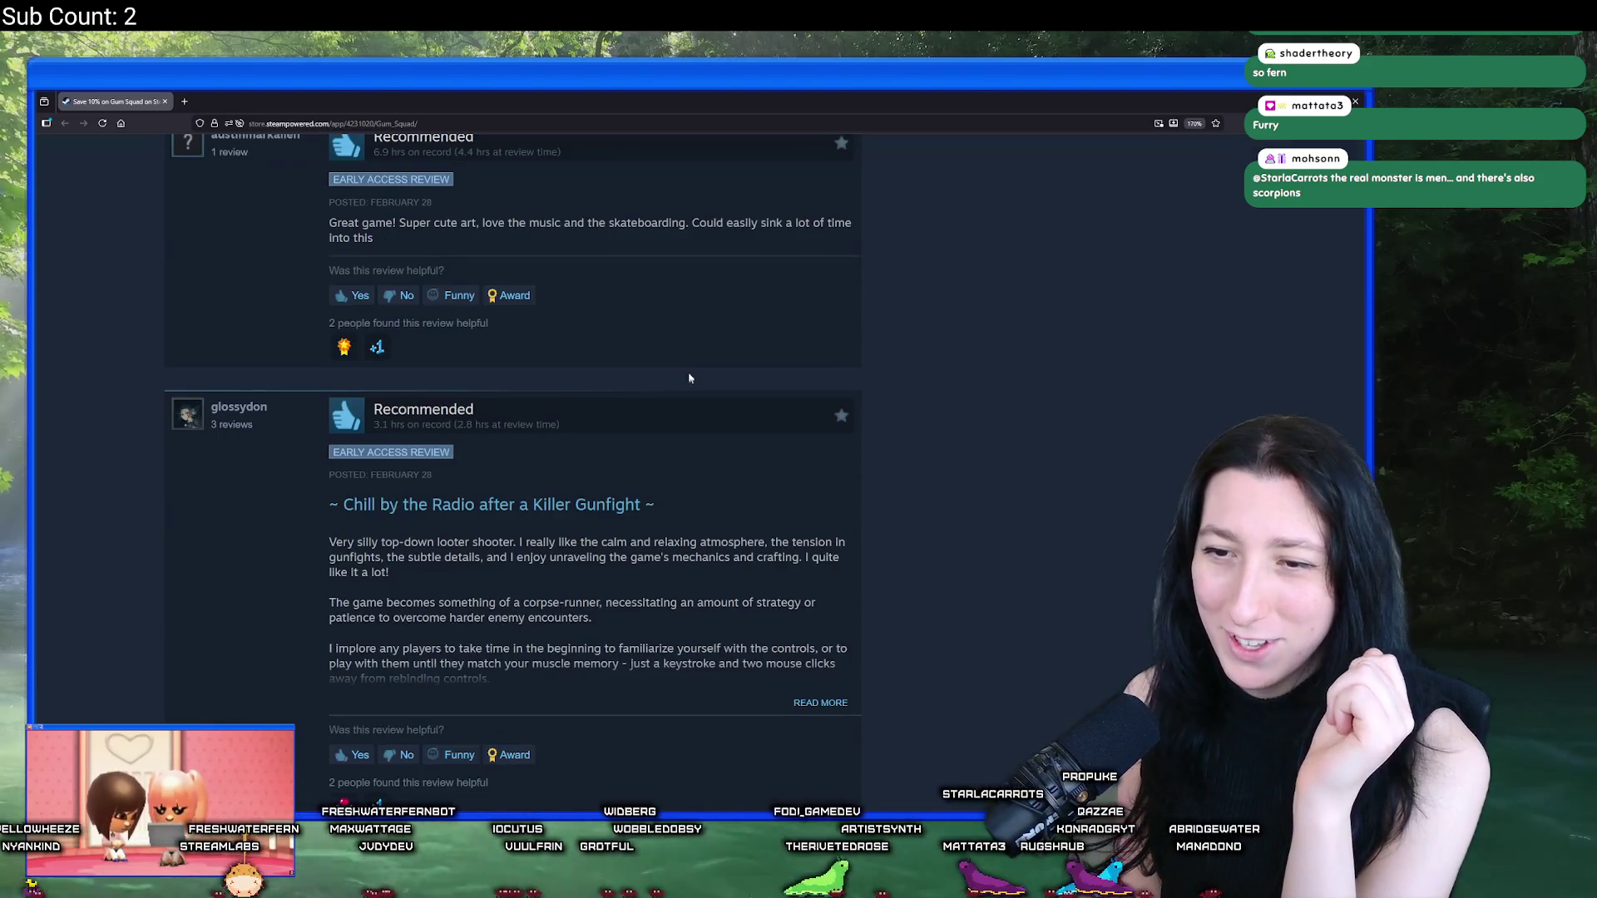
scroll(706, 286, up, 15)
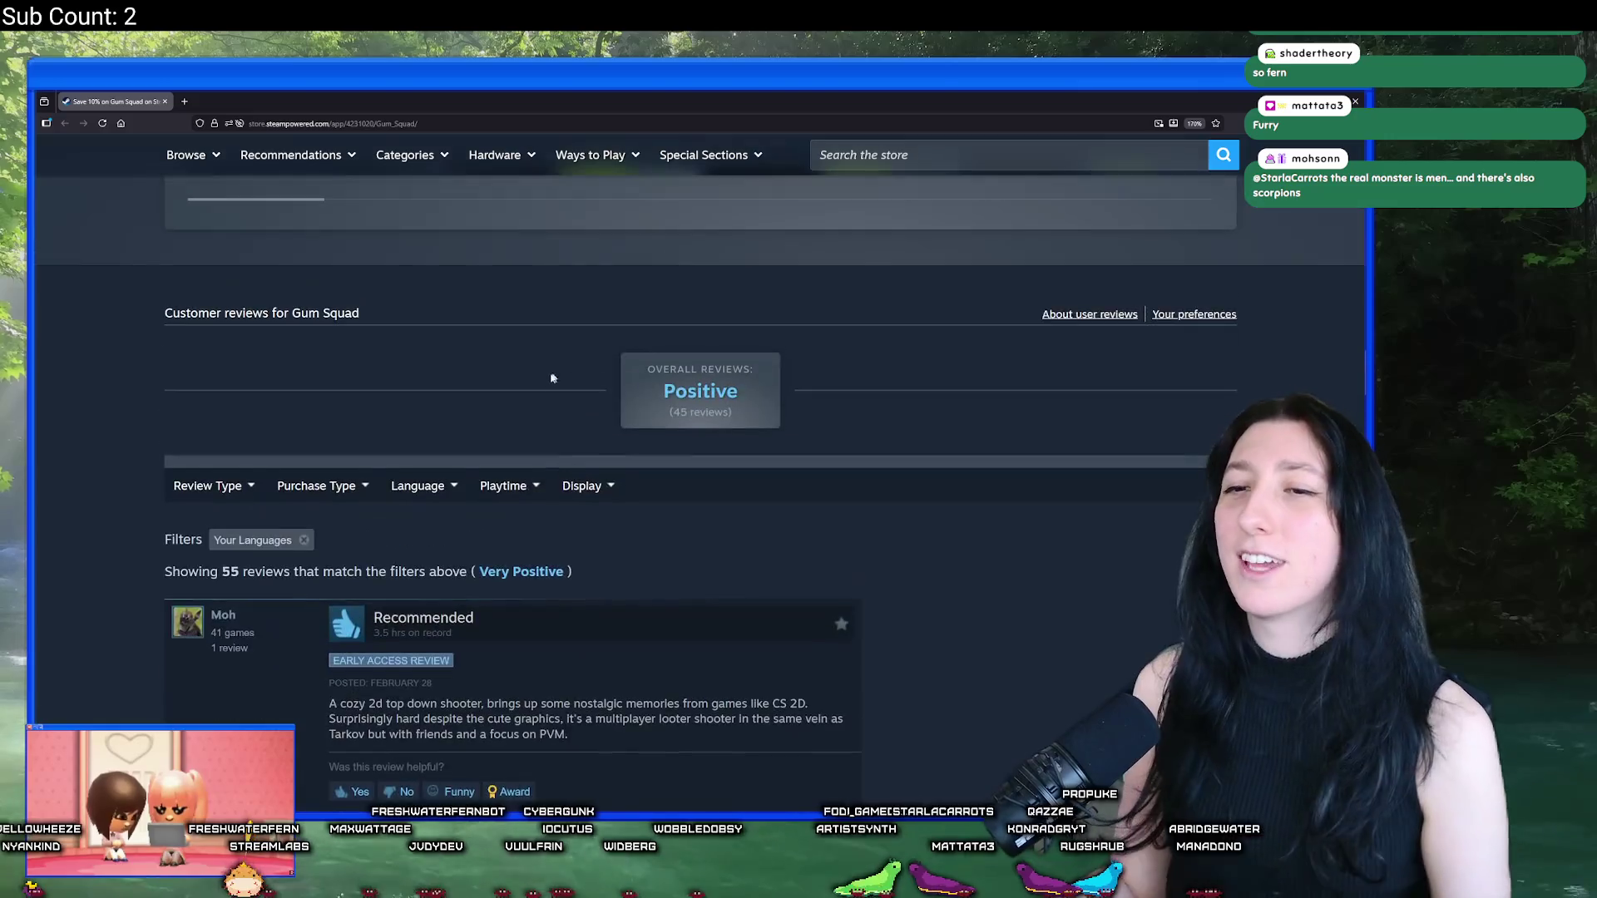
Step: Return the store page to the top, zoom back out twice, and switch to the running game
scroll(586, 613, up, 5)
key(ctrl+minus)
key(ctrl+minus)
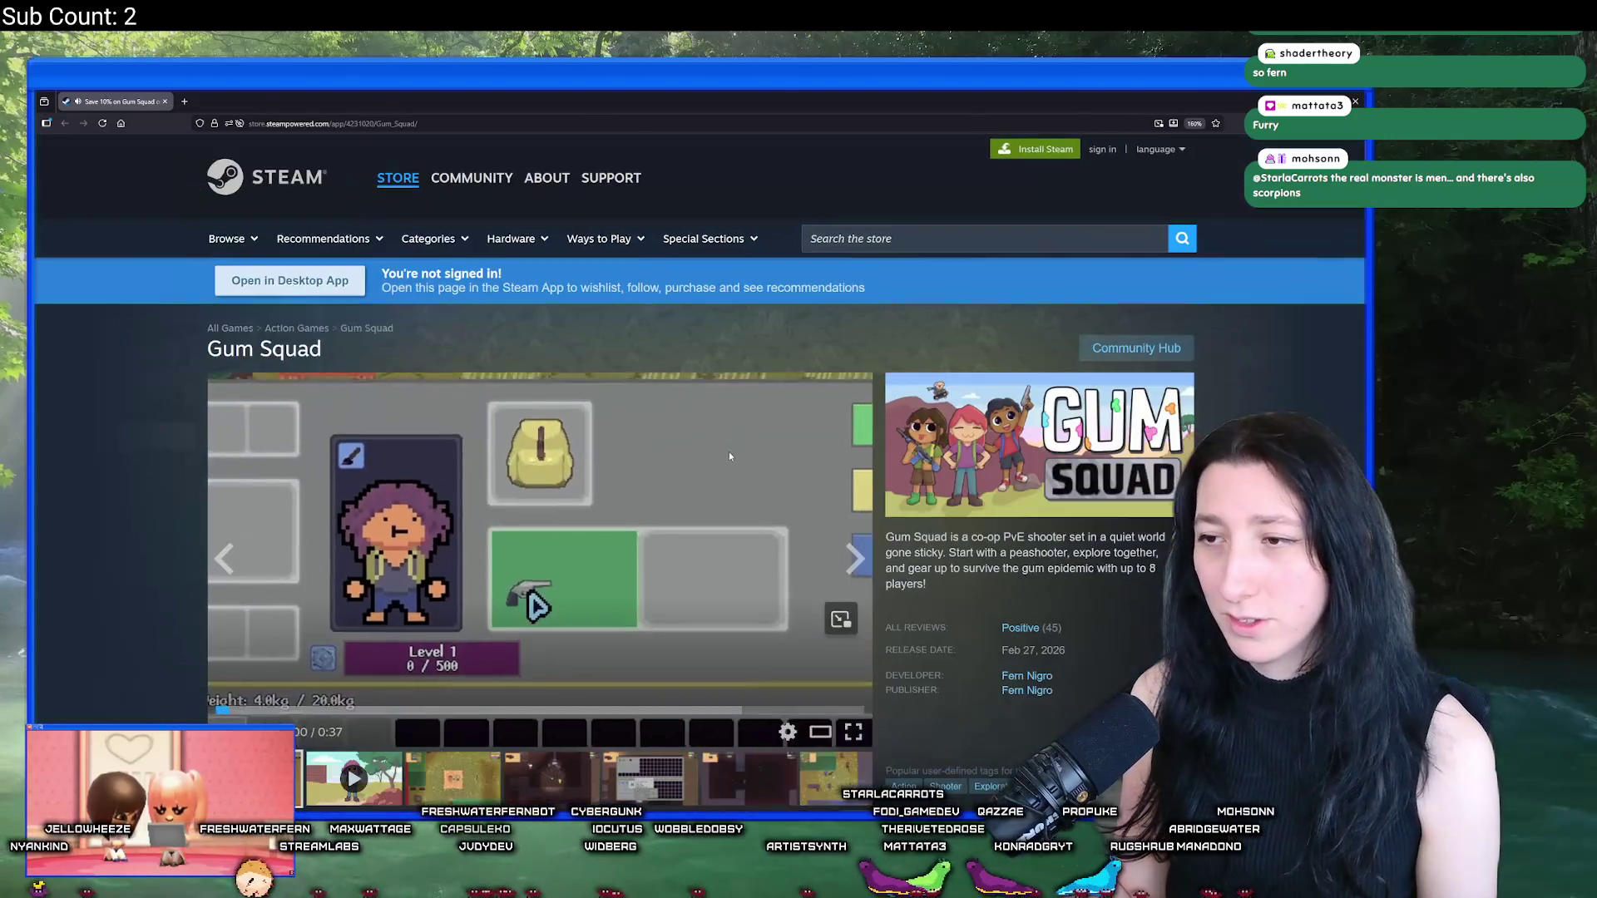
key(ctrl+minus)
key(ctrl+minus)
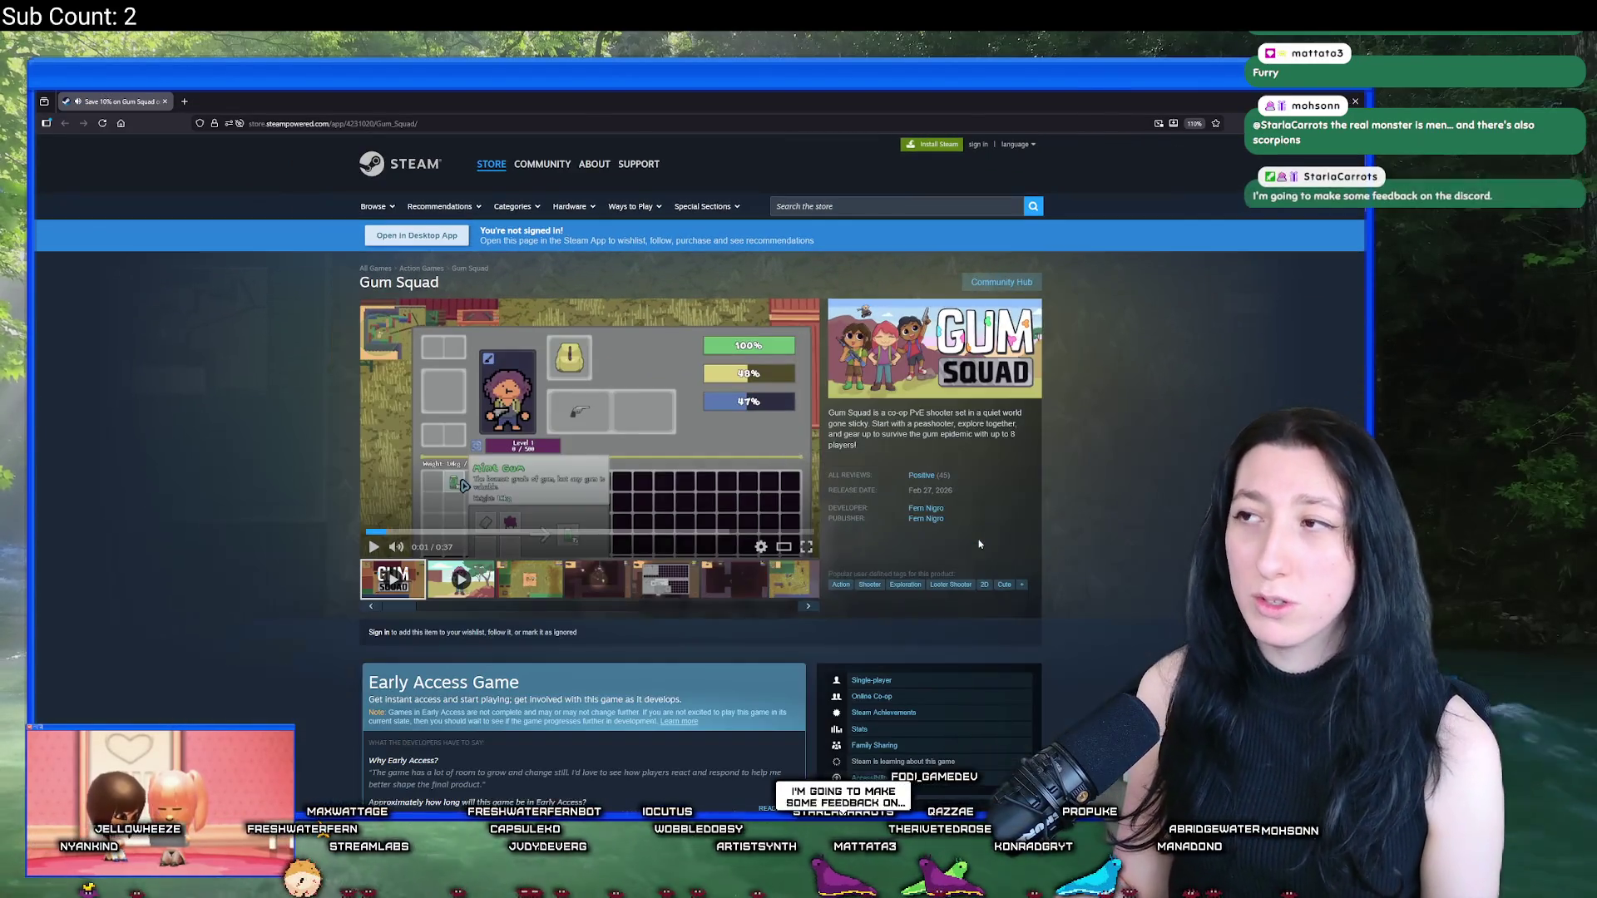
key(alt+Tab)
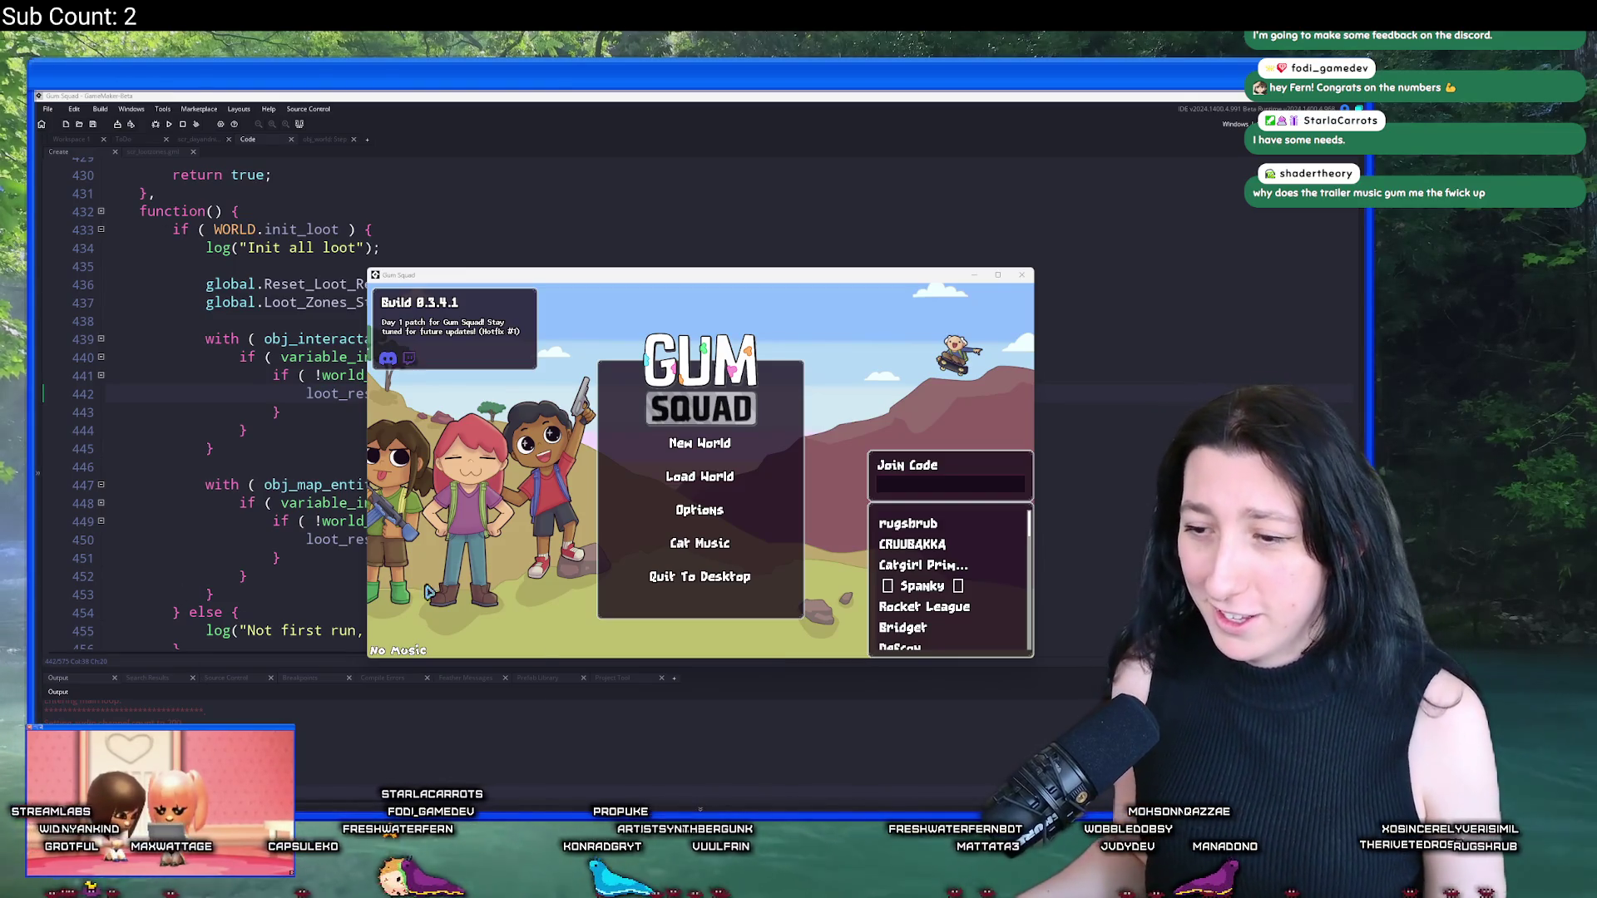
Step: Launch Discord from the Windows search with 'd'
key(super)
text(d)
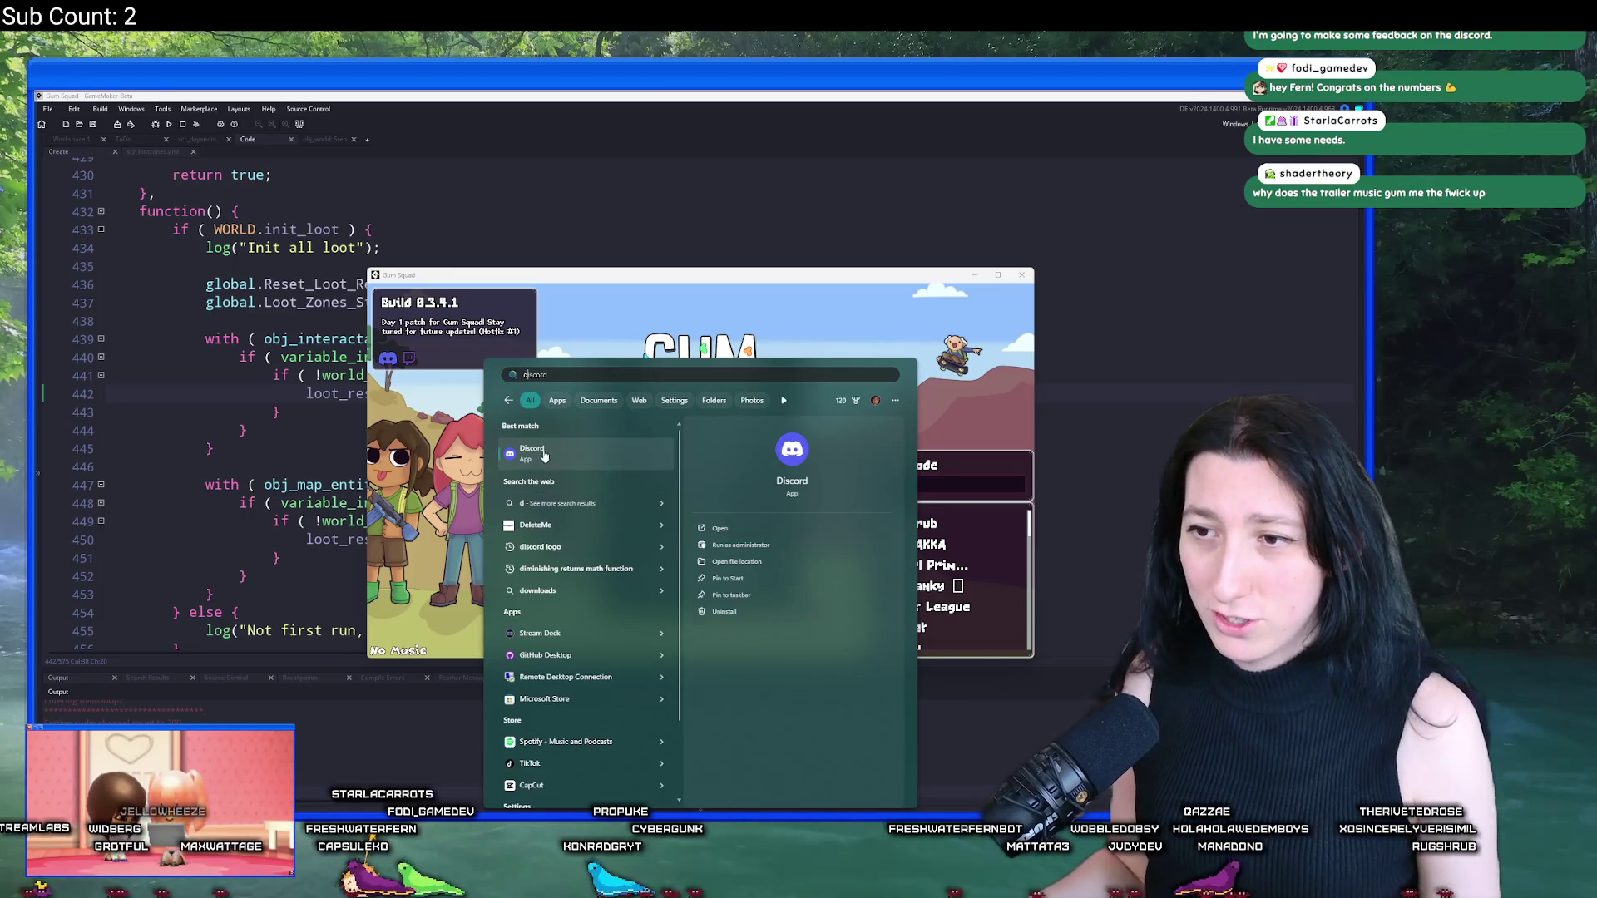
click(544, 456)
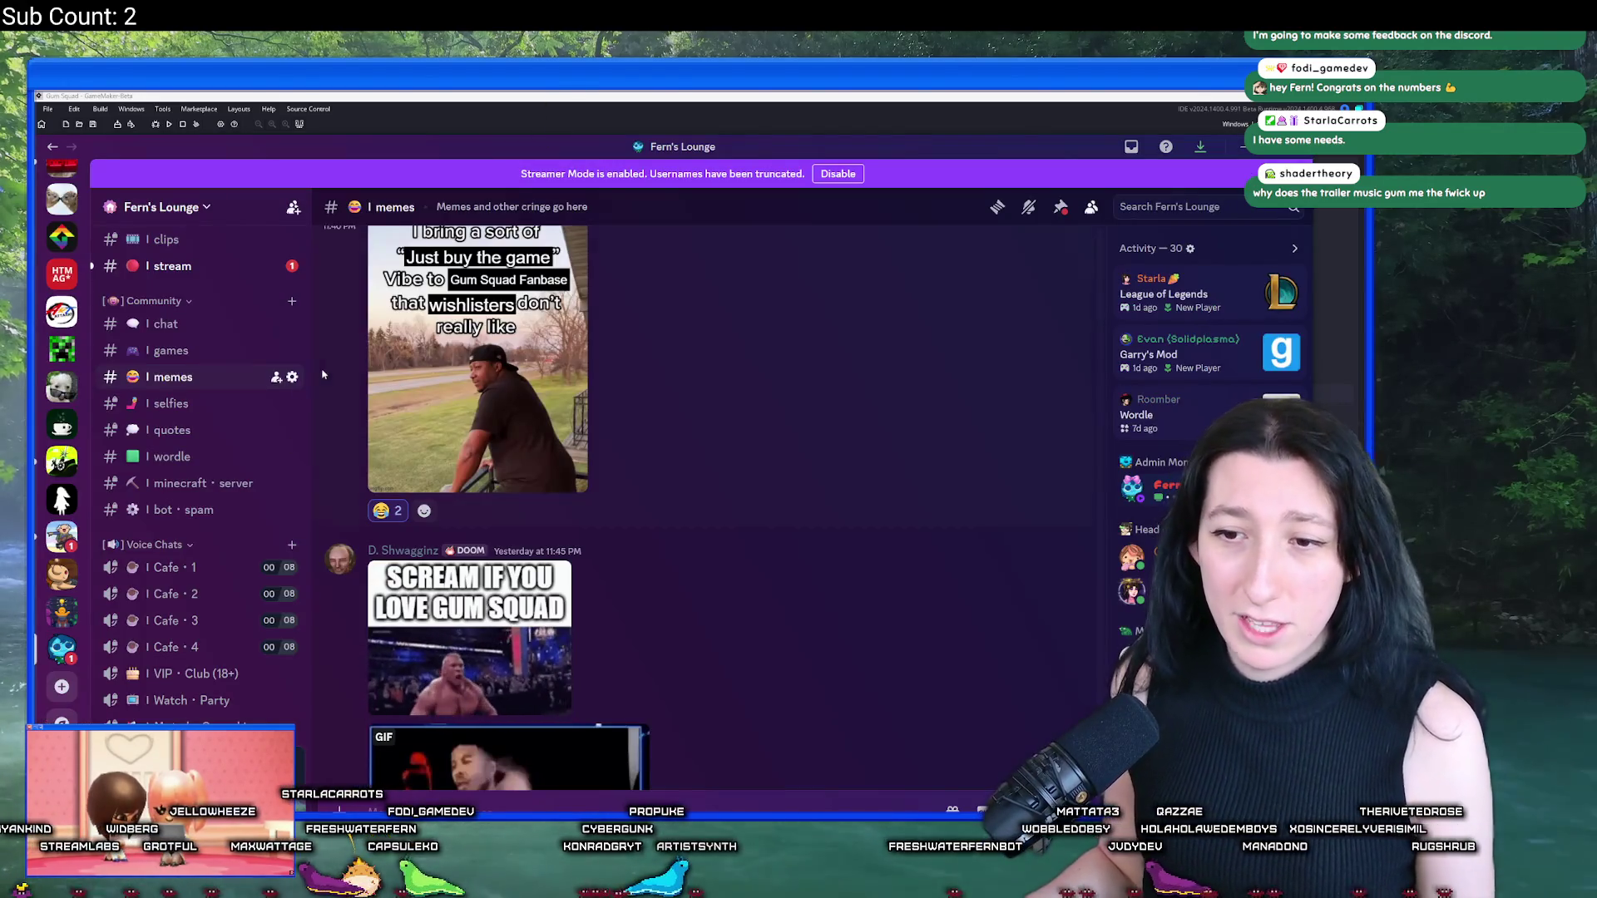
Step: Scroll the Fern's Lounge #memes channel and view a meme image at full size
scroll(429, 485, up, 1)
scroll(430, 486, up, 2)
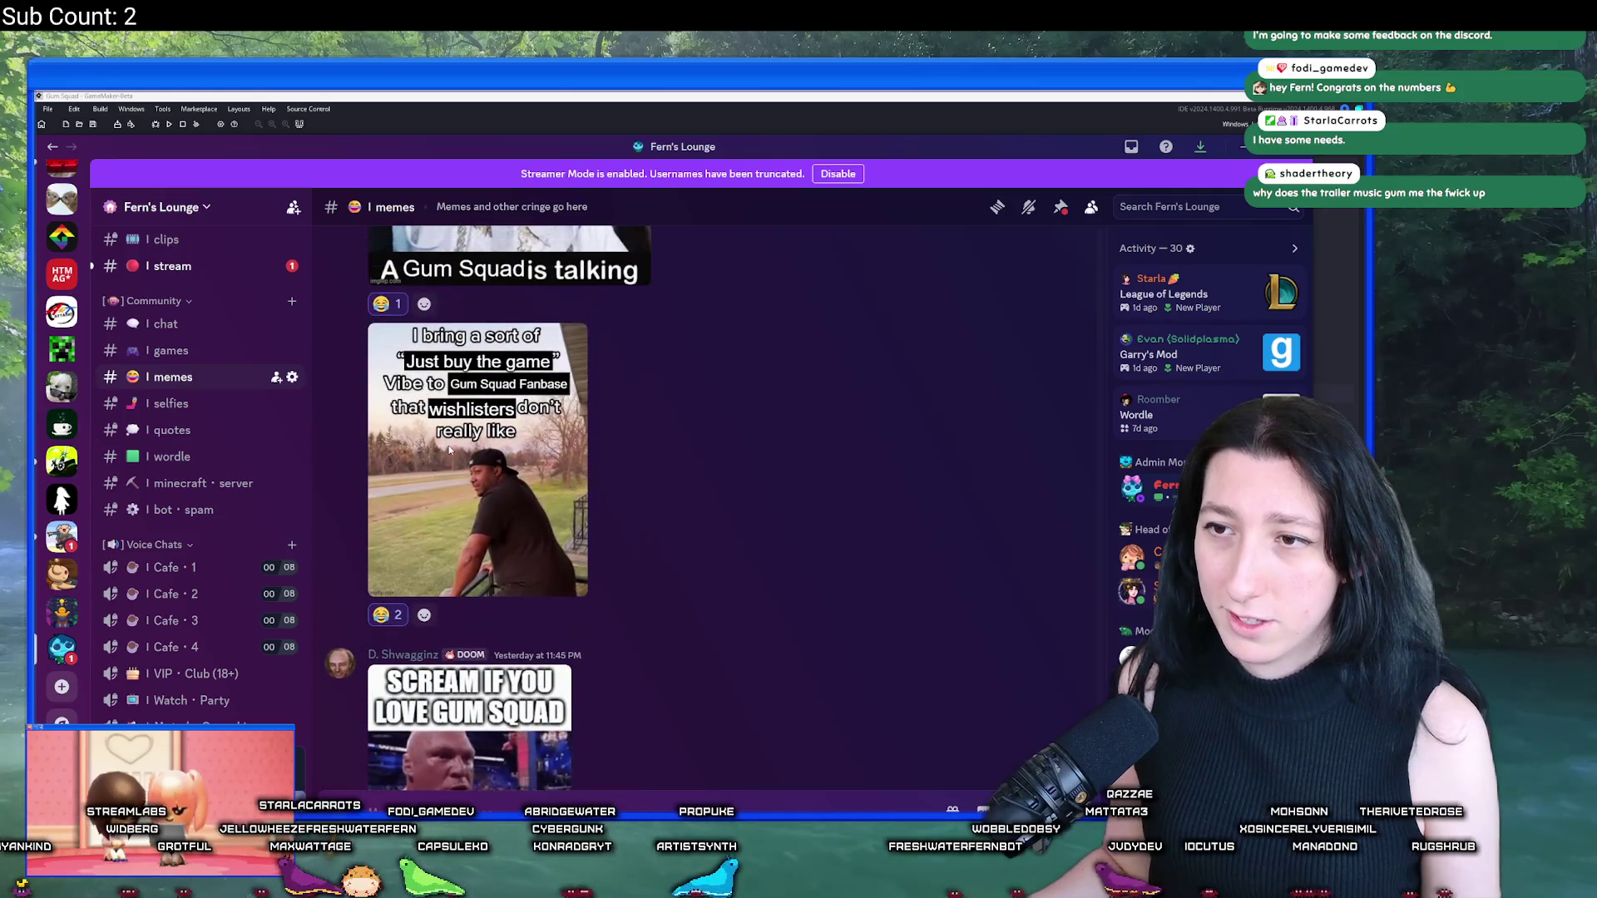
scroll(416, 478, down, 3)
scroll(398, 468, up, 3)
click(398, 468)
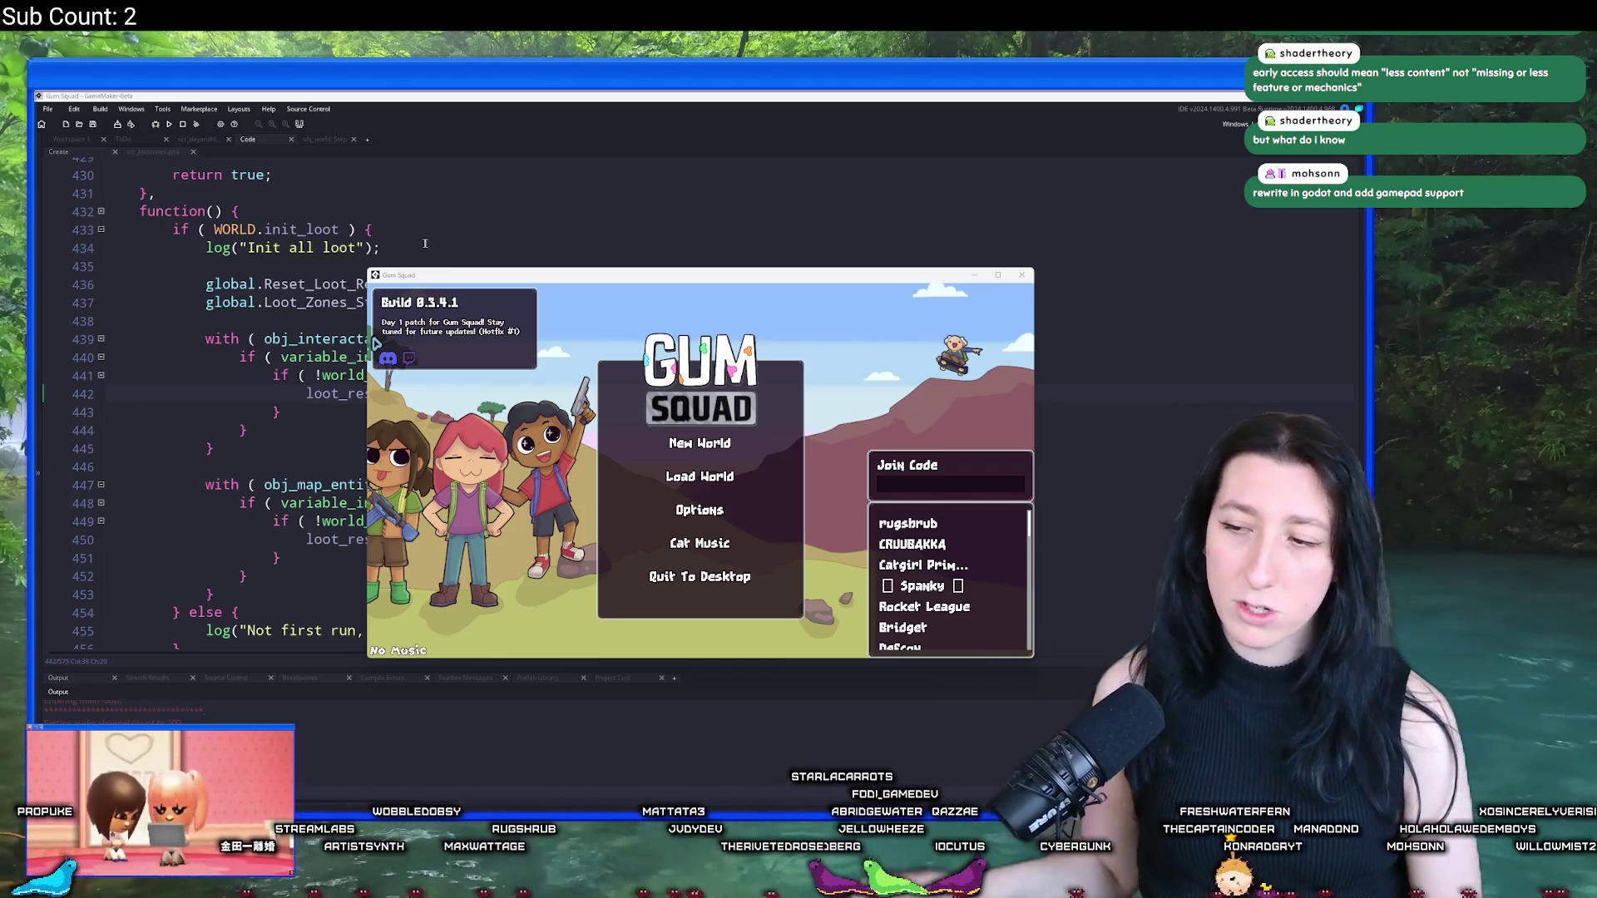
key(alt+Tab)
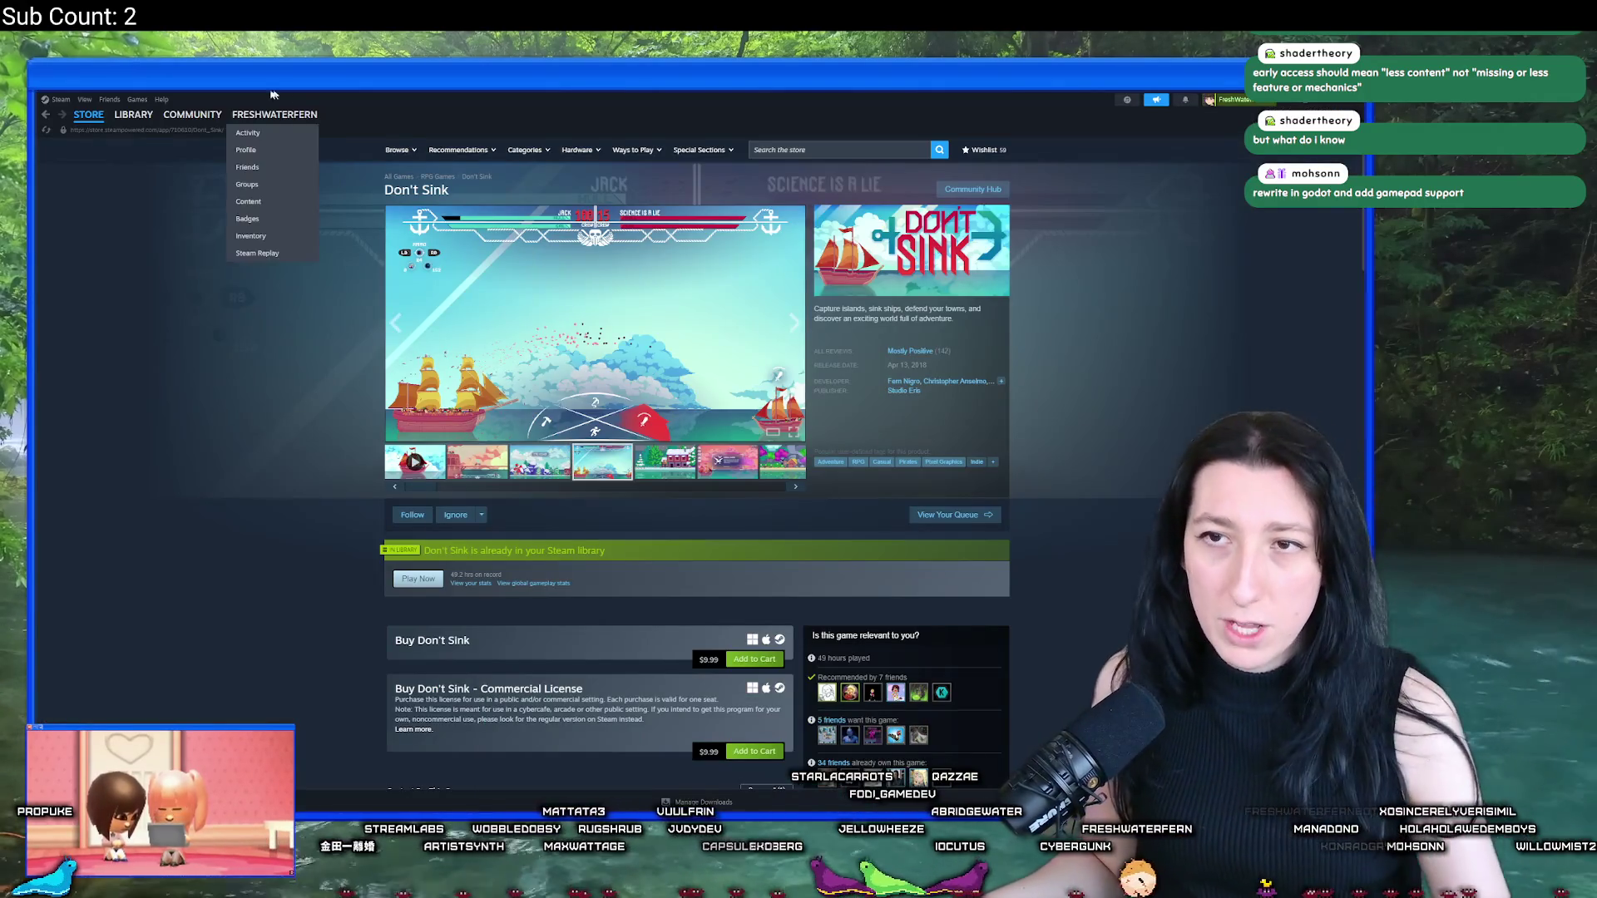
Step: Reach the Gum Squad store page through the Steam Home Day 1 Patch news event
click(145, 138)
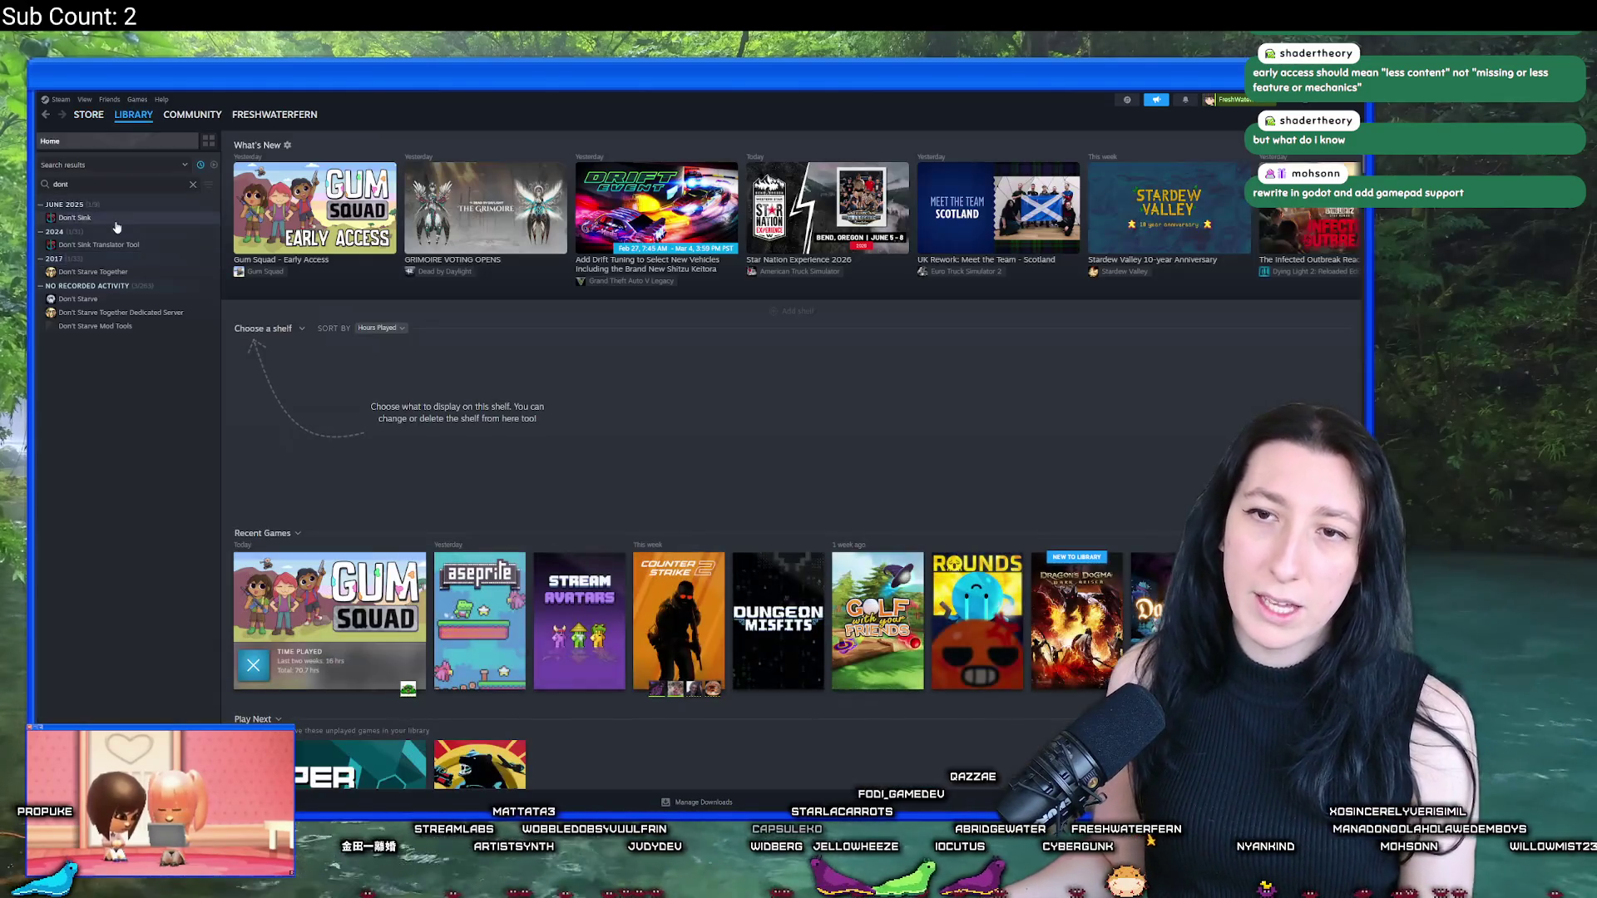
click(314, 208)
scroll(580, 479, up, 2)
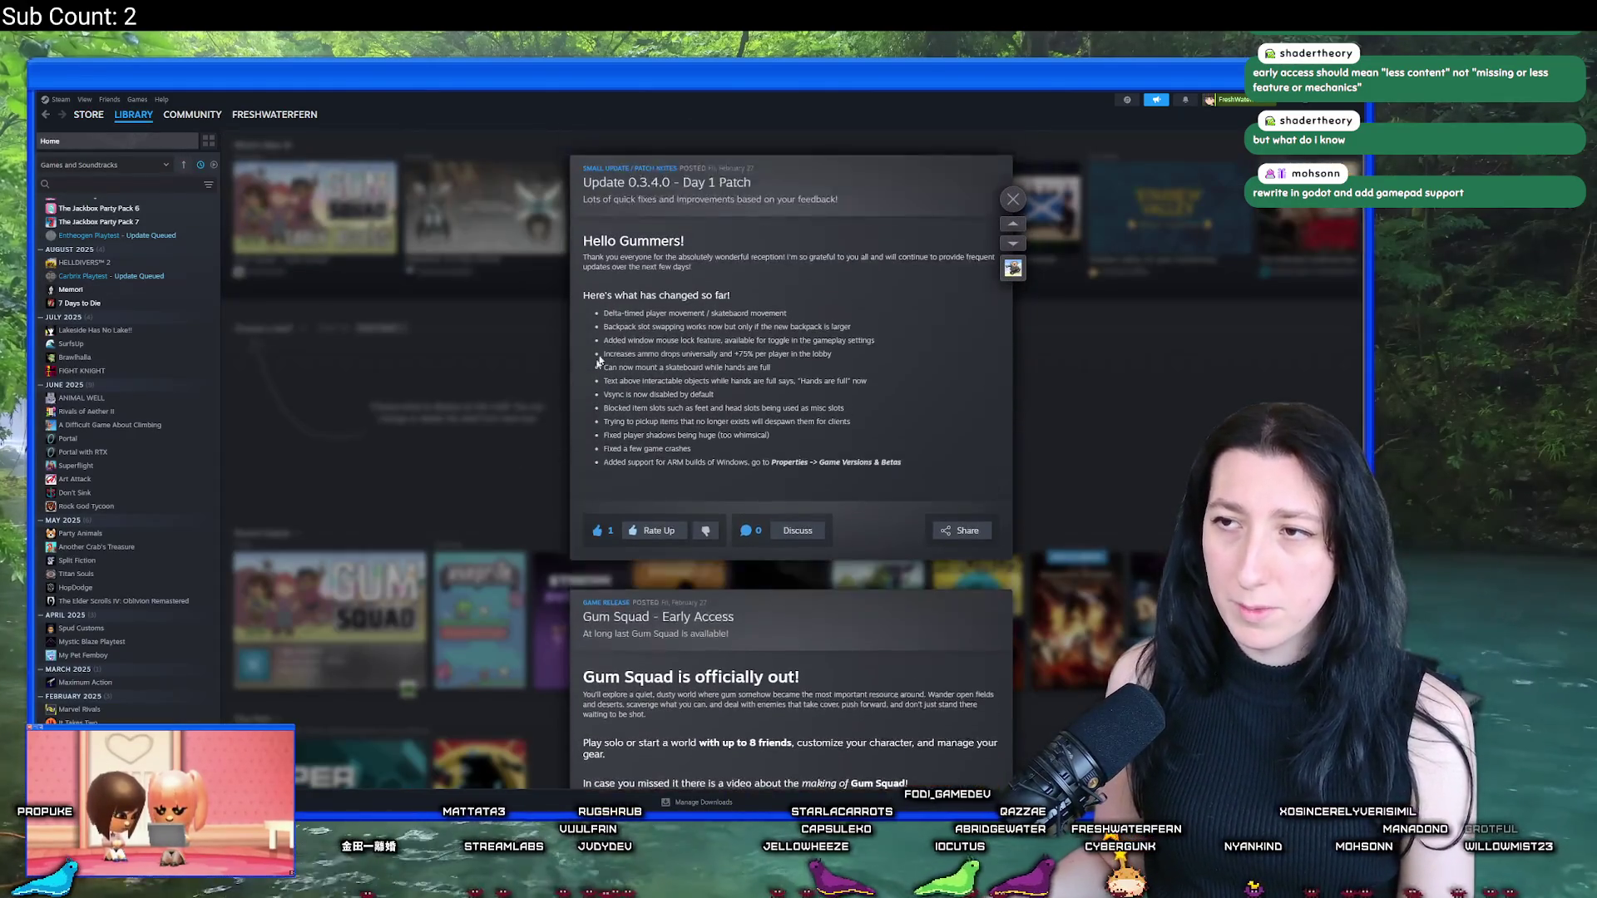
click(659, 190)
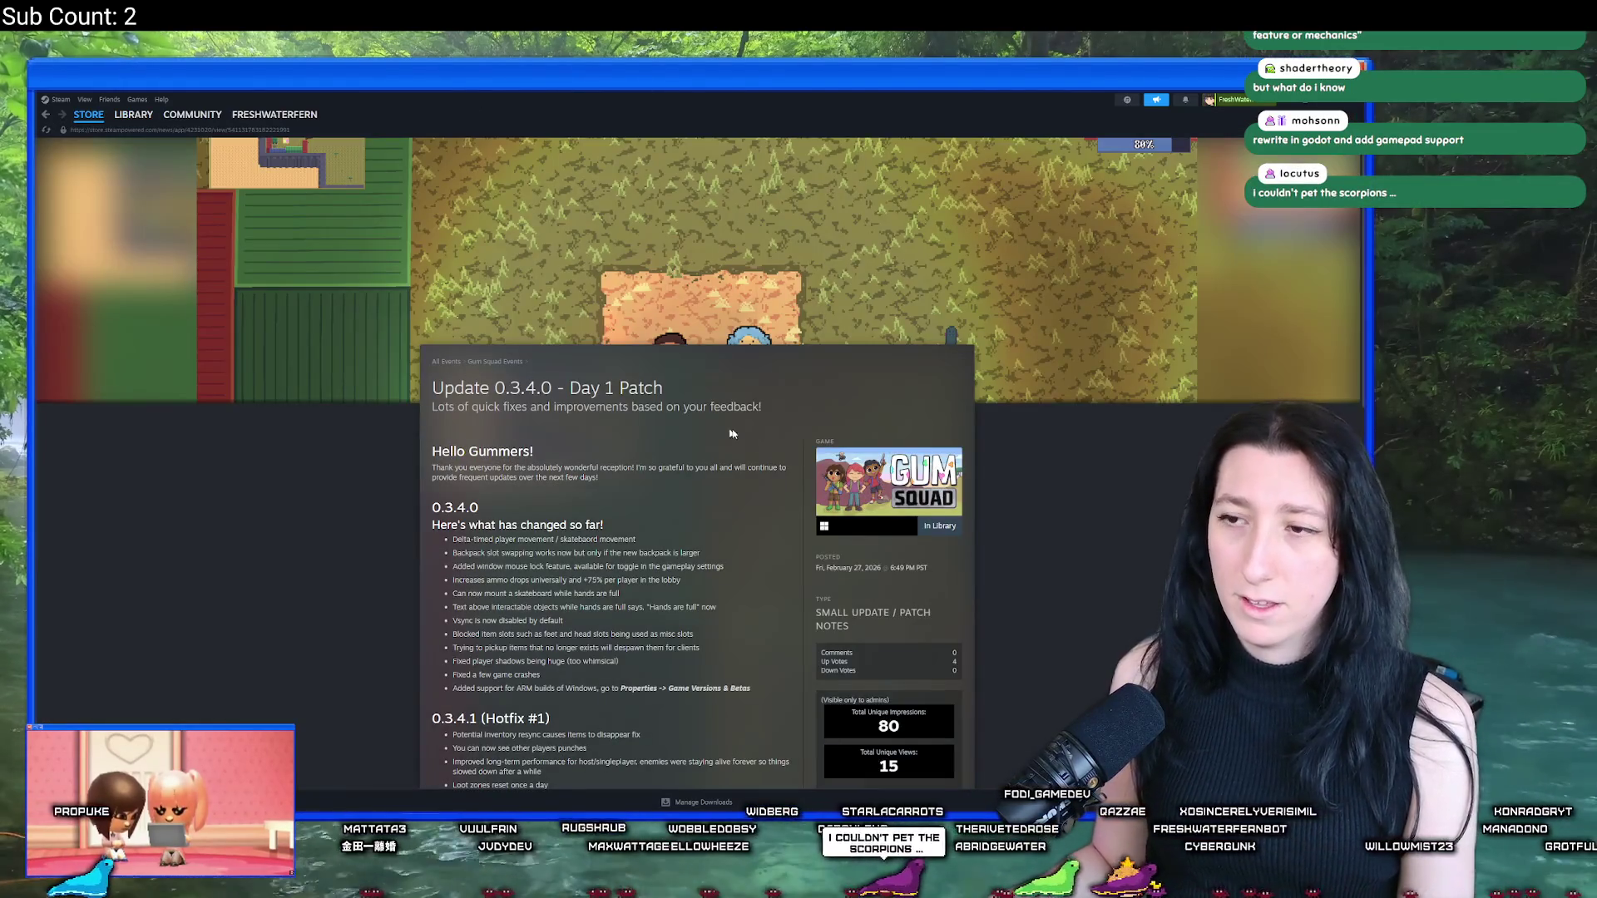
click(862, 477)
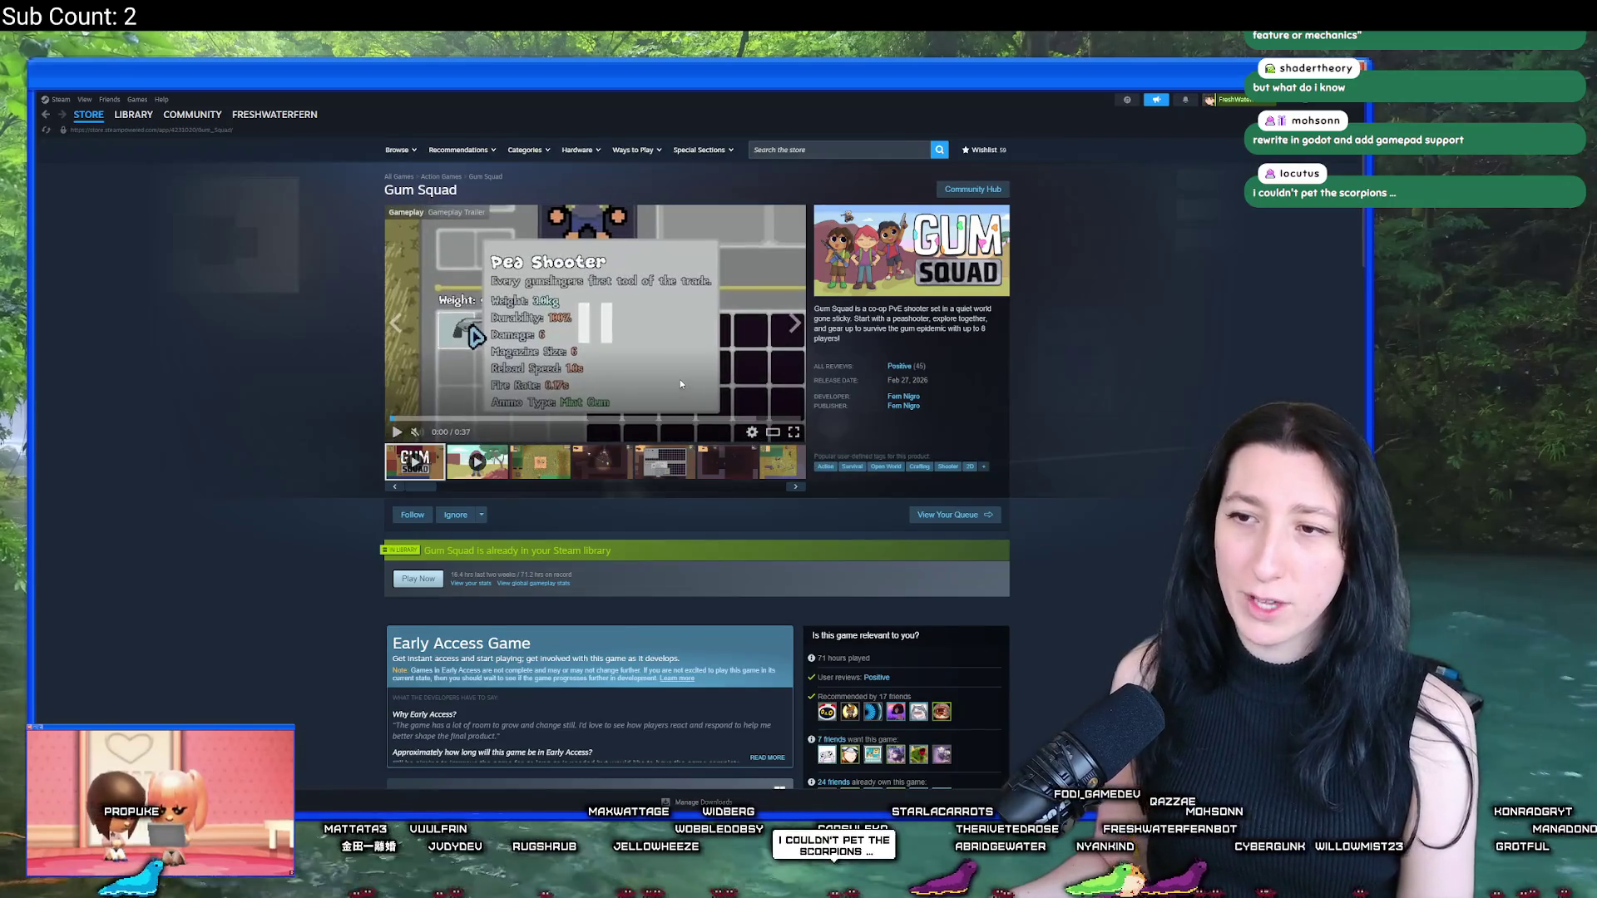
Step: Expand the full Early Access description with READ MORE and highlight the Why Early Access answer
scroll(681, 380, down, 6)
scroll(335, 387, up, 3)
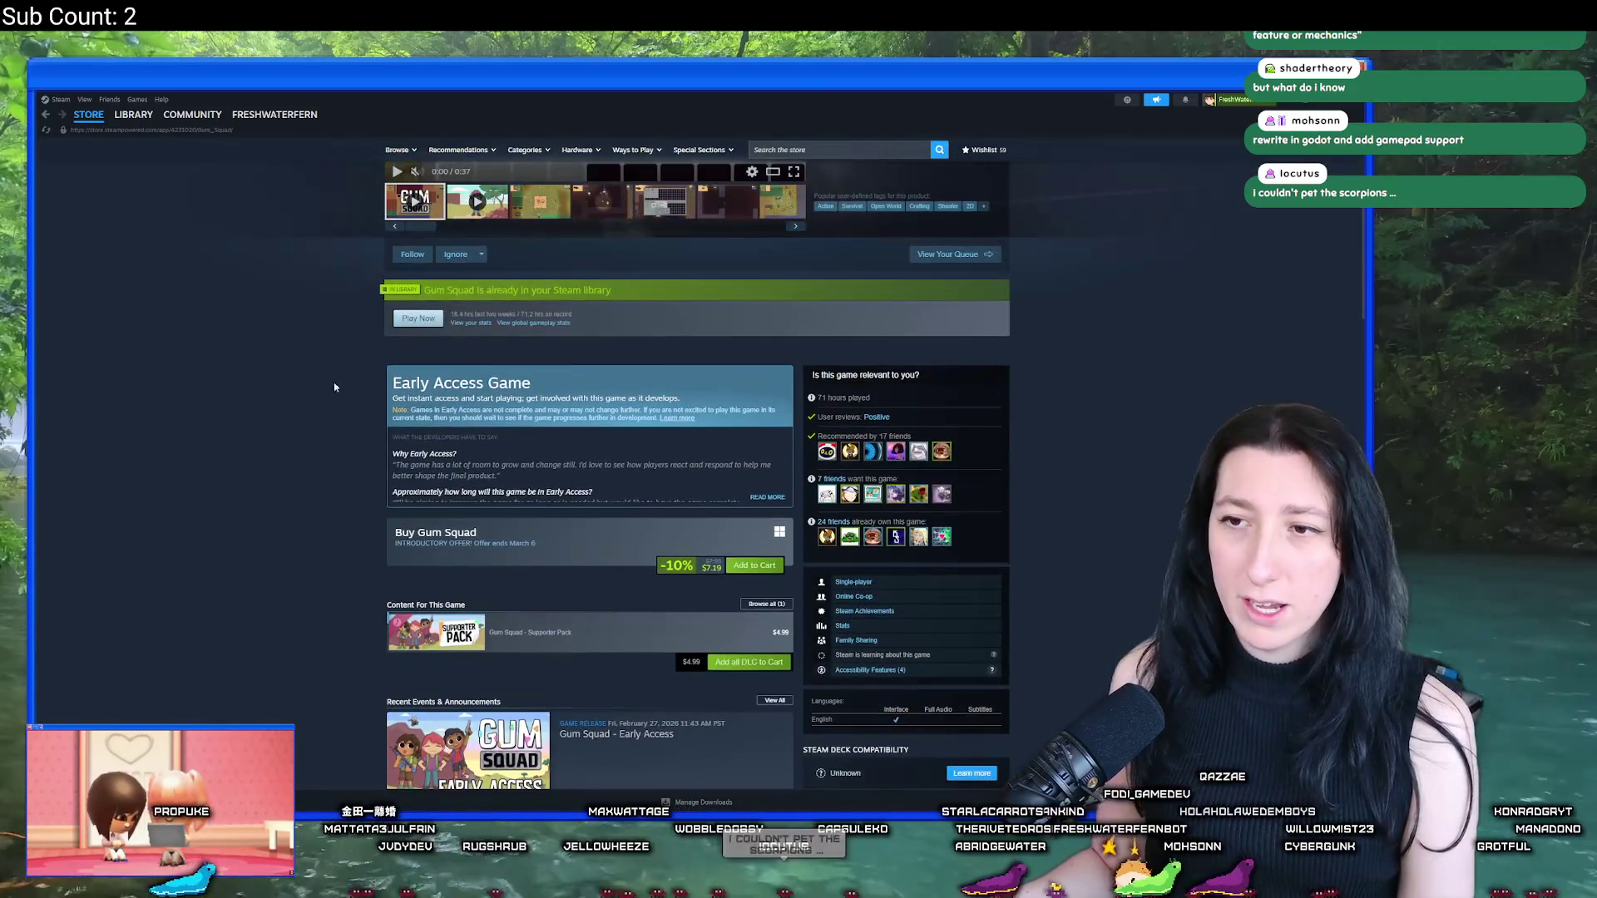
click(763, 498)
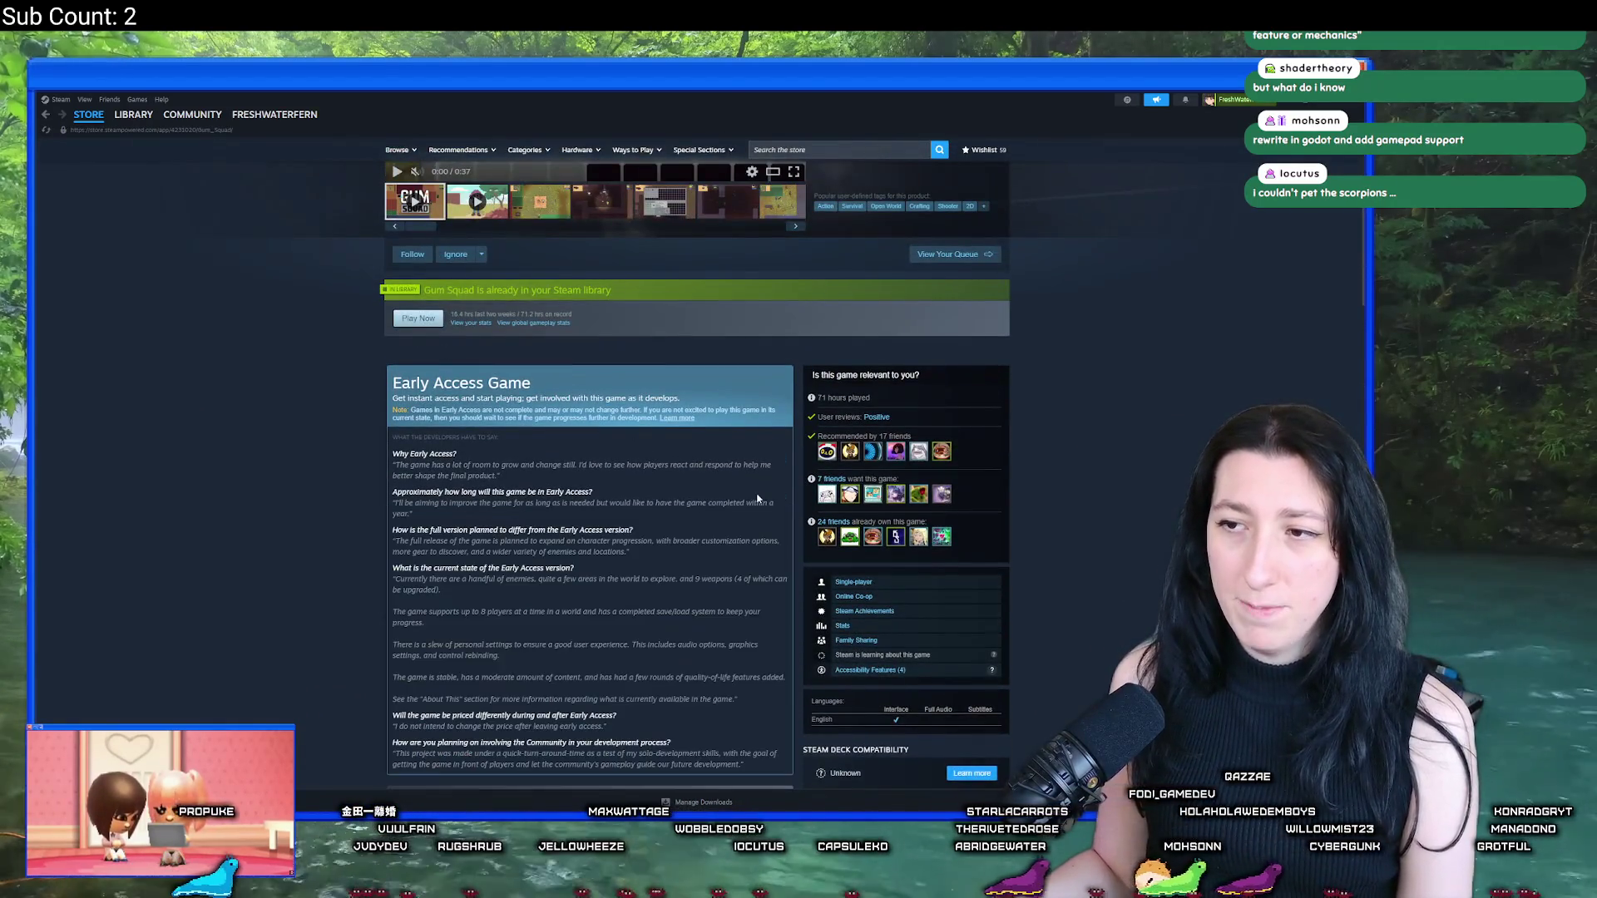
triple_click(417, 464)
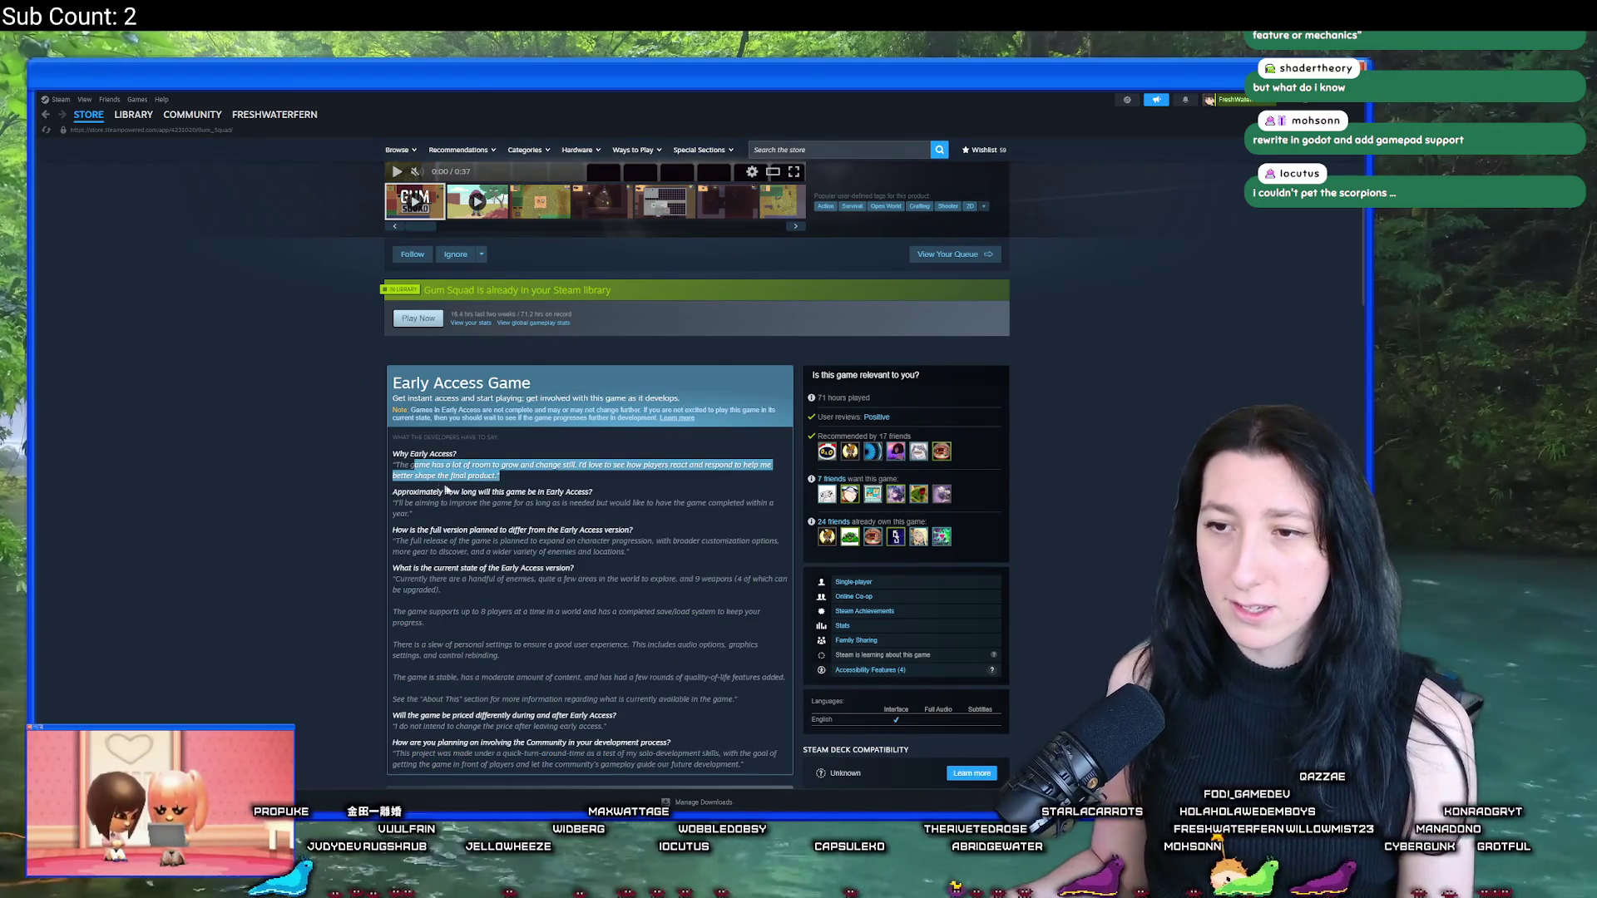
click(417, 464)
triple_click(432, 515)
click(401, 511)
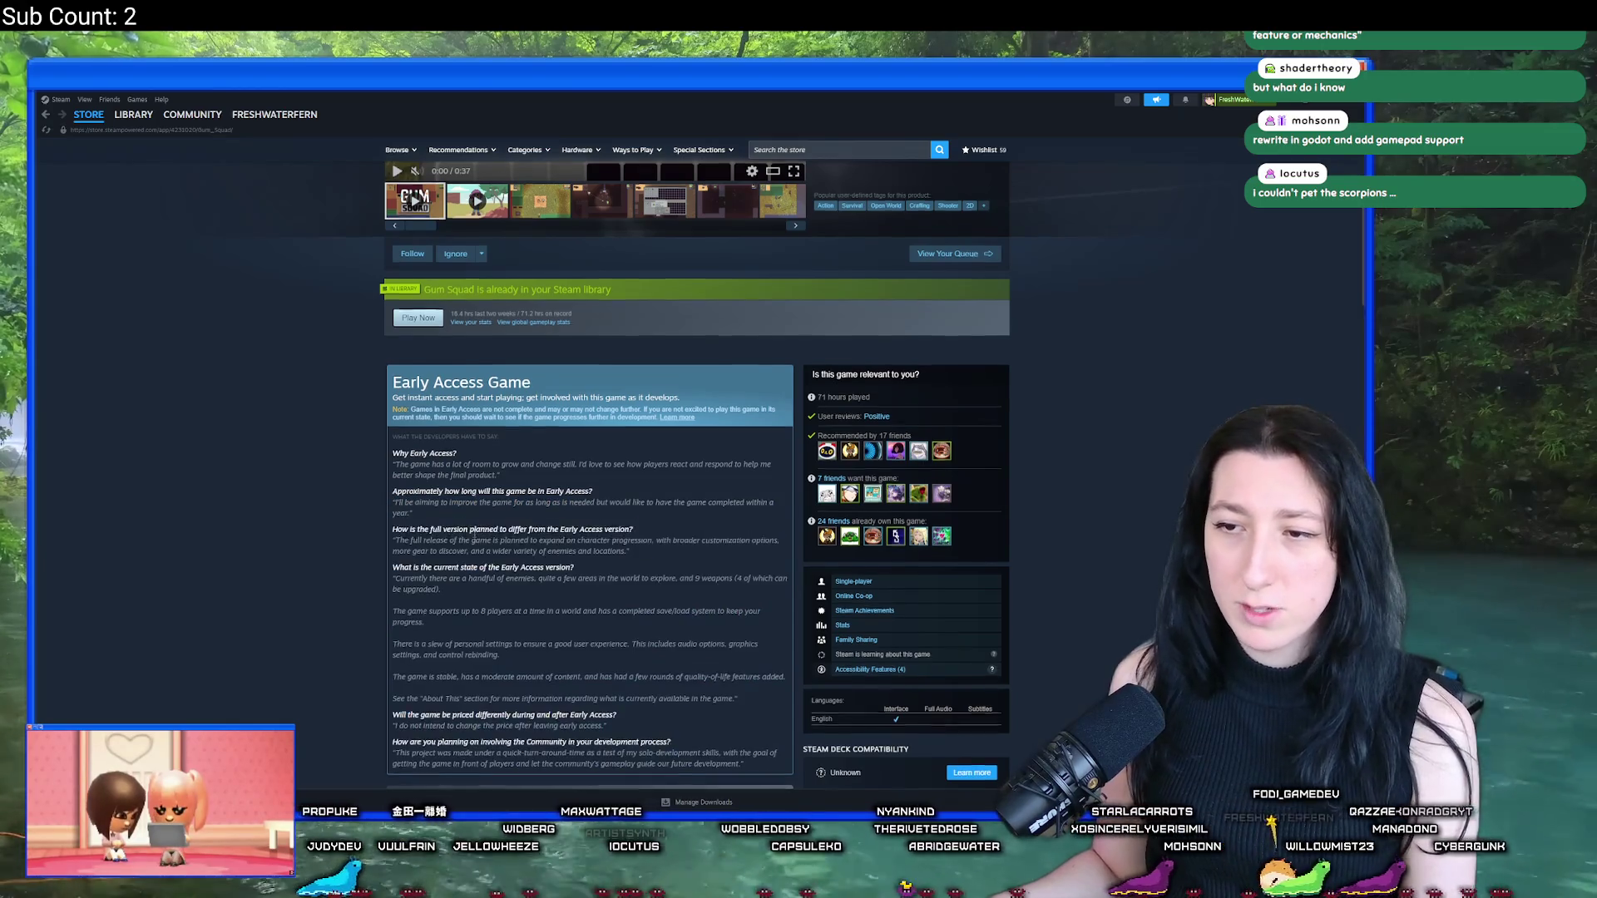
Step: Read the paragraphs on 8 players, personal settings and stability, then return to GameMaker
scroll(553, 528, down, 1)
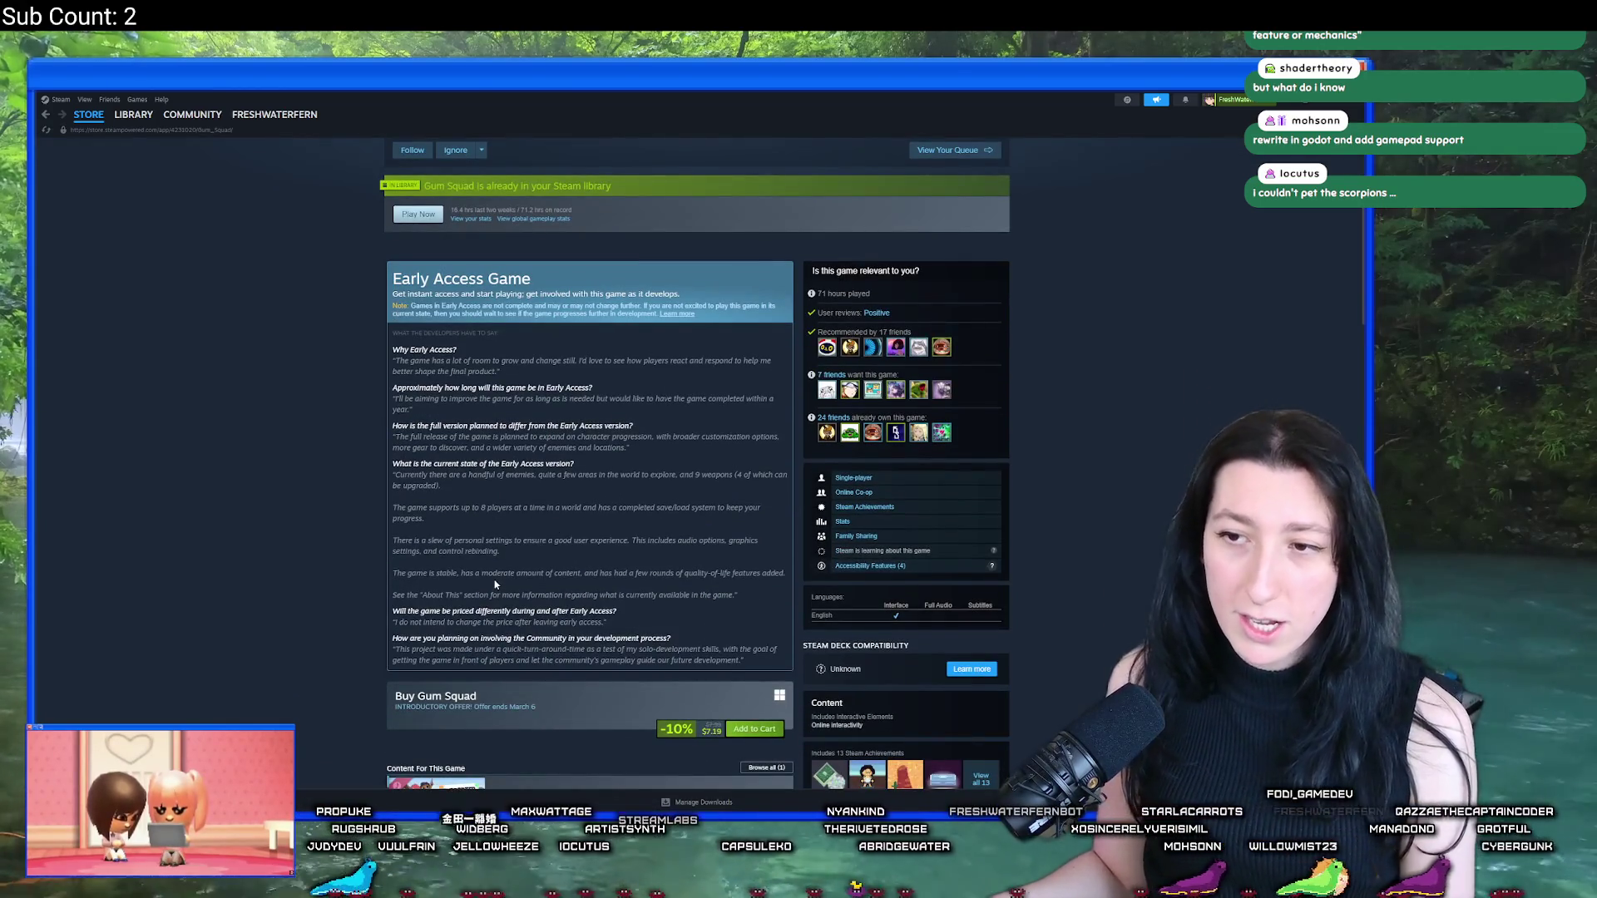
scroll(494, 585, down, 1)
triple_click(438, 456)
click(466, 479)
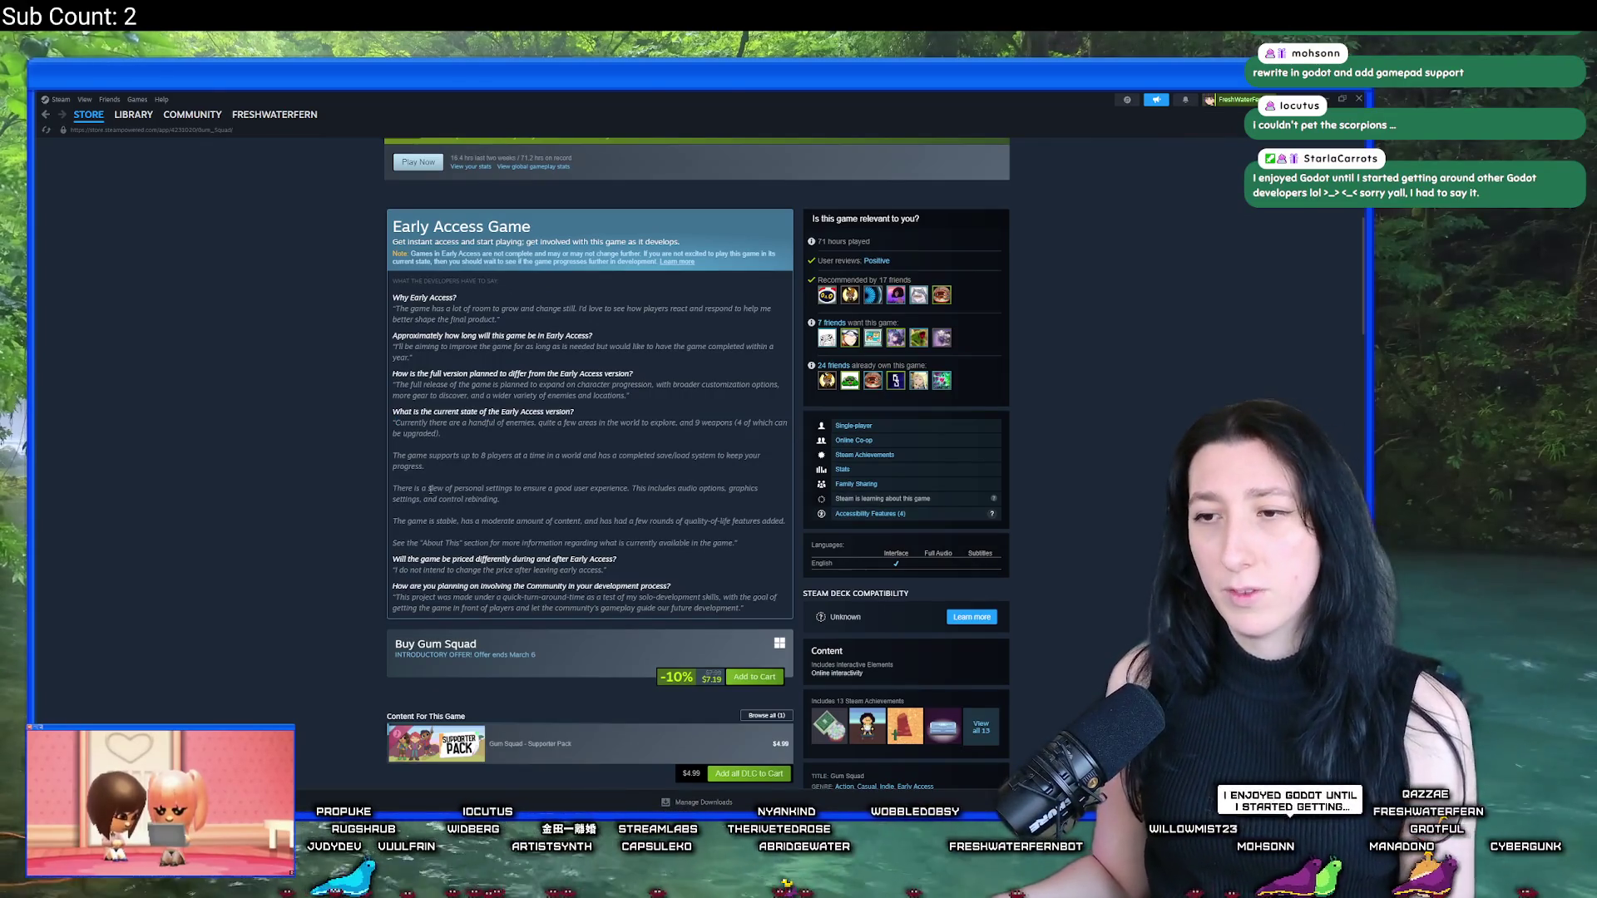
triple_click(417, 490)
click(573, 517)
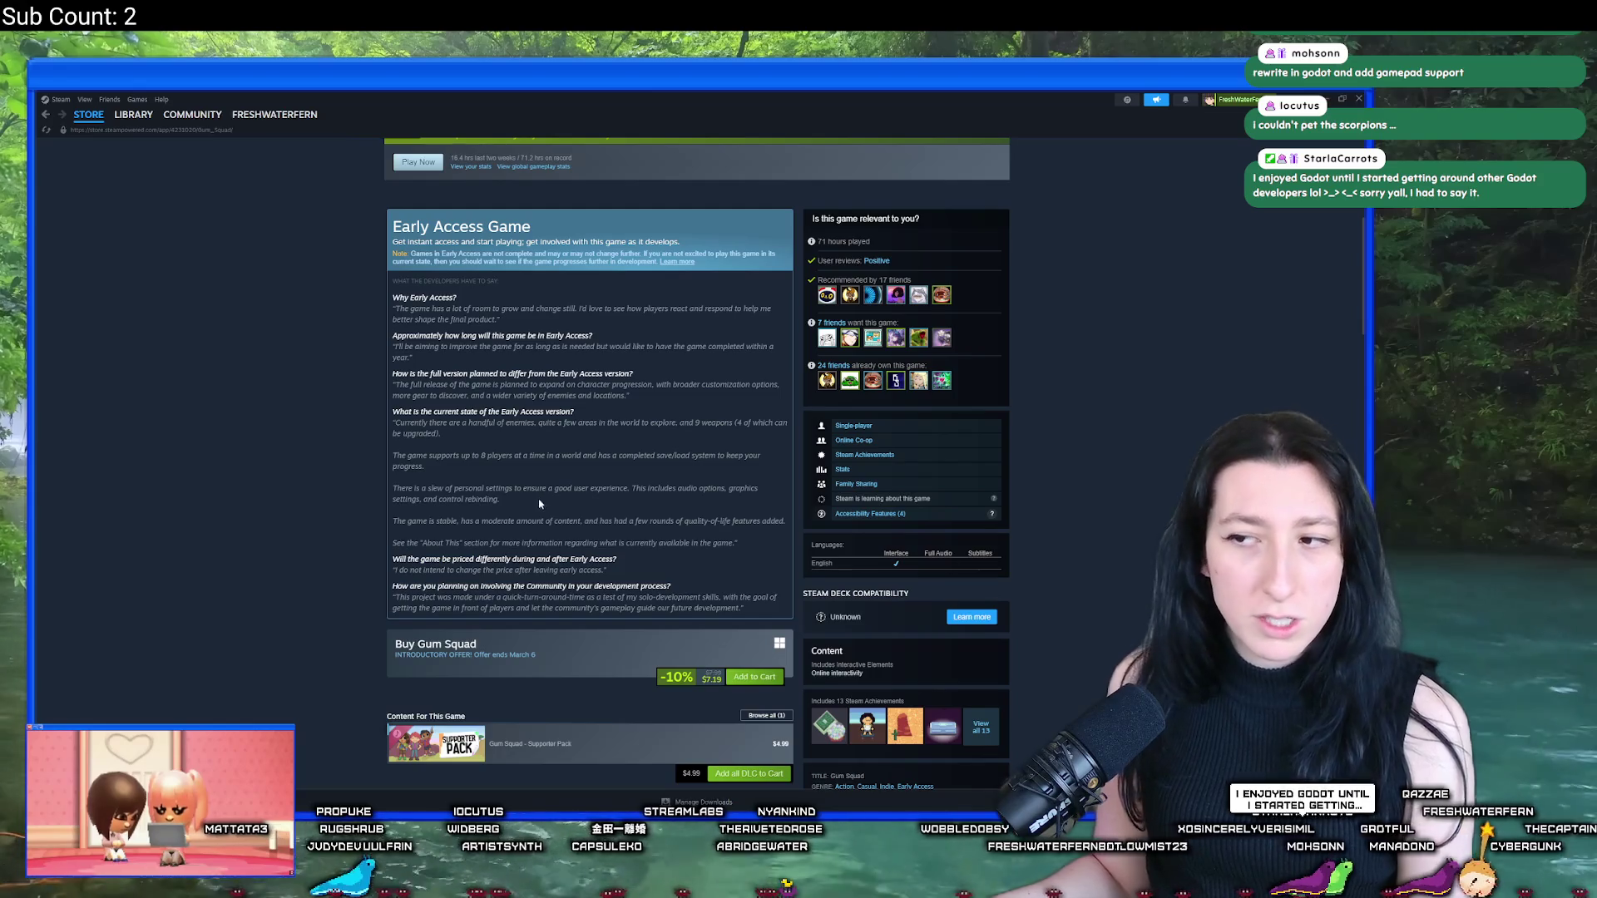
drag(438, 521, 696, 522)
click(682, 531)
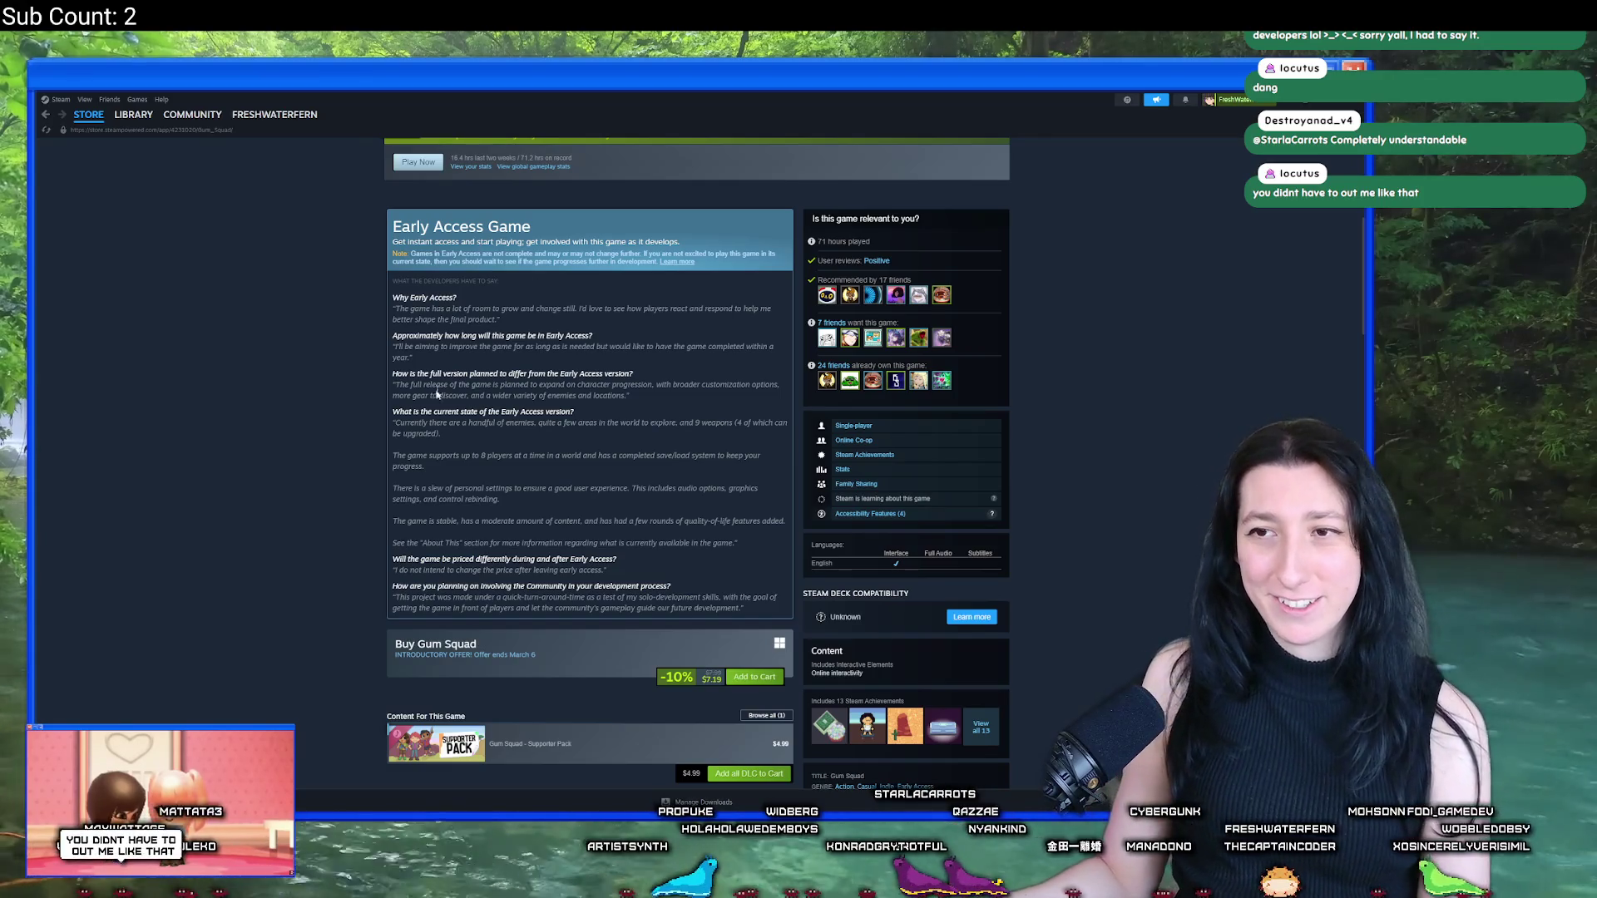
scroll(437, 394, up, 5)
key(alt+Tab)
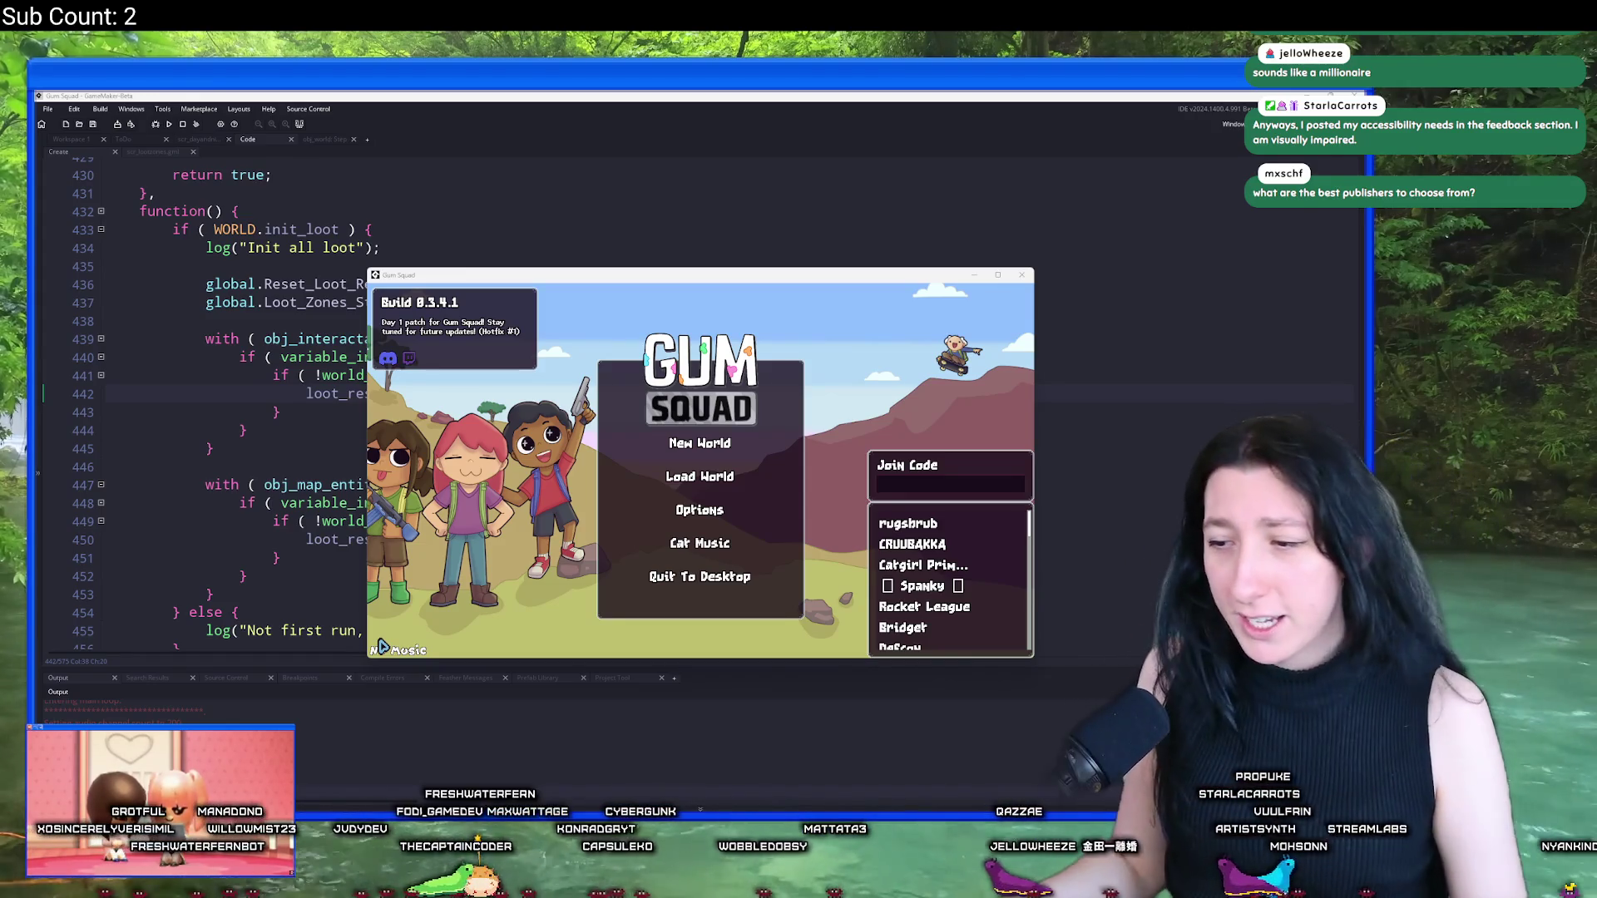
Step: Open Steam on the Gum Squad store page via search 'ste', then return to the game
key(super)
text(ste)
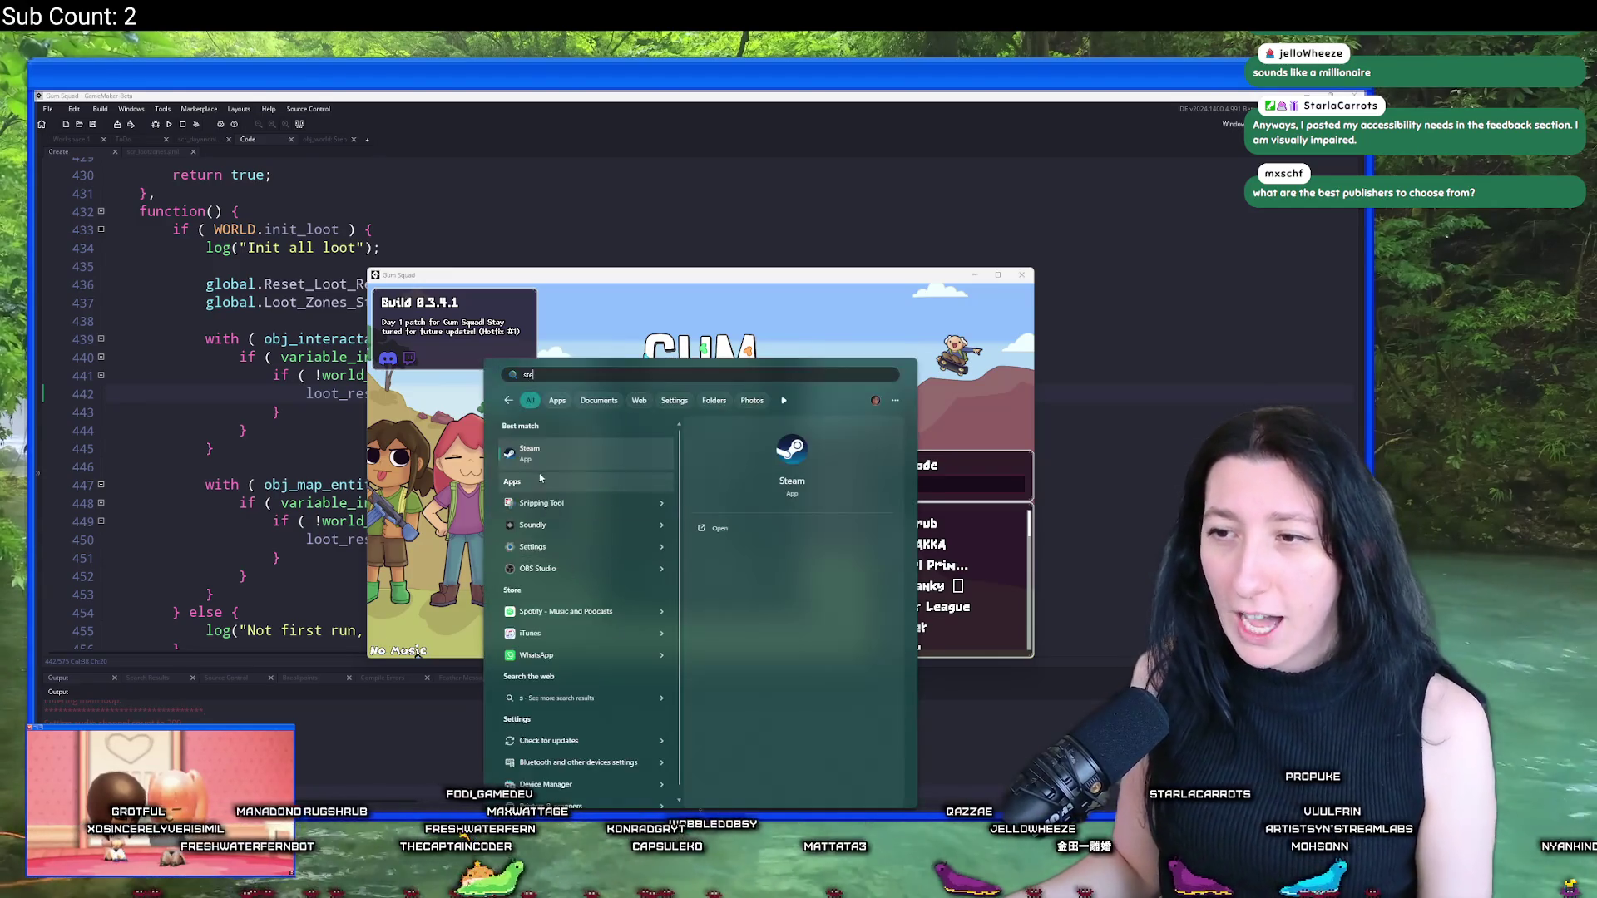
click(530, 454)
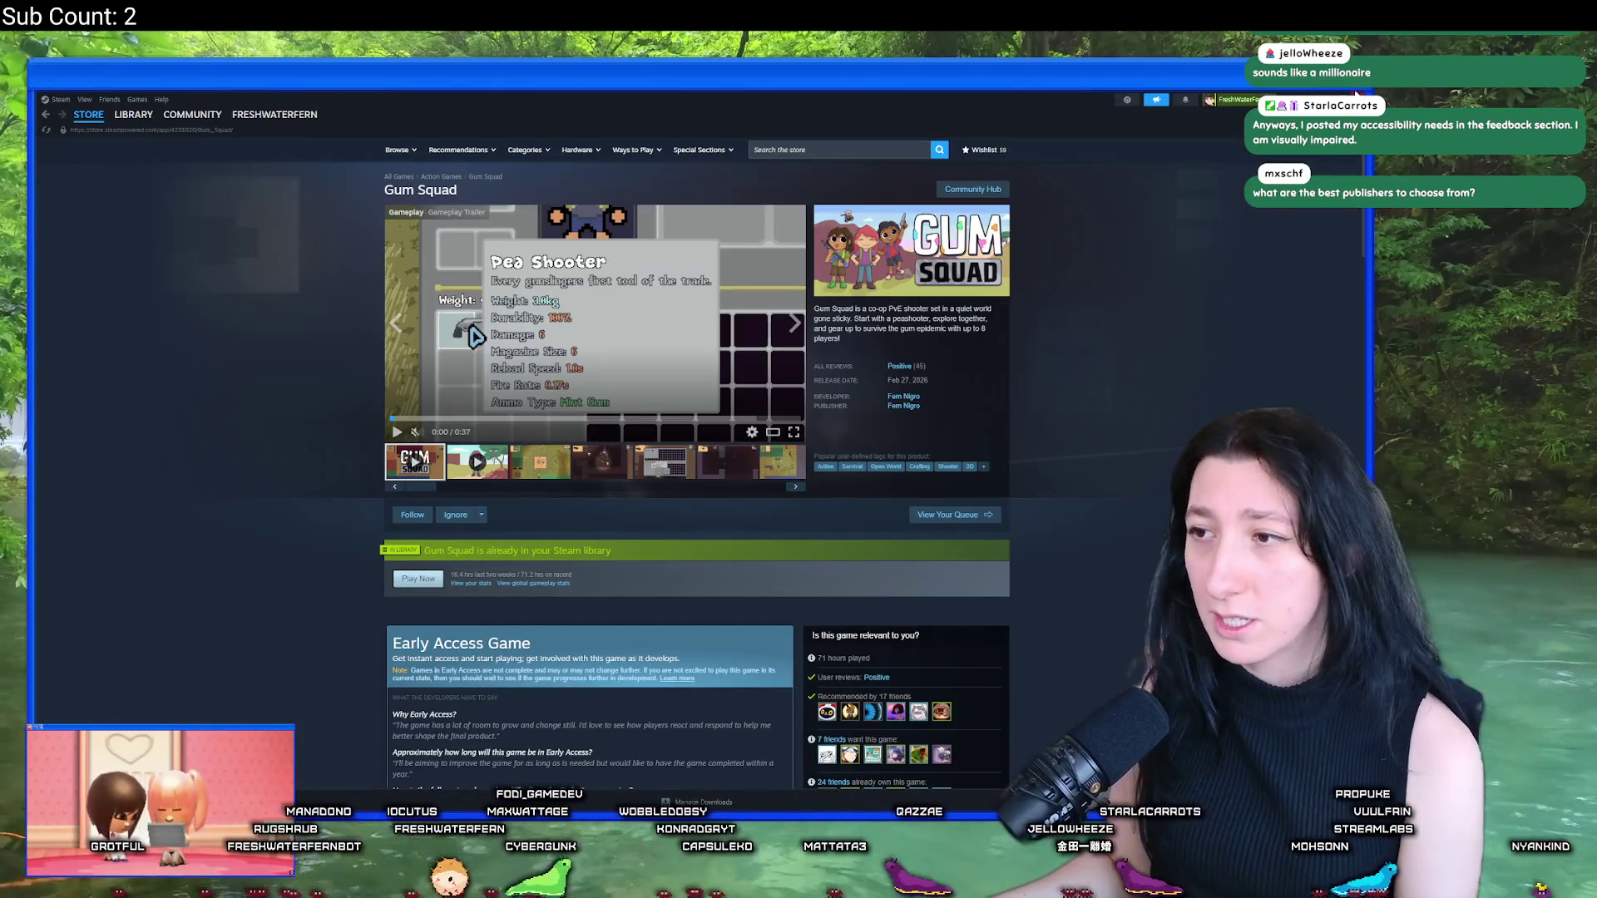
key(alt+Tab)
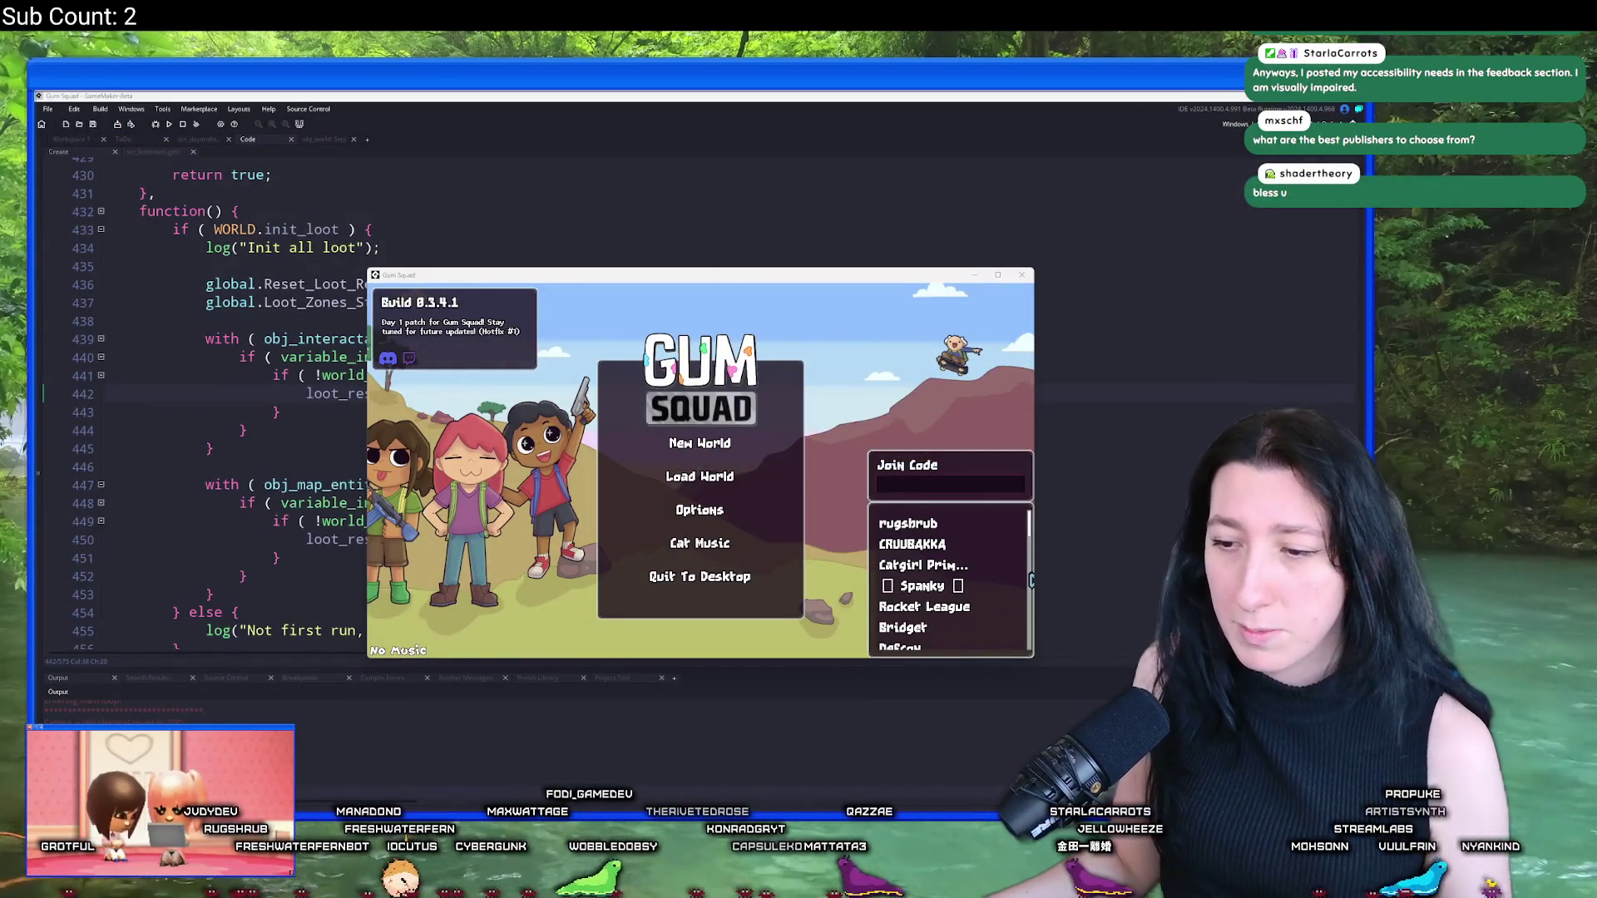
Step: Launch Discord from the Windows search by typing 'discord'
key(super)
text(discord)
click(532, 457)
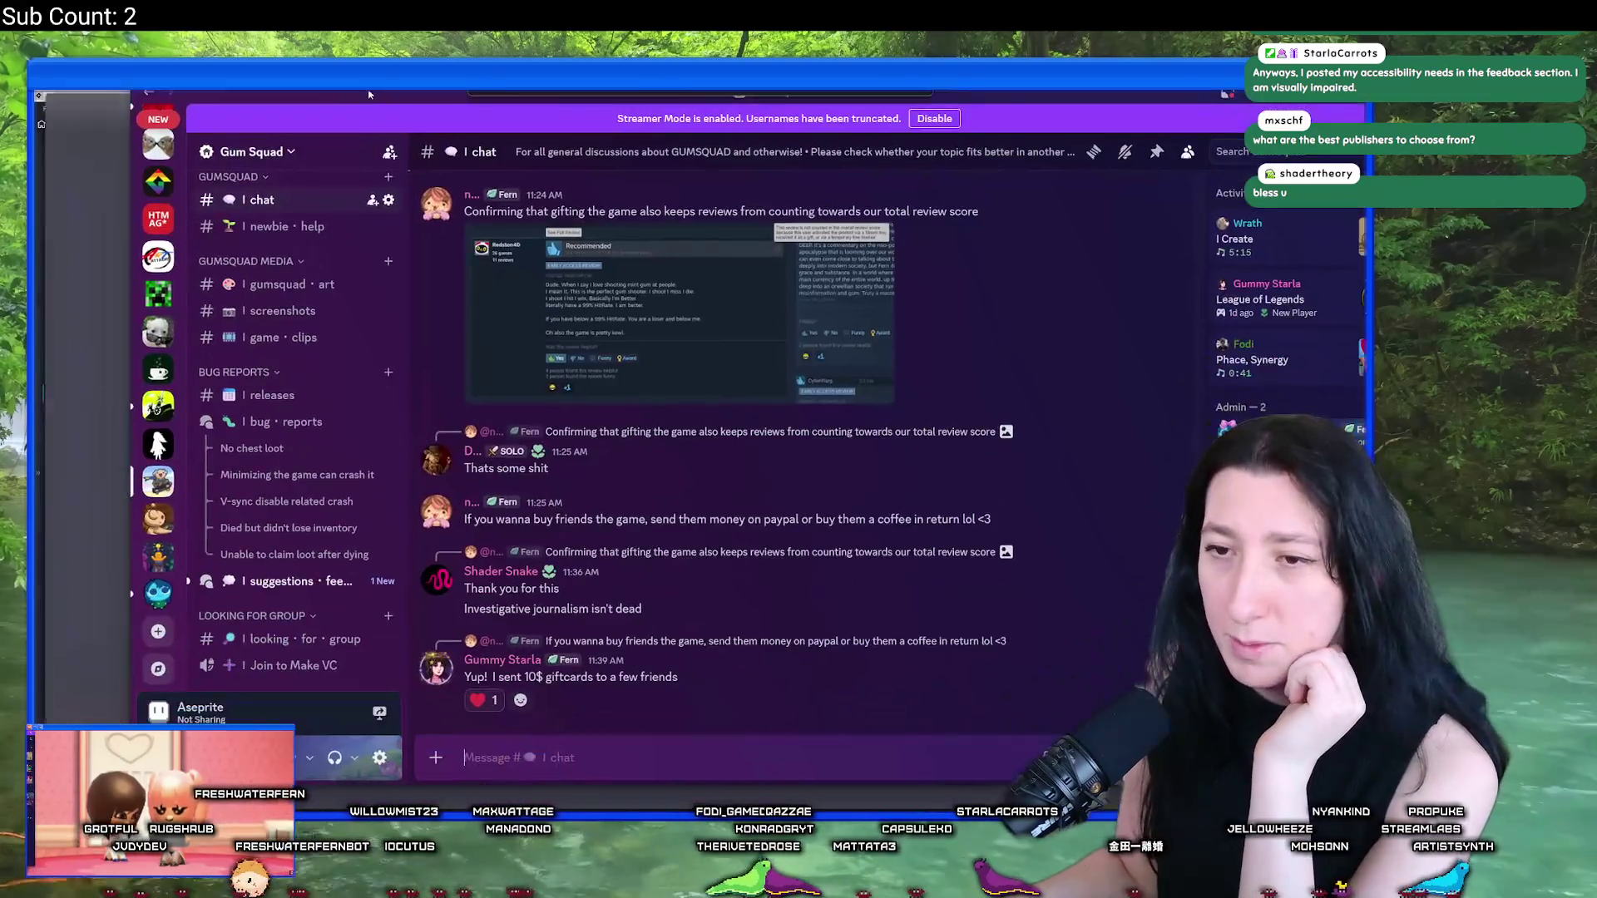
Step: Open the Accessibility post in the suggestions-feedback forum and highlight the lag spike sentence
click(207, 613)
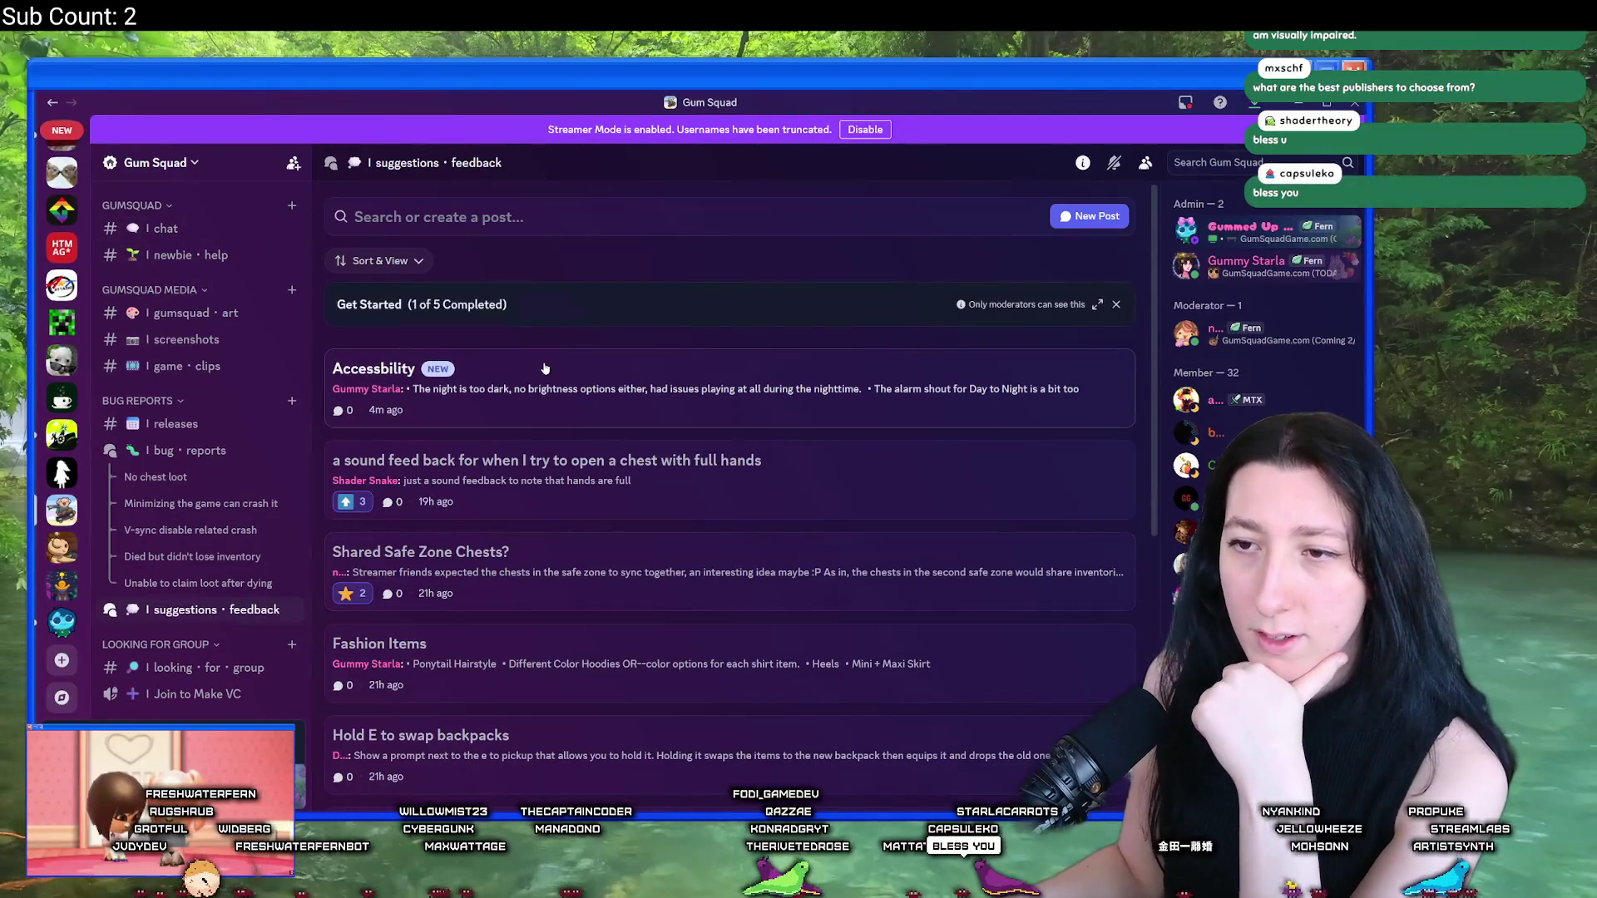
click(416, 379)
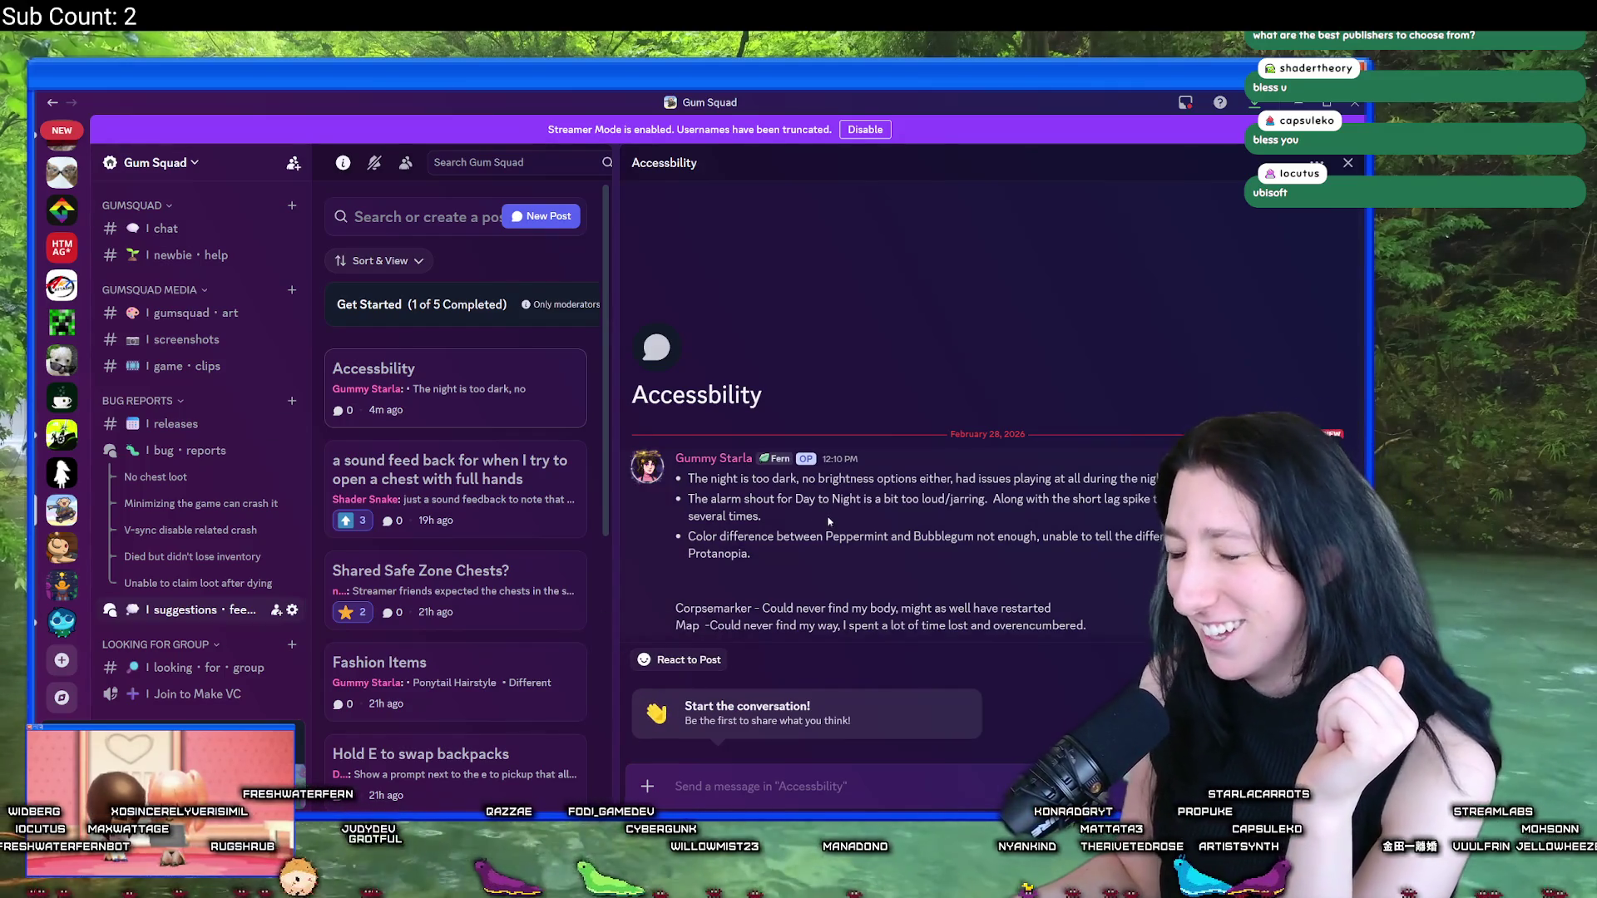
mouse_move(981, 521)
mouse_down()
mouse_move(1010, 499)
mouse_move(706, 499)
mouse_up()
Step: Read the Corpsemarker and overencumbered feedback lines, then restore down the Discord window
click(775, 516)
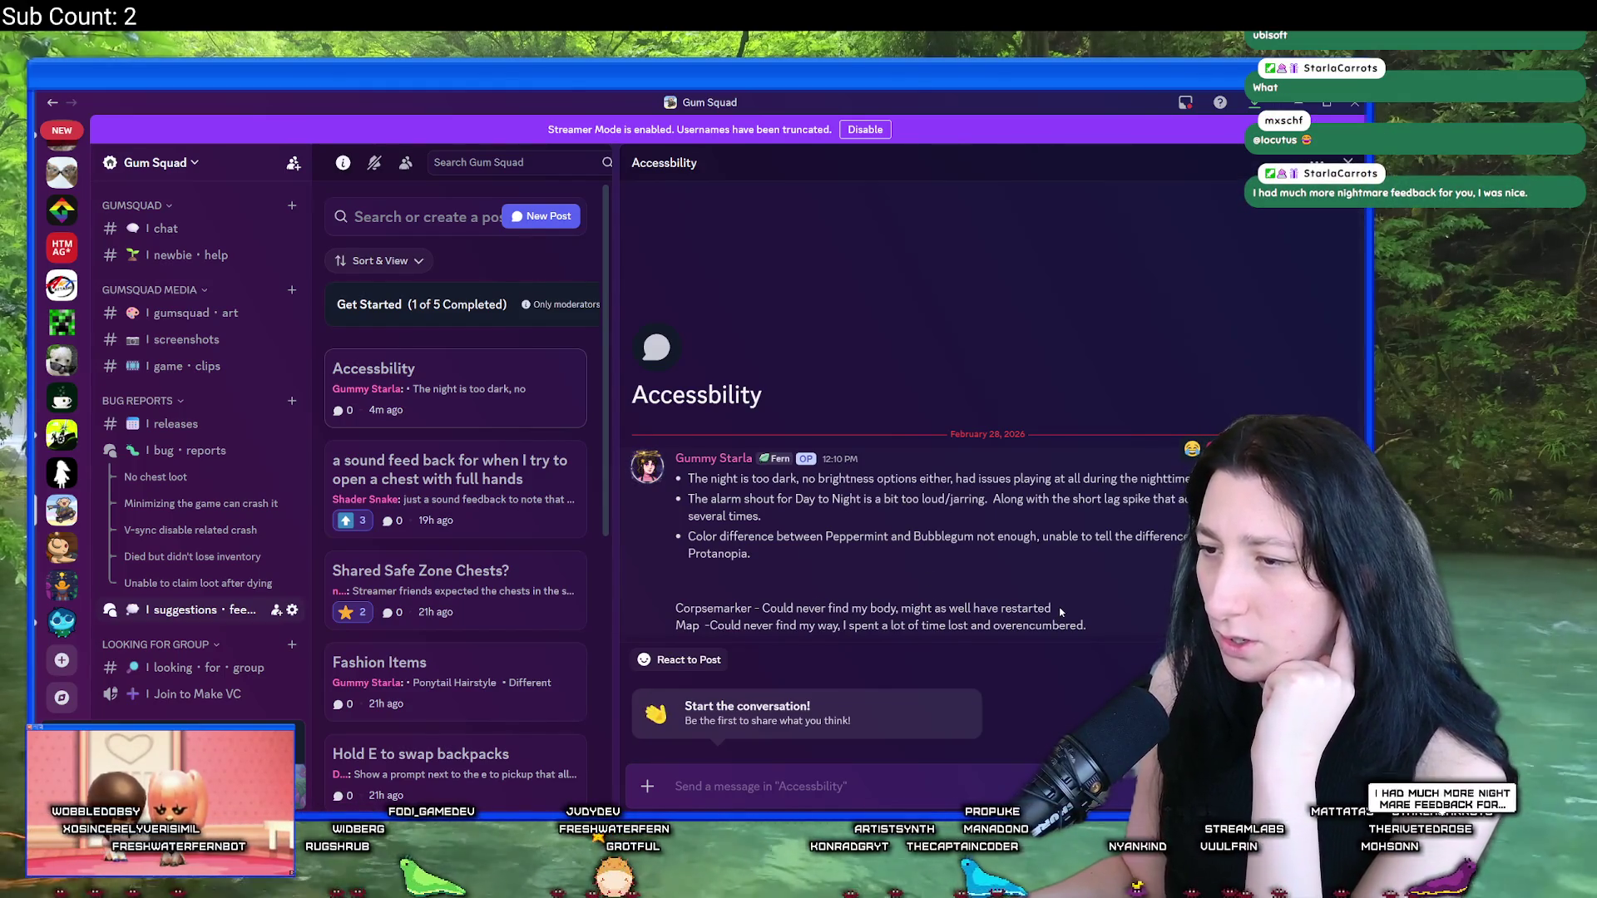
drag(1060, 610, 667, 598)
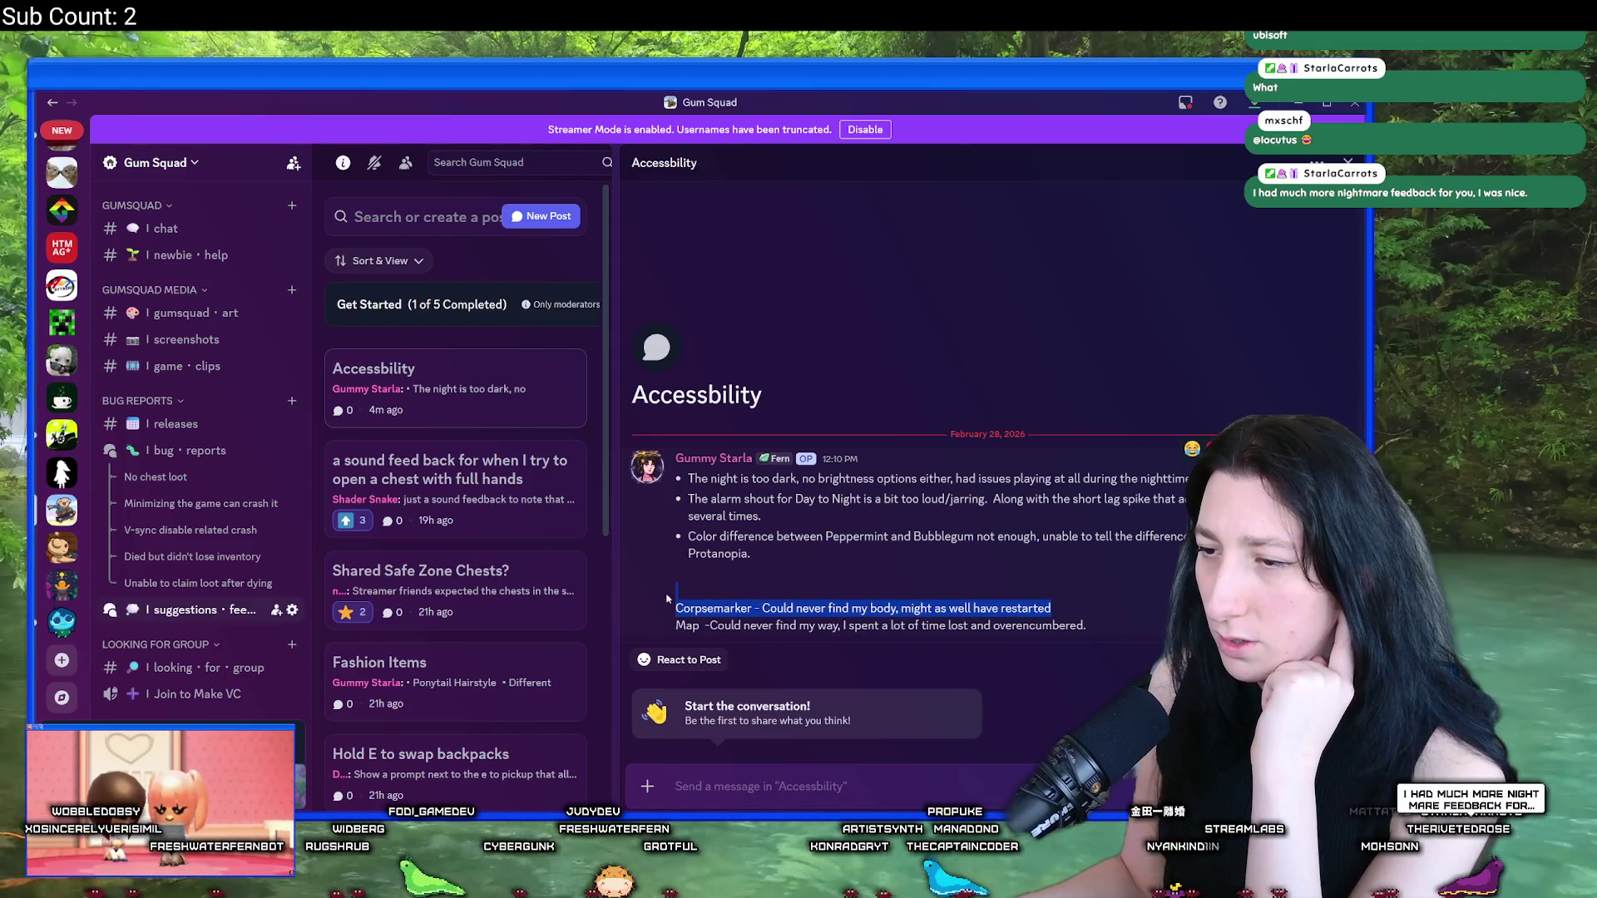
click(663, 636)
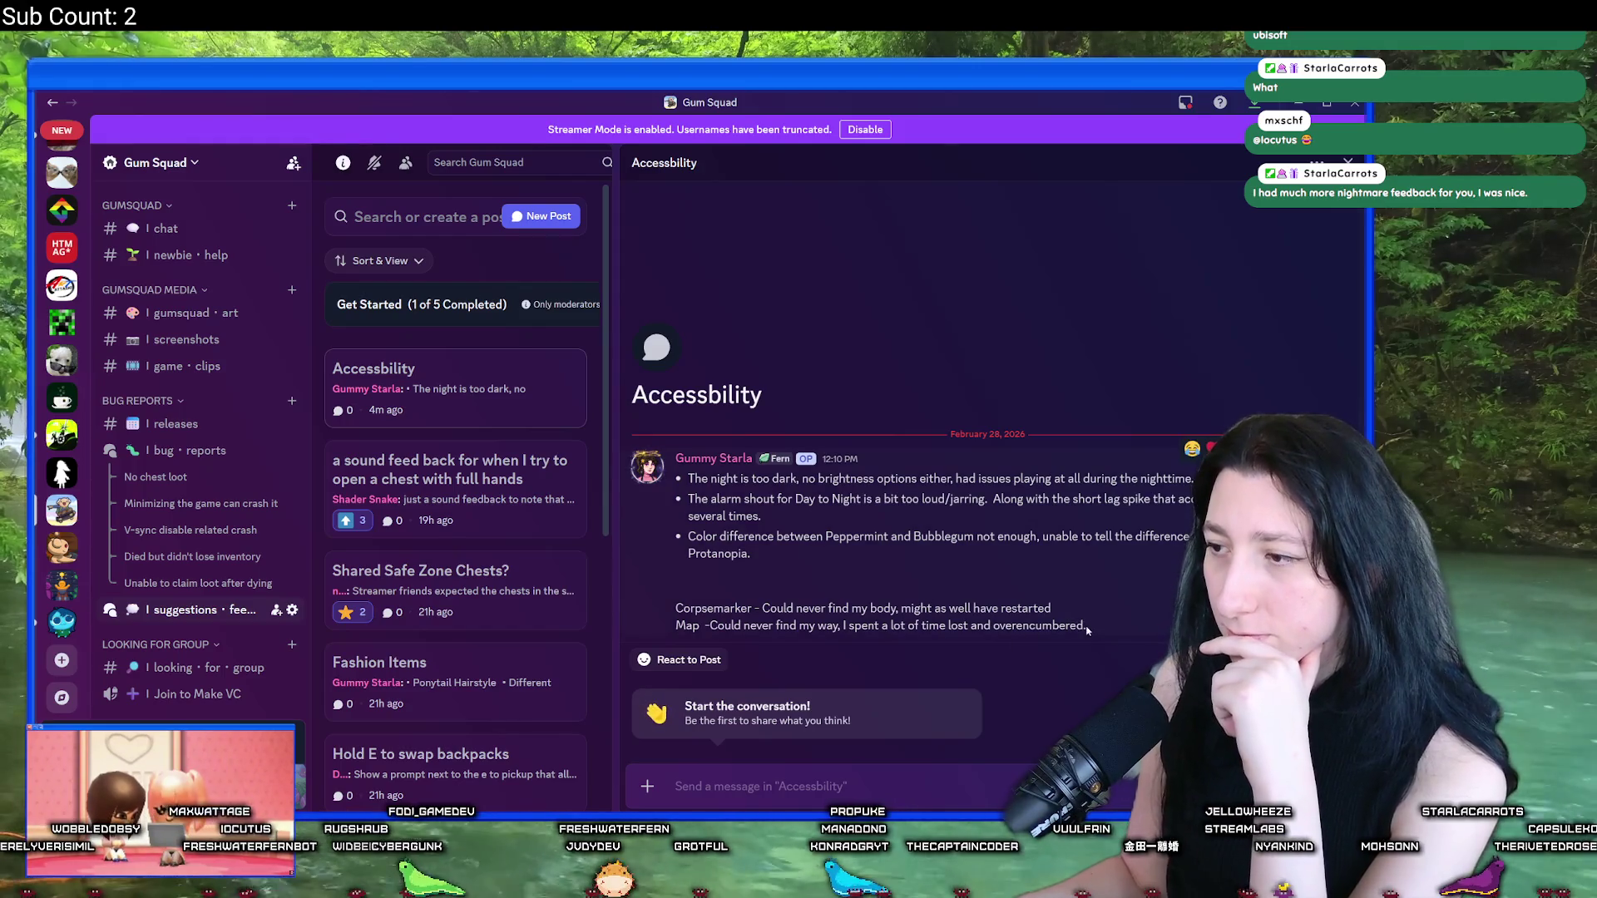
drag(1084, 625, 995, 625)
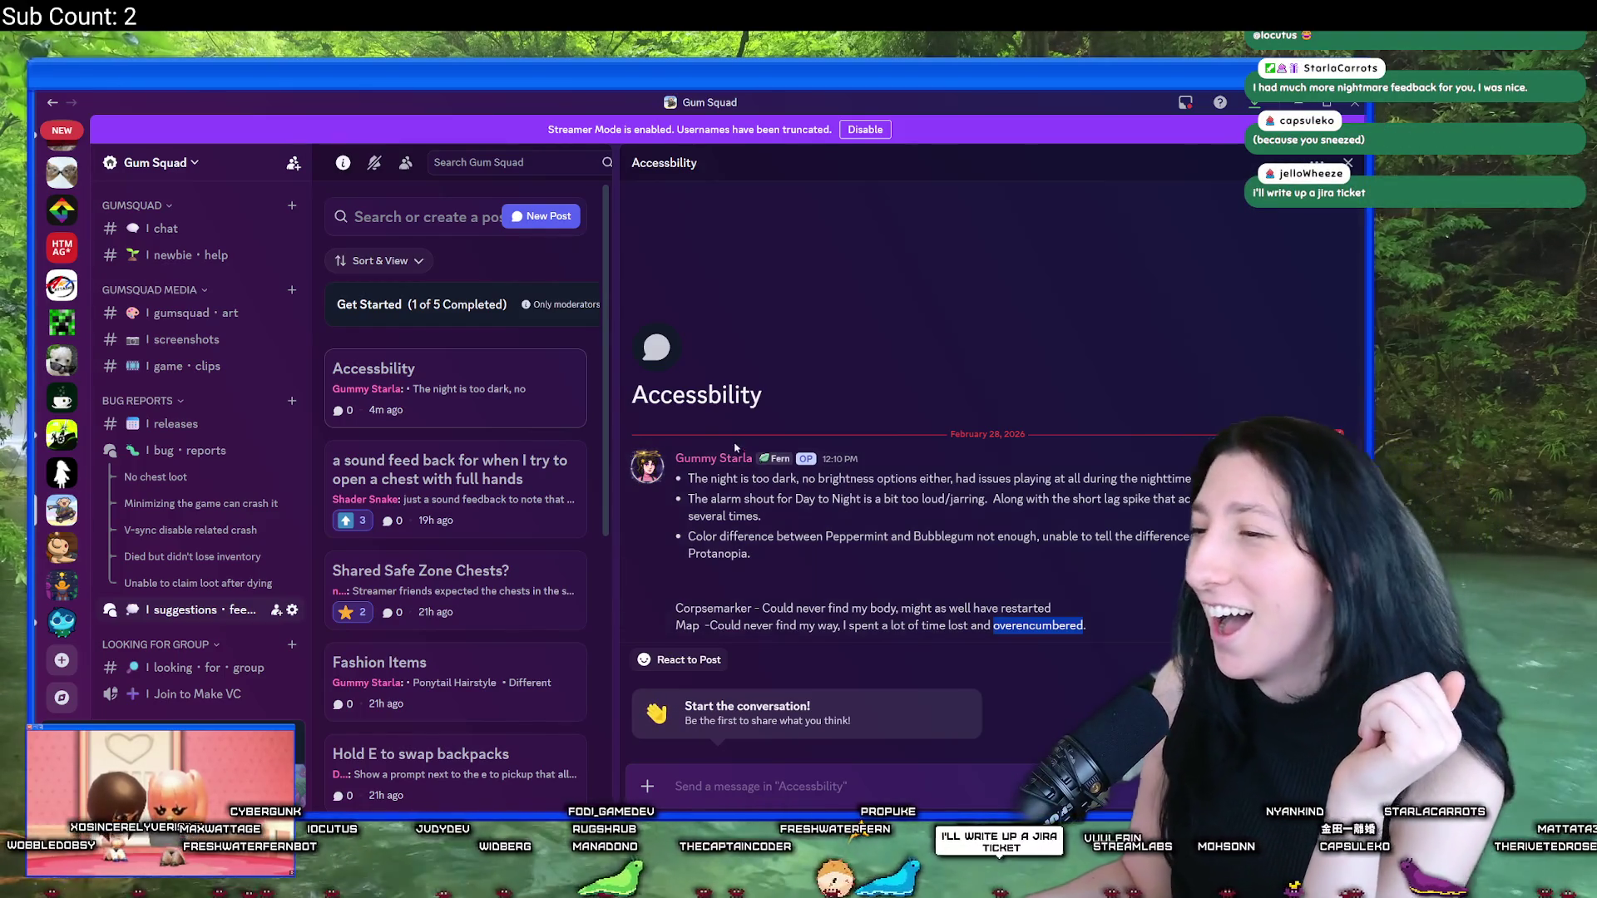
click(1086, 419)
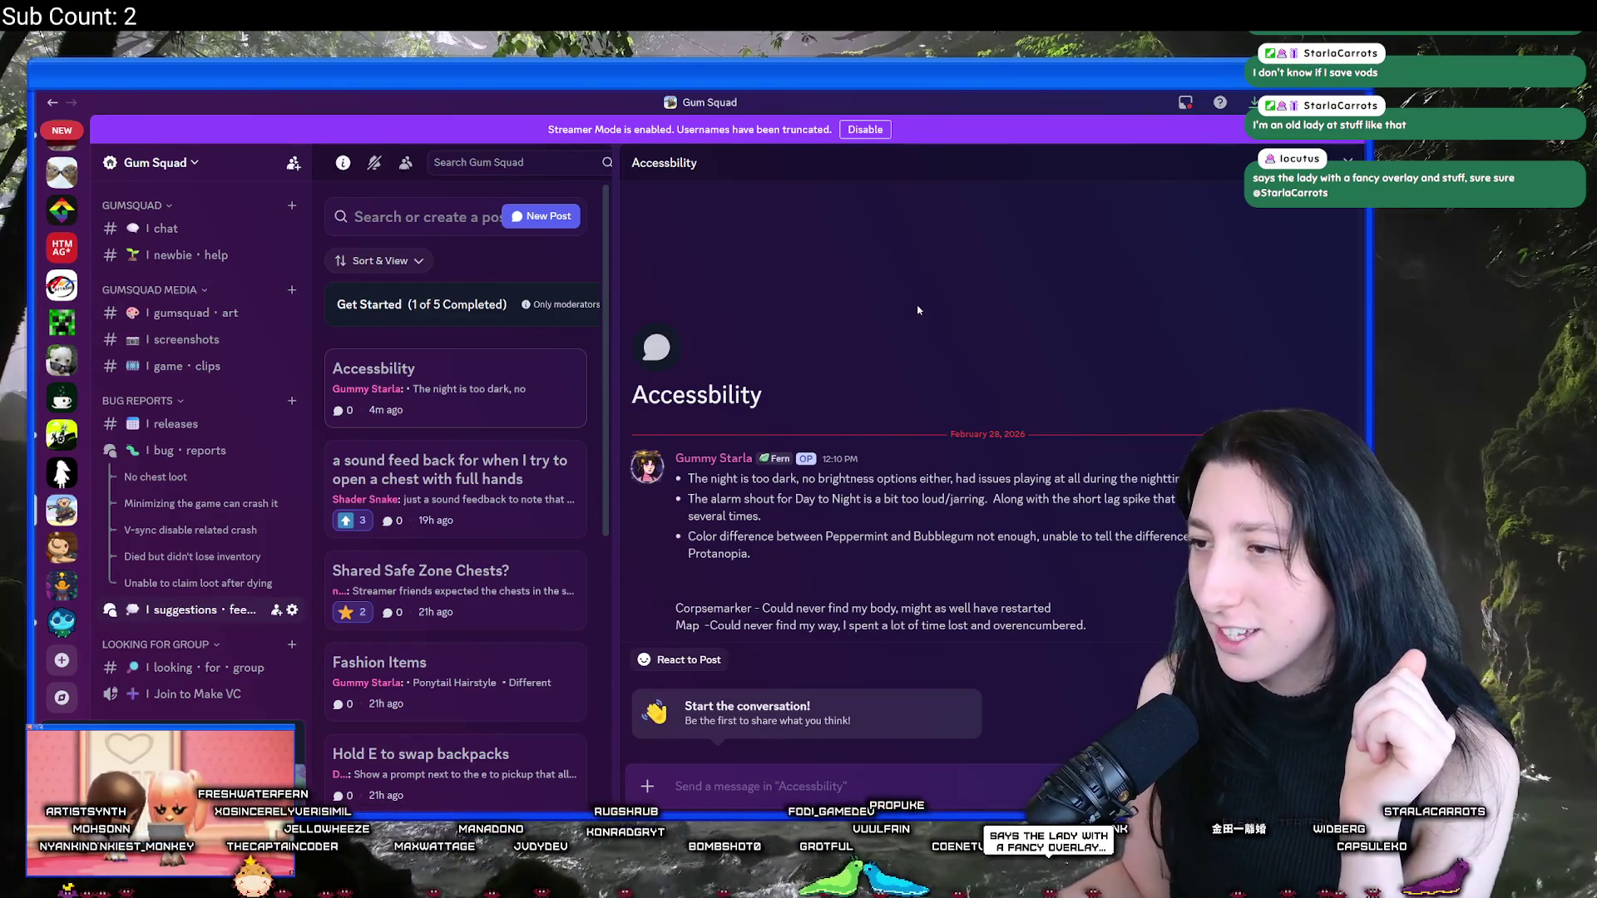
double_click(865, 94)
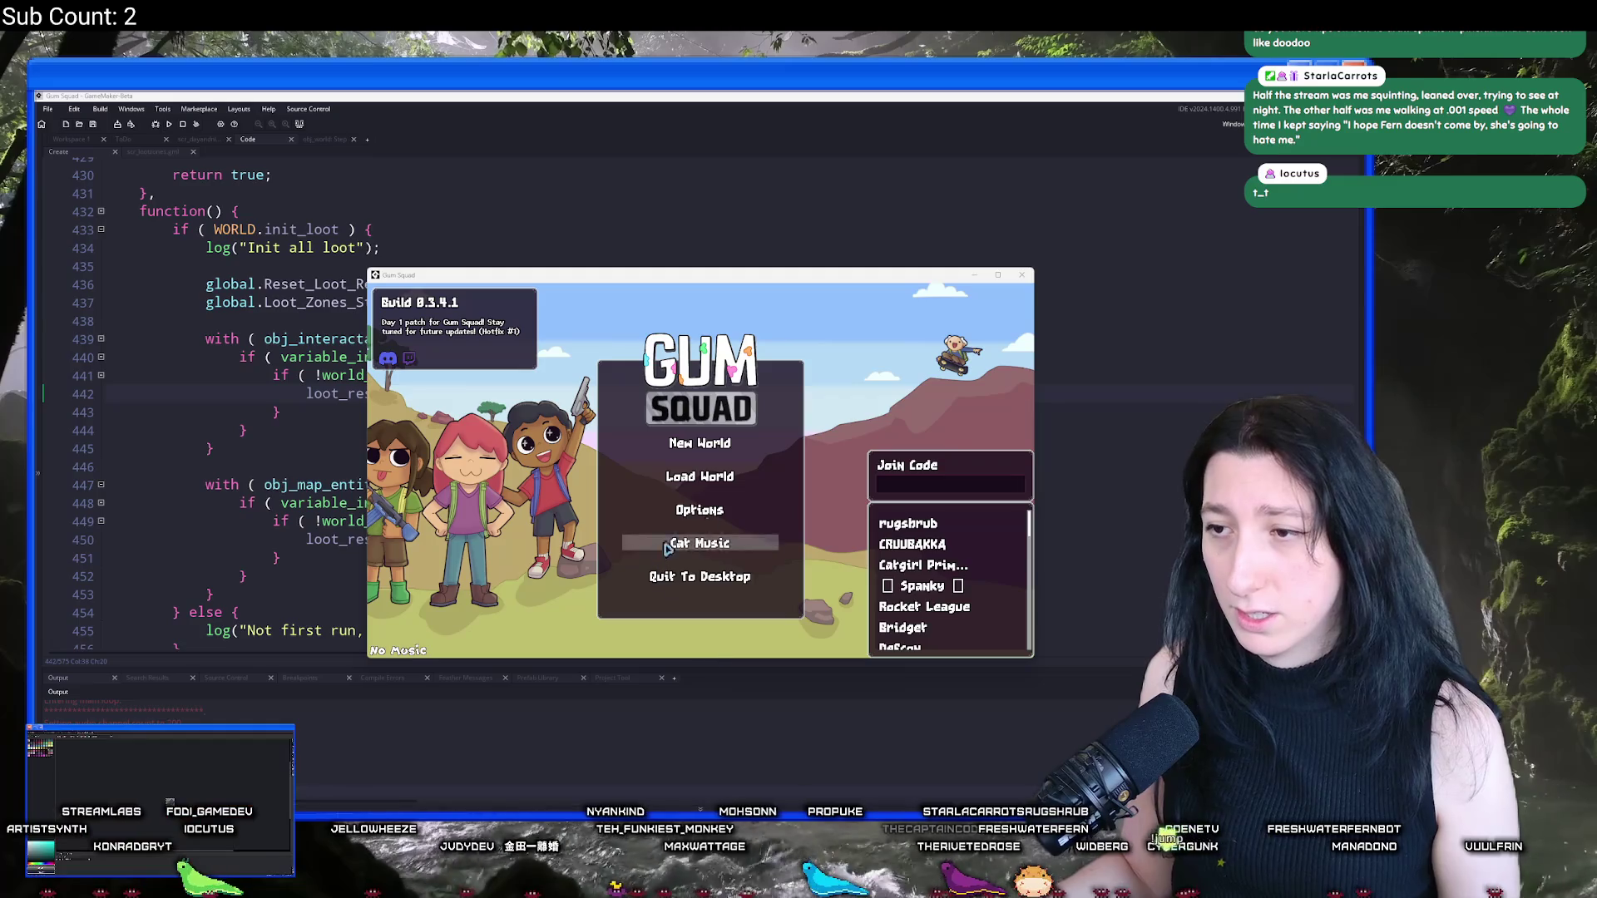
Step: Create a new blank sprite in Aseprite with File > New, zoomed in, timeline hidden
key(alt+Tab)
click(48, 108)
click(57, 121)
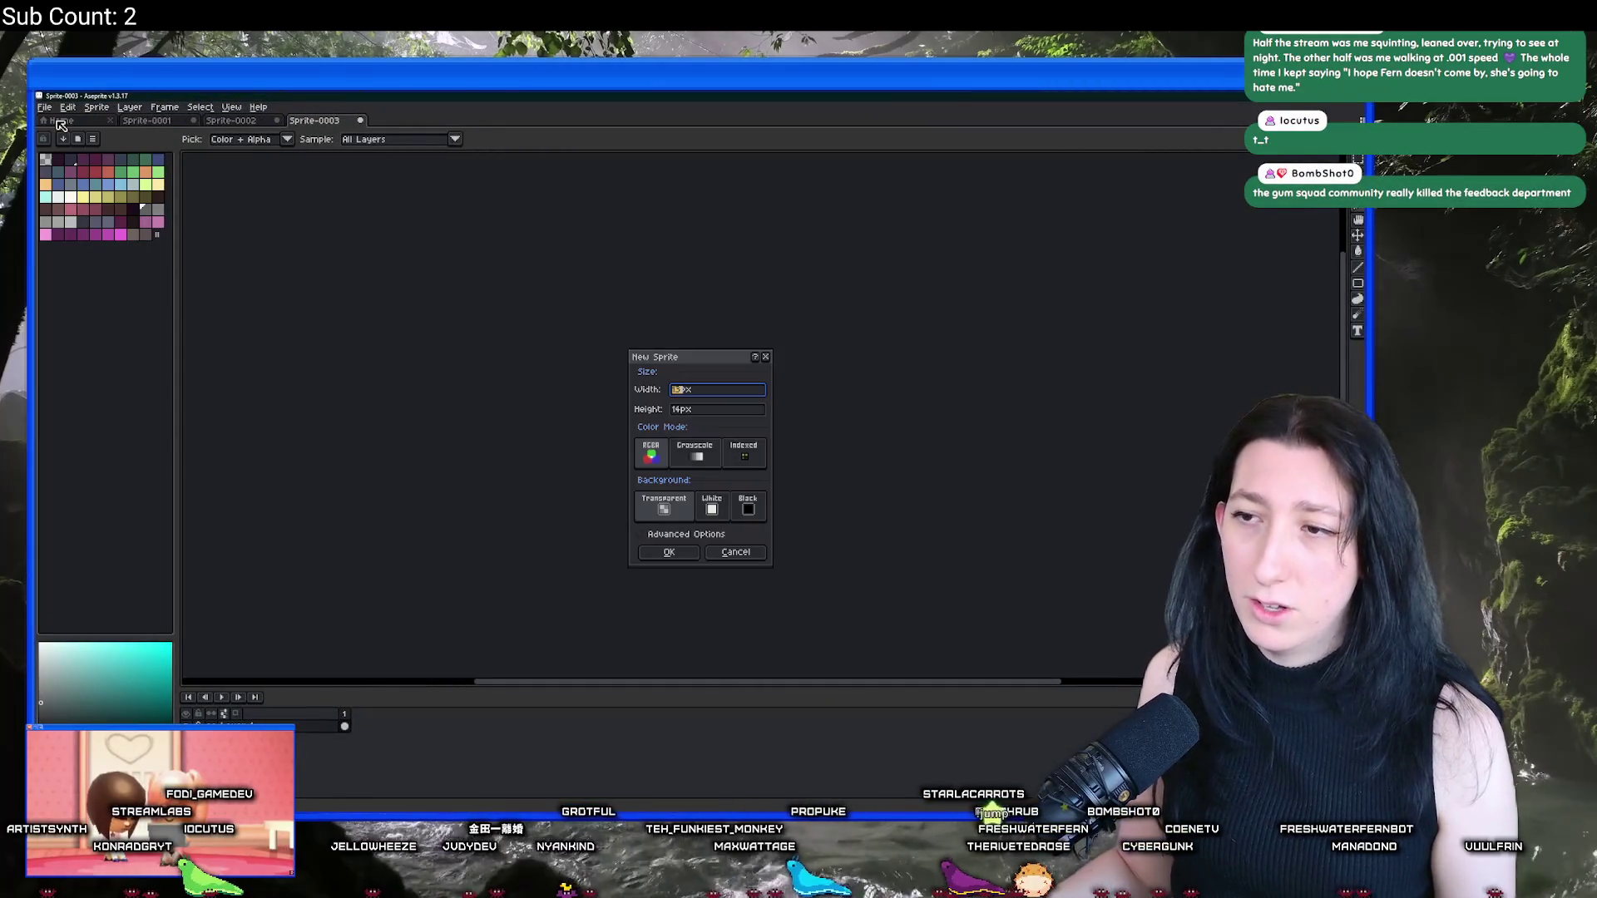
key(Return)
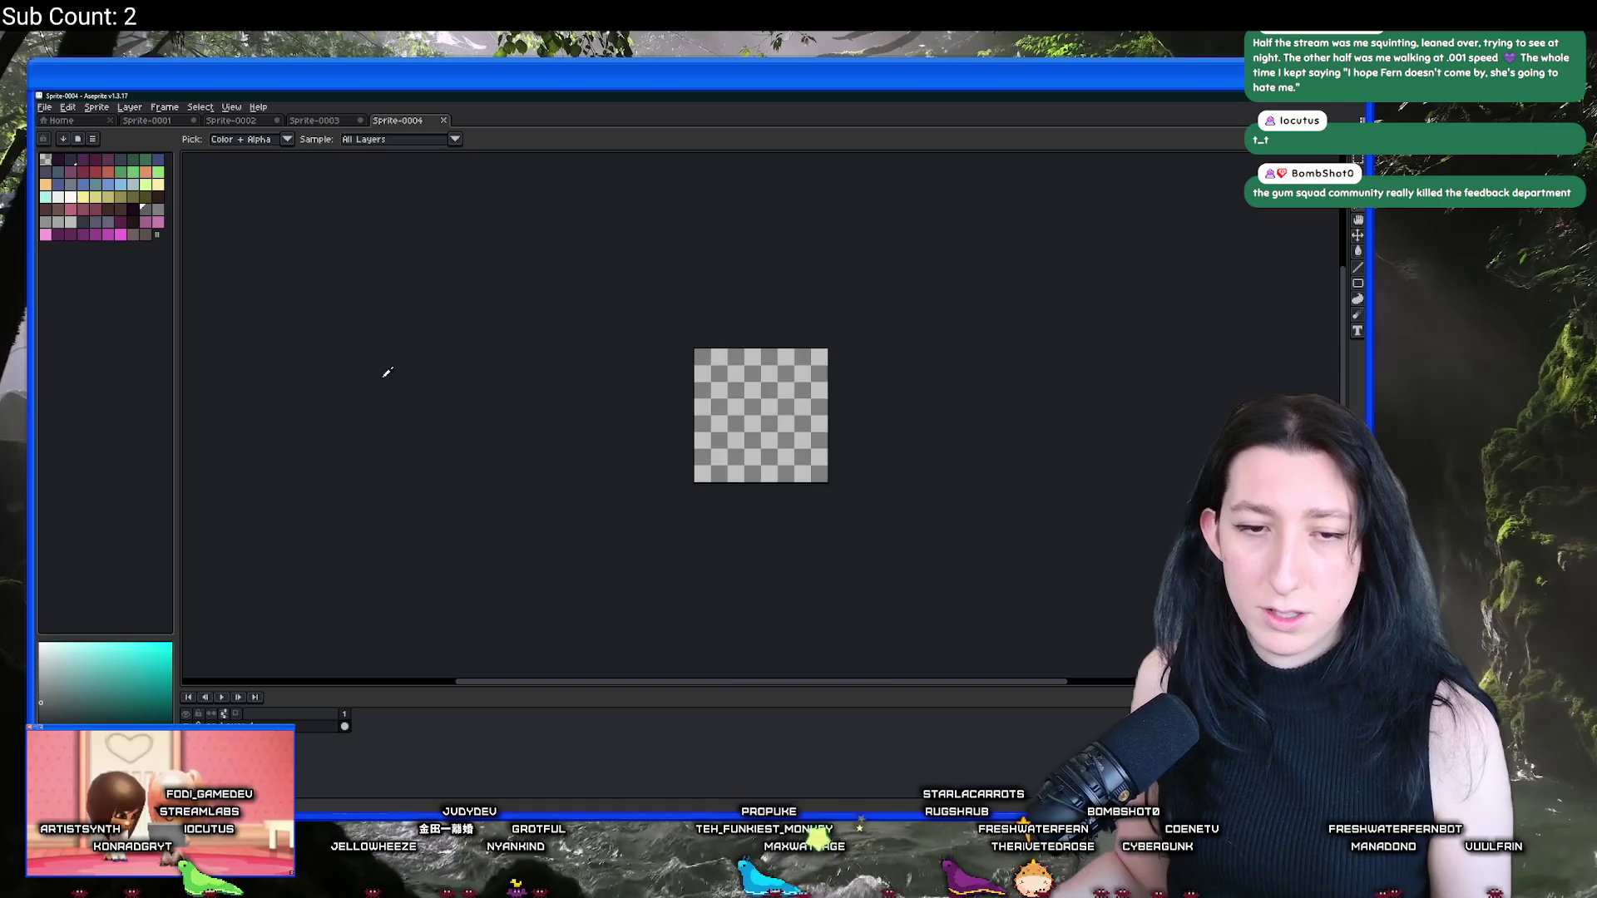
scroll(696, 386, up, 3)
drag(784, 464, 517, 314)
scroll(515, 315, up, 1)
key(Tab)
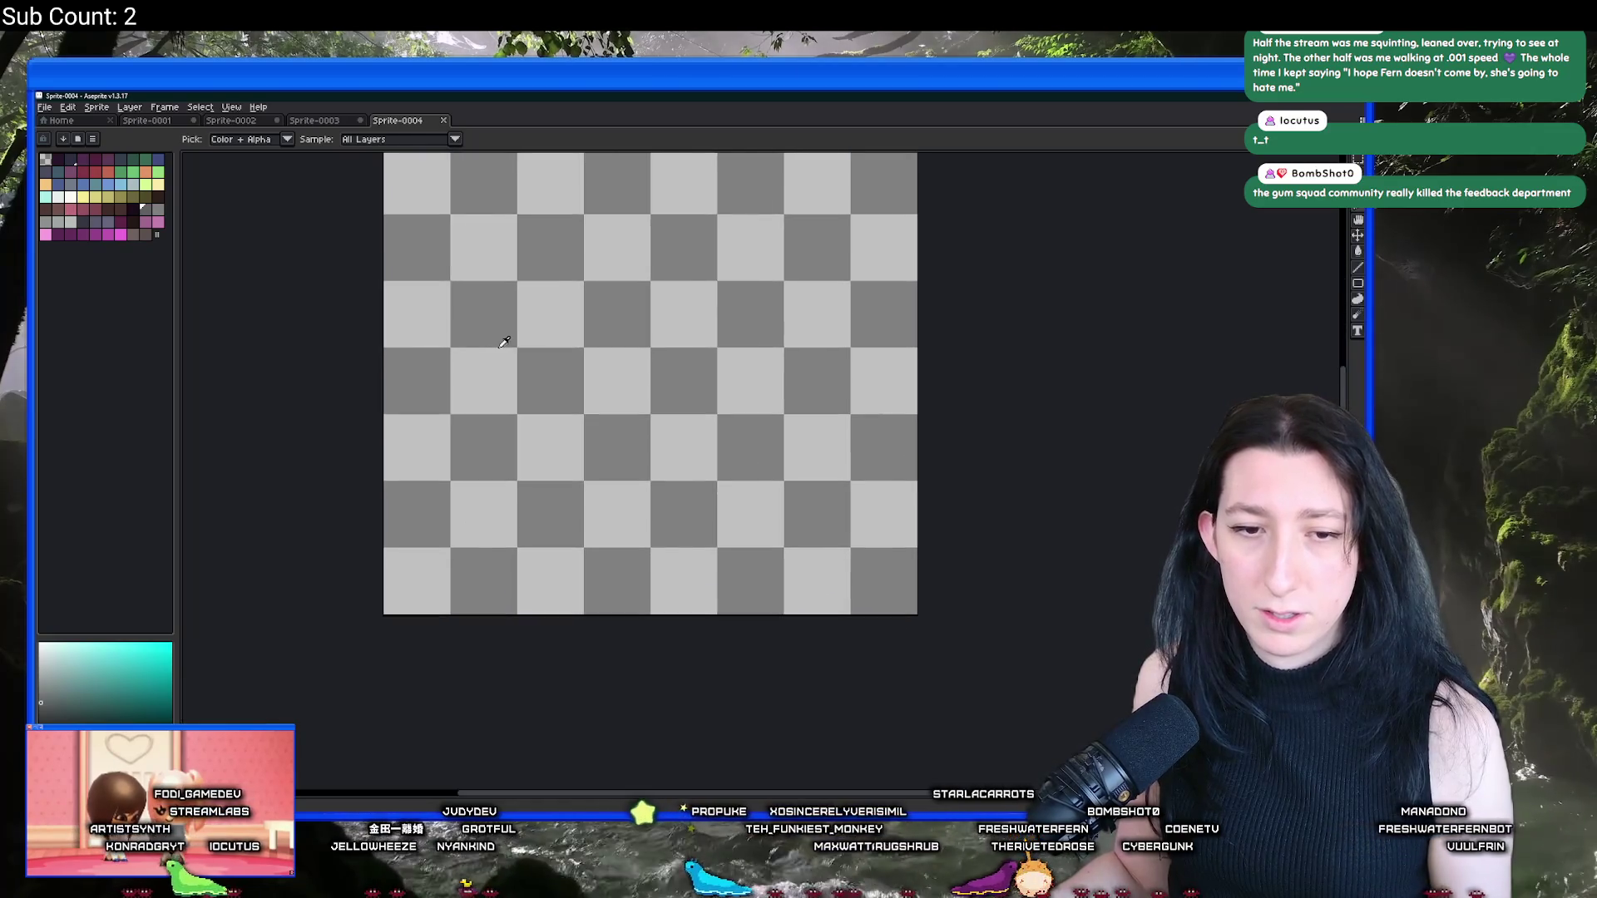
Step: Pick yellow-green, switch to a 4px Pencil, and draw then undo a test arc
click(150, 184)
key(b)
key(minus)
drag(483, 524, 551, 547)
key(minus)
key(minus)
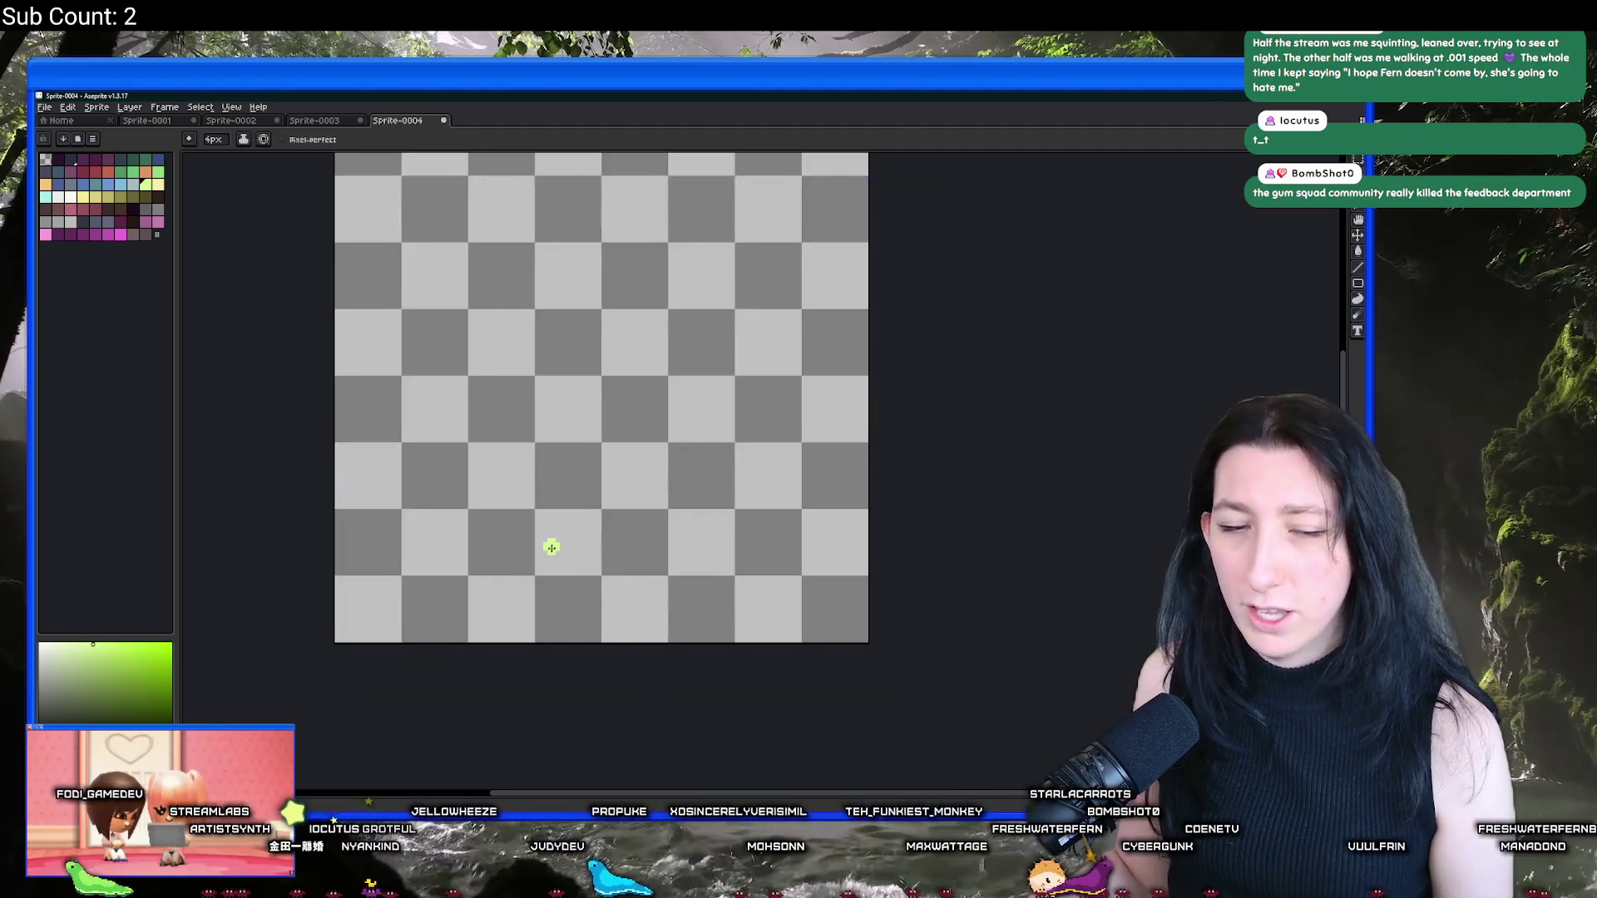
mouse_move(563, 641)
mouse_down()
mouse_move(596, 474)
mouse_move(649, 395)
mouse_move(583, 312)
mouse_up()
key(ctrl+z)
Step: Draw looping and spiral yellow-green strokes, erasing or undoing each attempt
scroll(600, 572, down, 1)
mouse_move(574, 611)
mouse_down()
mouse_move(635, 540)
mouse_move(551, 504)
mouse_move(666, 462)
mouse_move(540, 333)
mouse_move(677, 353)
mouse_move(499, 204)
mouse_up()
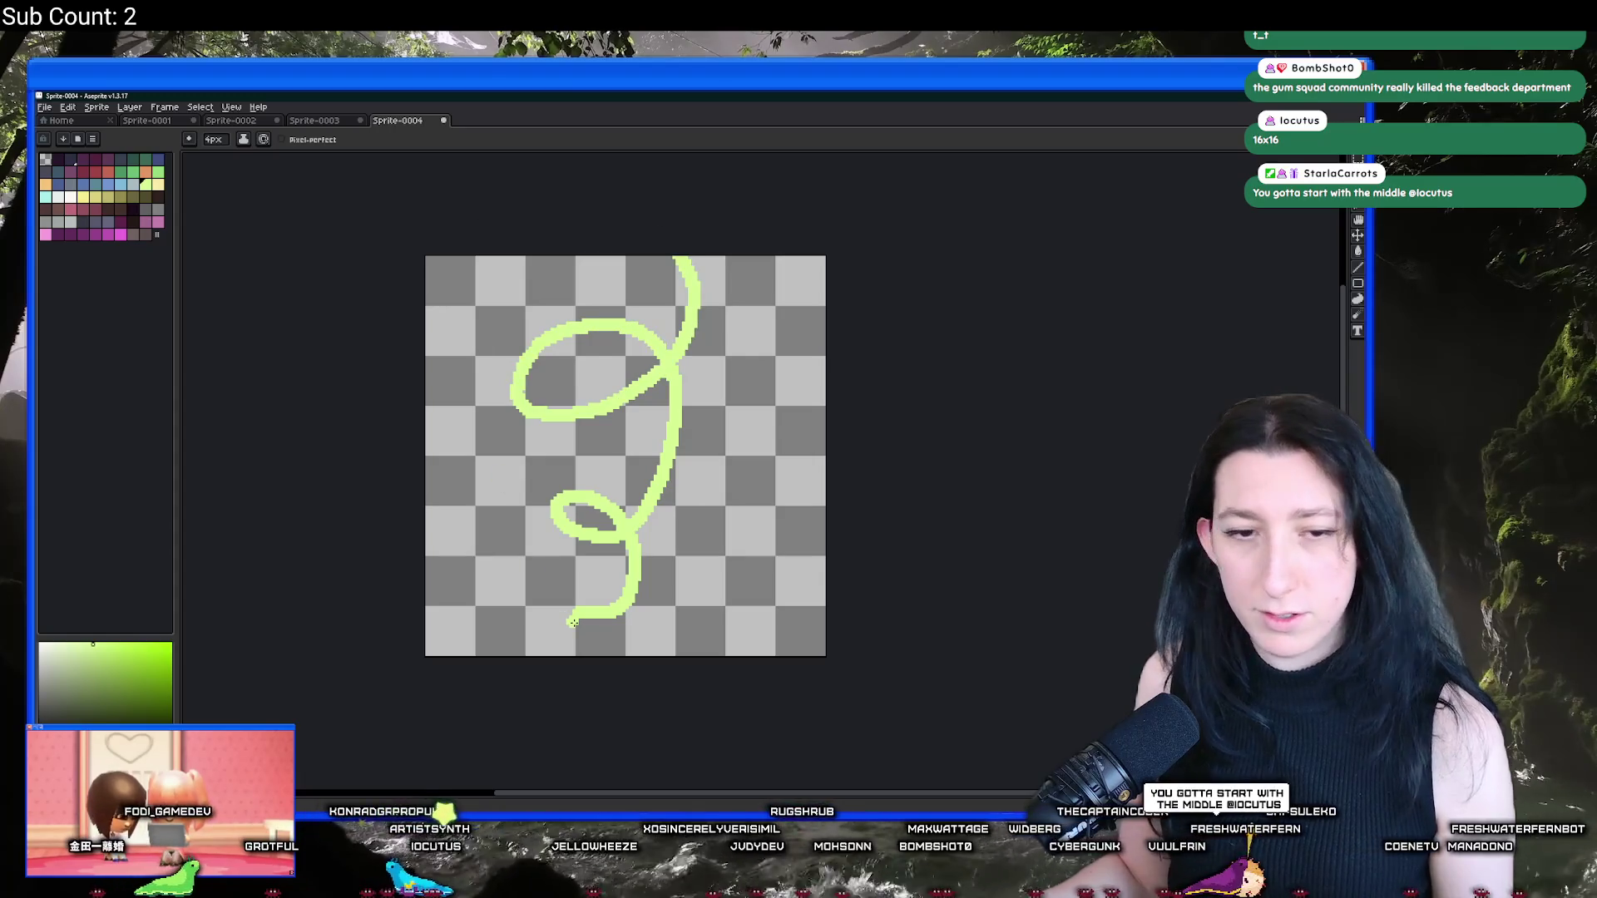
scroll(622, 543, down, 1)
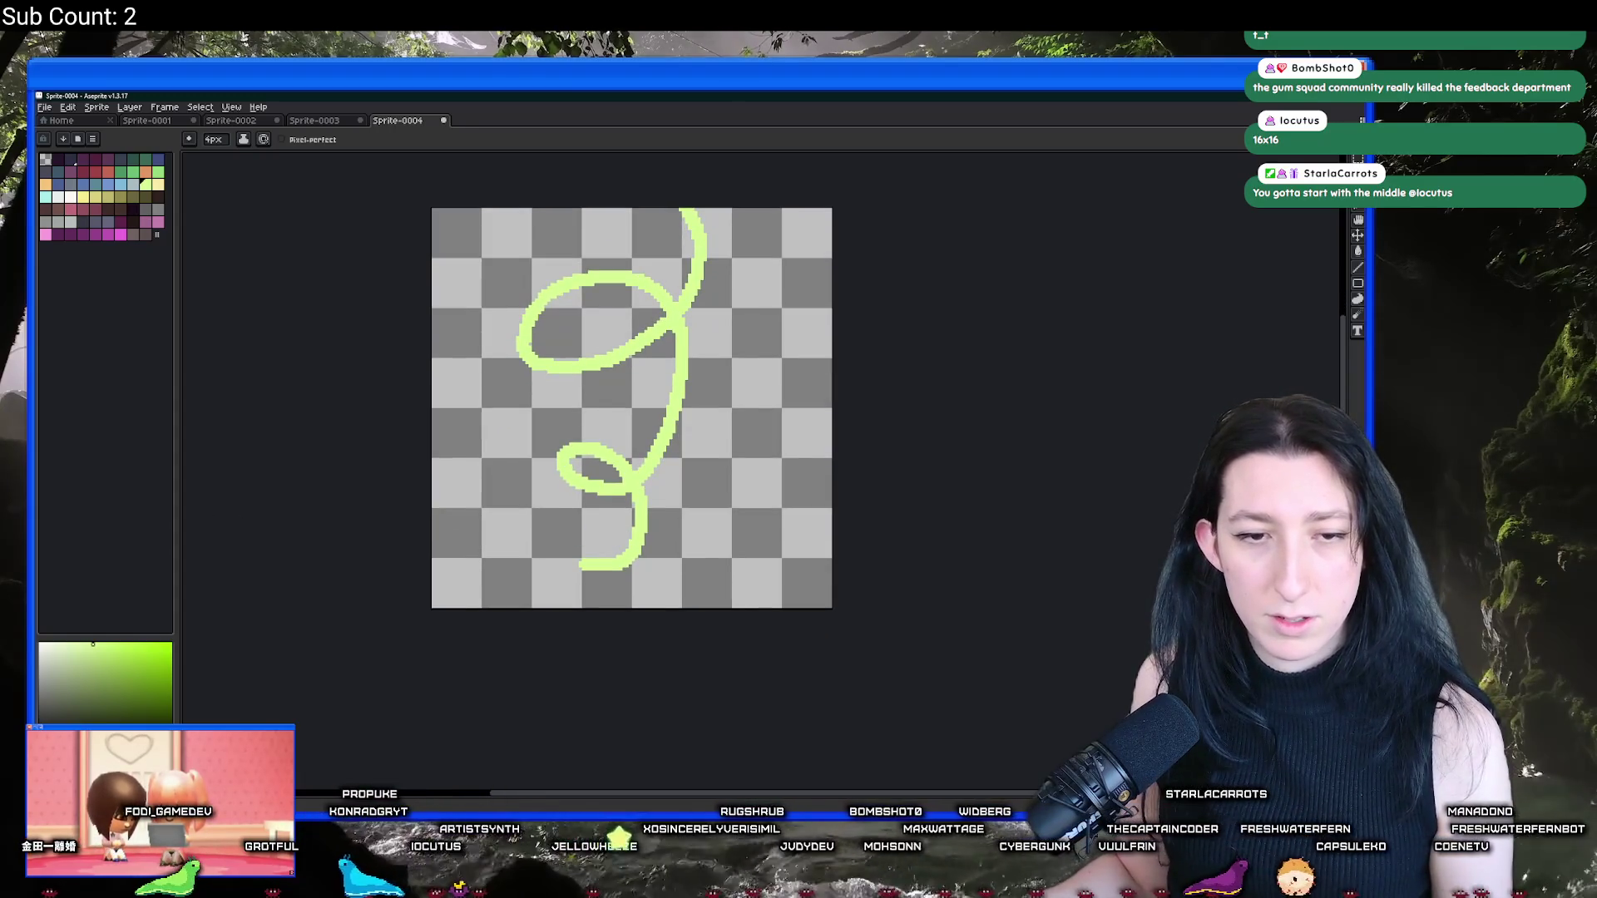
key(ctrl+a)
key(Delete)
mouse_move(603, 546)
mouse_down()
mouse_move(597, 471)
mouse_move(598, 569)
mouse_move(678, 446)
mouse_up()
key(ctrl+z)
mouse_move(626, 345)
mouse_down()
mouse_move(622, 399)
mouse_move(561, 329)
mouse_move(661, 411)
mouse_move(588, 276)
mouse_move(511, 433)
mouse_move(772, 357)
mouse_move(586, 259)
mouse_move(441, 520)
mouse_move(757, 299)
mouse_move(495, 282)
mouse_up()
key(ctrl+z)
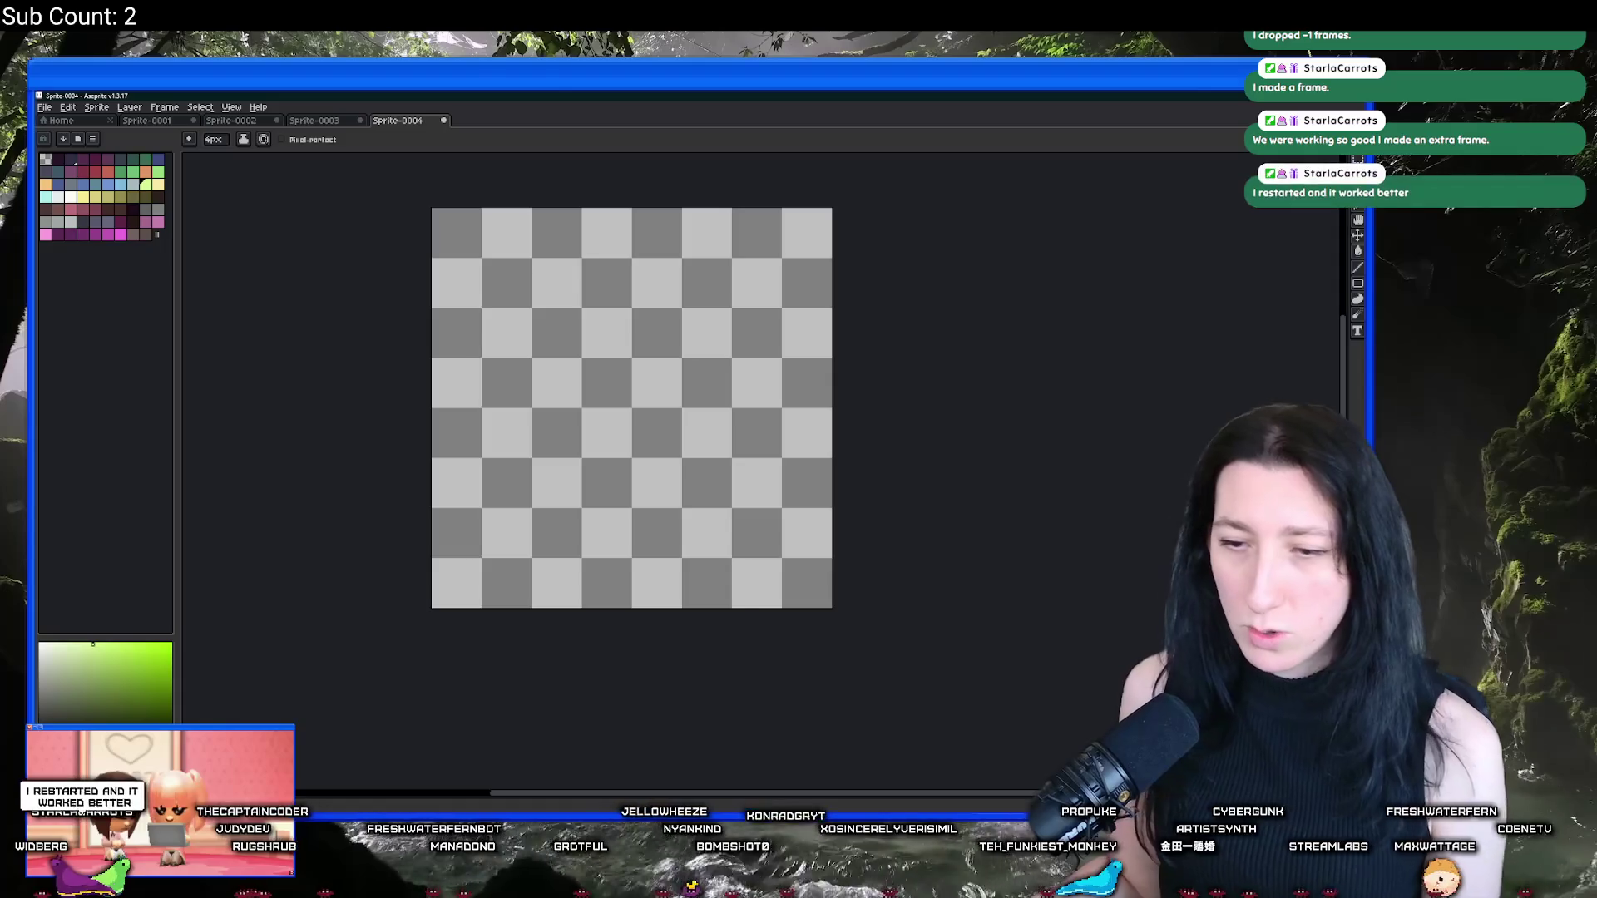
Step: Switch from Aseprite back to the GameMaker init_loot function
key(alt+Tab)
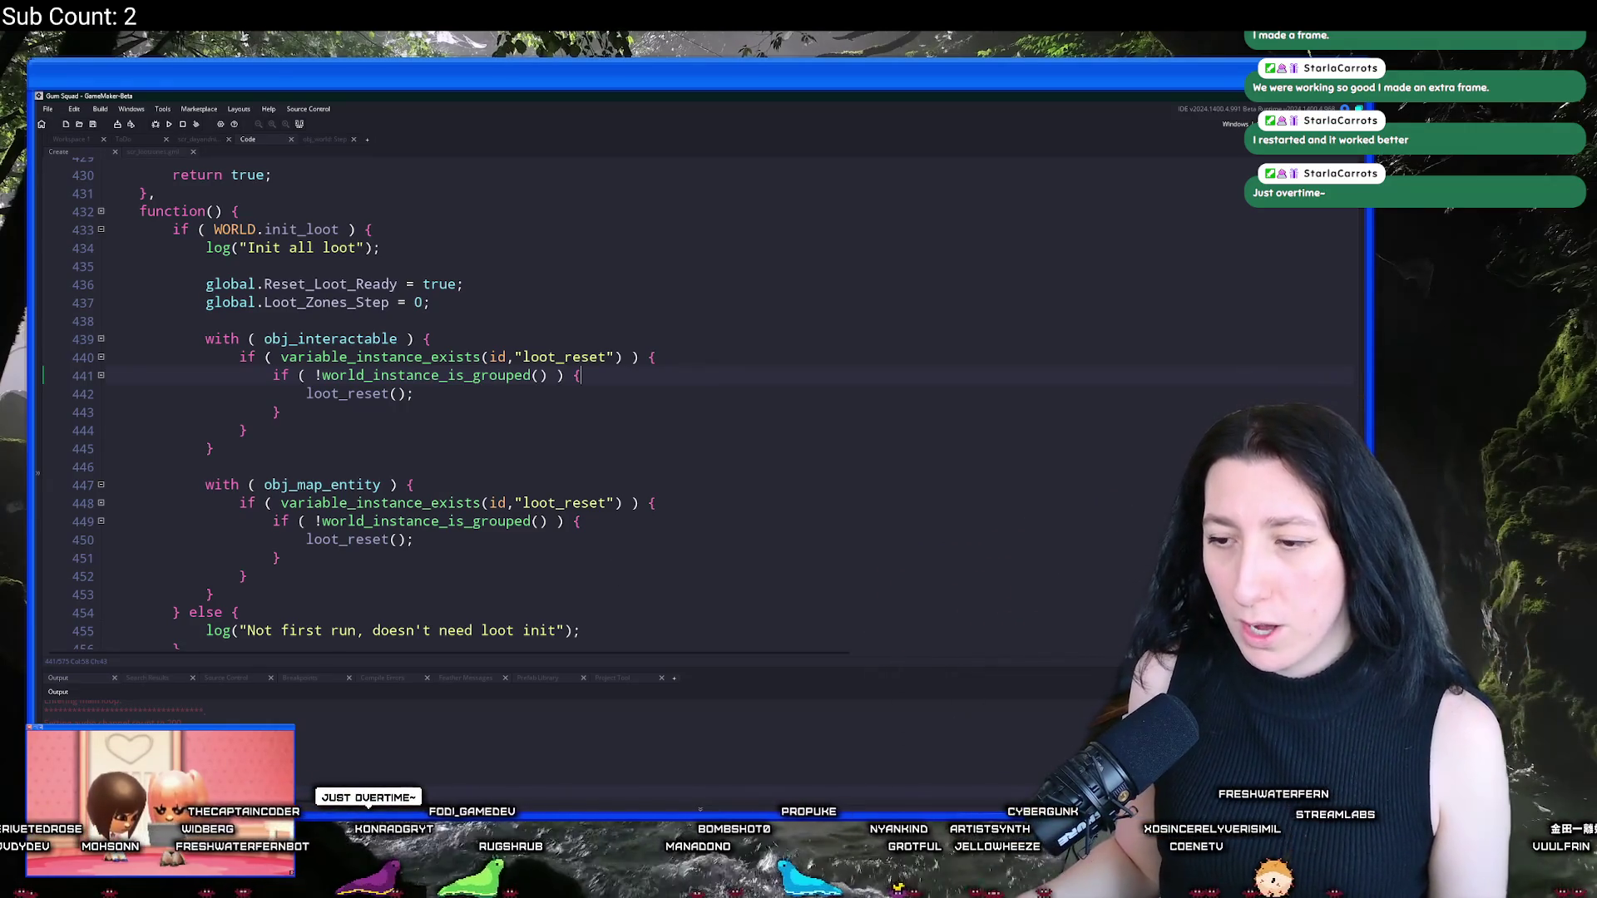
Step: Launch Steam from the Start search and open Gum Squad's page in the game library
key(super)
text(steam)
key(Return)
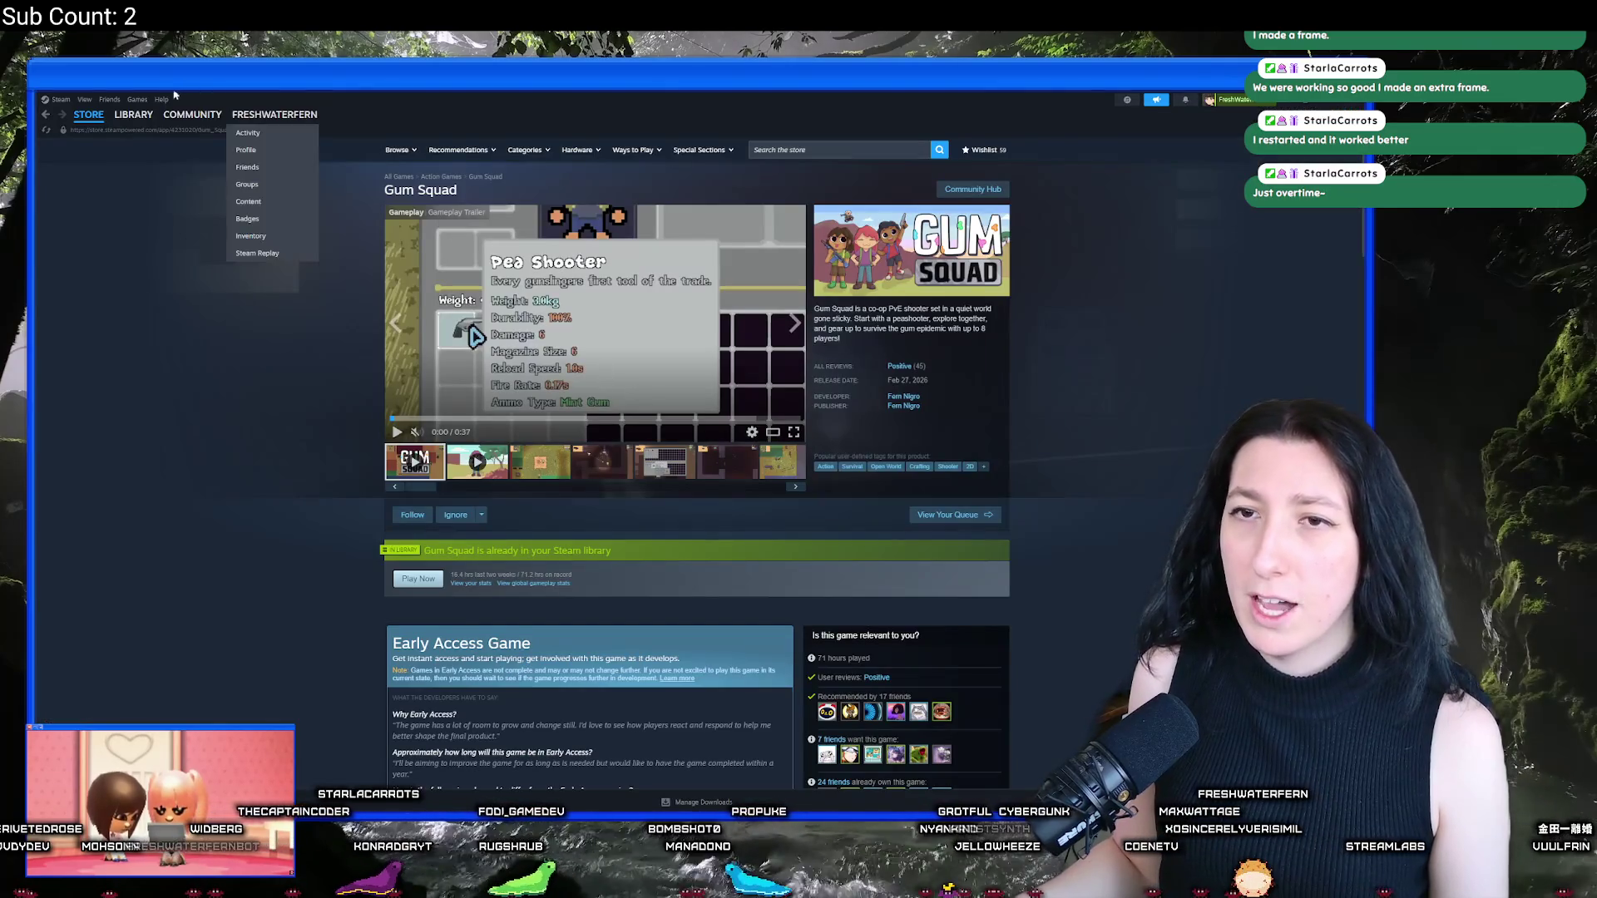
click(133, 115)
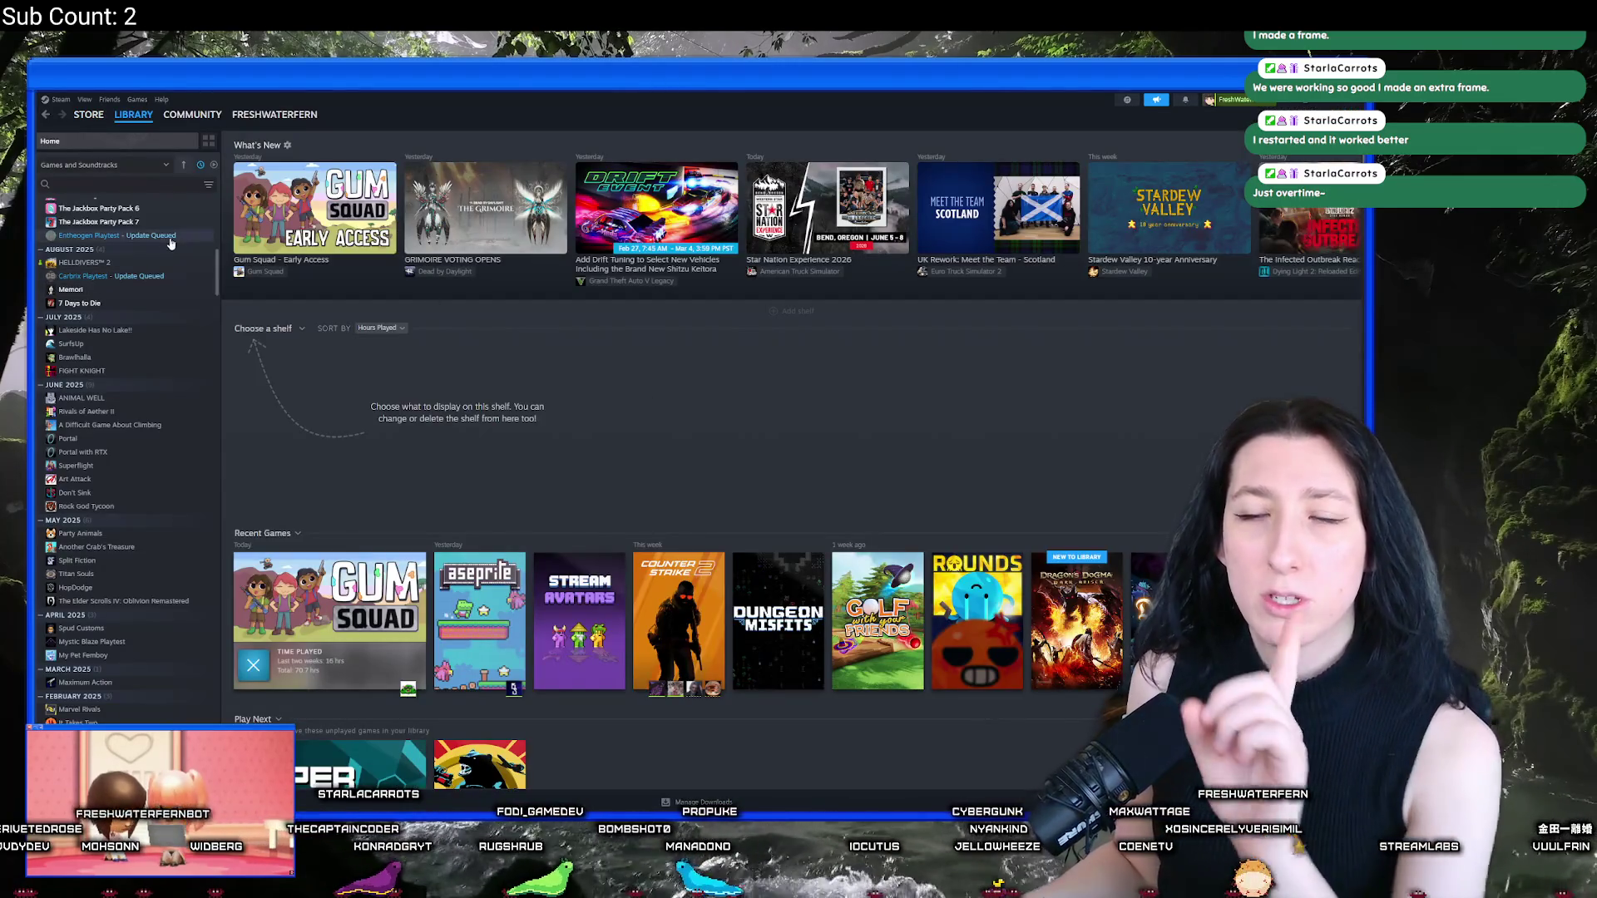
scroll(170, 242, up, 5)
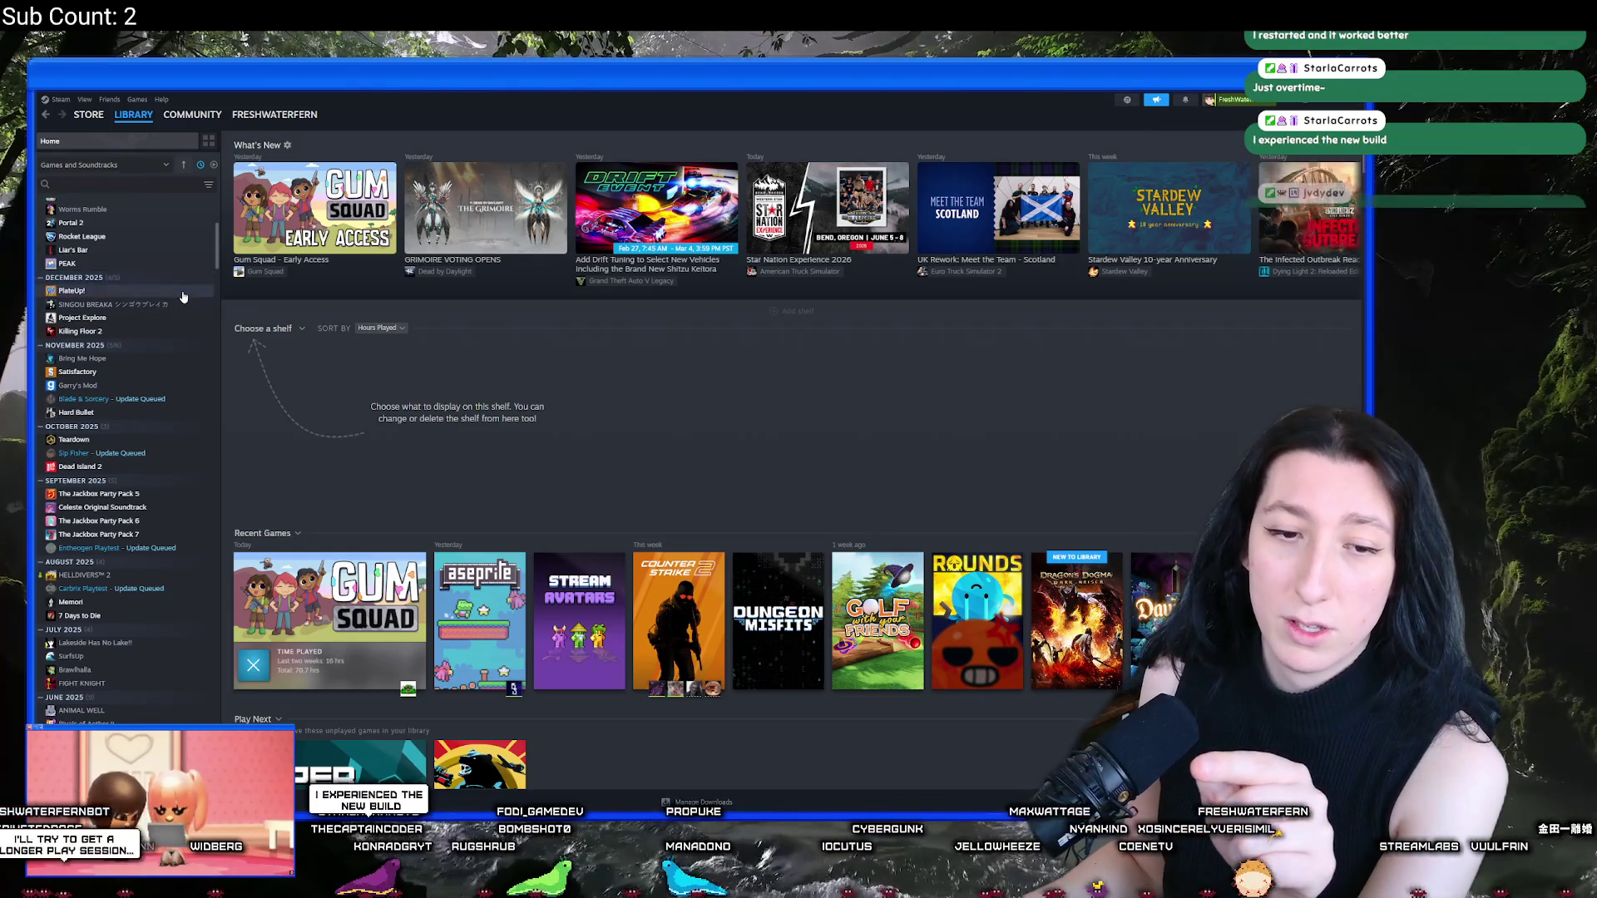
scroll(125, 250, up, 5)
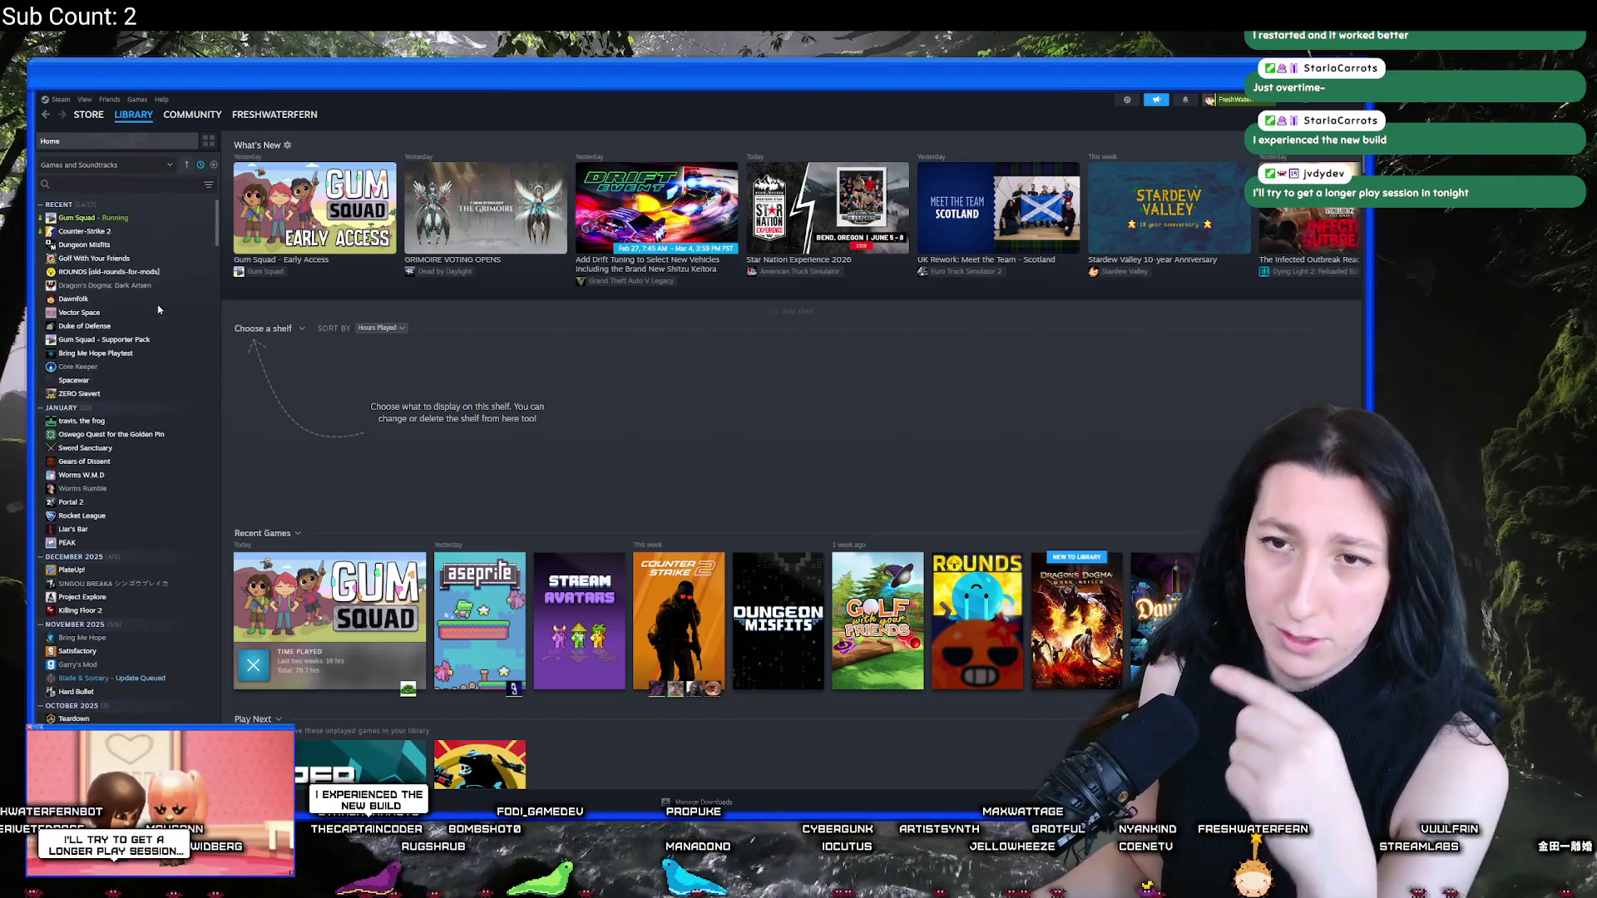
click(79, 218)
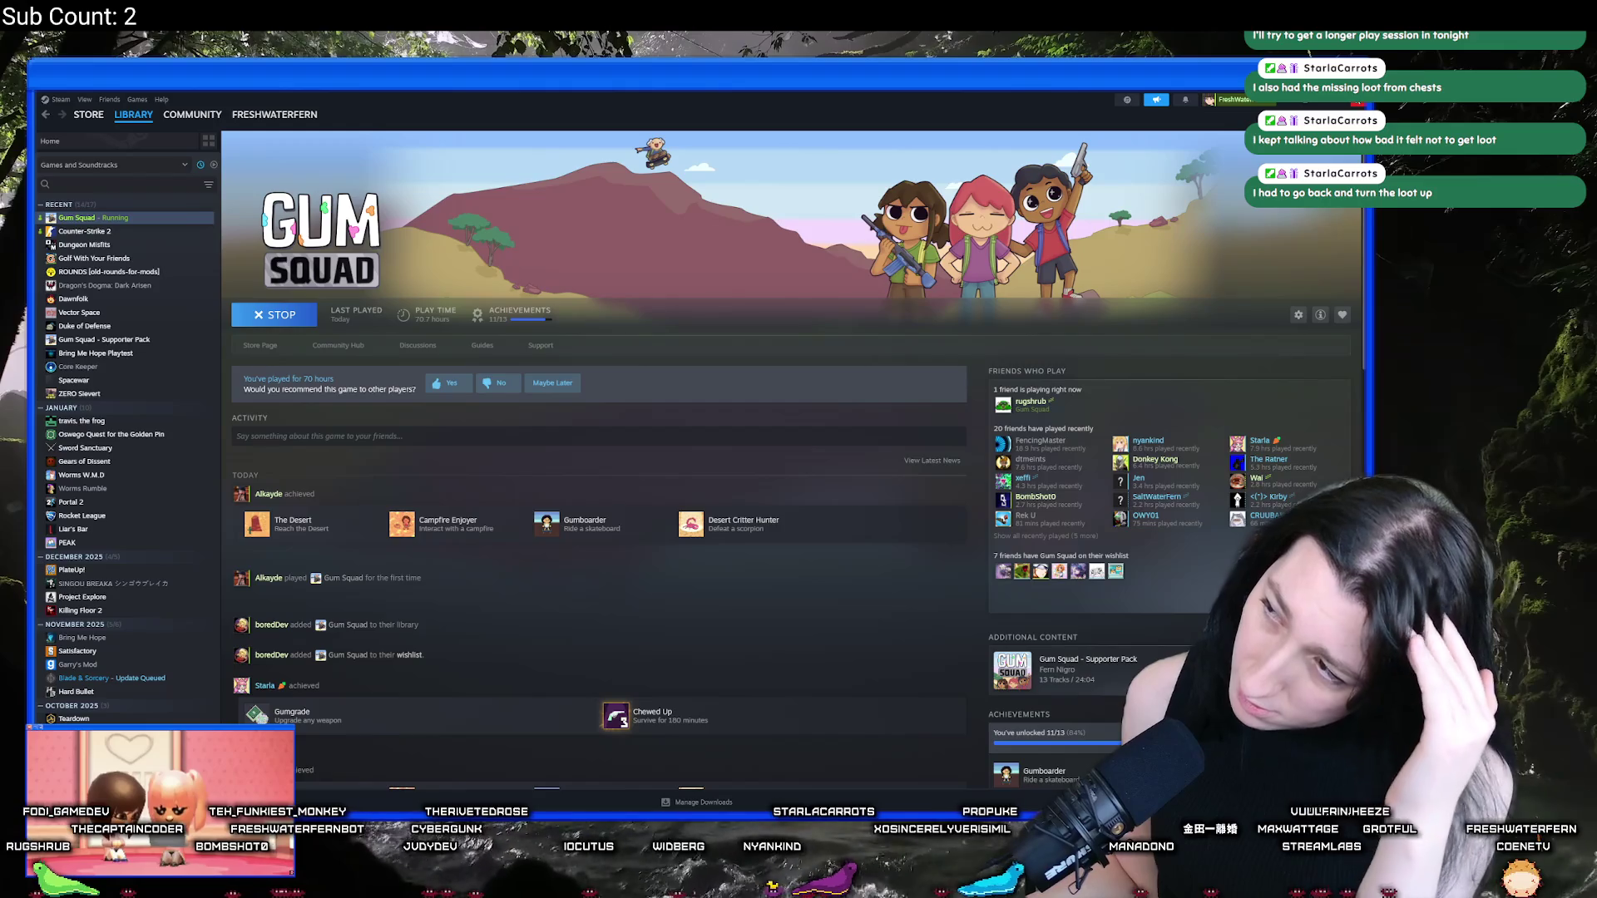
Step: Switch from Steam back to the GameMaker code editor
key(alt+Tab)
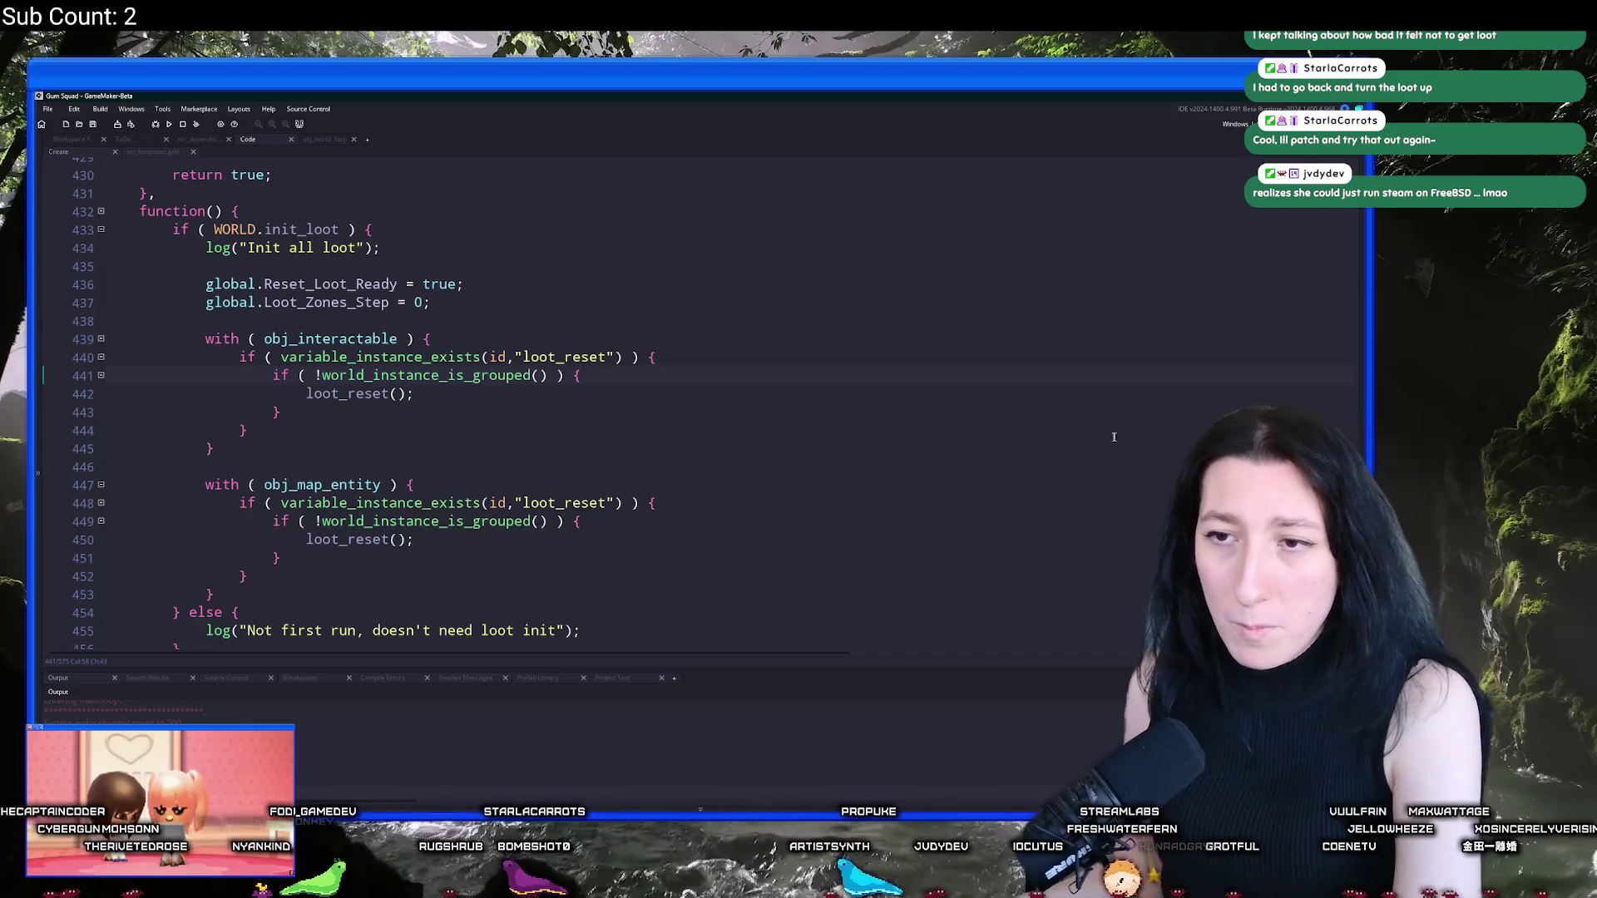
Step: Open PatchNotes.txt through the asset search and replace its whole contents with a single dash
click(1046, 402)
key(ctrl+t)
text(t)
key(Return)
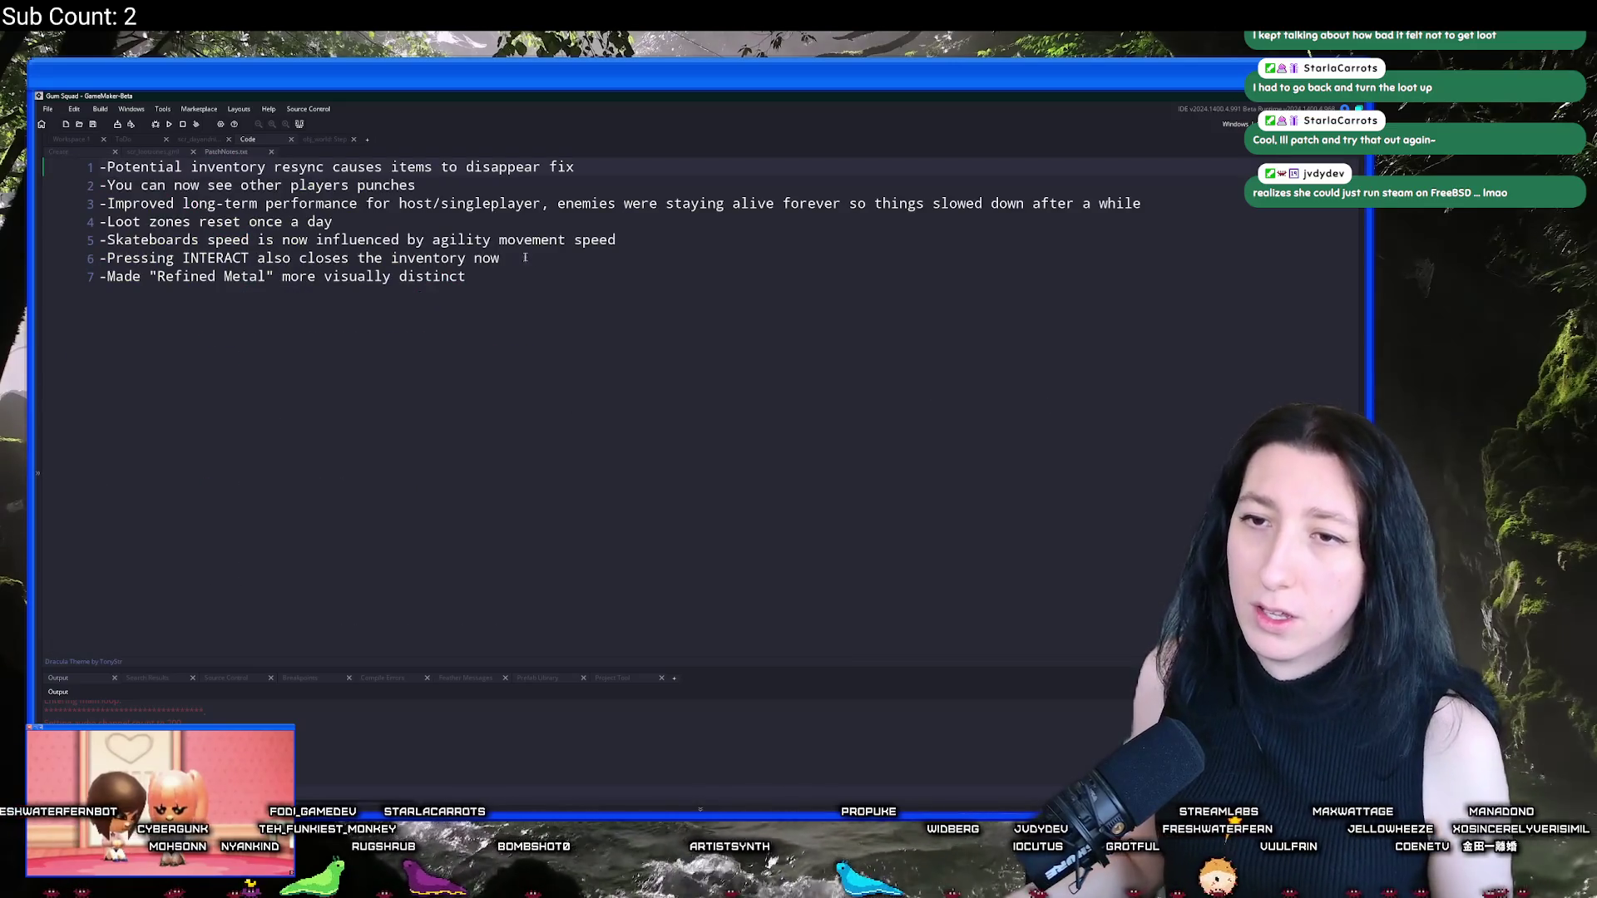
key(ctrl+a)
text(-)
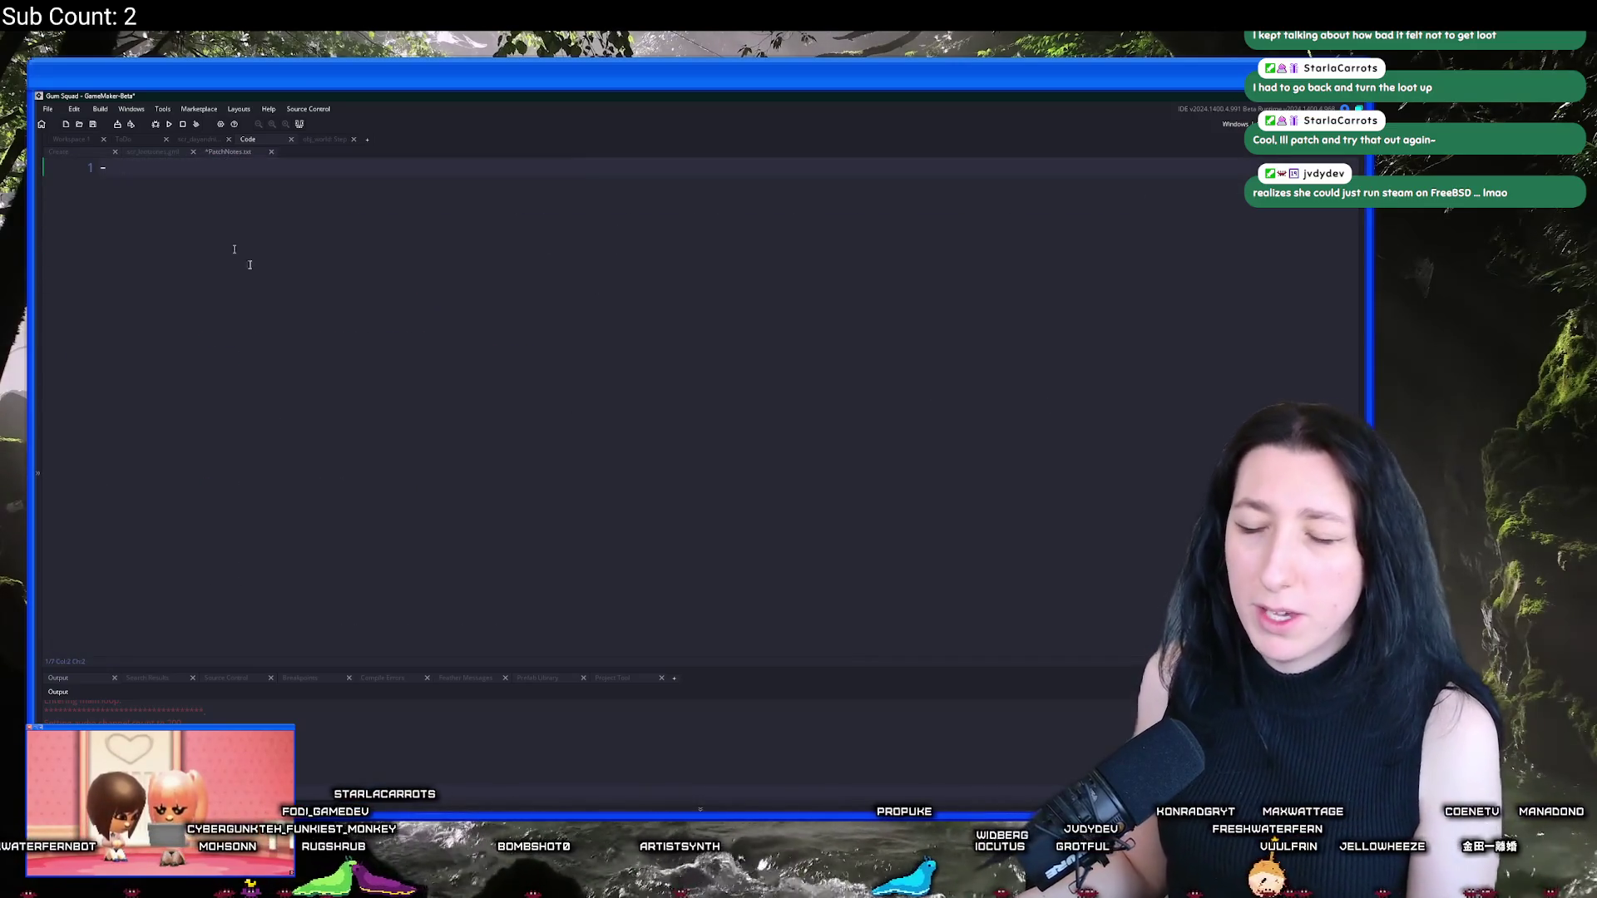
Step: Dismiss the system search without launching anything and return focus to GameMaker's asset search
key(super)
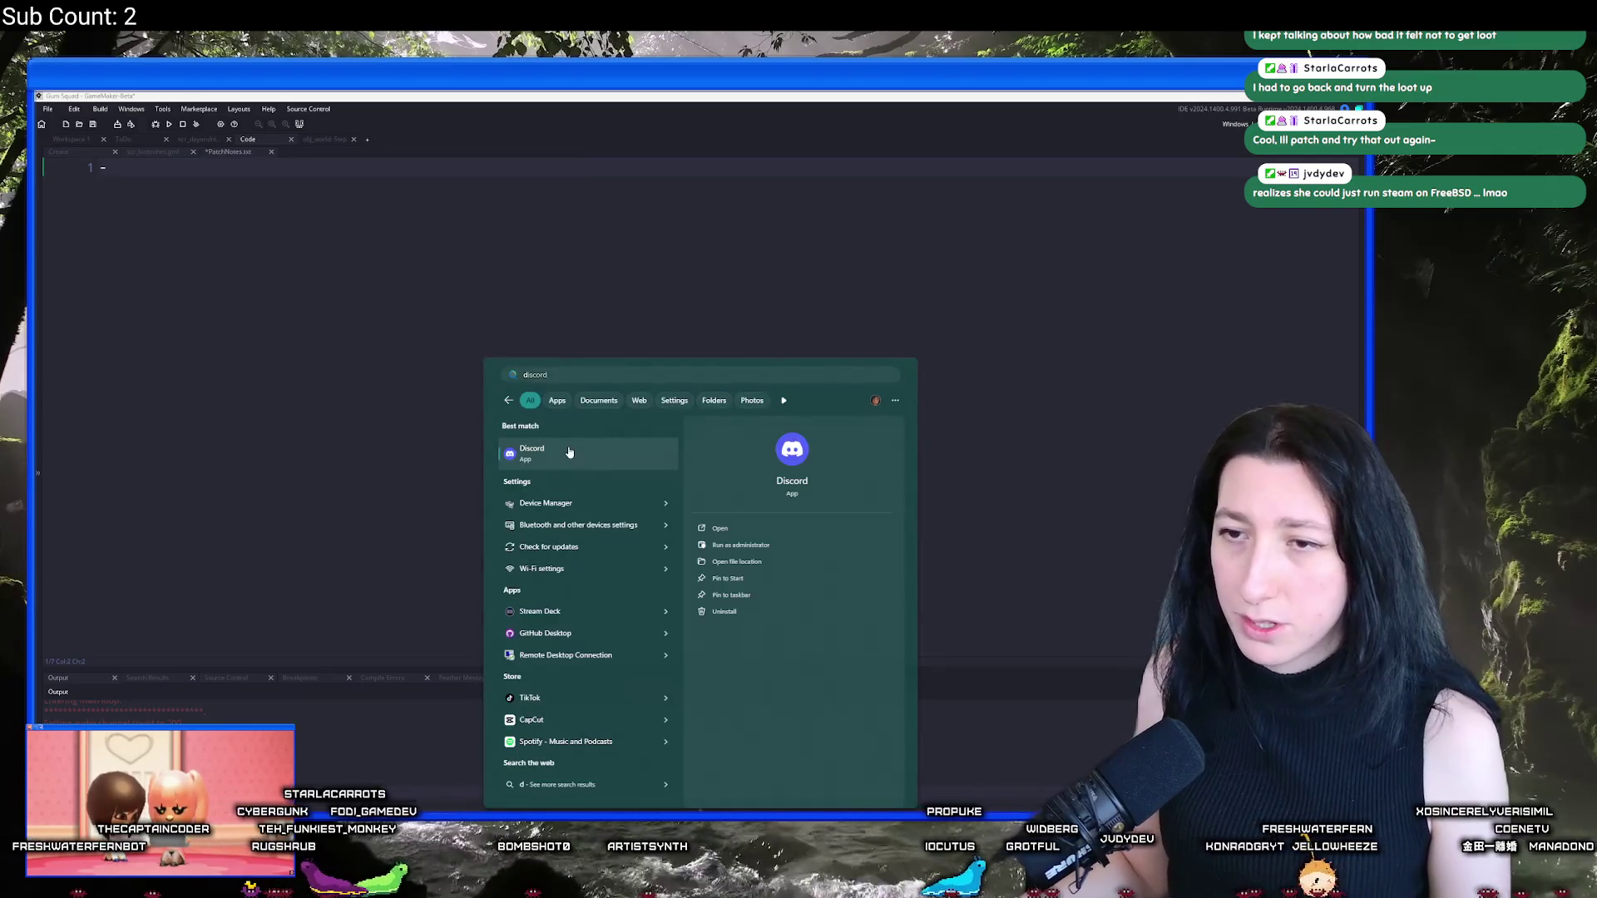
key(super)
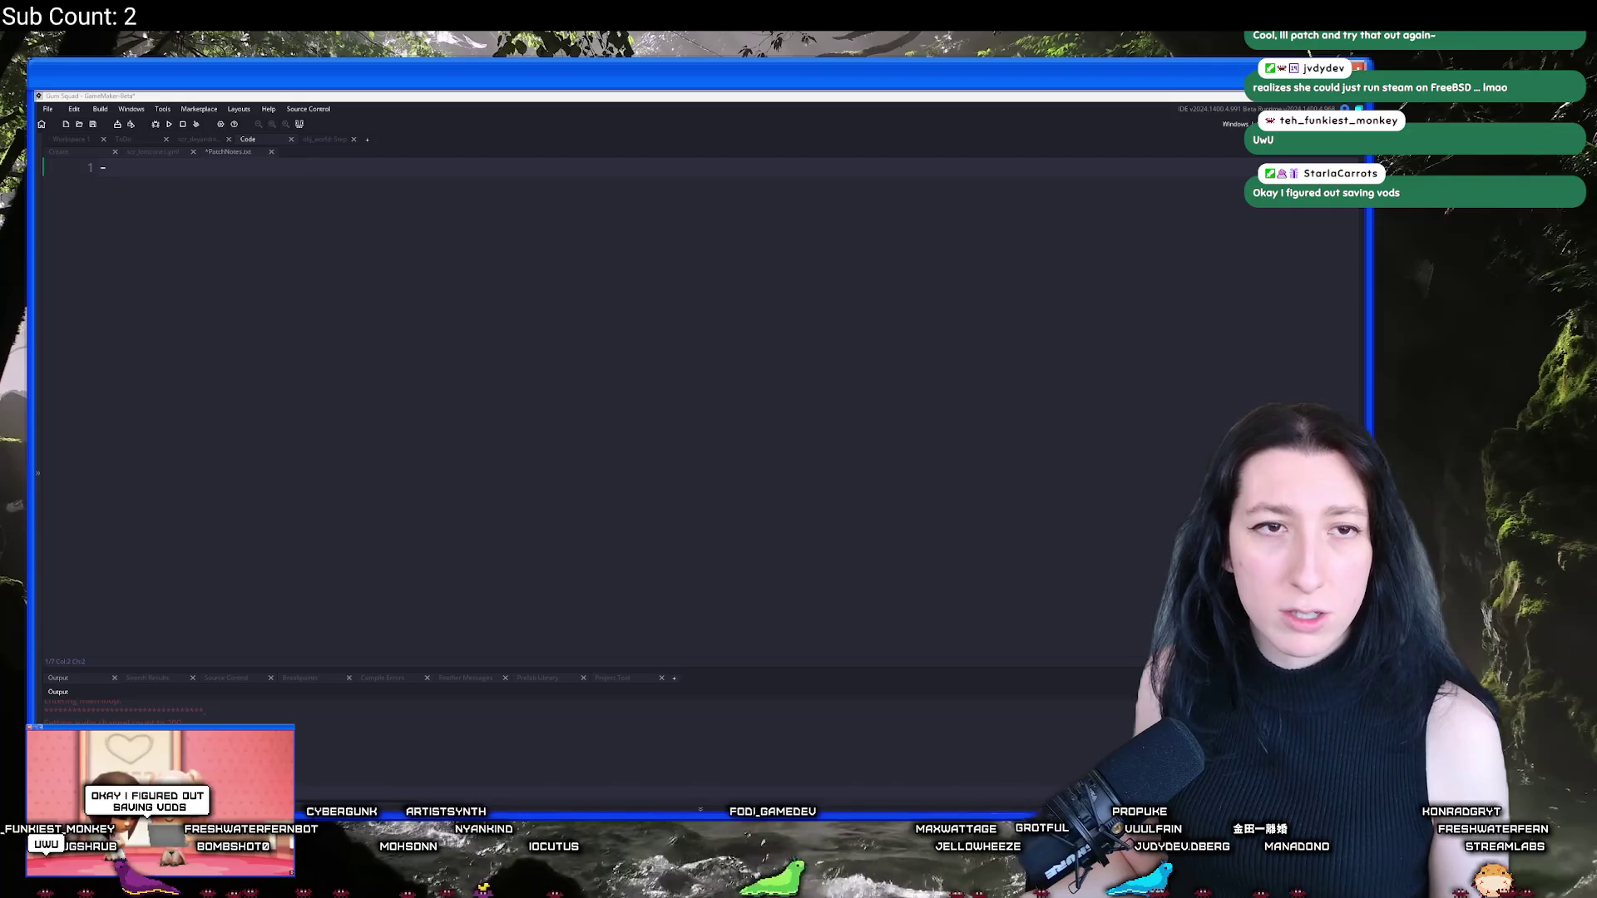
click(362, 264)
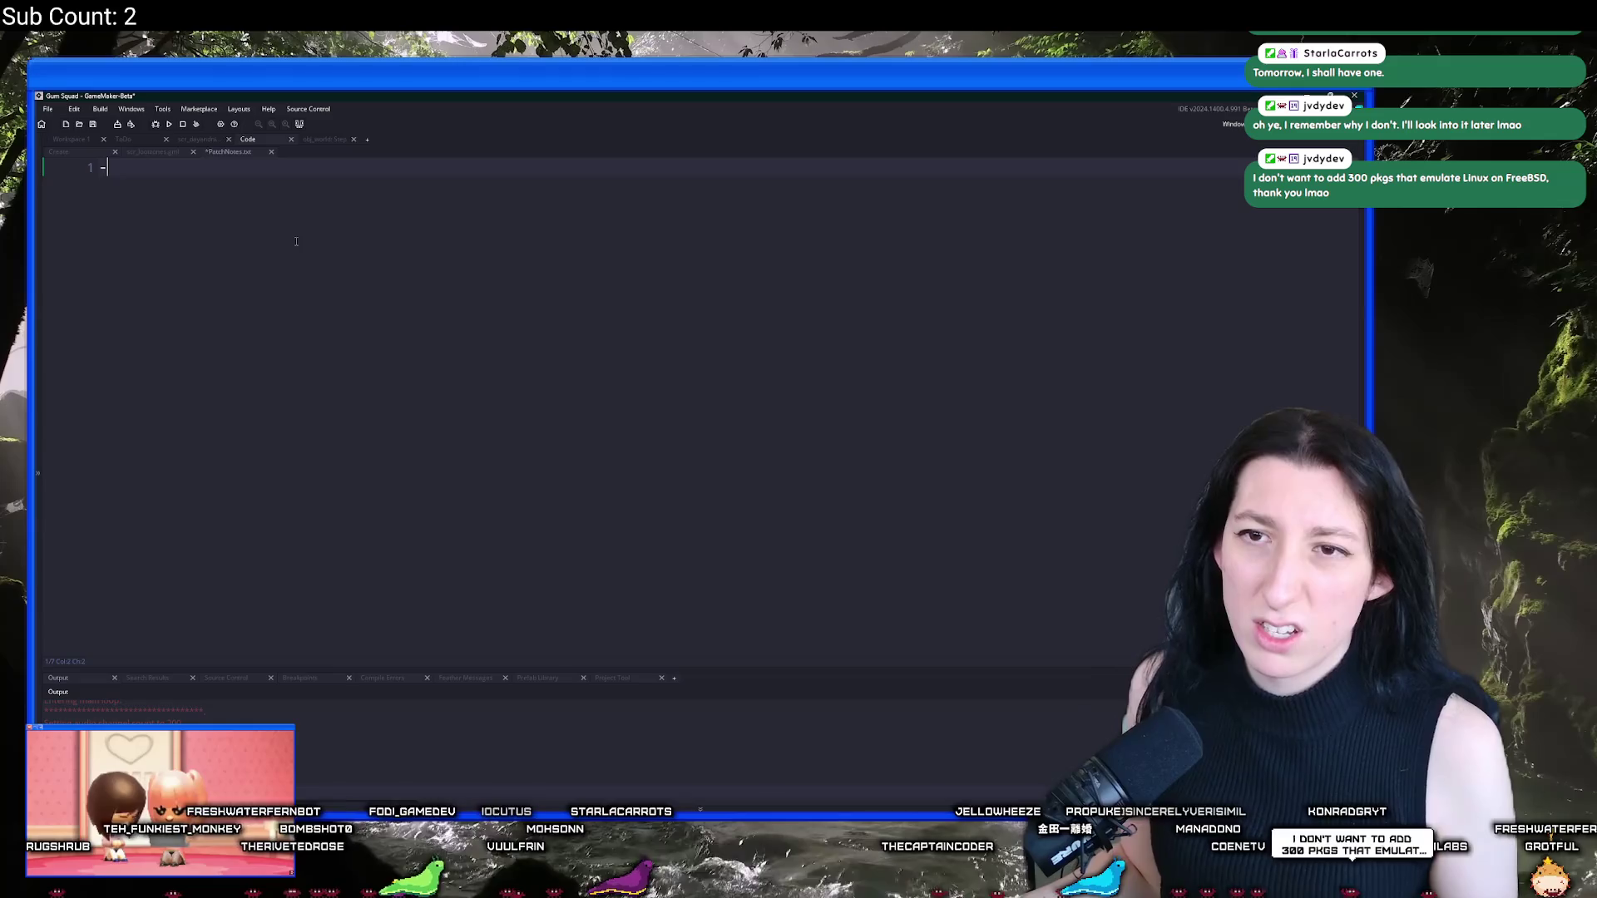
key(ctrl+t)
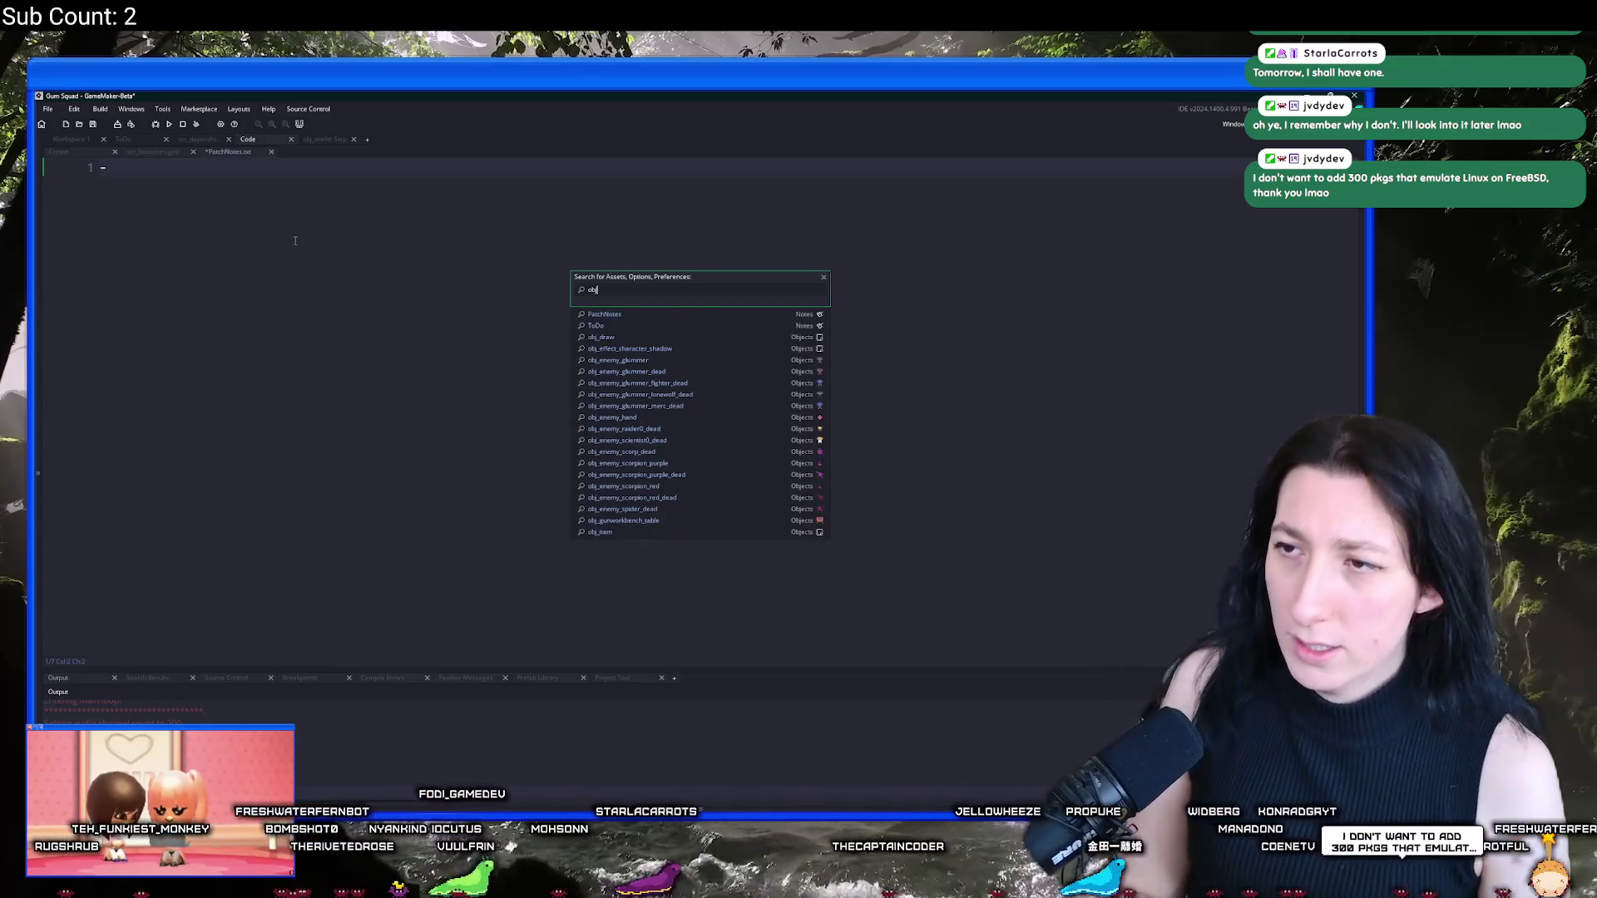
Step: Open obj_aura and review its Create, Step and Draw event code
text(obj_aura)
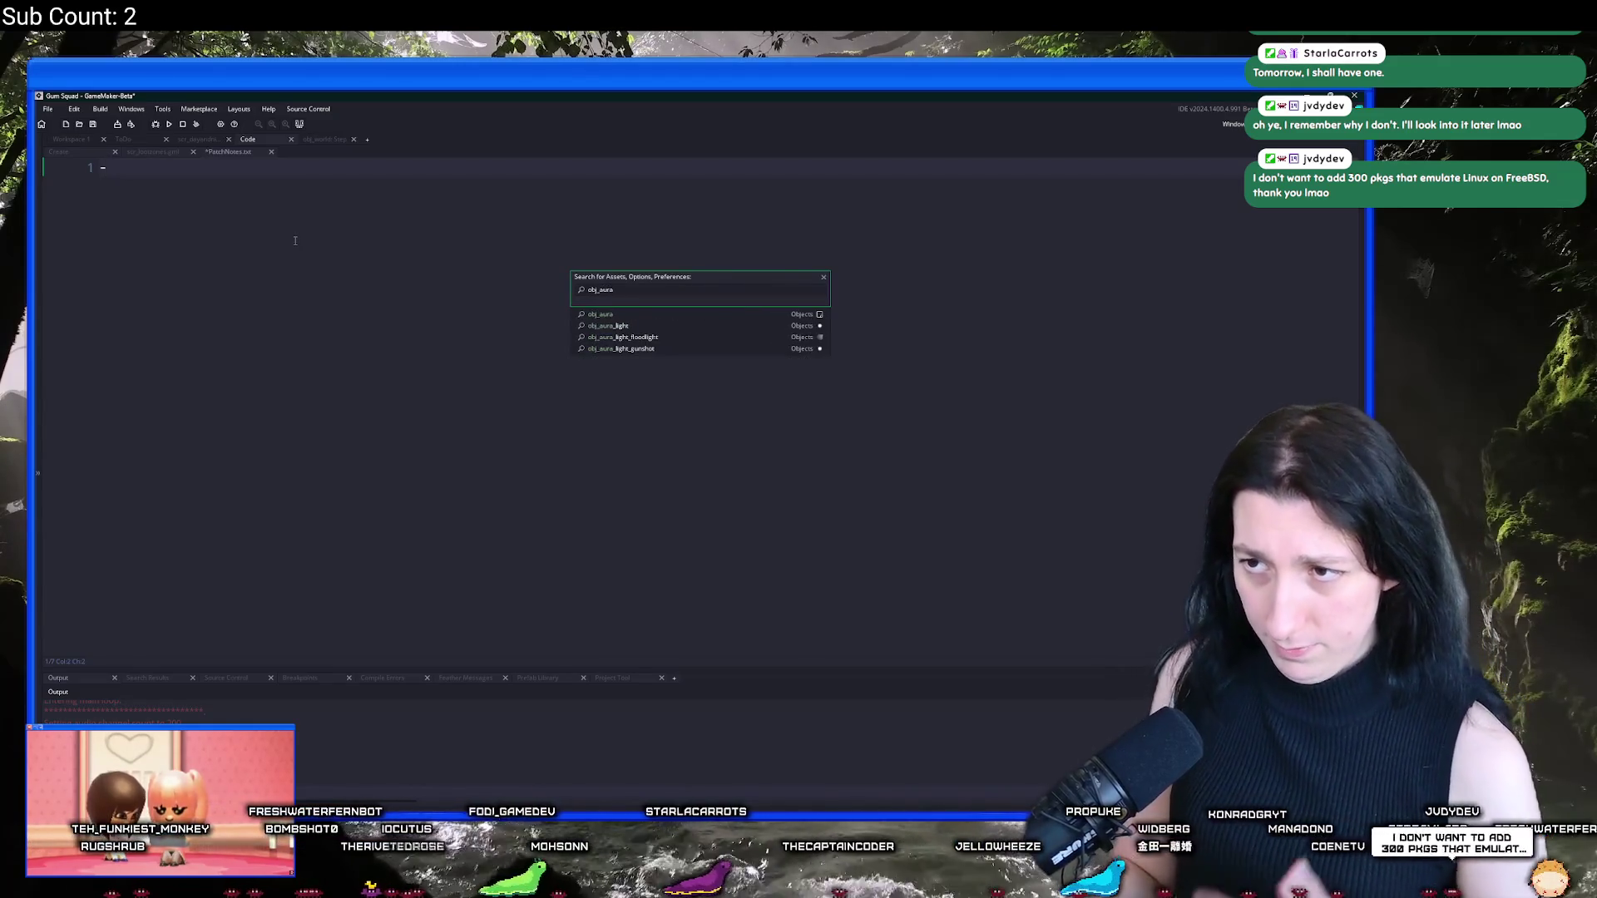
key(Return)
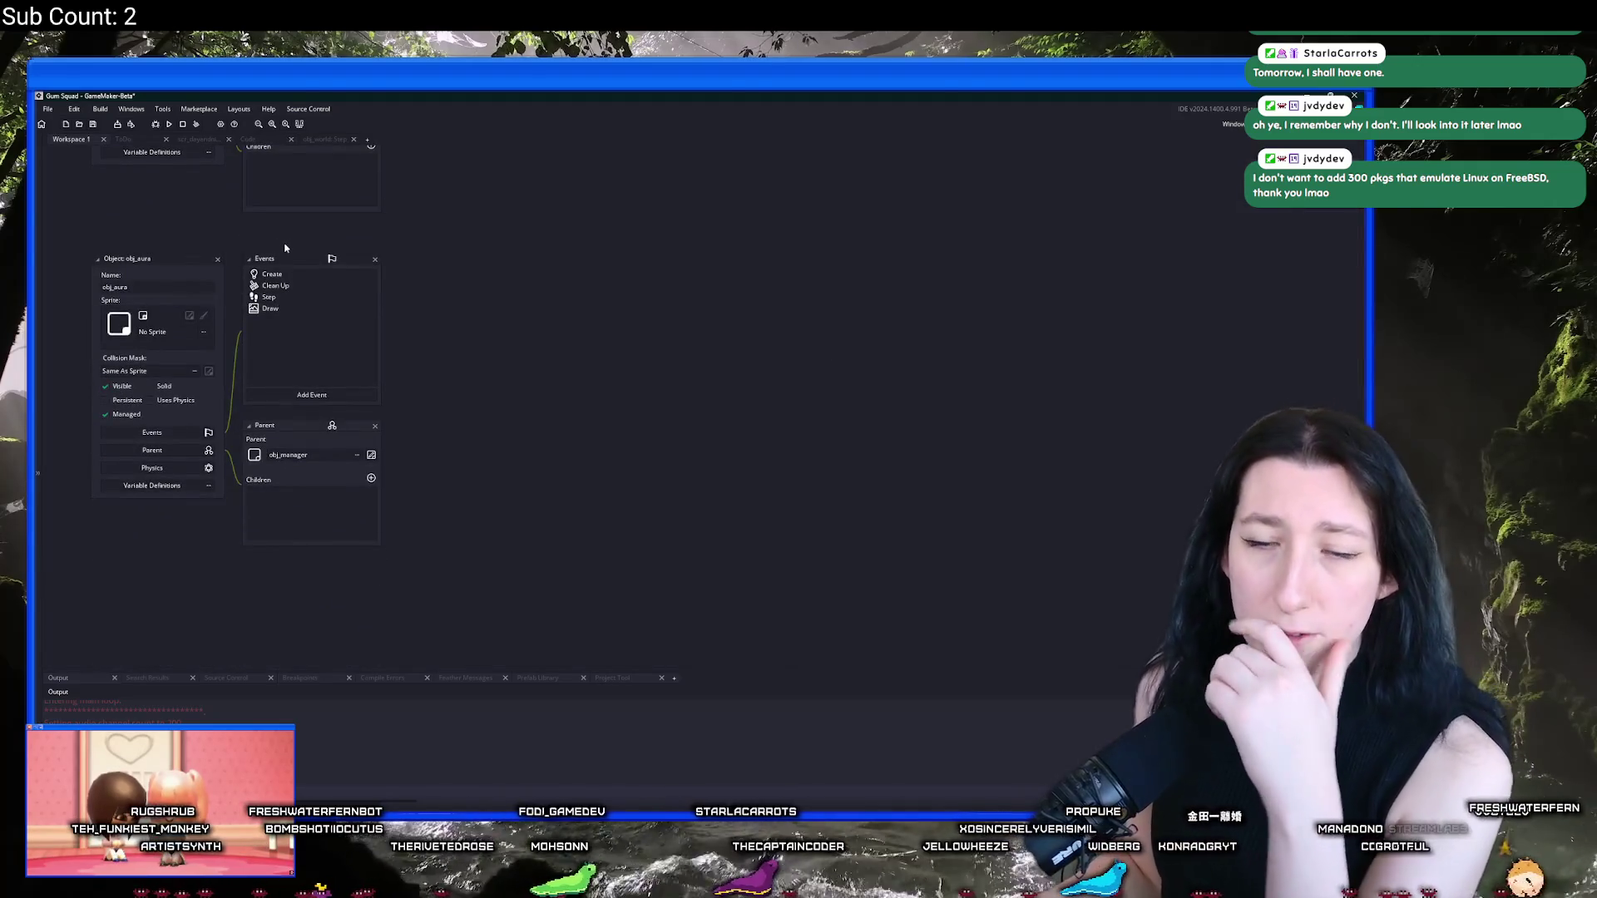
click(272, 273)
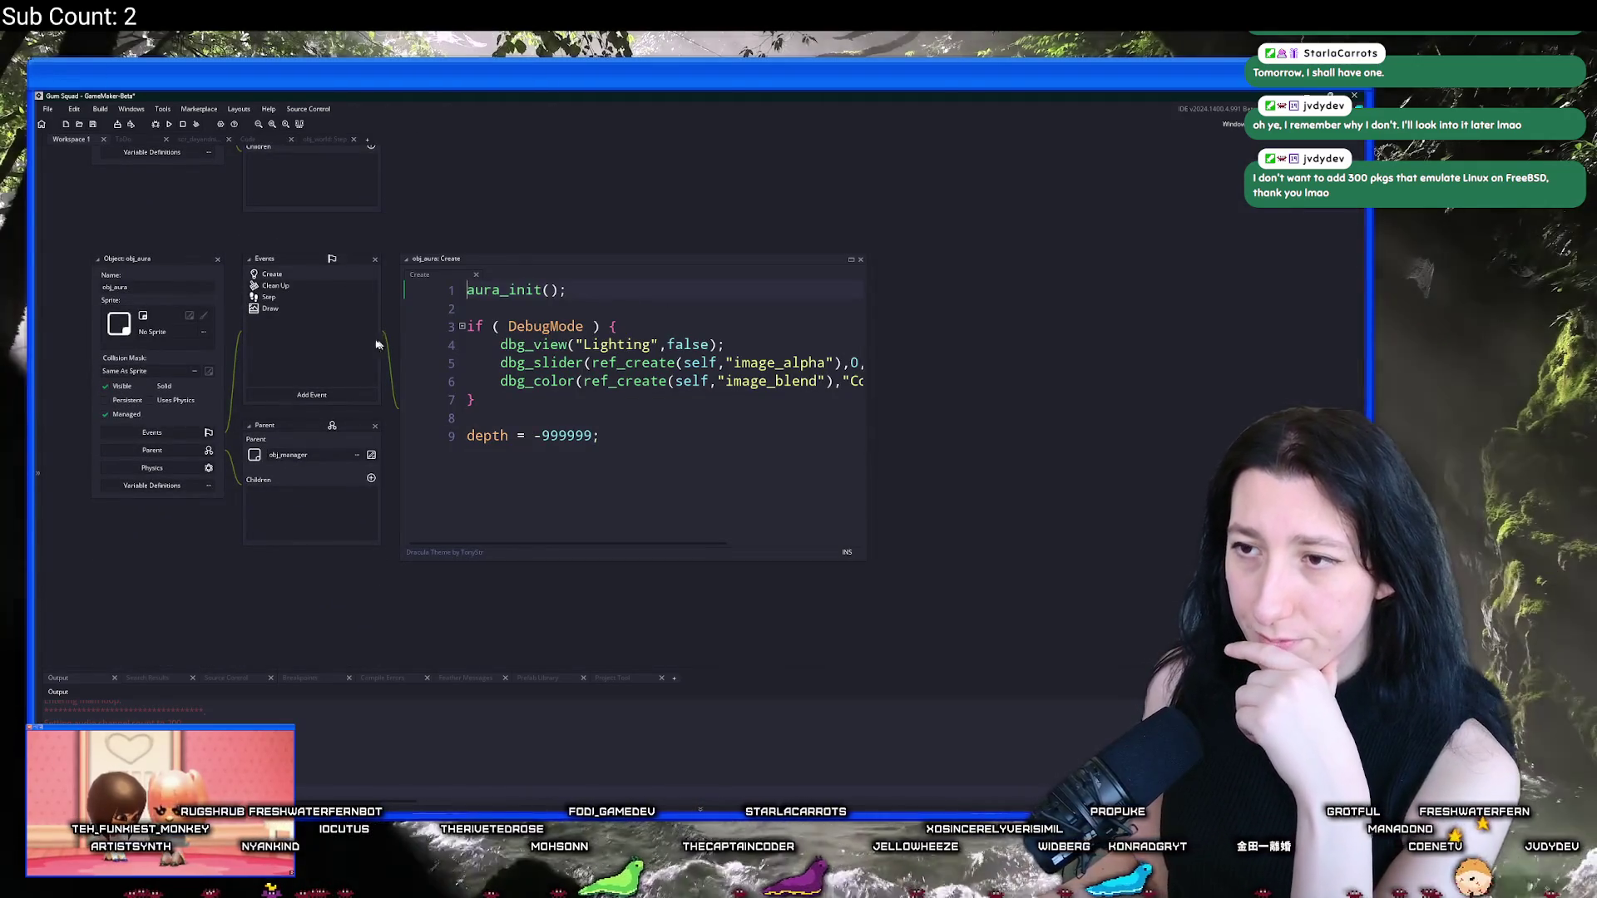
click(494, 274)
click(318, 306)
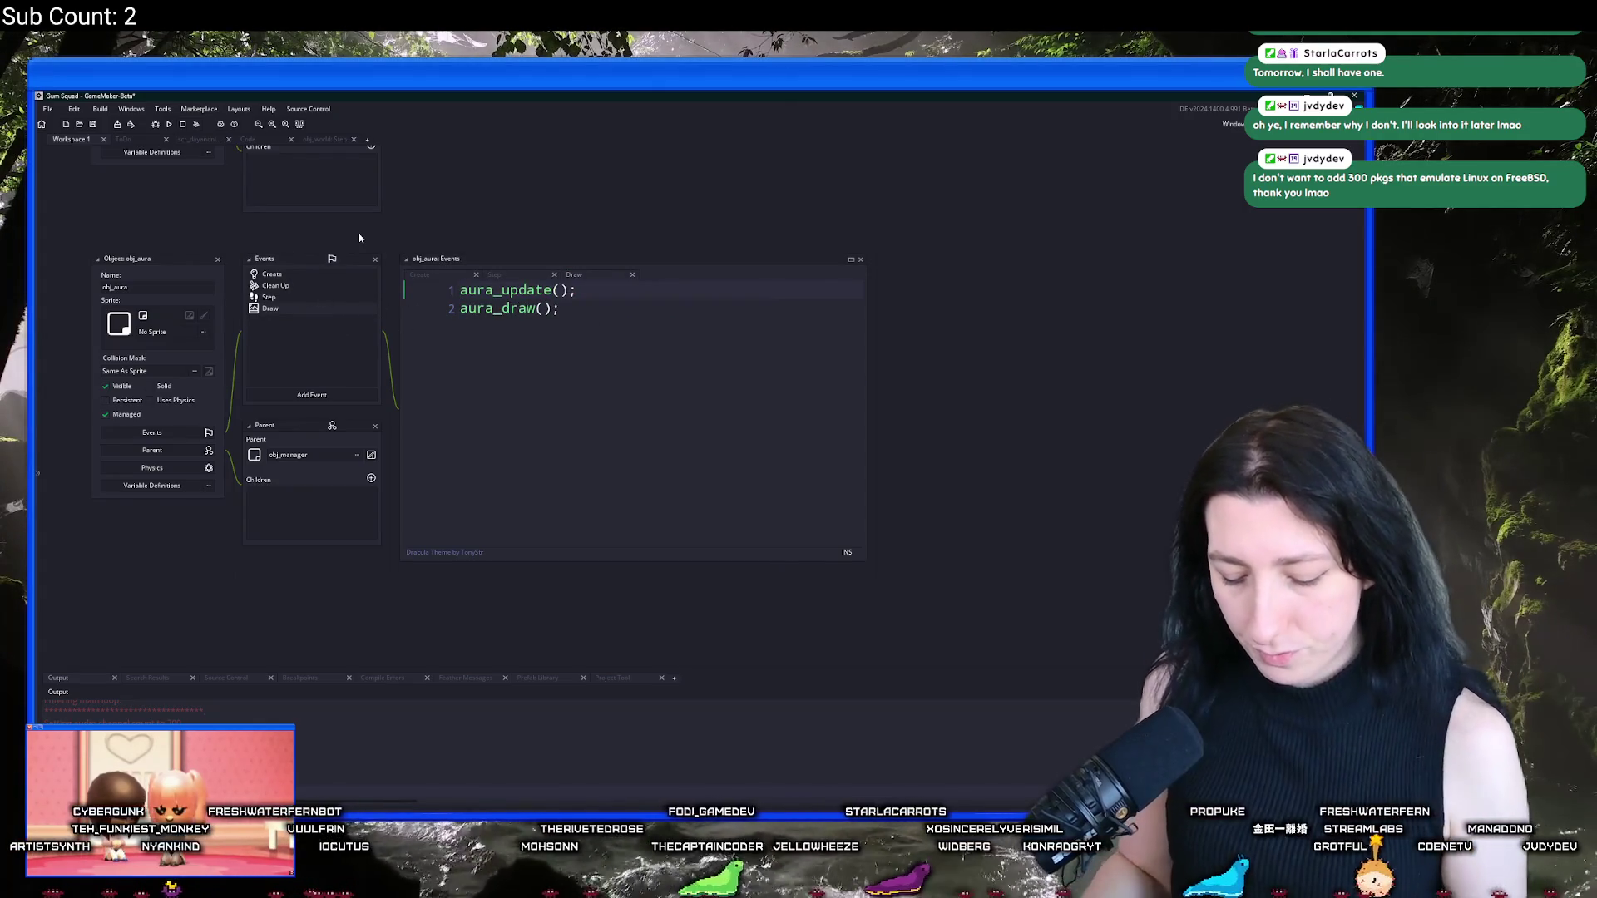
Step: Open scr_dayandnight and scroll to the top to read the cycle_lighting hex colours
key(ctrl+t)
text(scr_da)
key(Return)
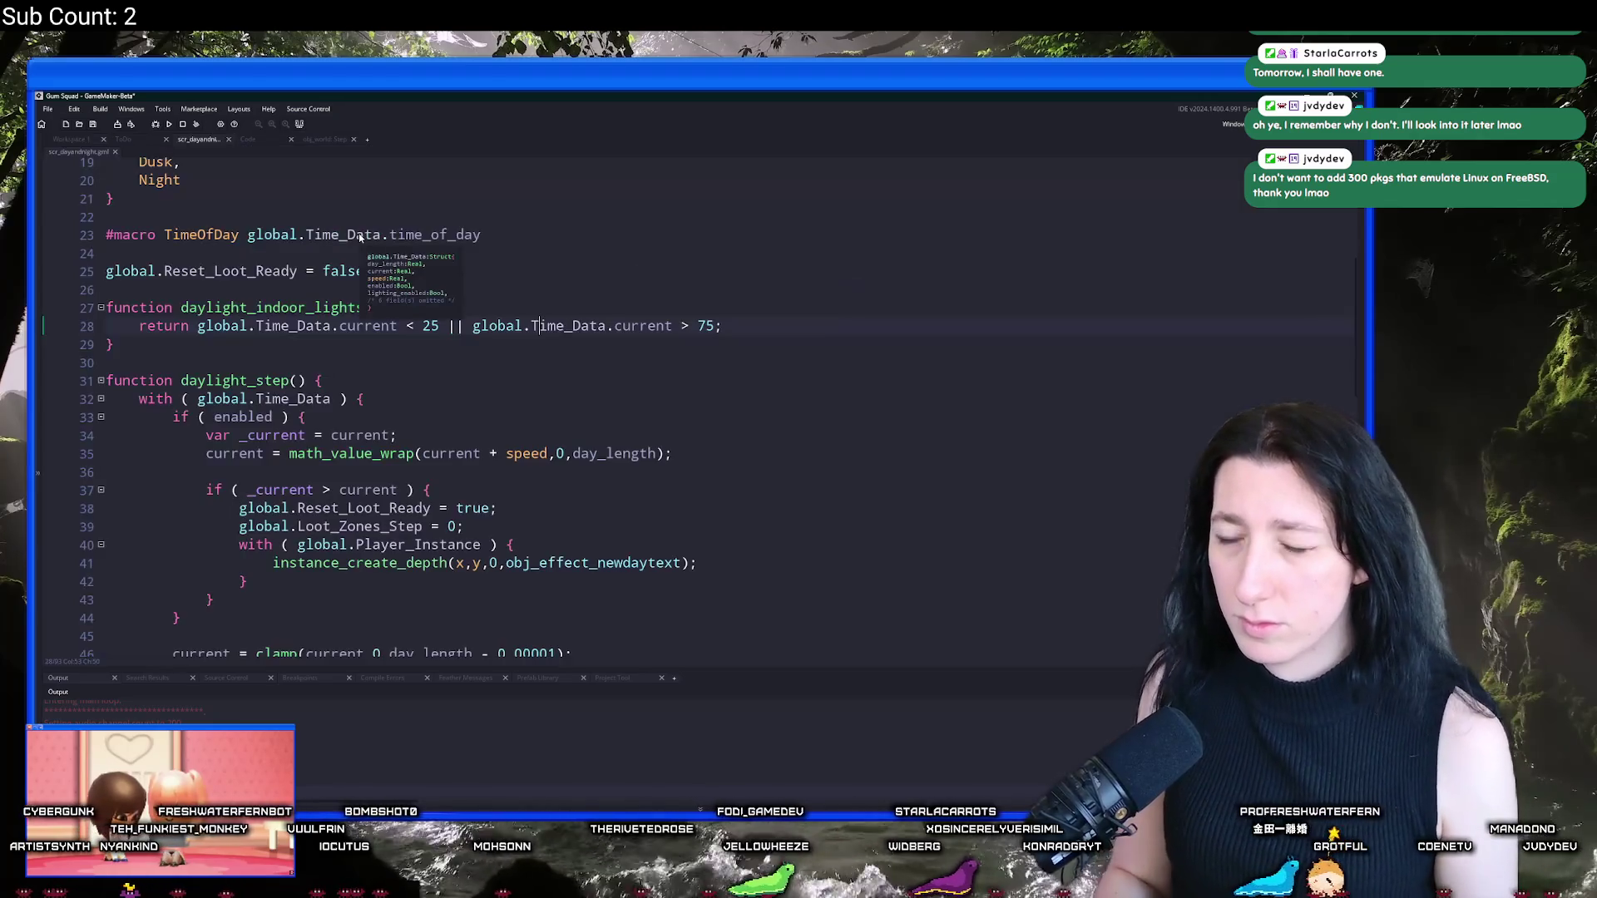
scroll(743, 360, down, 8)
scroll(749, 374, down, 7)
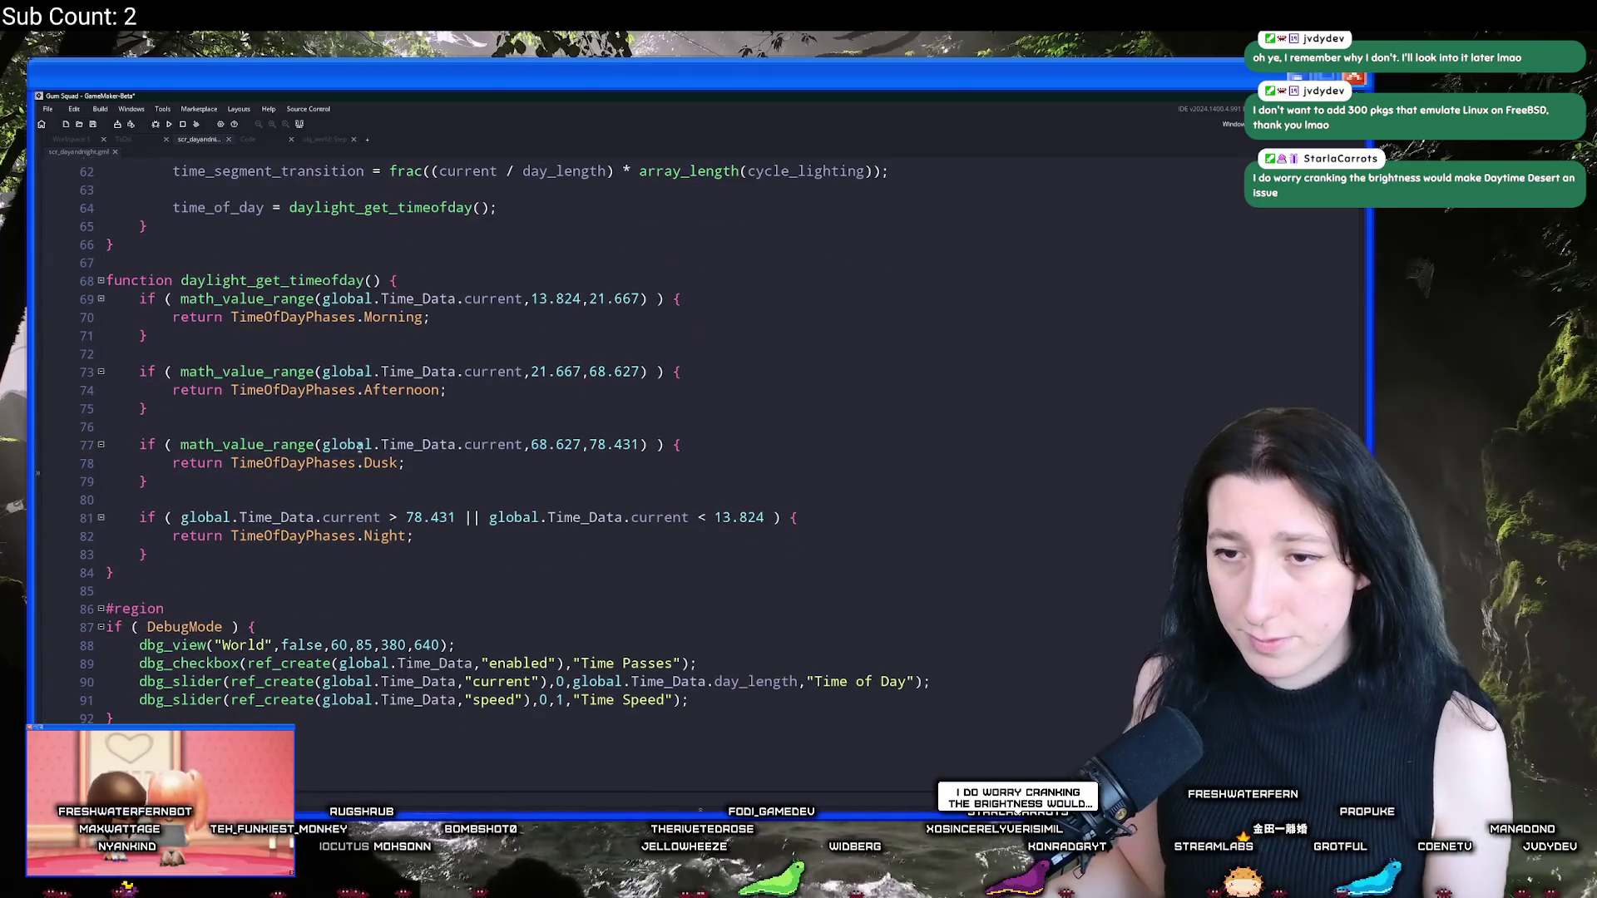
click(809, 392)
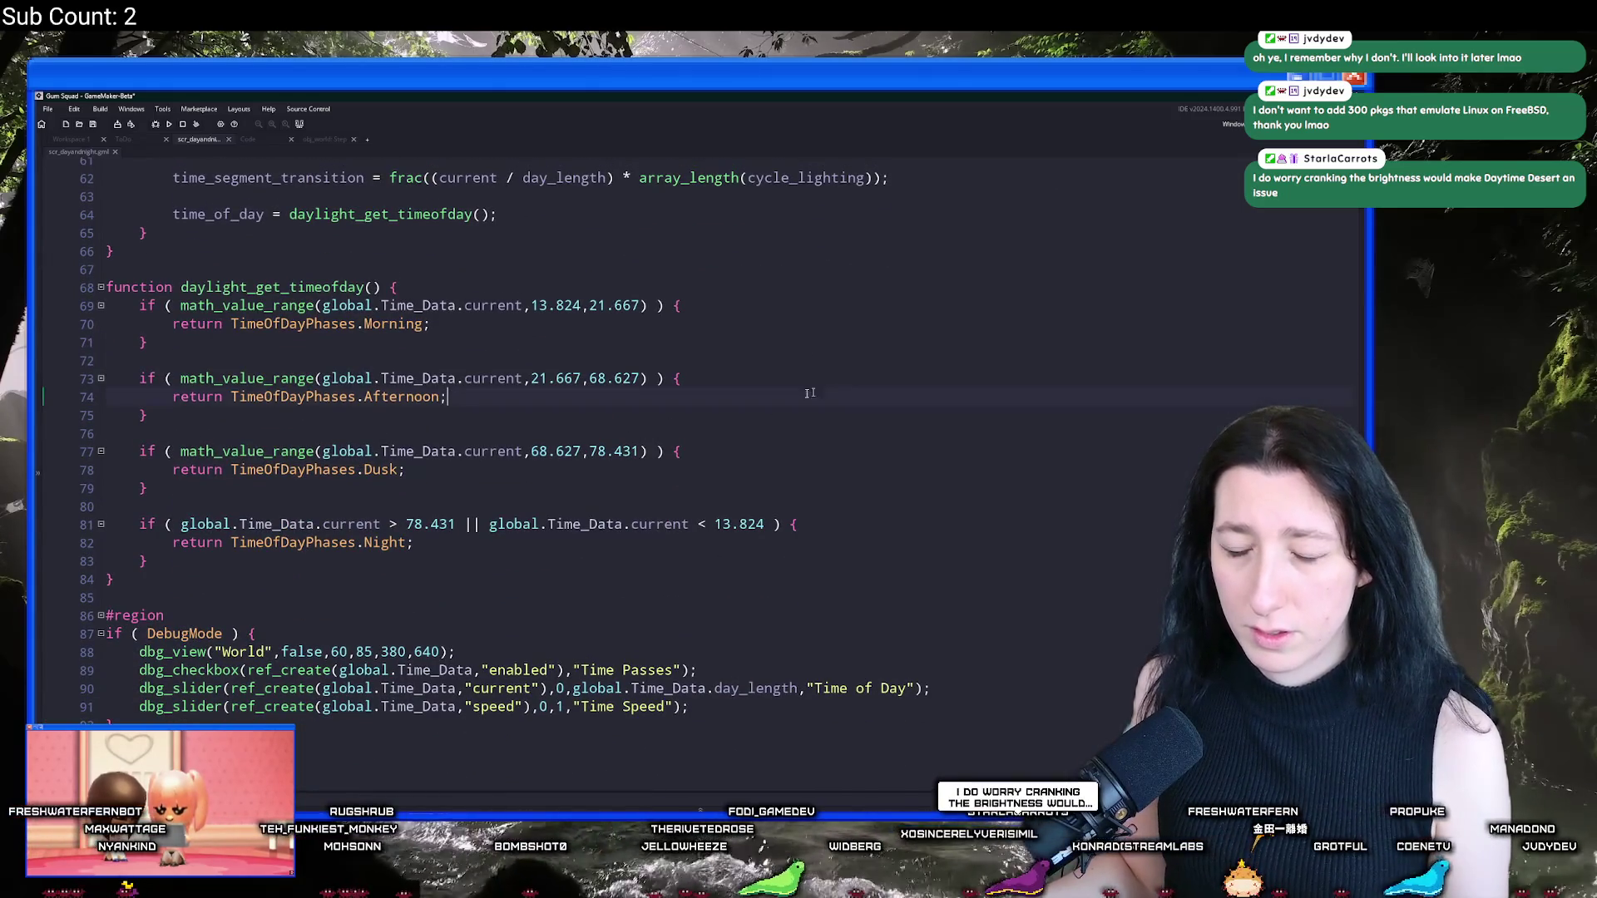
scroll(298, 378, up, 6)
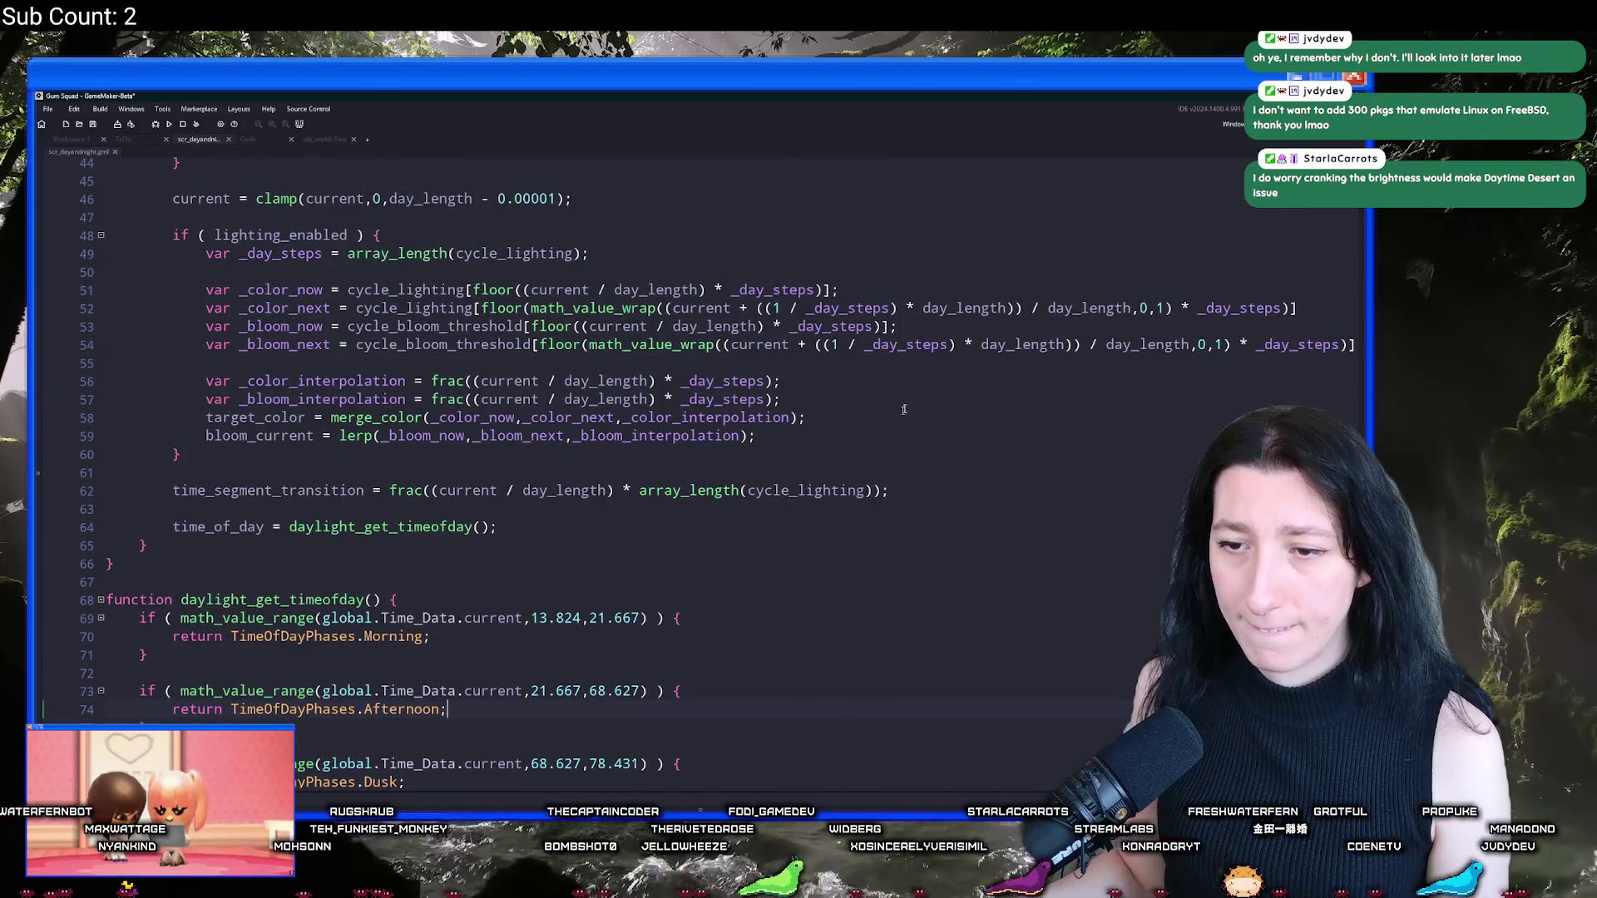
scroll(832, 458, up, 6)
scroll(795, 503, up, 8)
mouse_move(592, 296)
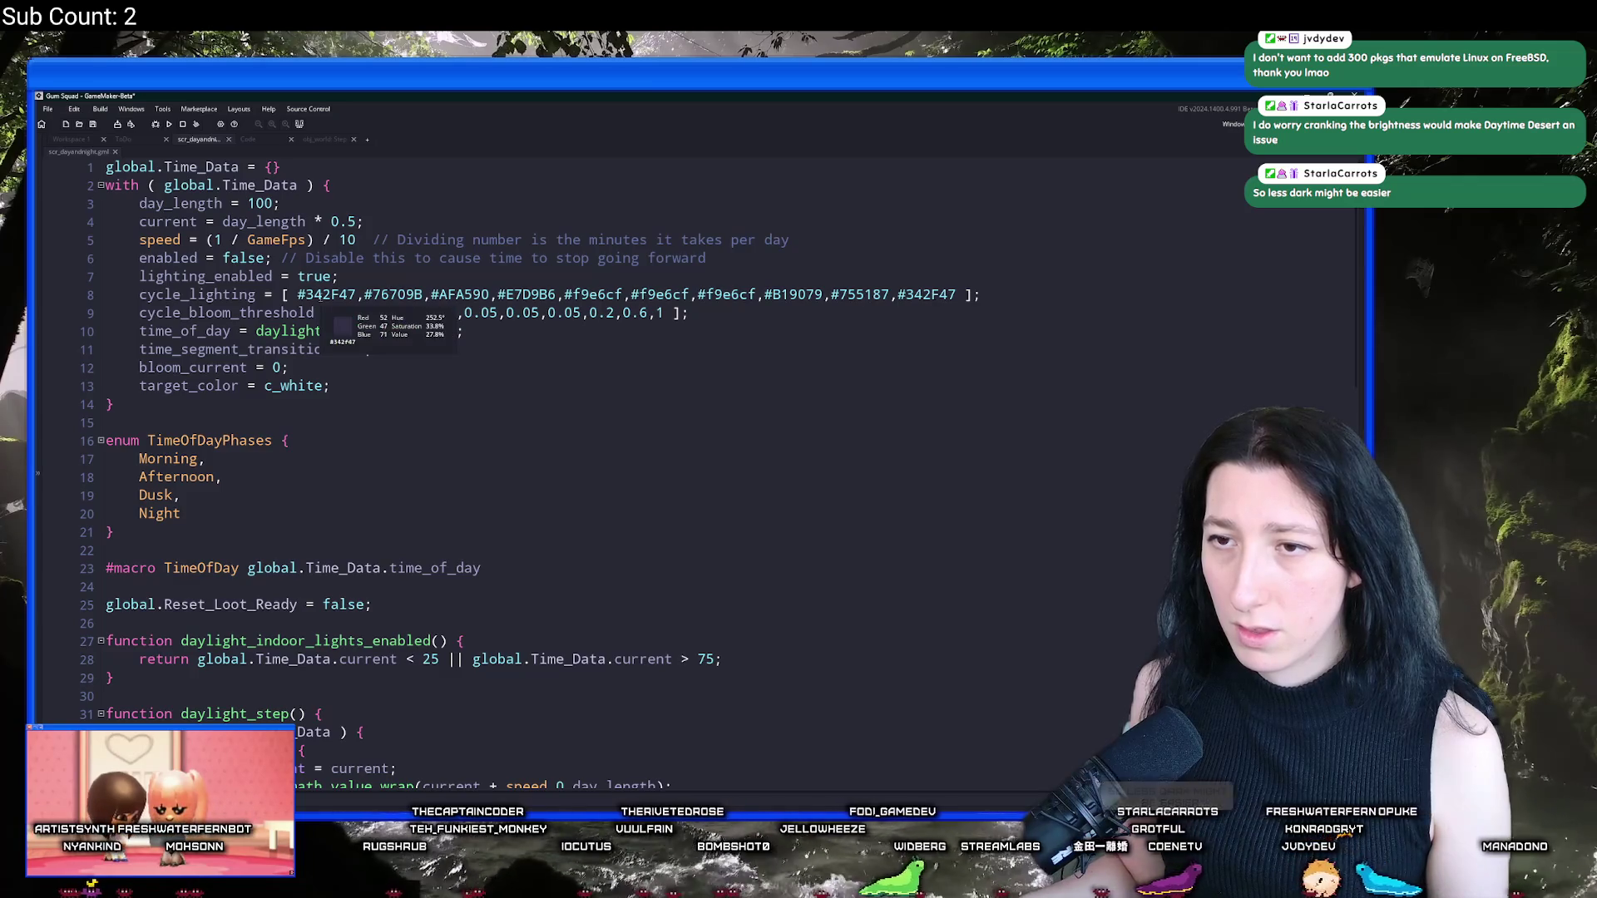
mouse_move(389, 295)
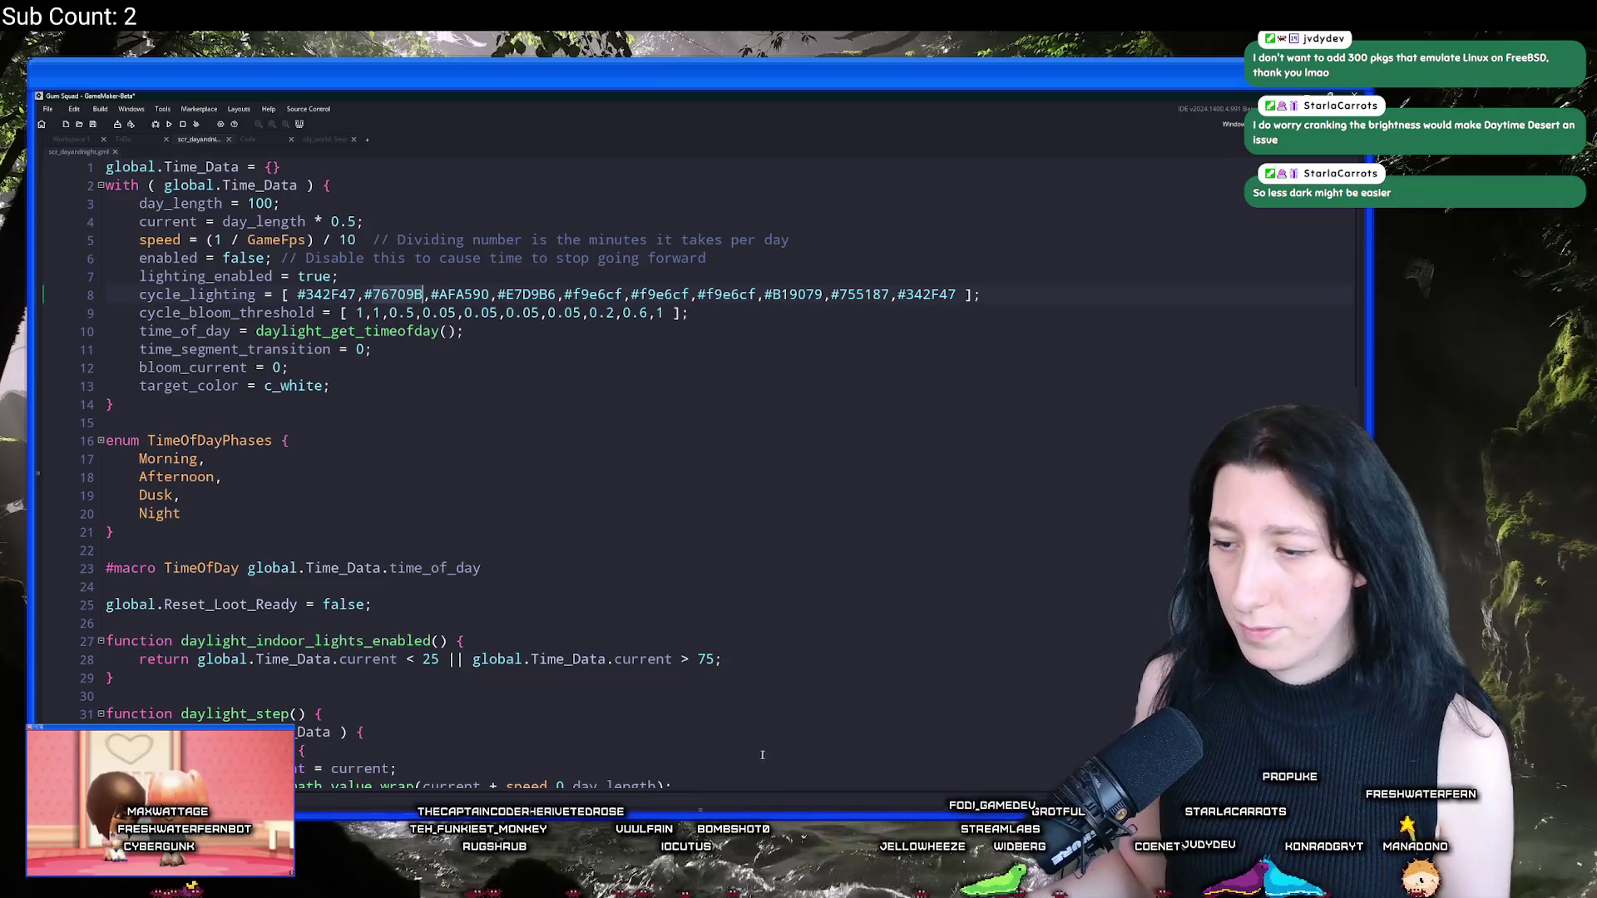
key(alt+Tab)
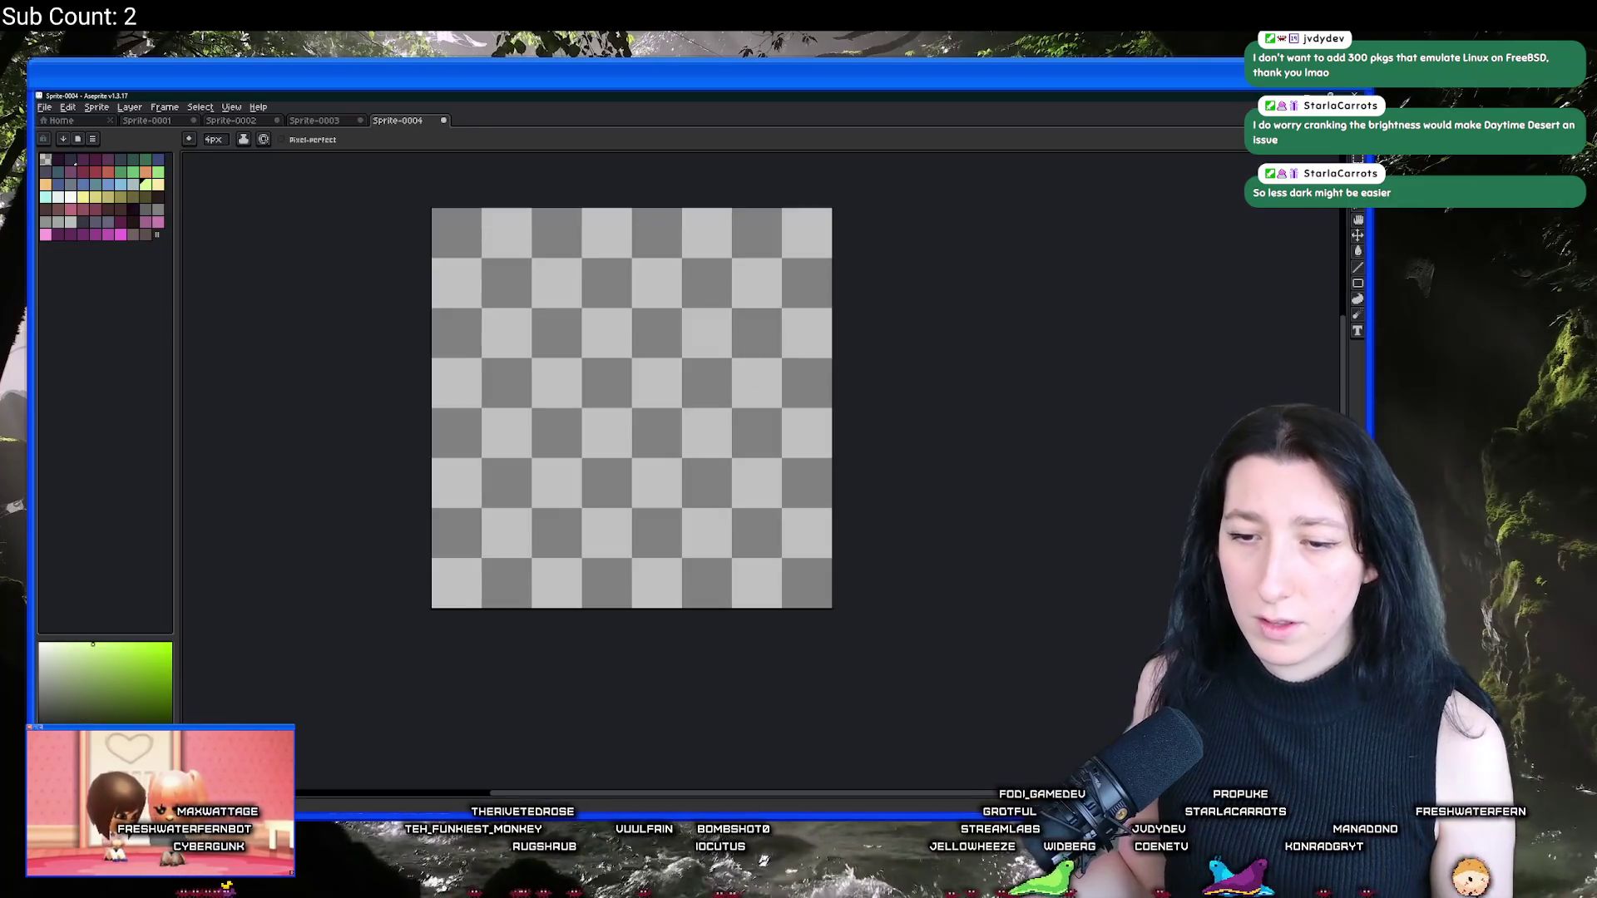
Step: In Aseprite, set the colour to #76709B, darken it to 645f85, and copy the new hex
click(105, 736)
click(187, 688)
key(ctrl+v)
key(Return)
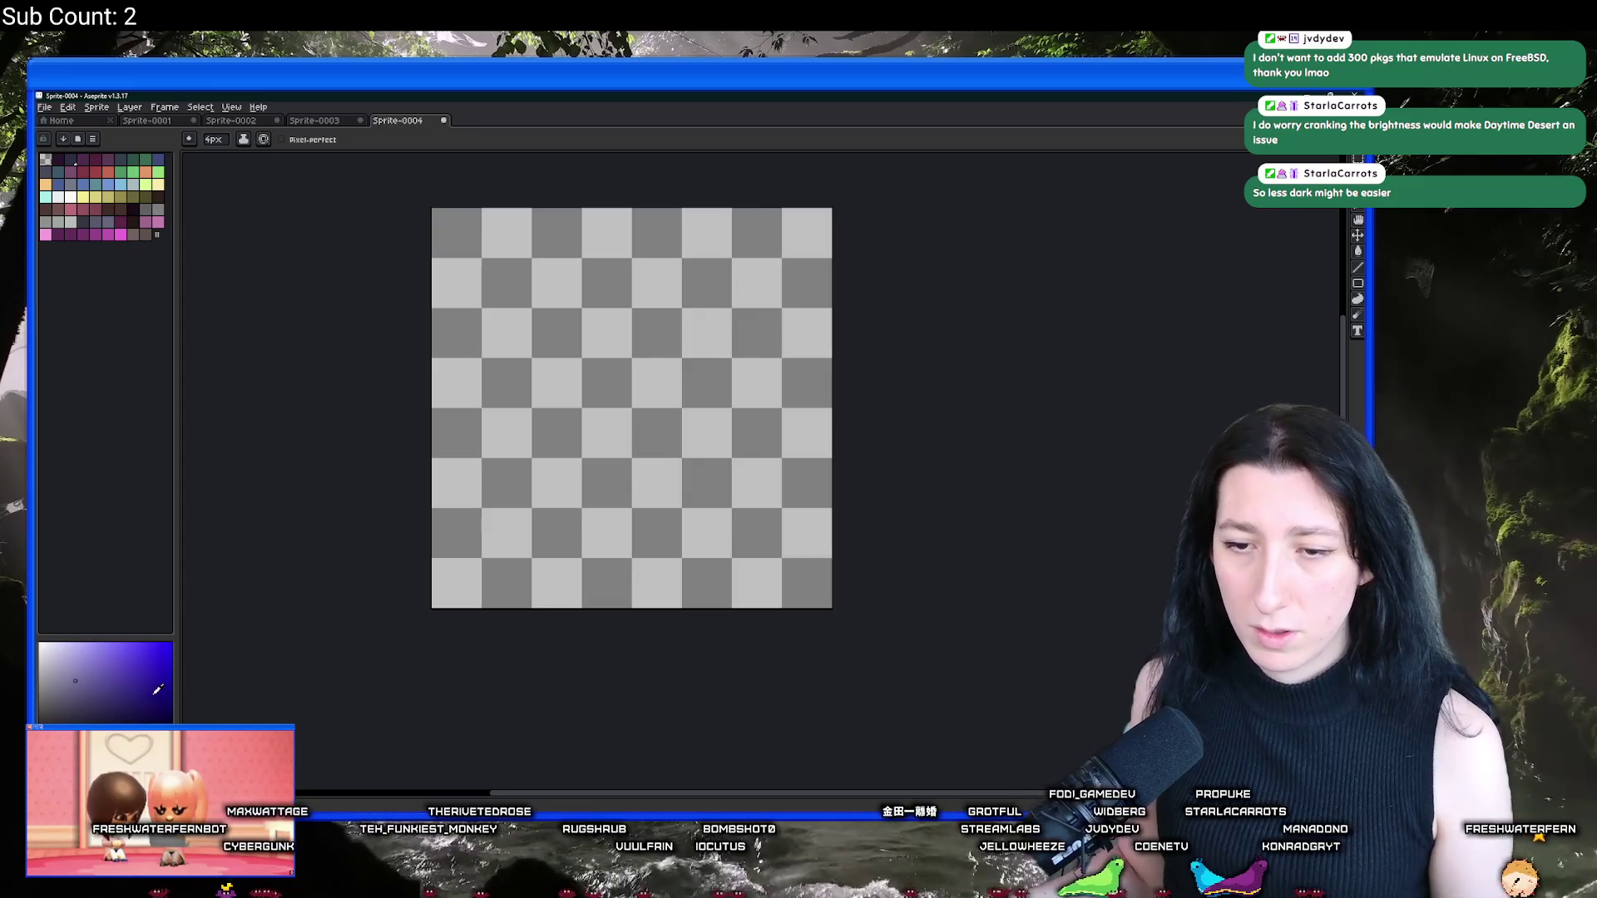
click(105, 736)
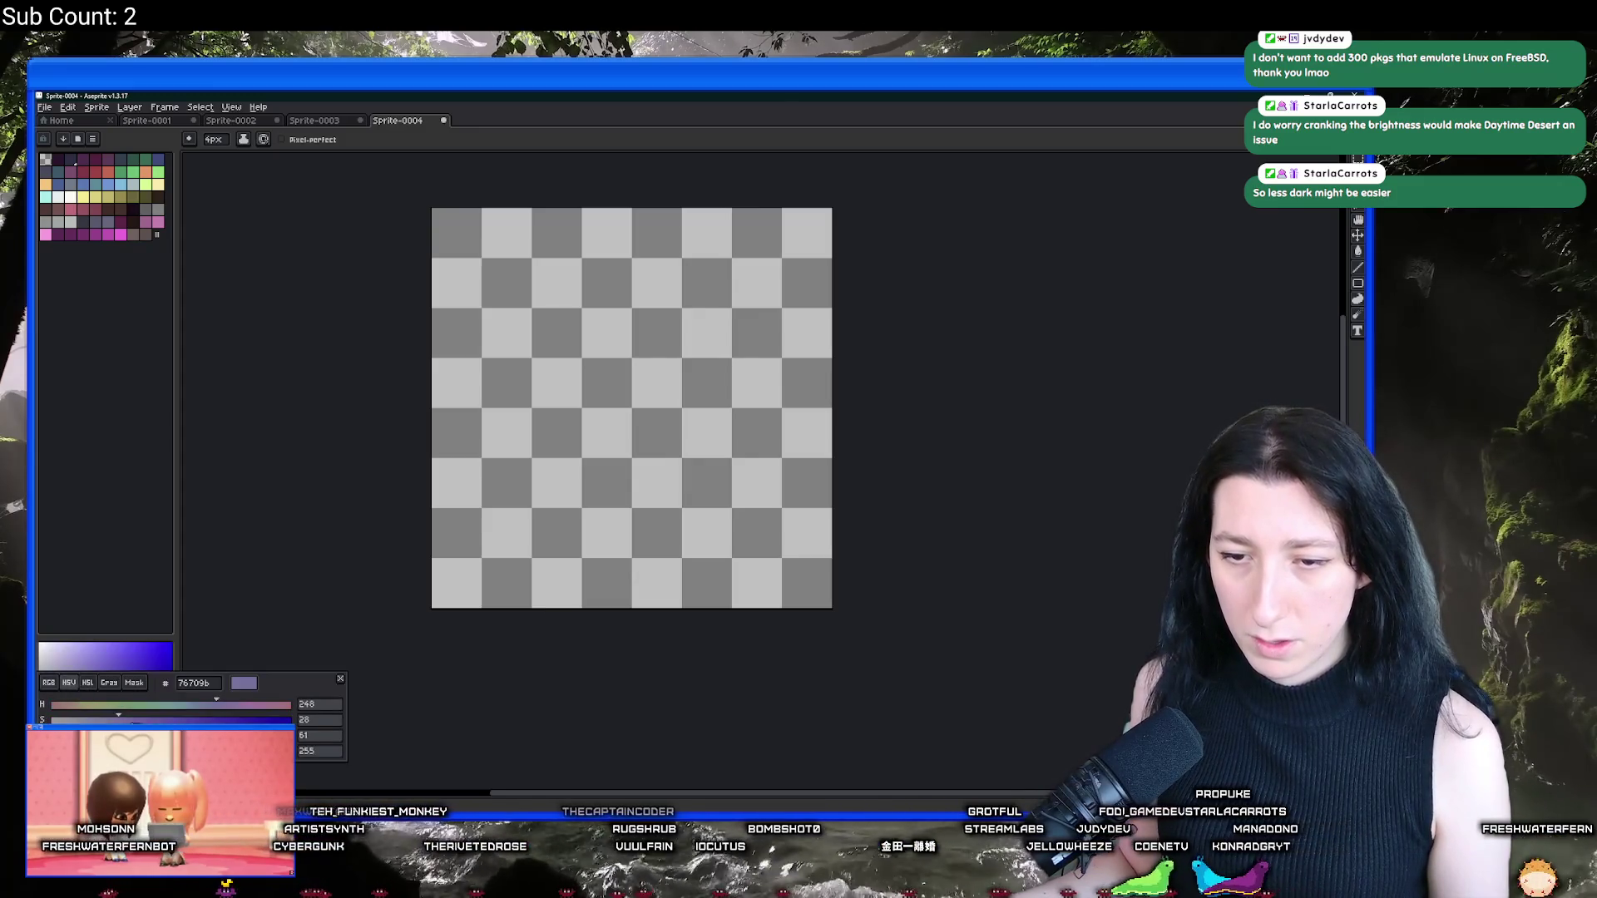
drag(197, 735, 176, 735)
click(204, 685)
key(alt+Tab)
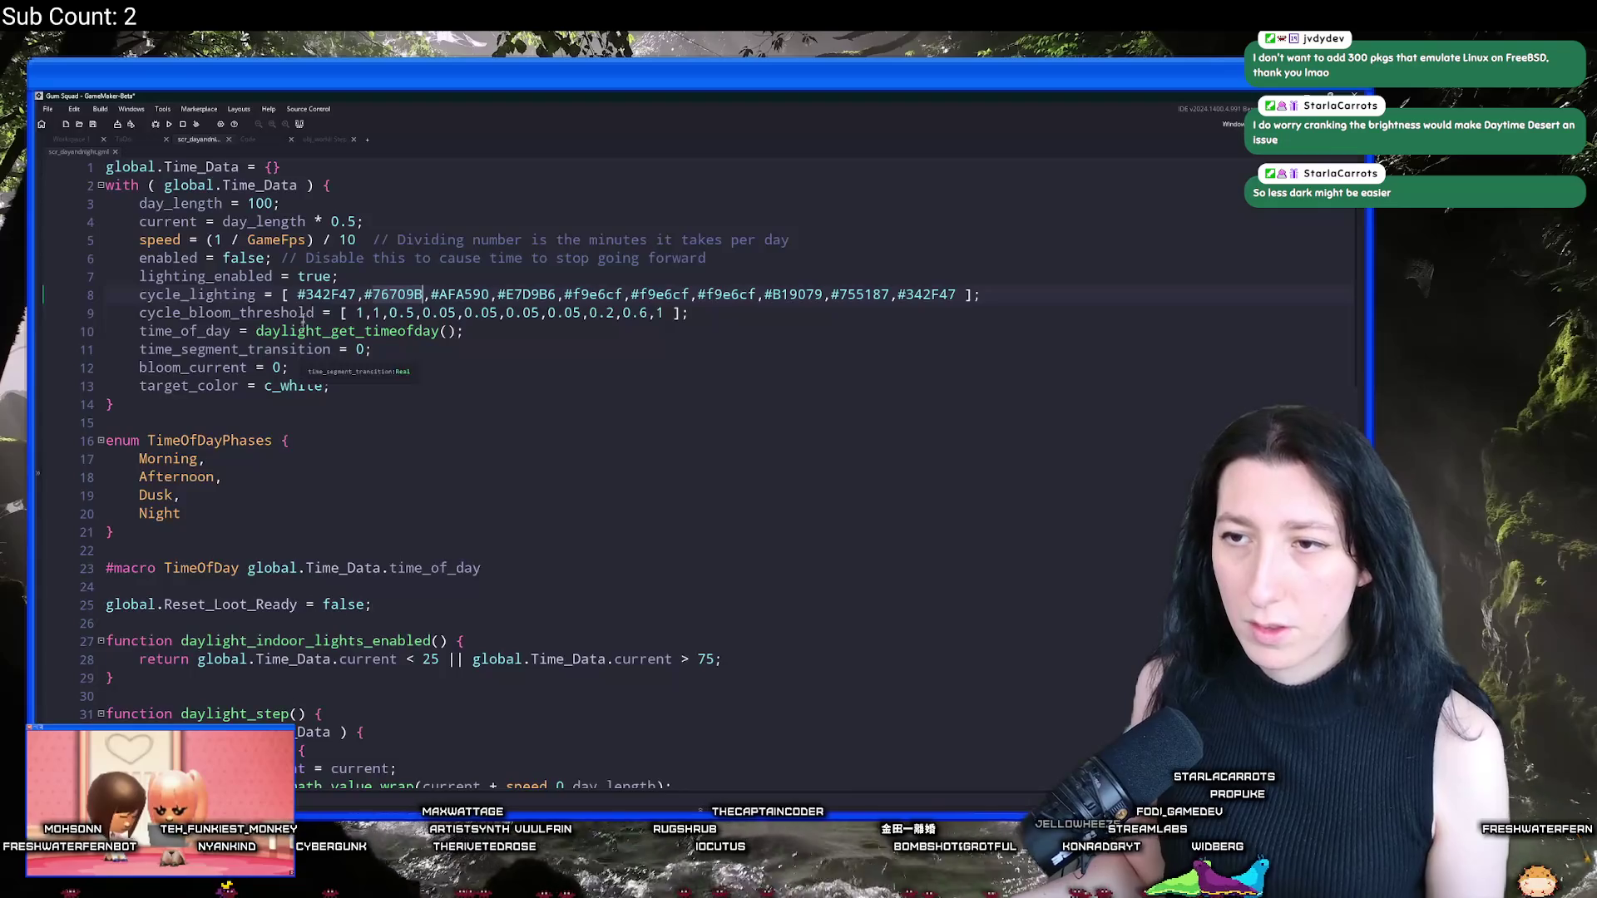
Step: Replace the first and last cycle_lighting colours with #5b5678
double_click(324, 294)
key(ctrl+v)
mouse_move(324, 295)
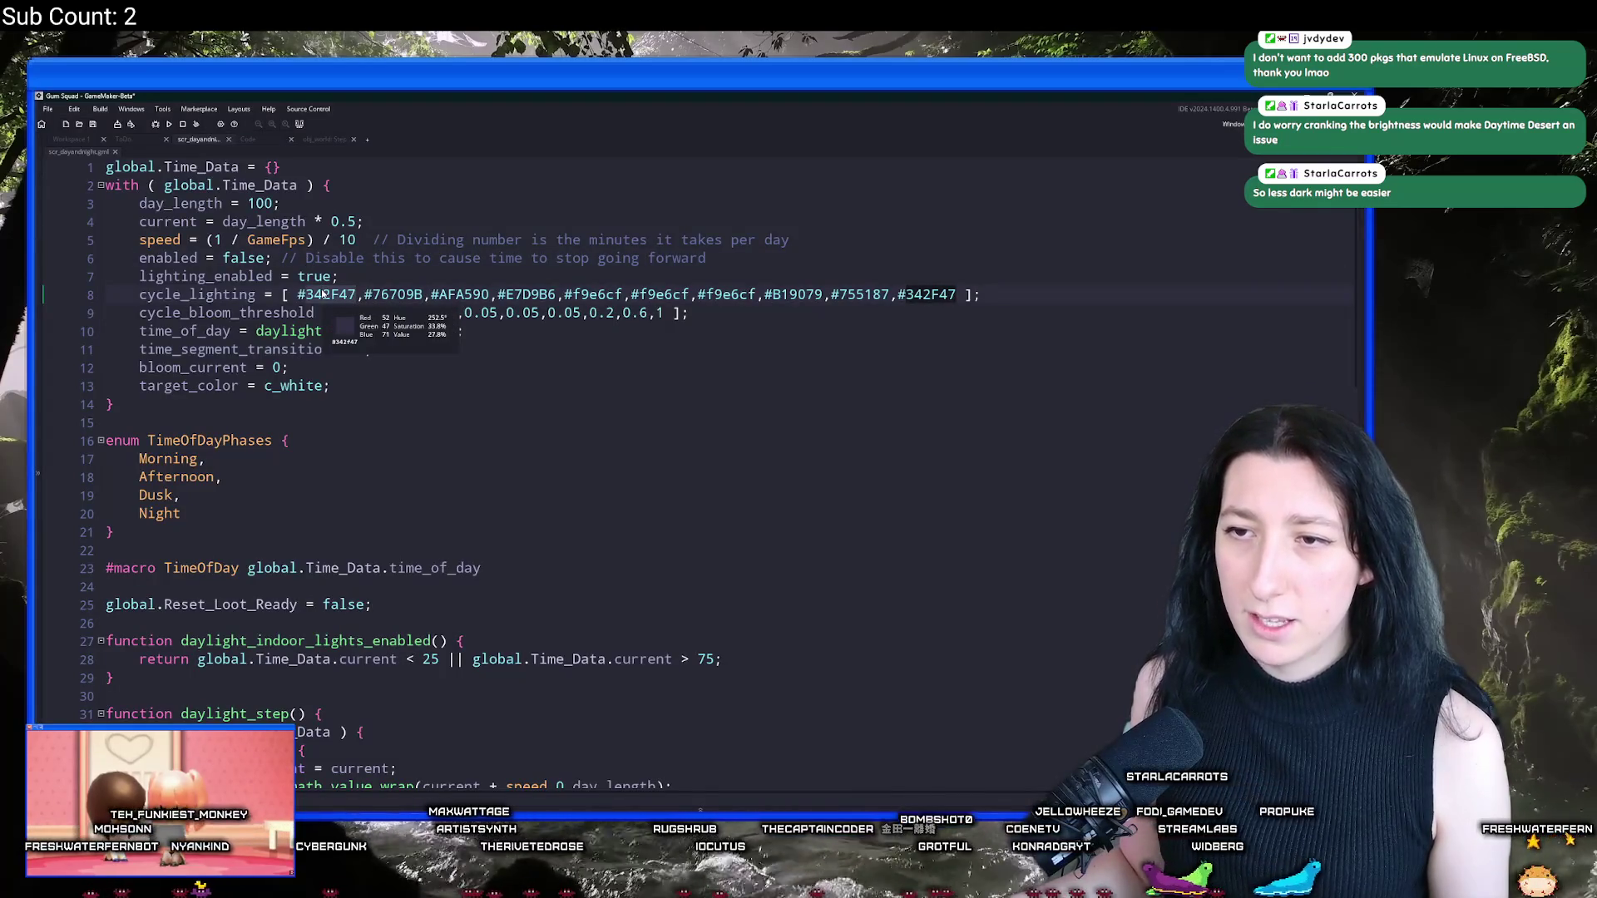
double_click(324, 294)
text(5b5678)
key(ctrl+z)
key(ctrl+y)
double_click(930, 294)
text(5b5678)
Step: Add 'speed = 0.1;' on a new line after the time settings and run the game
mouse_move(330, 296)
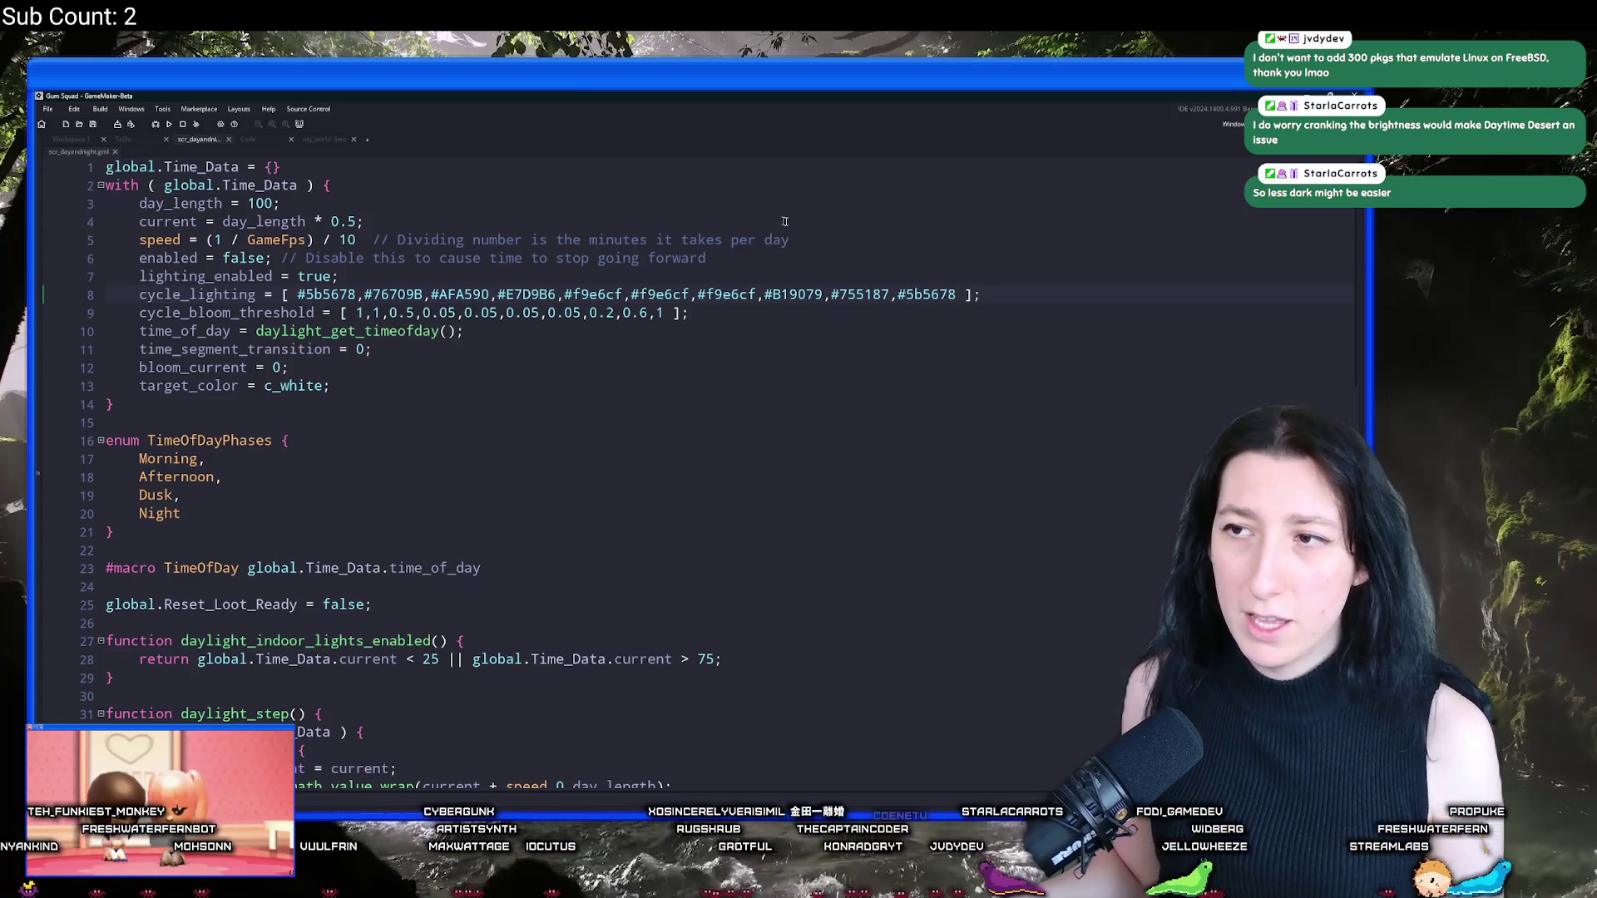
key(Return)
text(speed = 0.1;)
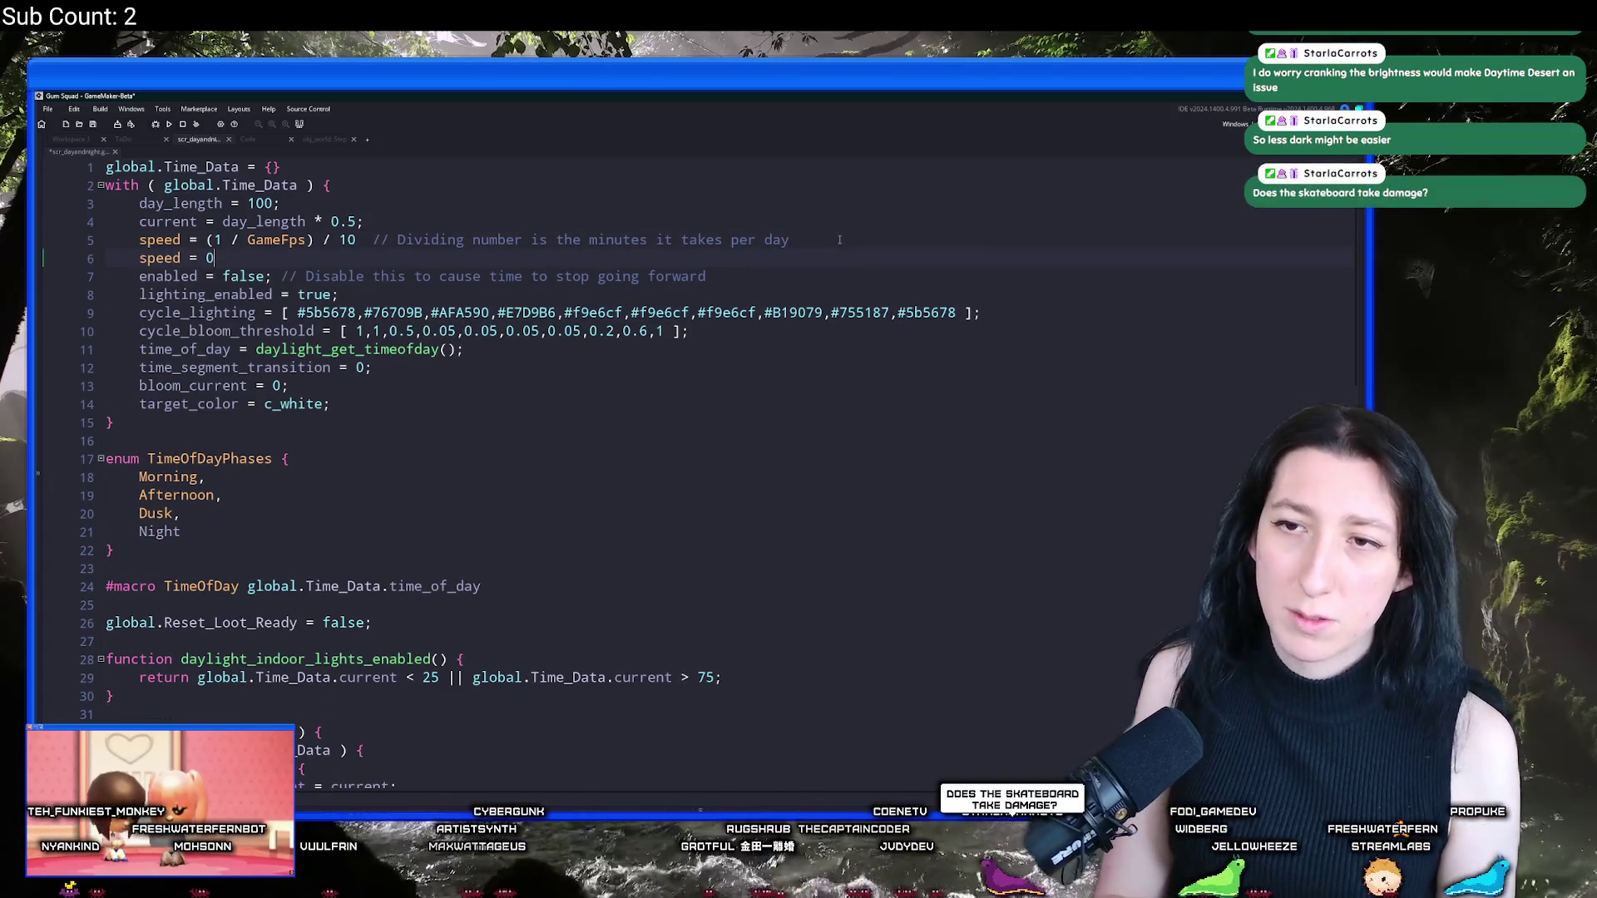
key(F5)
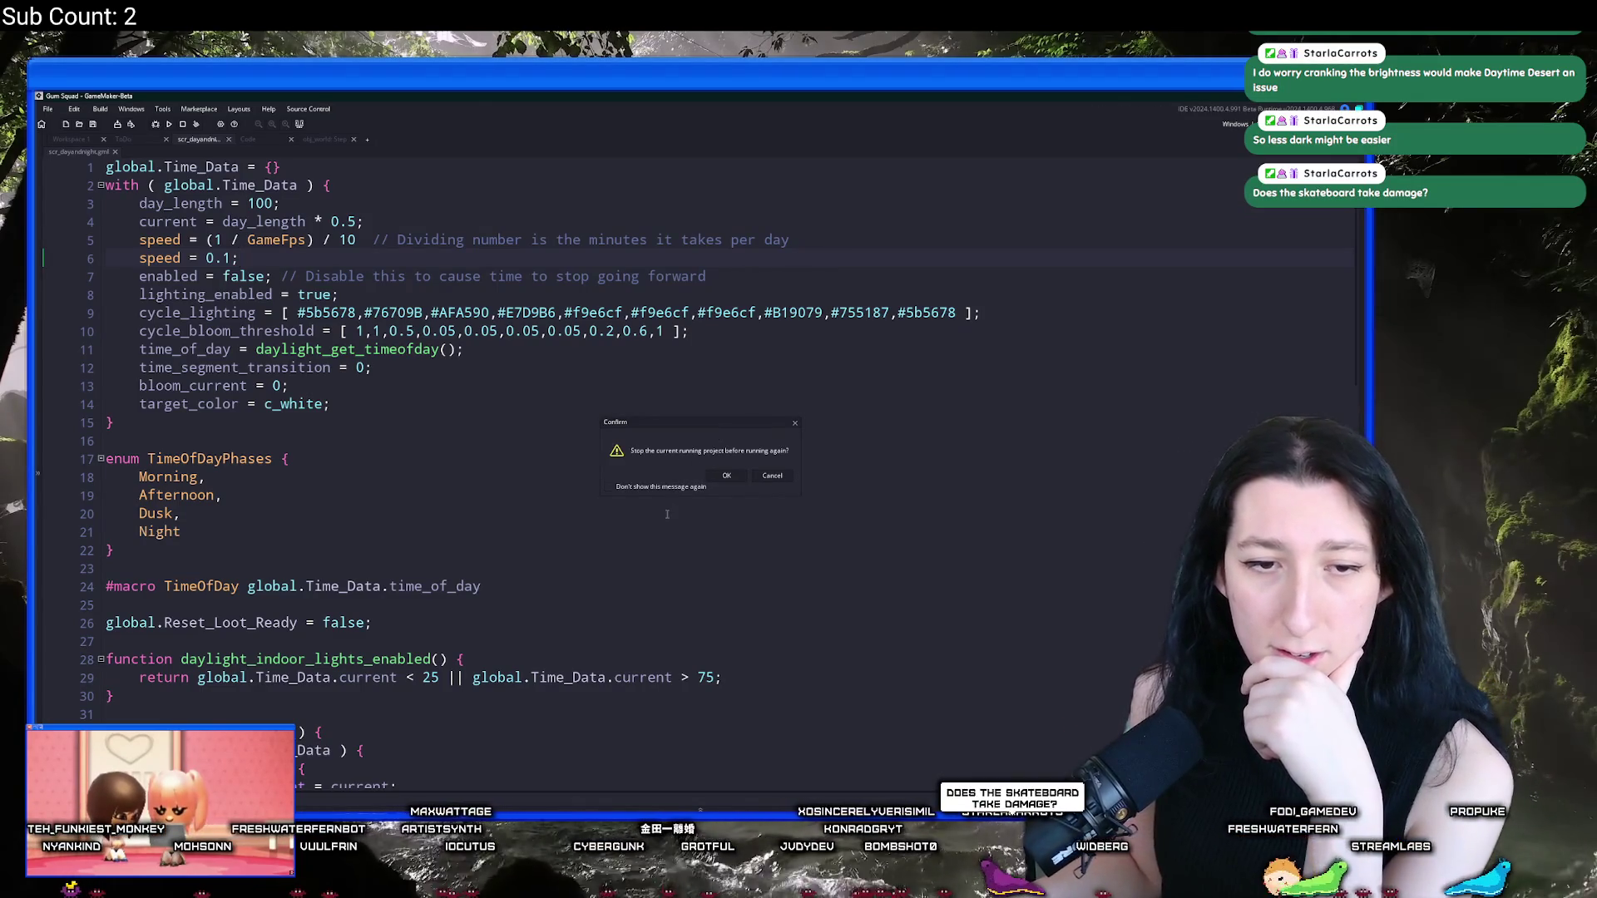
Step: Confirm stopping and rerunning the game, maximize its window, and create a lobby for a new world
click(723, 474)
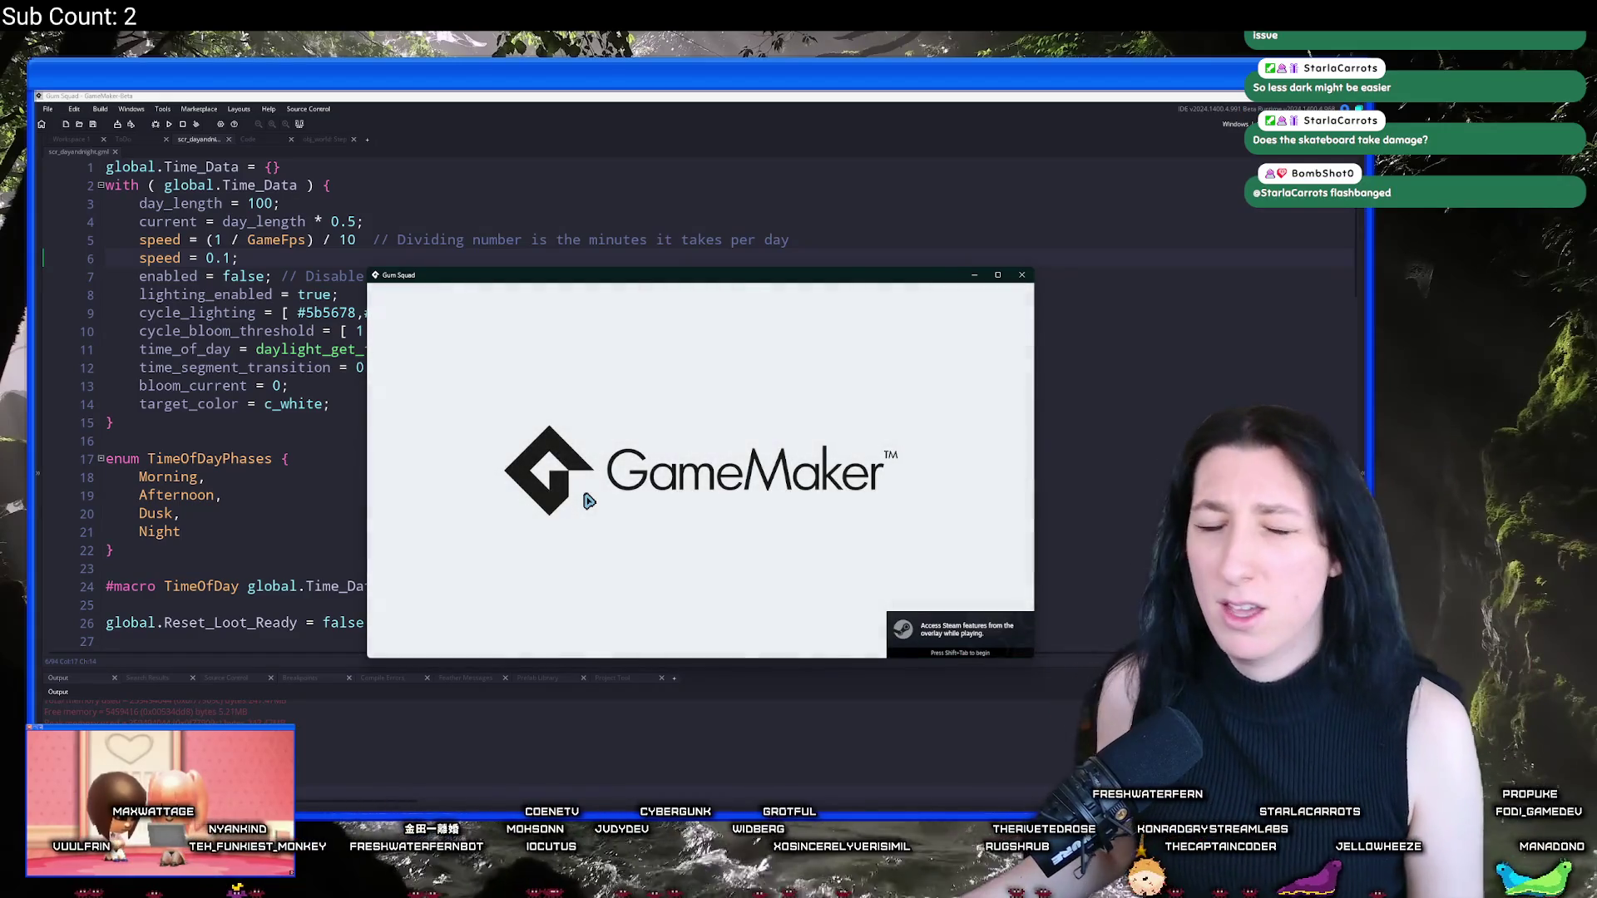
drag(604, 284, 610, 95)
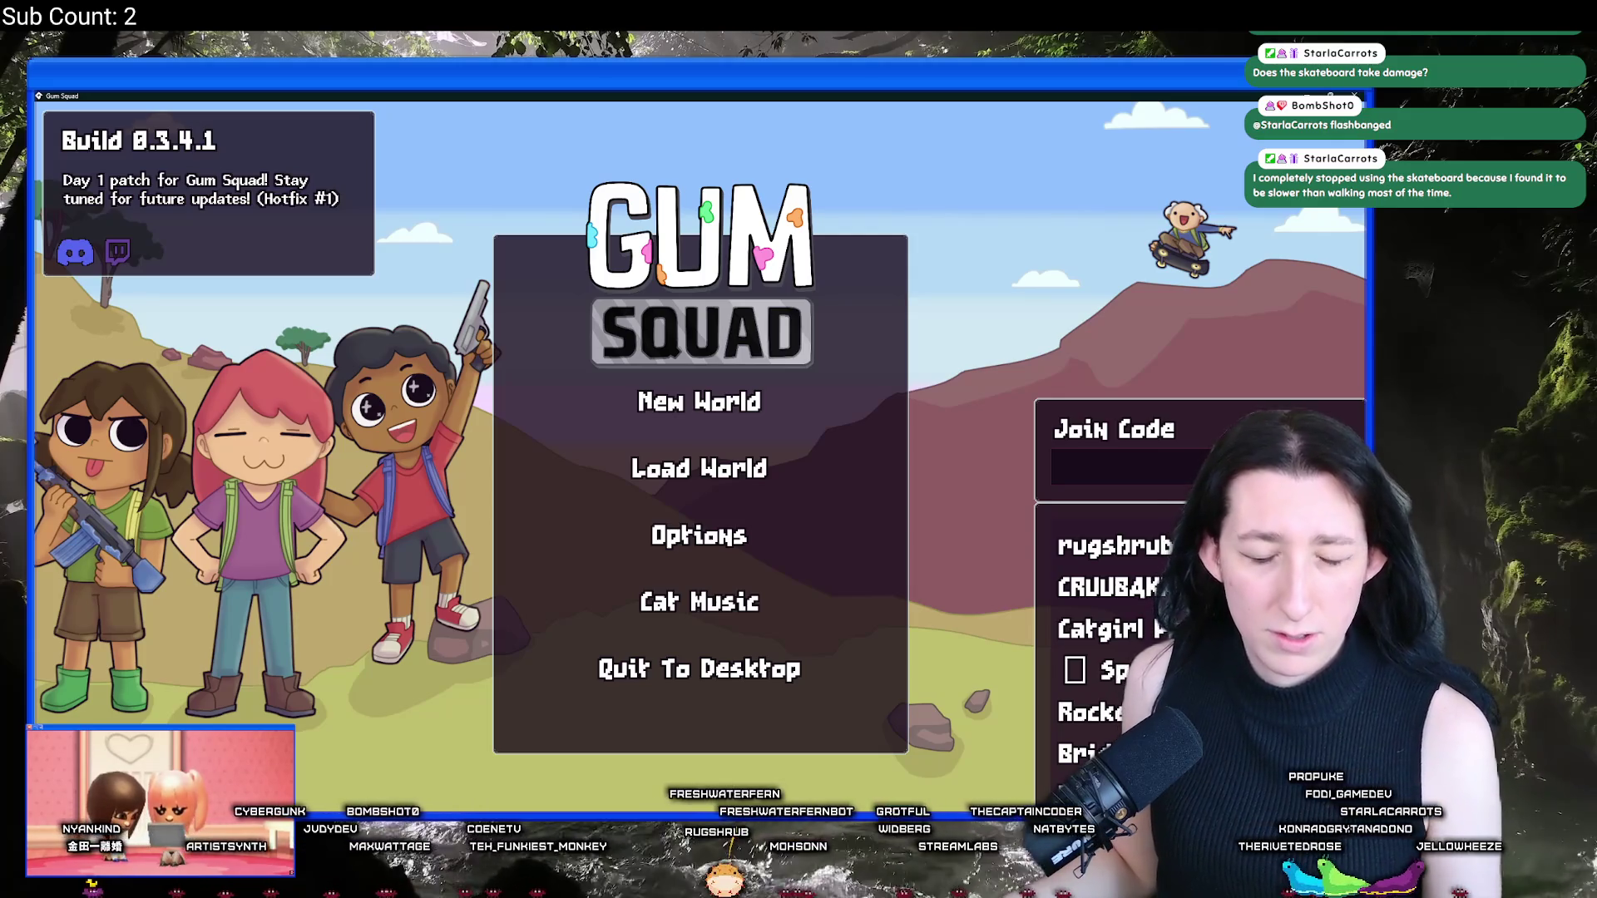
click(671, 617)
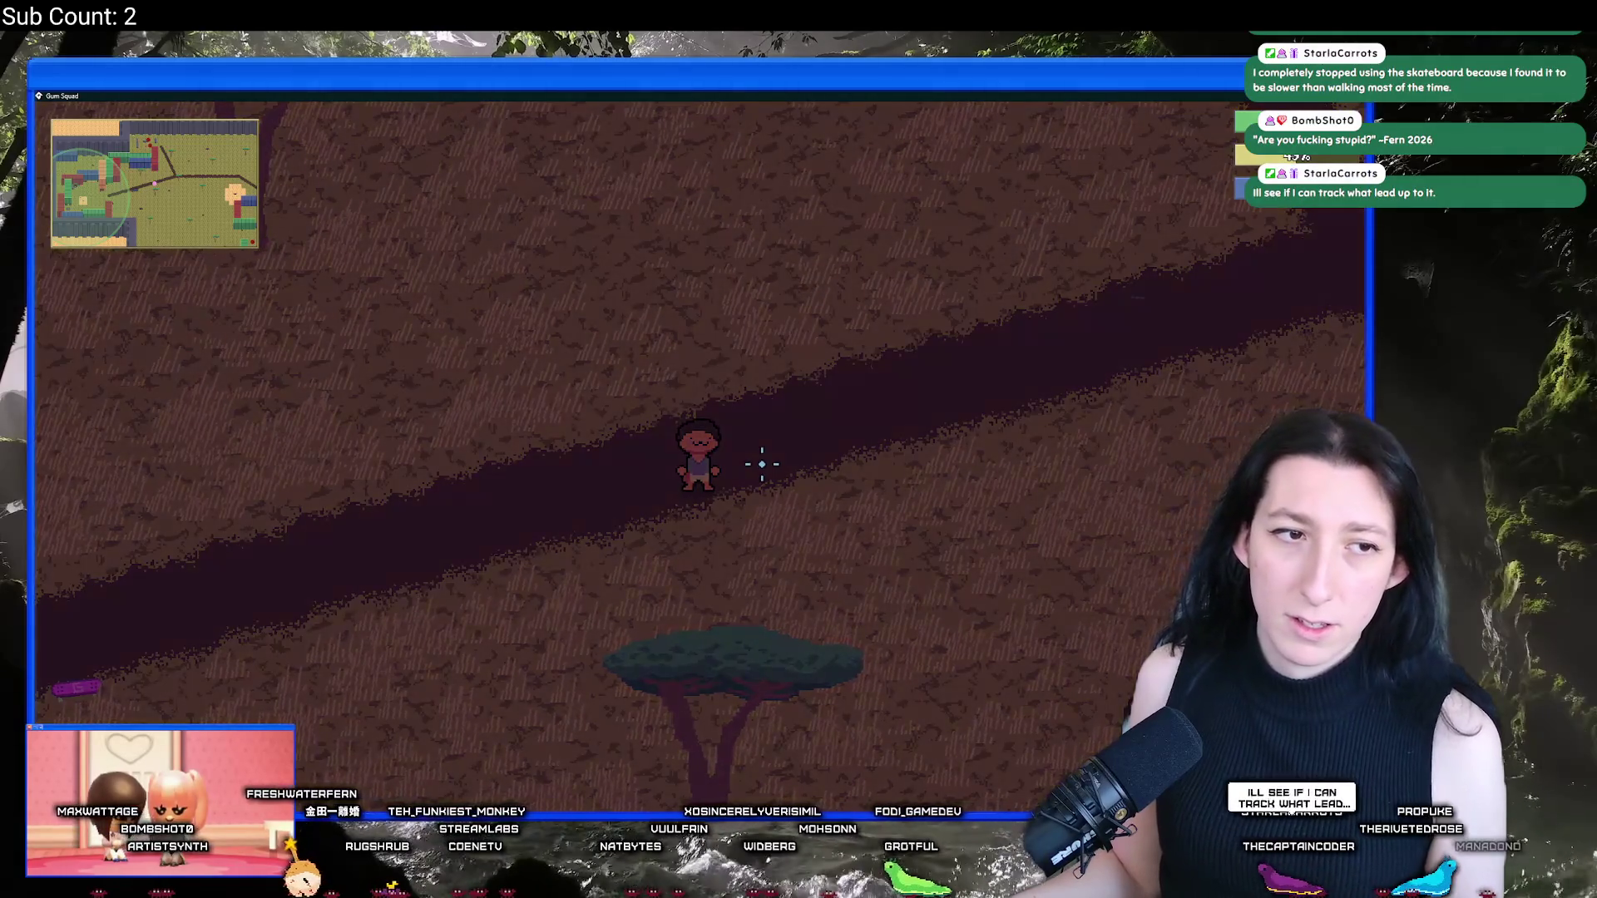
Step: Walk right and move the Paper Bag from the backpack slot into the inventory grid
key(d)
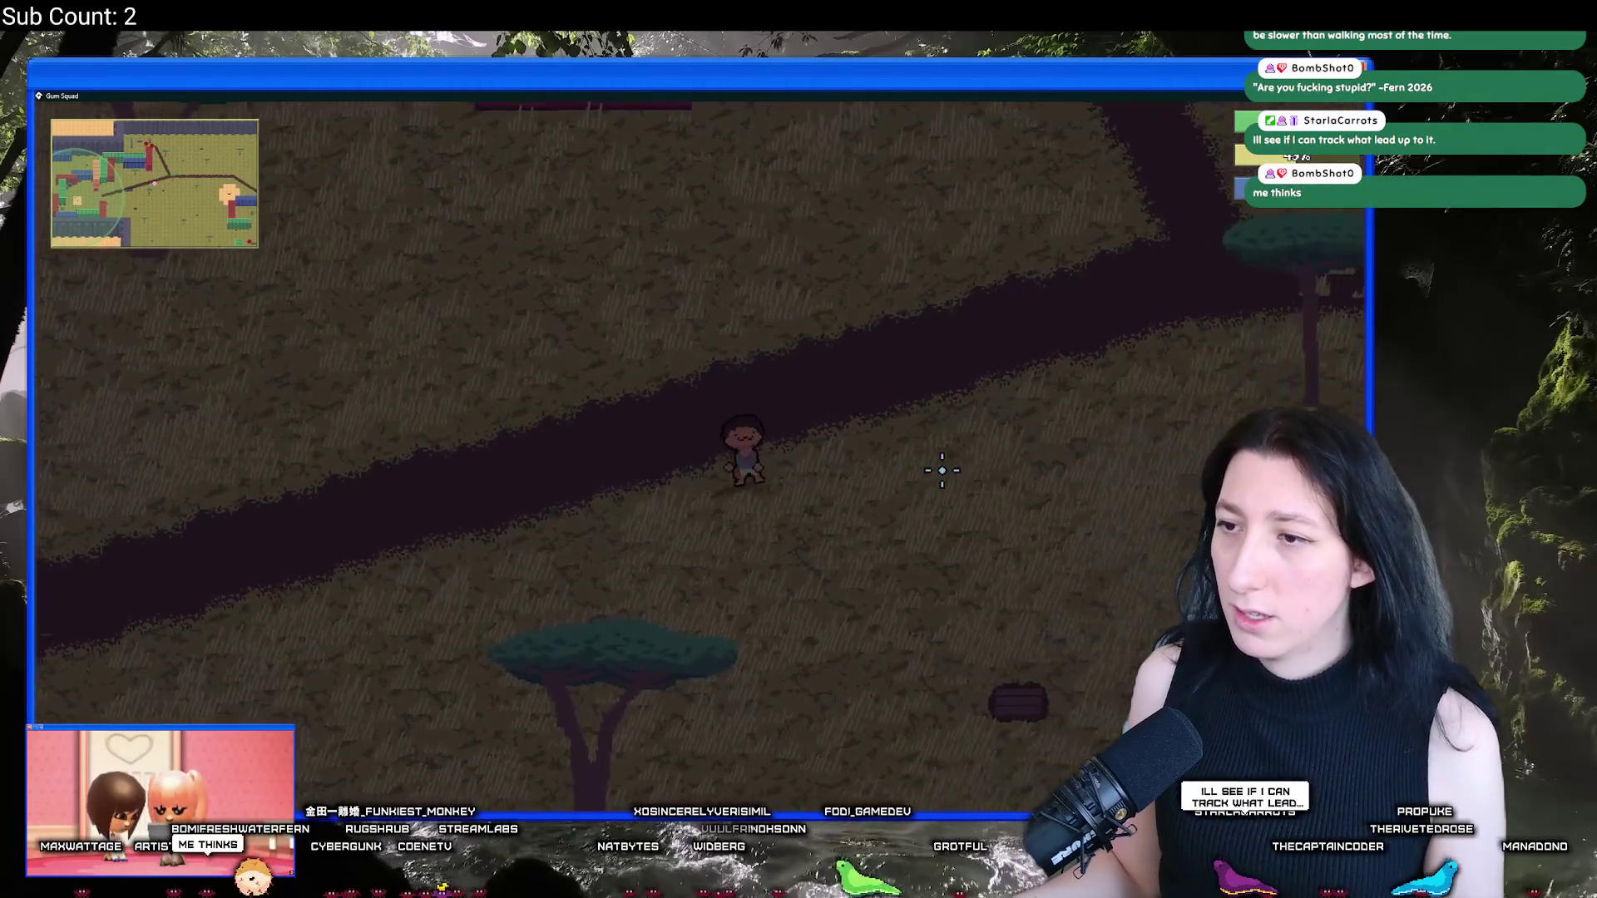
key(d)
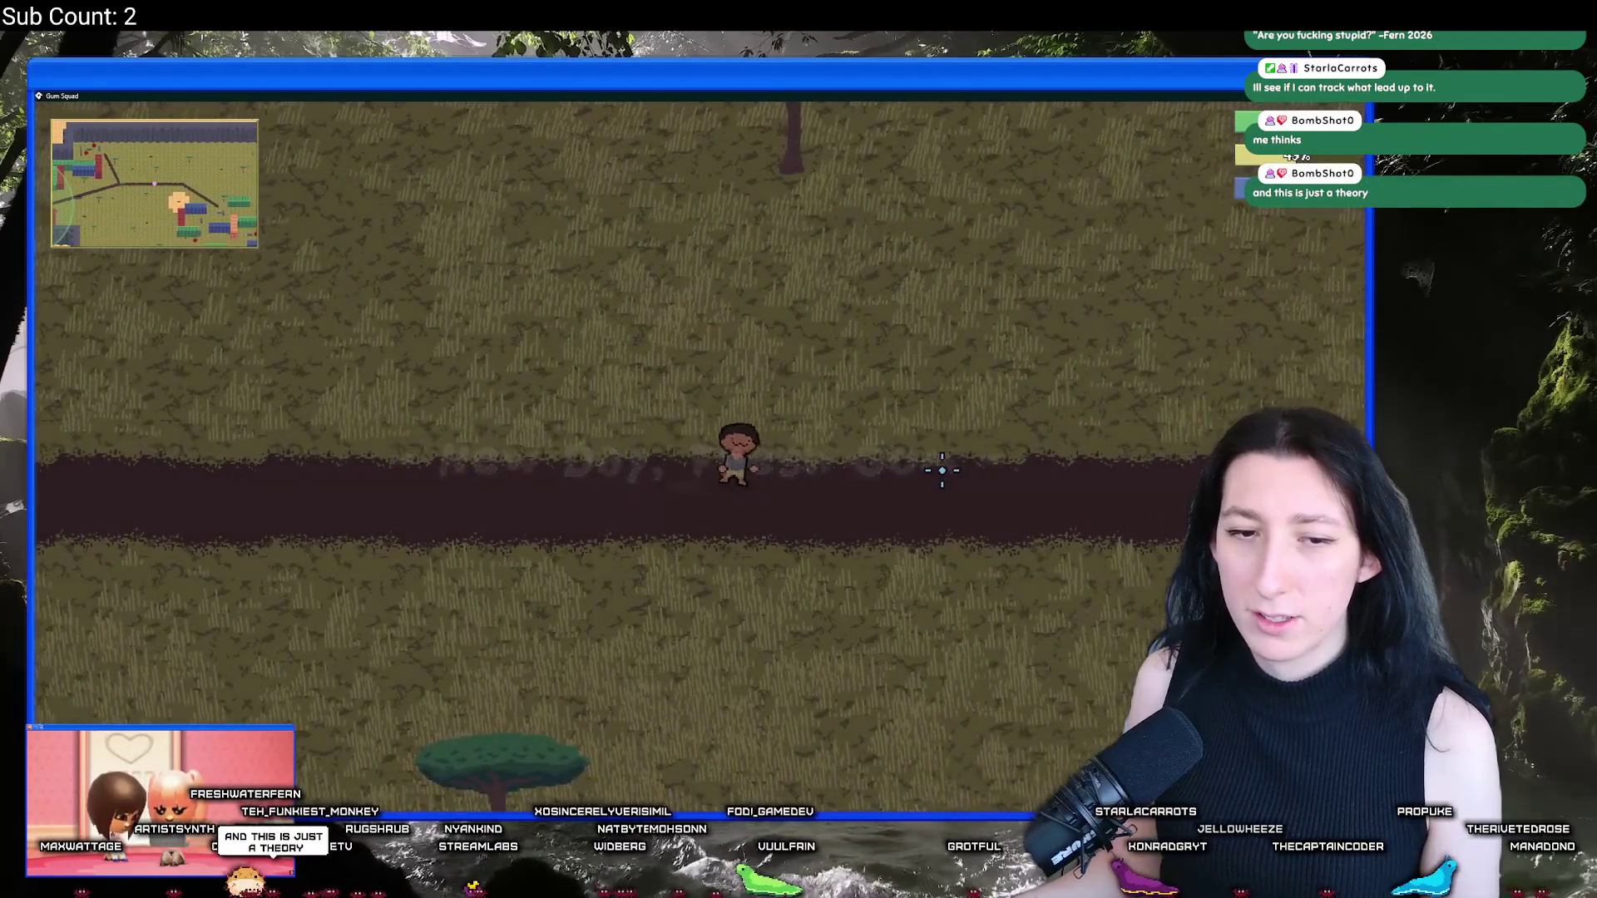
key(d)
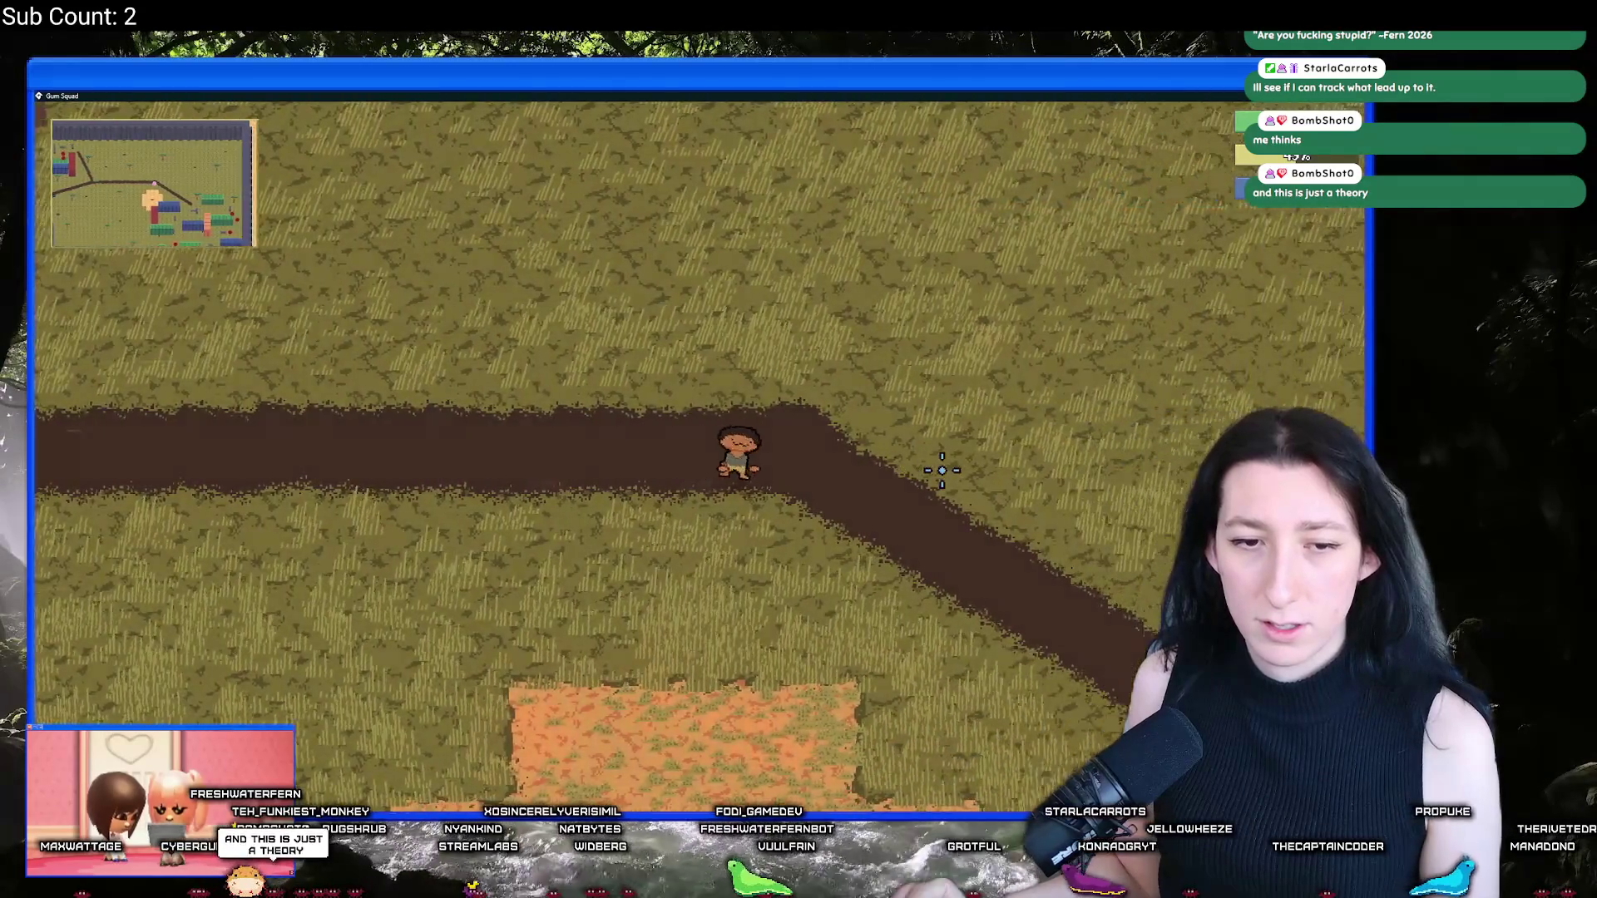
key(d)
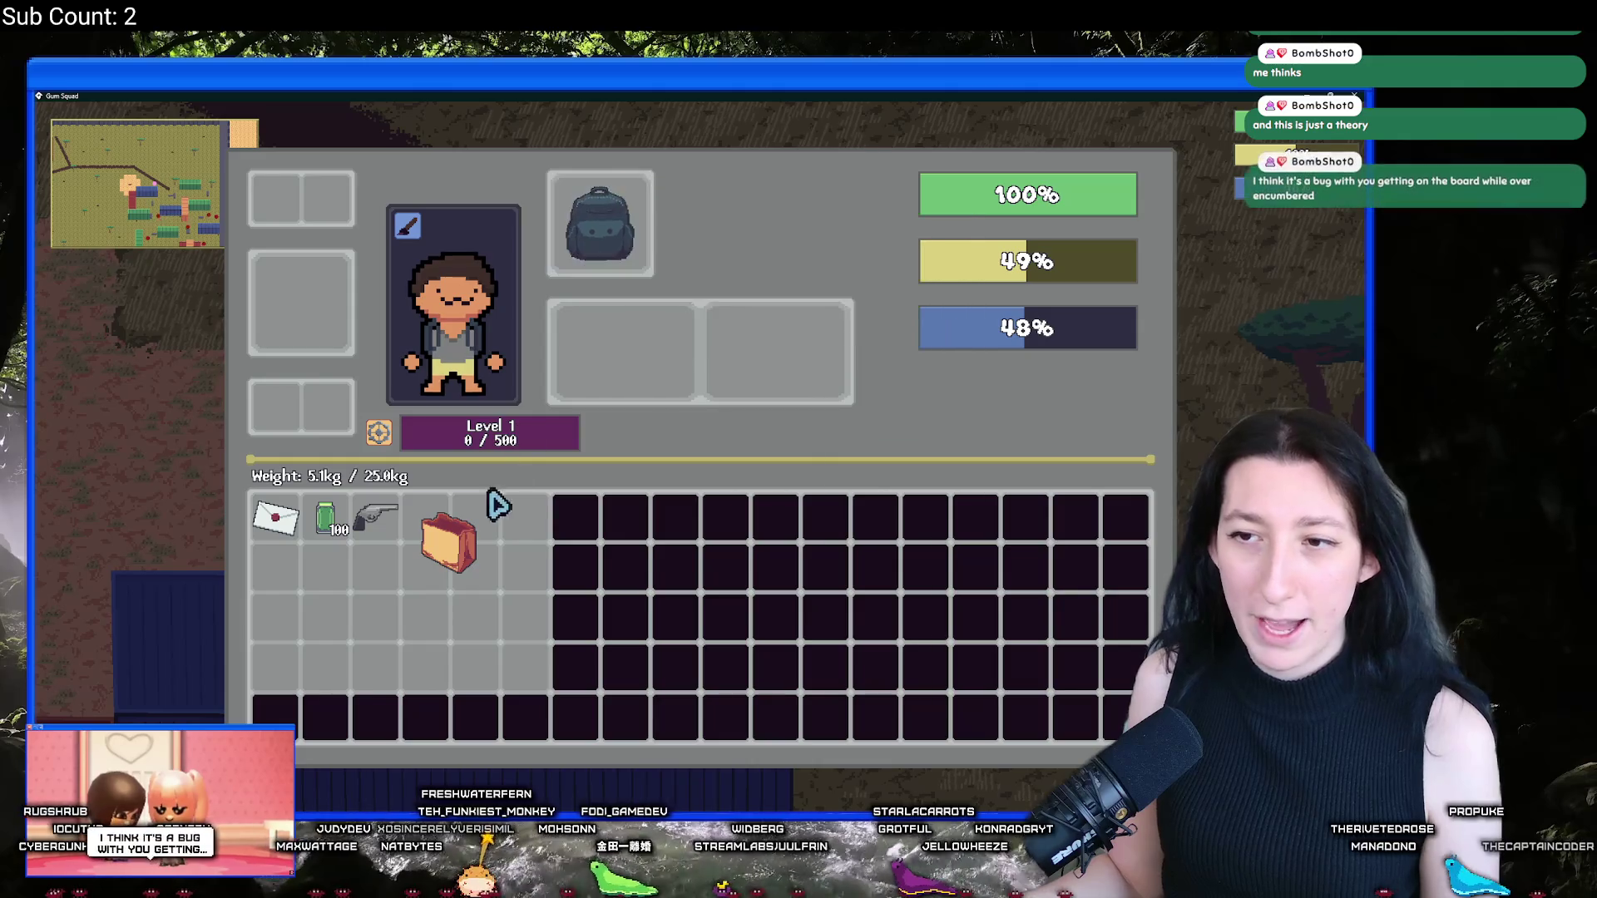
drag(626, 226, 497, 590)
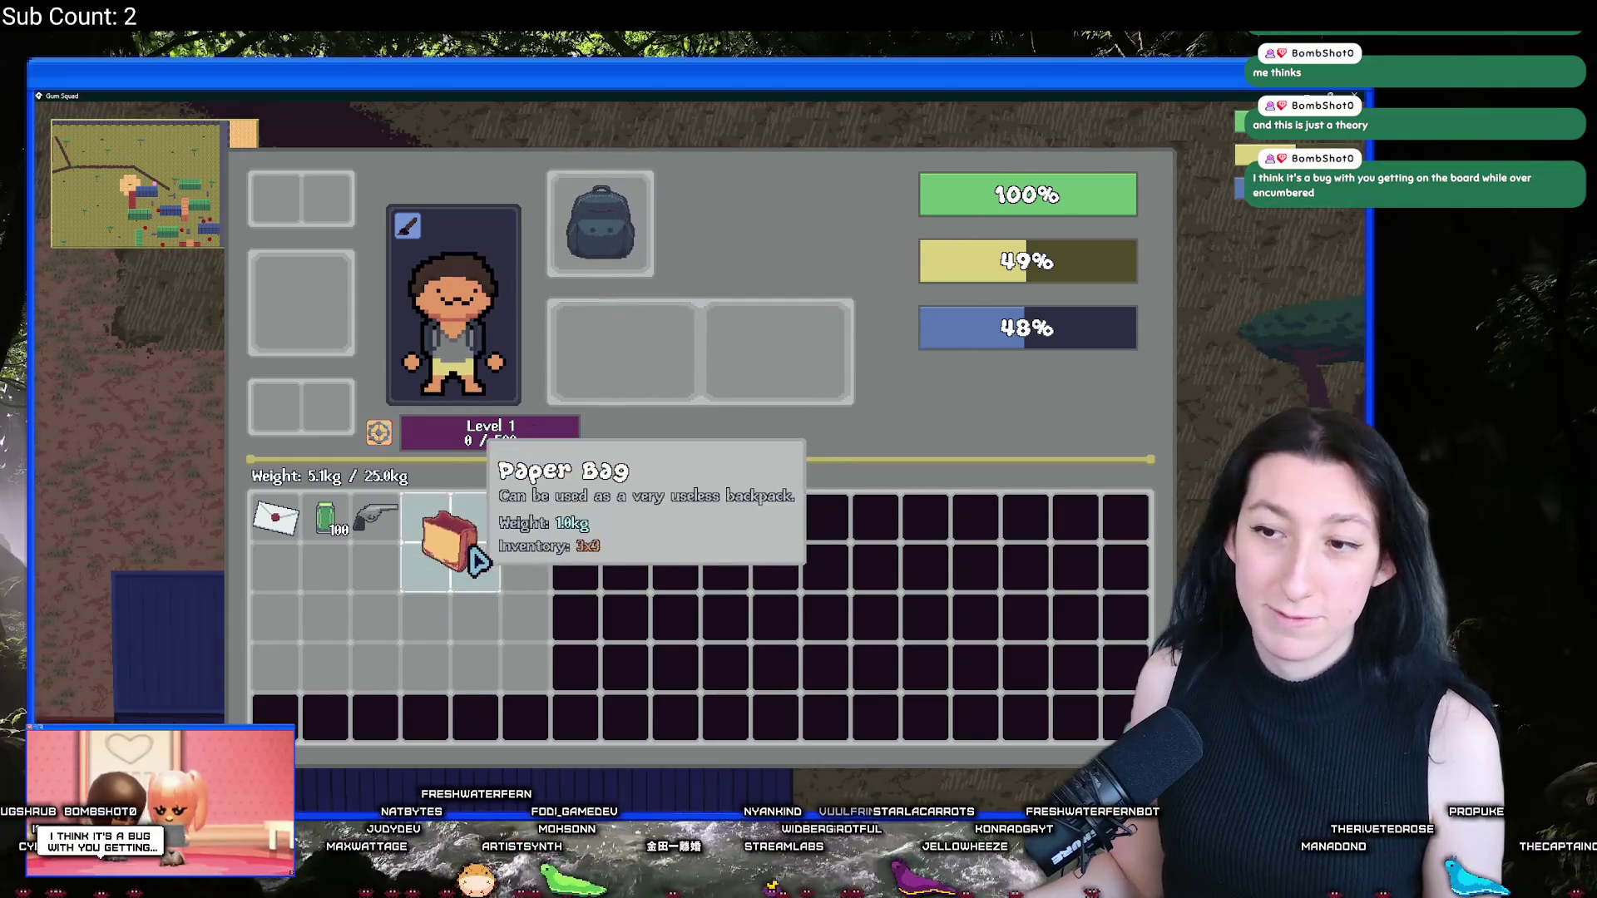
drag(439, 524, 453, 553)
key(Tab)
key(a)
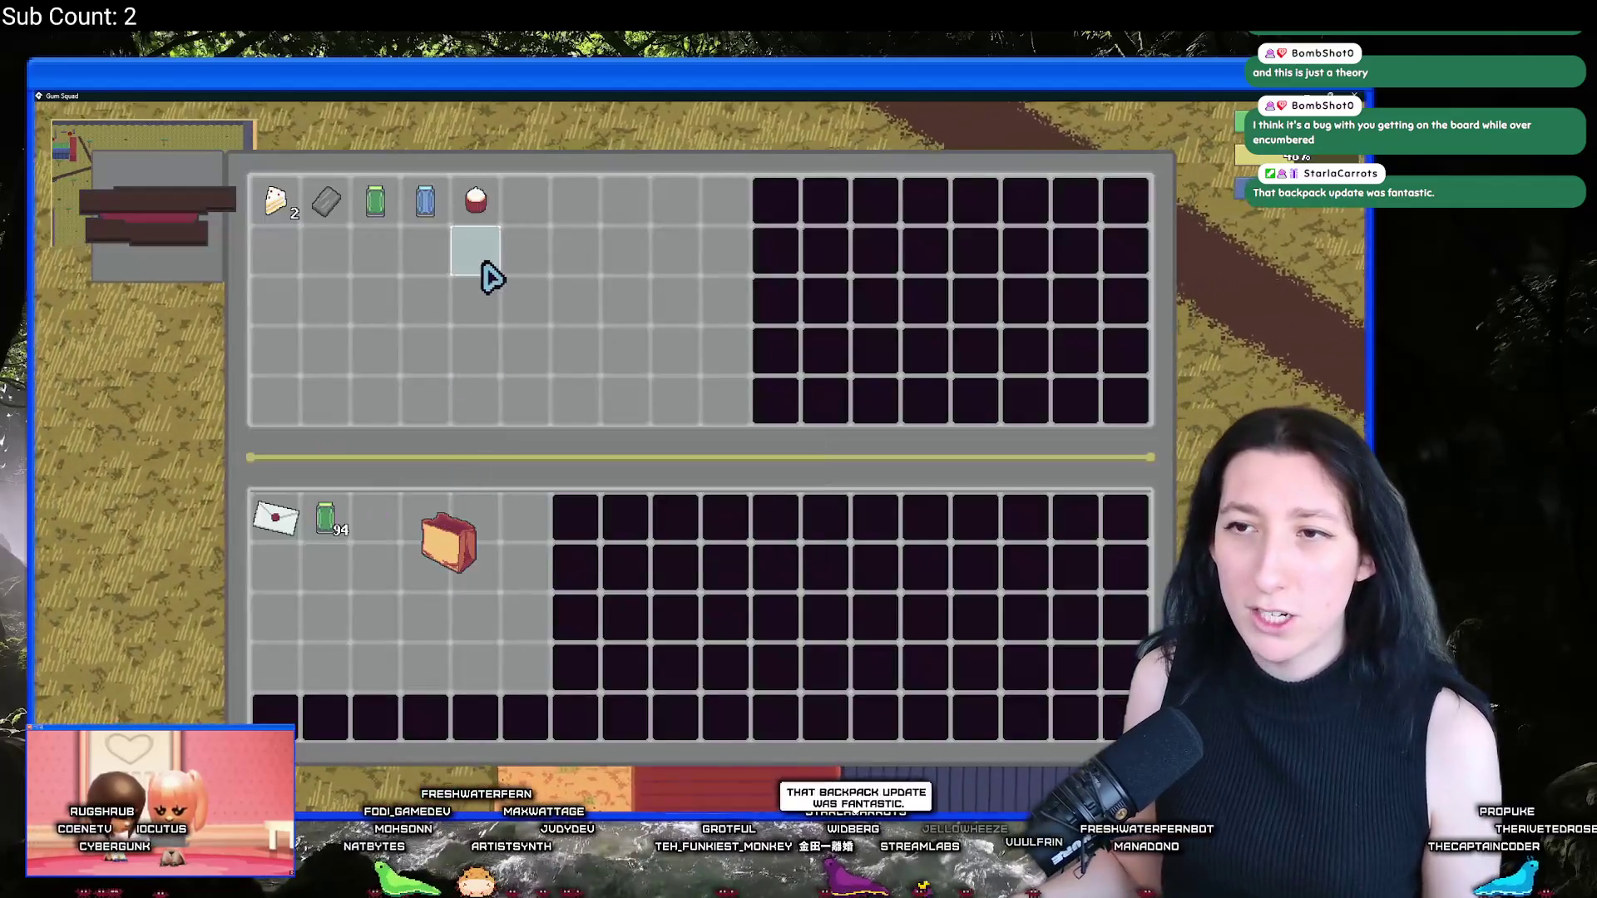
Step: Take the cupcake and blue gum into your inventory, then walk on and shoot an enemy
shift+click(476, 200)
shift+click(425, 200)
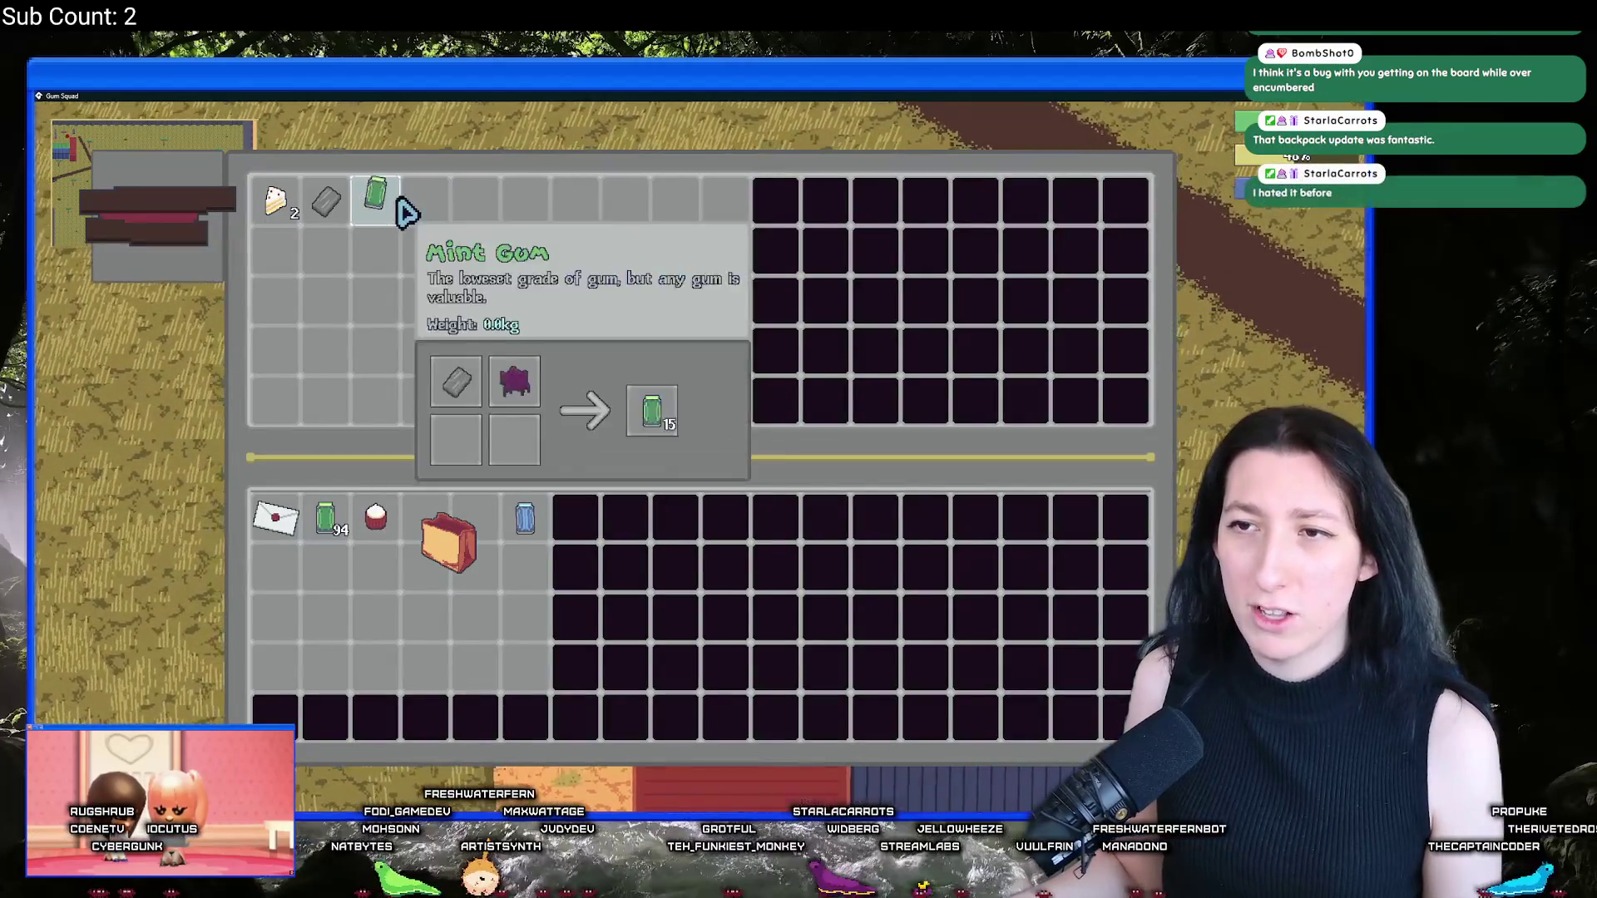
key(Tab)
key(d)
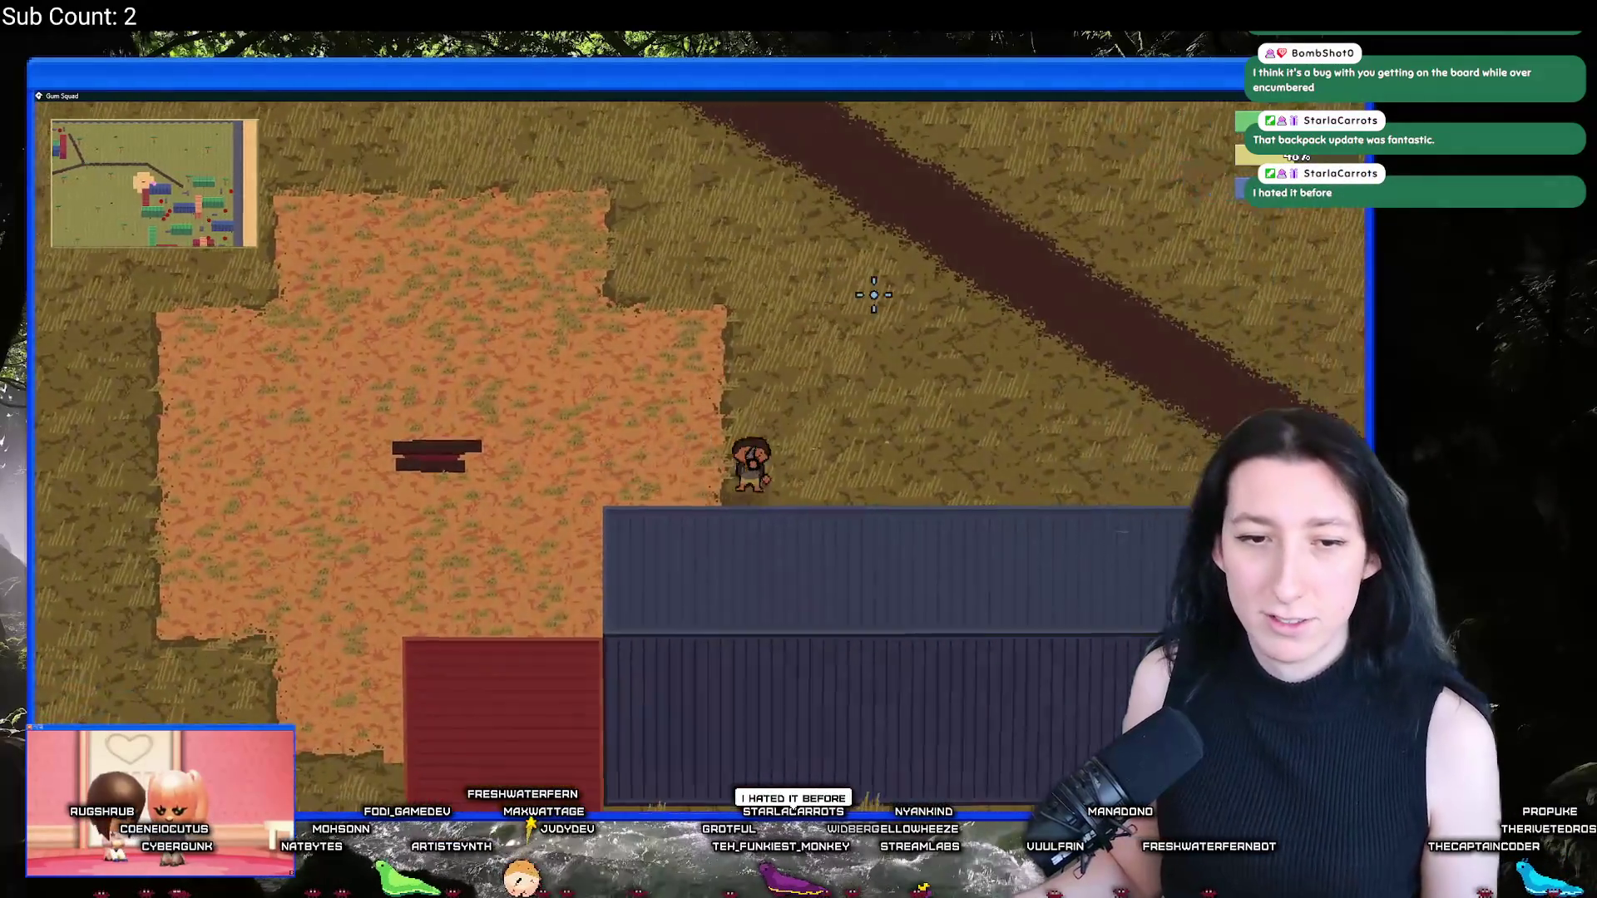
key(s)
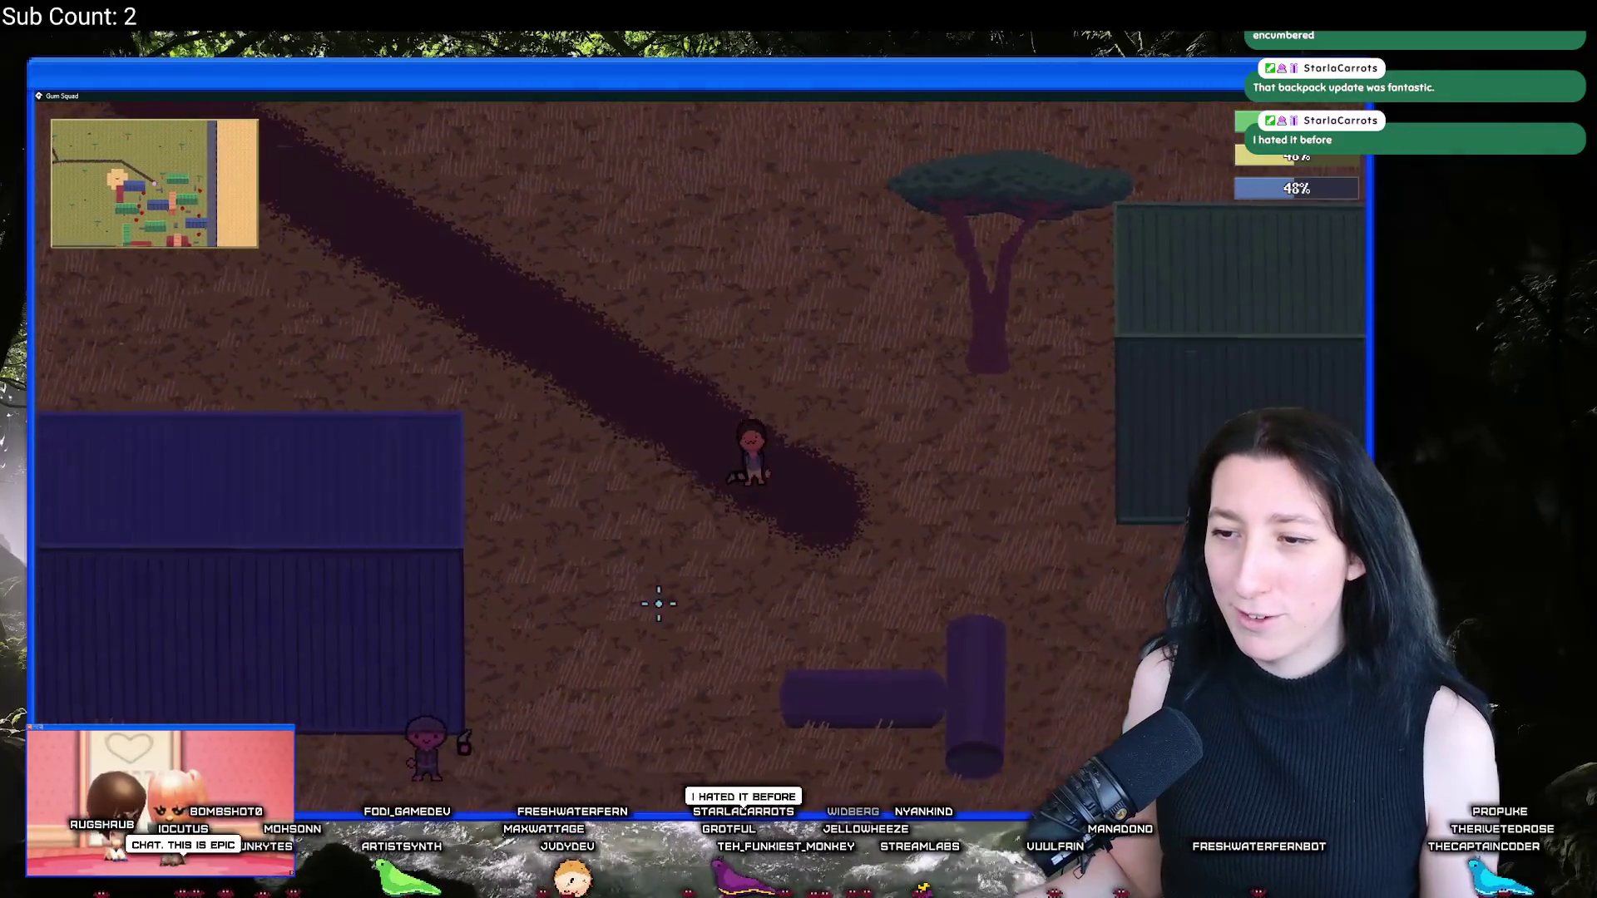
click(380, 574)
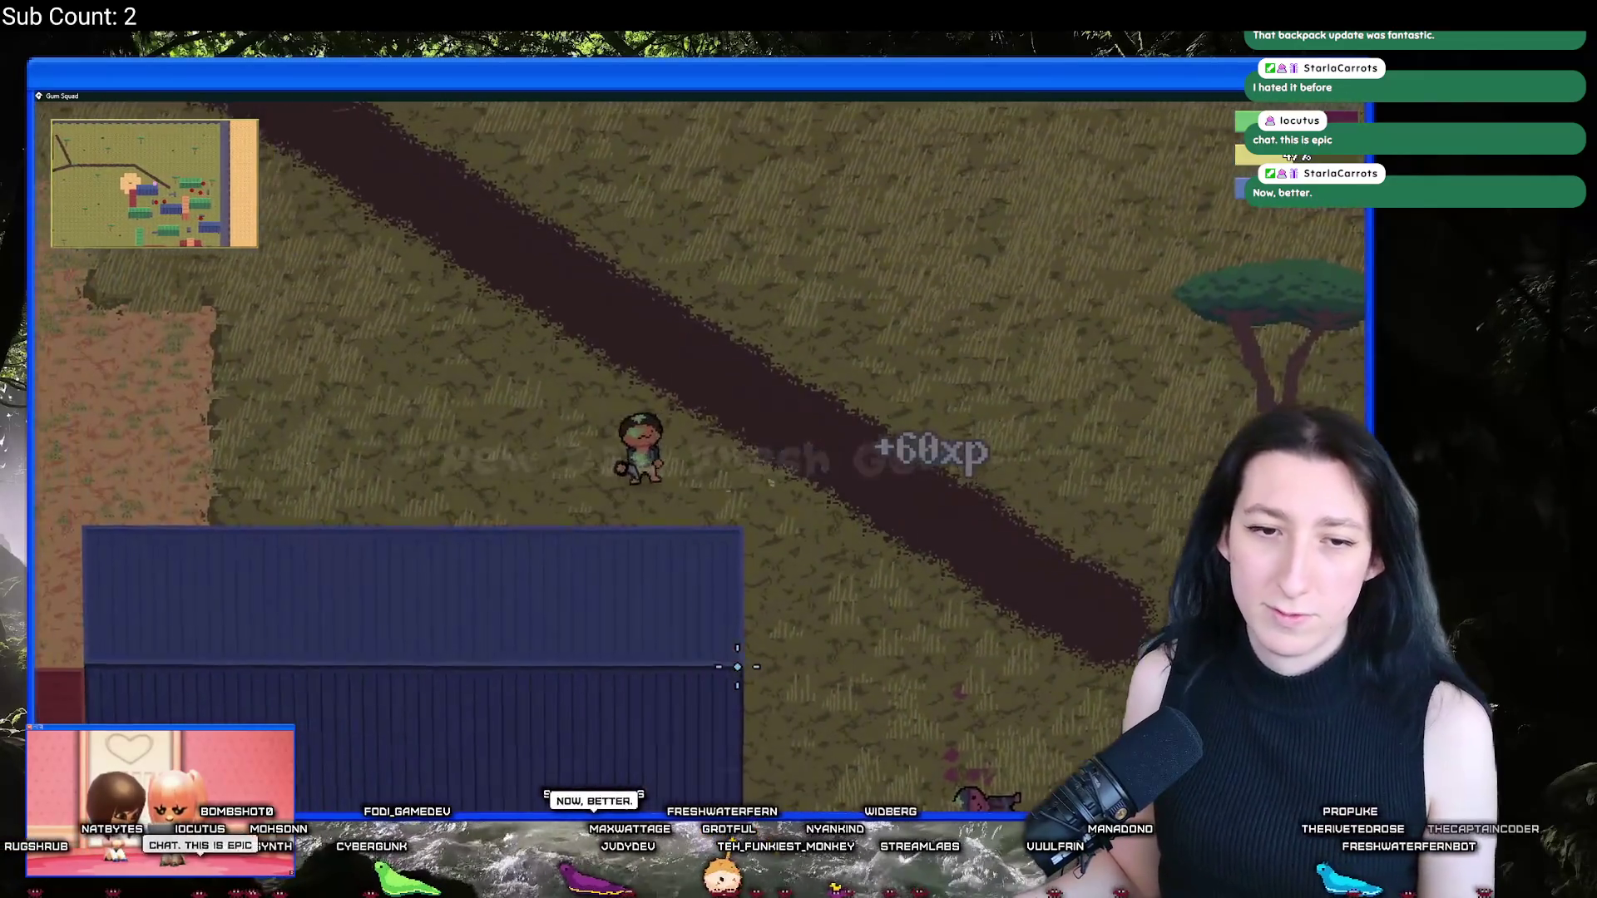
key(a)
key(s)
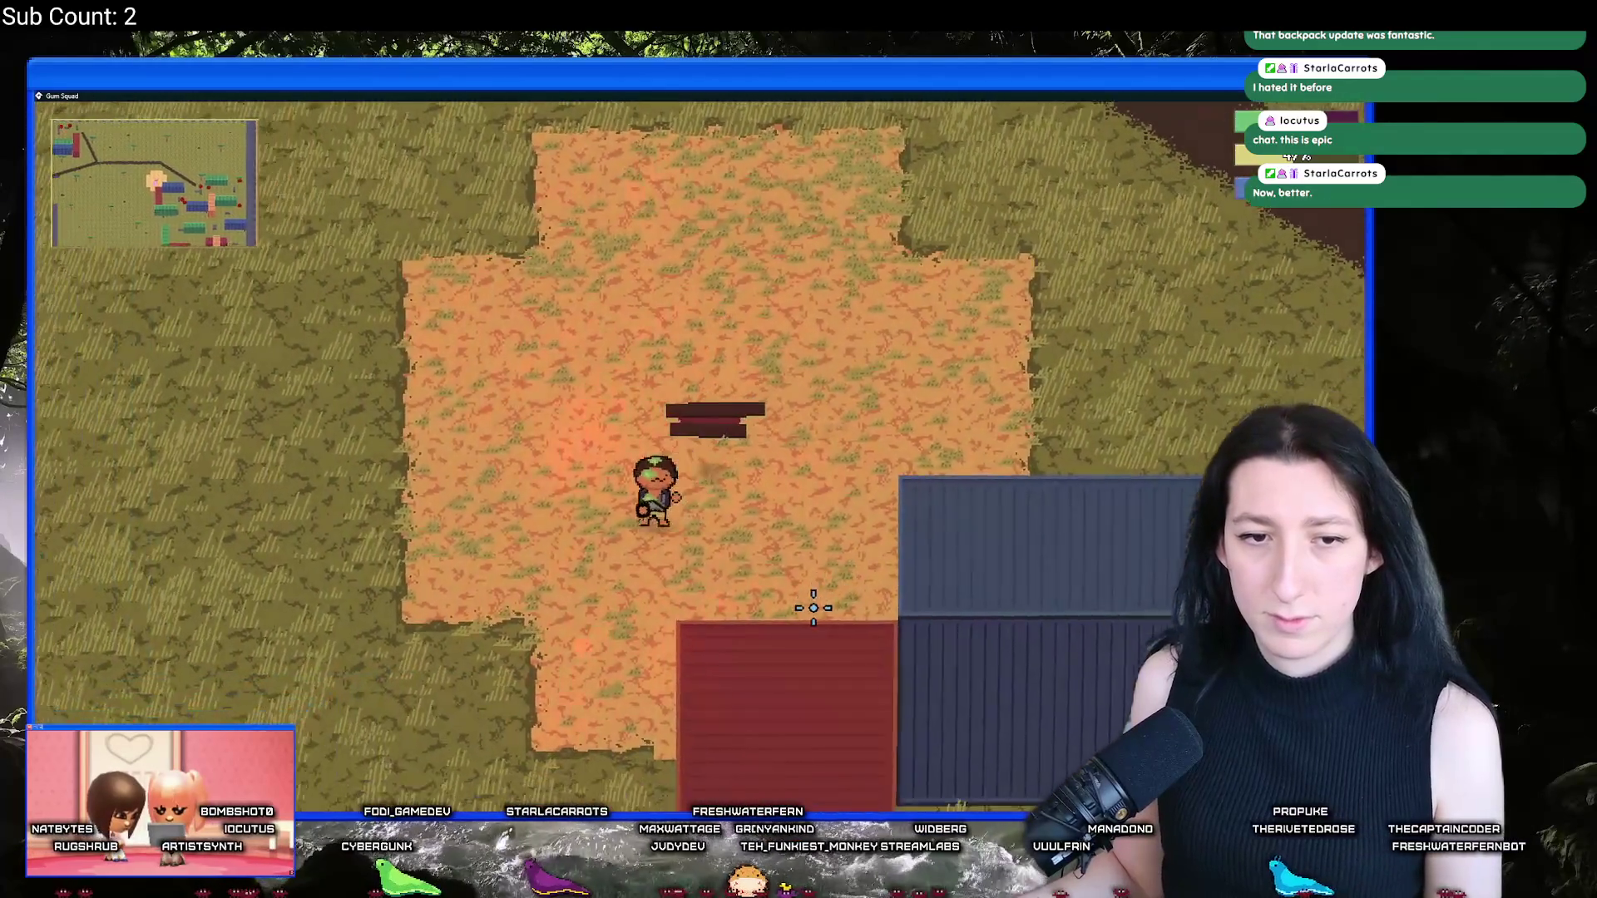
key(a)
key(s)
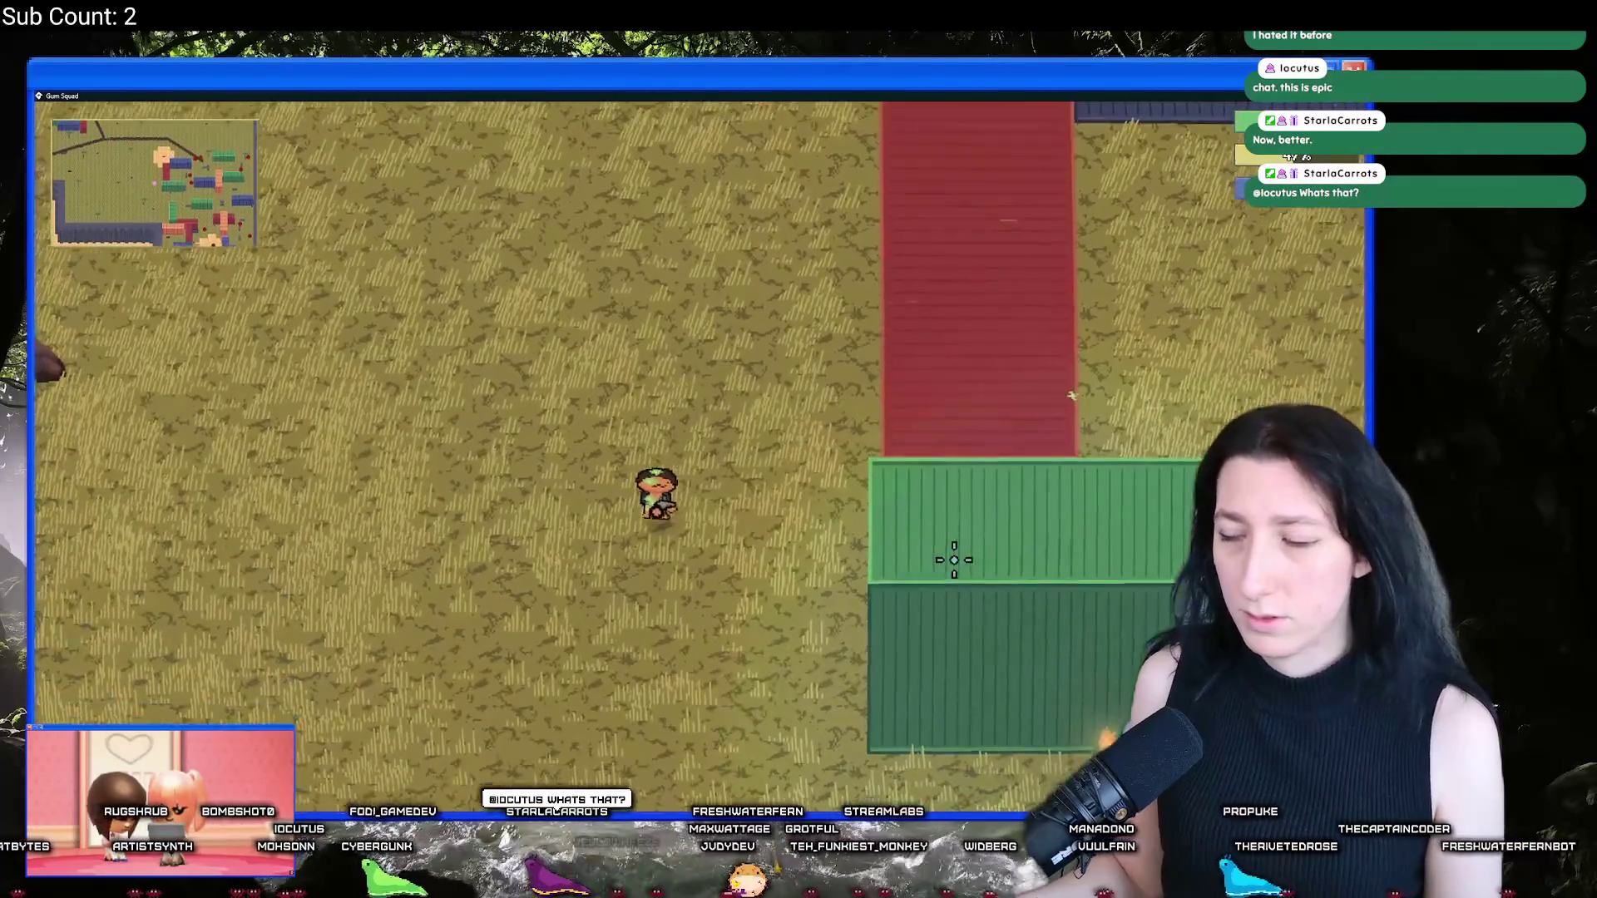
key(s)
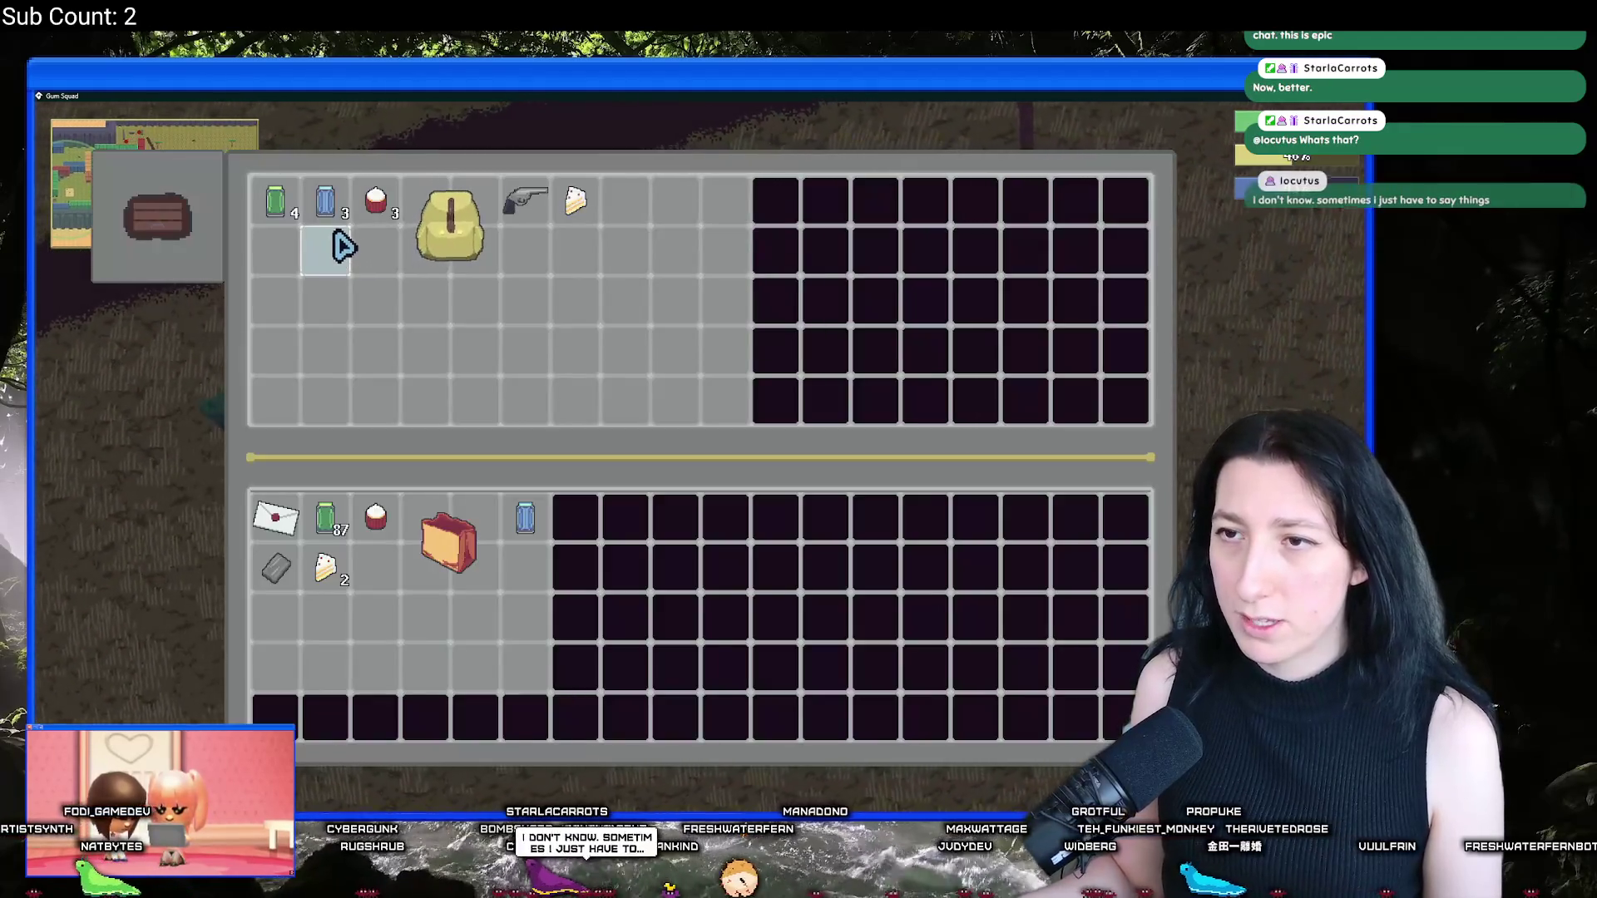
Step: Stack the blue cans into the bag and walk along the dirt road to the chest
click(325, 210)
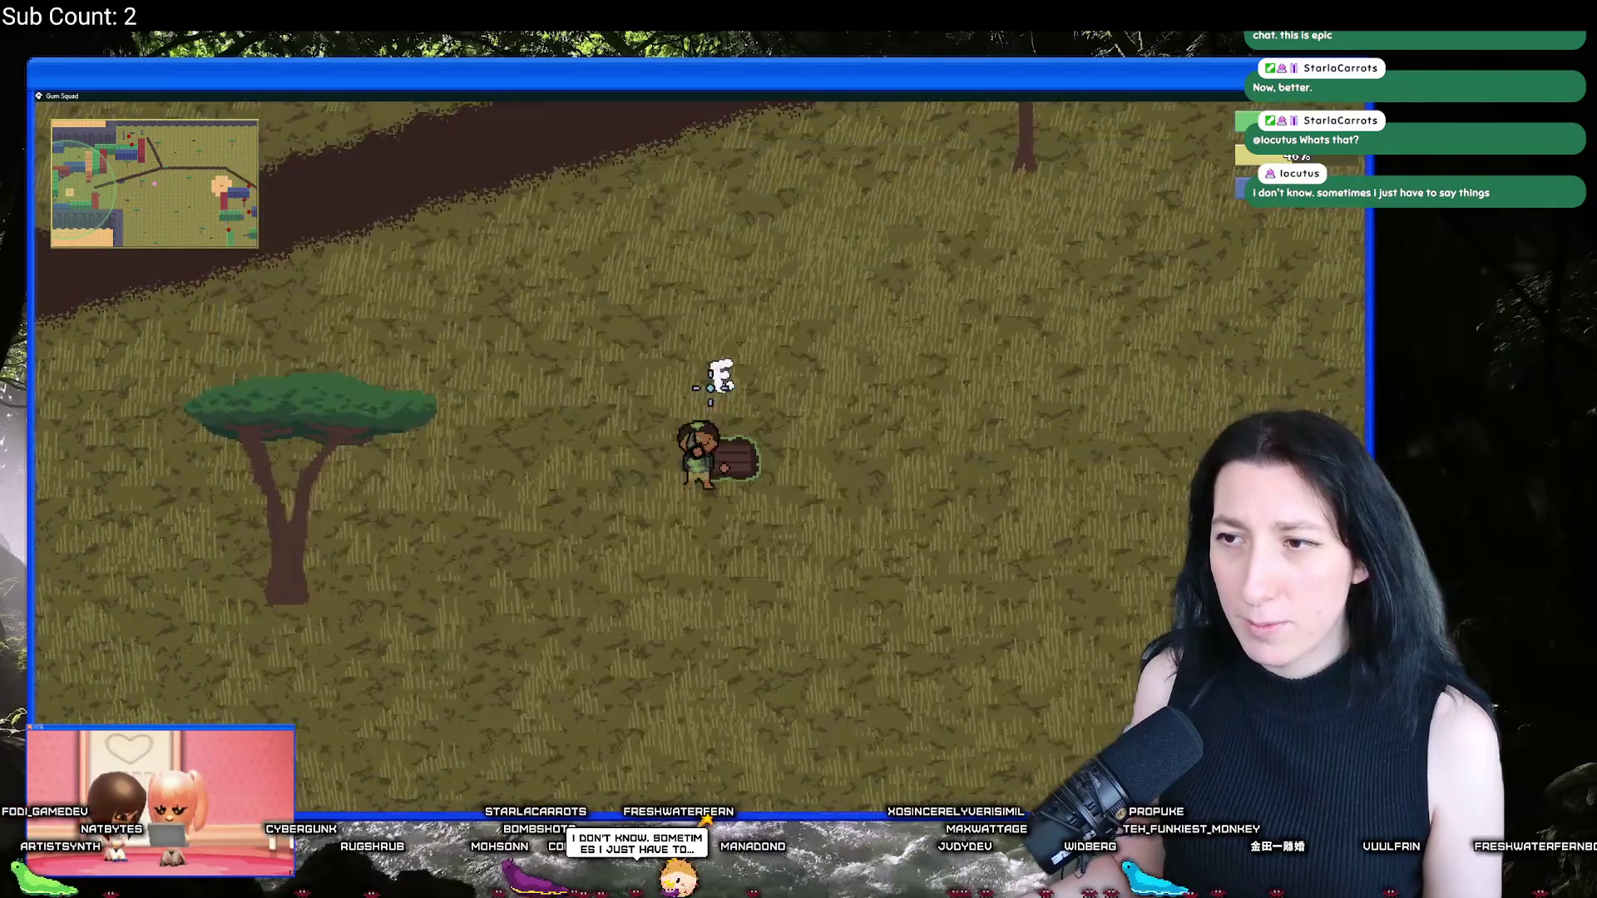
key(e)
key(e)
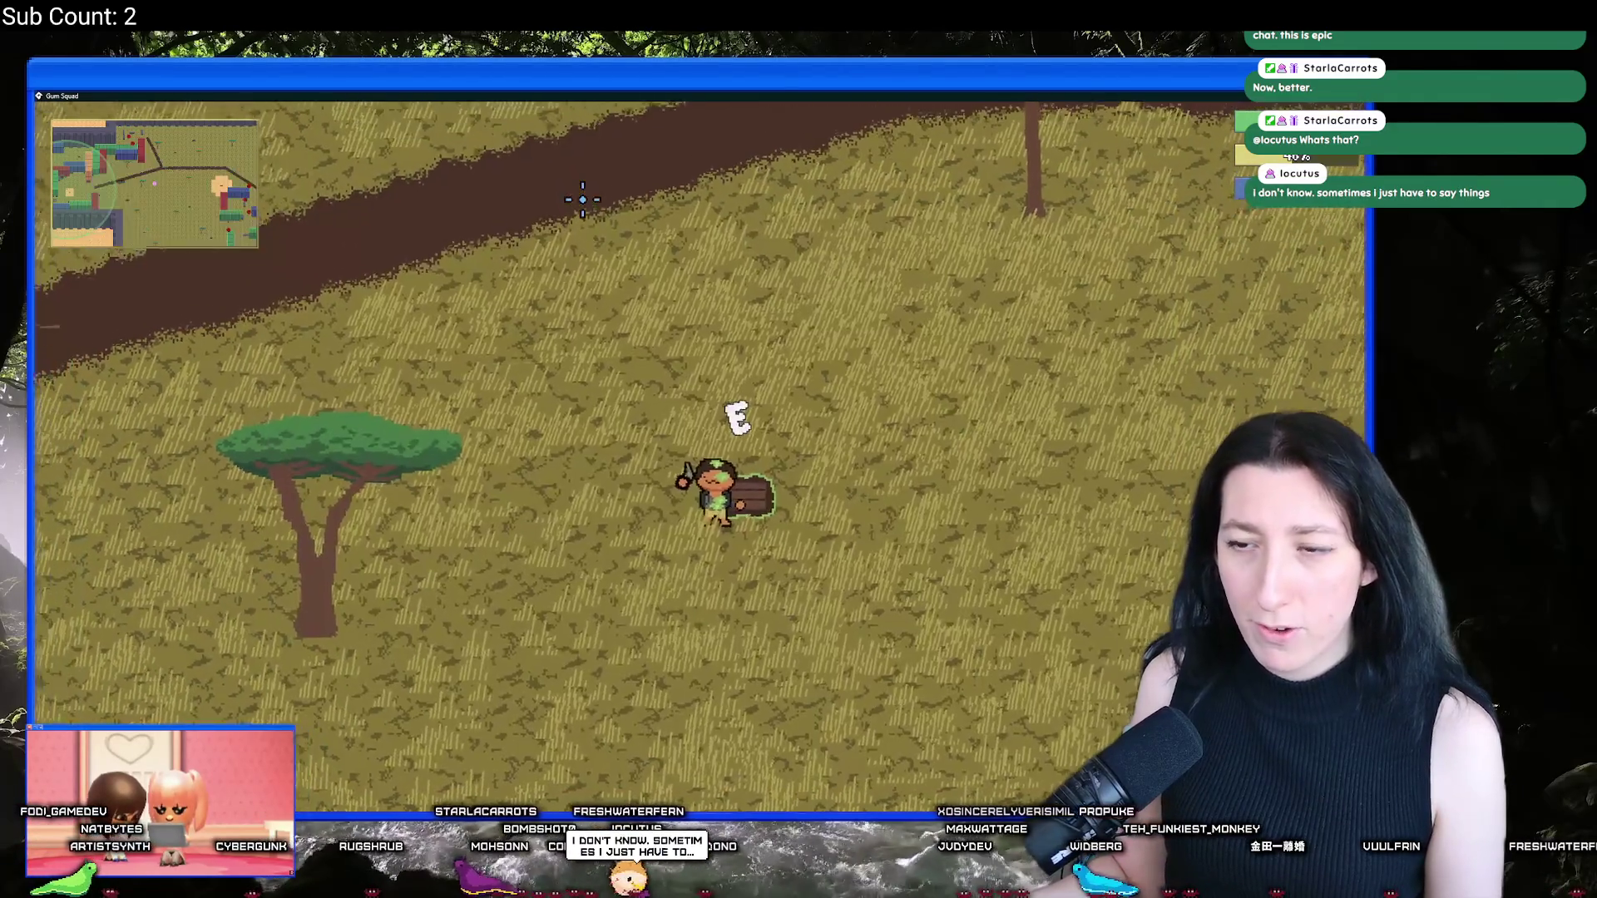
key(a)
key(a)
key(w)
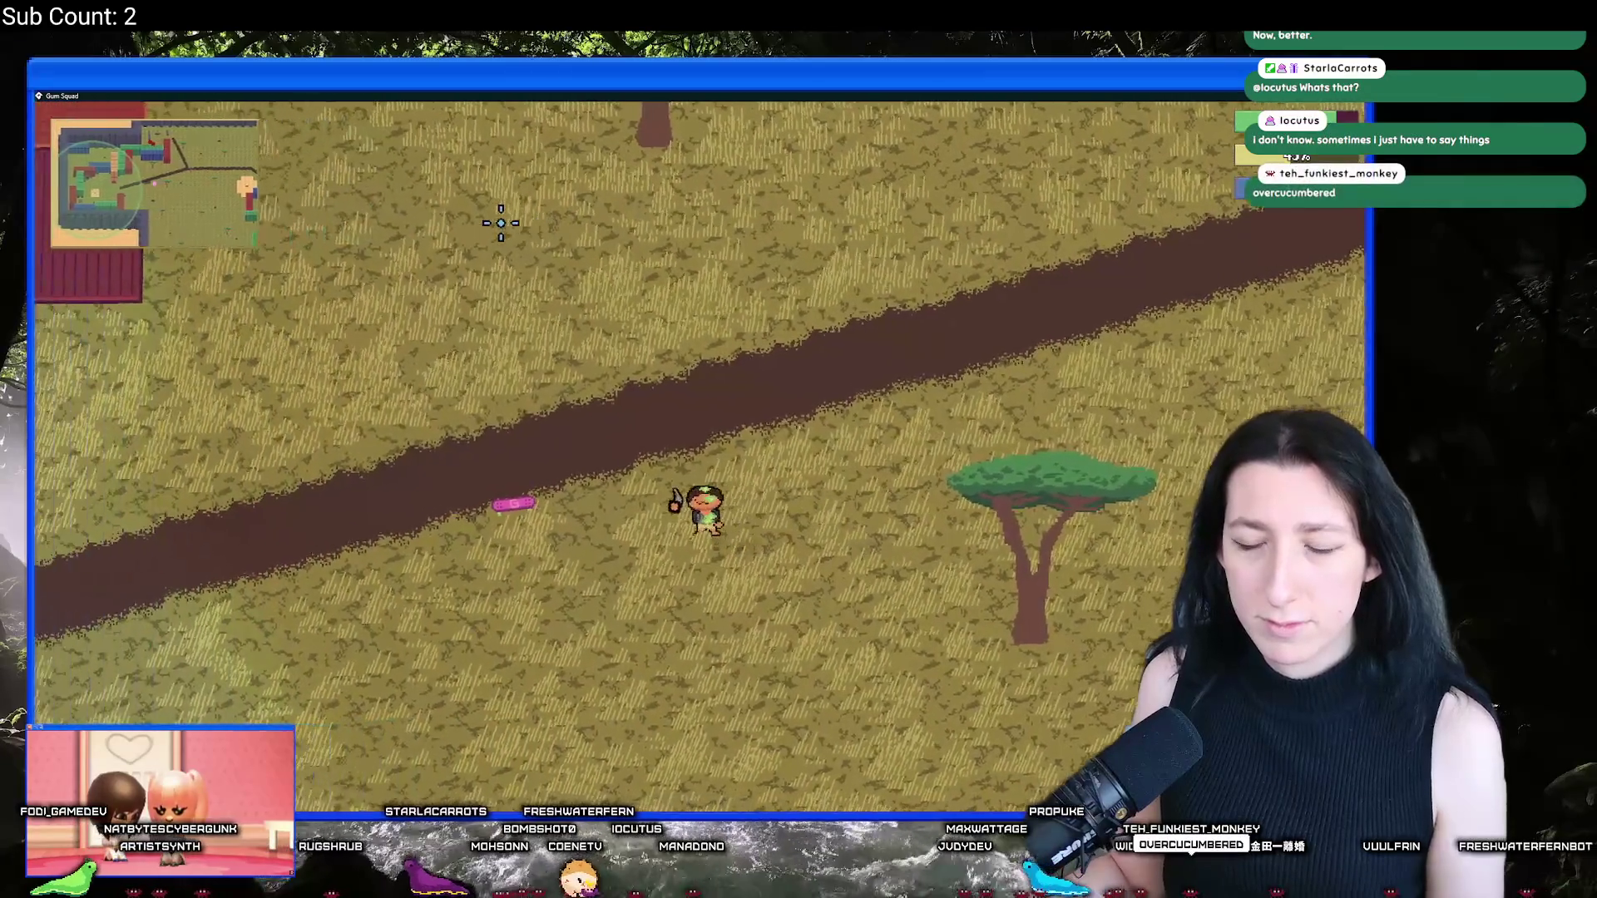
key(e)
key(a)
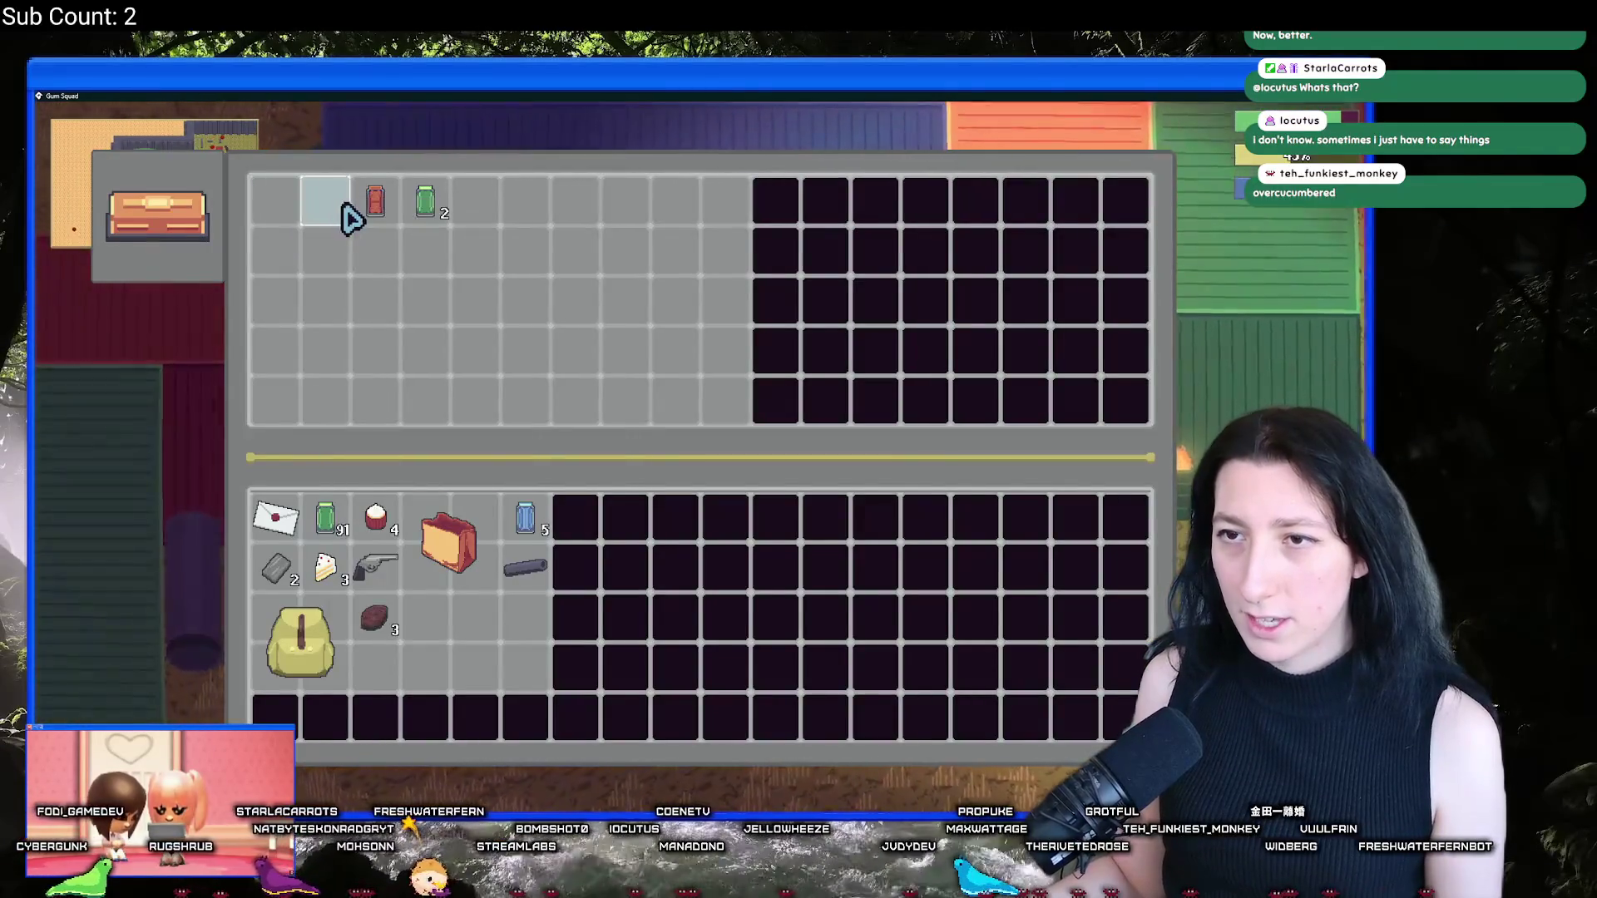
Step: Take the red and green cans from the chest, check the inventory, and walk past the Safe Zone
click(375, 203)
click(425, 204)
key(e)
key(Tab)
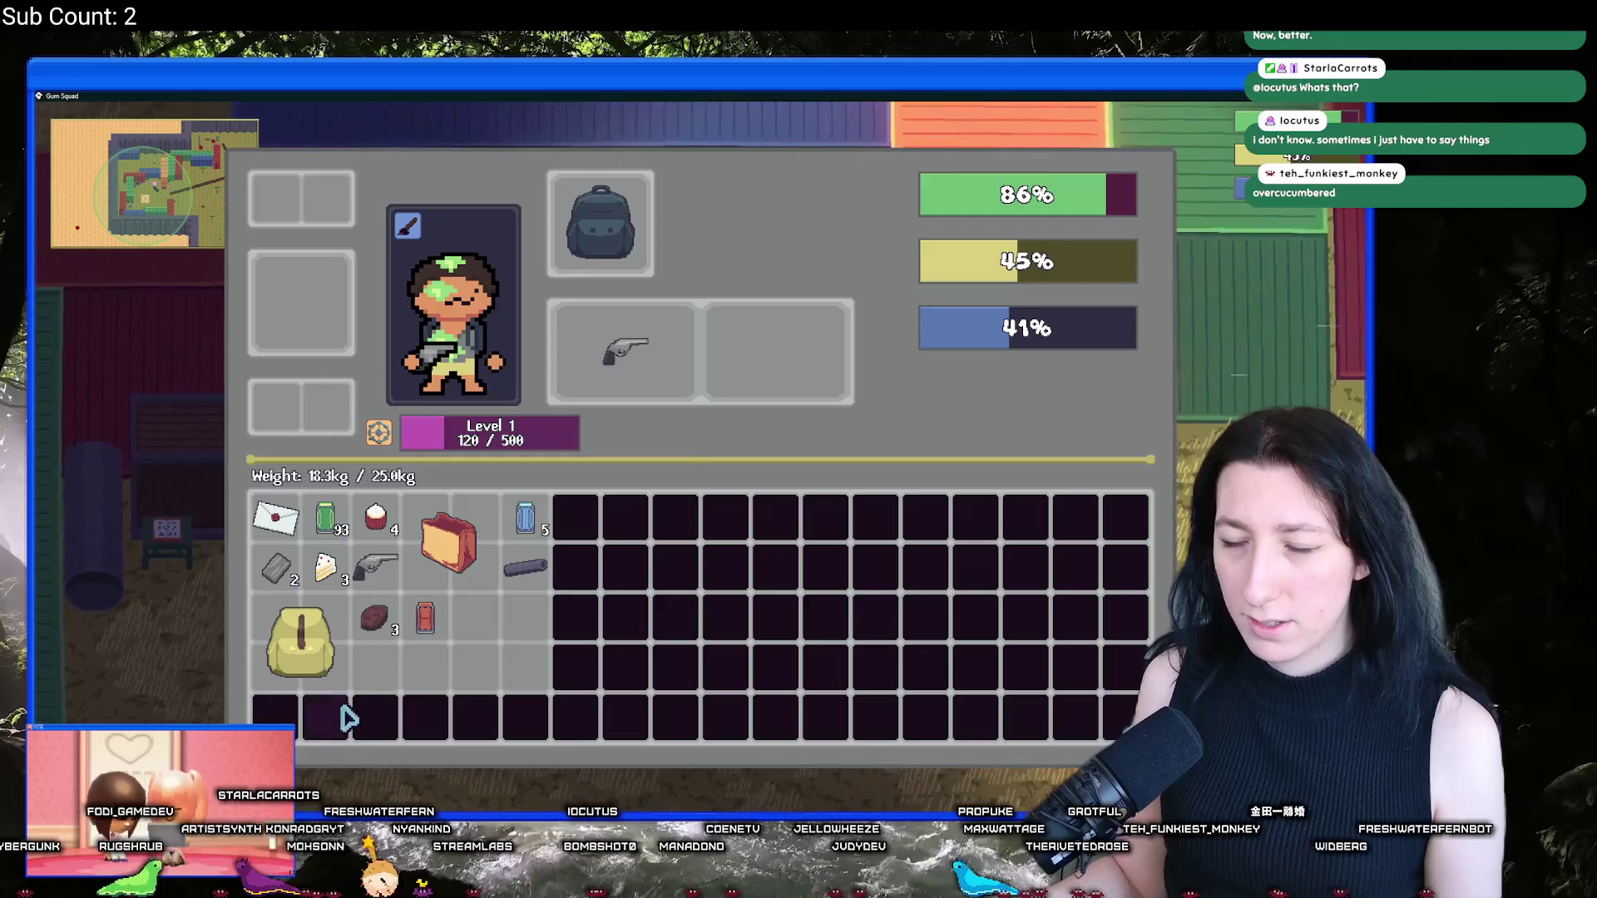
key(Tab)
key(s)
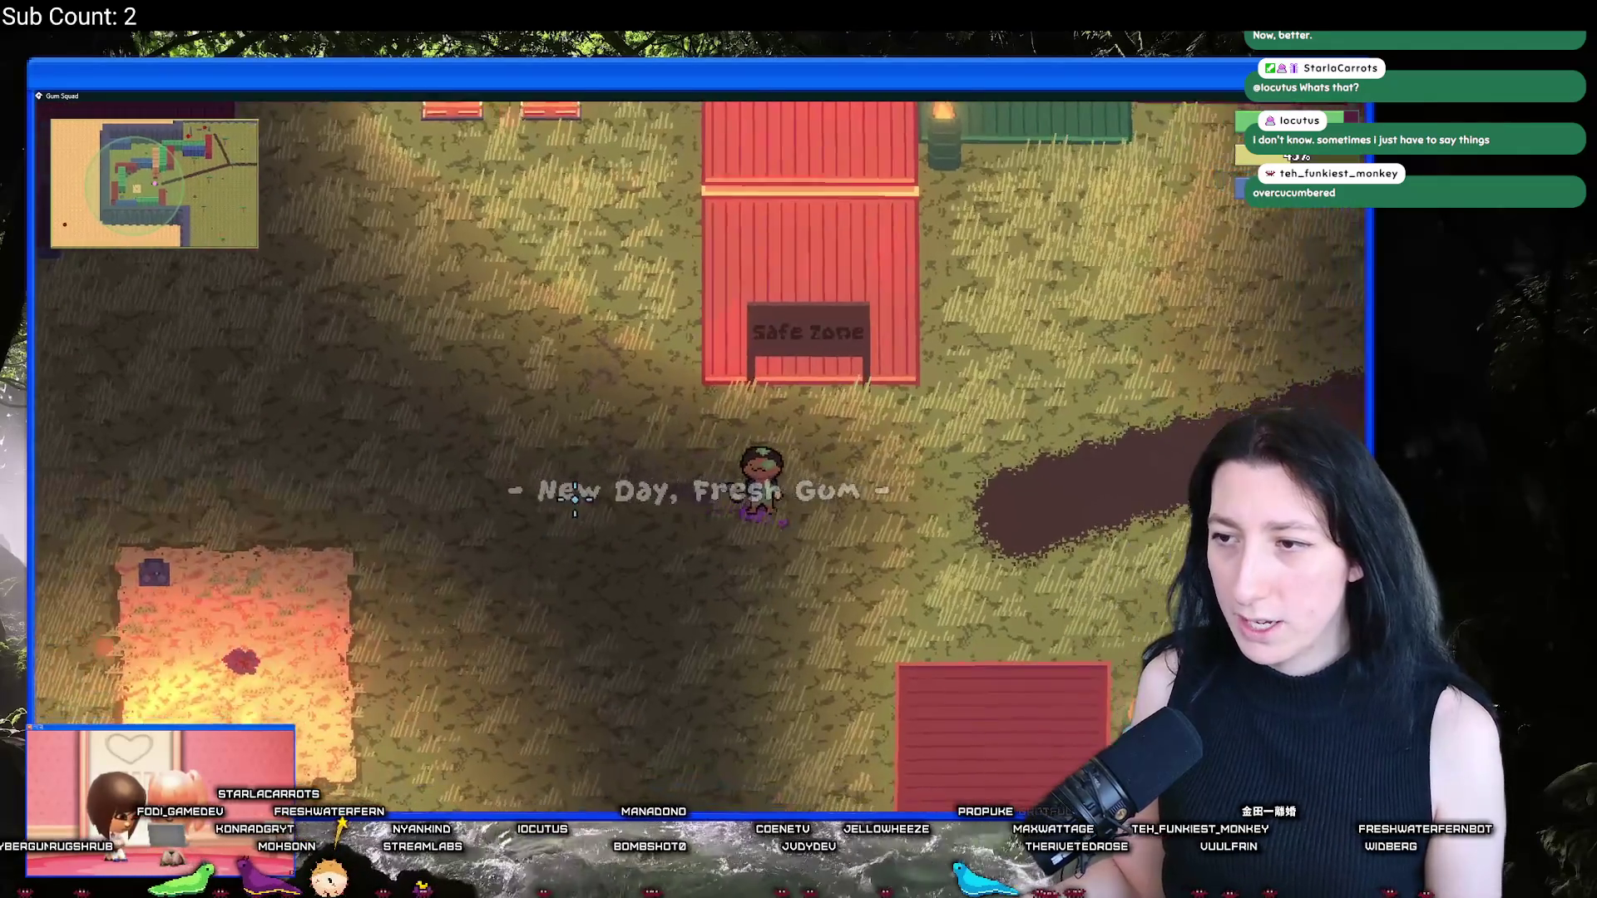
key(d)
key(s)
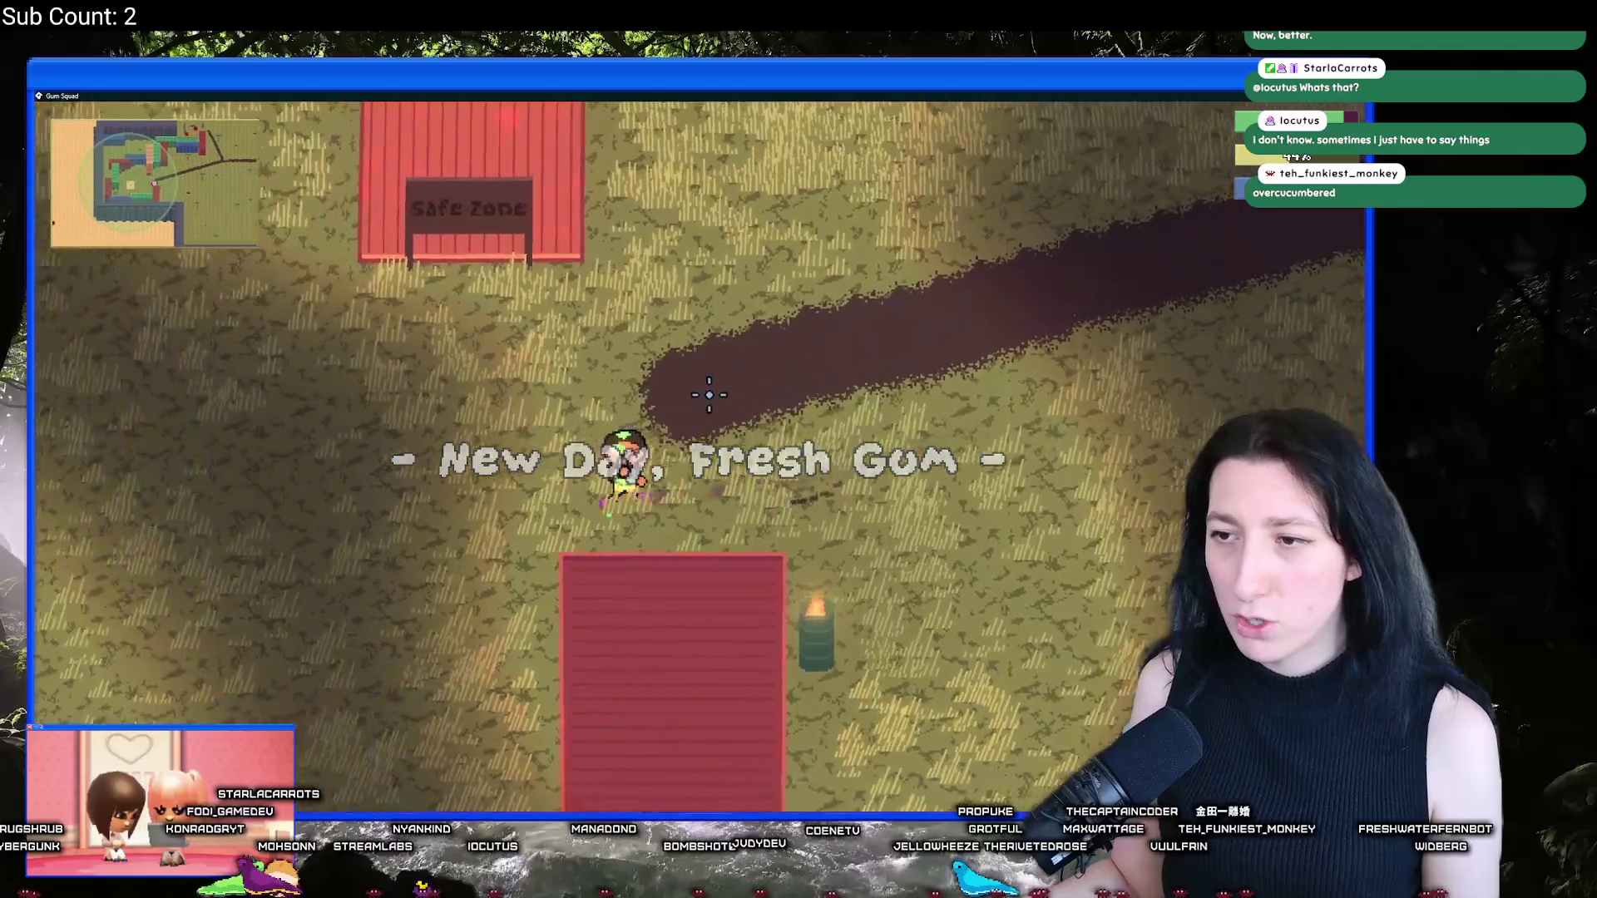
key(a)
Step: Save and quit the world, then browse the Load World list and check AdorableCat's save time
key(Escape)
click(673, 666)
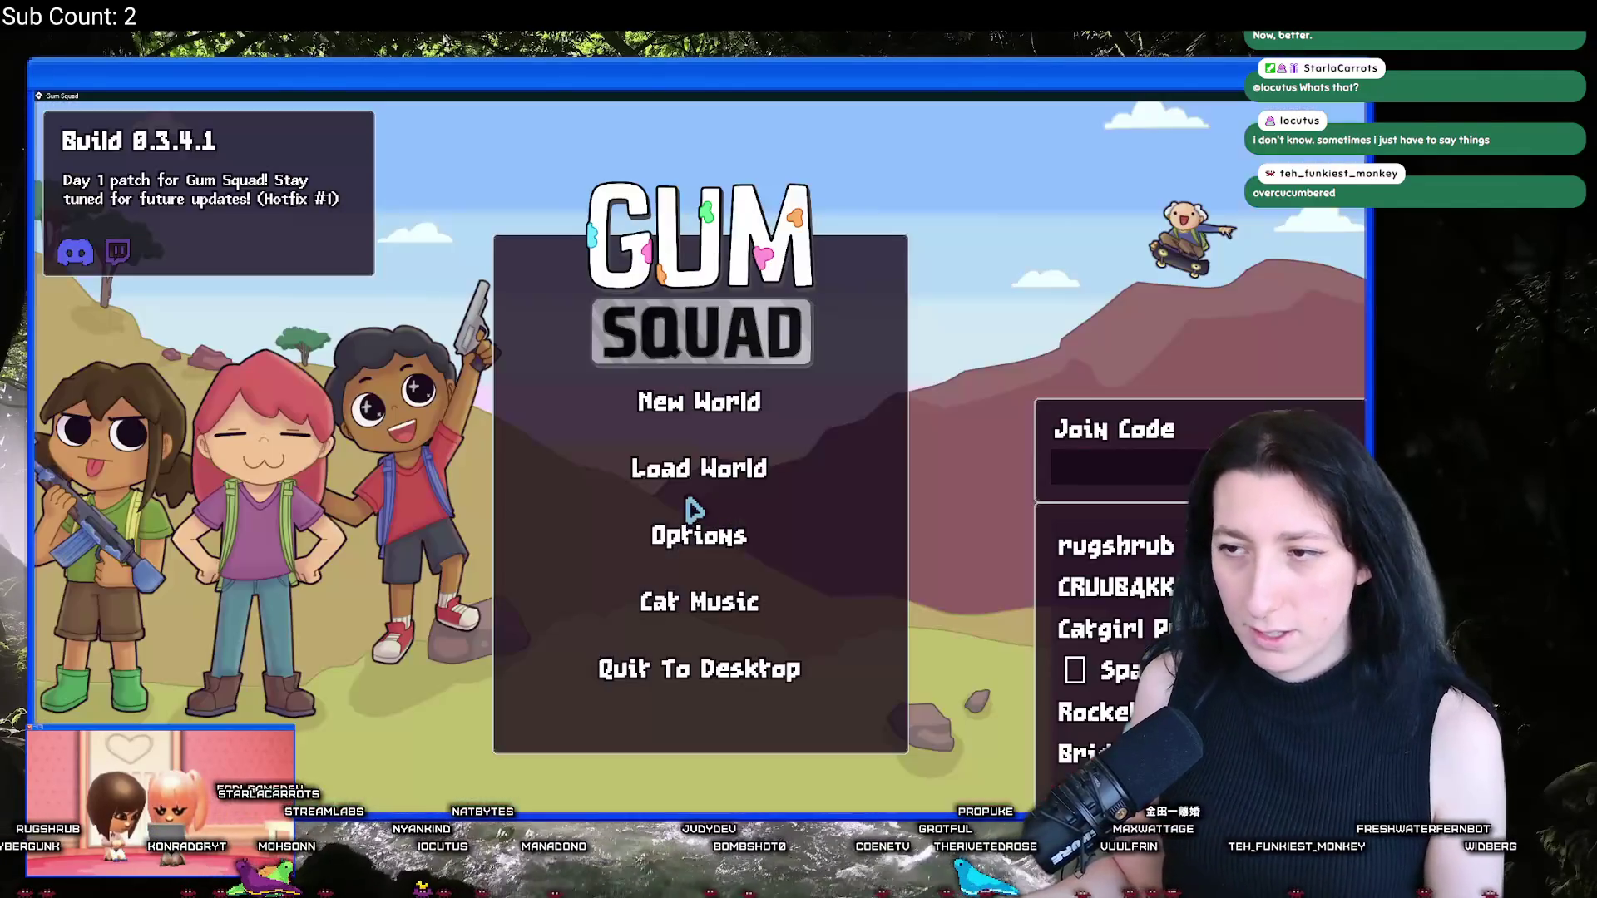
click(695, 470)
scroll(802, 499, down, 5)
scroll(831, 466, up, 5)
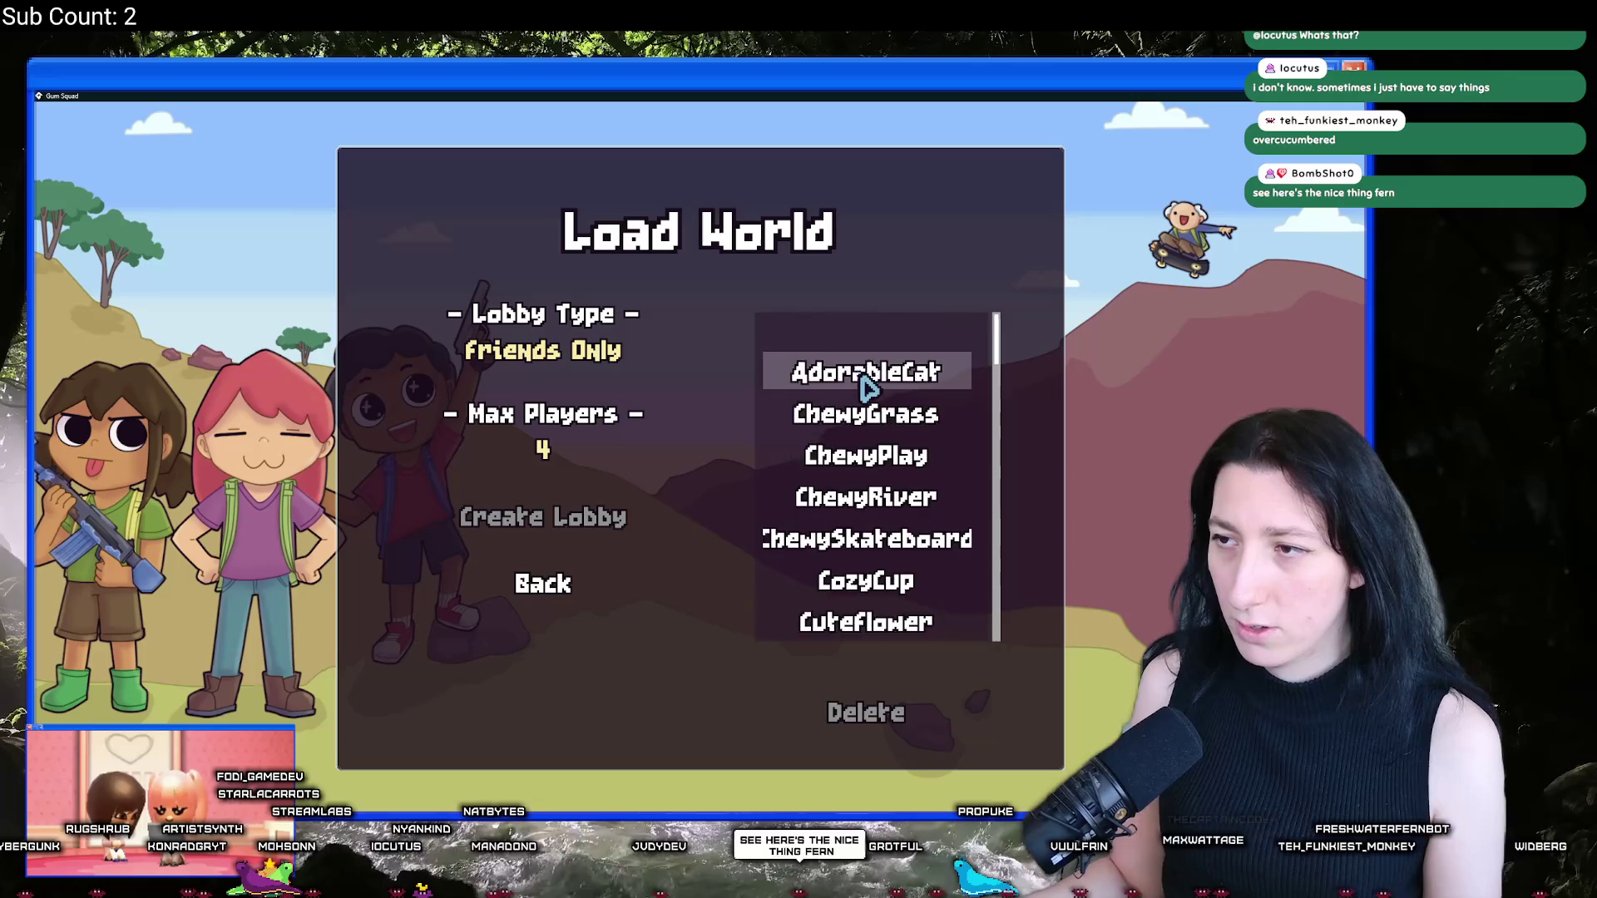
click(865, 346)
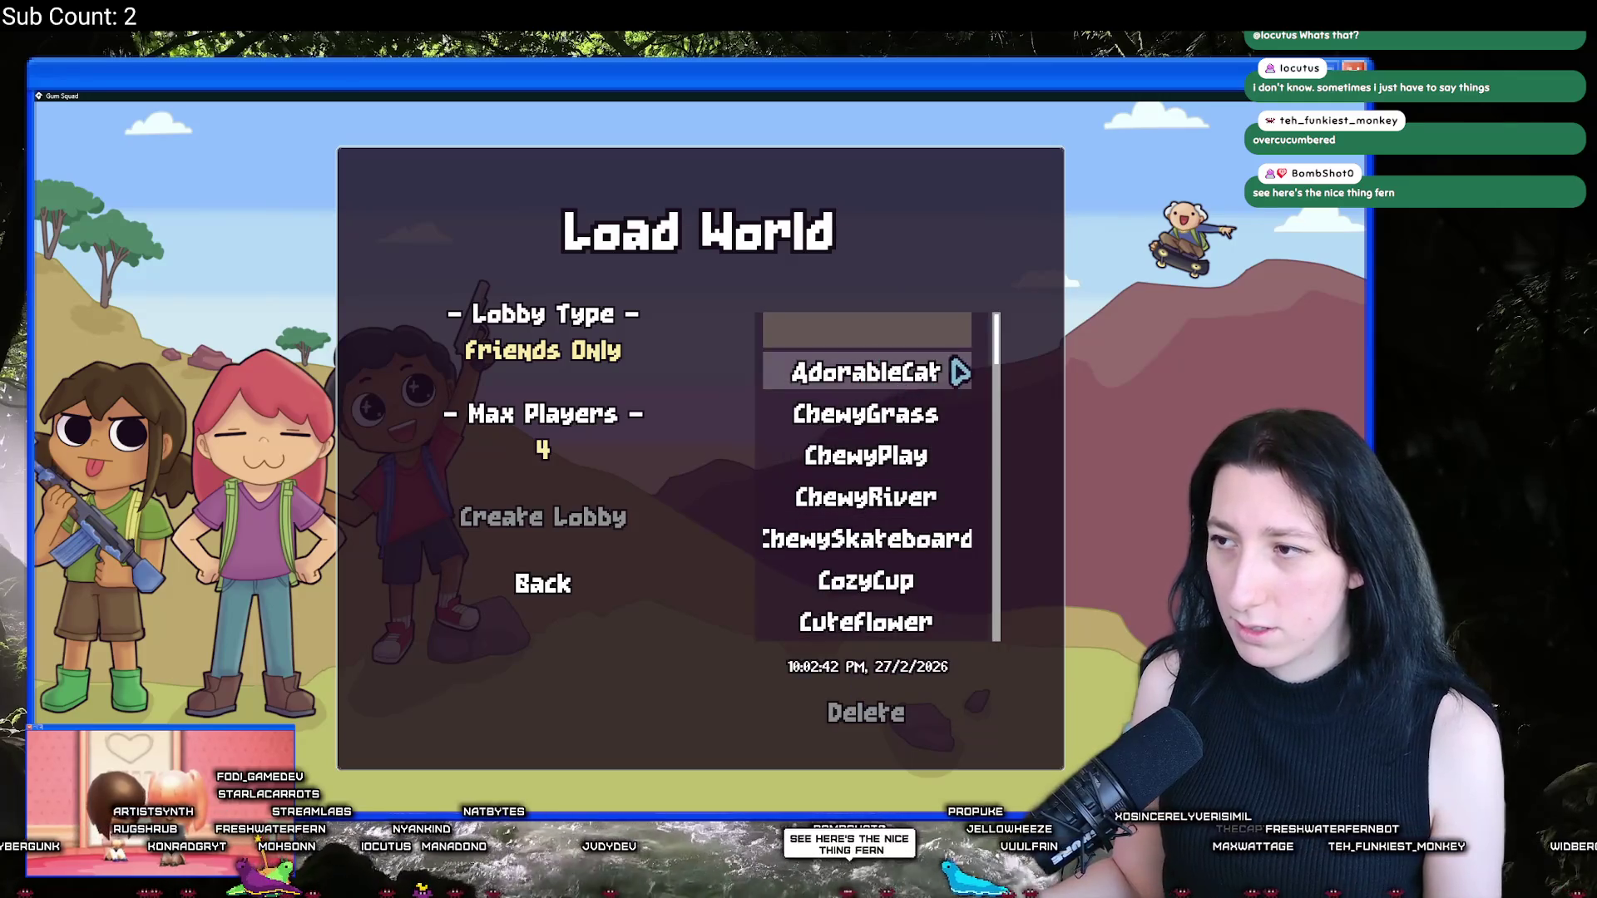
mouse_move(1000, 346)
mouse_down()
mouse_move(969, 622)
mouse_move(944, 283)
mouse_up()
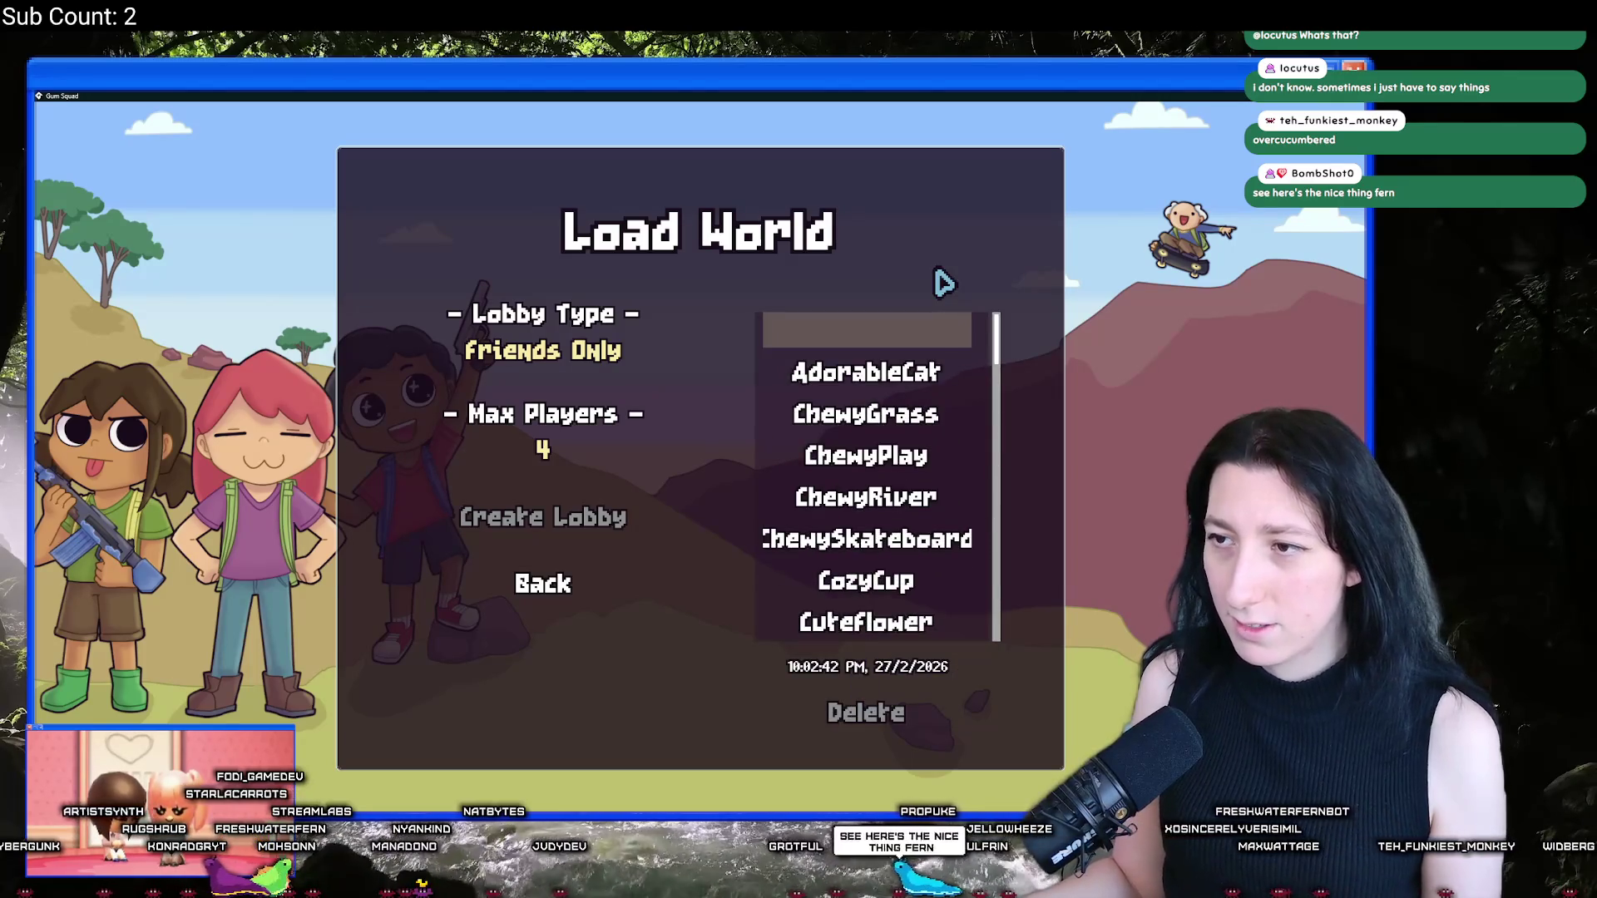
key(alt+Tab)
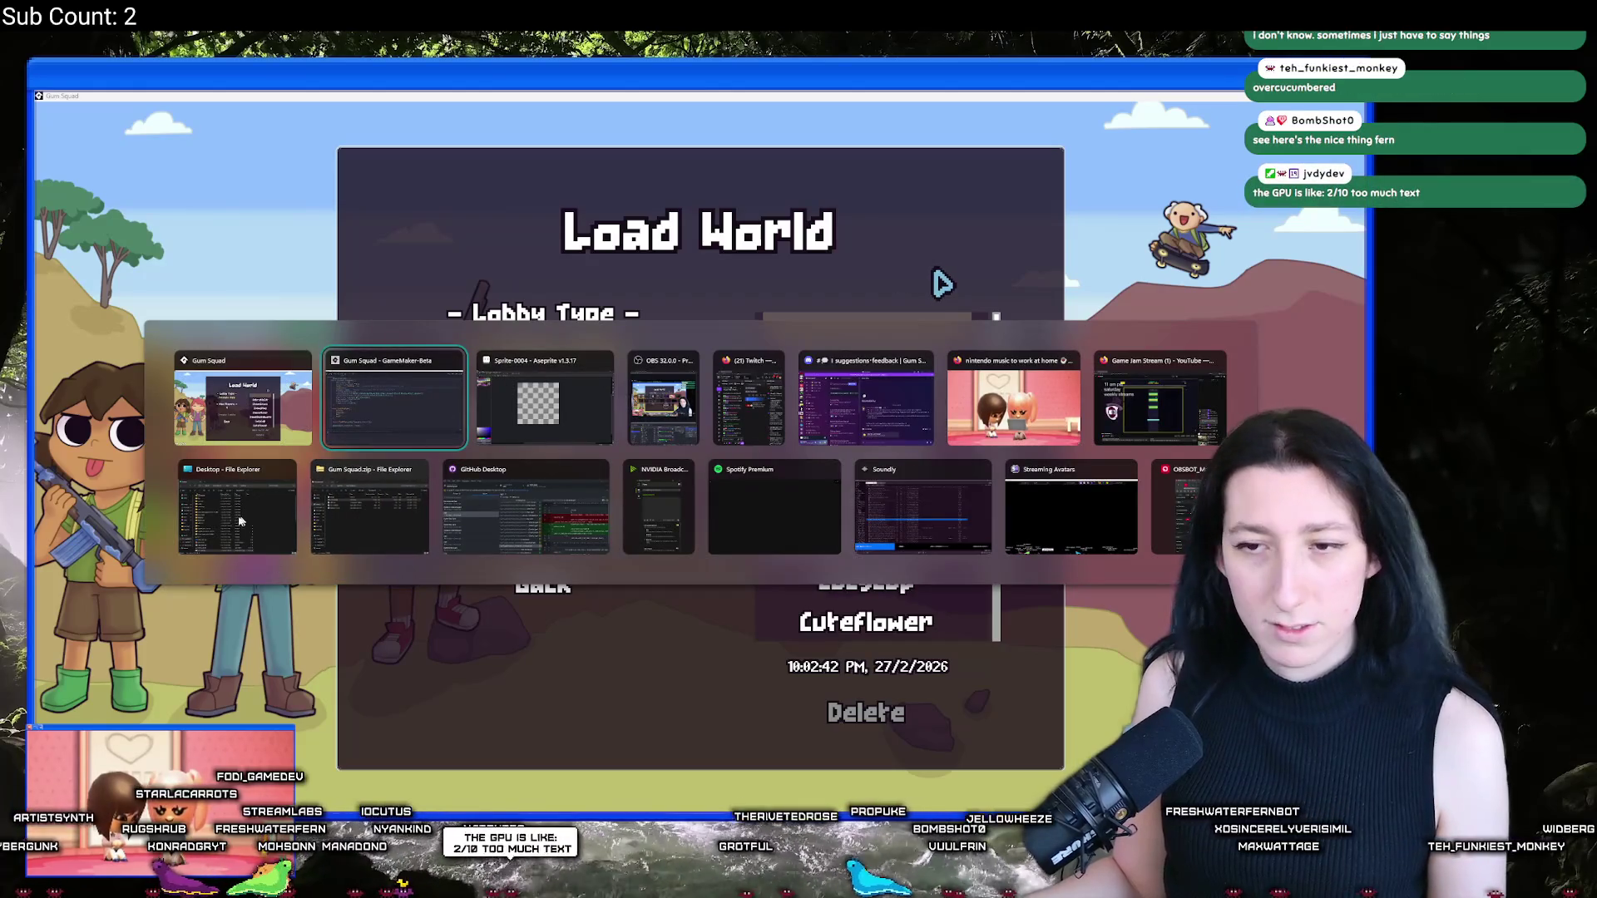
Step: In File Explorer, go to %localappdata% and open the Gum_Squad save folder
click(241, 520)
click(703, 211)
text(%localappdata%)
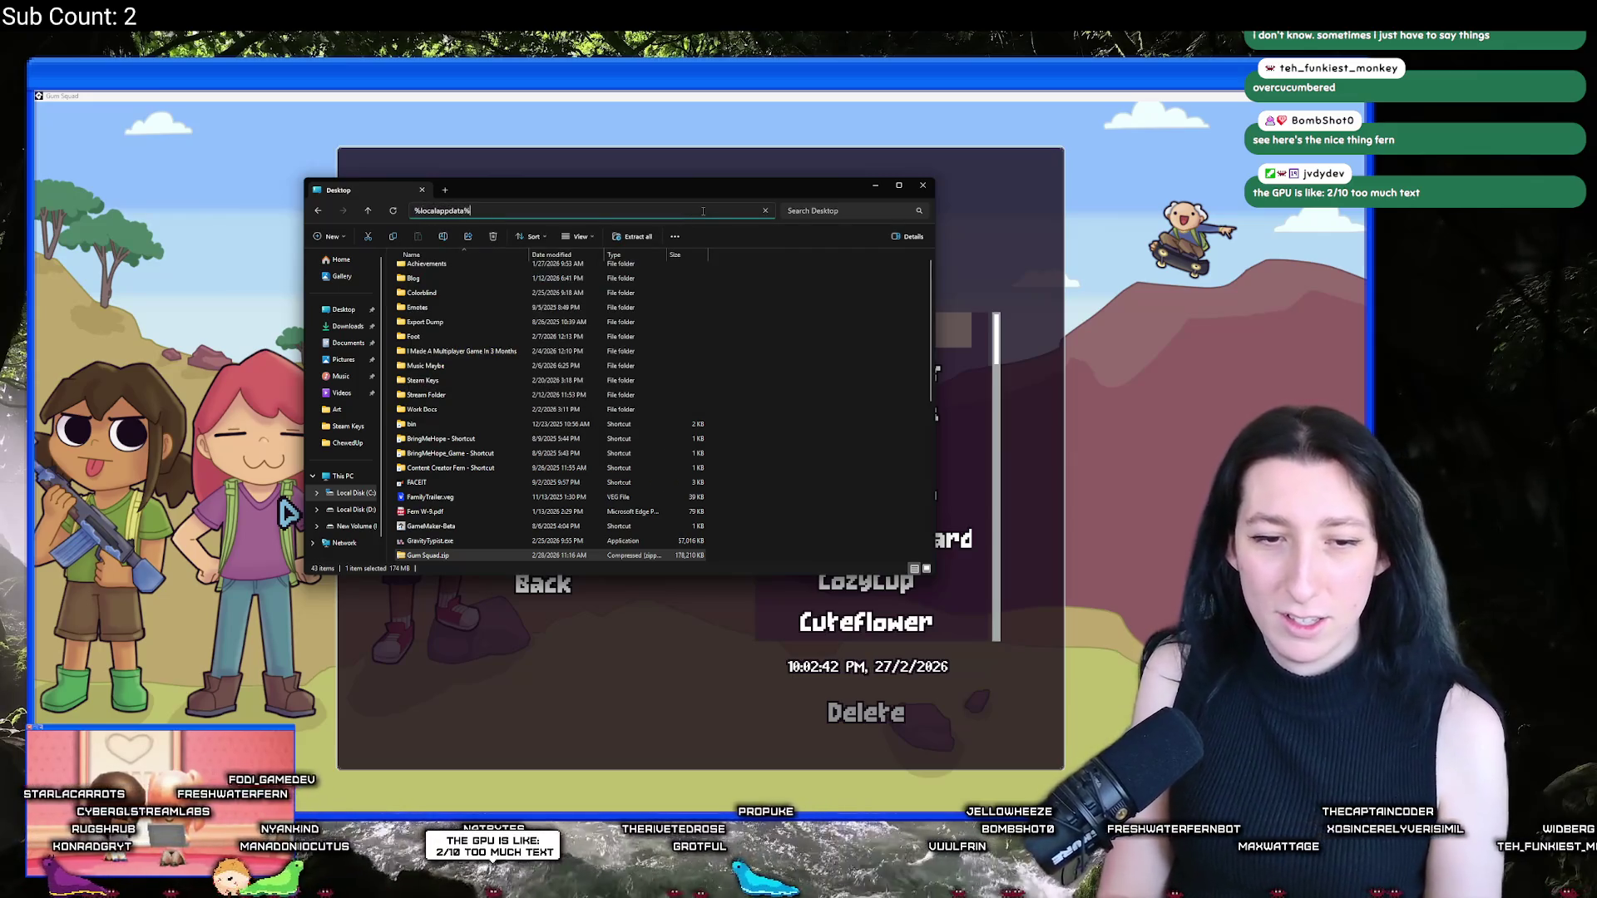
key(Return)
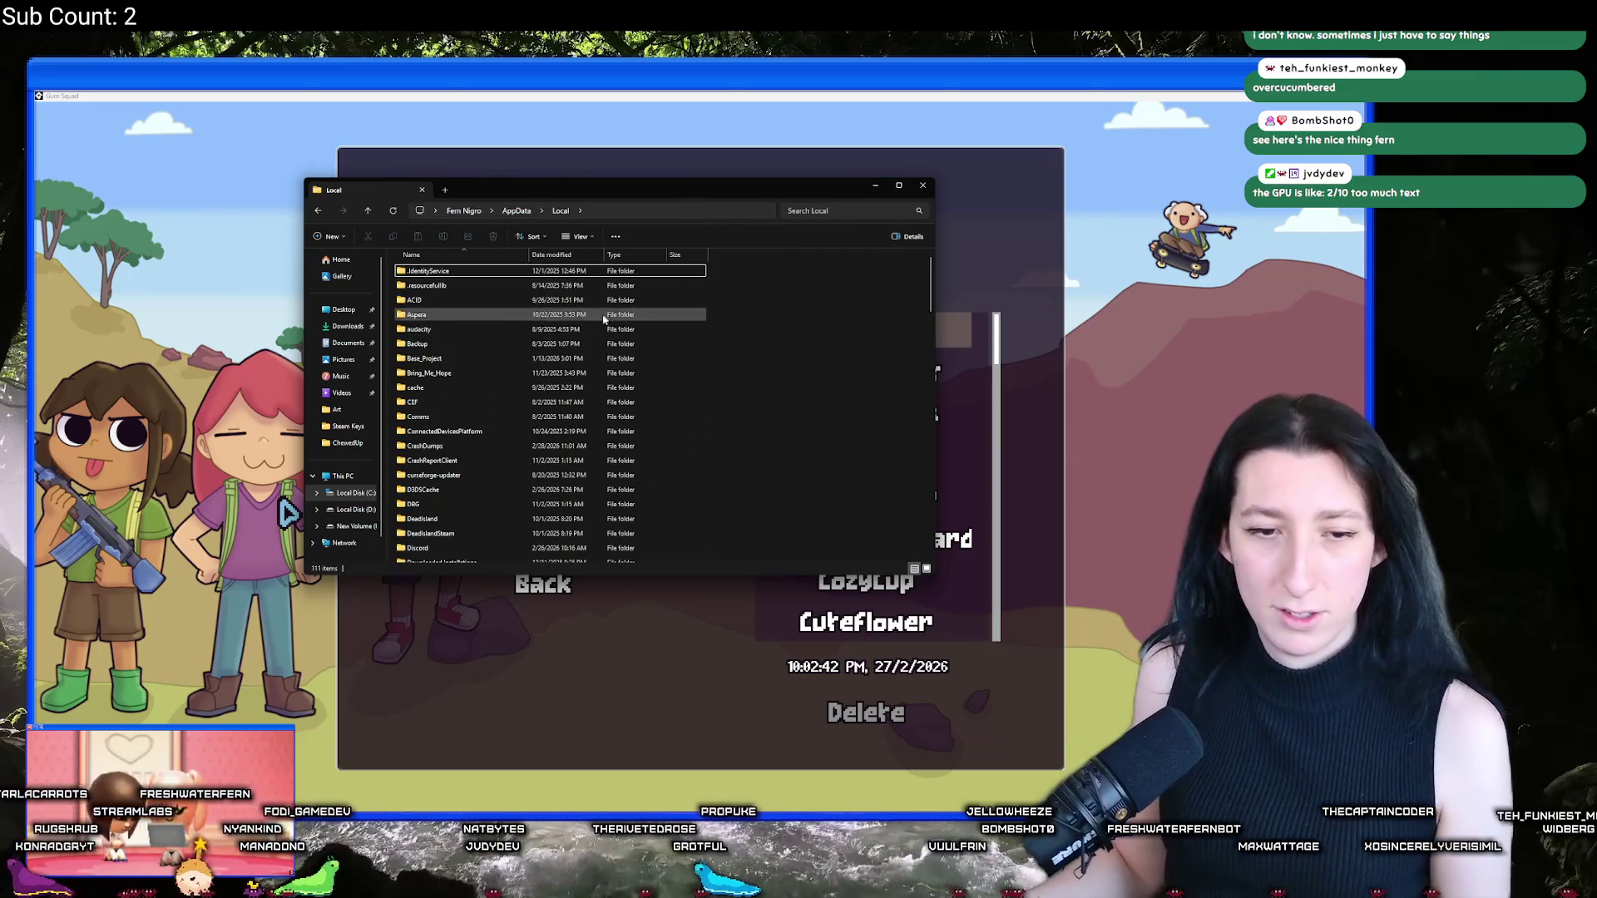
key(g)
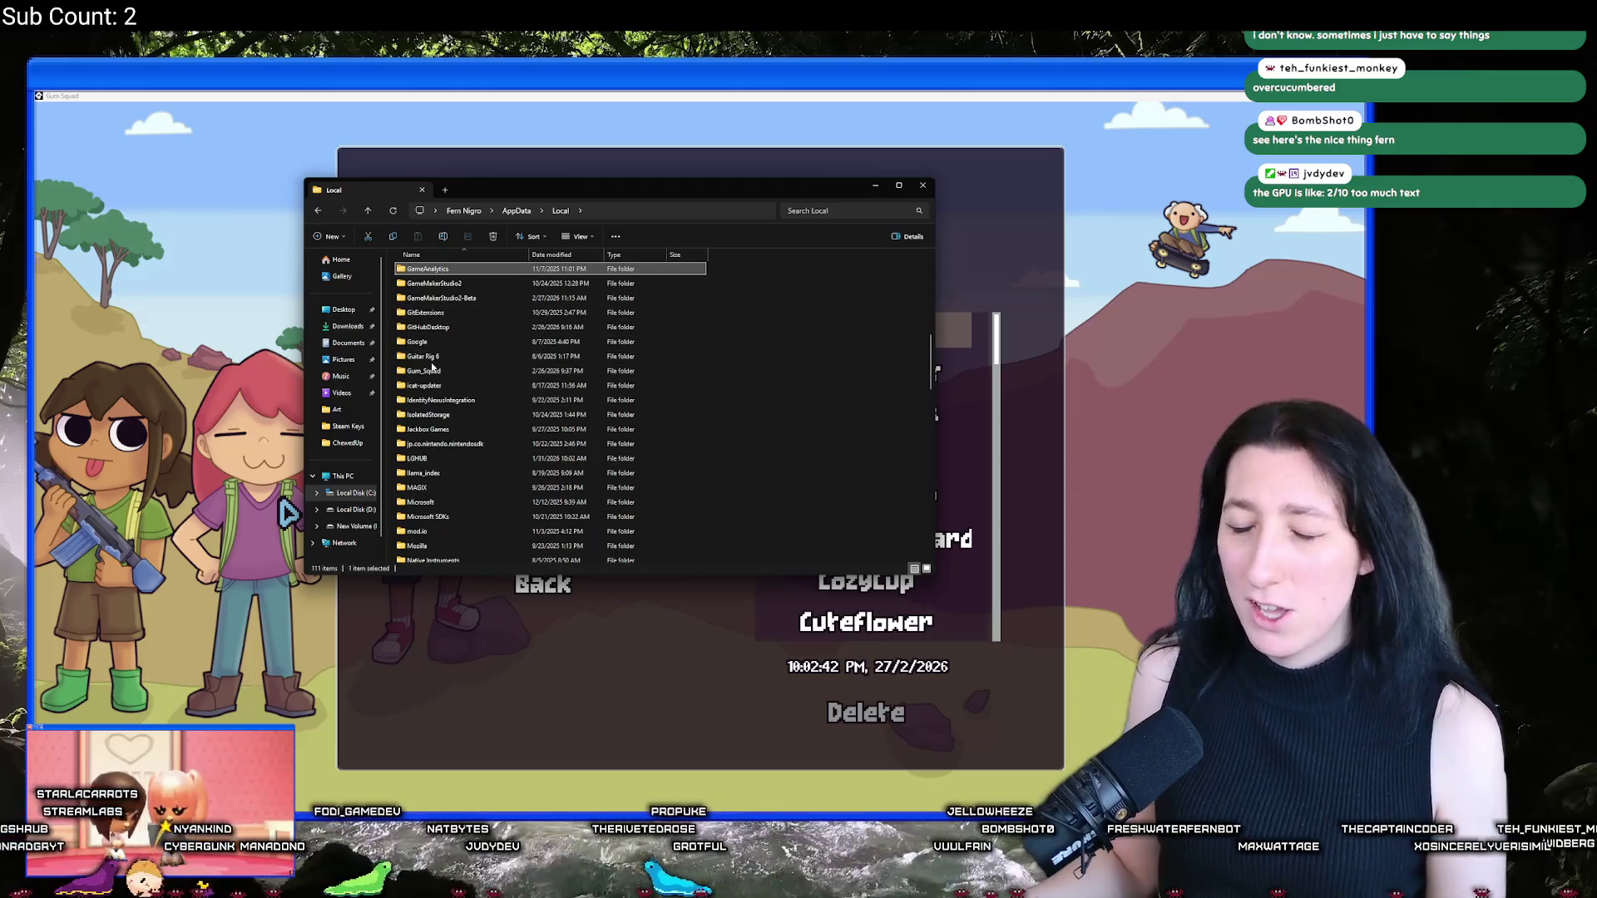
double_click(429, 370)
double_click(450, 285)
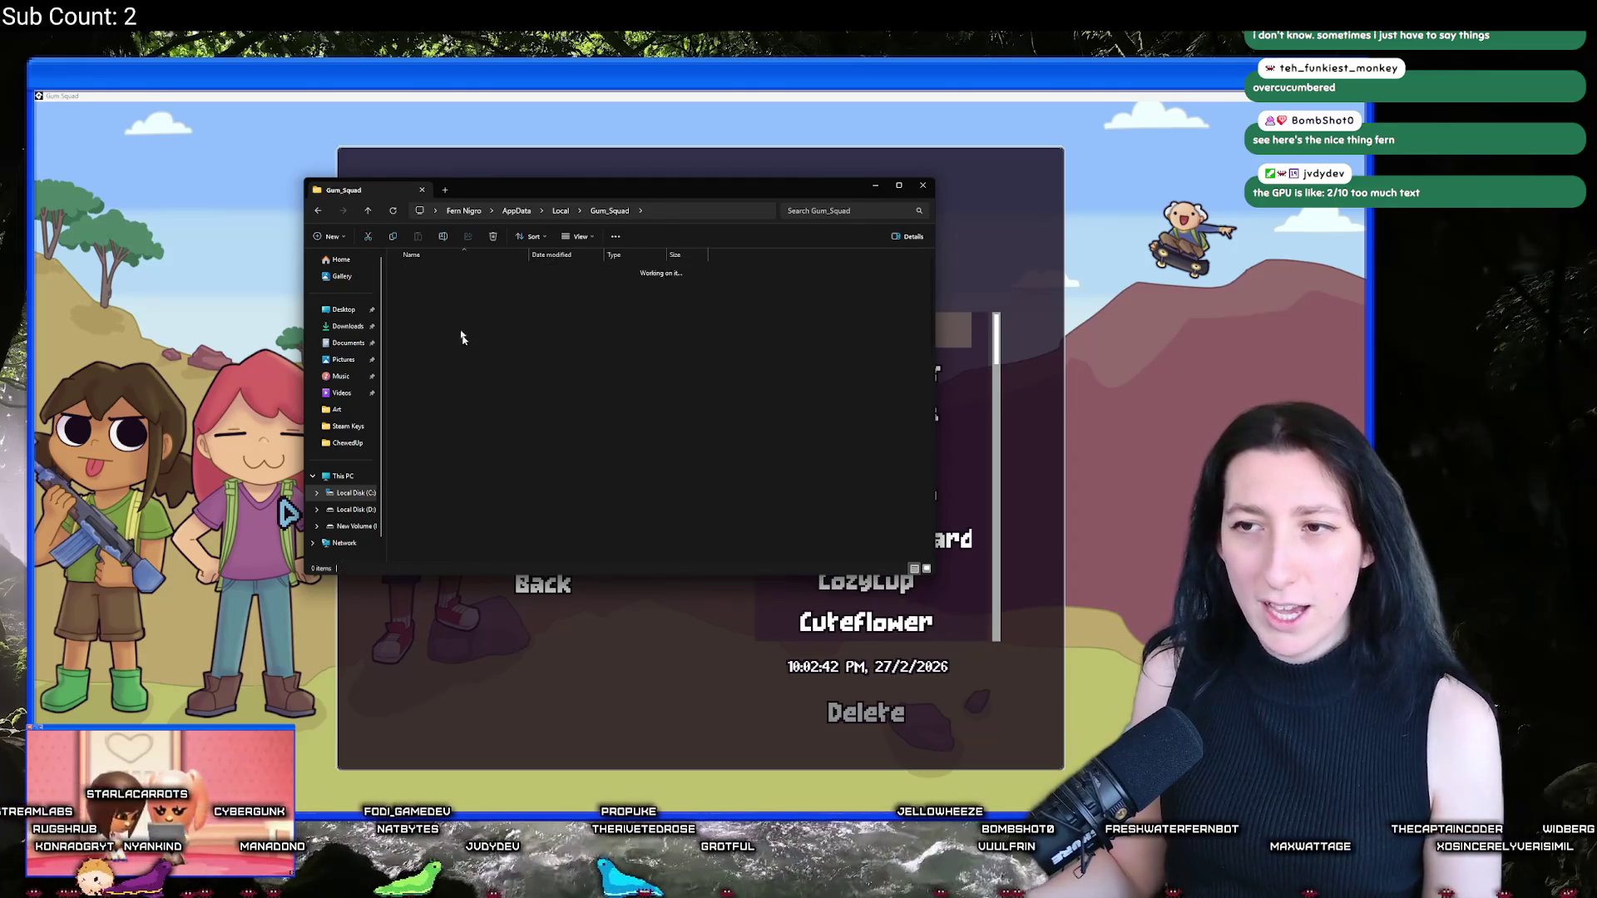
Step: Delete the .sav world files from the Gum_Squad save folder
key(ctrl+a)
click(669, 271)
key(Delete)
scroll(682, 332, down, 10)
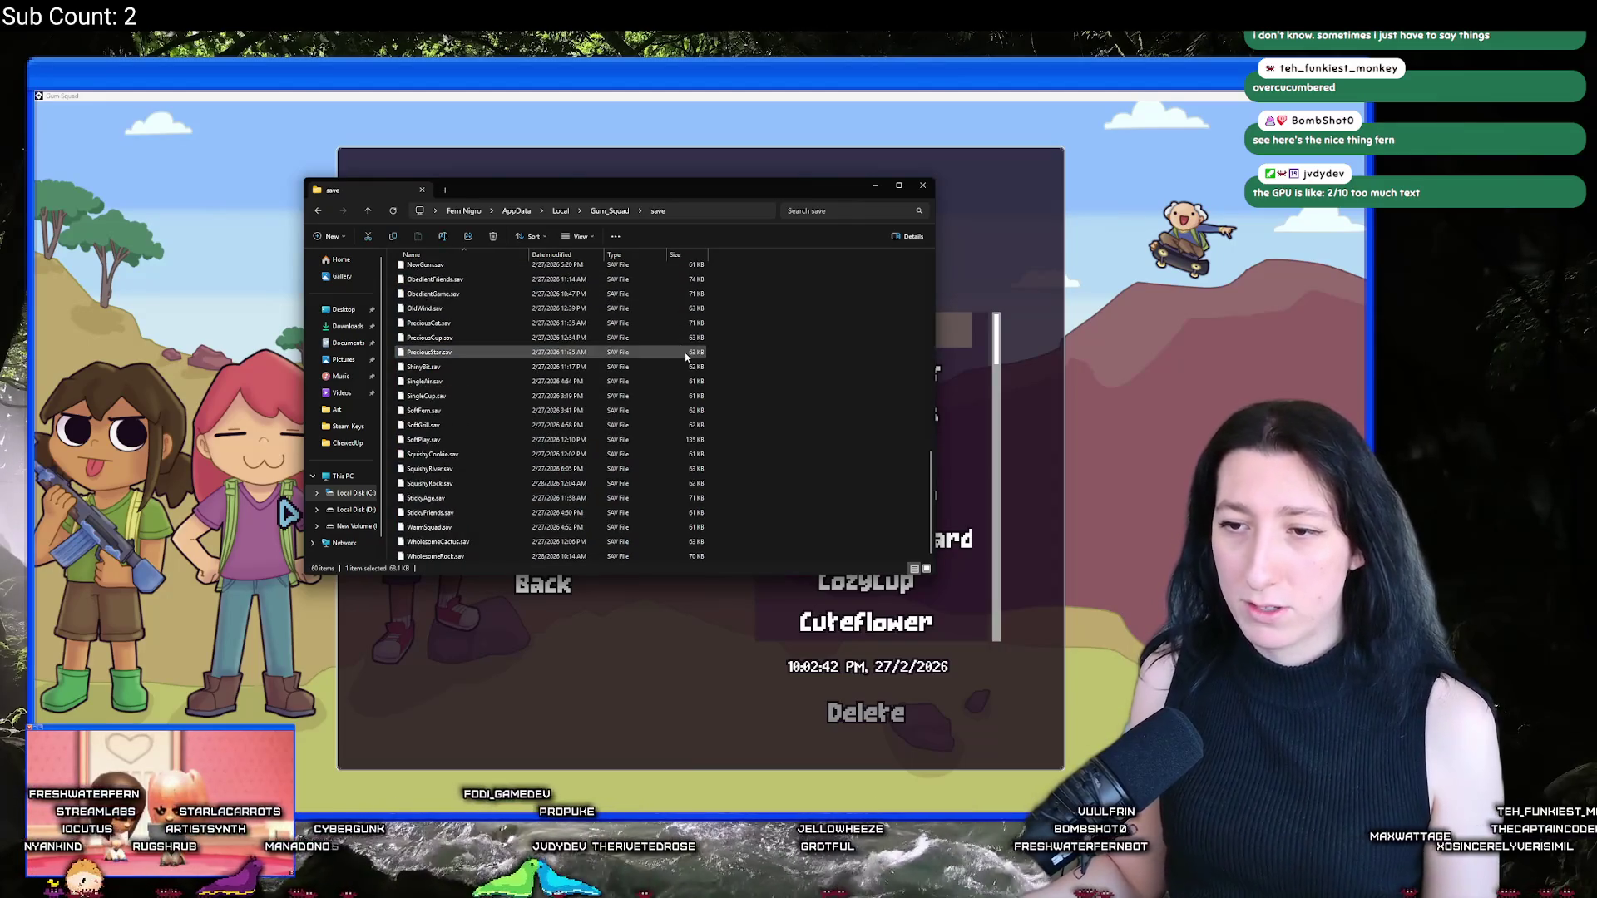
key(ctrl+a)
Step: Back in the game, leave the saved worlds list and quit to the desktop
click(1142, 437)
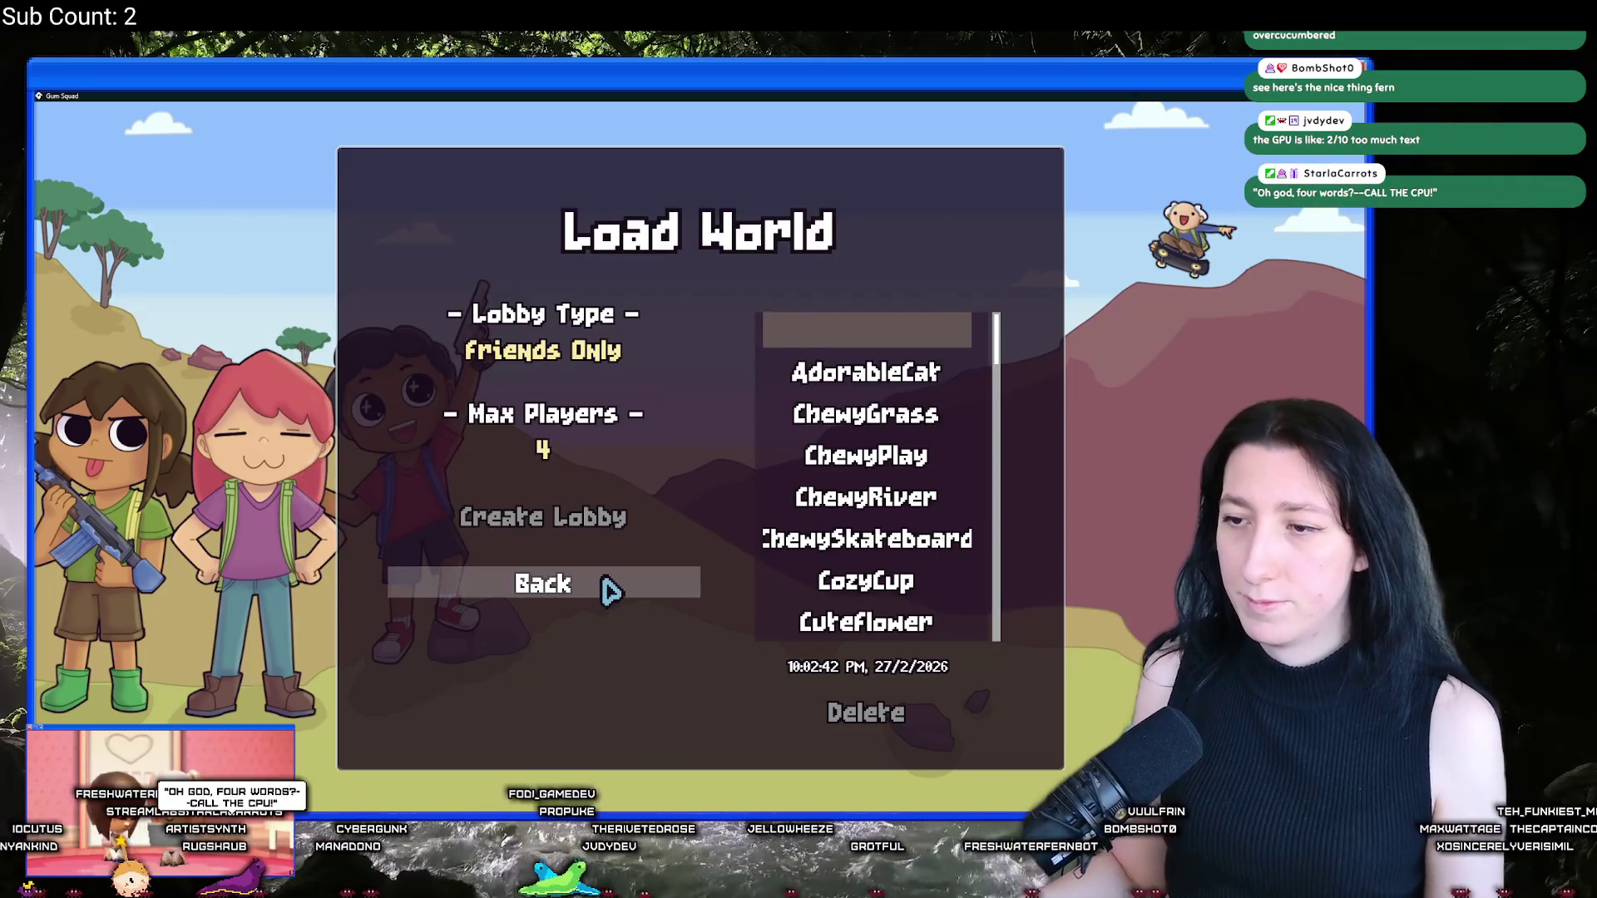
click(606, 588)
click(665, 666)
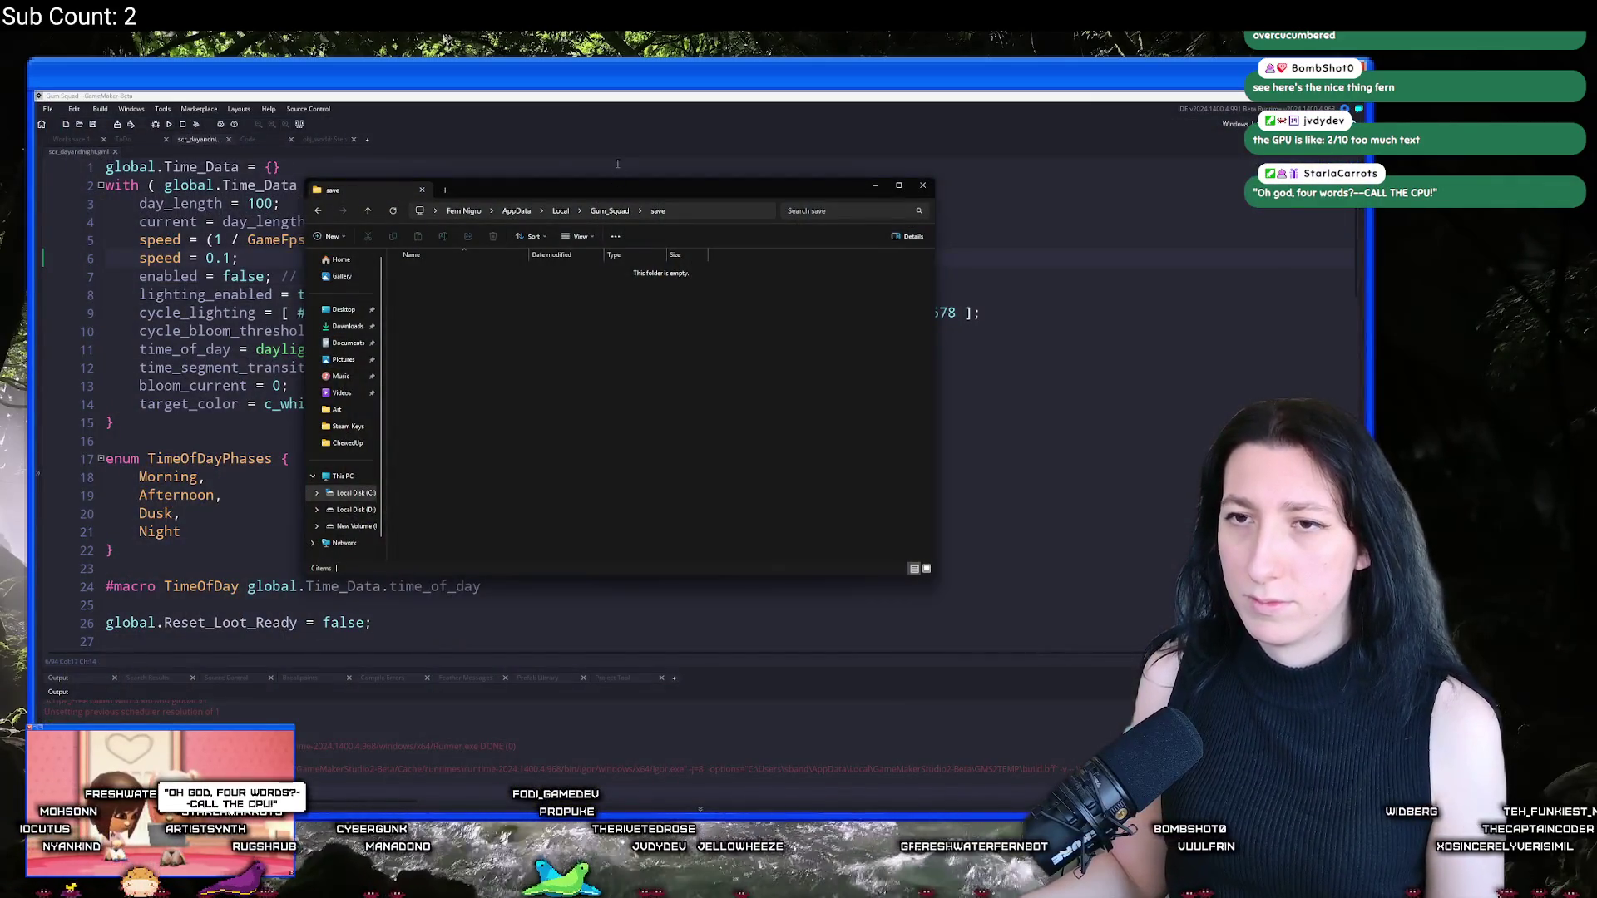
Step: Open obj_effect_newdaytext and show its Draw GUI Begin code at full width
click(617, 164)
key(ctrl+t)
text(new)
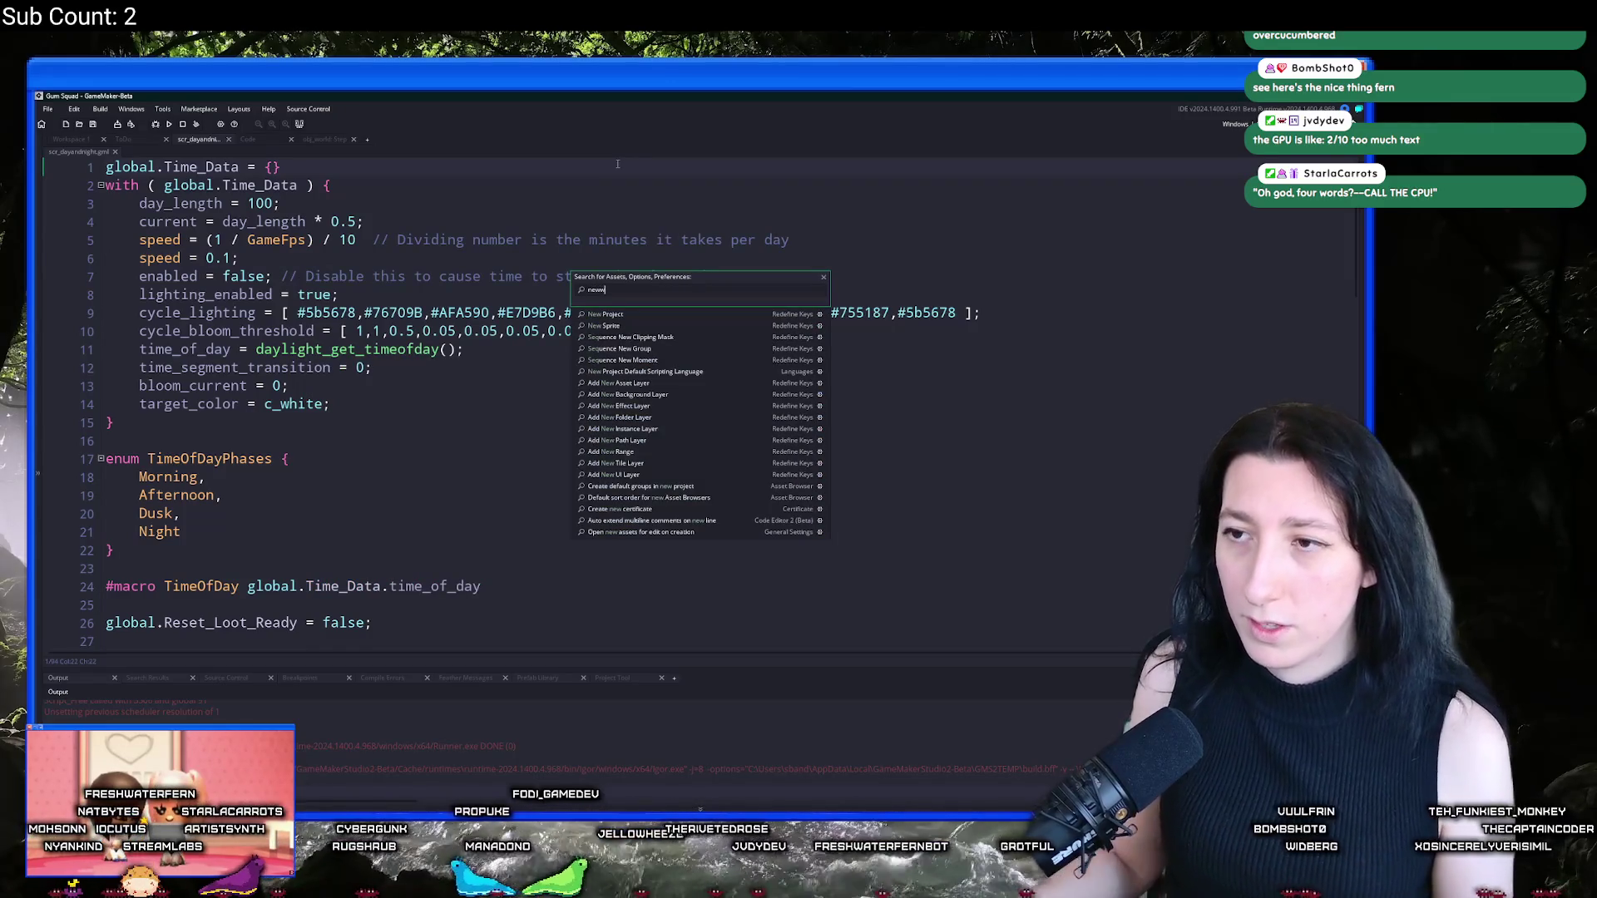
text(world)
key(BackSpace)
key(BackSpace)
key(BackSpace)
text(da)
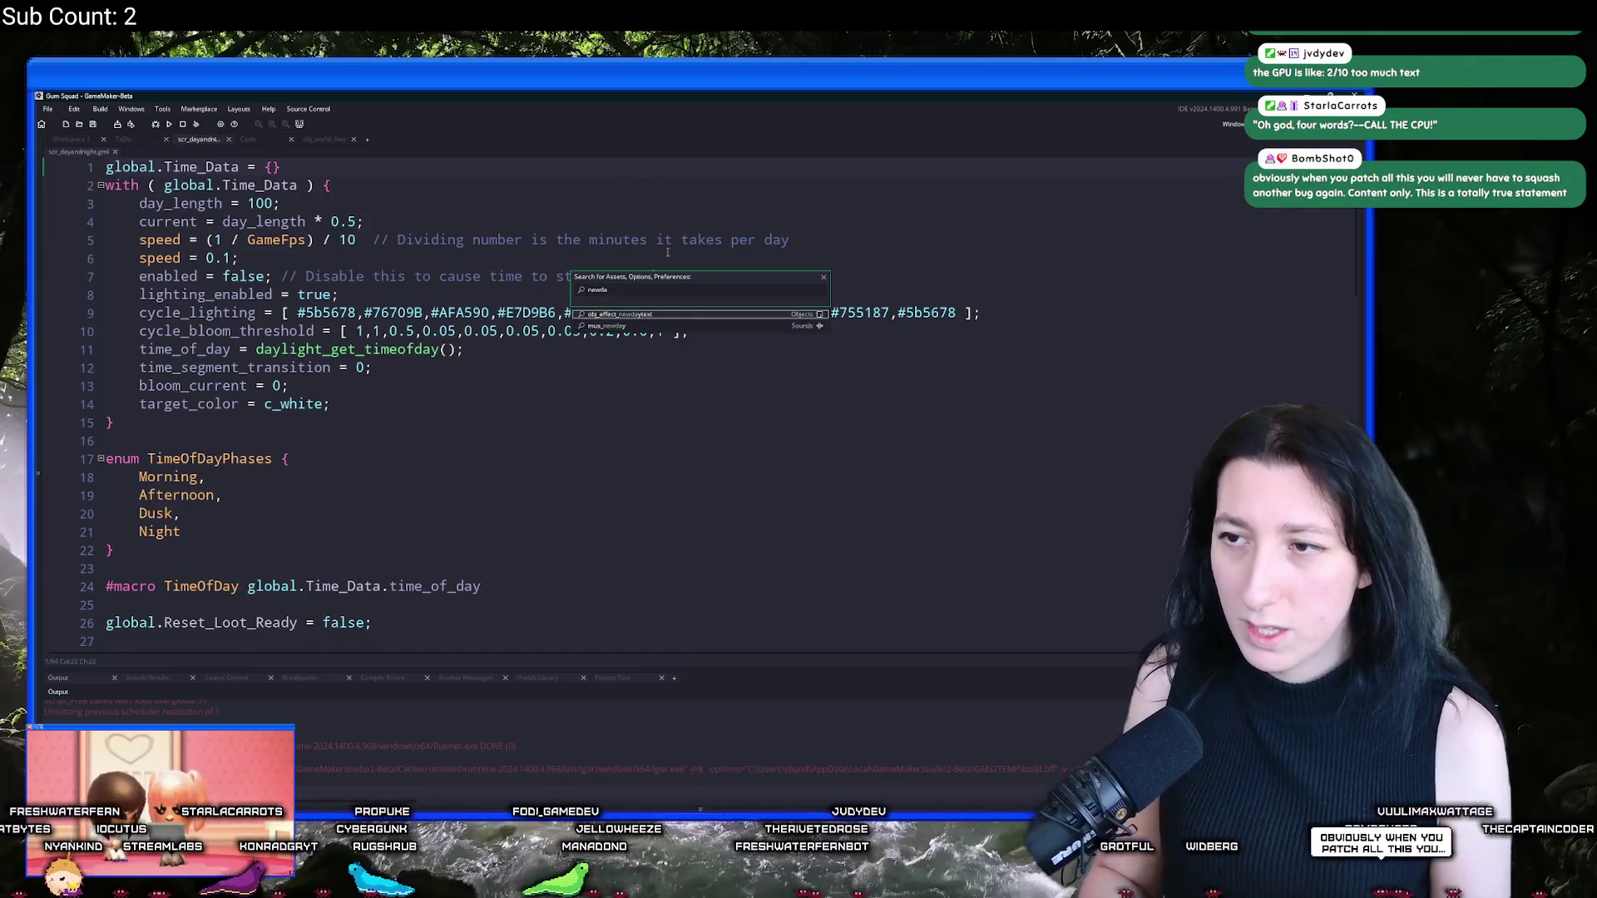
key(Return)
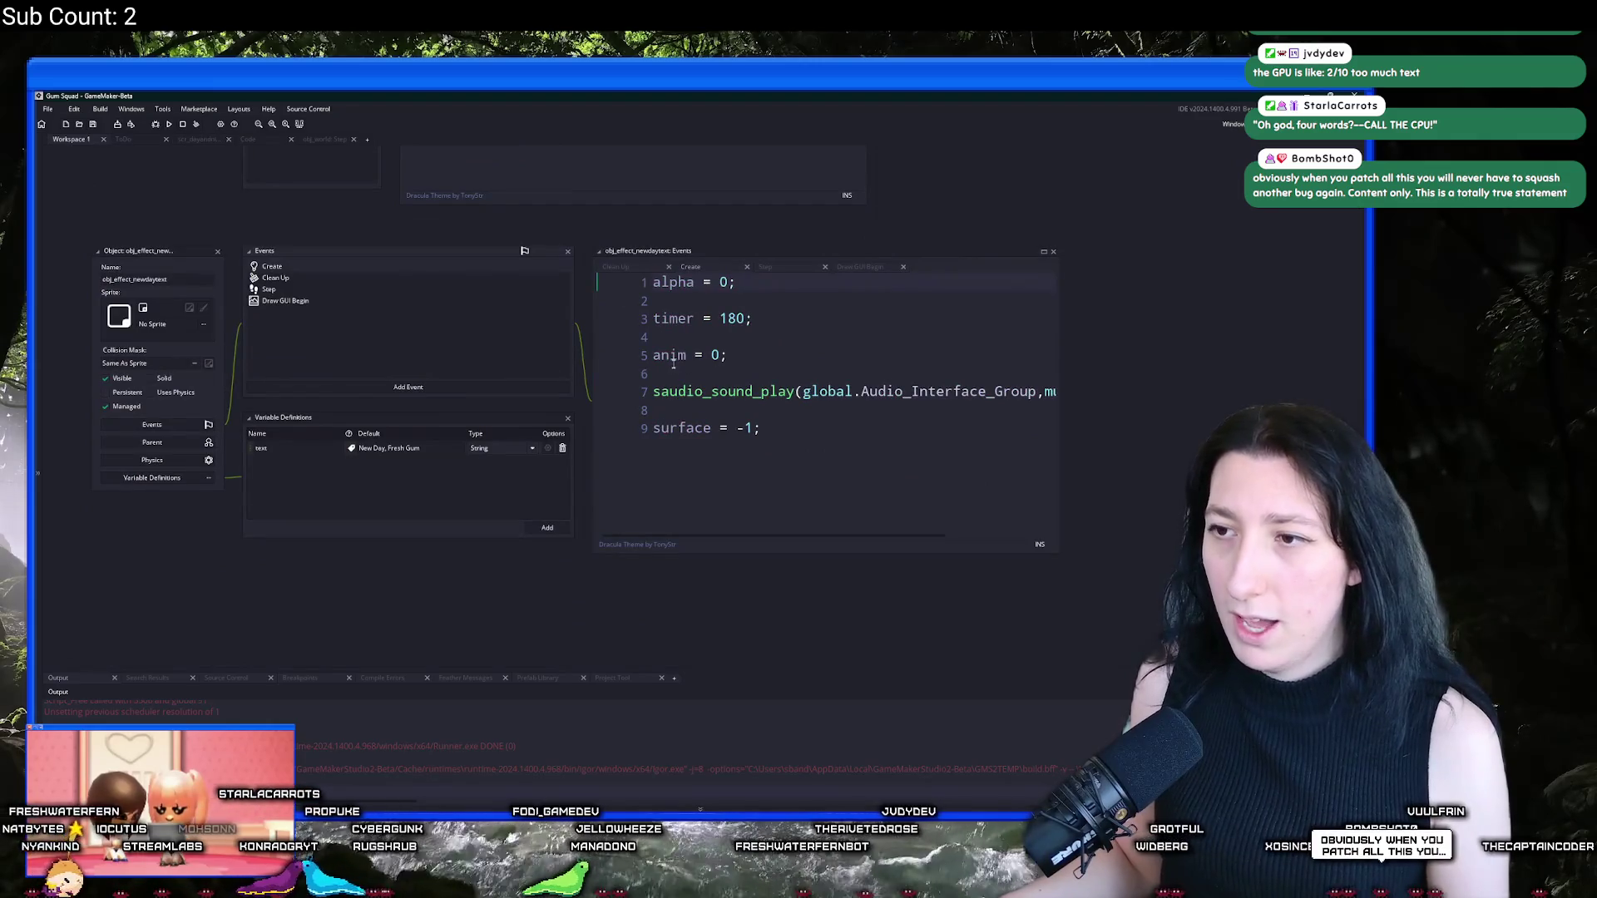
click(320, 278)
click(324, 289)
click(324, 300)
click(1044, 251)
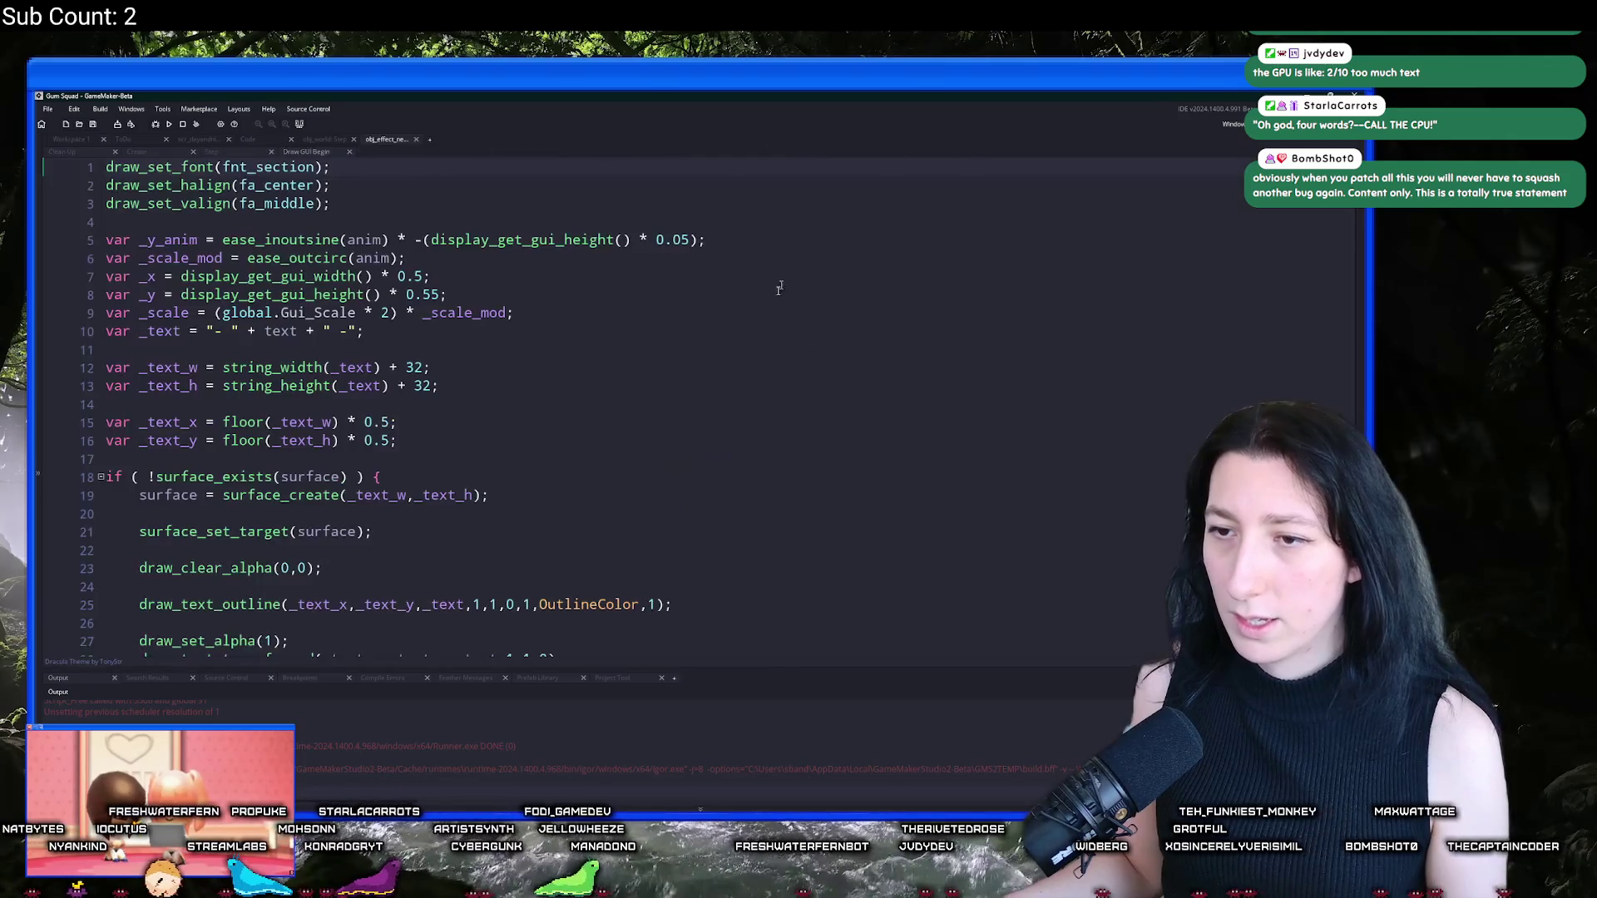
Step: Inspect the surface_exists and surface_reset_target lines, then search the project for obj_effect_newdaytext
scroll(779, 287, down, 3)
click(347, 336)
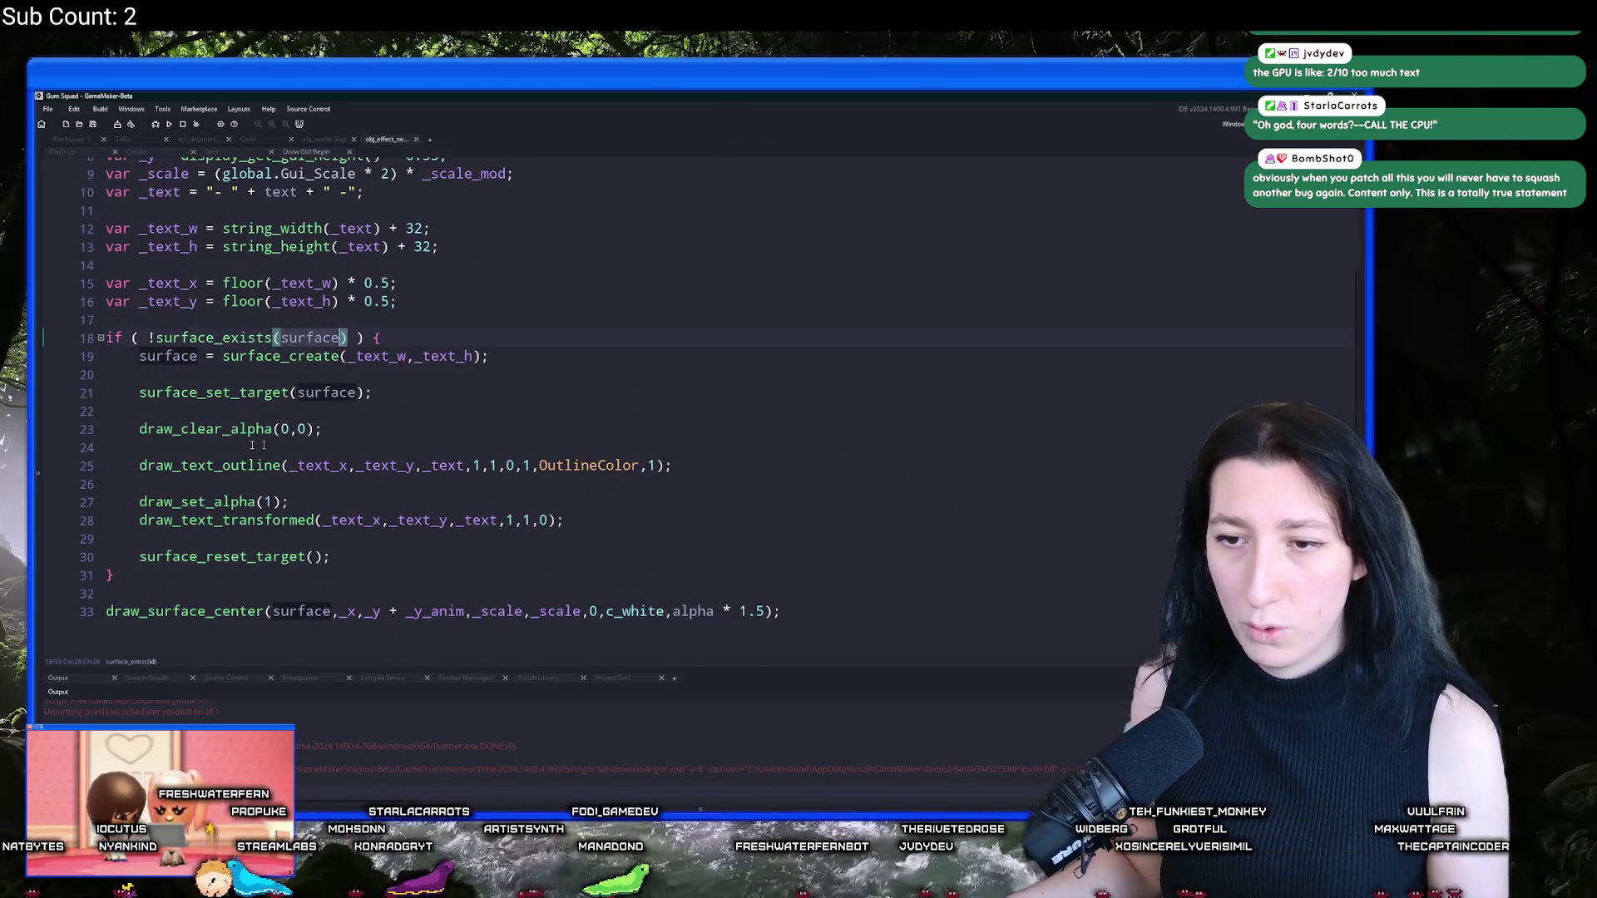
click(466, 549)
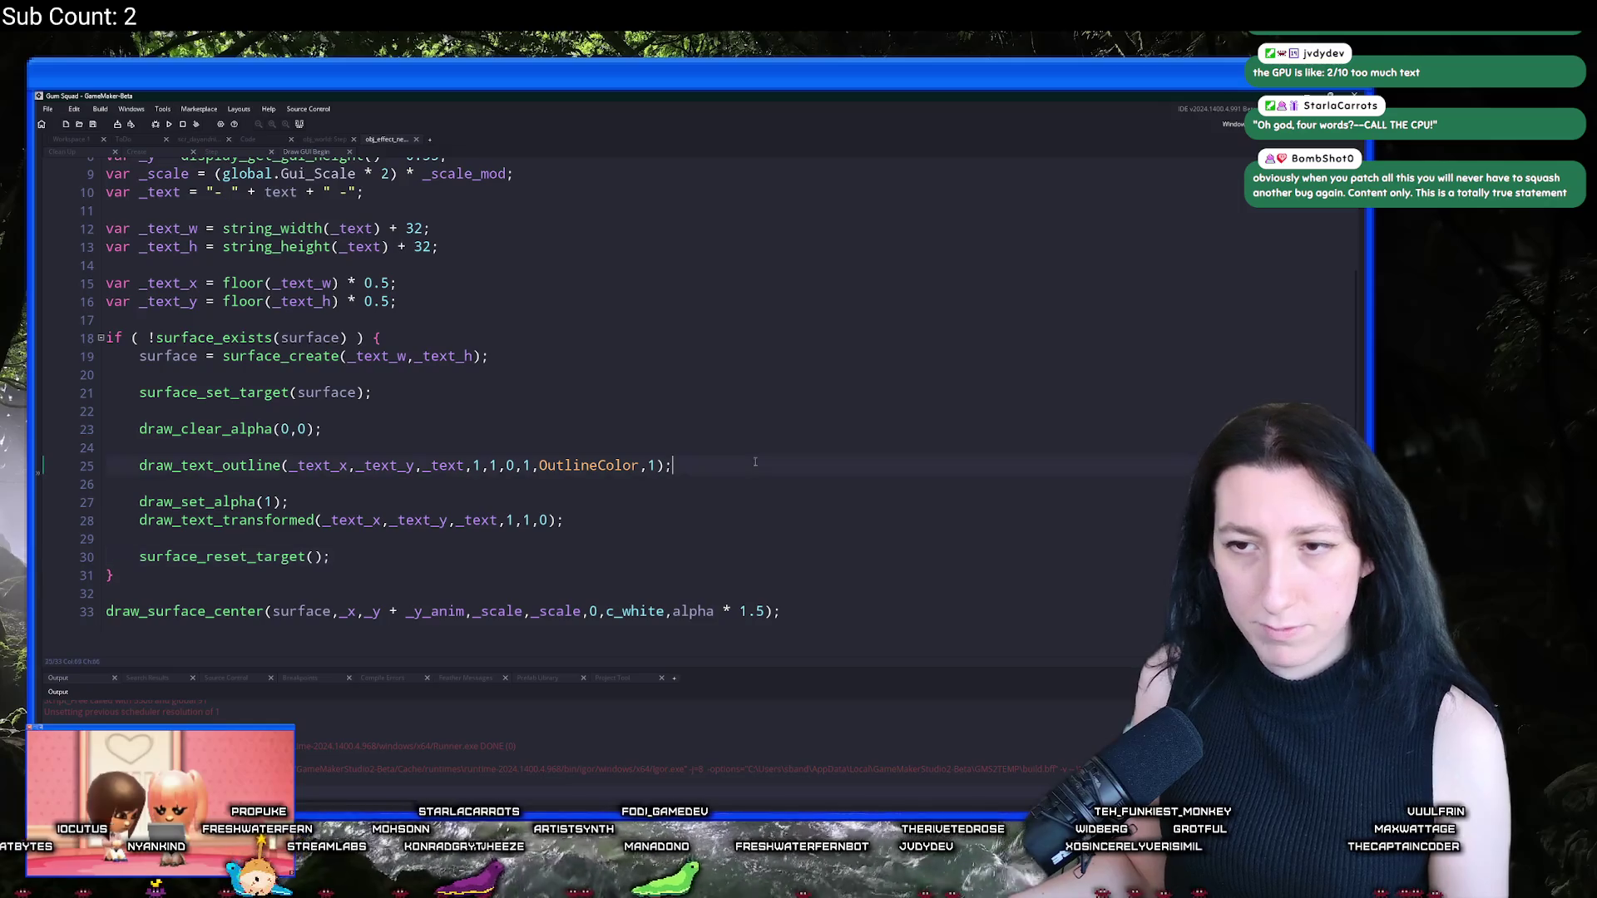
click(346, 337)
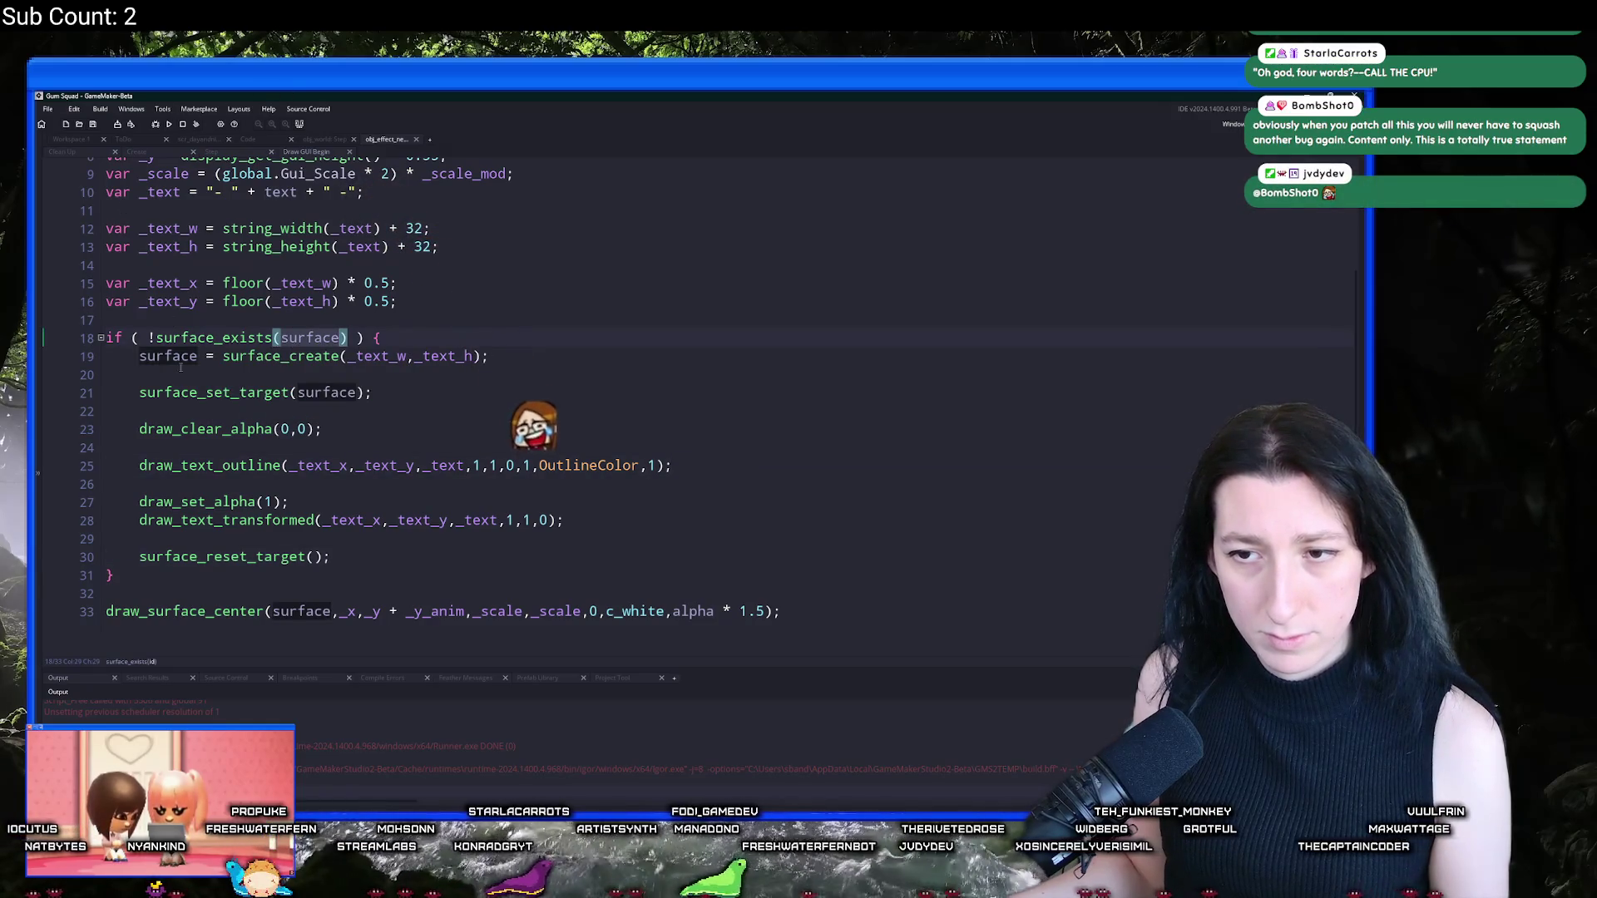
scroll(180, 367, up, 3)
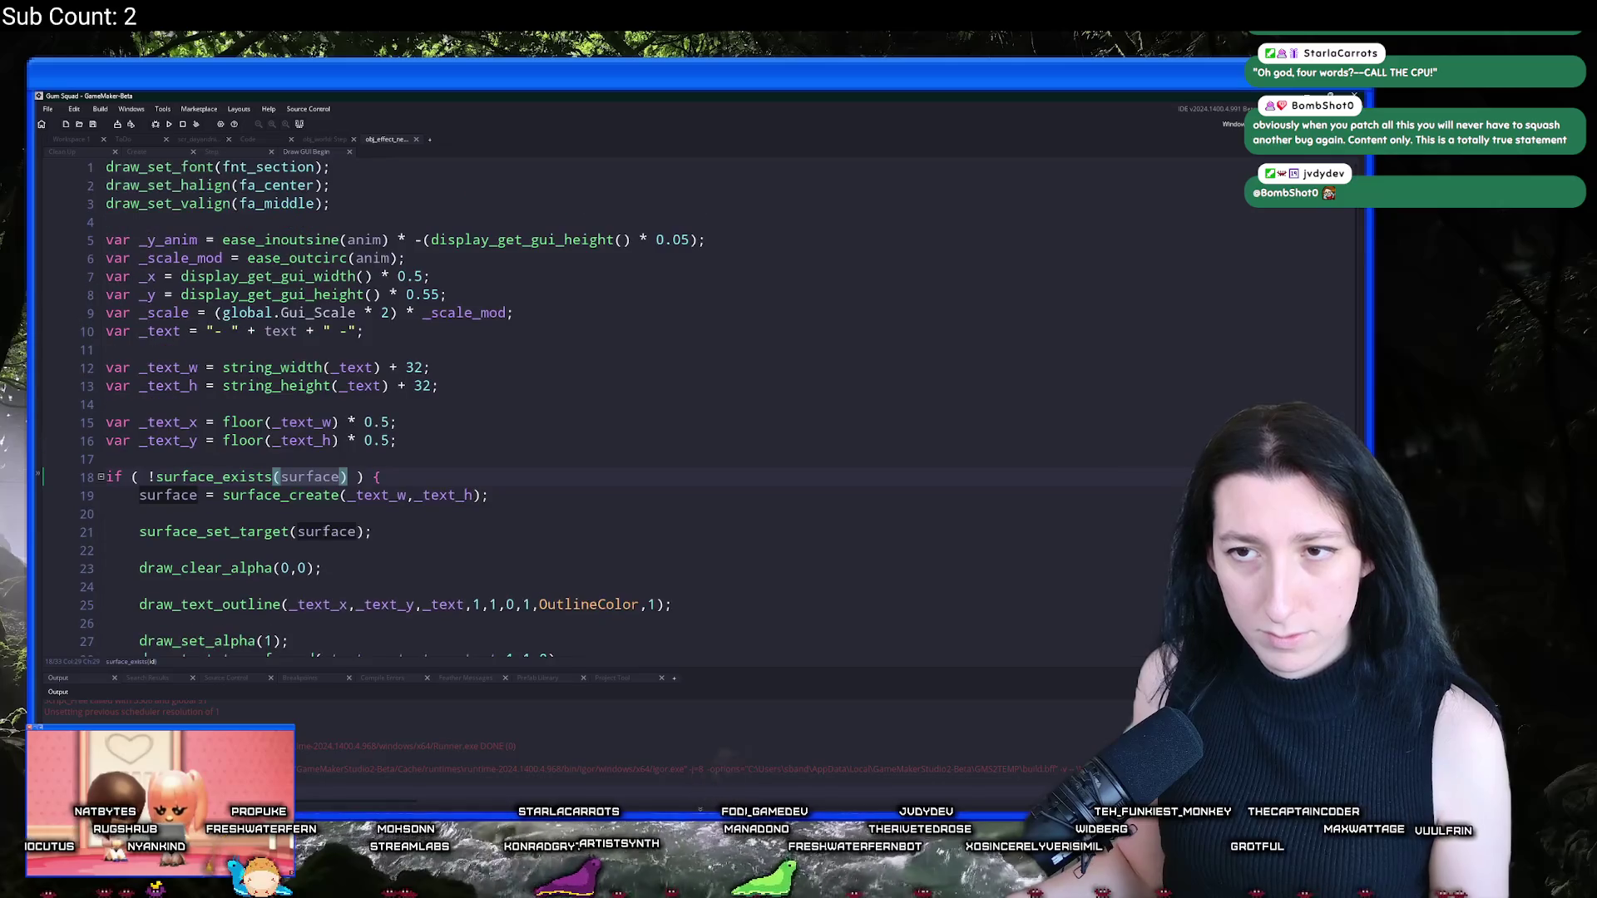
click(58, 141)
double_click(158, 279)
key(ctrl+shift+f)
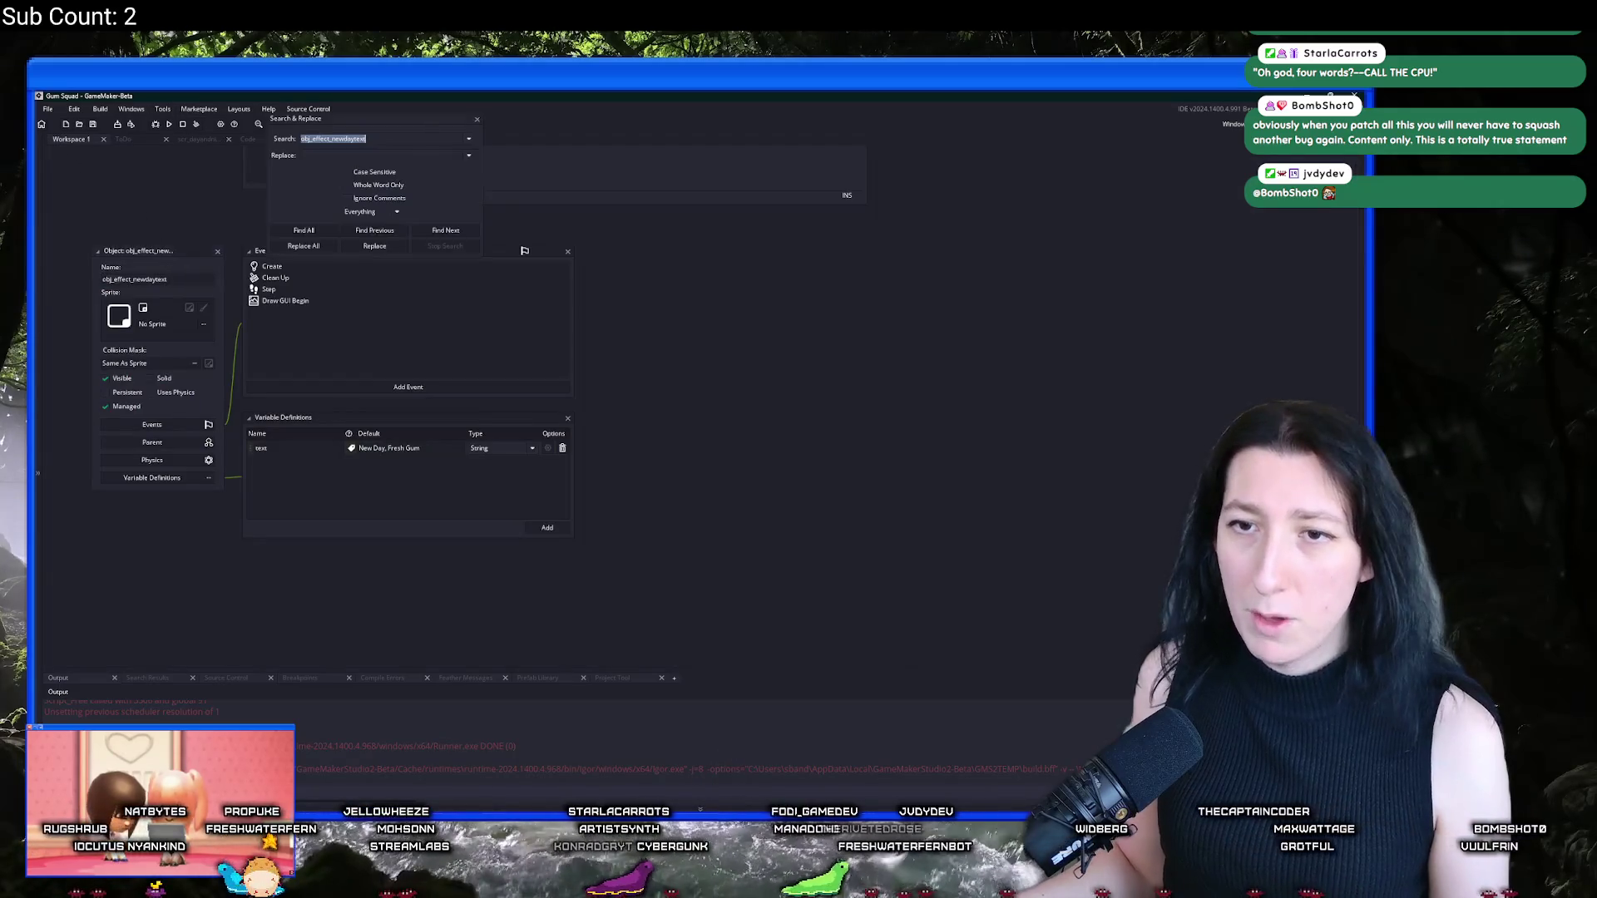
Step: Find uses of obj_effect_newdaytext and open the scr_dayandnight line 42 match
key(Return)
double_click(247, 719)
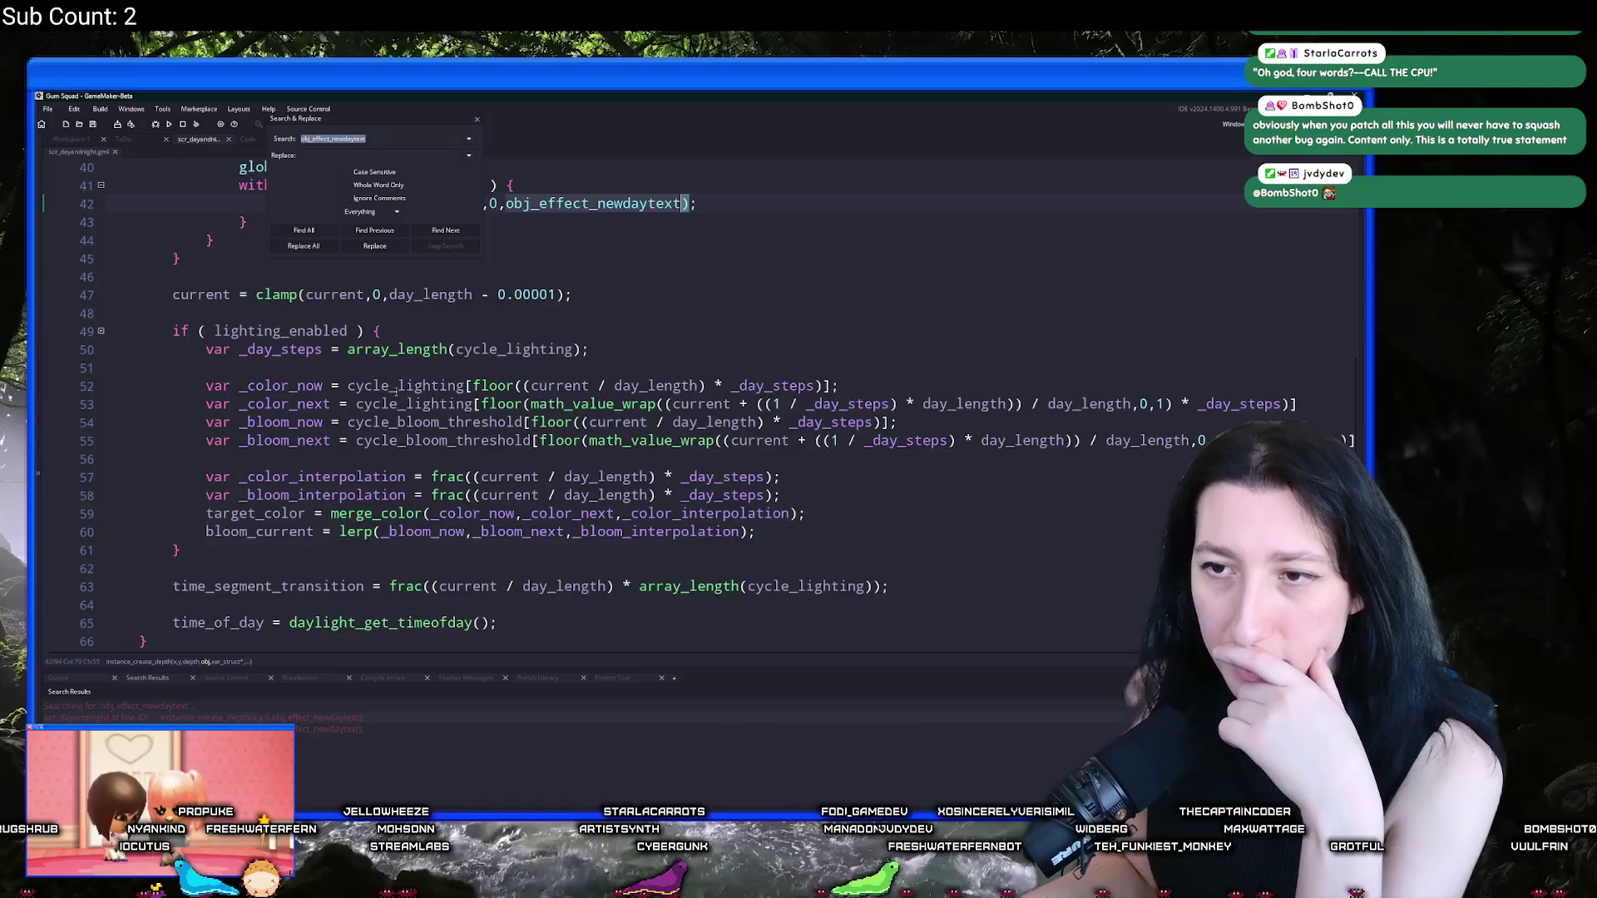
click(540, 450)
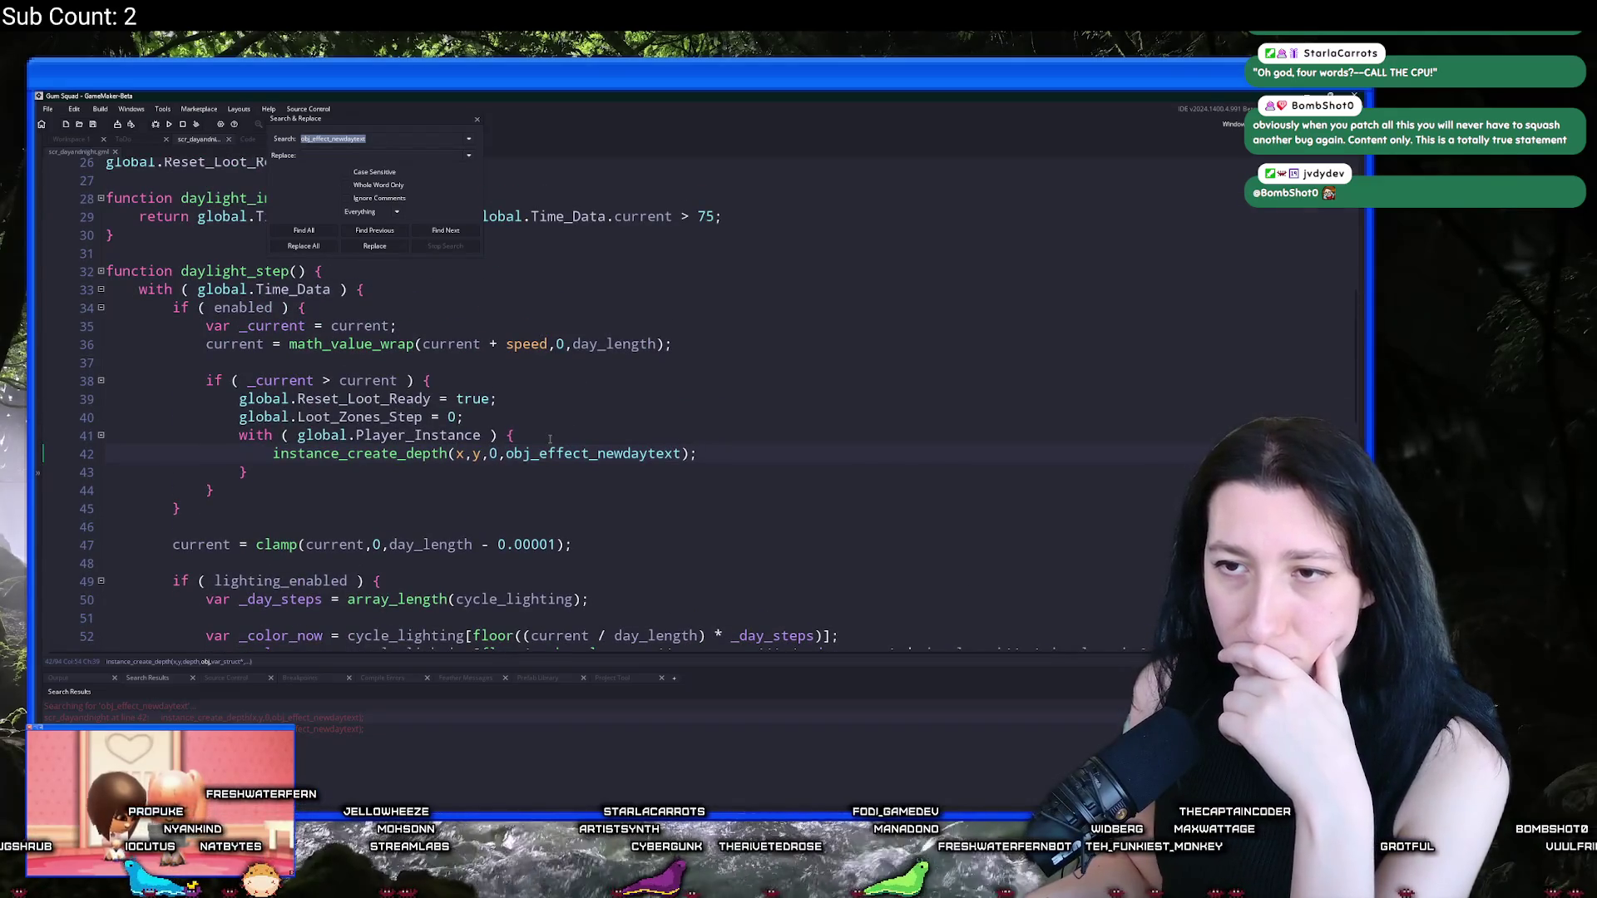
click(759, 449)
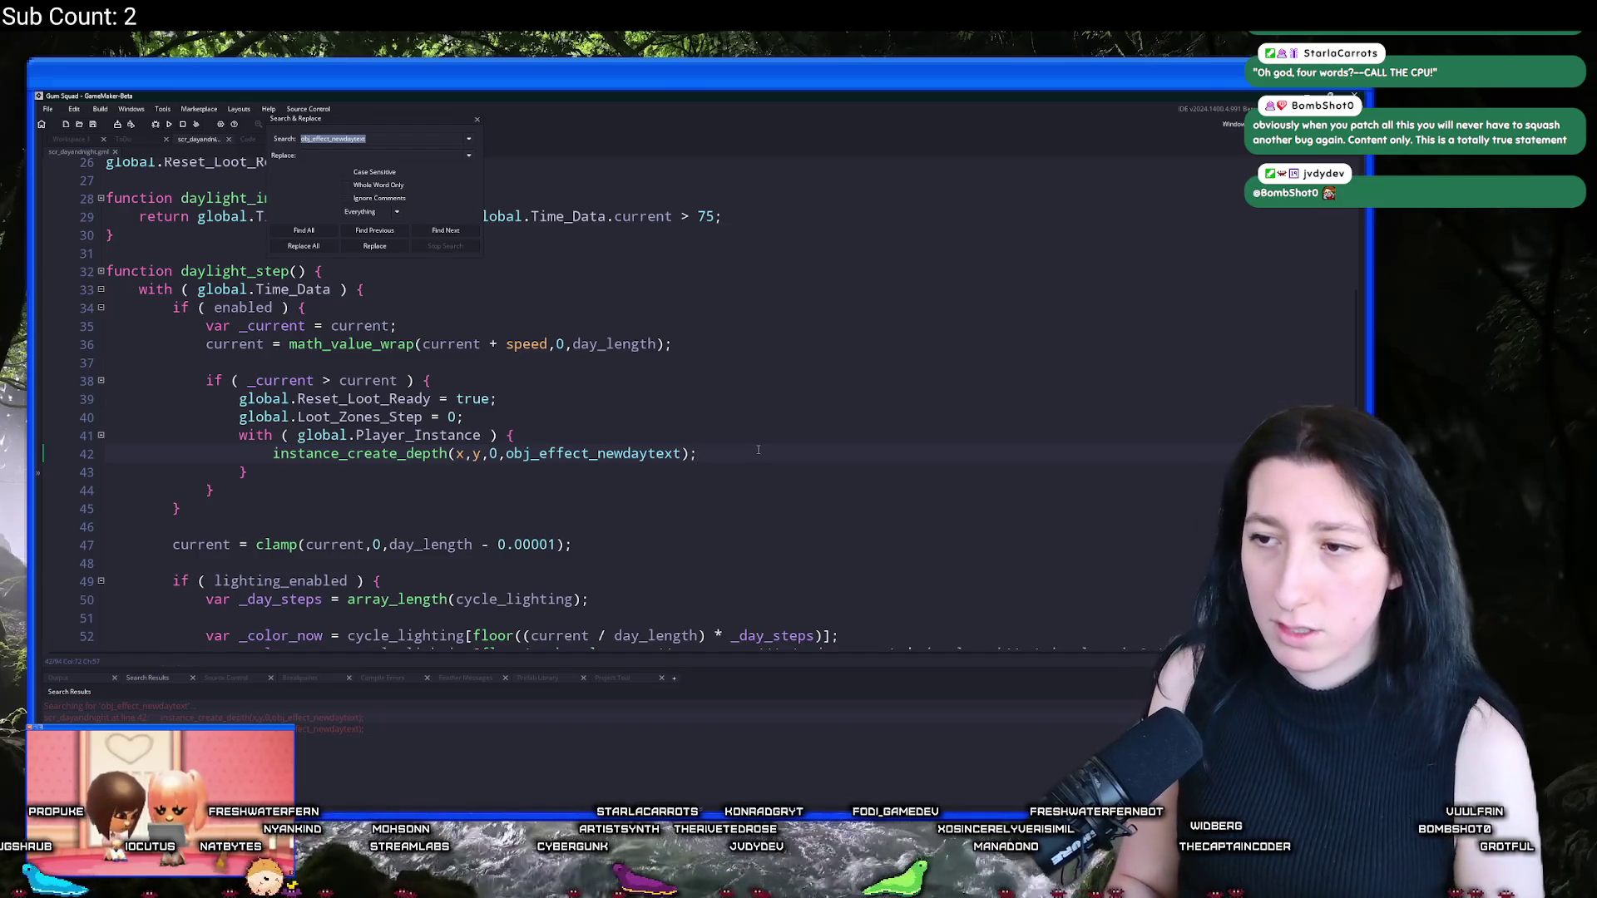
Step: Add log(current_time); on a new line below line 42
key(Return)
text(logk)
key(BackSpace)
click(736, 460)
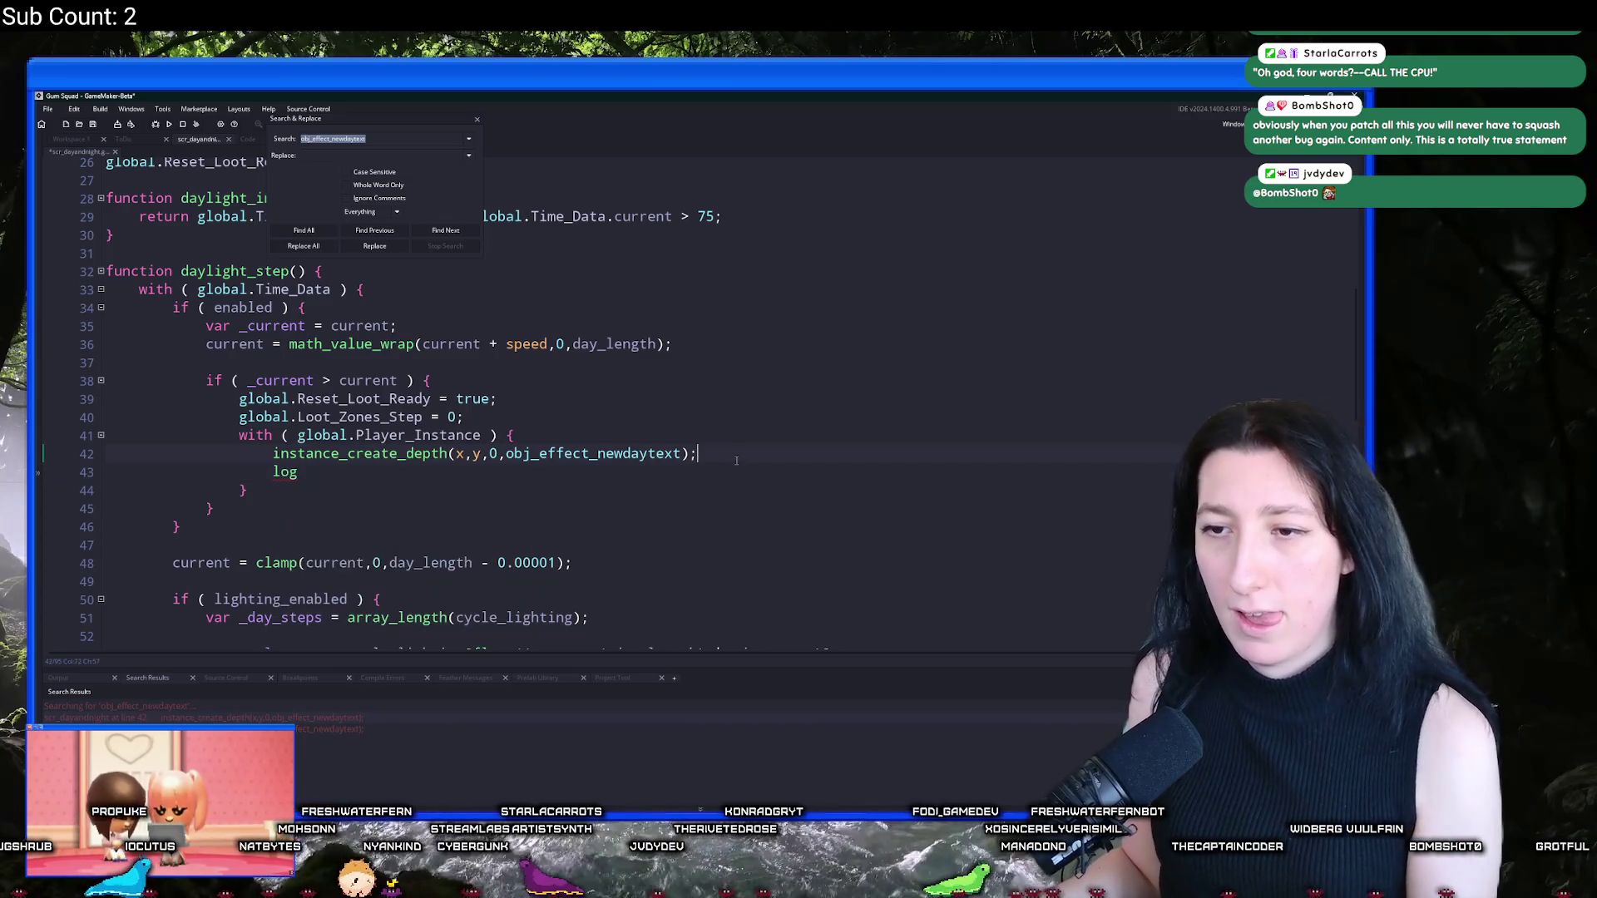
key(shift+Down)
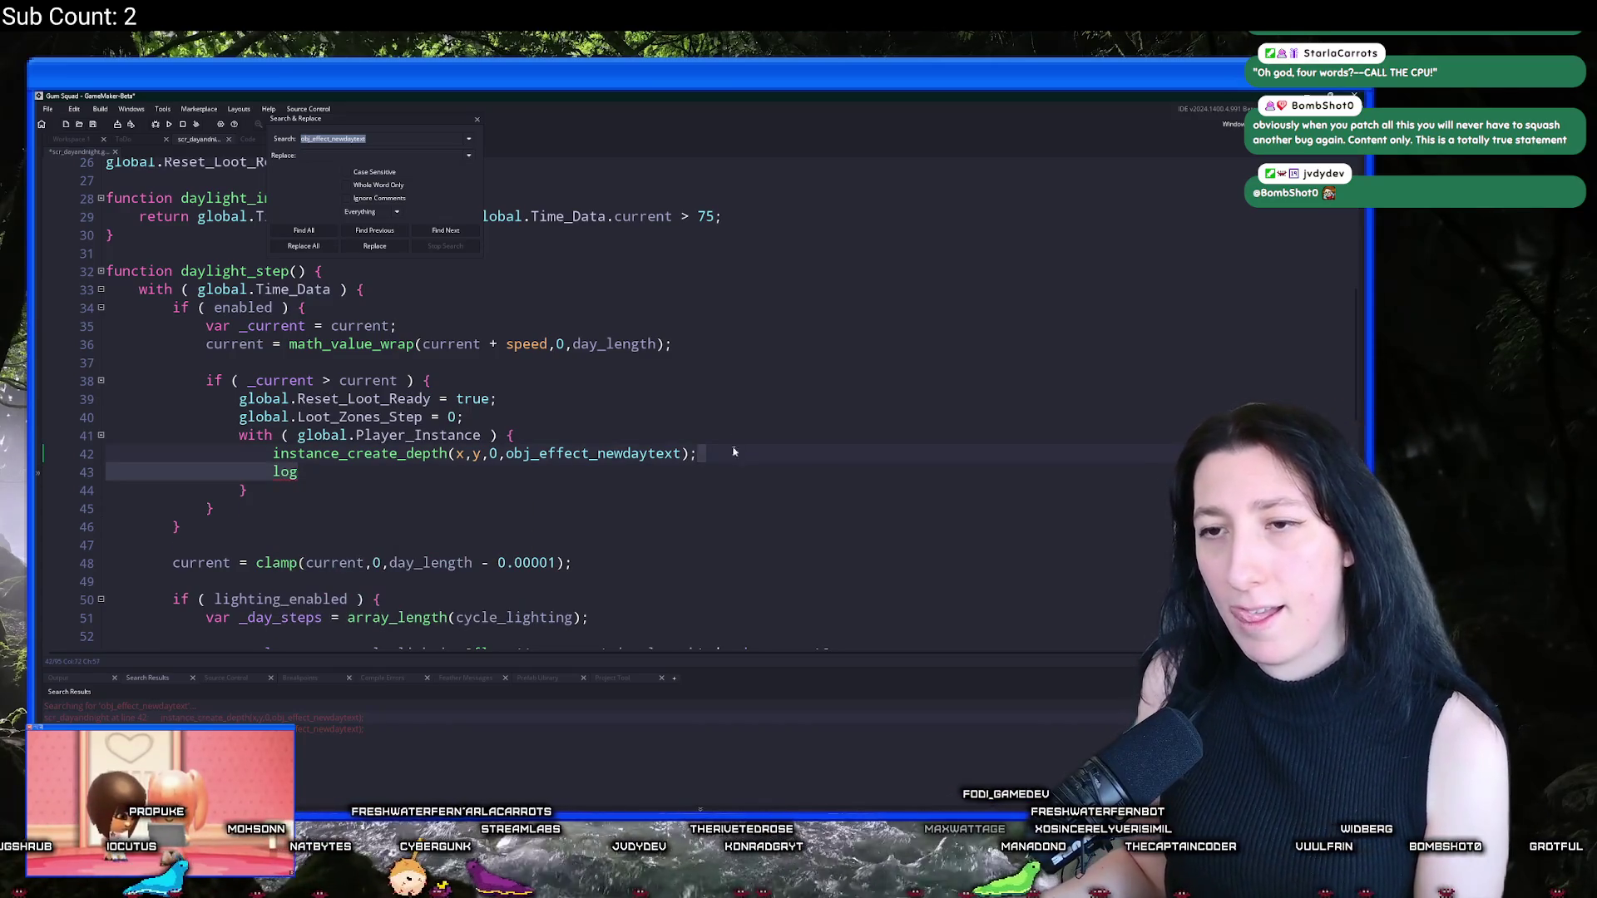
click(324, 480)
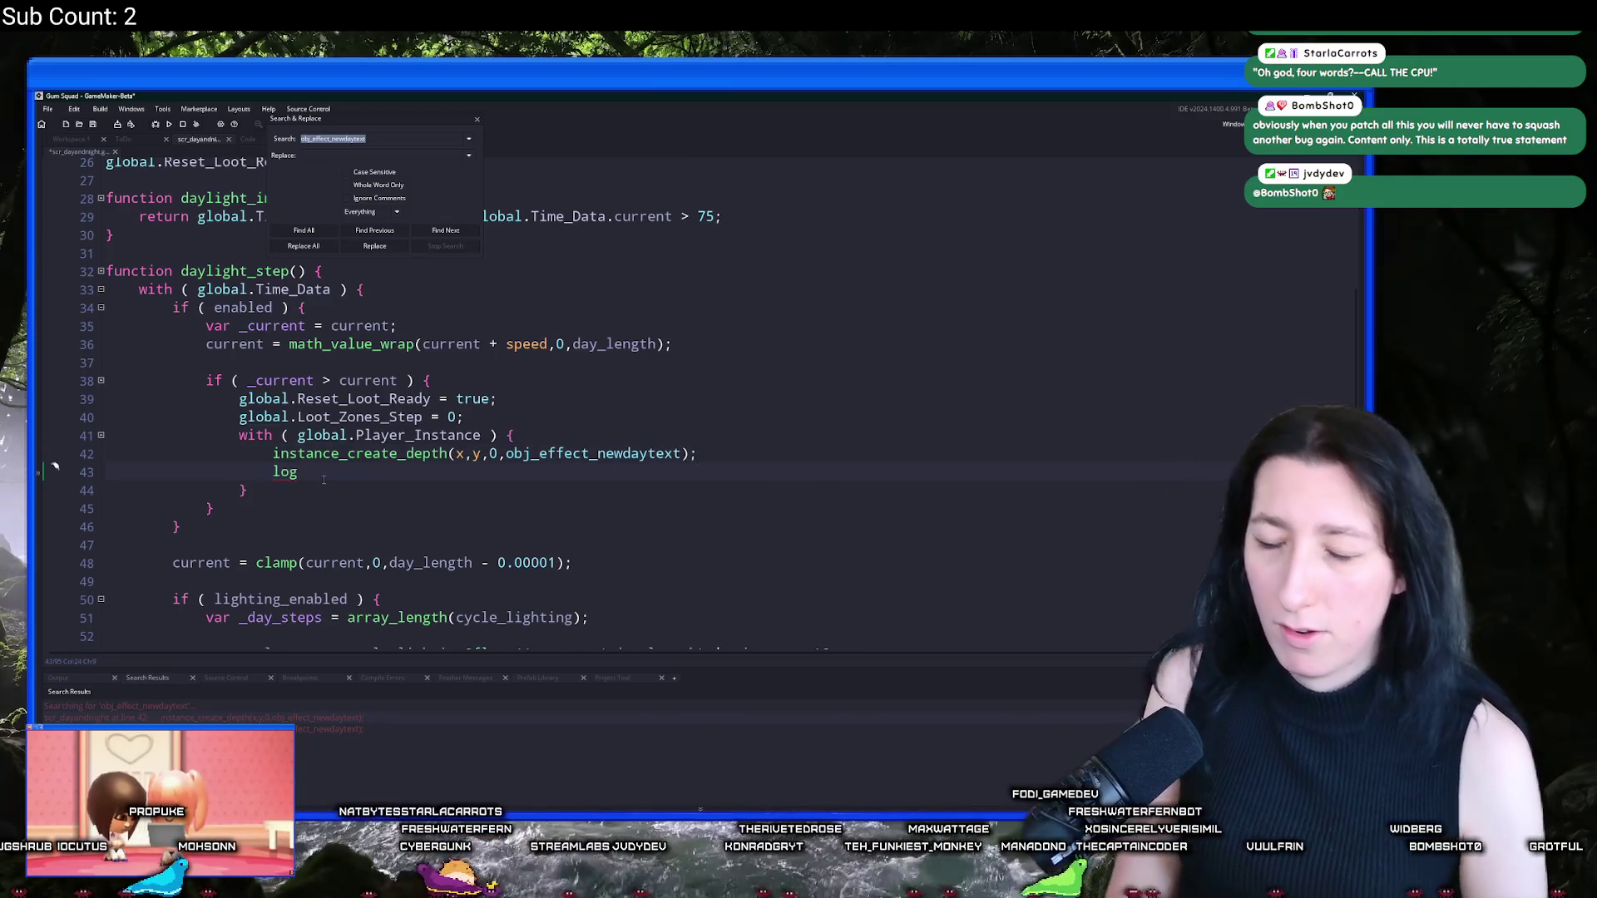
text((current_time);)
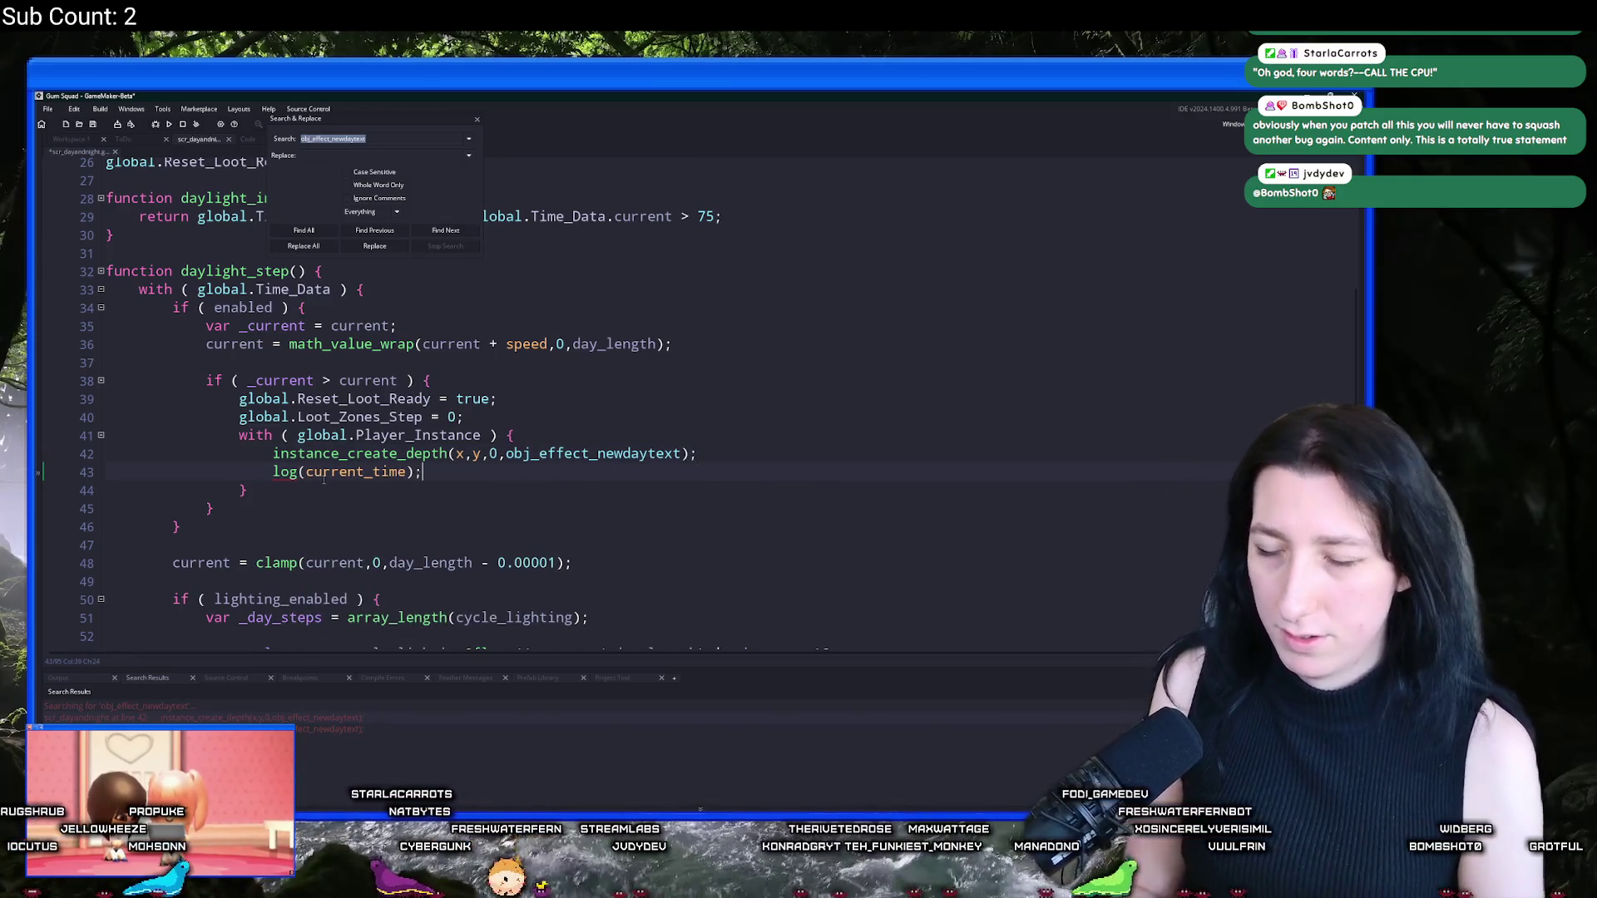
Step: Run the game with F5, close Search and Replace, and begin a new world
key(F5)
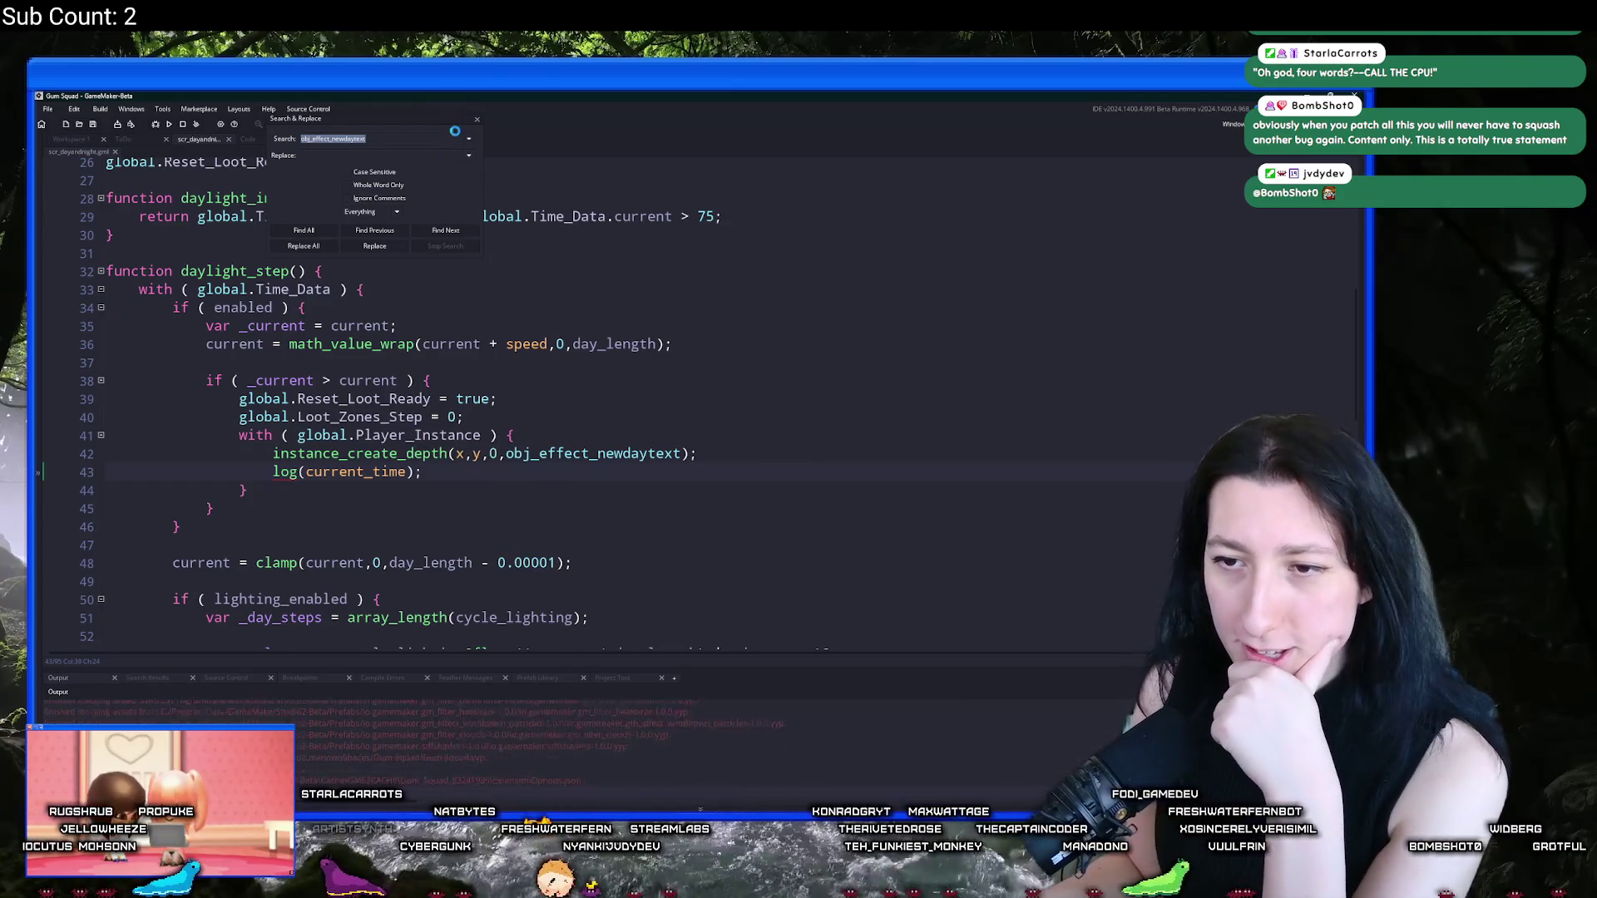
click(477, 119)
mouse_move(285, 472)
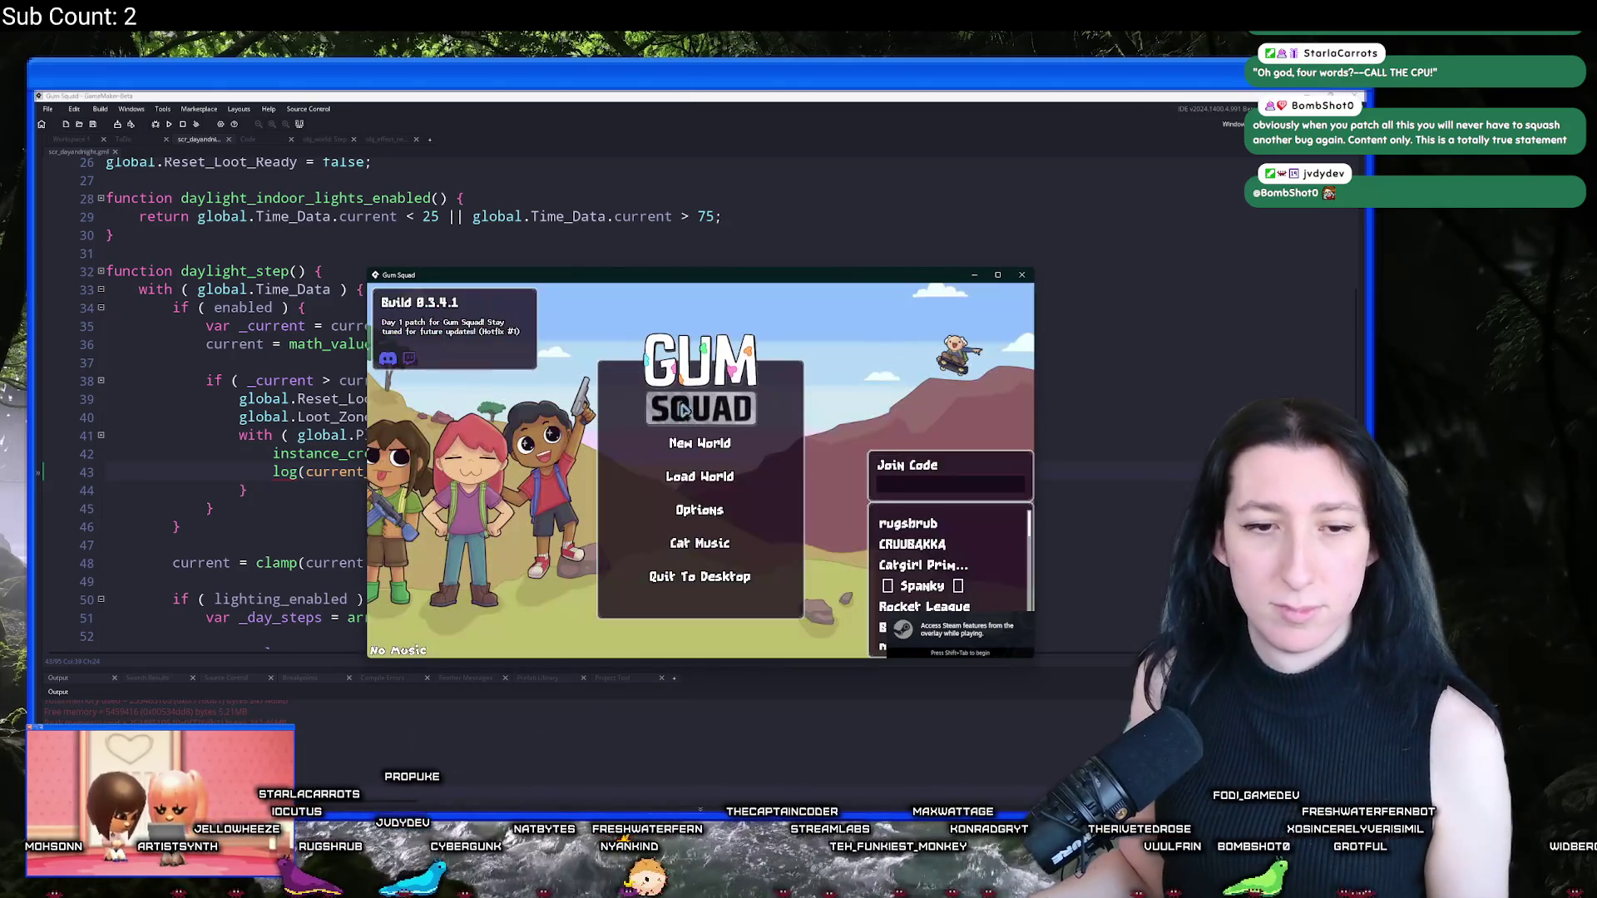
click(702, 445)
Step: Create the lobby, walk the character right and down in-game, then return to the code editor
click(705, 549)
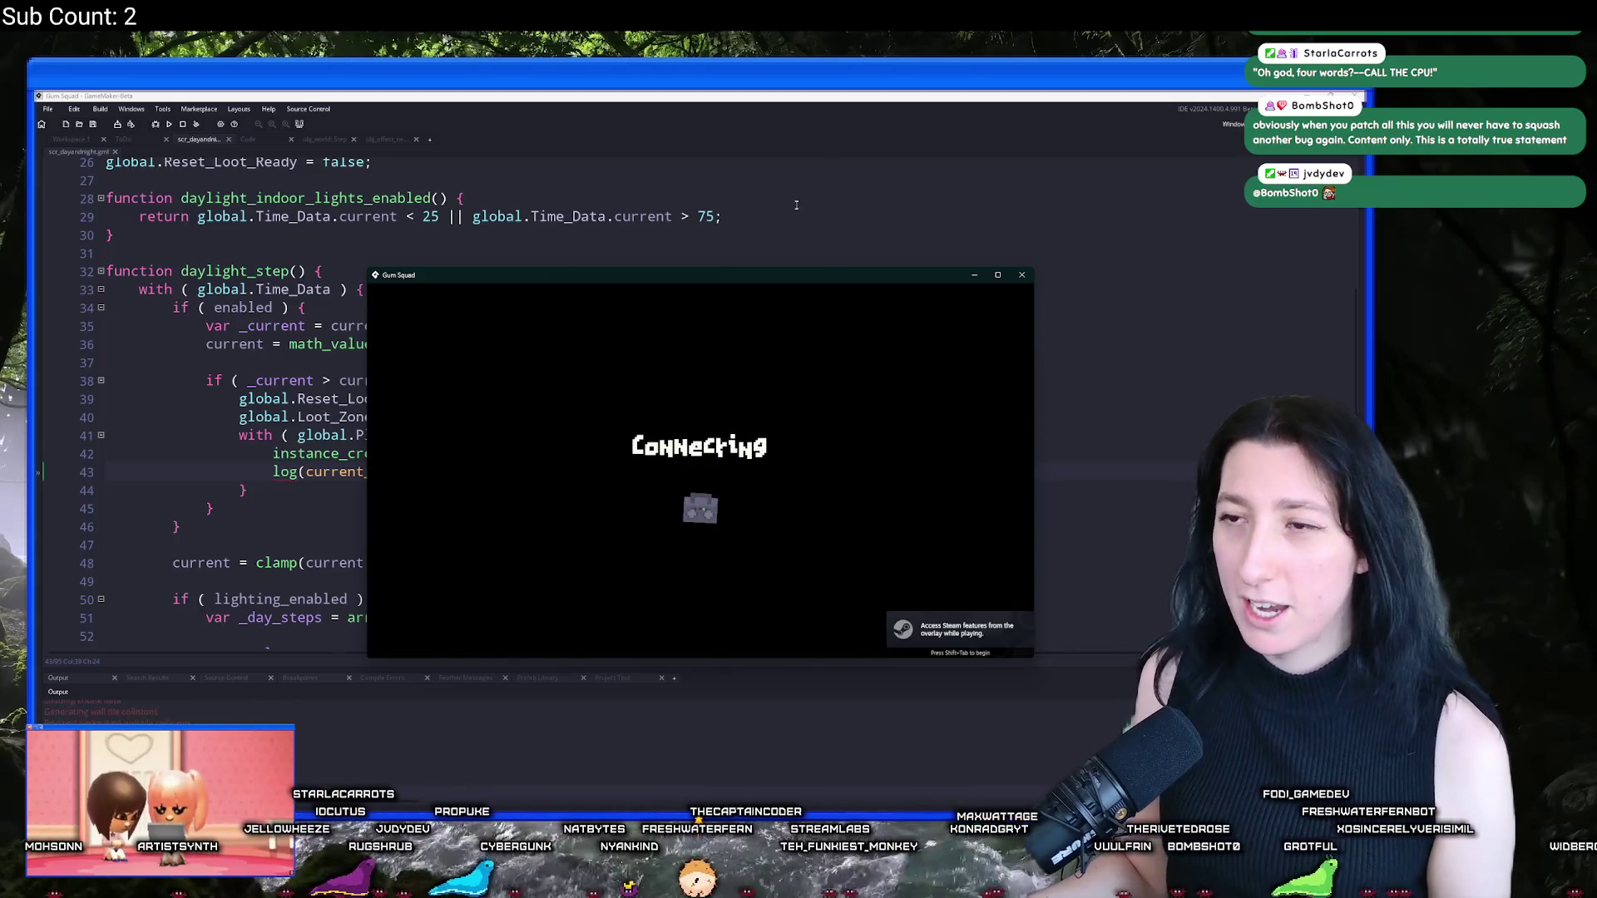
double_click(761, 281)
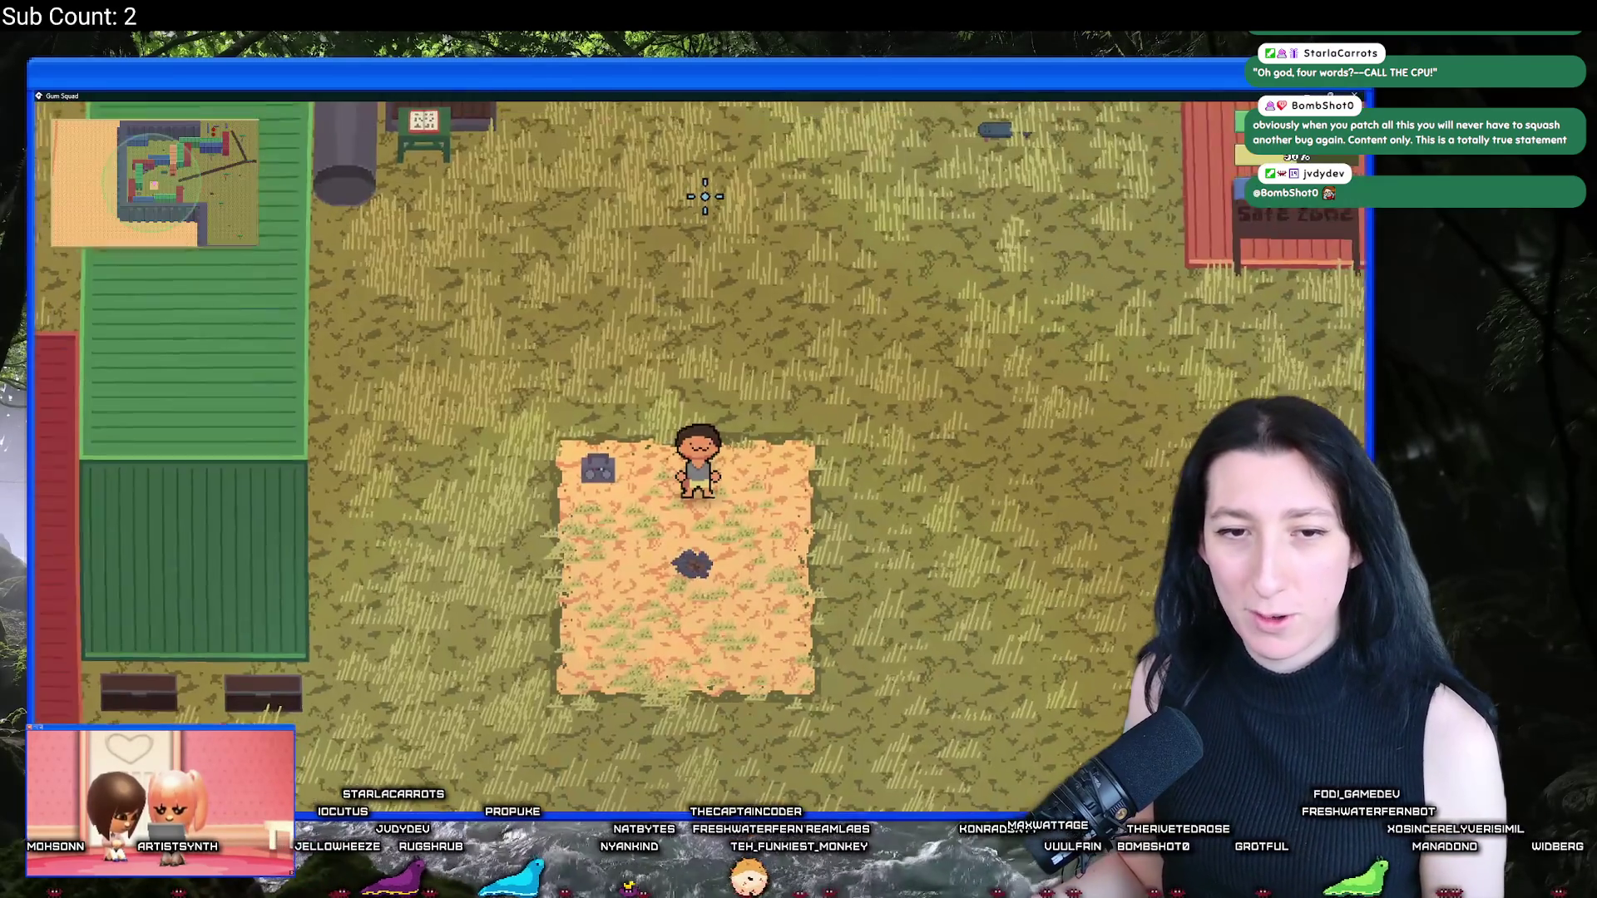
key(d)
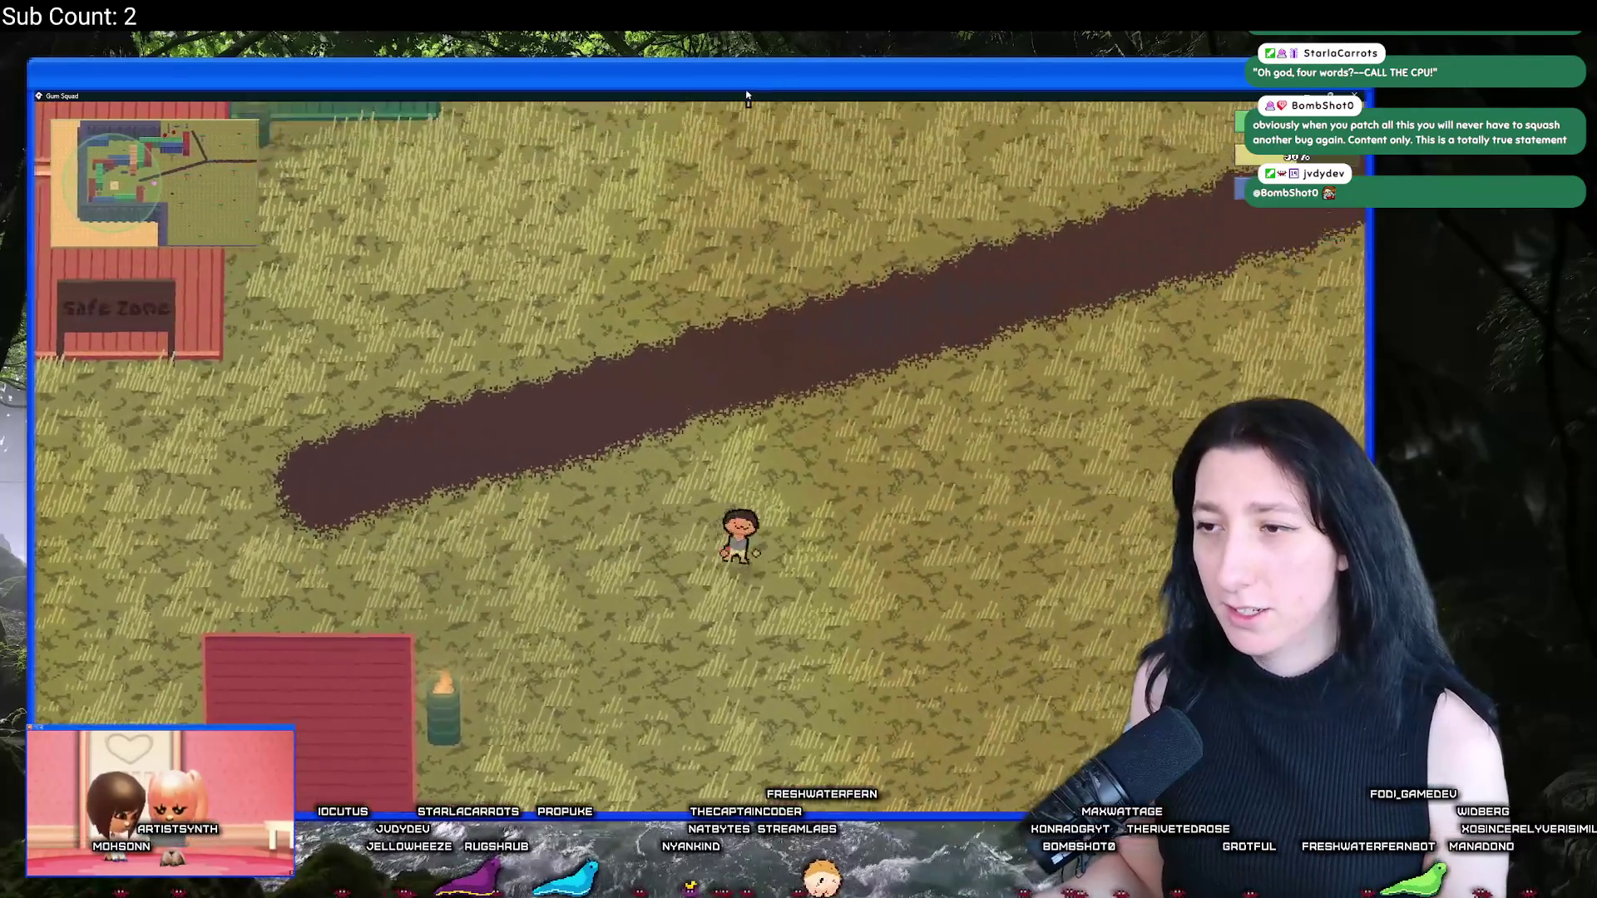
double_click(747, 98)
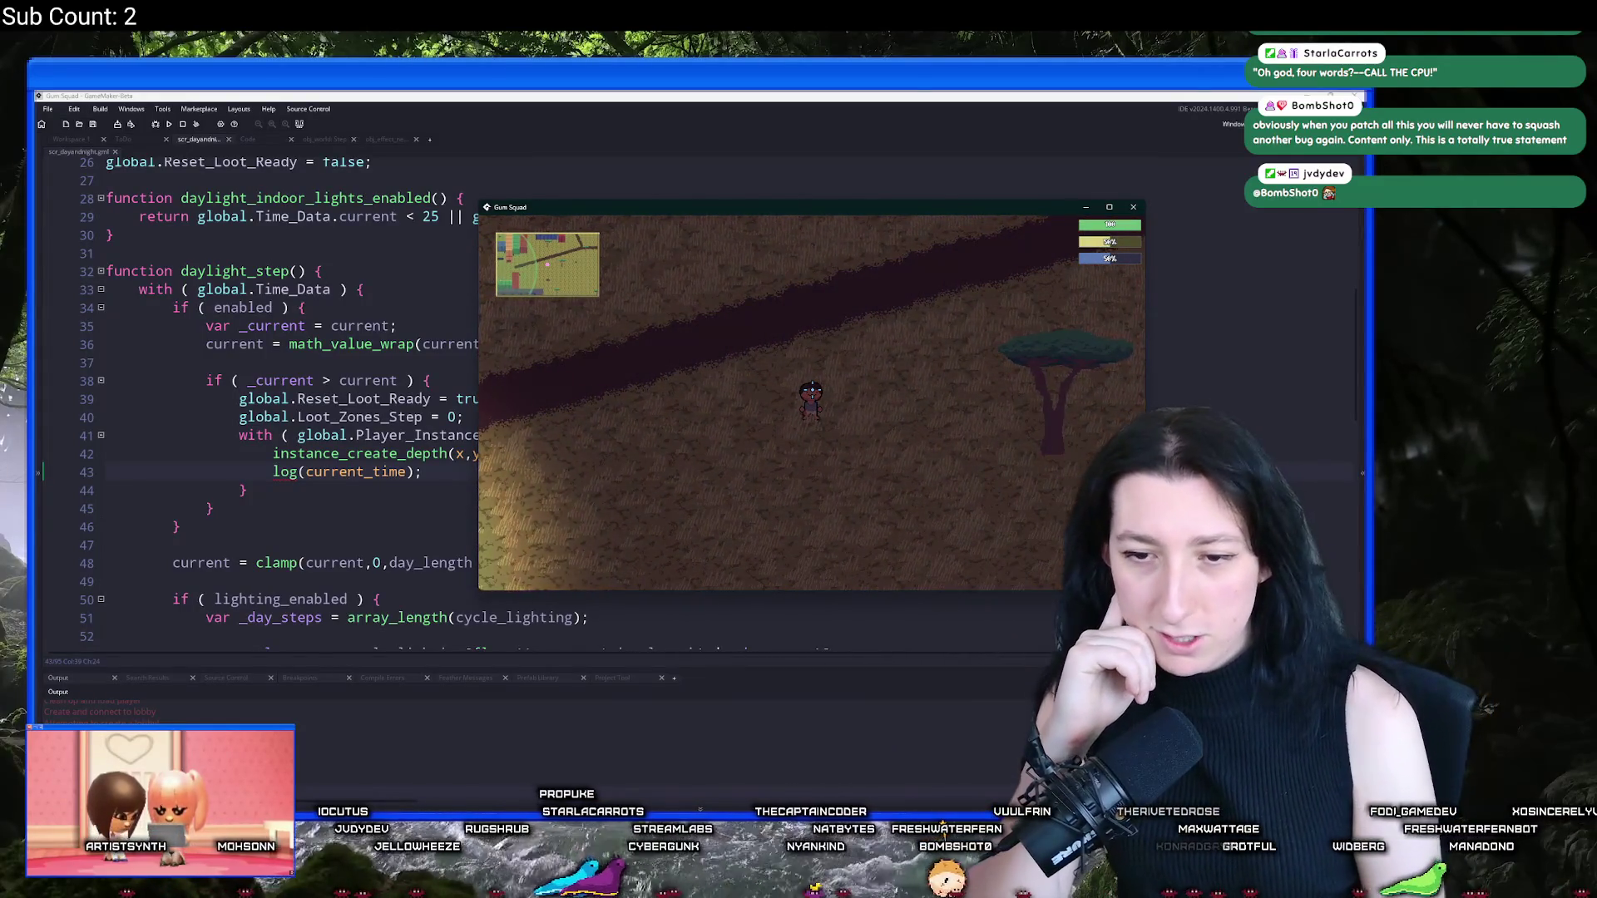
key(s)
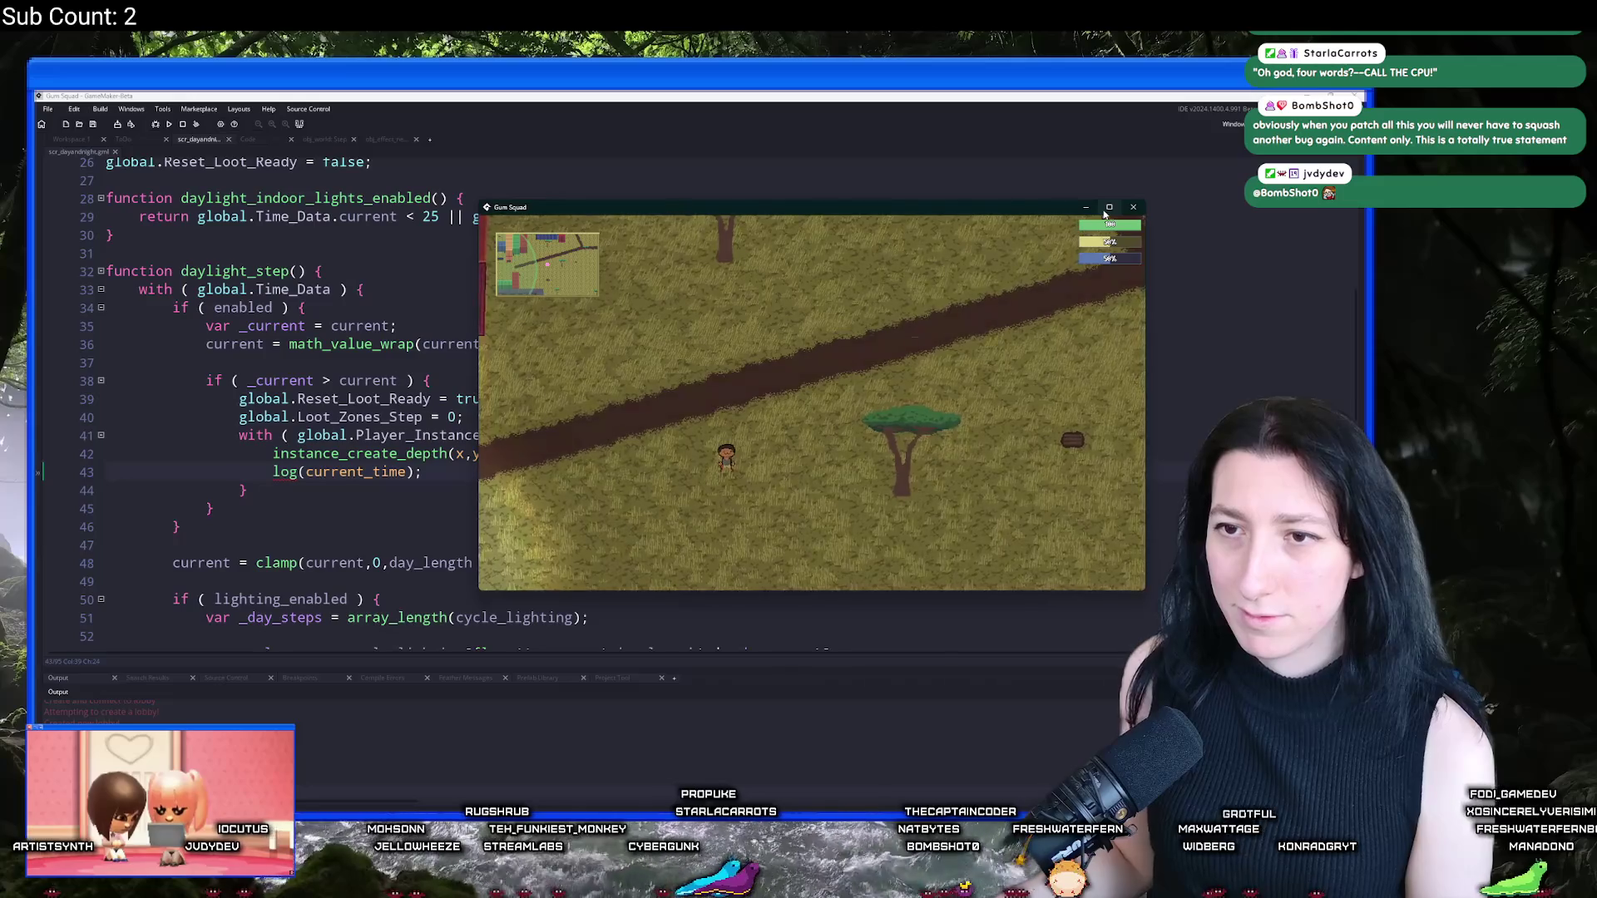
click(1108, 207)
key(super+Down)
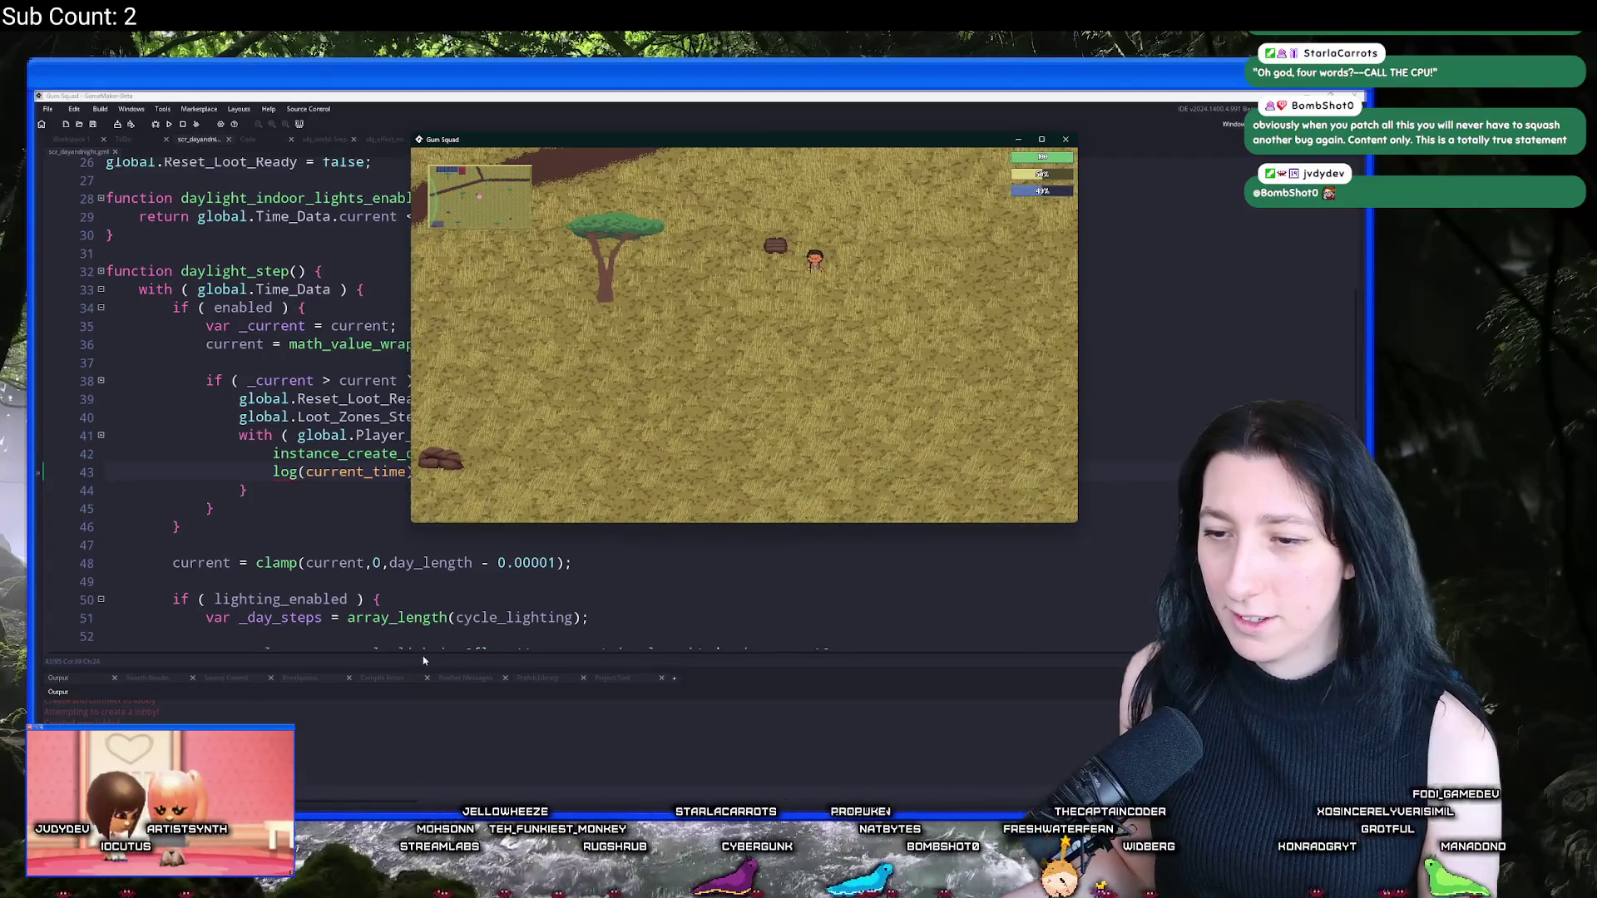
click(448, 574)
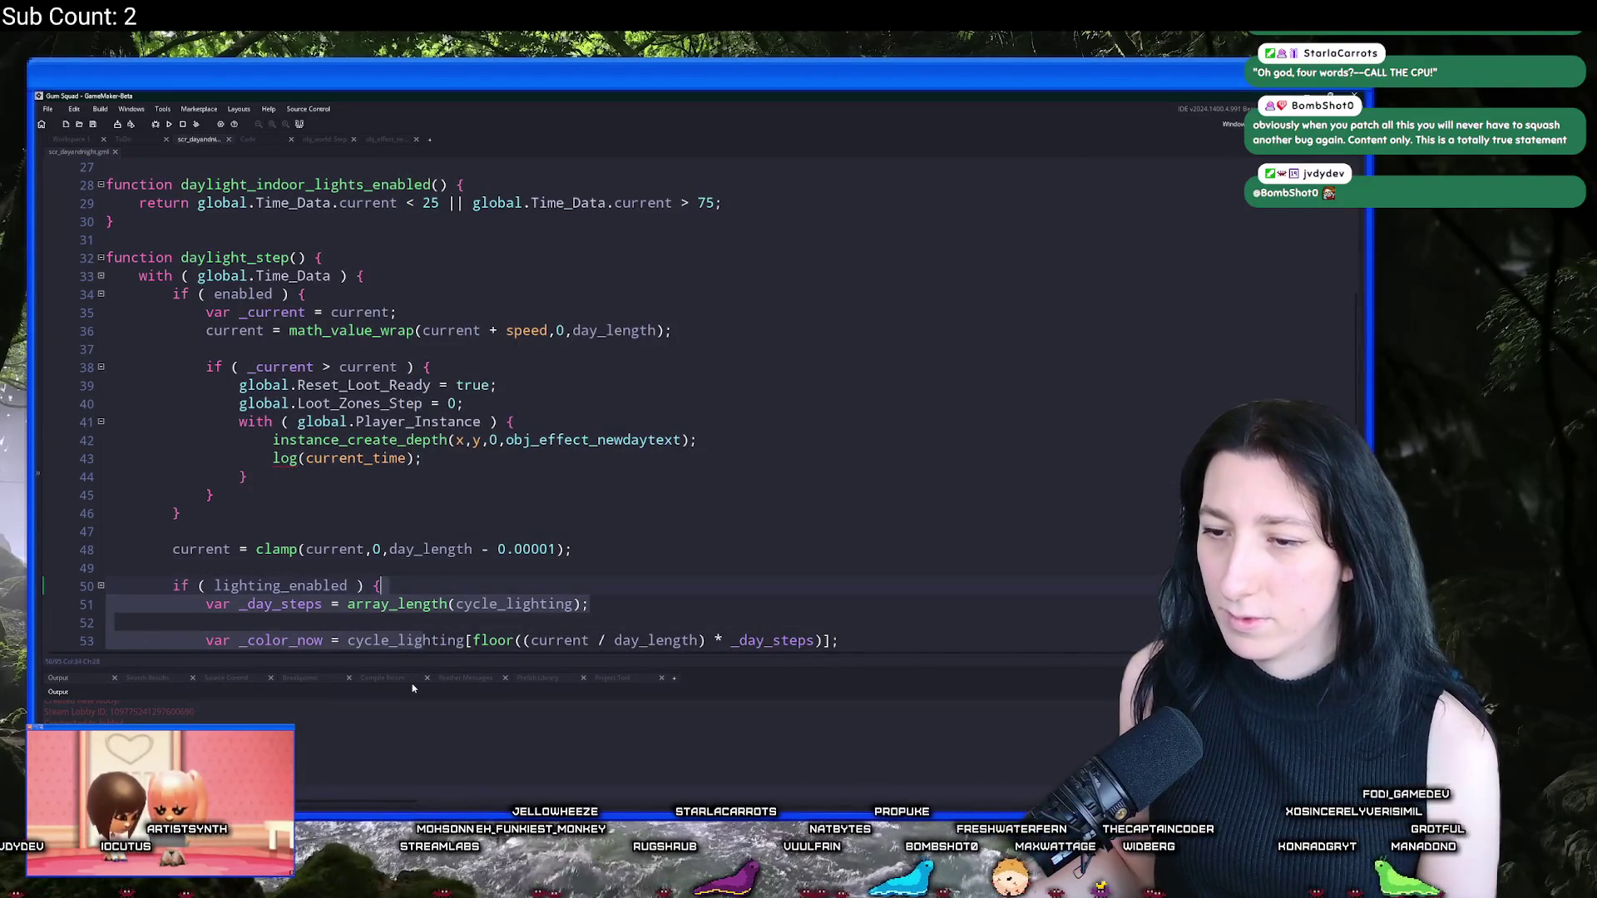
Step: Enlarge the Output panel, maximize the game, and equip the gun and Canvas Backpack
mouse_move(421, 667)
mouse_down()
mouse_move(467, 560)
mouse_move(465, 501)
mouse_up()
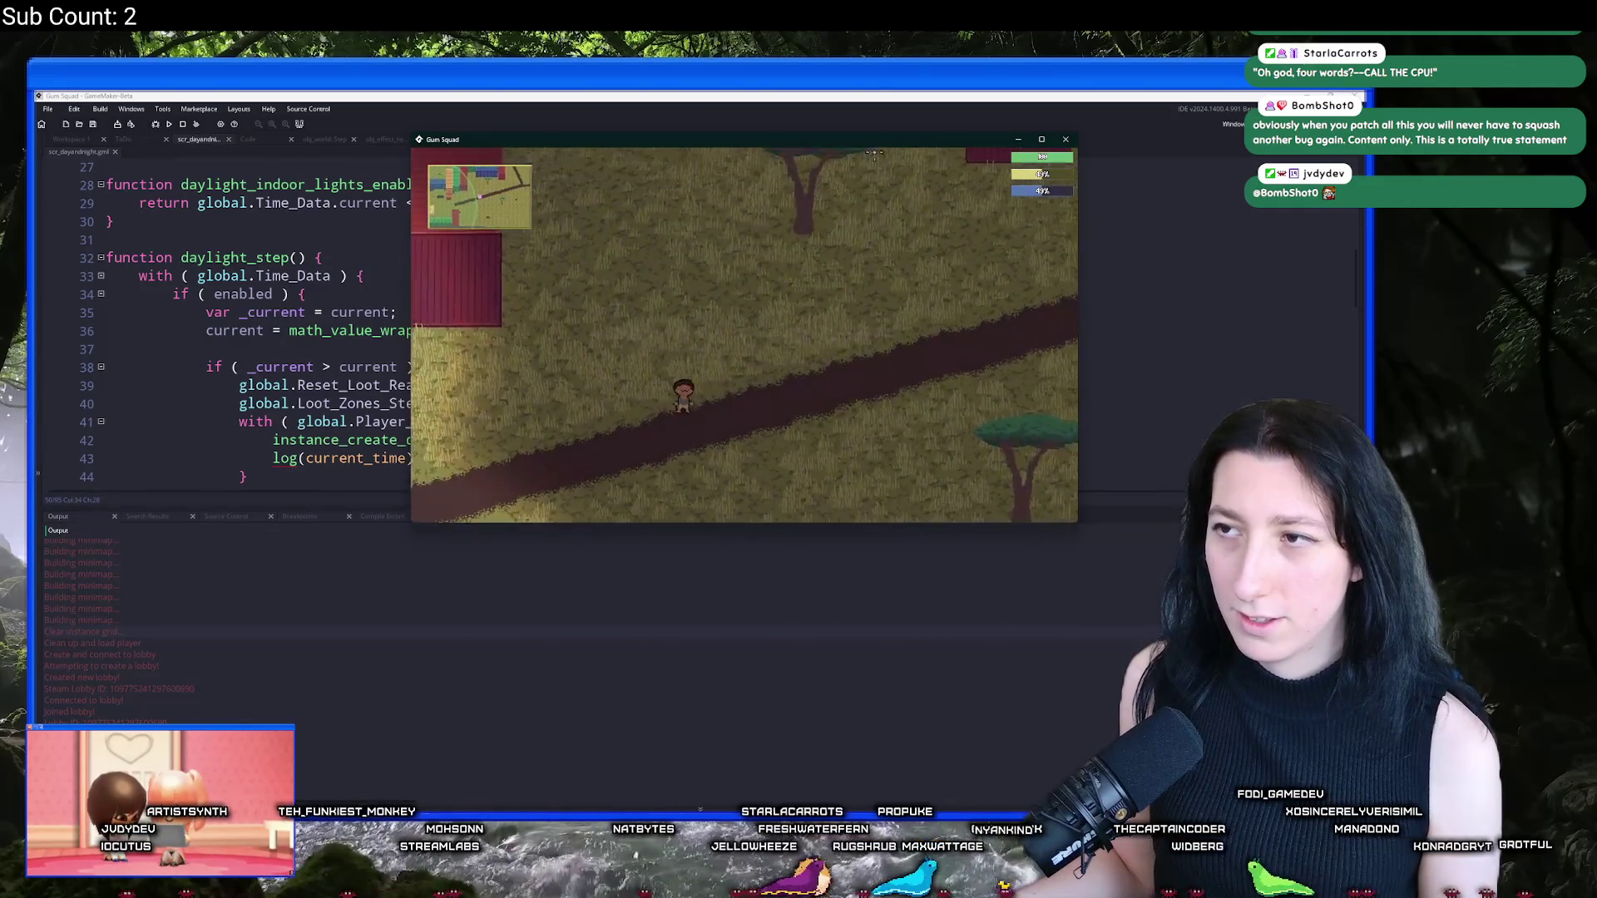
double_click(883, 141)
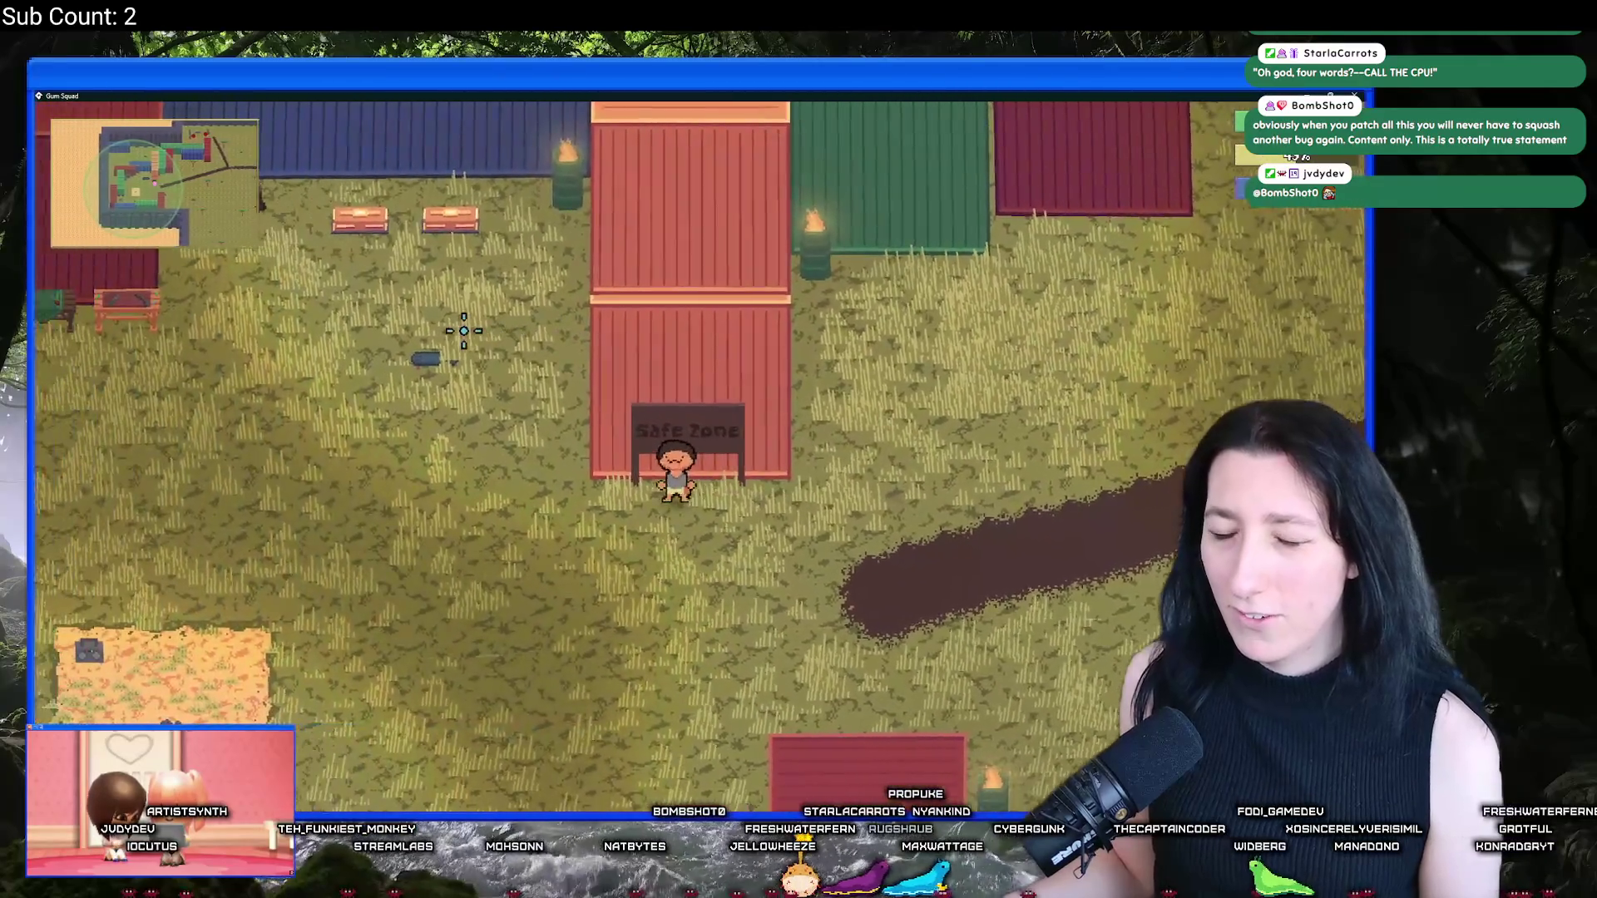
key(Tab)
double_click(275, 520)
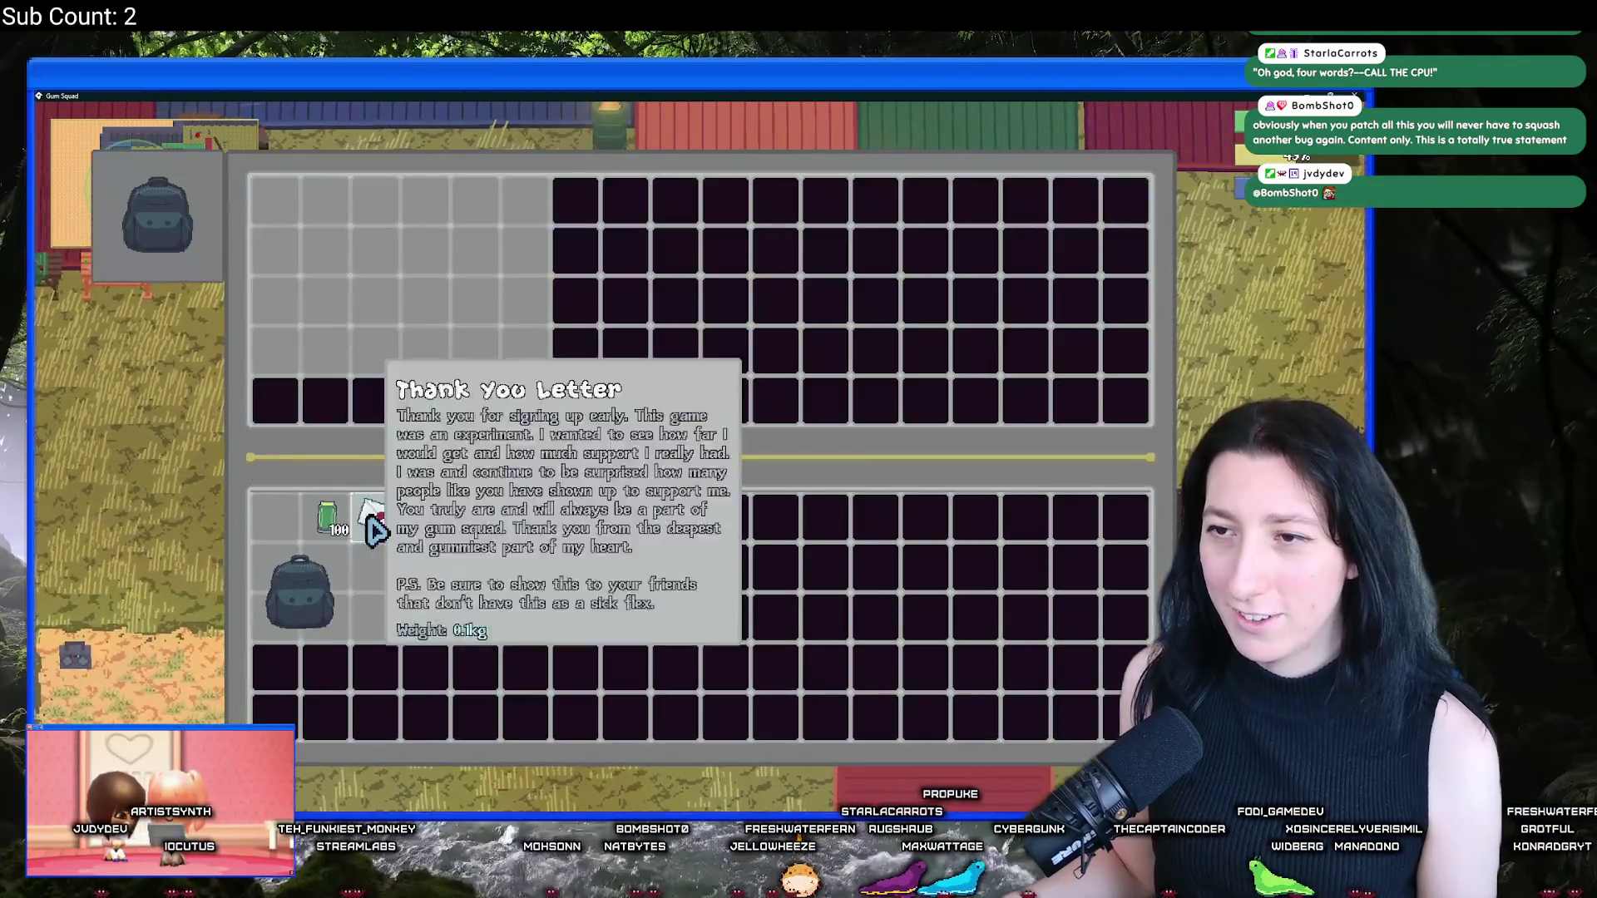
key(Escape)
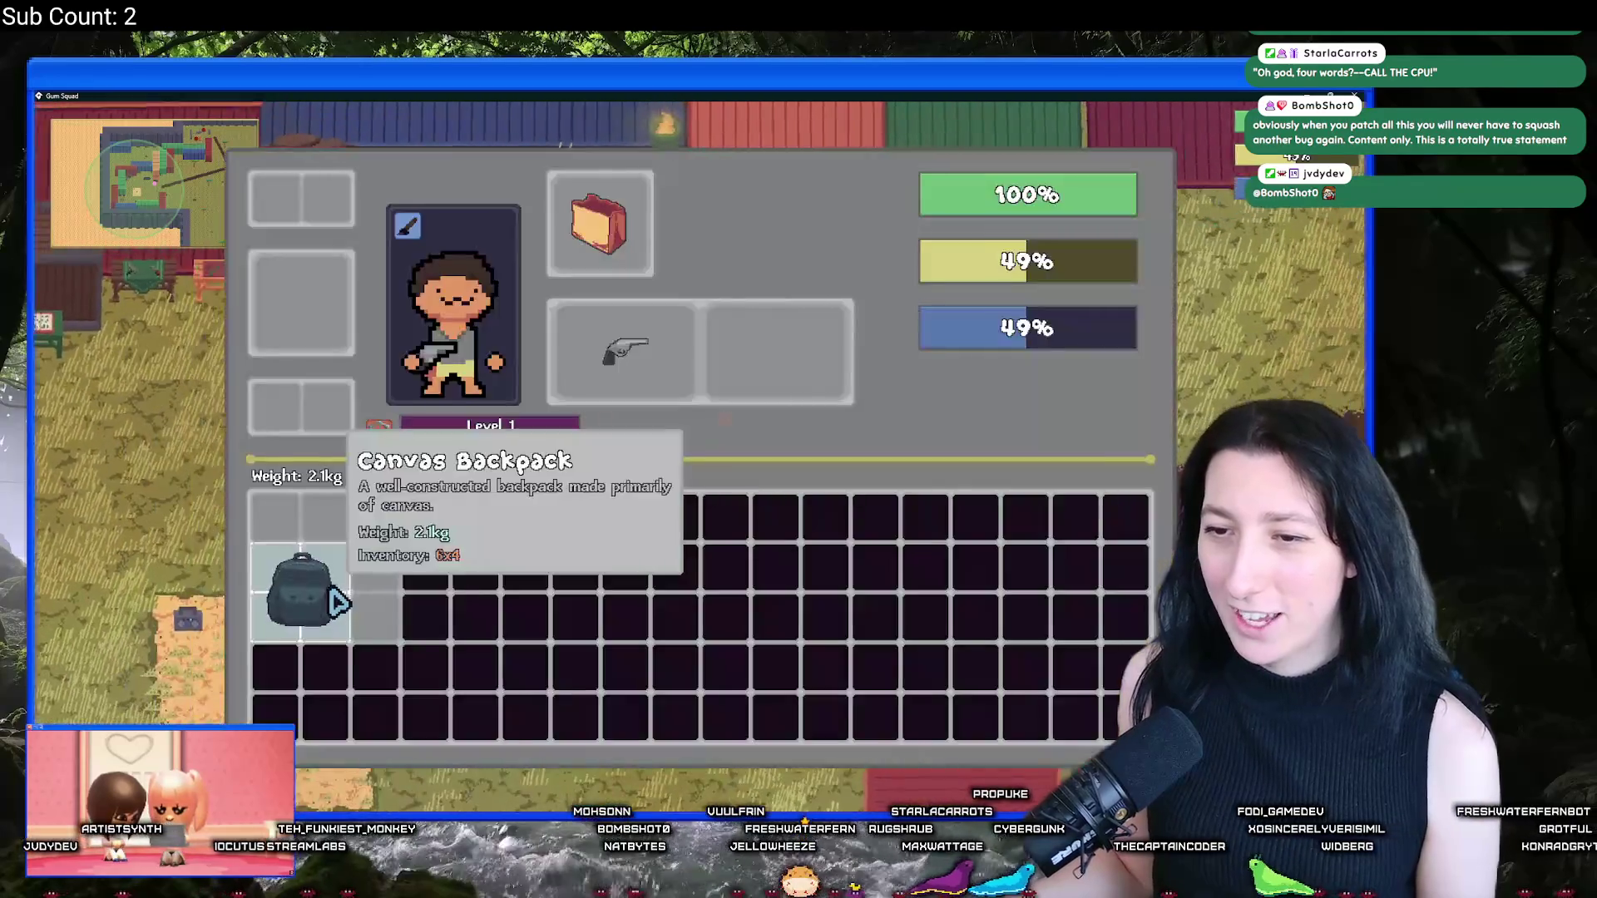
drag(329, 590, 640, 239)
key(Tab)
Step: Walk and skate across the map to the crossroads and onto the diagonal road
key(a)
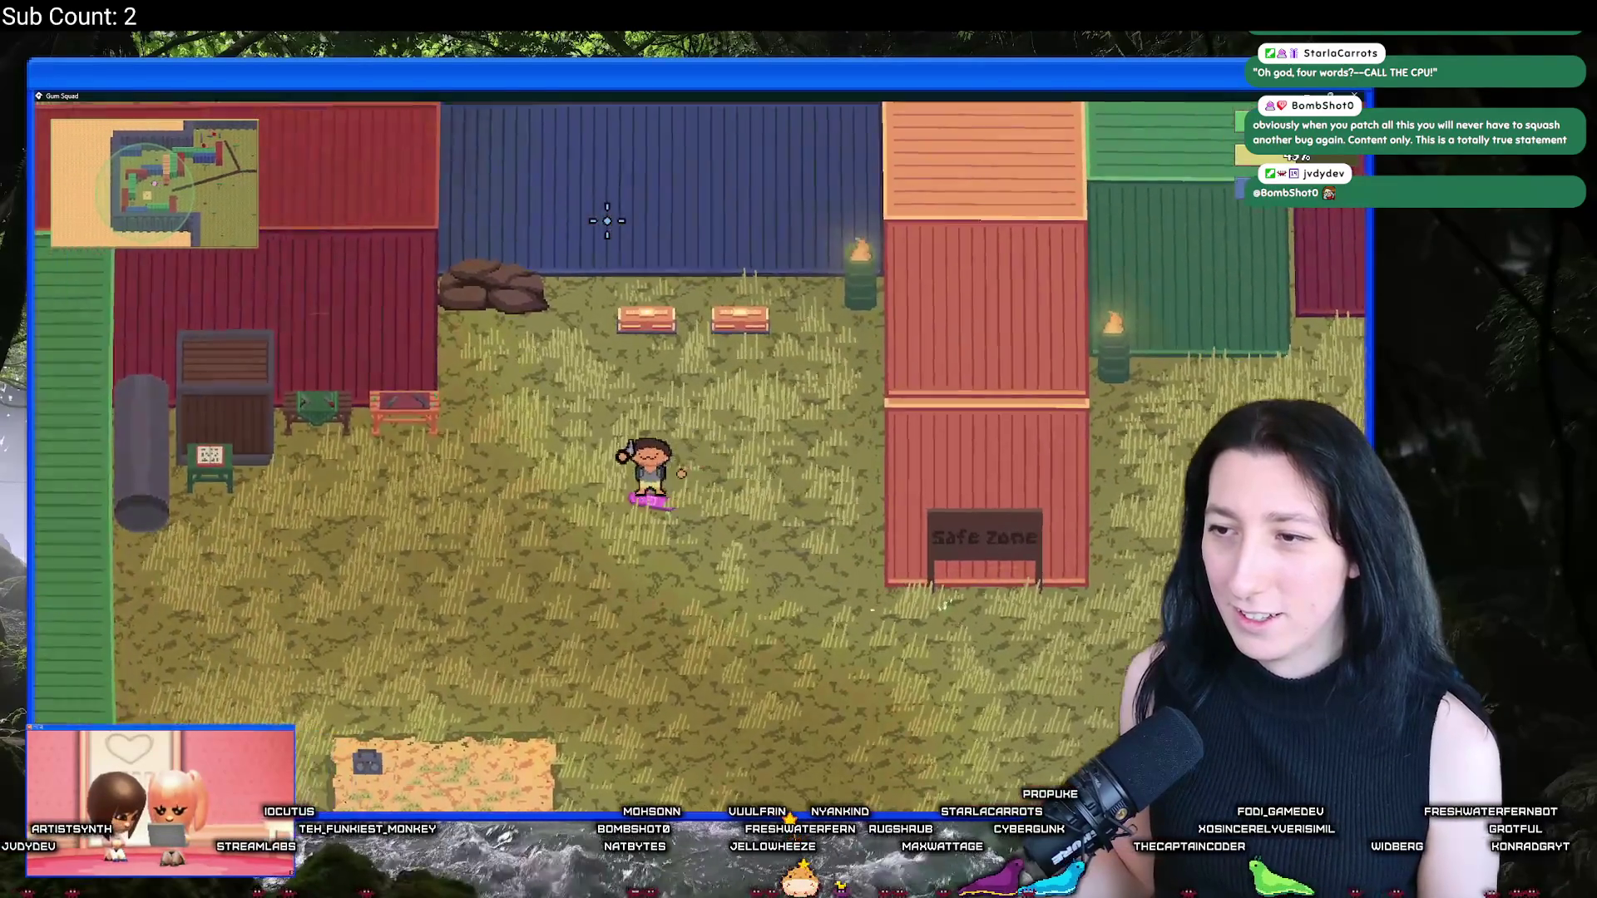
key(d)
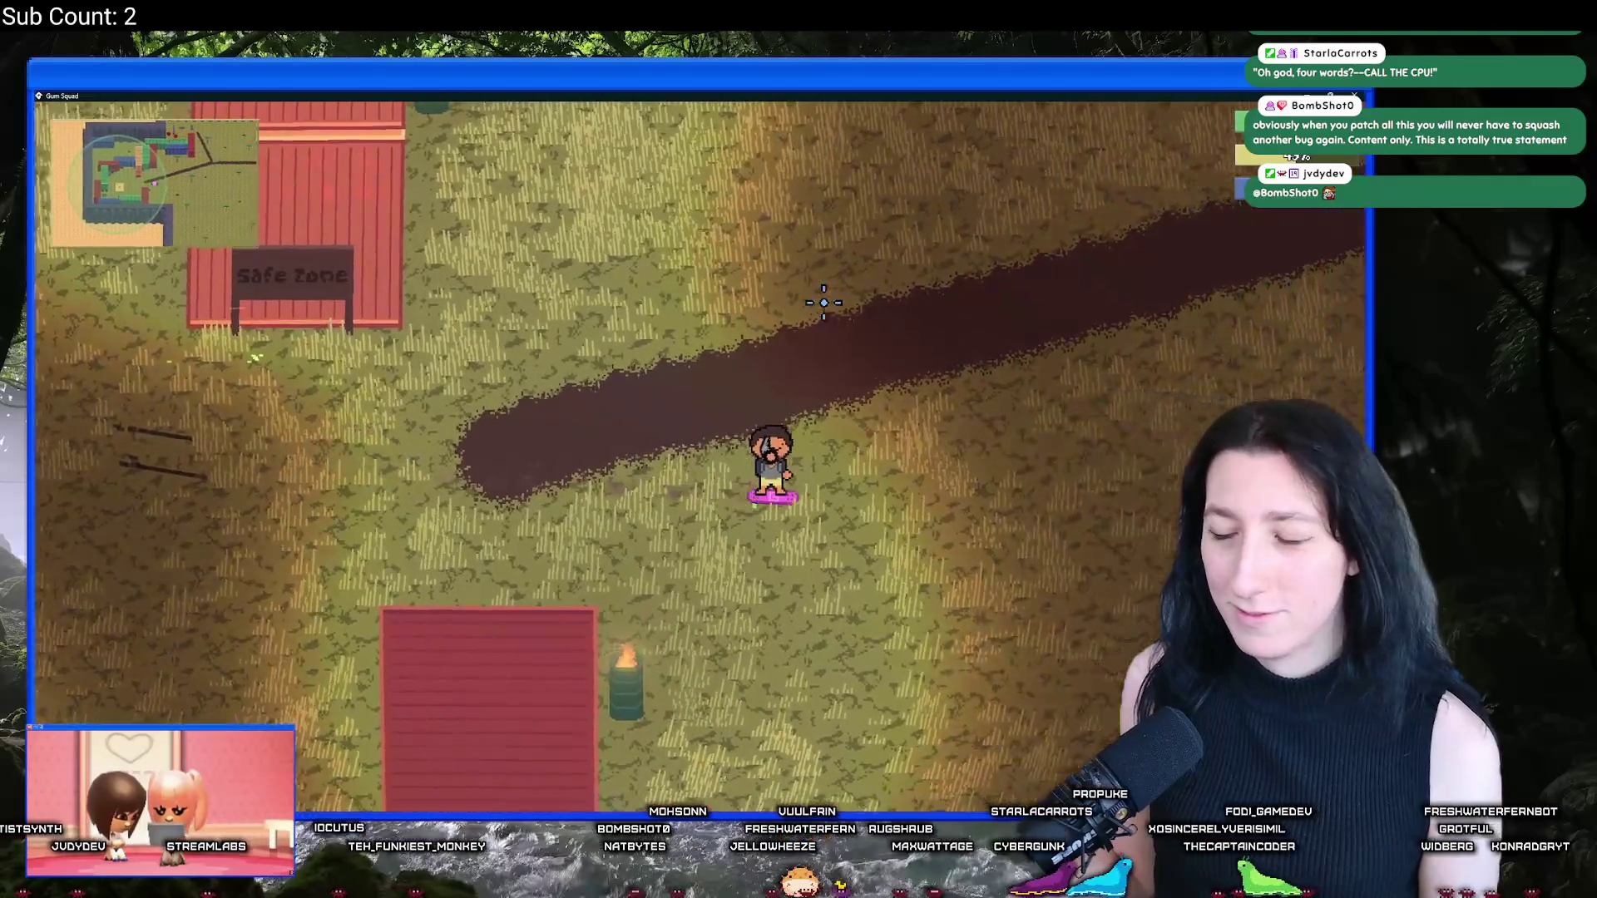
key(w)
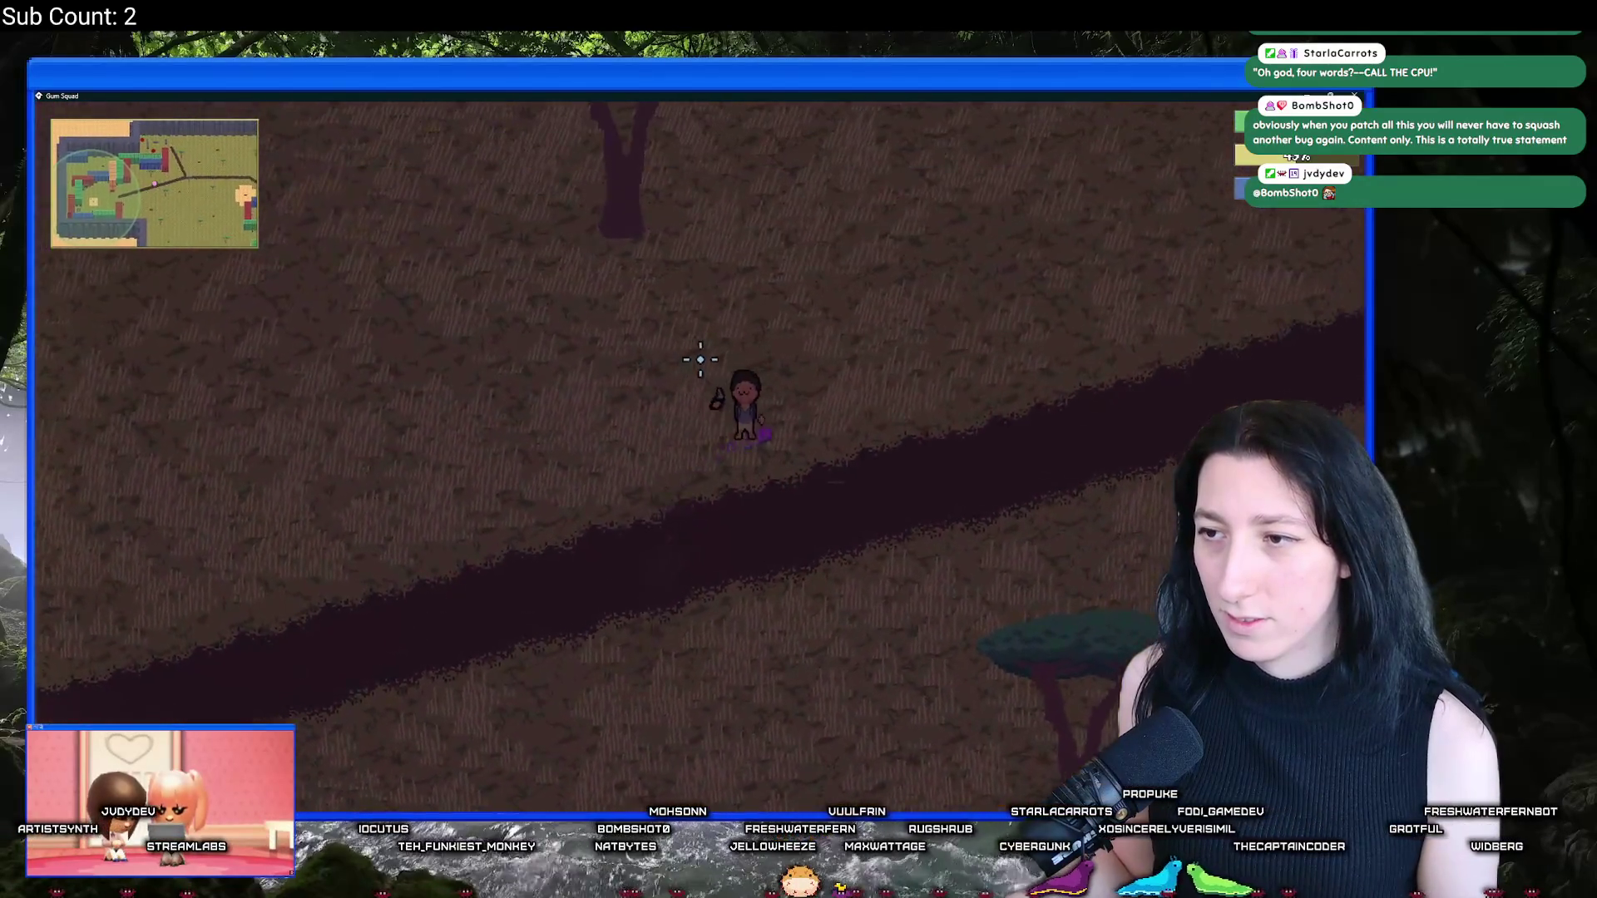
key(d)
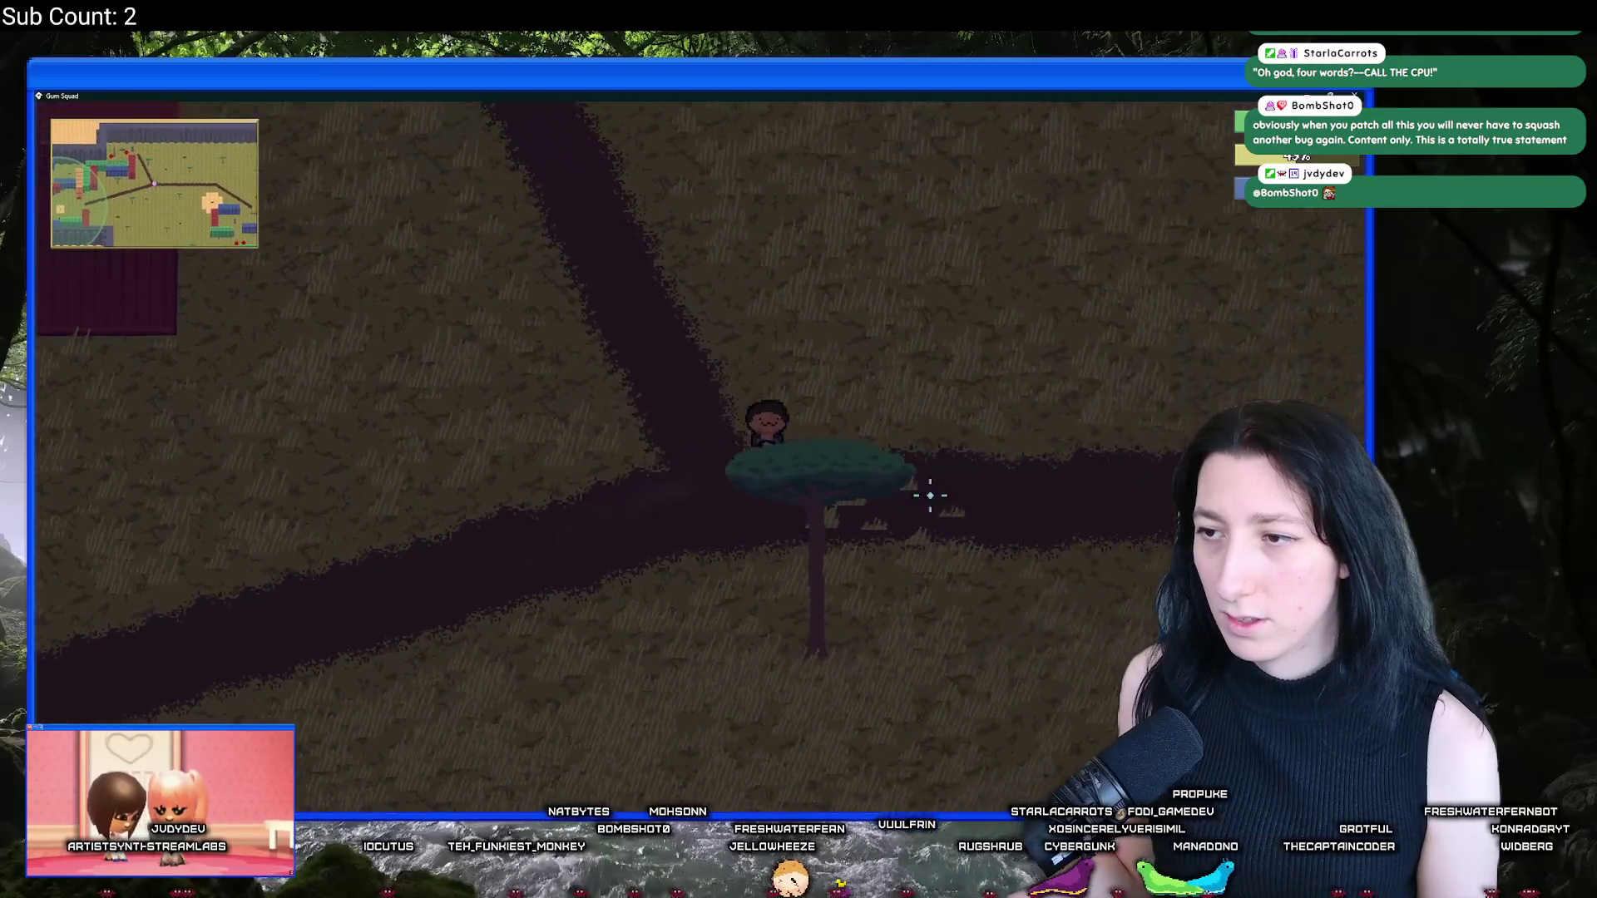
key(F11)
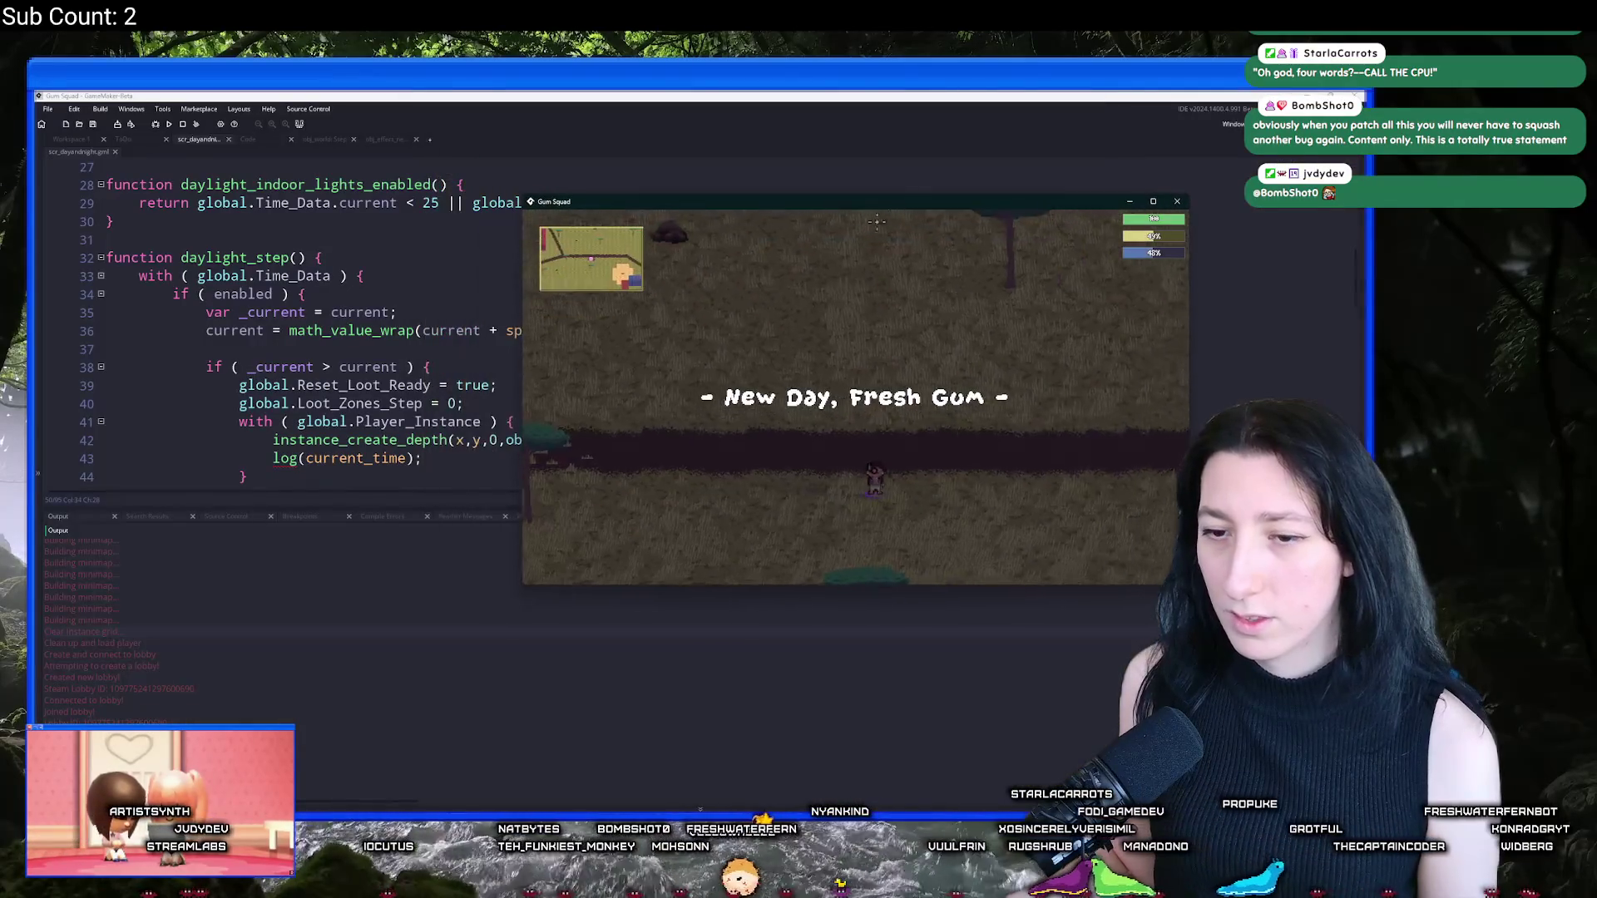
key(d)
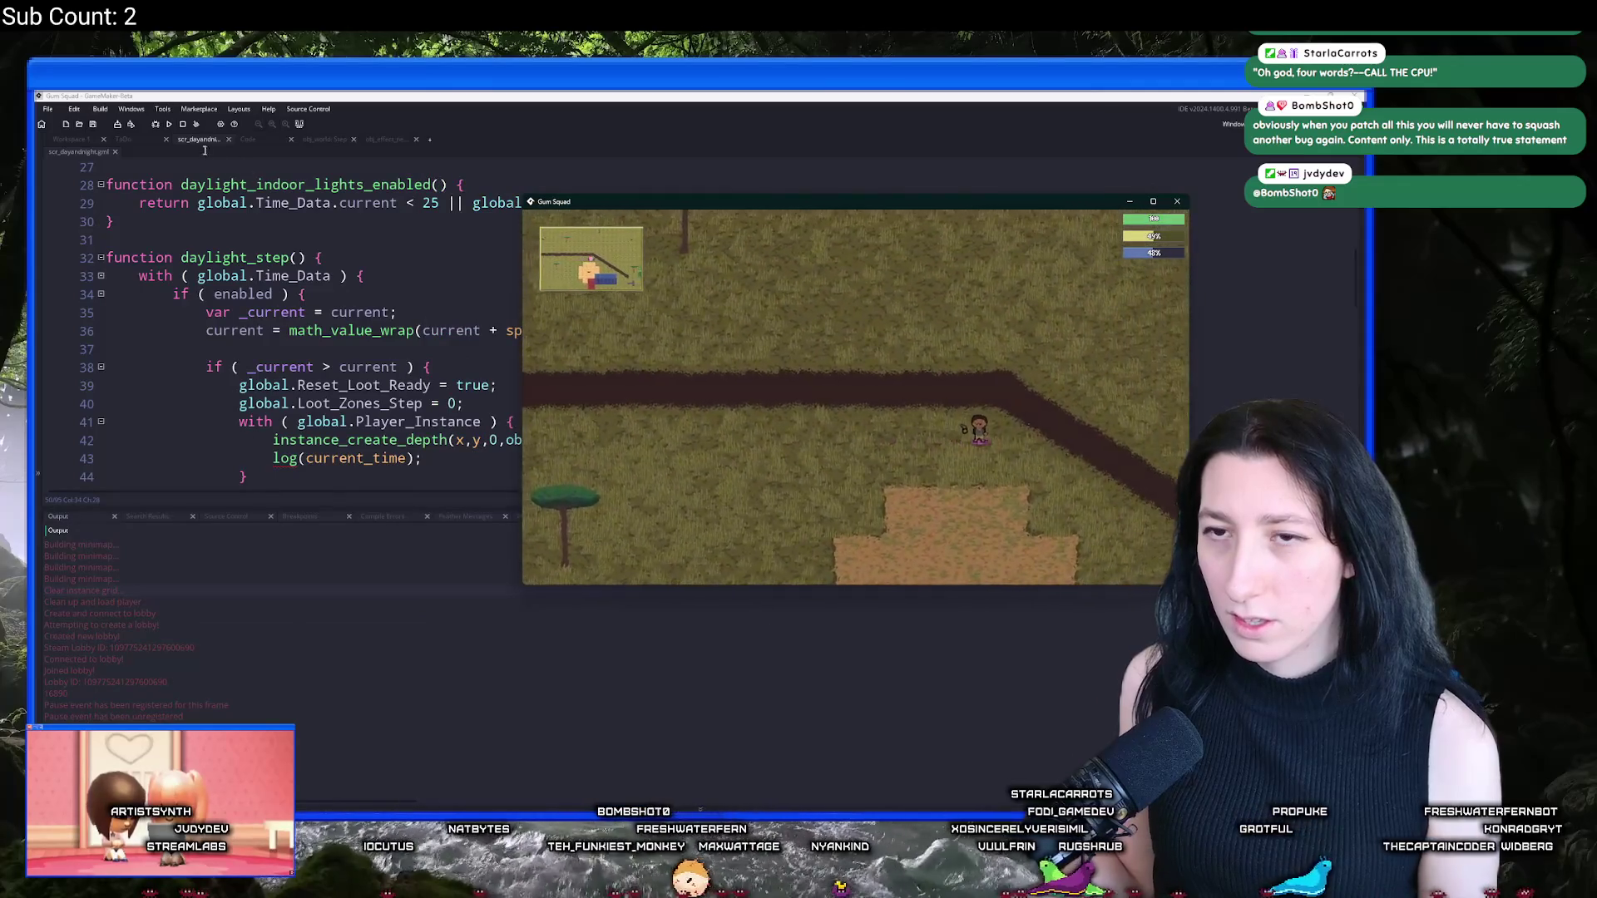
Step: Save and quit the game to desktop, then delete the log(current_time) line
key(Escape)
click(836, 503)
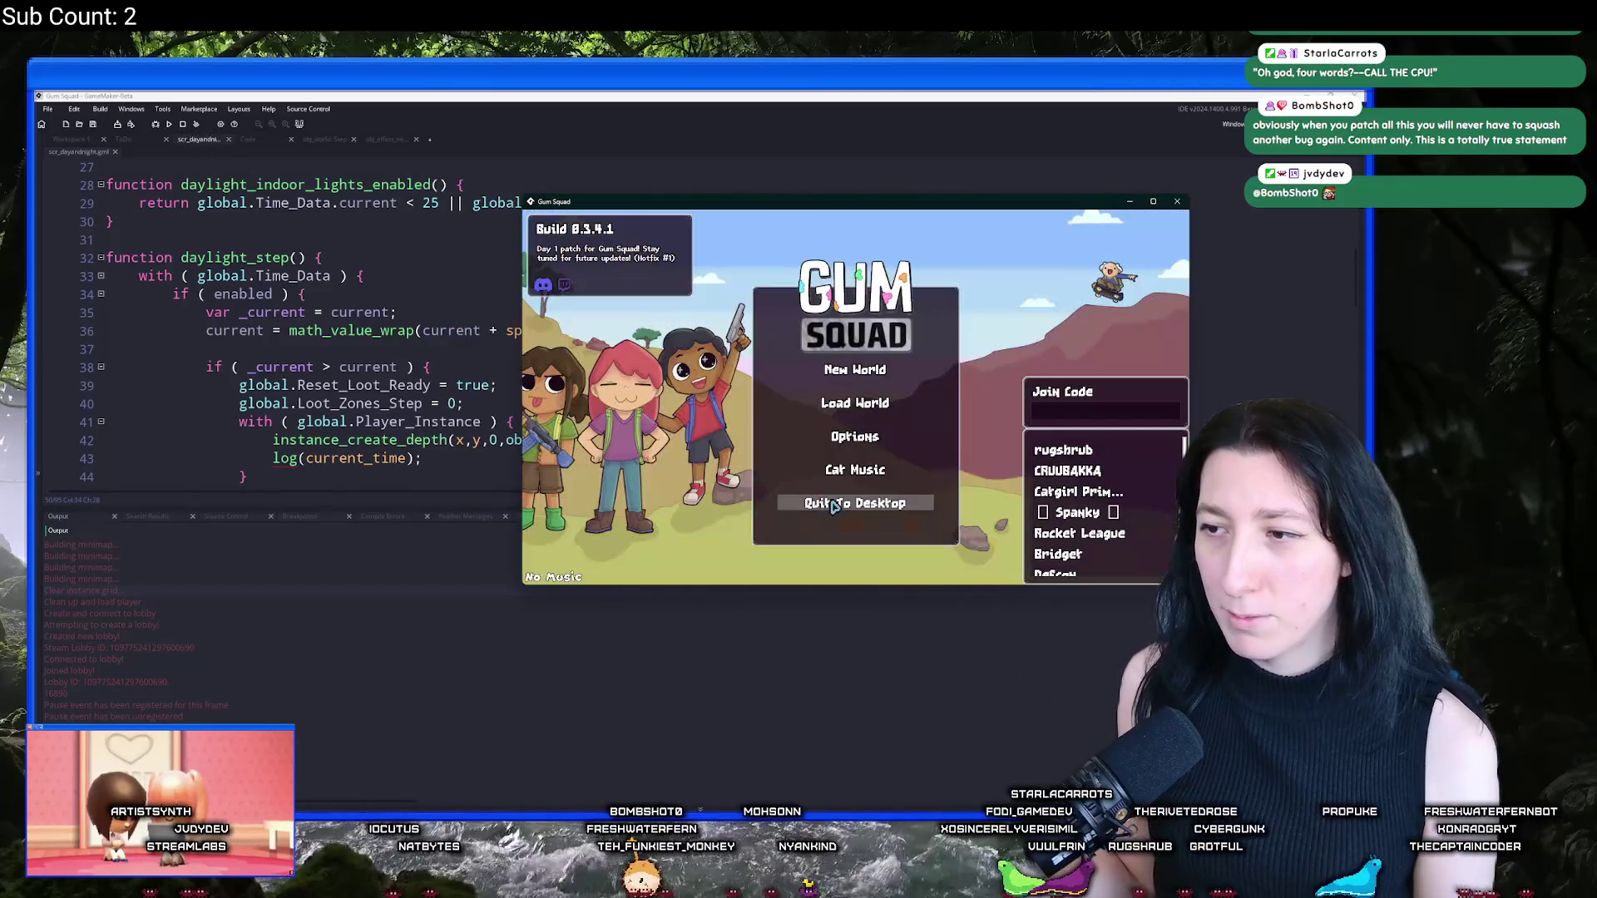
click(835, 503)
drag(426, 458, 106, 459)
key(BackSpace)
key(BackSpace)
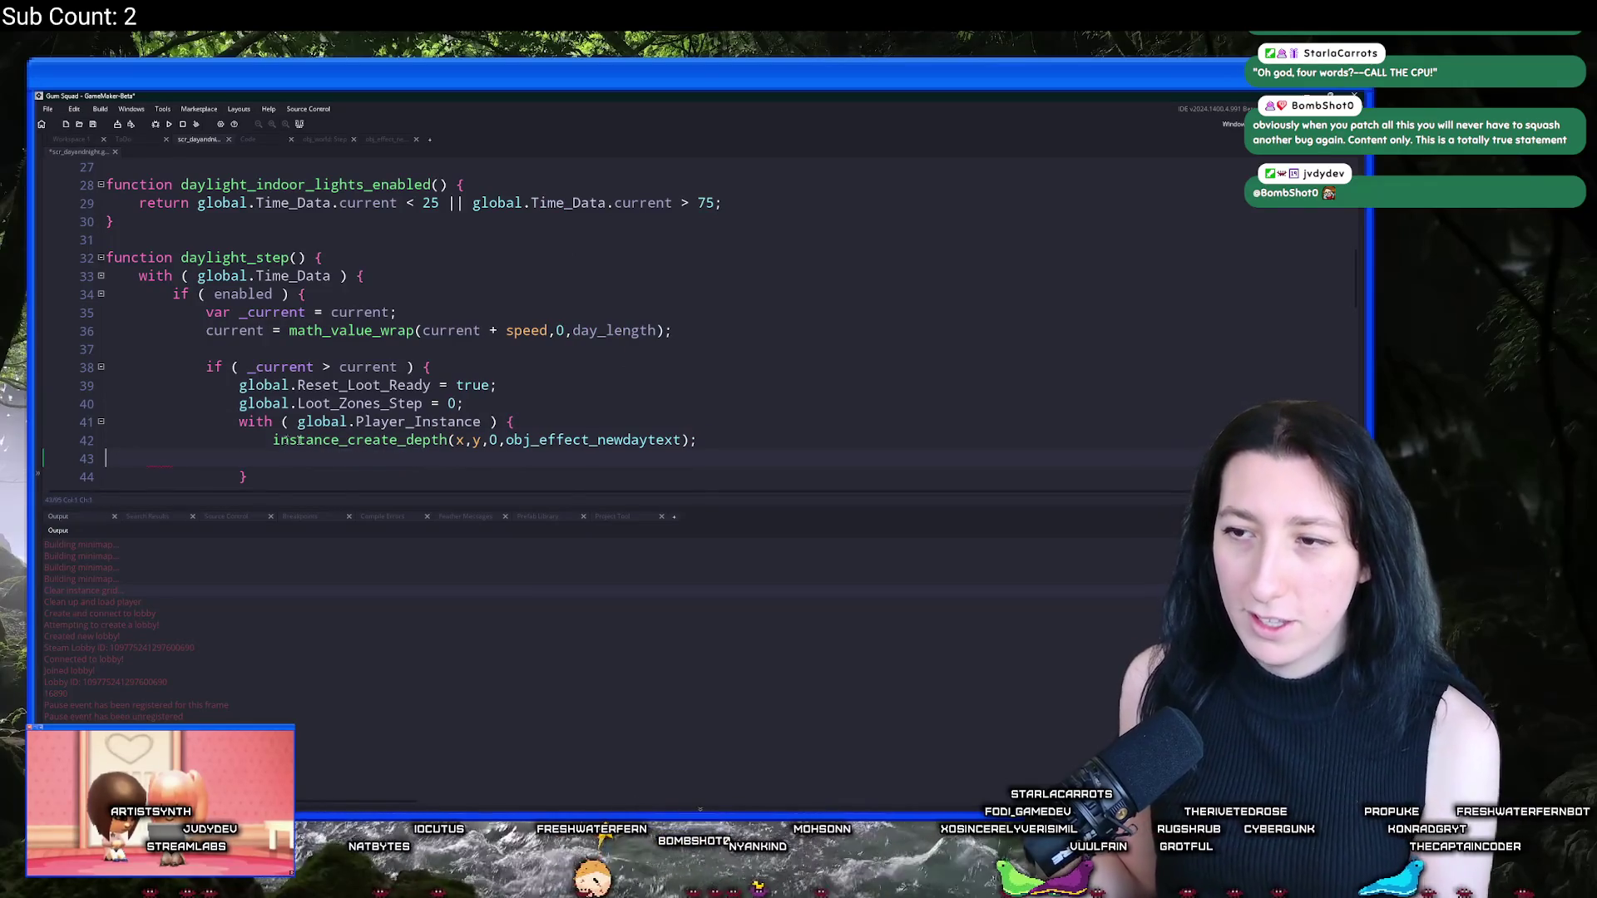
Step: Open obj_effect_newdaytext's Create event and inspect its saudio_sound_play call
scroll(516, 429, down, 1)
middle_click(587, 374)
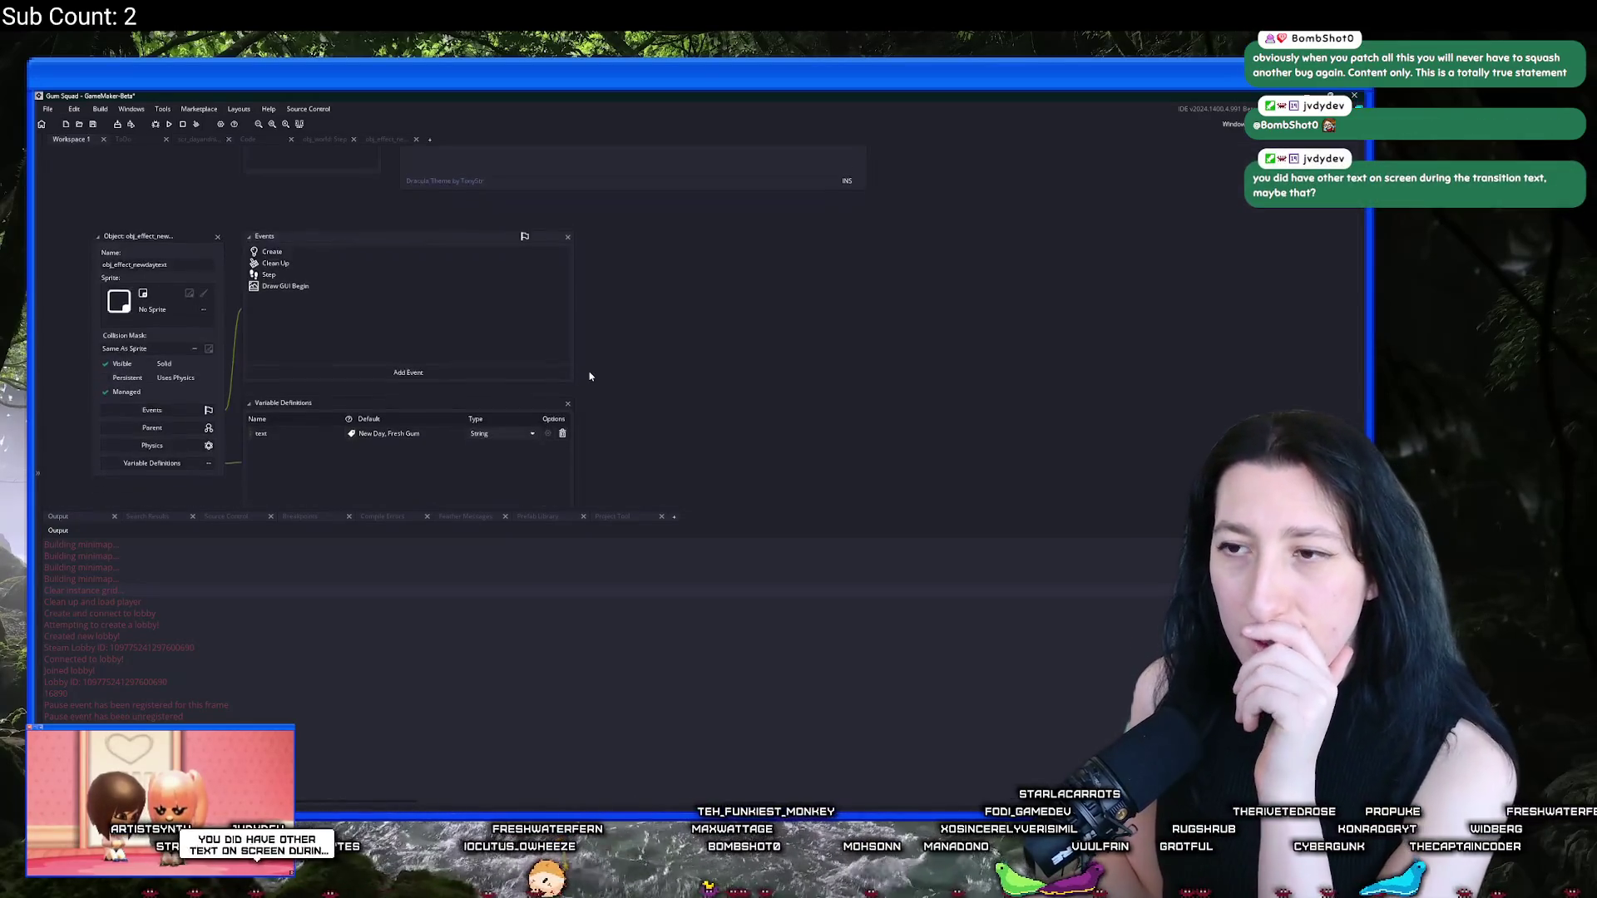
double_click(316, 199)
click(249, 276)
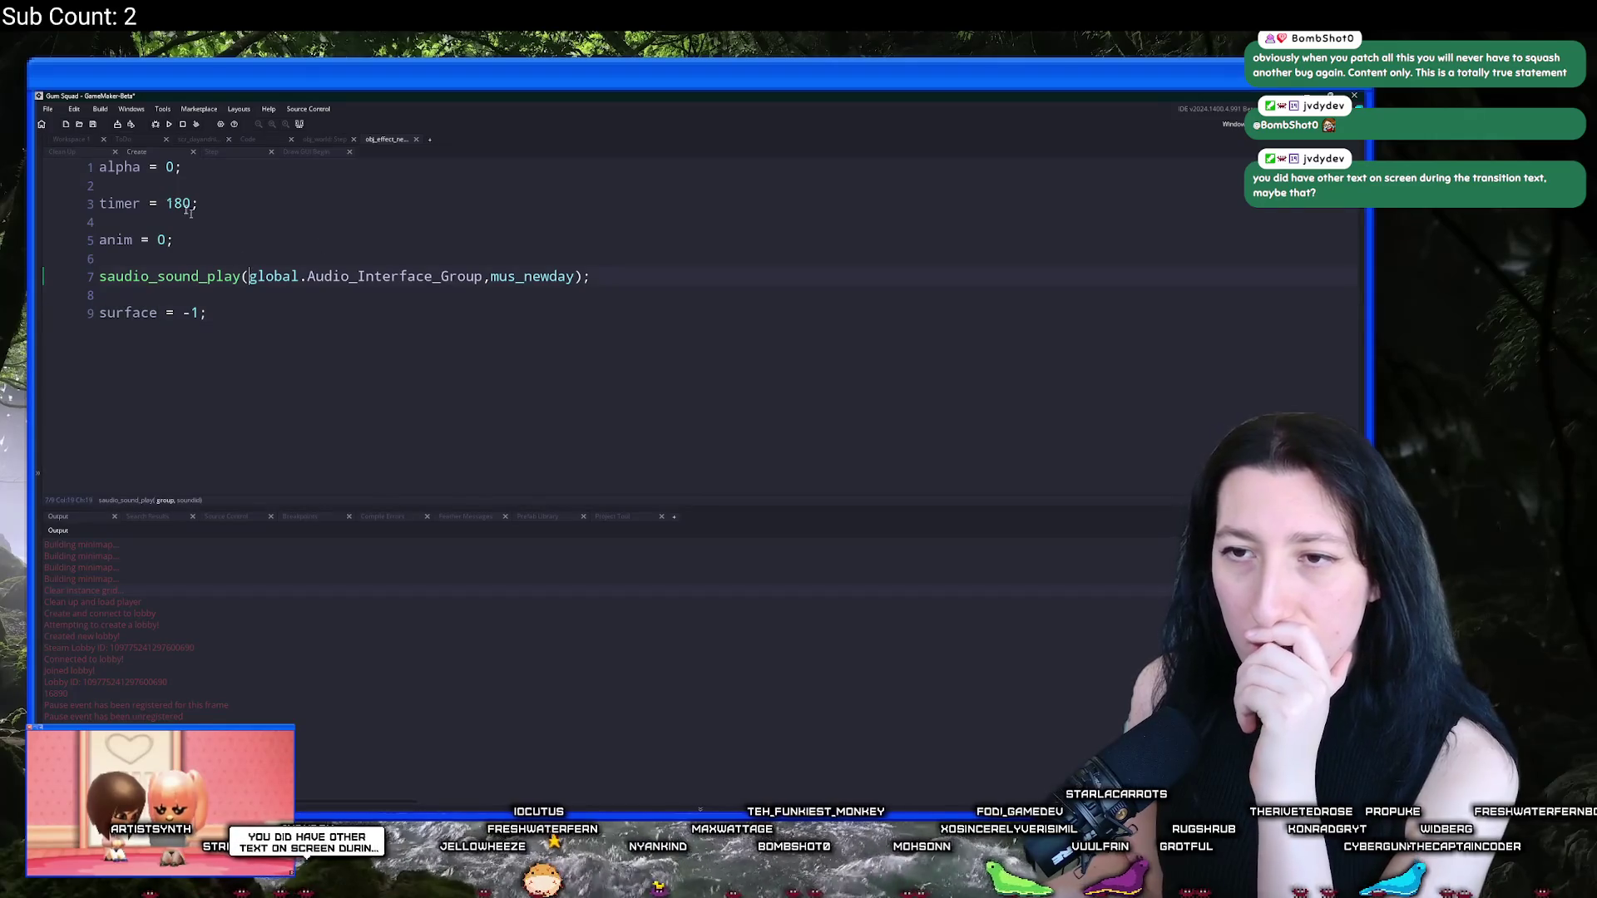
Step: Compare the Step and Create events, review the Draw GUI Begin text position code, hide Output
click(209, 152)
click(157, 151)
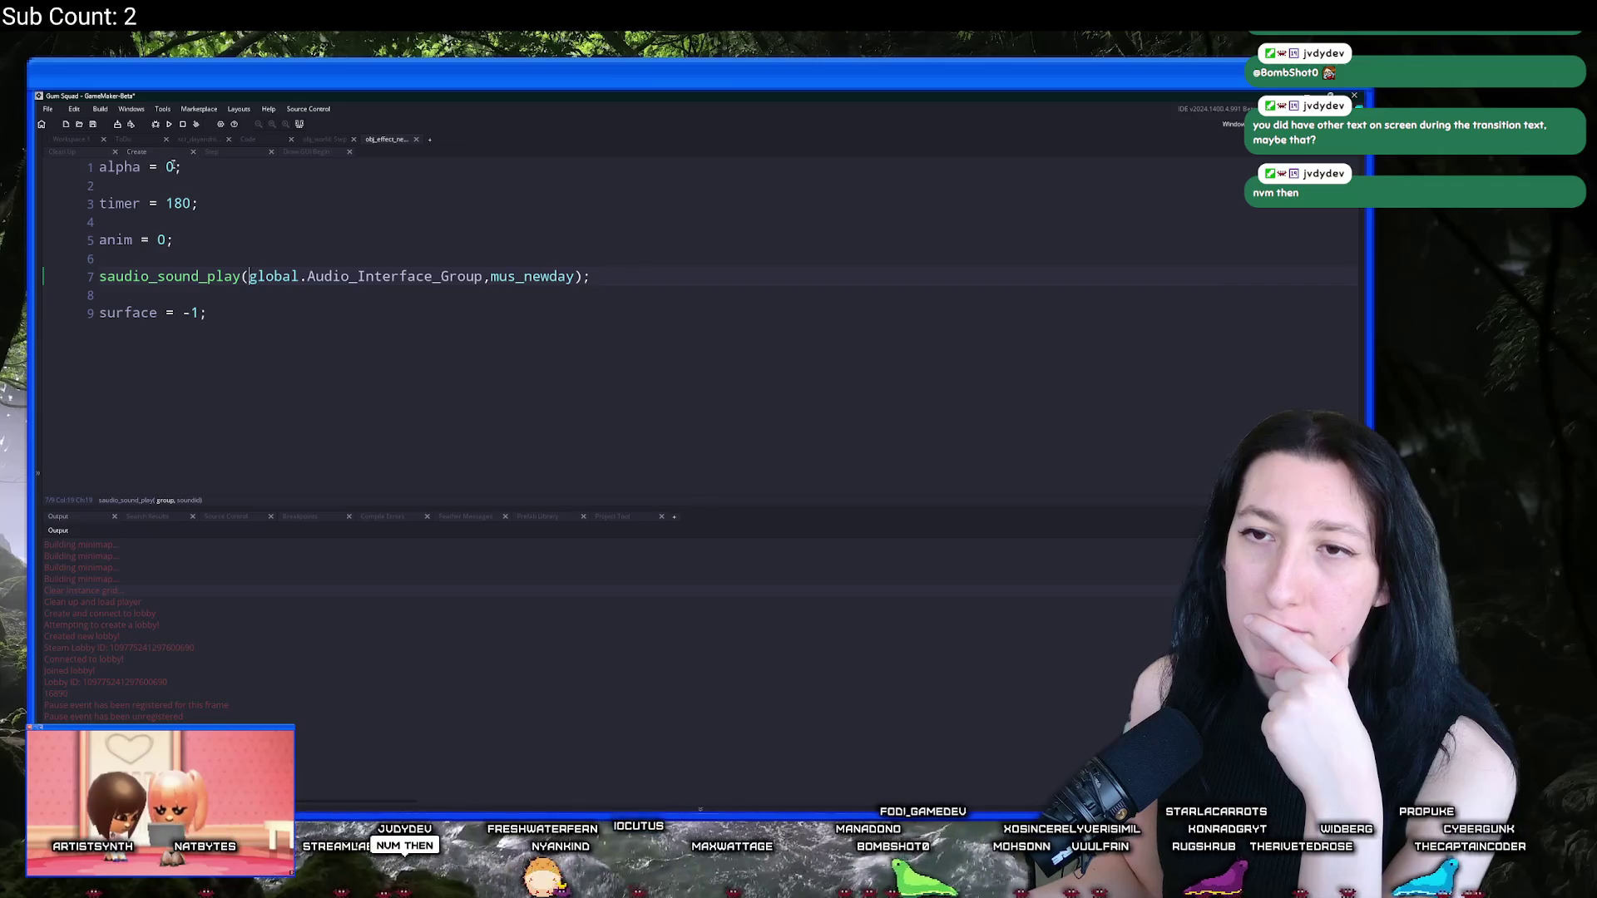
click(213, 151)
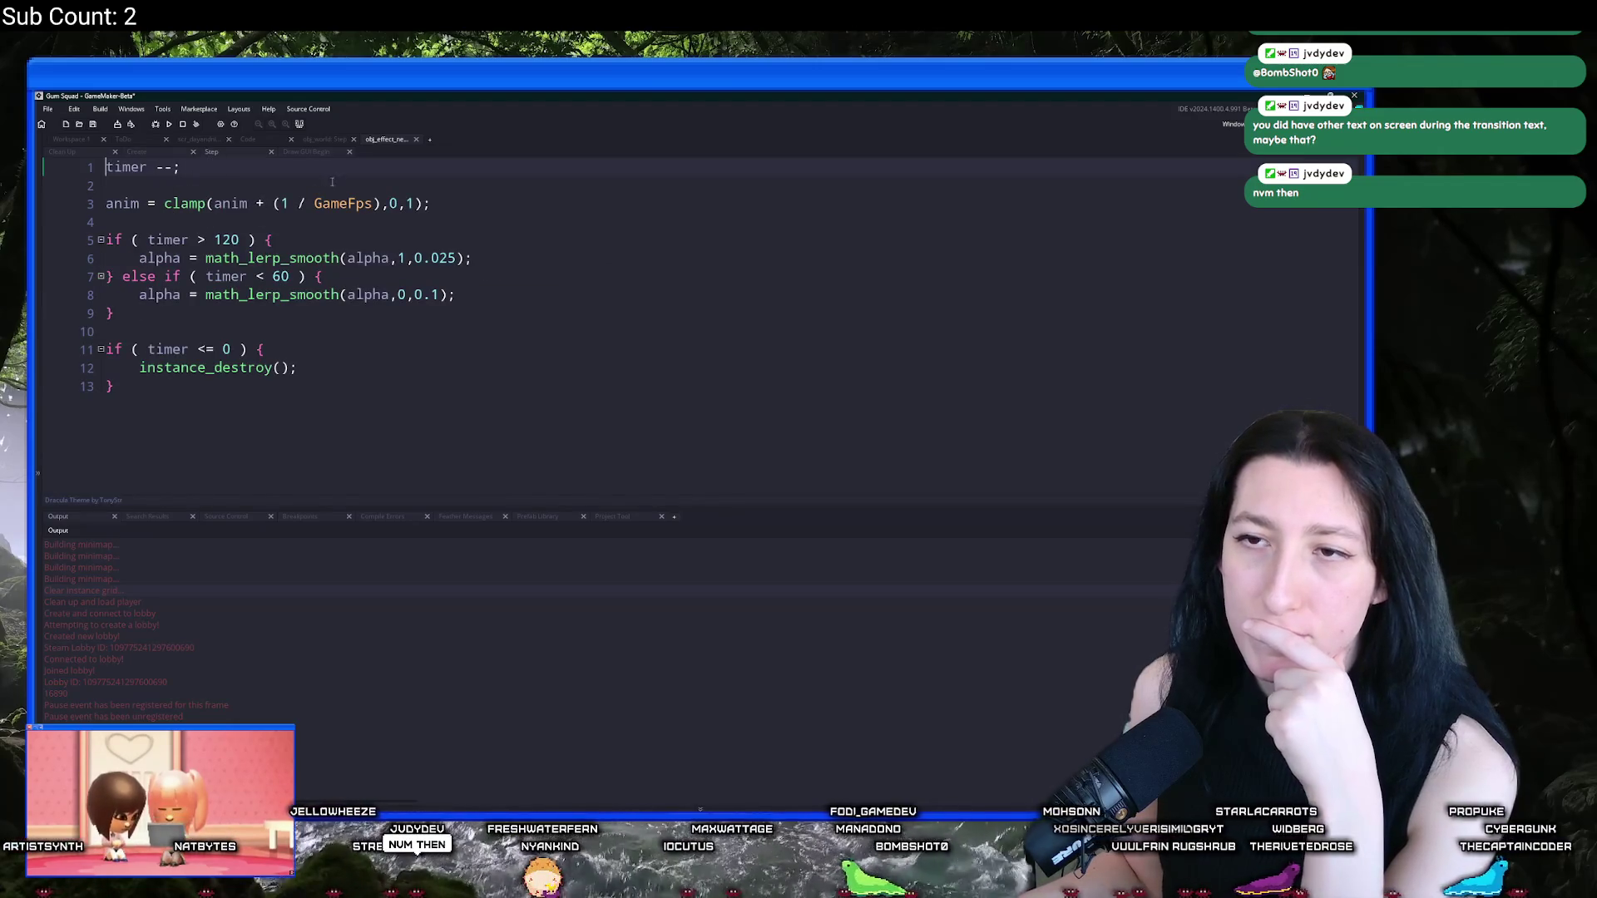
click(133, 151)
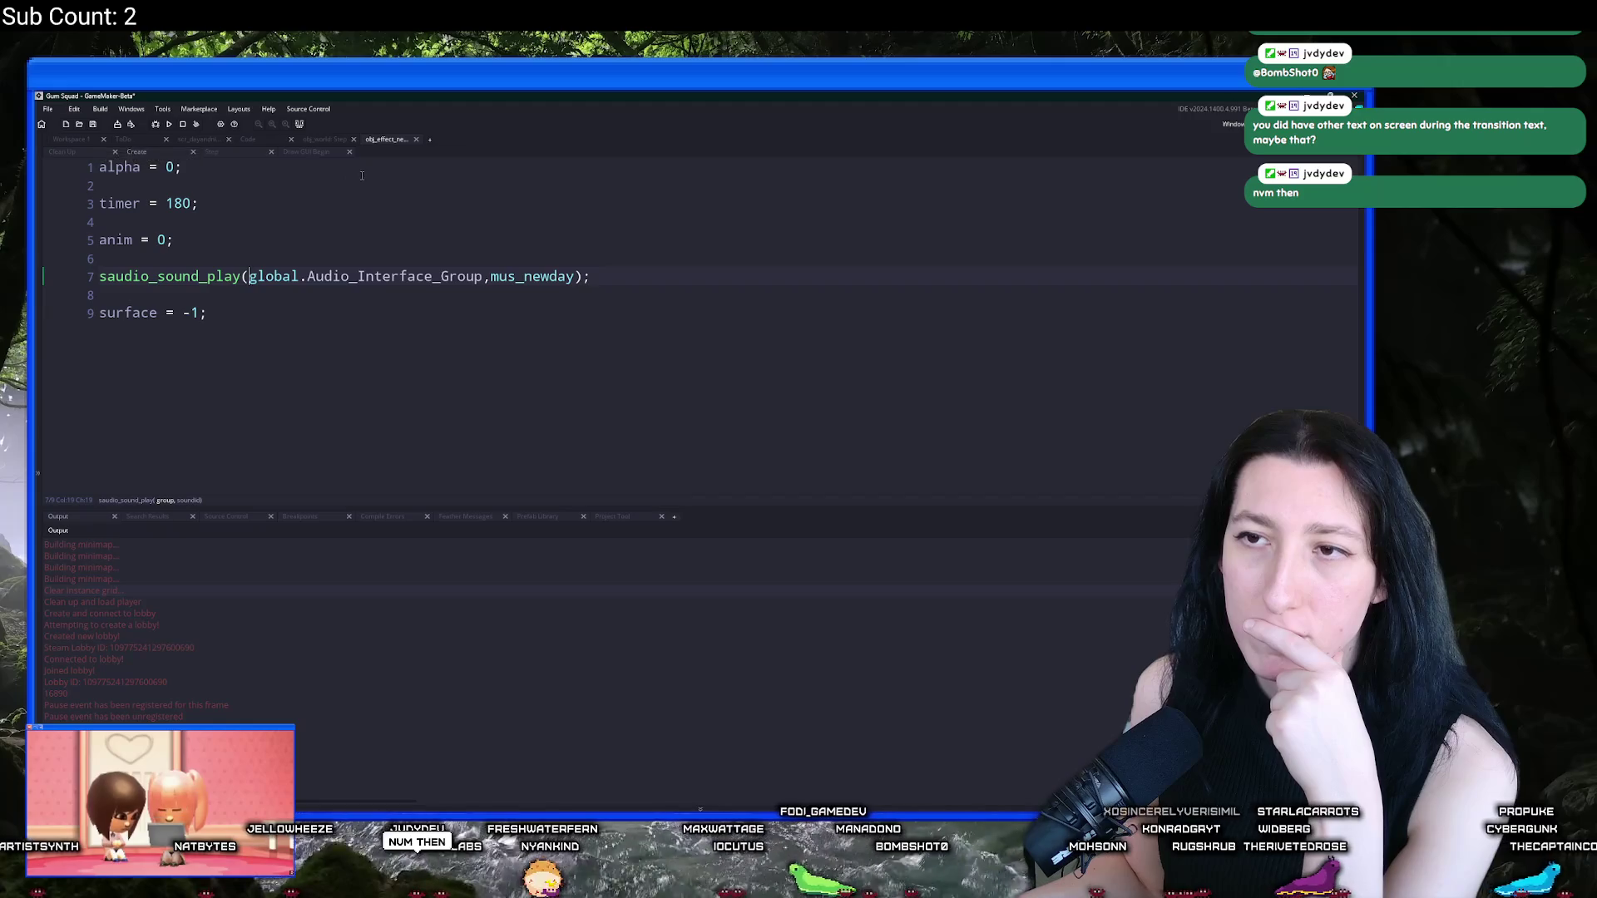
click(306, 152)
scroll(478, 341, down, 2)
click(478, 341)
scroll(478, 341, down, 2)
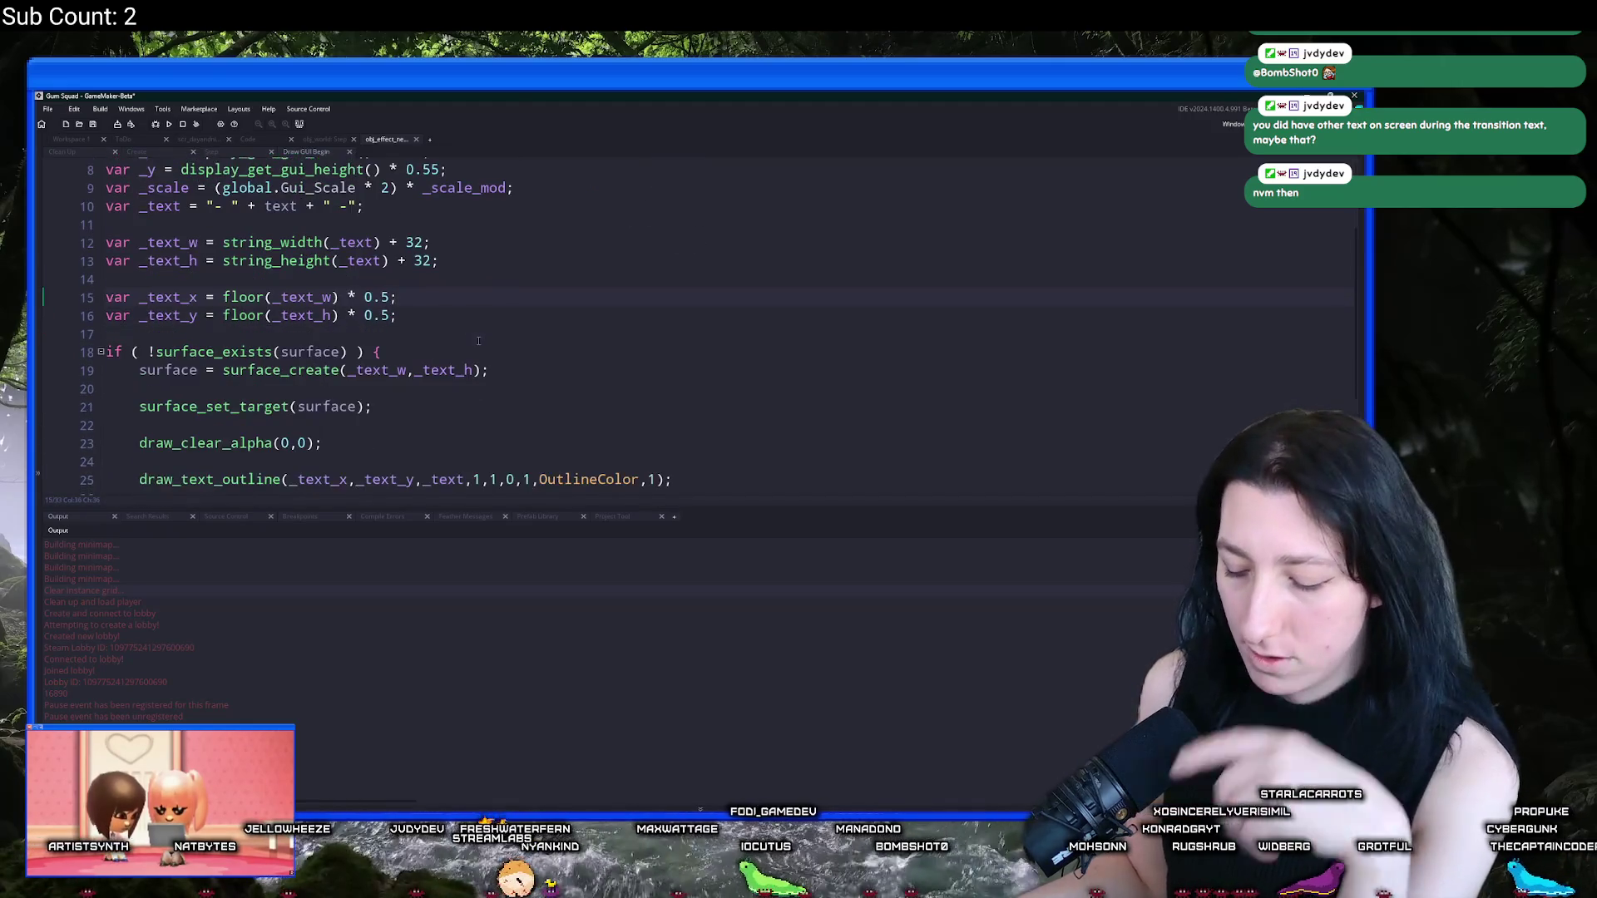
key(F12)
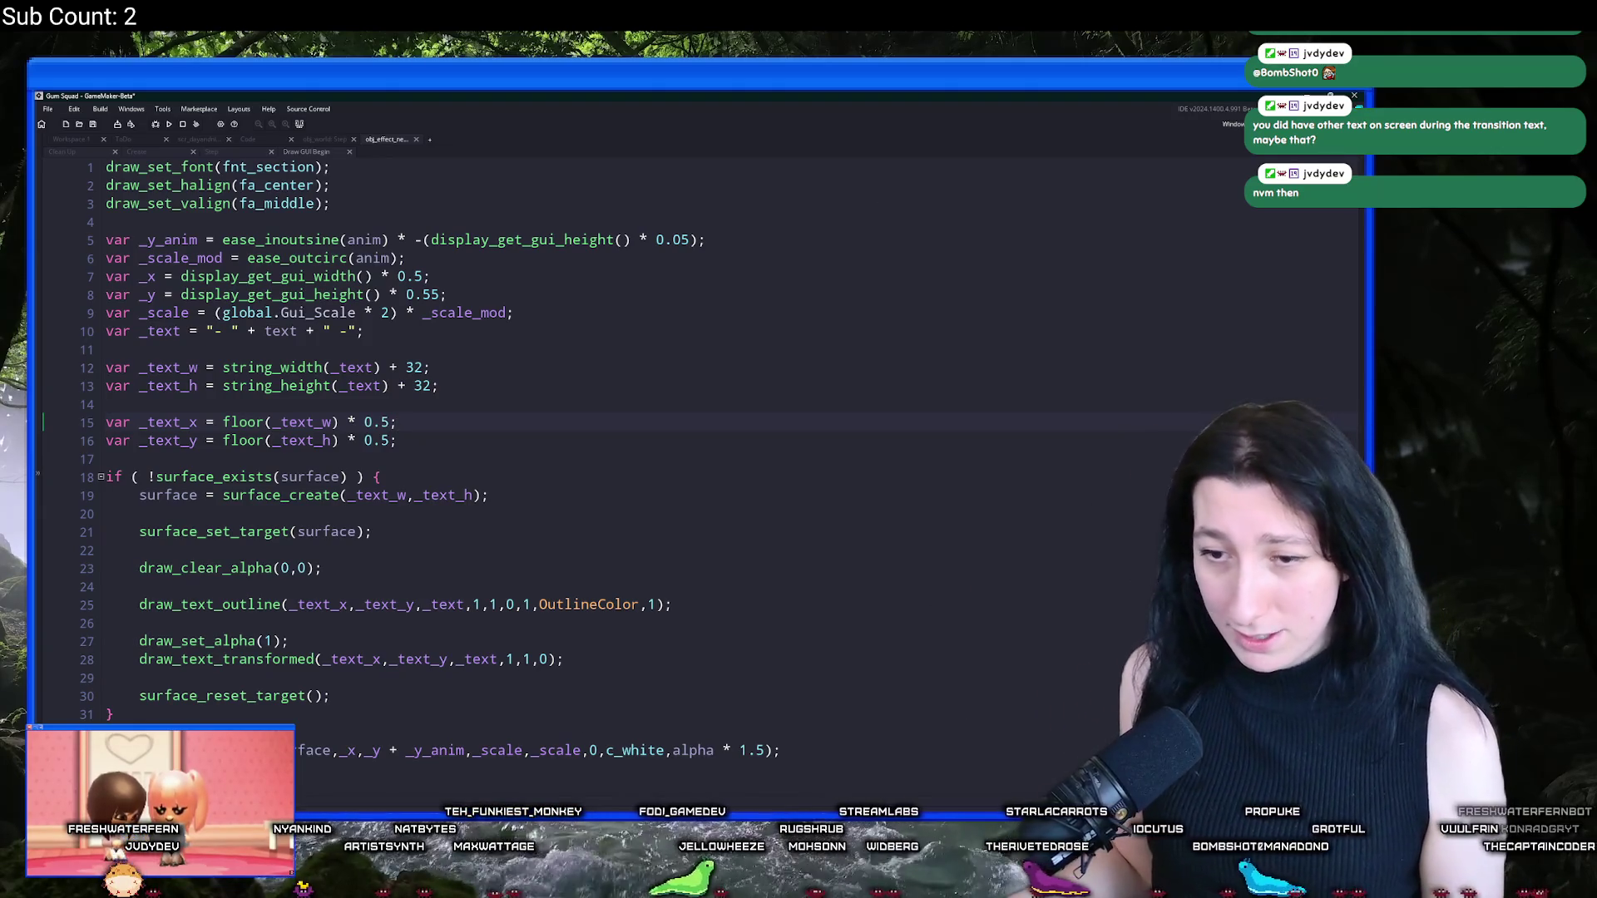
Step: Launch Steam from the system search
key(super)
text(steam)
key(Return)
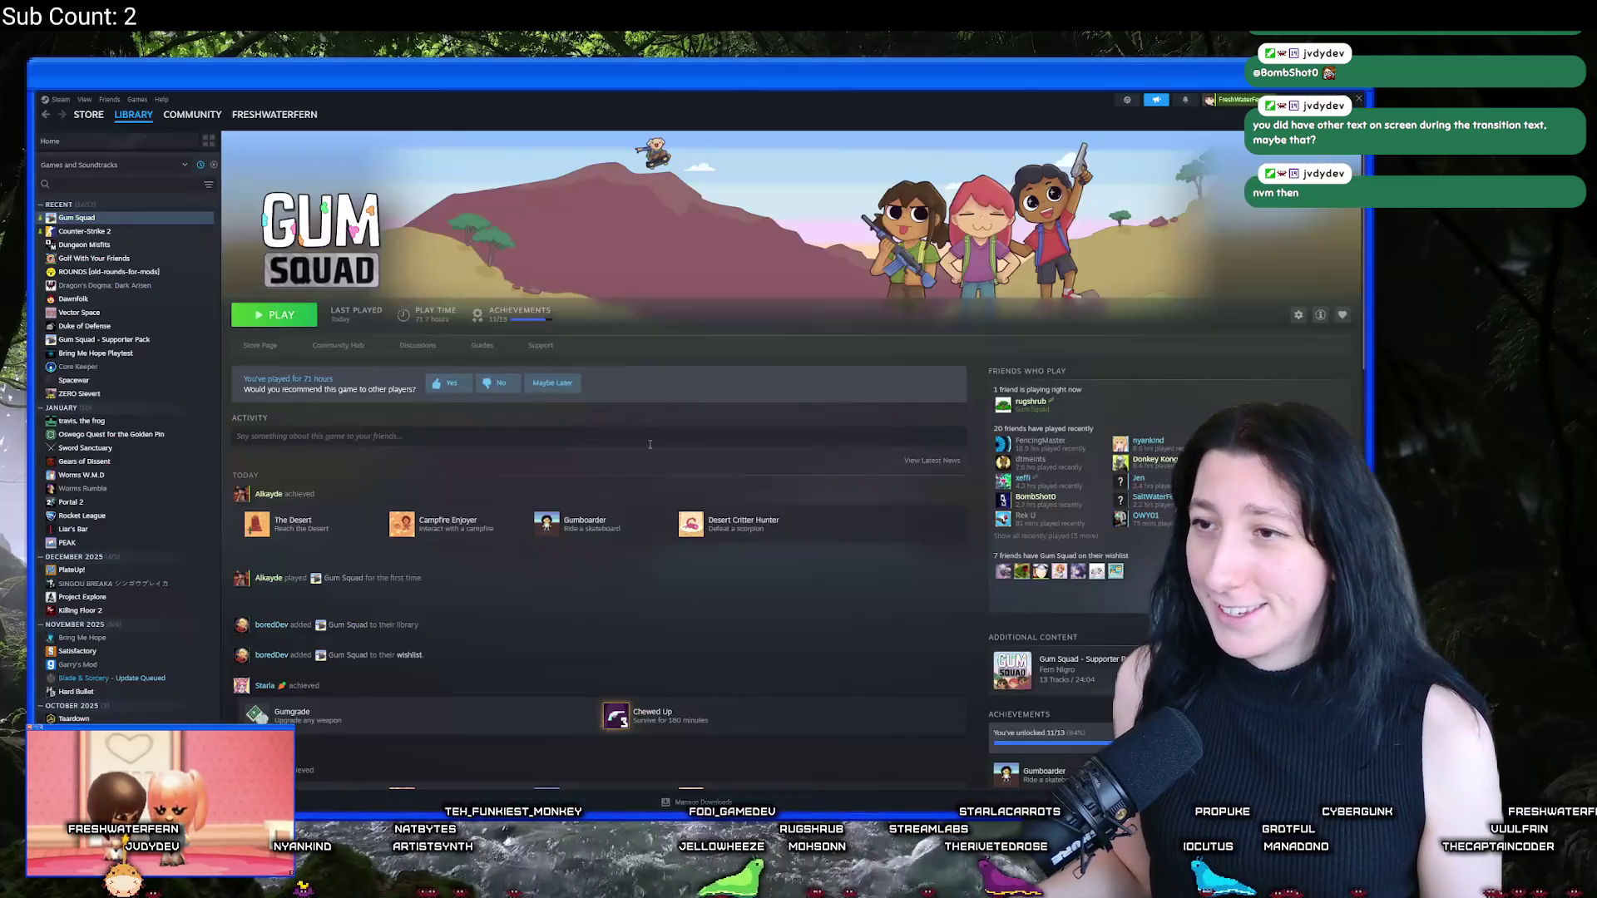
Step: Open Gum Squad's store page, go to New Releases, and page through recommended releases
click(264, 346)
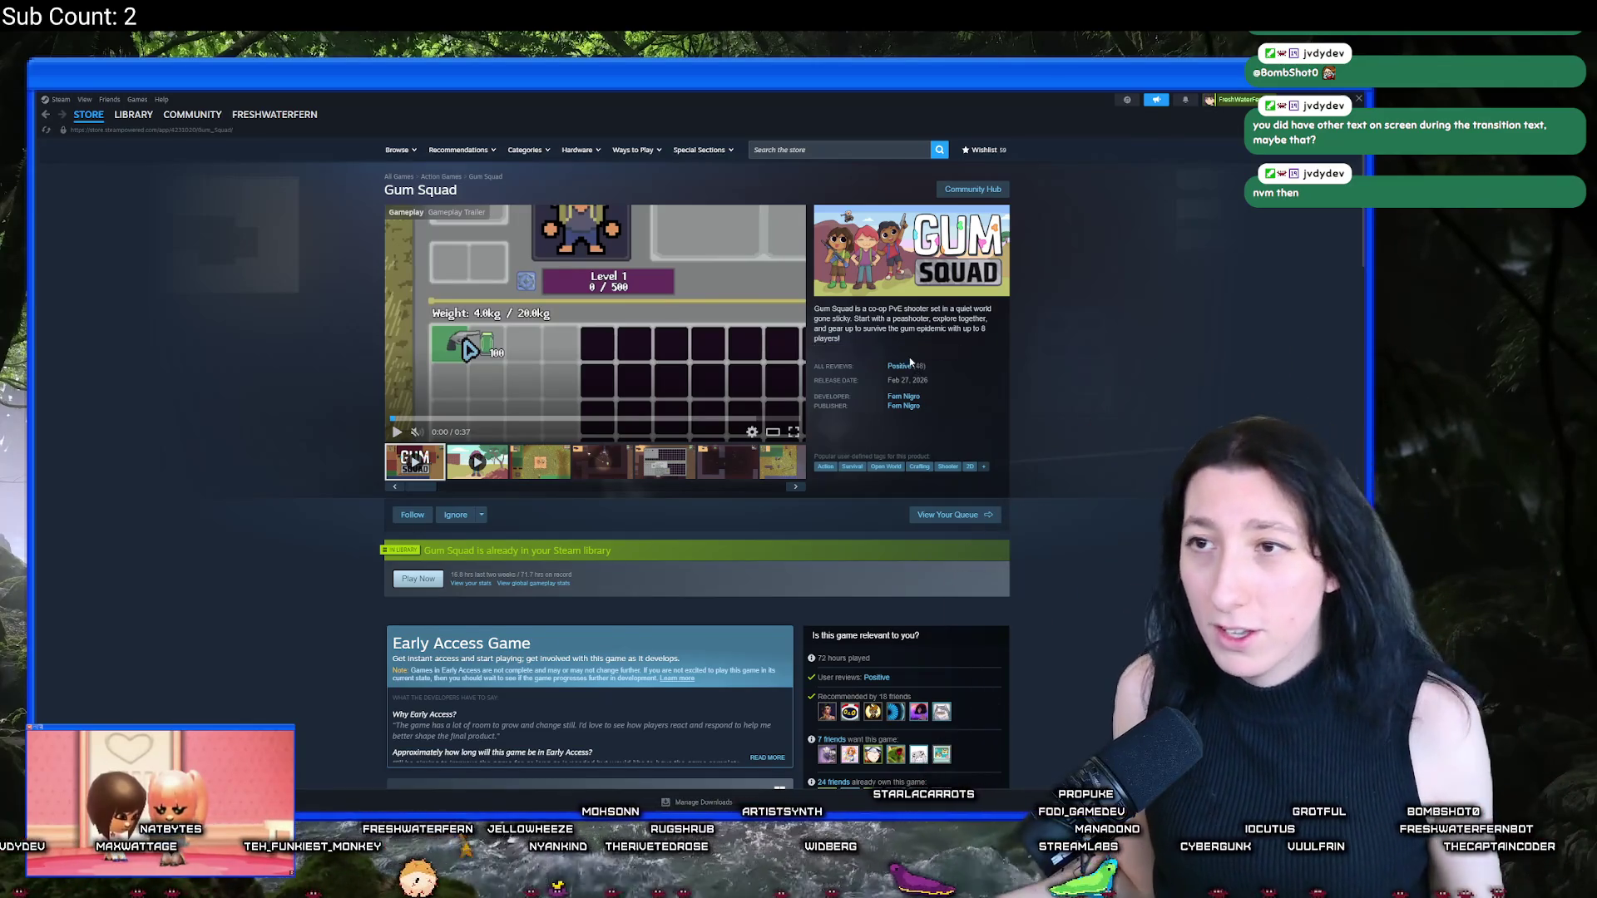
mouse_move(411, 150)
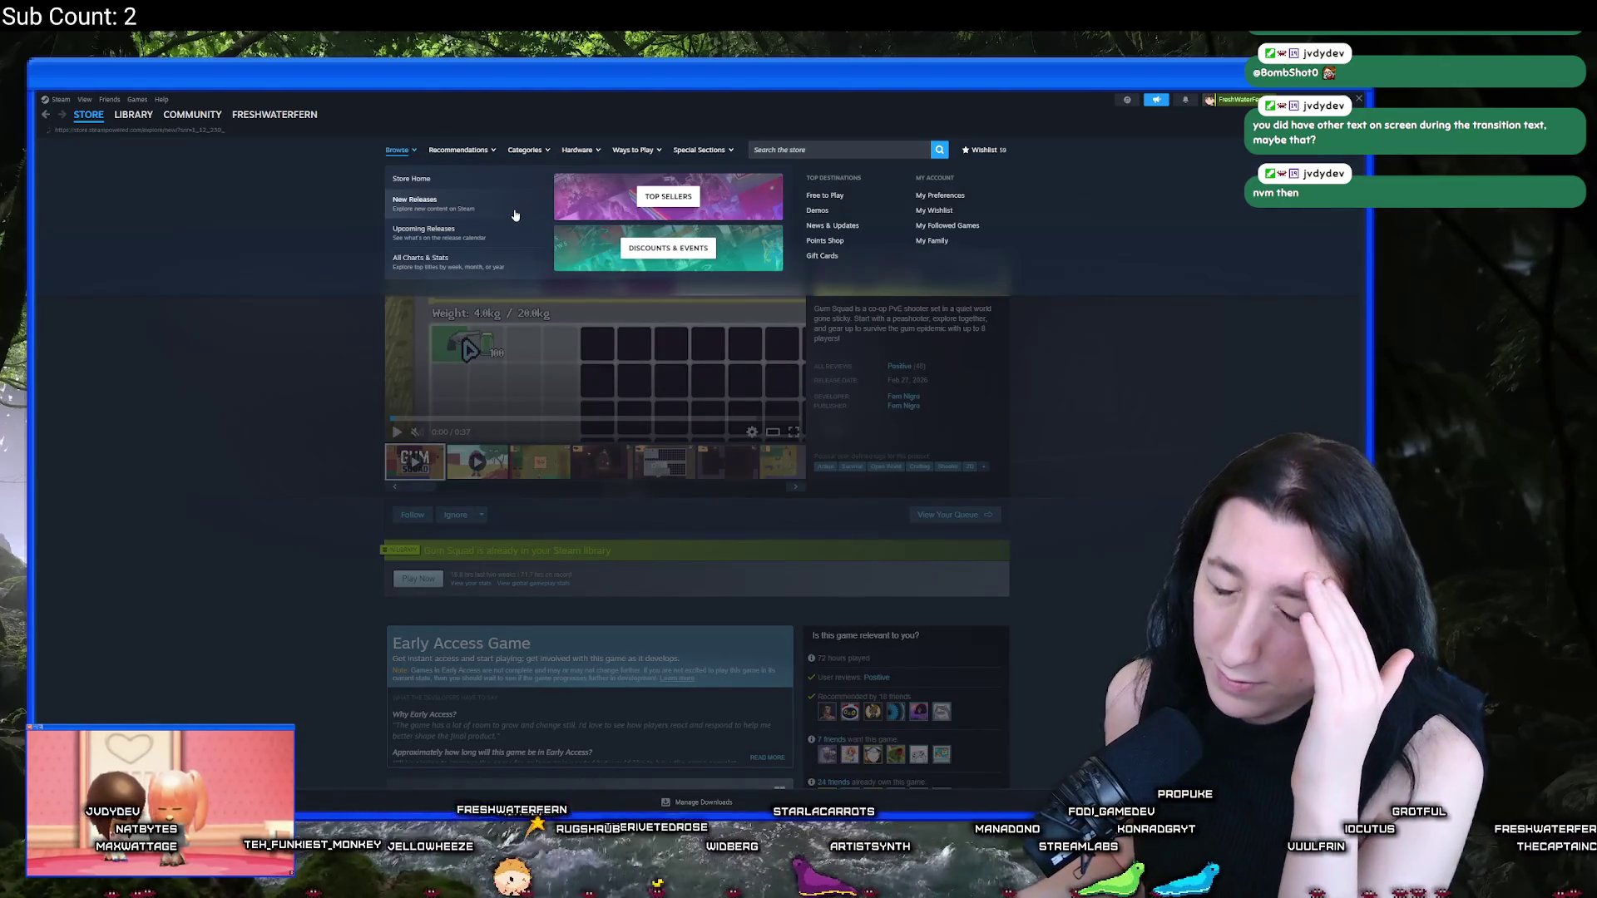
click(514, 204)
scroll(420, 480, down, 5)
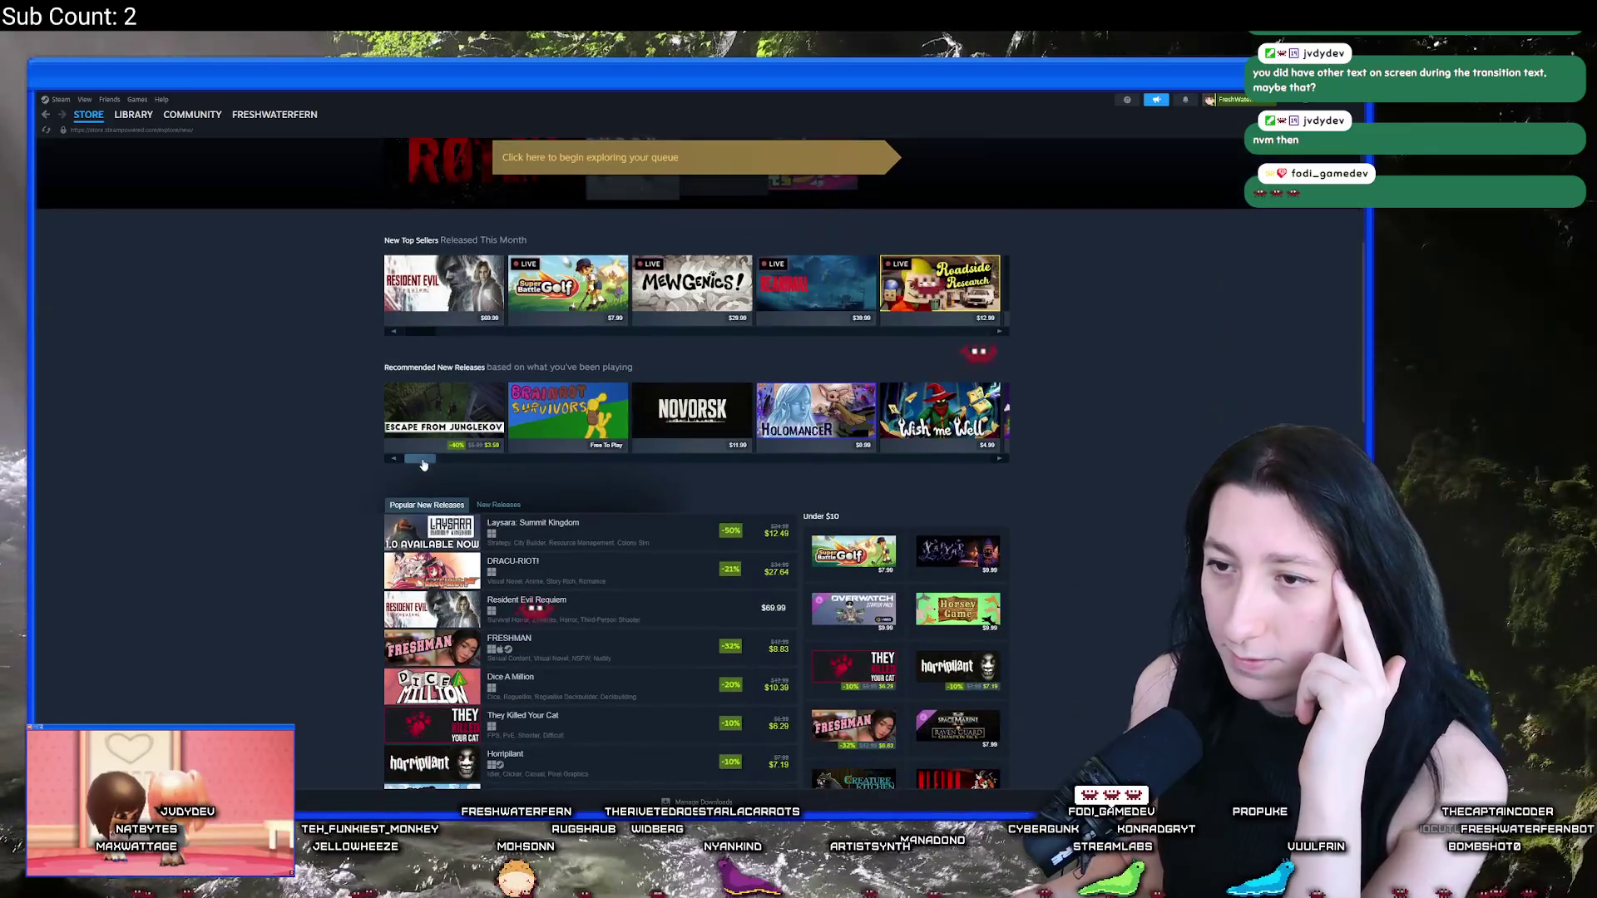
click(998, 459)
click(998, 459)
click(998, 459)
click(993, 464)
Step: Scroll the New Releases carousels and open the store page's context options
mouse_move(440, 416)
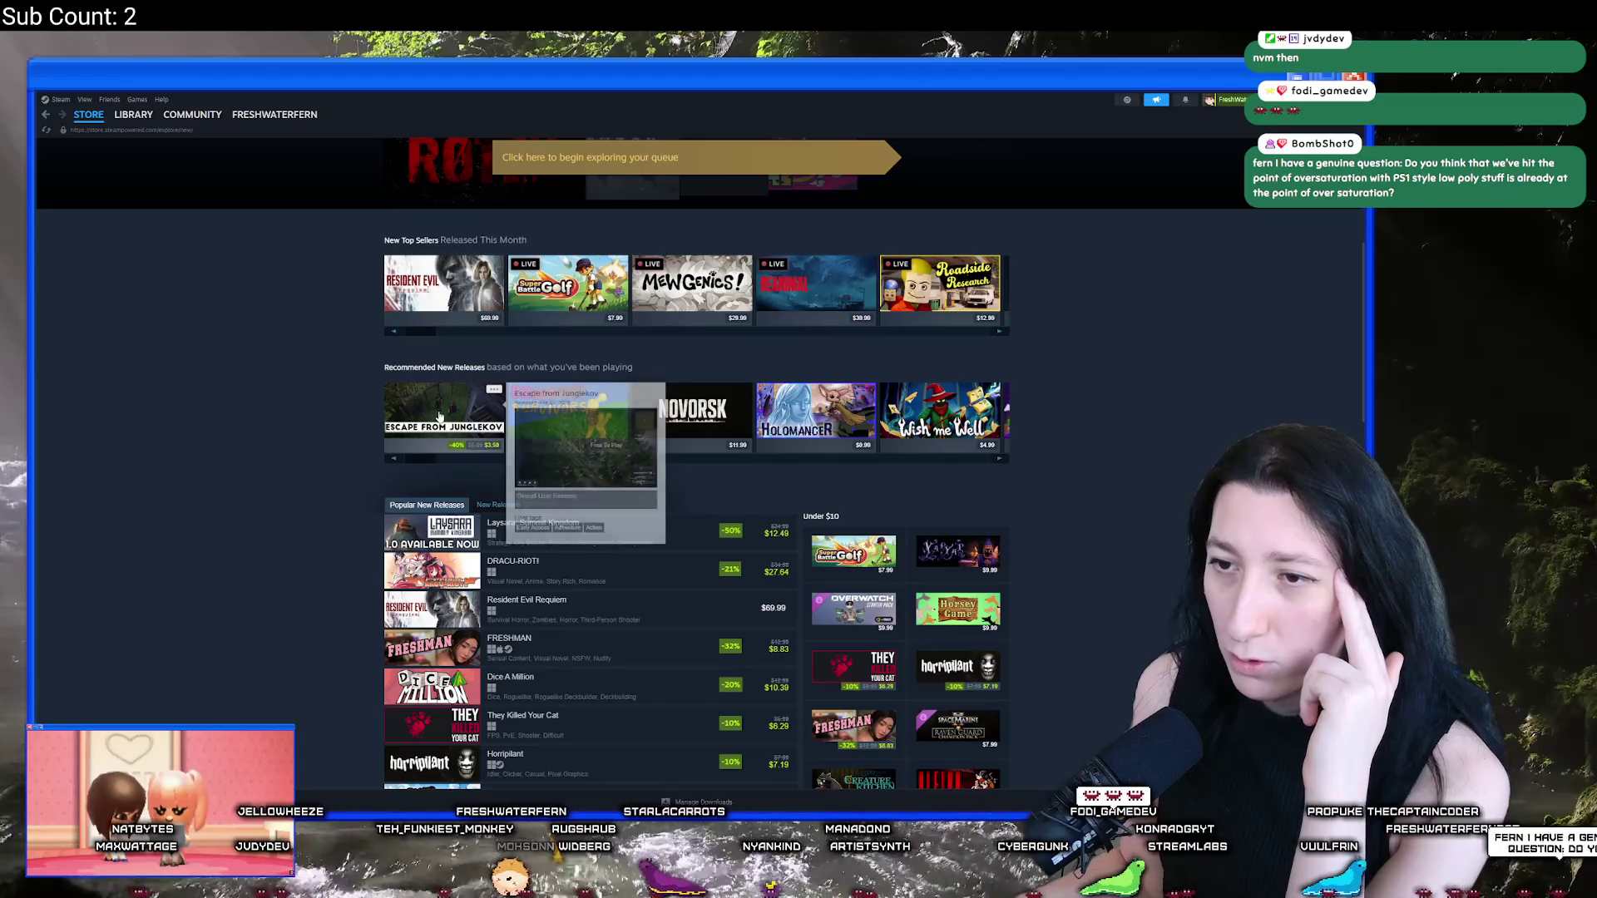
drag(422, 331, 1144, 359)
scroll(559, 374, down, 5)
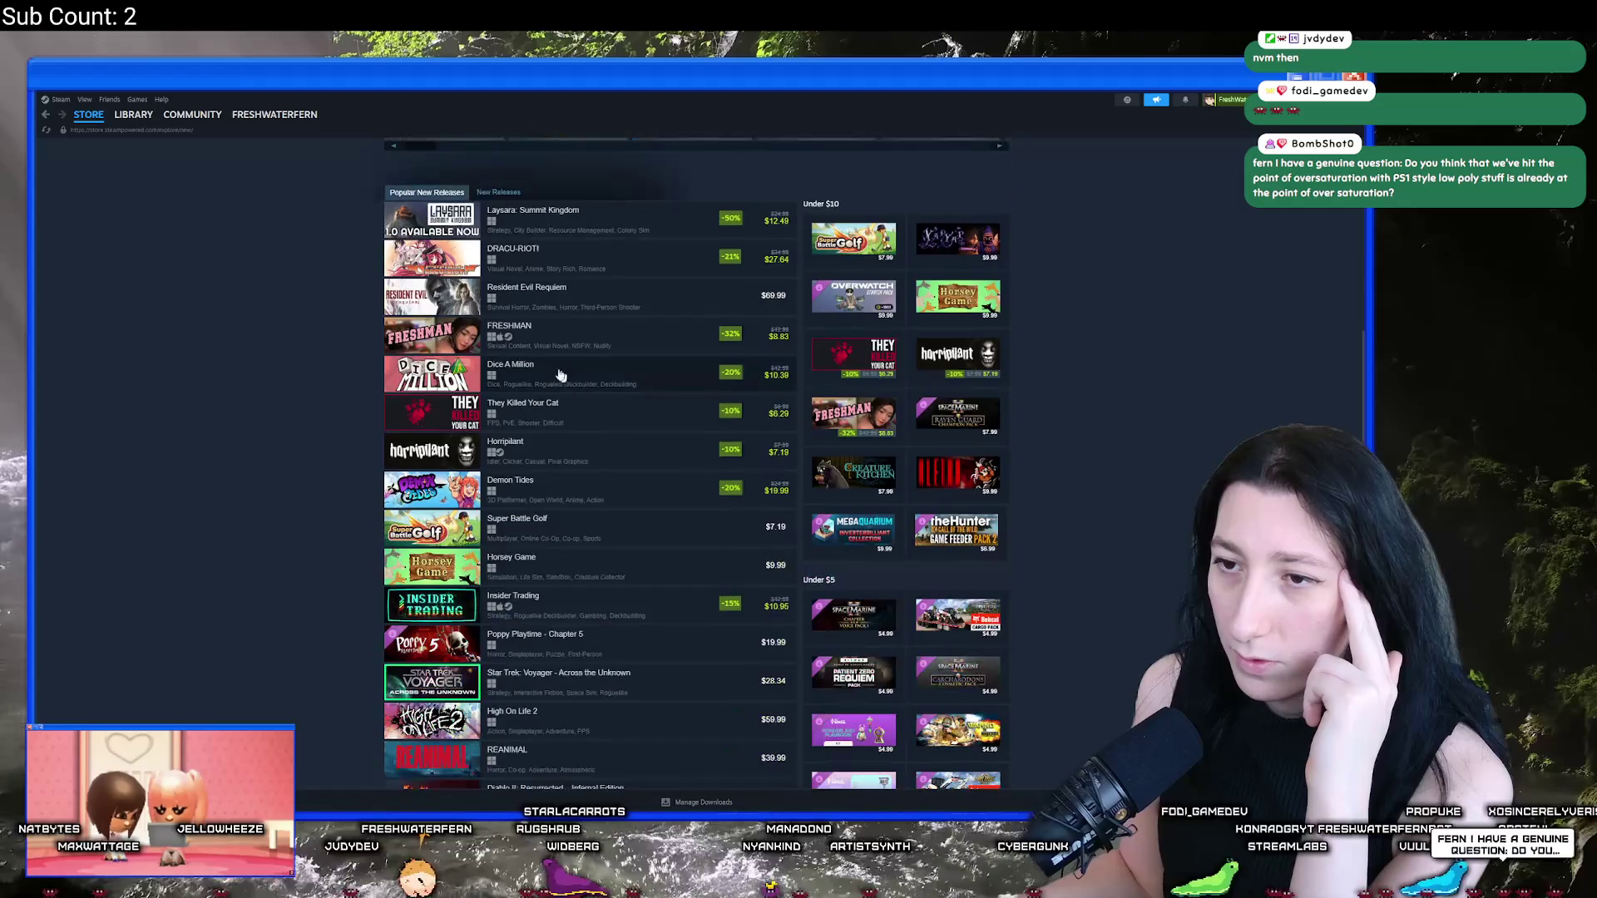
scroll(564, 638, down, 10)
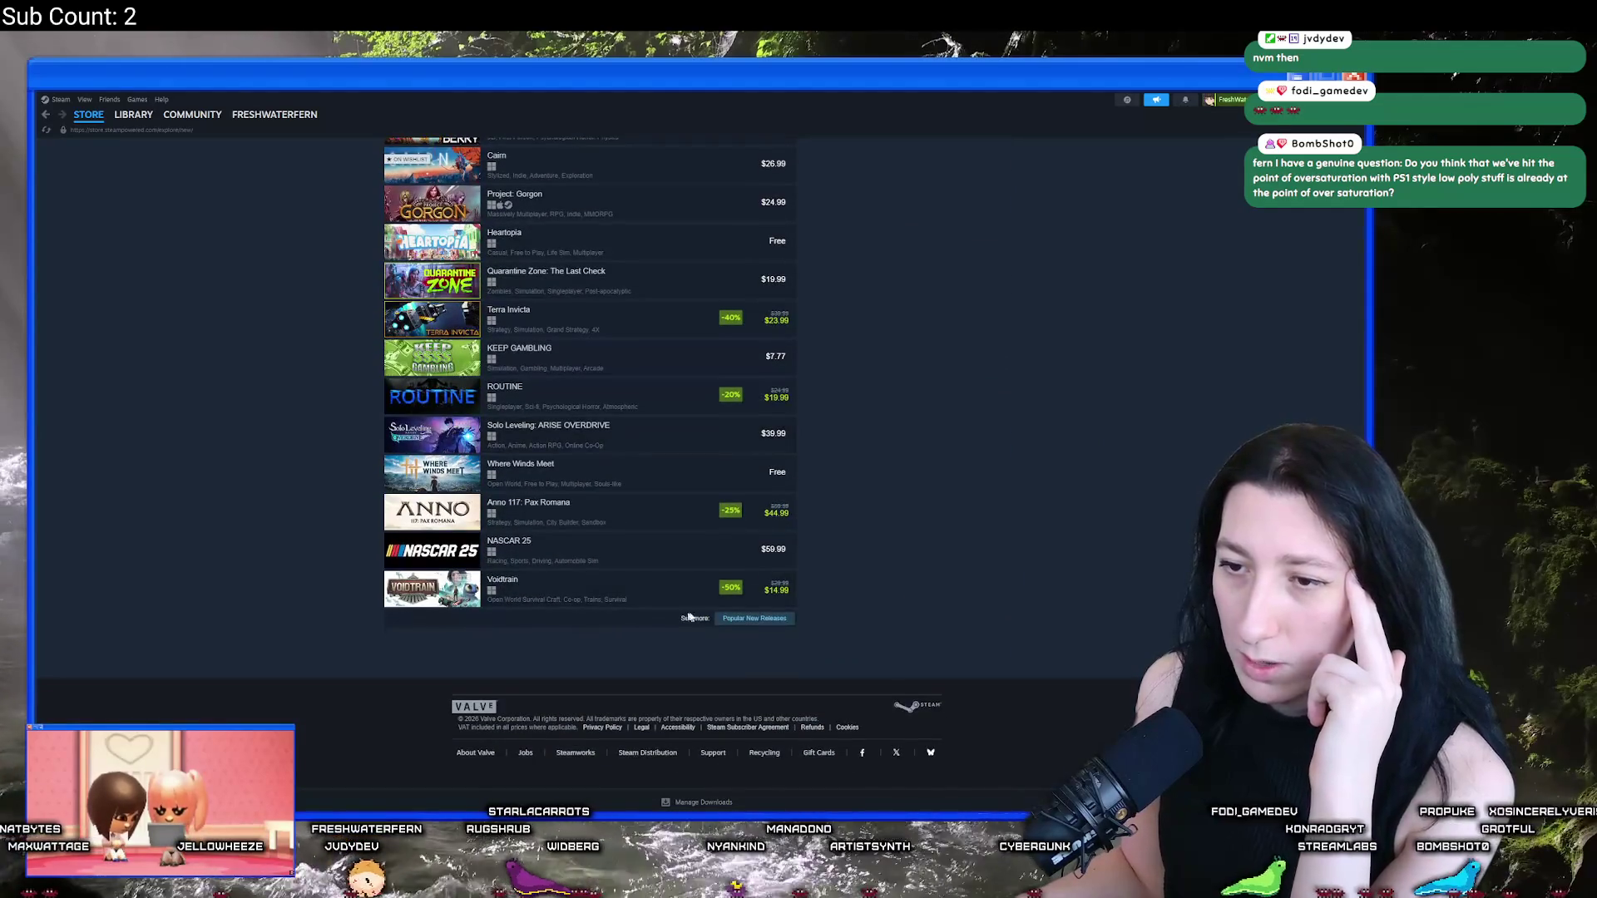
scroll(407, 473, up, 10)
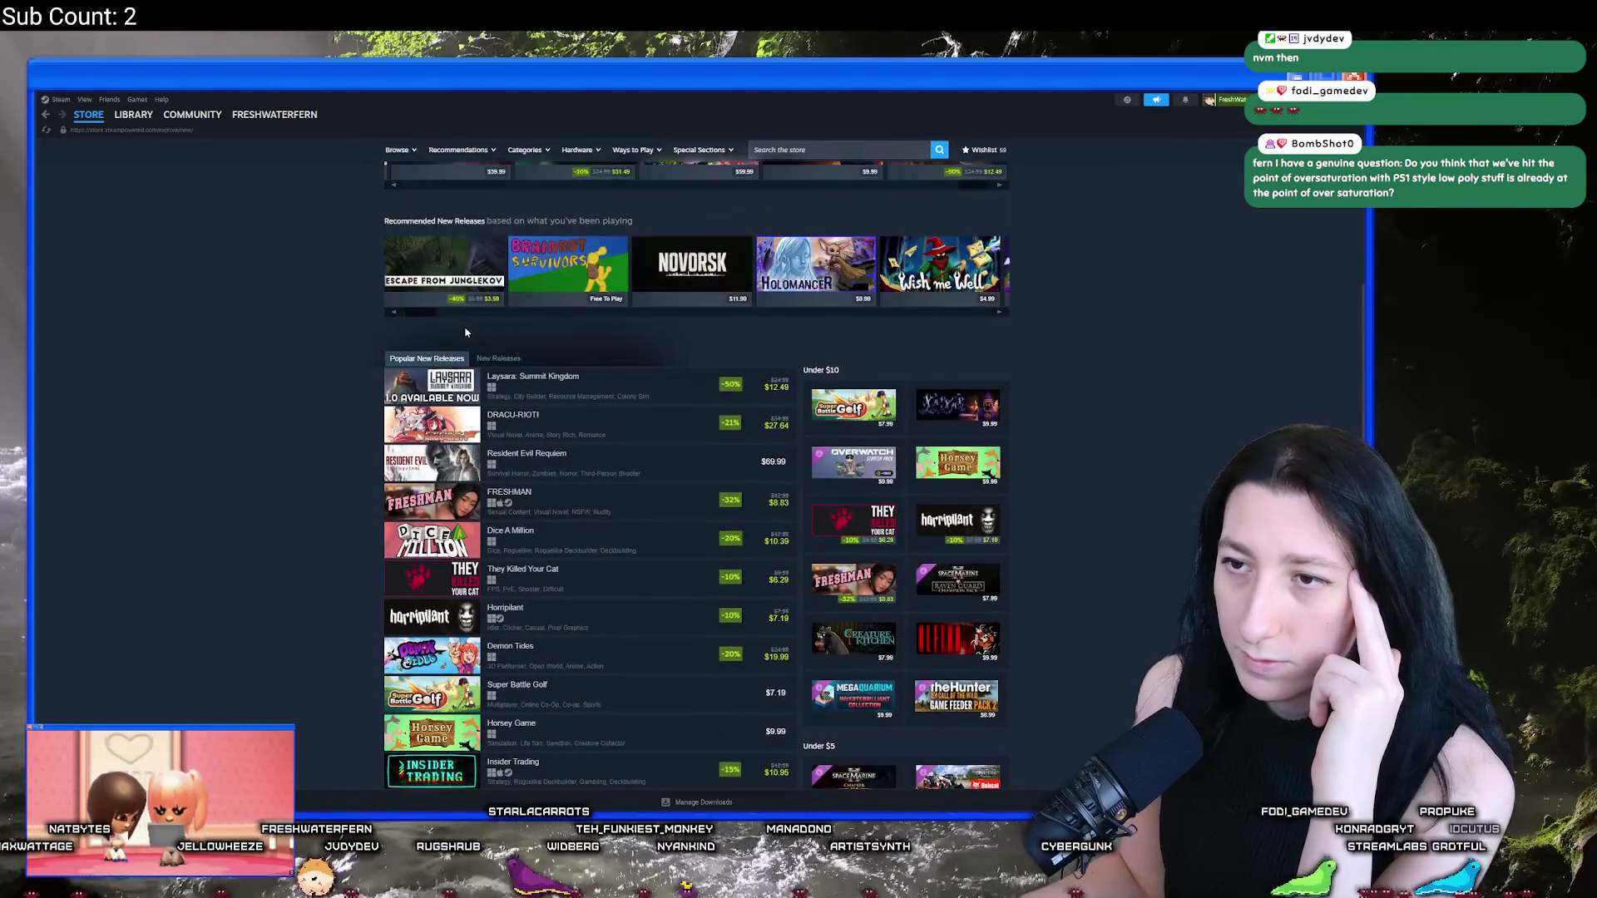
right_click(262, 296)
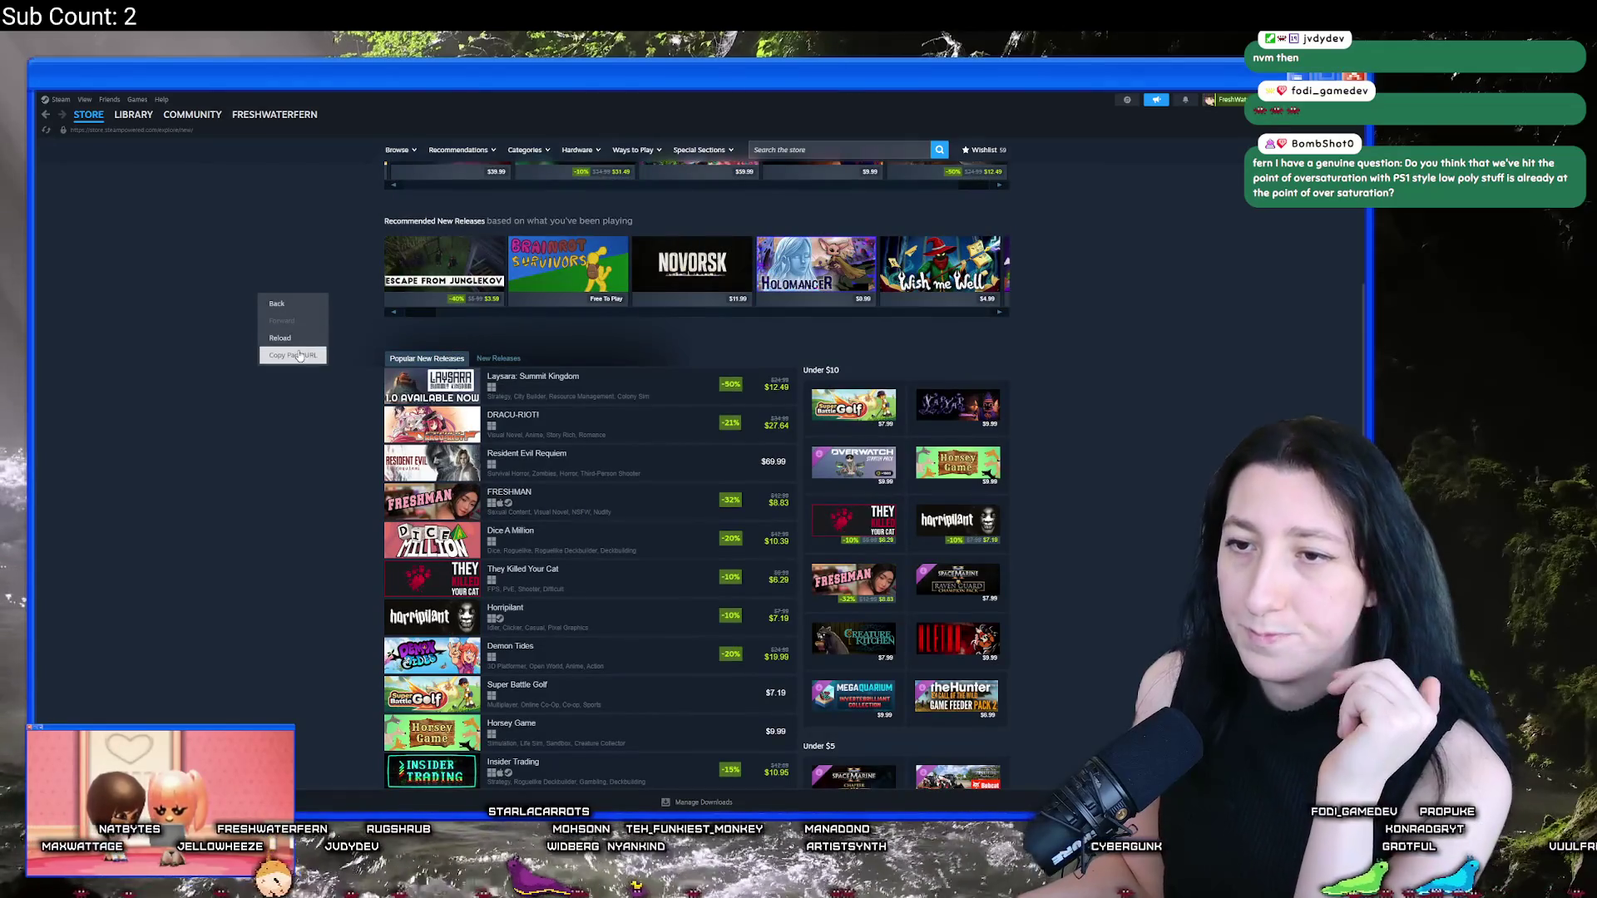
mouse_move(621, 819)
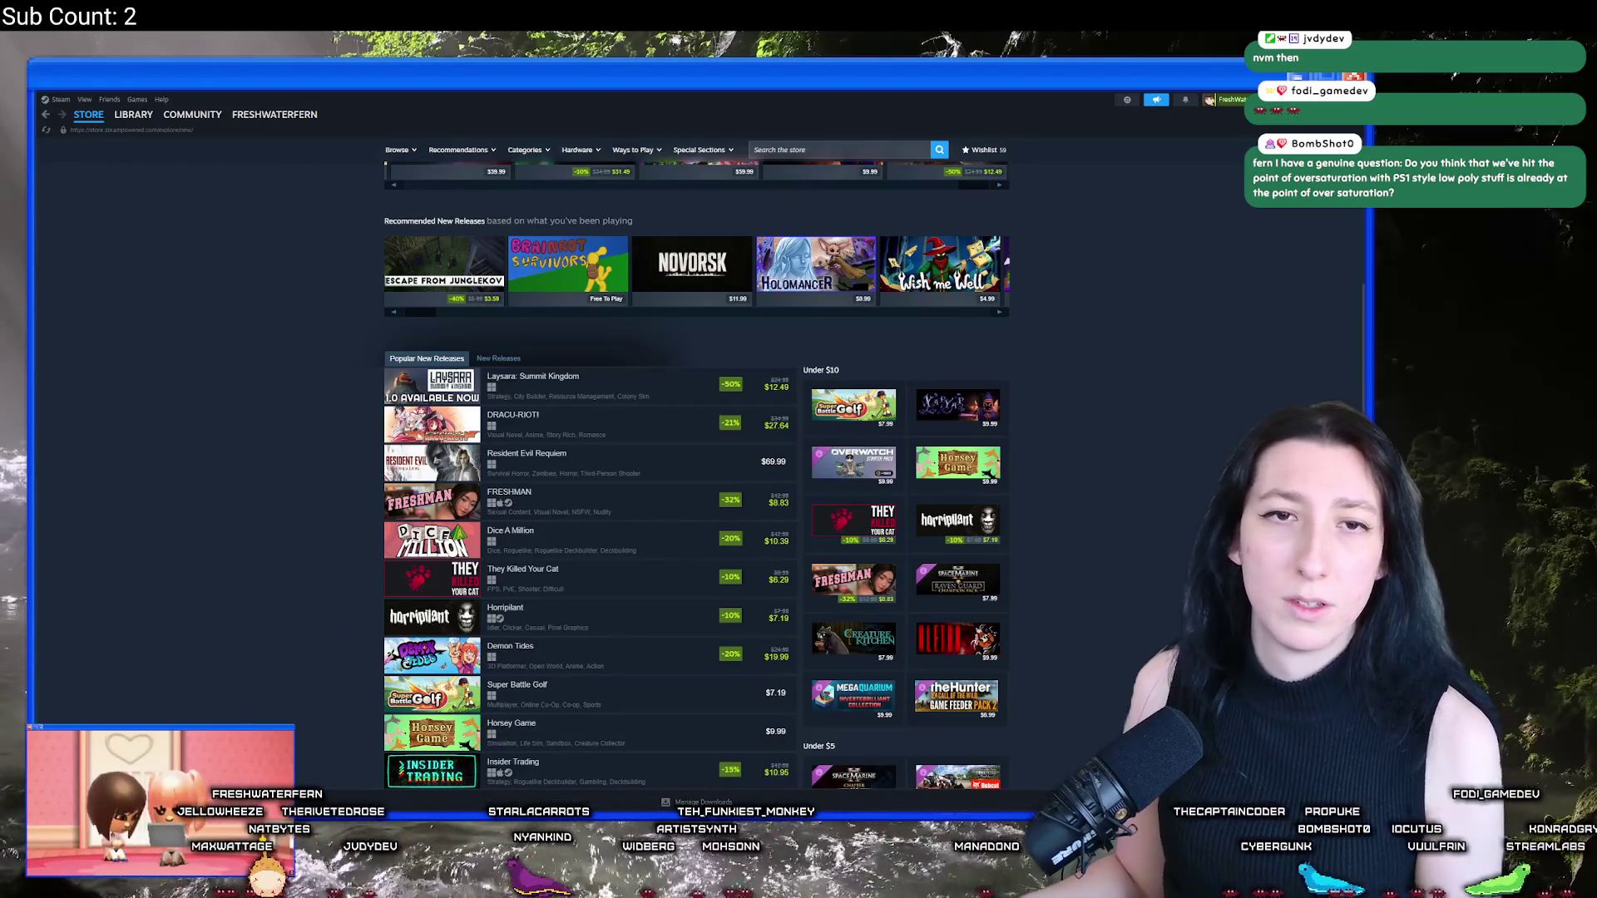
Step: In the browser's New Releases page, open the full Popular New Releases list
key(alt+Tab)
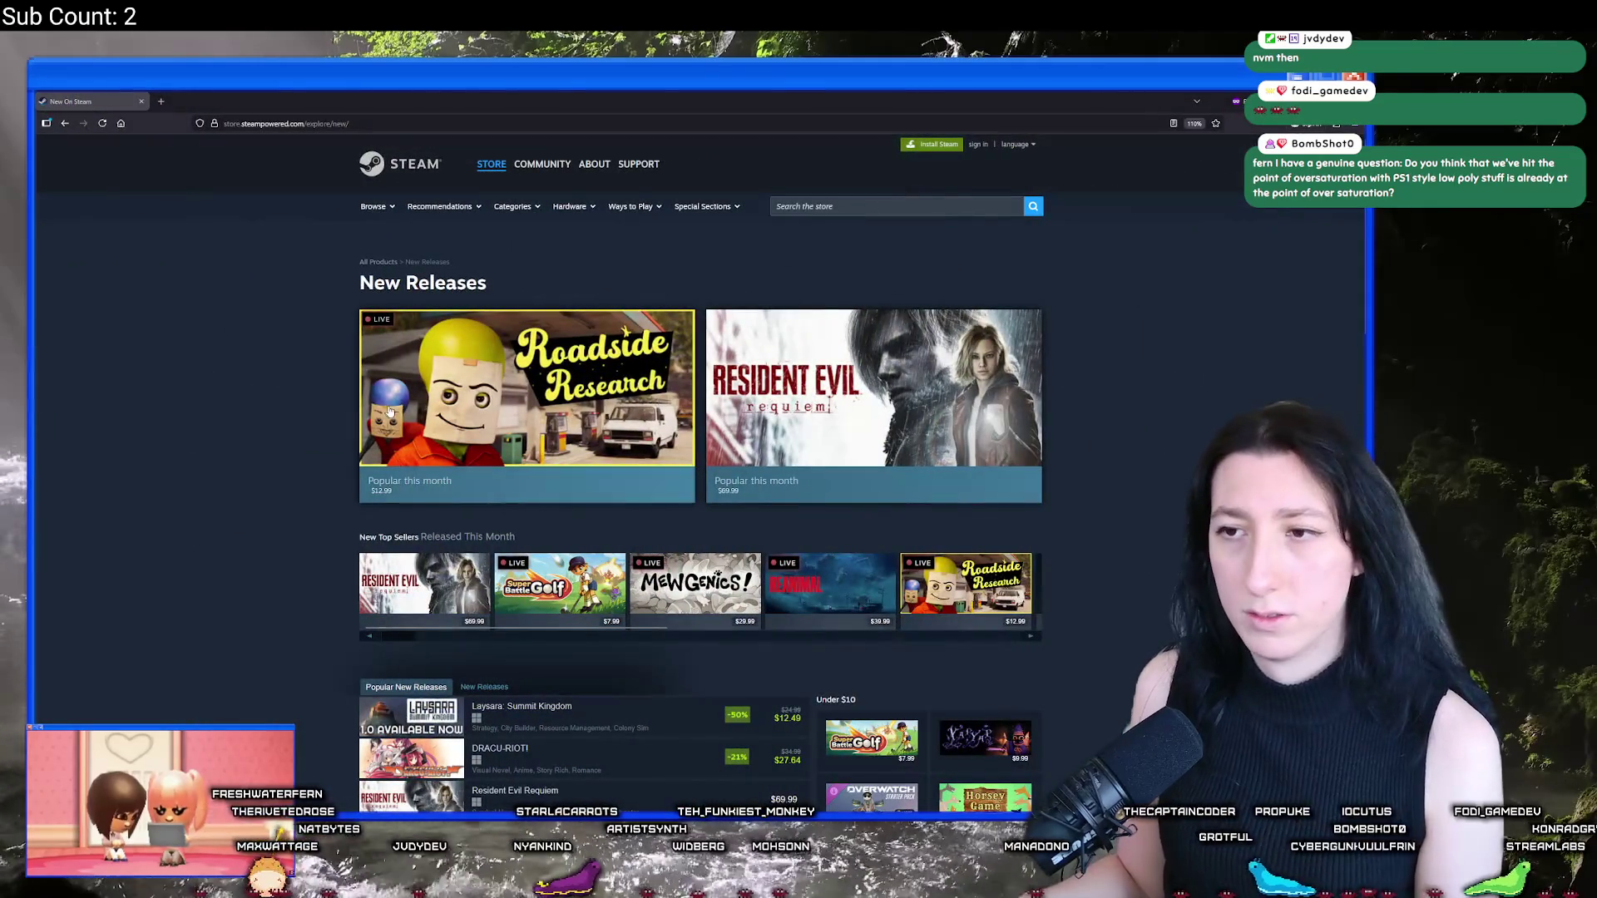
scroll(231, 412, down, 8)
scroll(355, 411, down, 8)
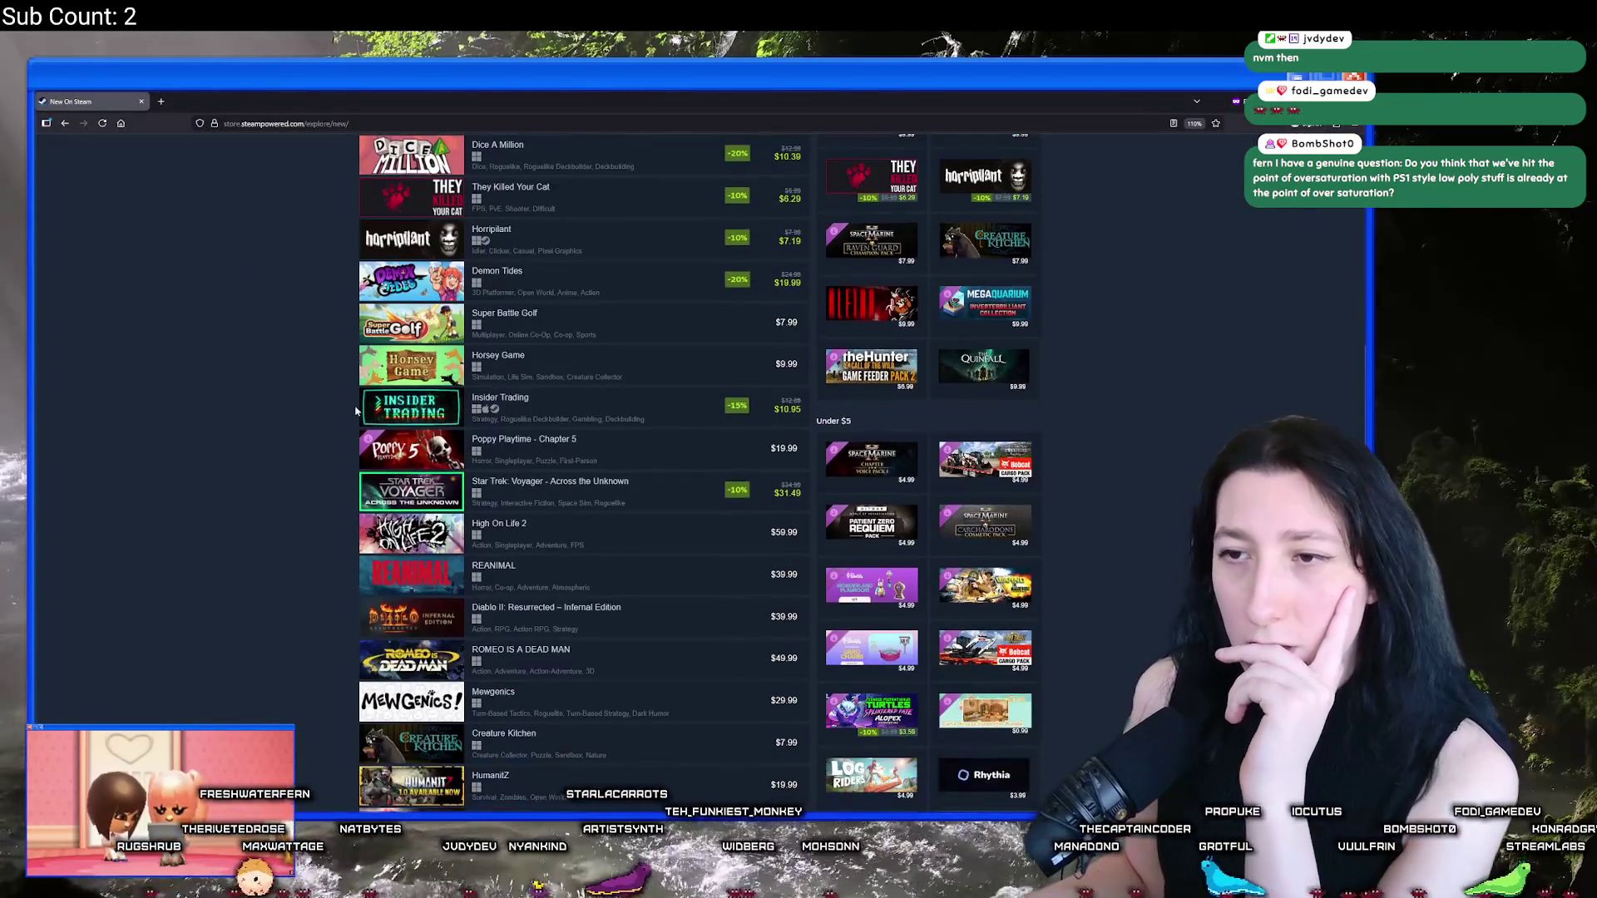
scroll(330, 406, down, 5)
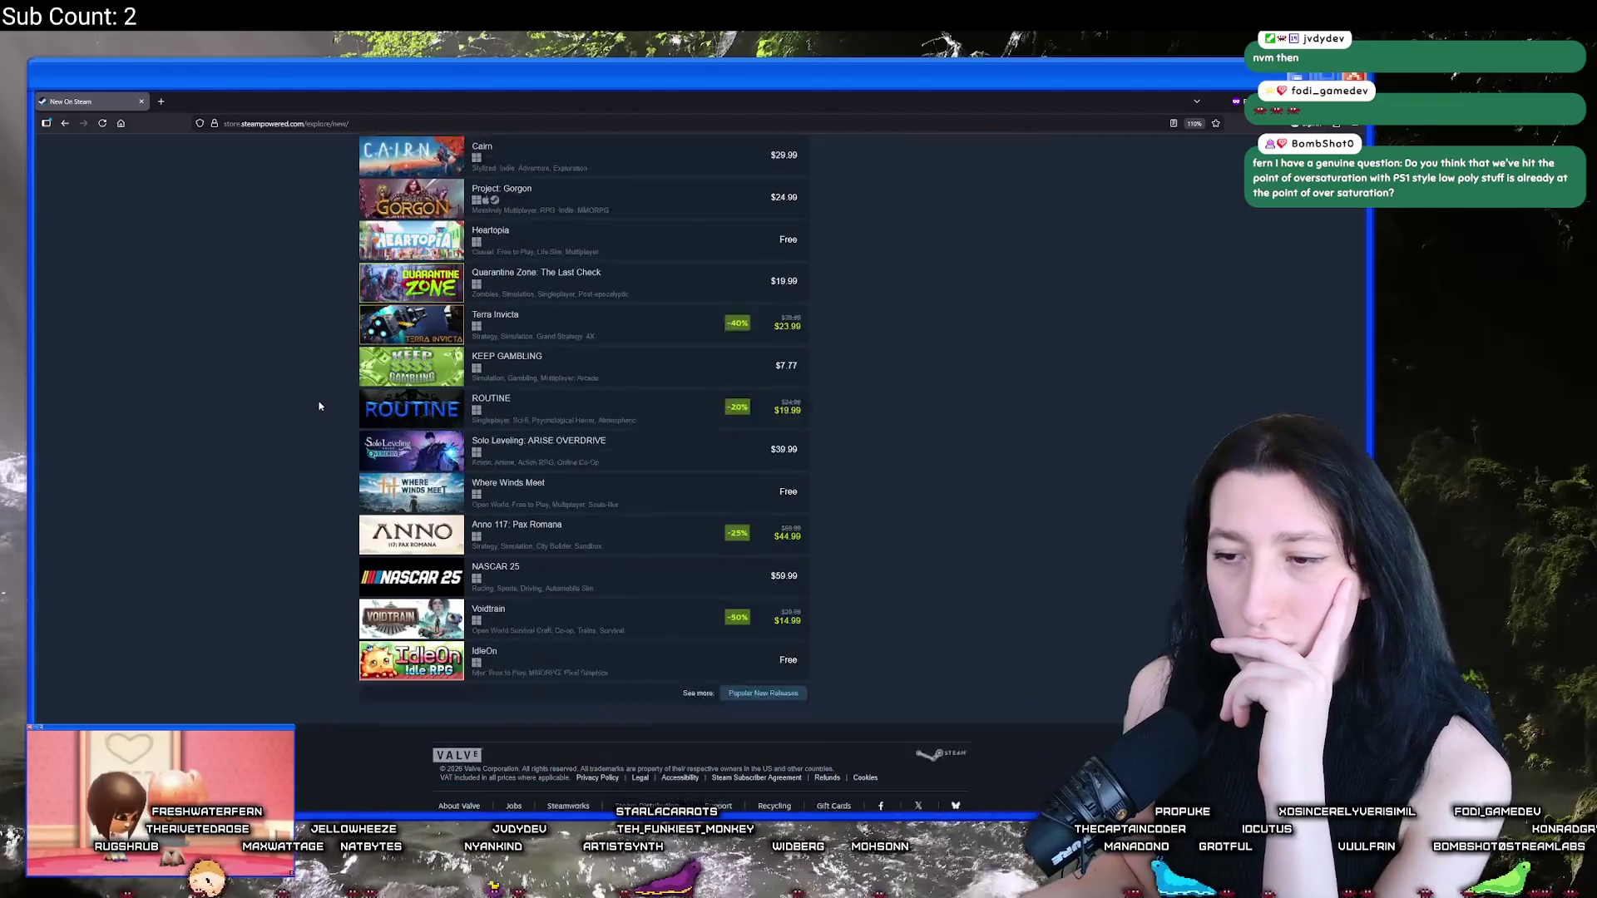
click(761, 628)
scroll(341, 470, down, 20)
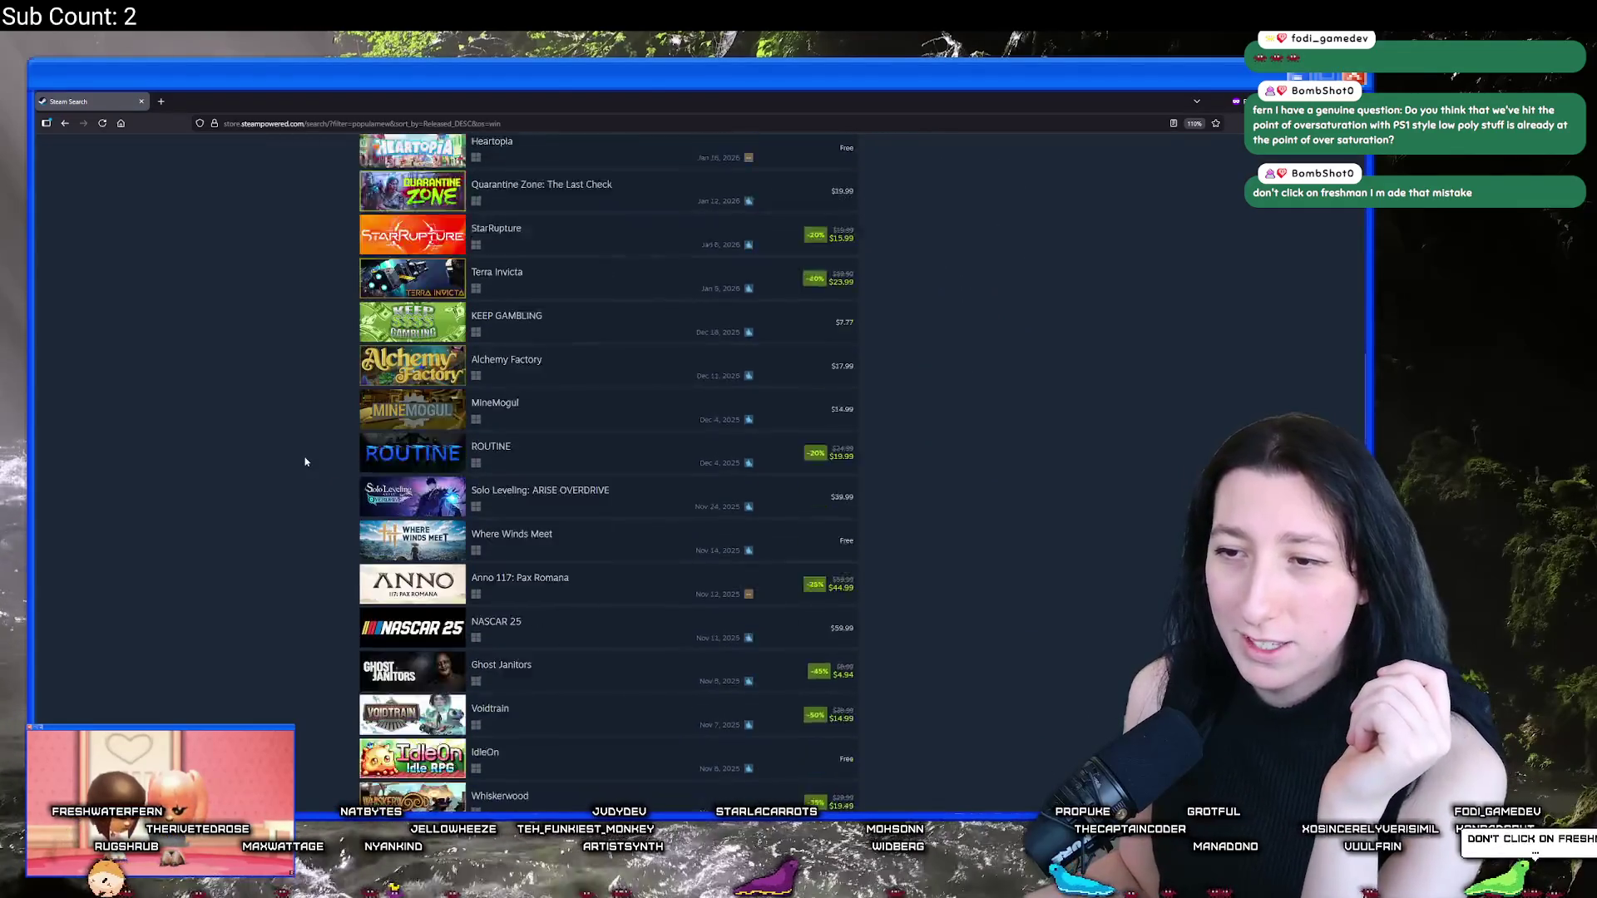
Step: Scroll through the popular new releases results, then go back to New Releases
scroll(305, 461, down, 8)
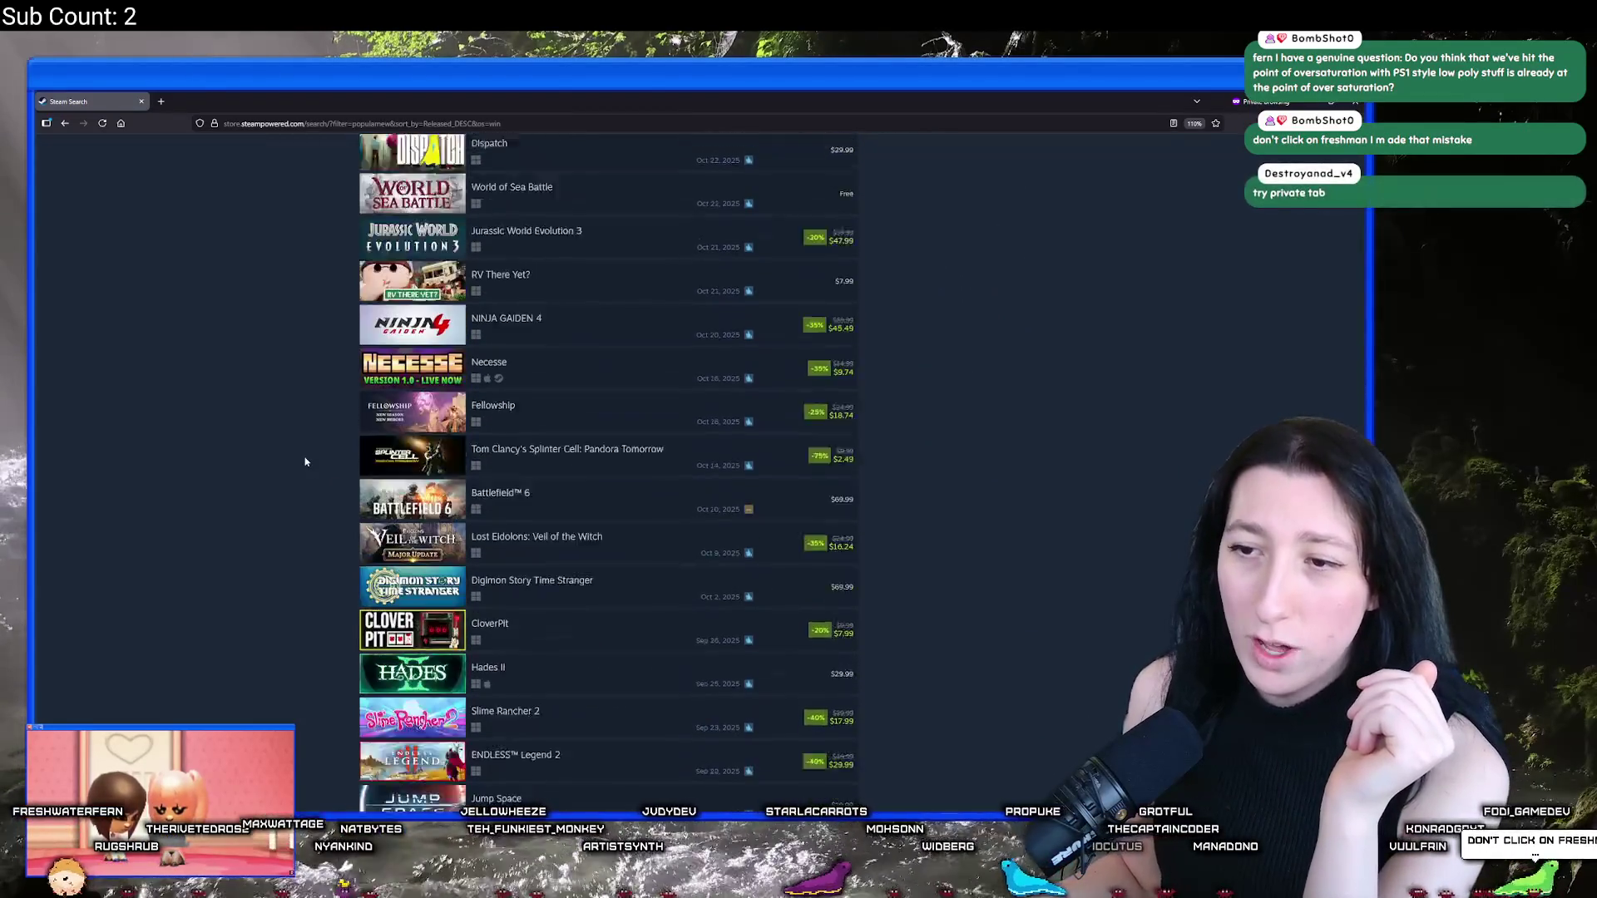
scroll(305, 462, down, 8)
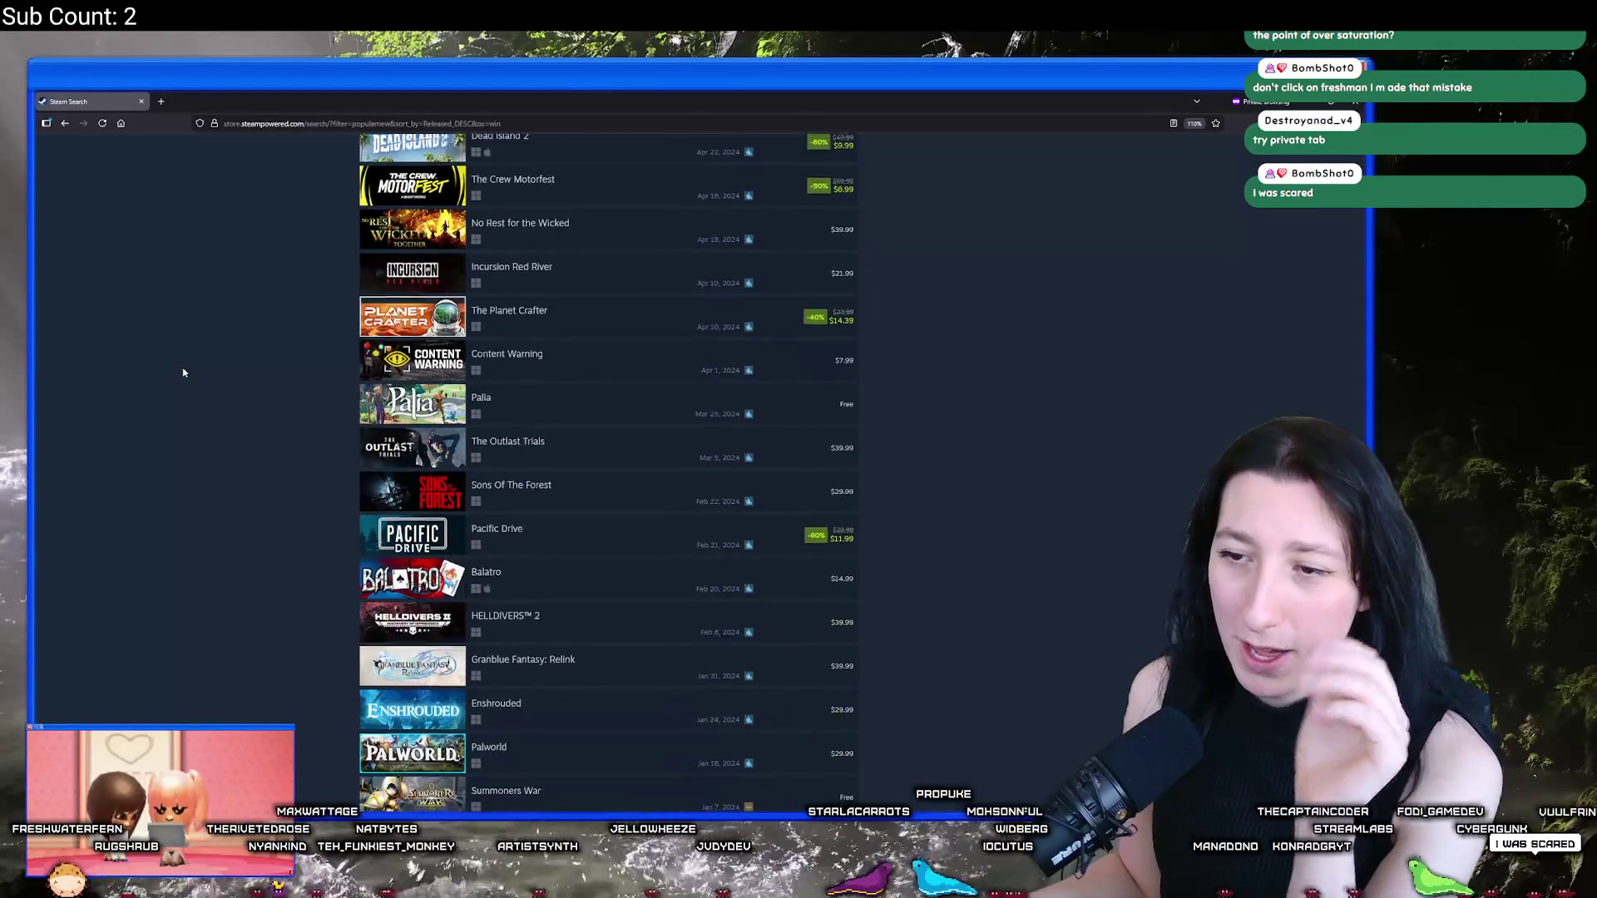
scroll(164, 367, down, 20)
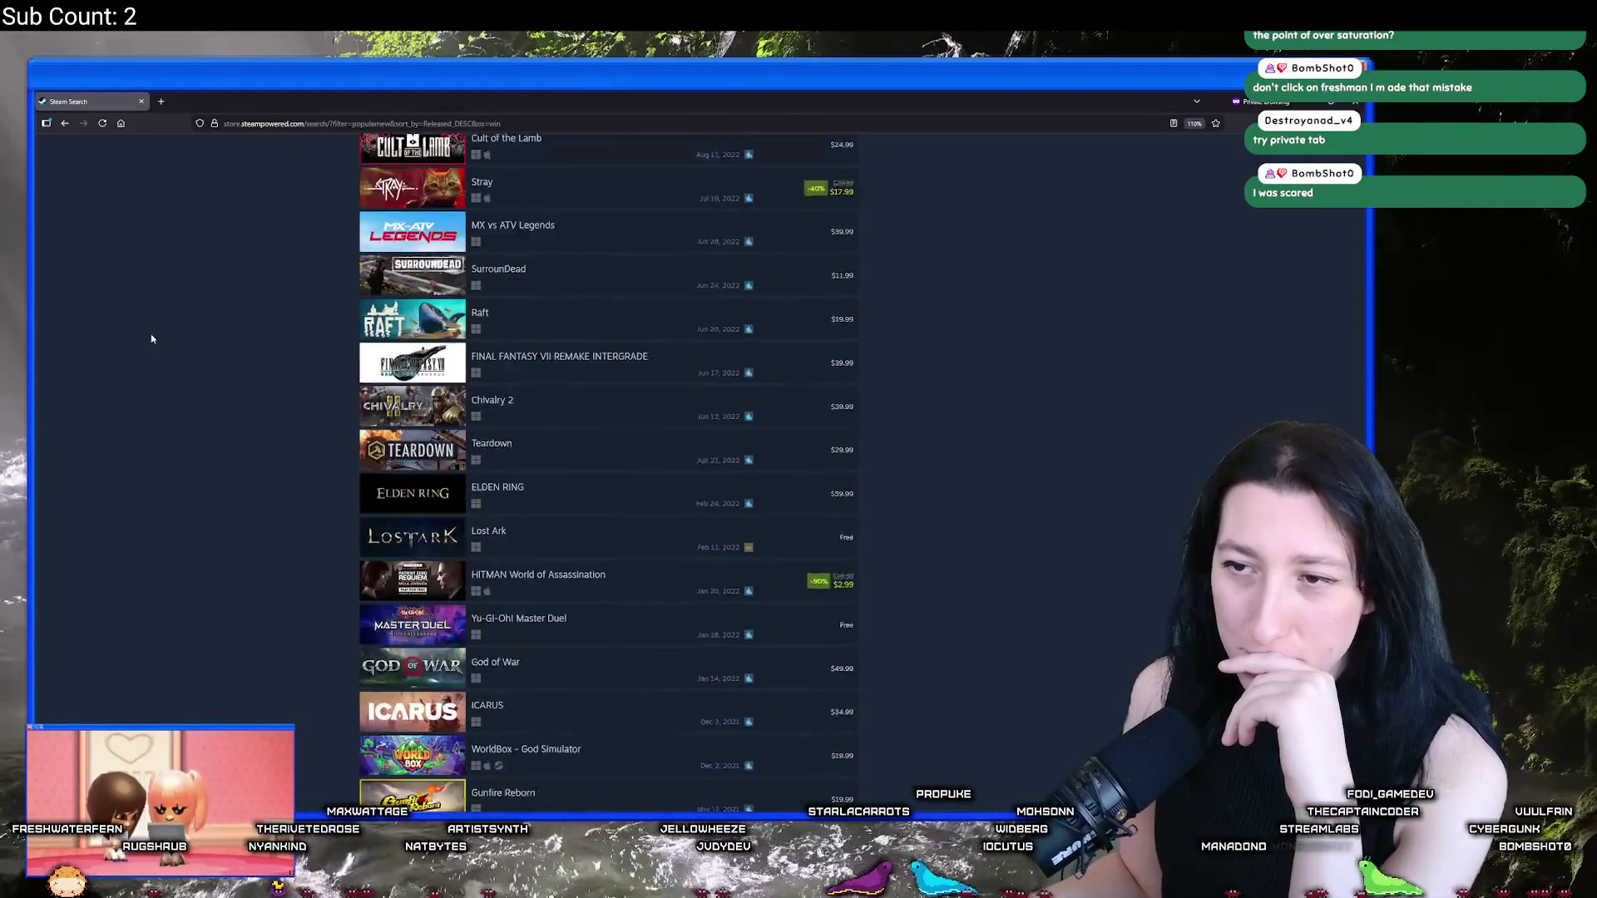
scroll(158, 287, down, 15)
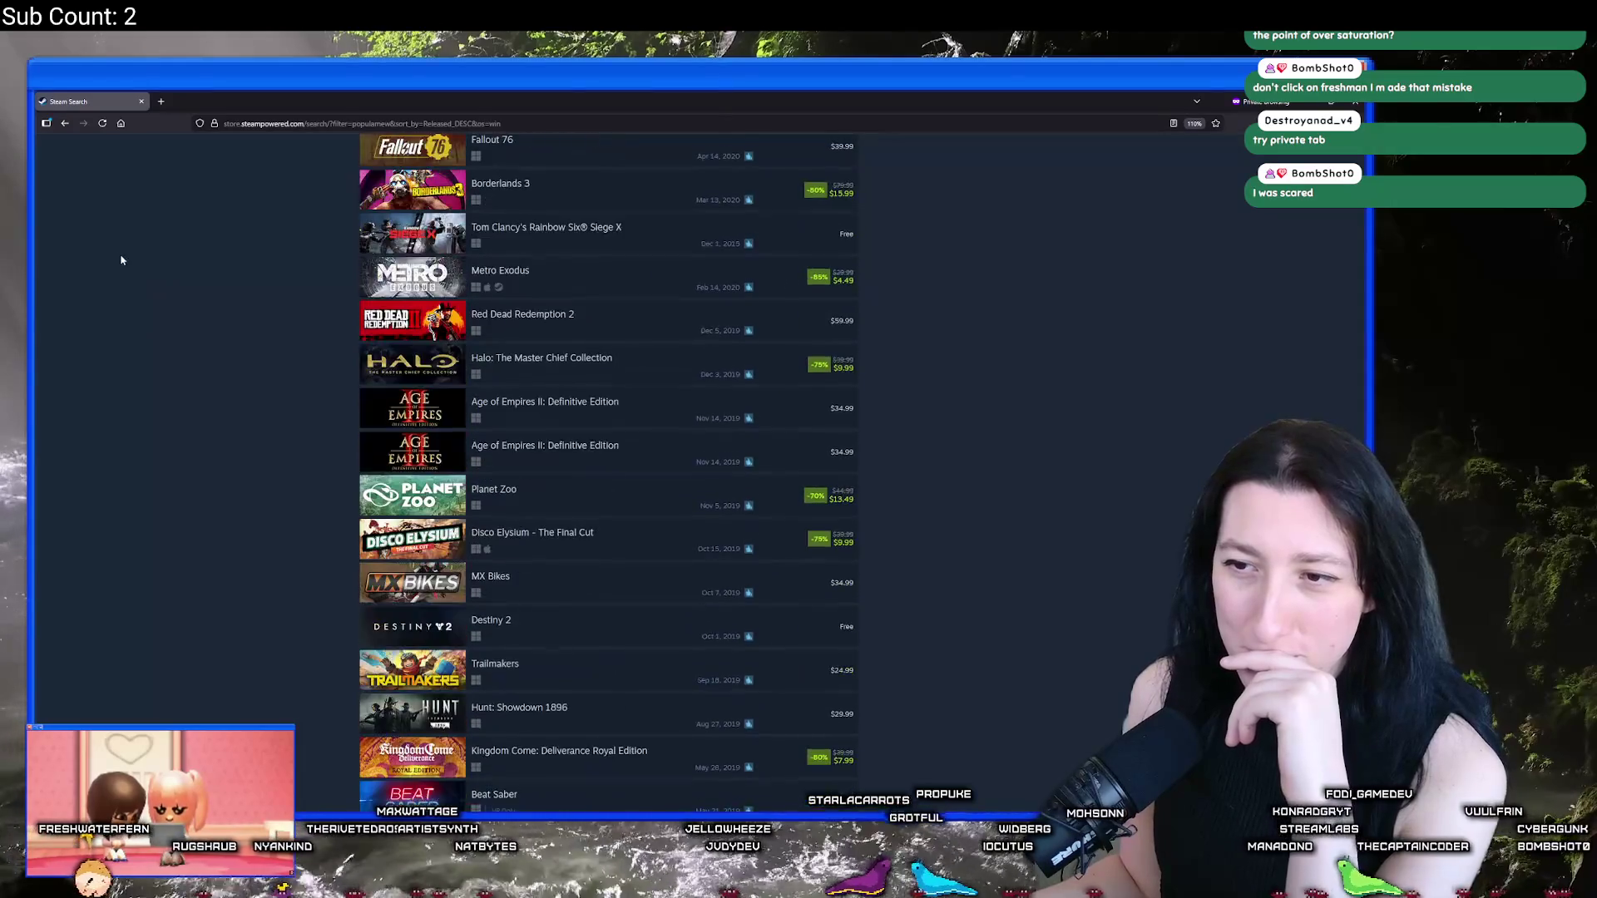
scroll(83, 220, down, 20)
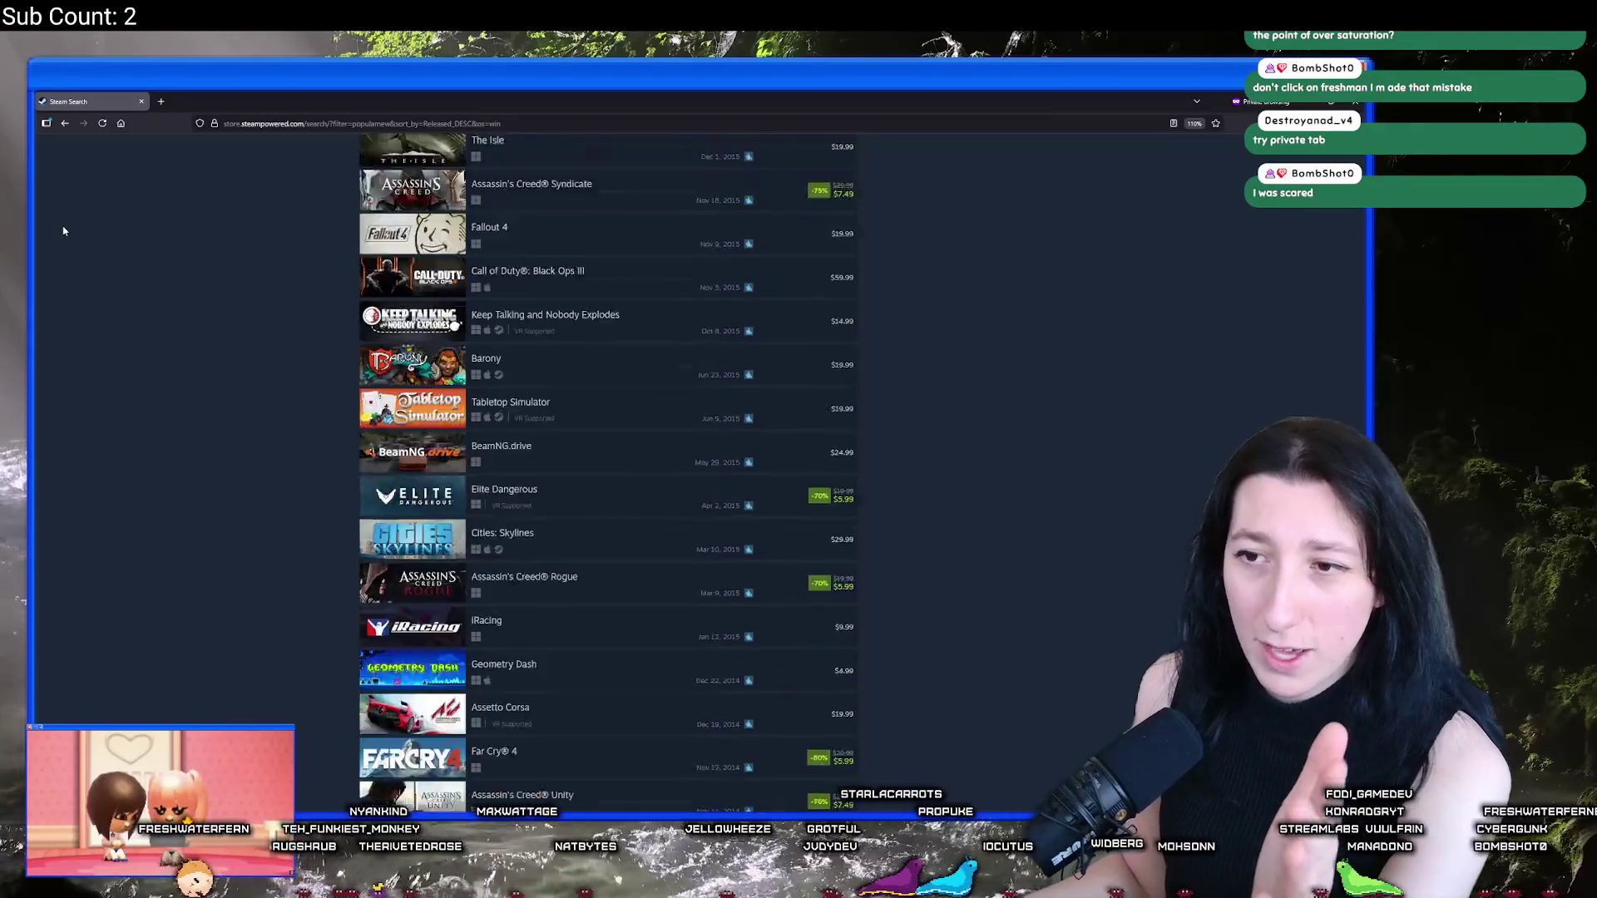
scroll(67, 249, up, 8)
scroll(84, 283, down, 12)
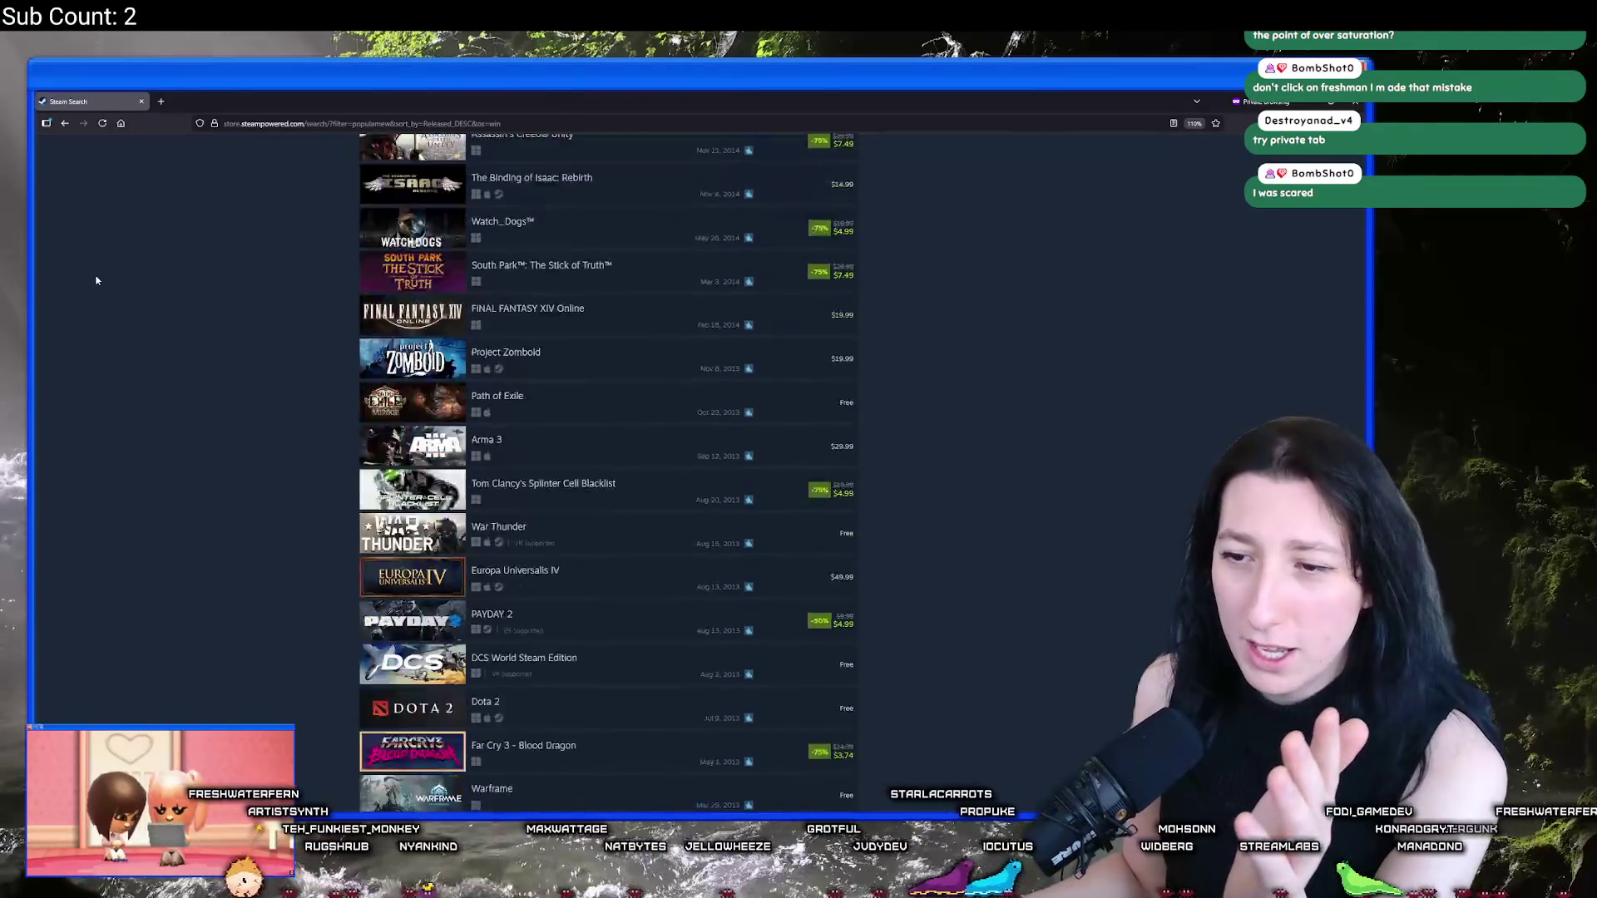
scroll(95, 279, down, 5)
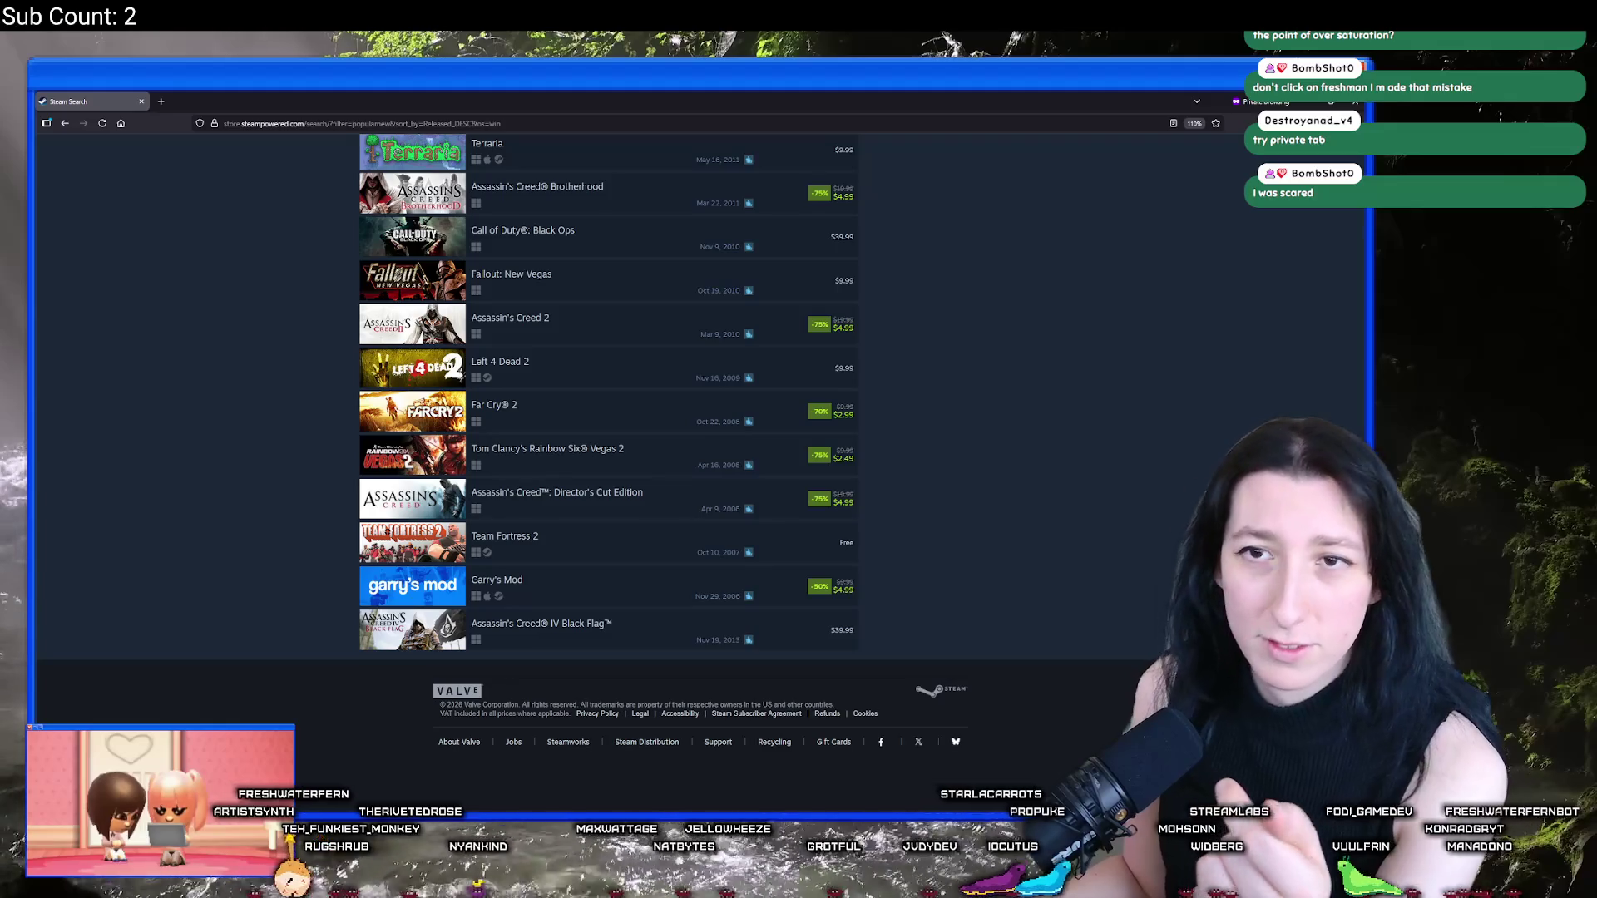
click(60, 126)
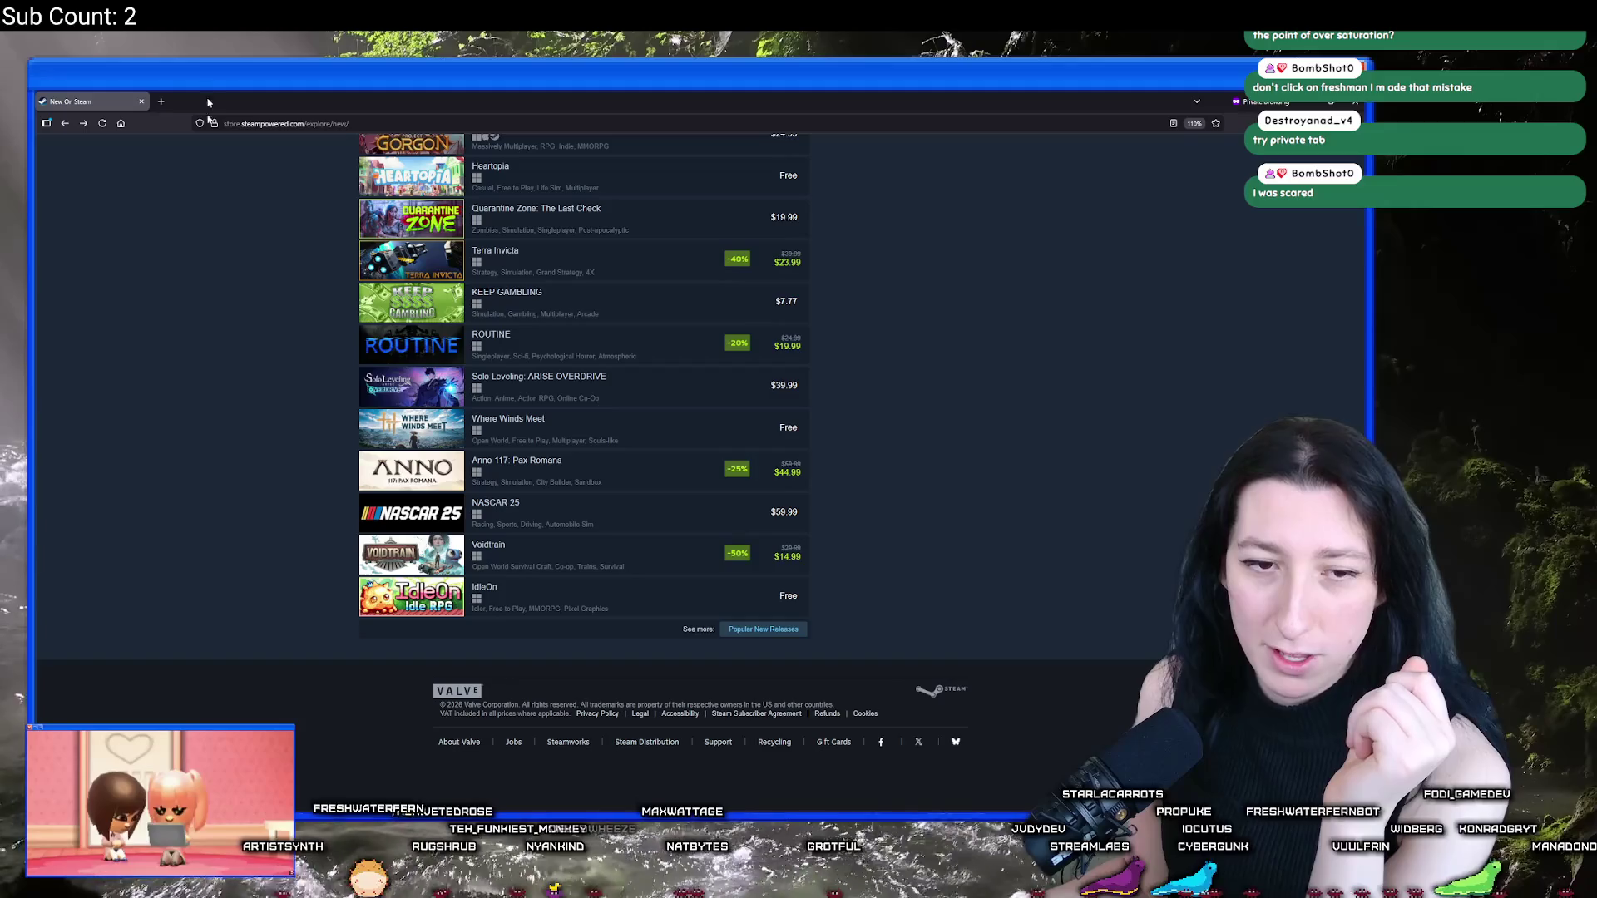
Step: Switch the list to all New Releases and scroll through it
scroll(910, 618, up, 10)
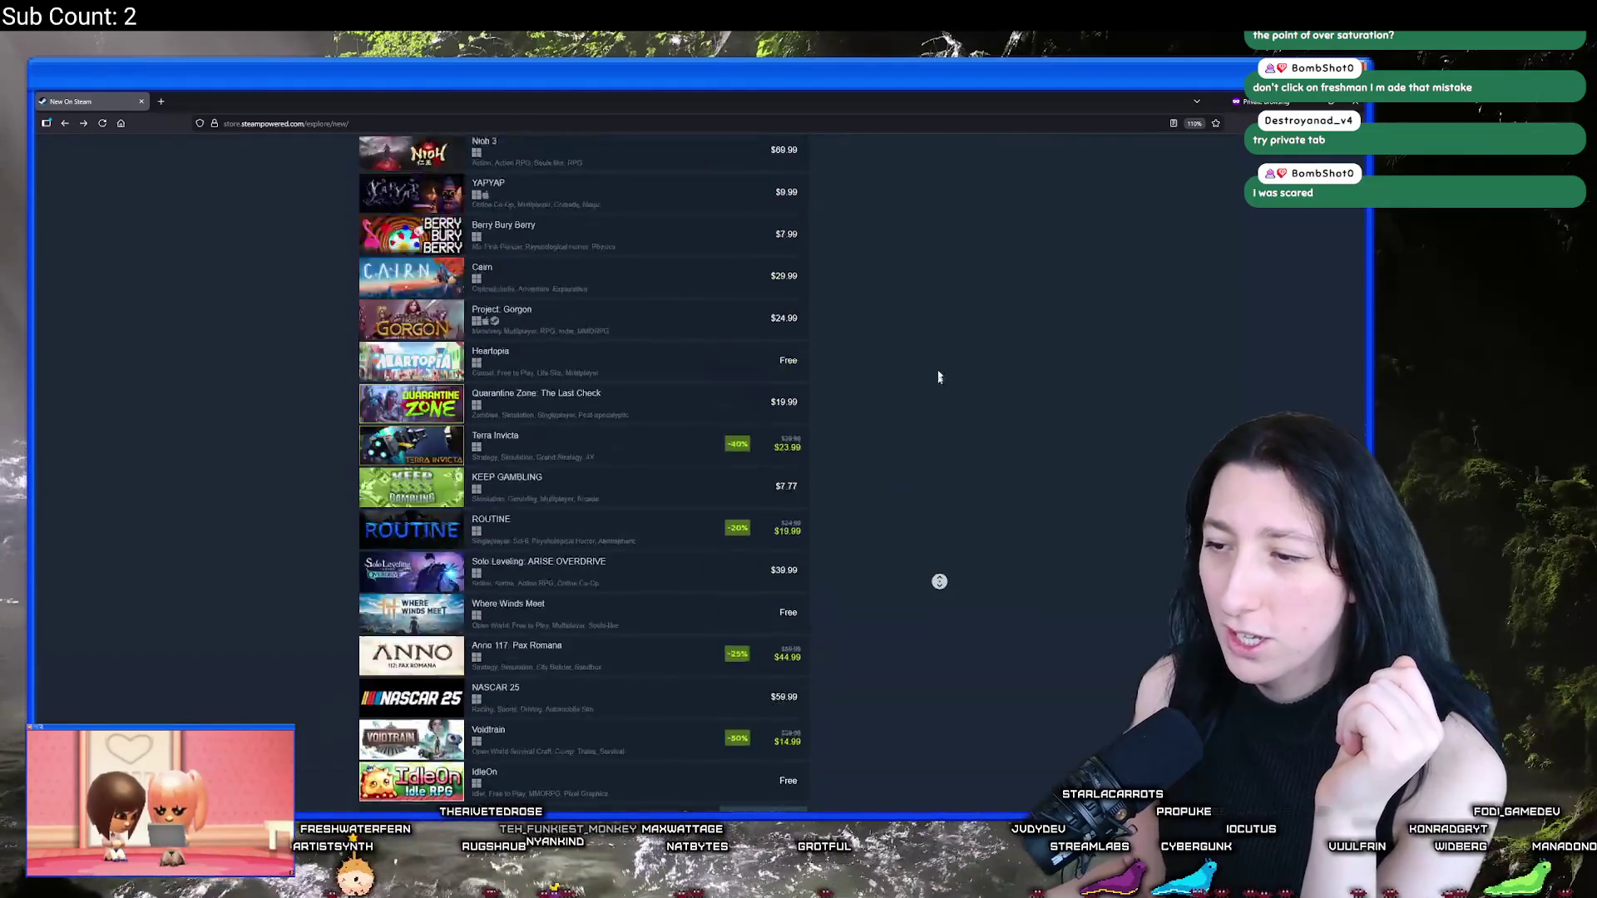
click(475, 417)
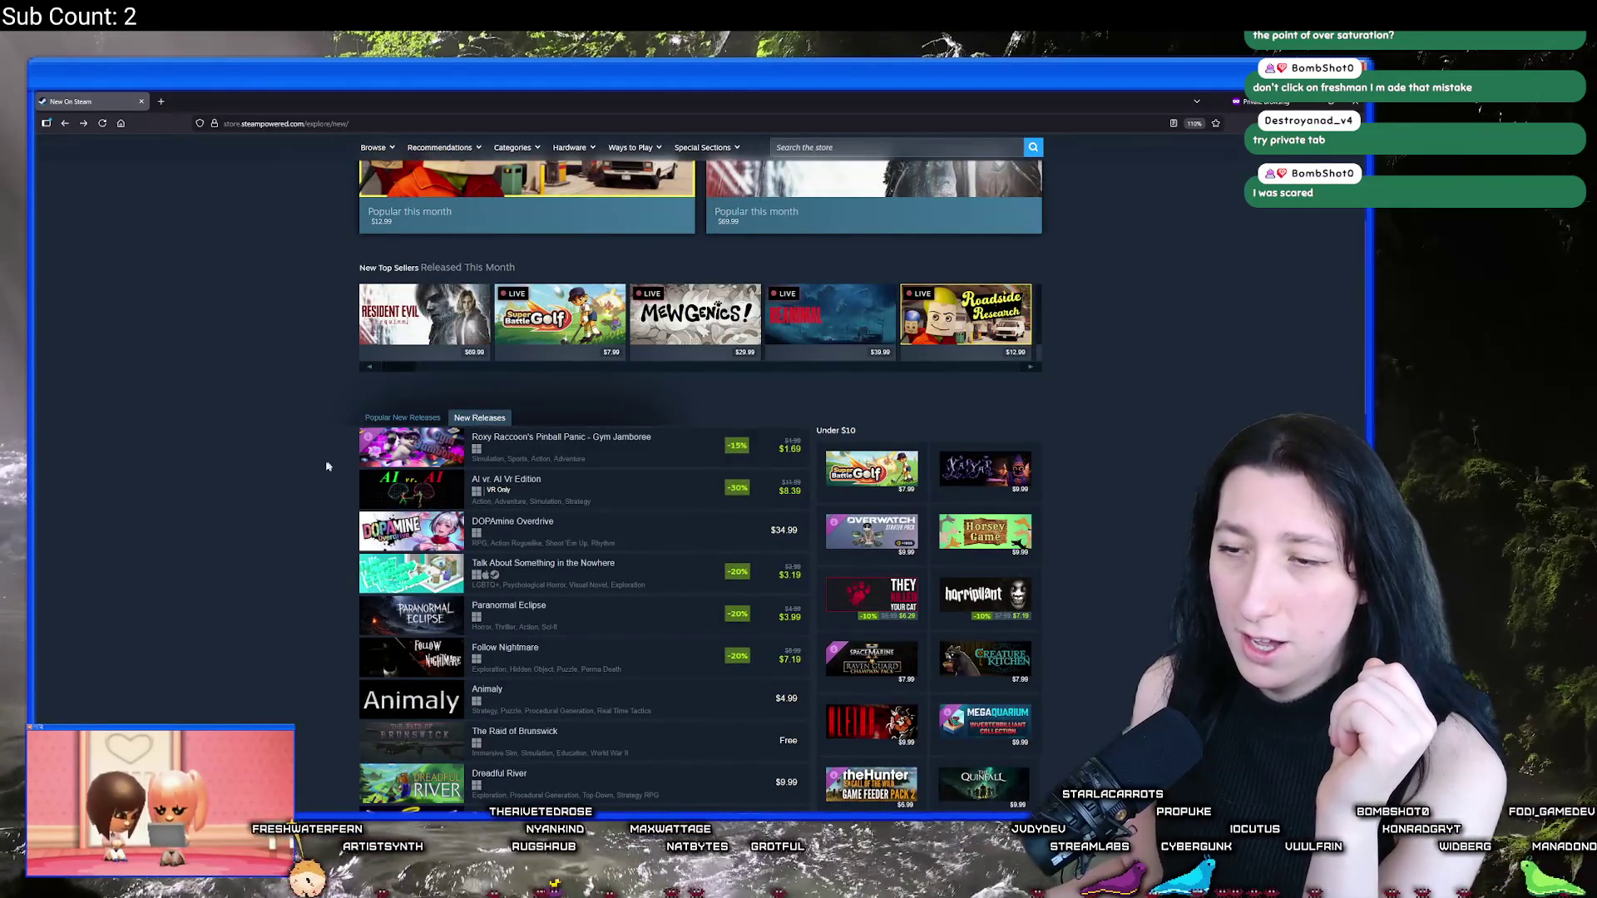
scroll(294, 459, down, 6)
scroll(294, 459, down, 8)
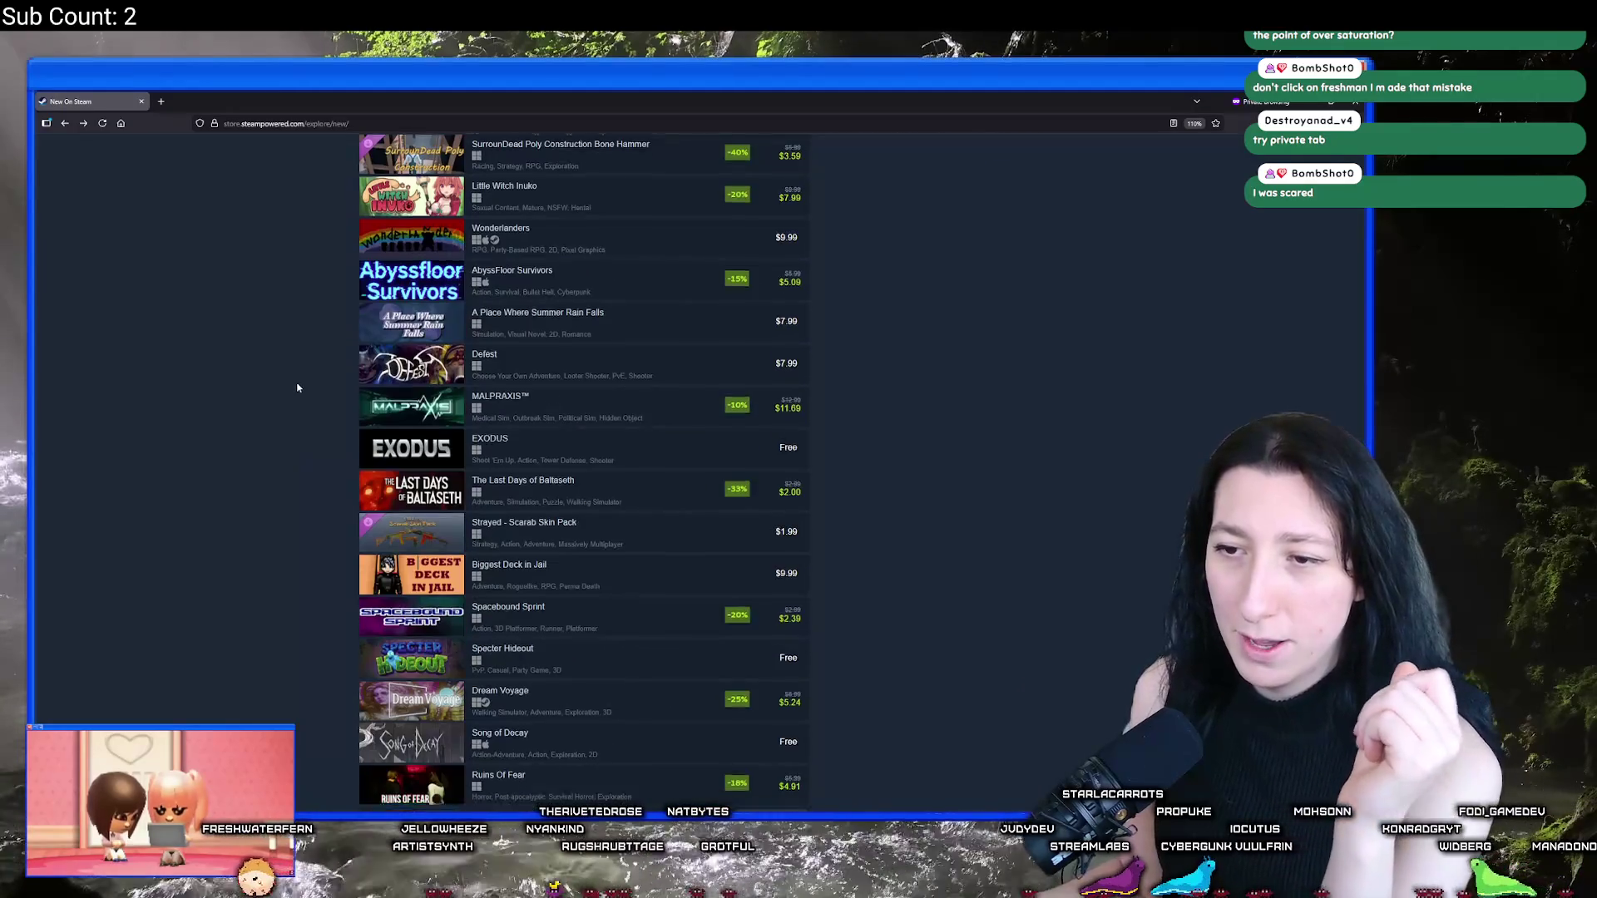
drag(771, 628, 414, 632)
scroll(246, 586, up, 15)
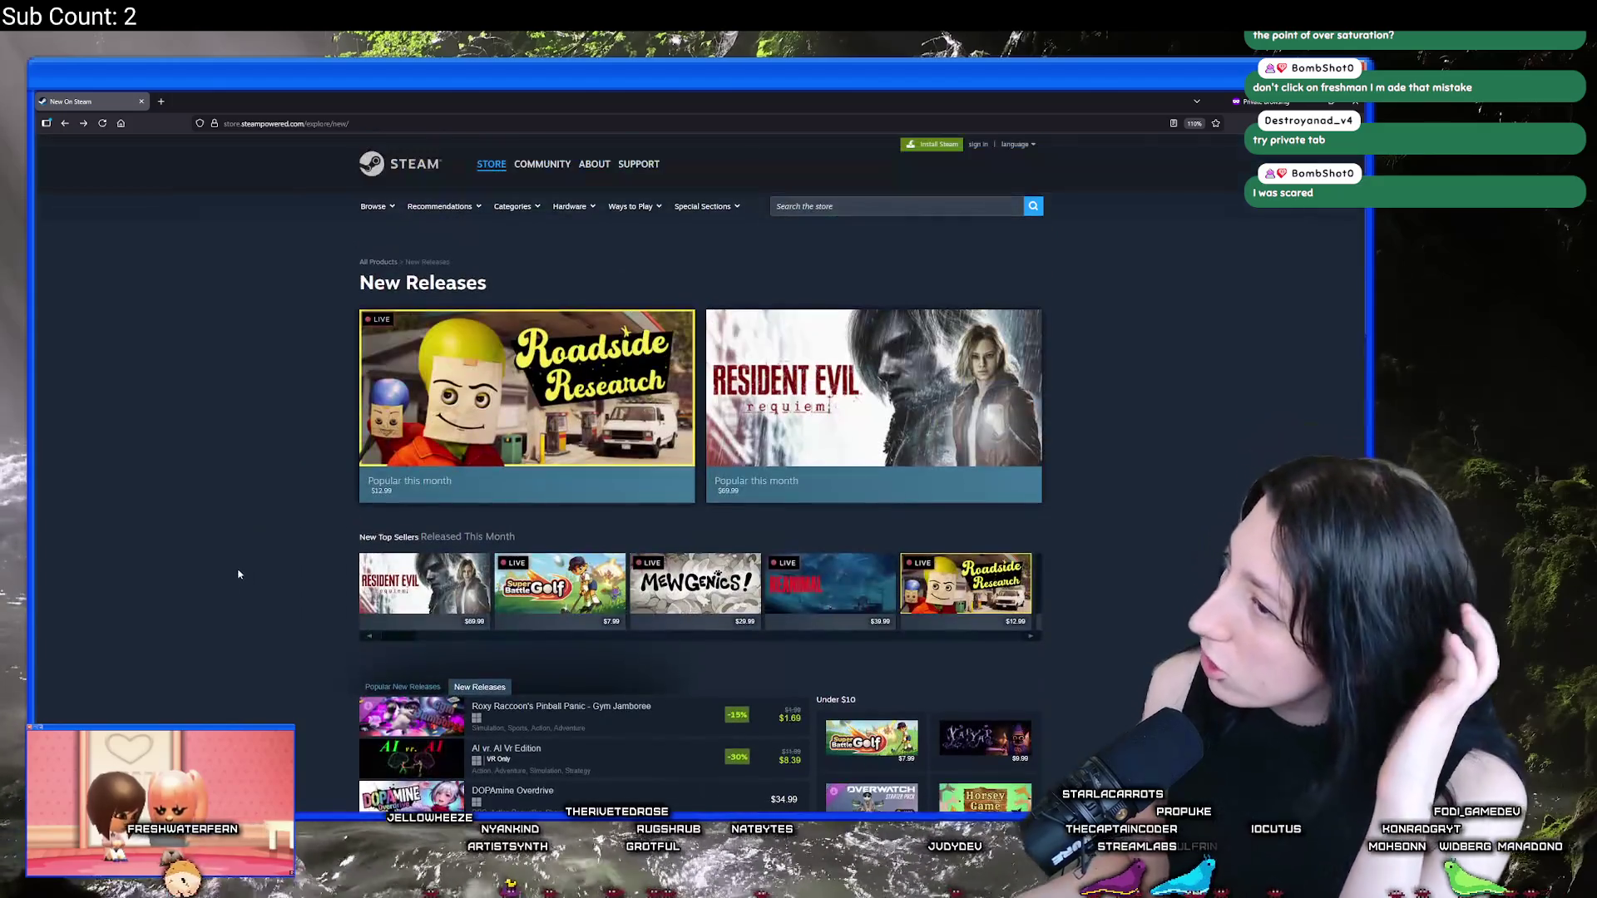
Step: Expand the full genres and themes list under Categories, then focus the store search box
mouse_move(507, 179)
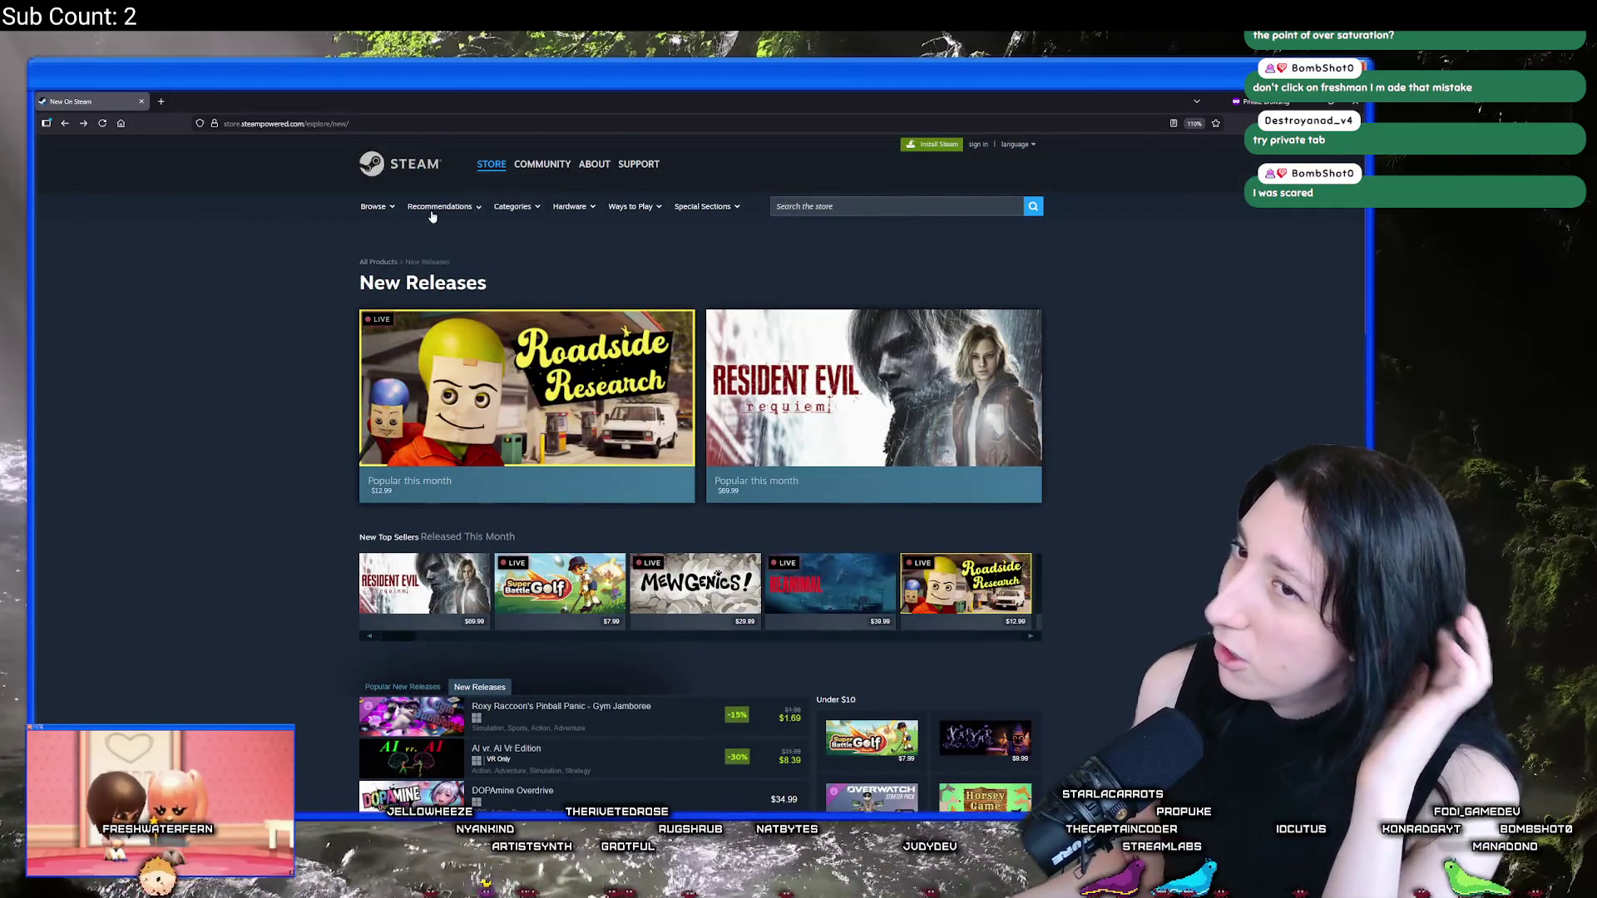
mouse_move(514, 208)
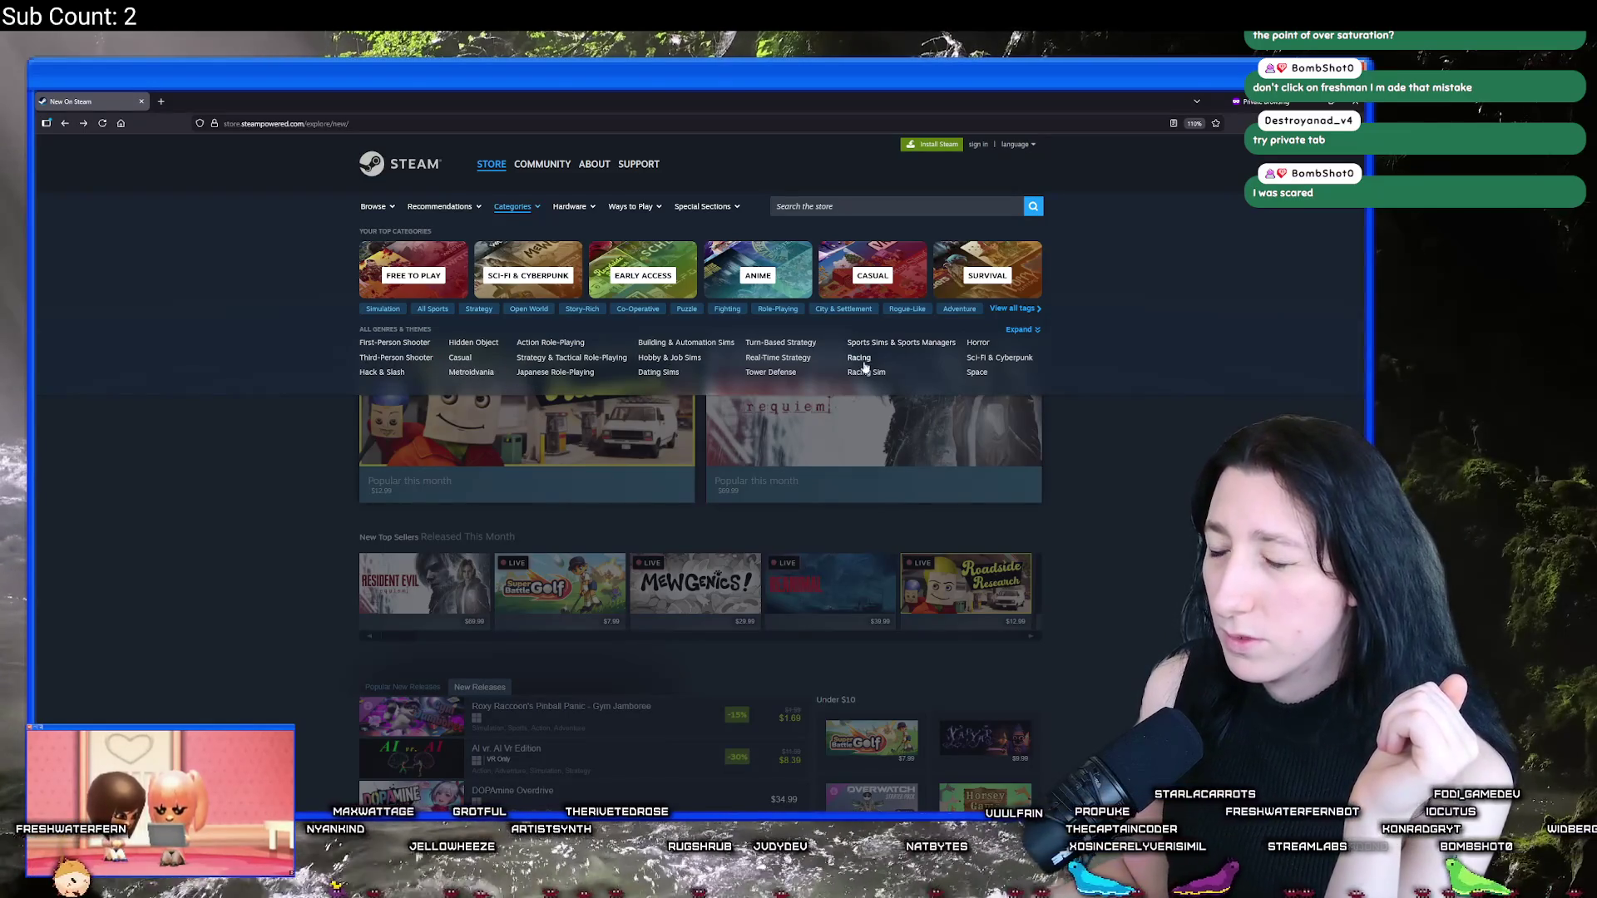
click(1021, 332)
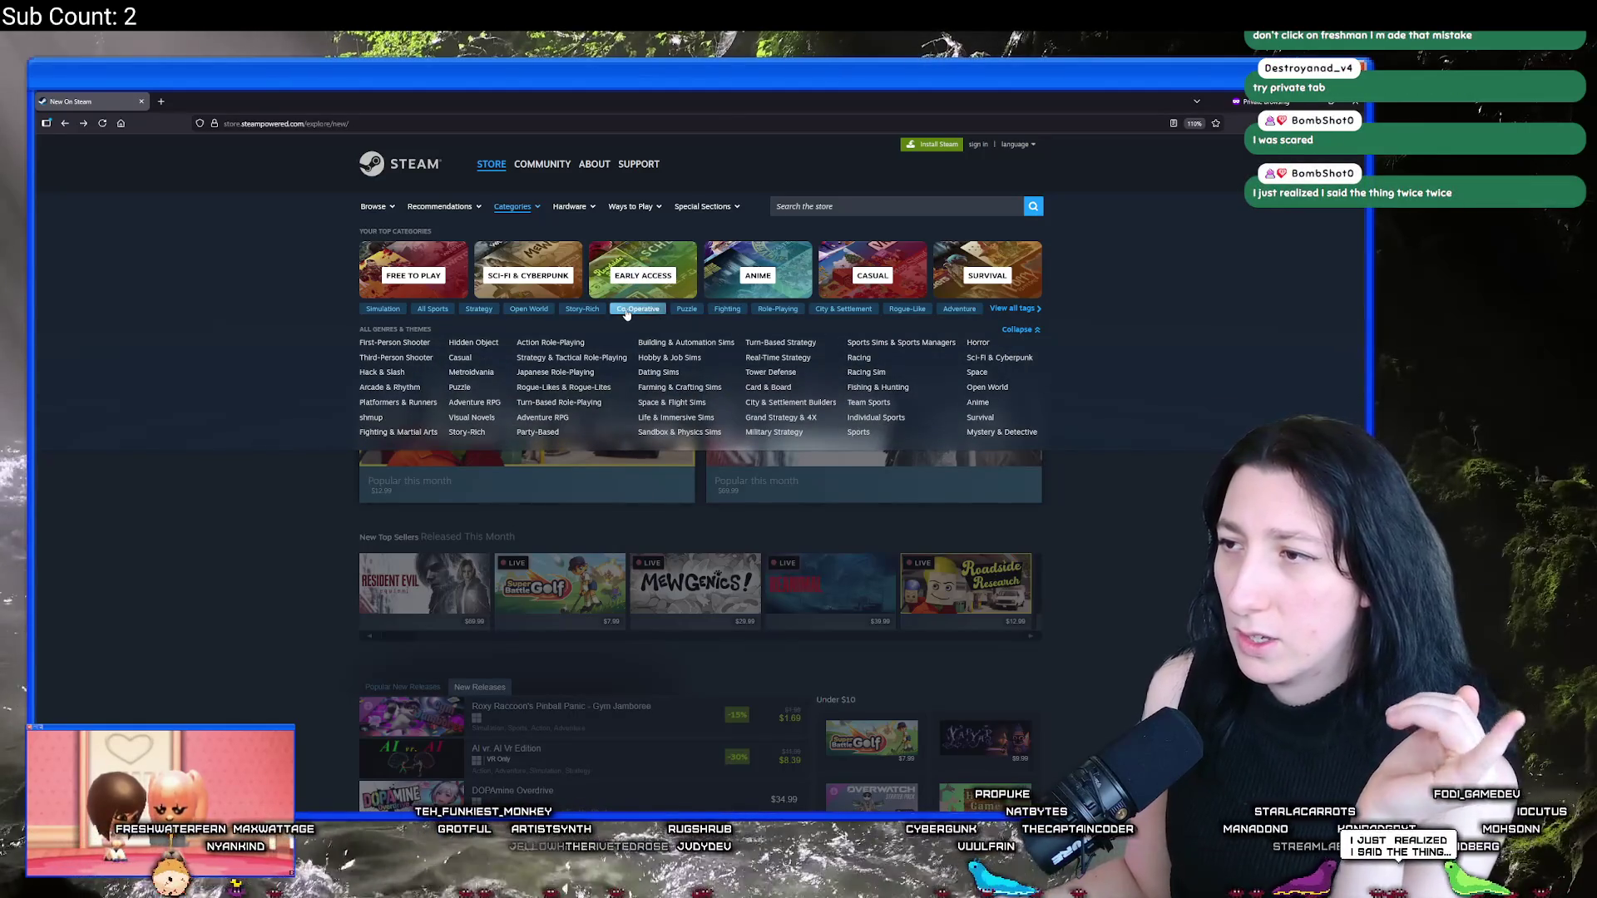
click(800, 210)
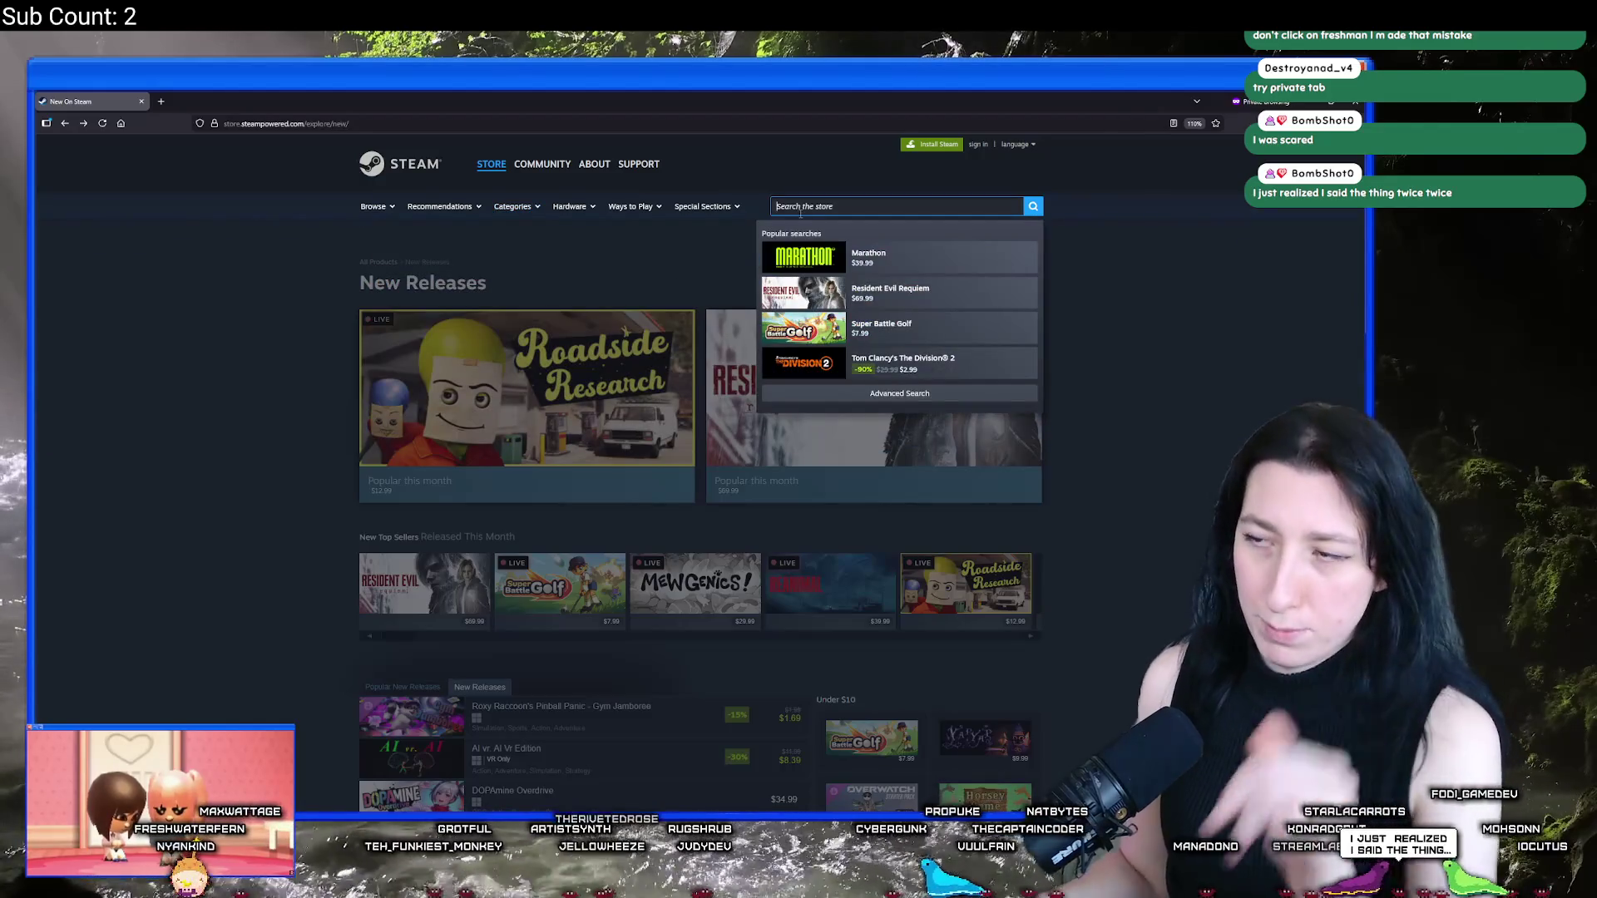
text(pve)
Step: Search the store for 'pve', scroll through the results, then switch back to GameMaker
key(Return)
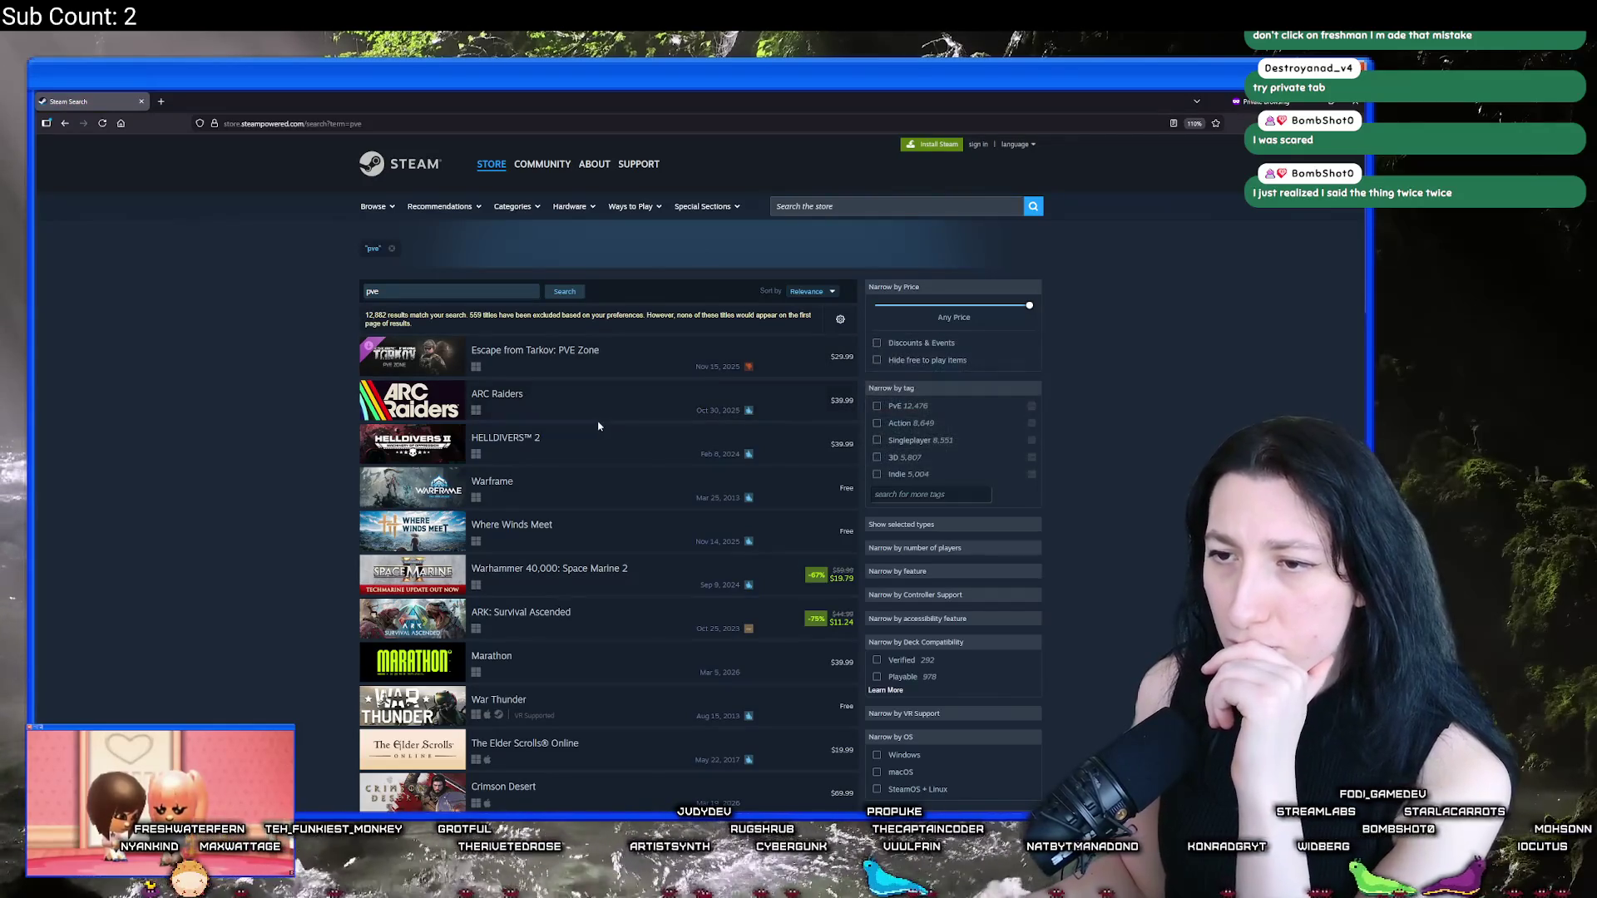
scroll(699, 391, down, 10)
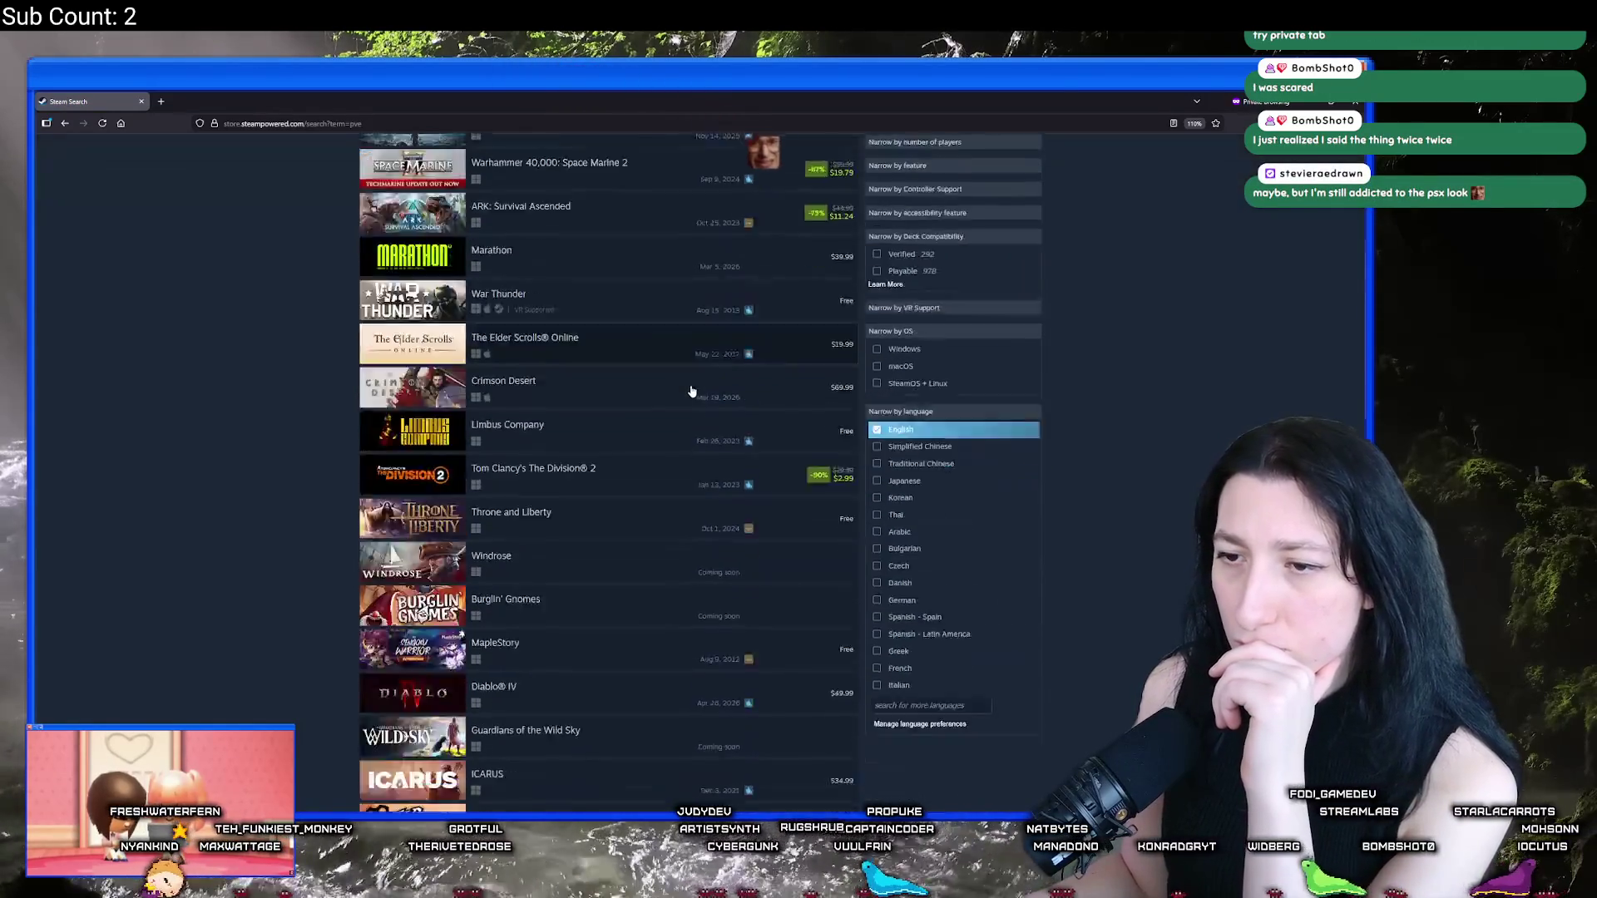
scroll(723, 379, down, 15)
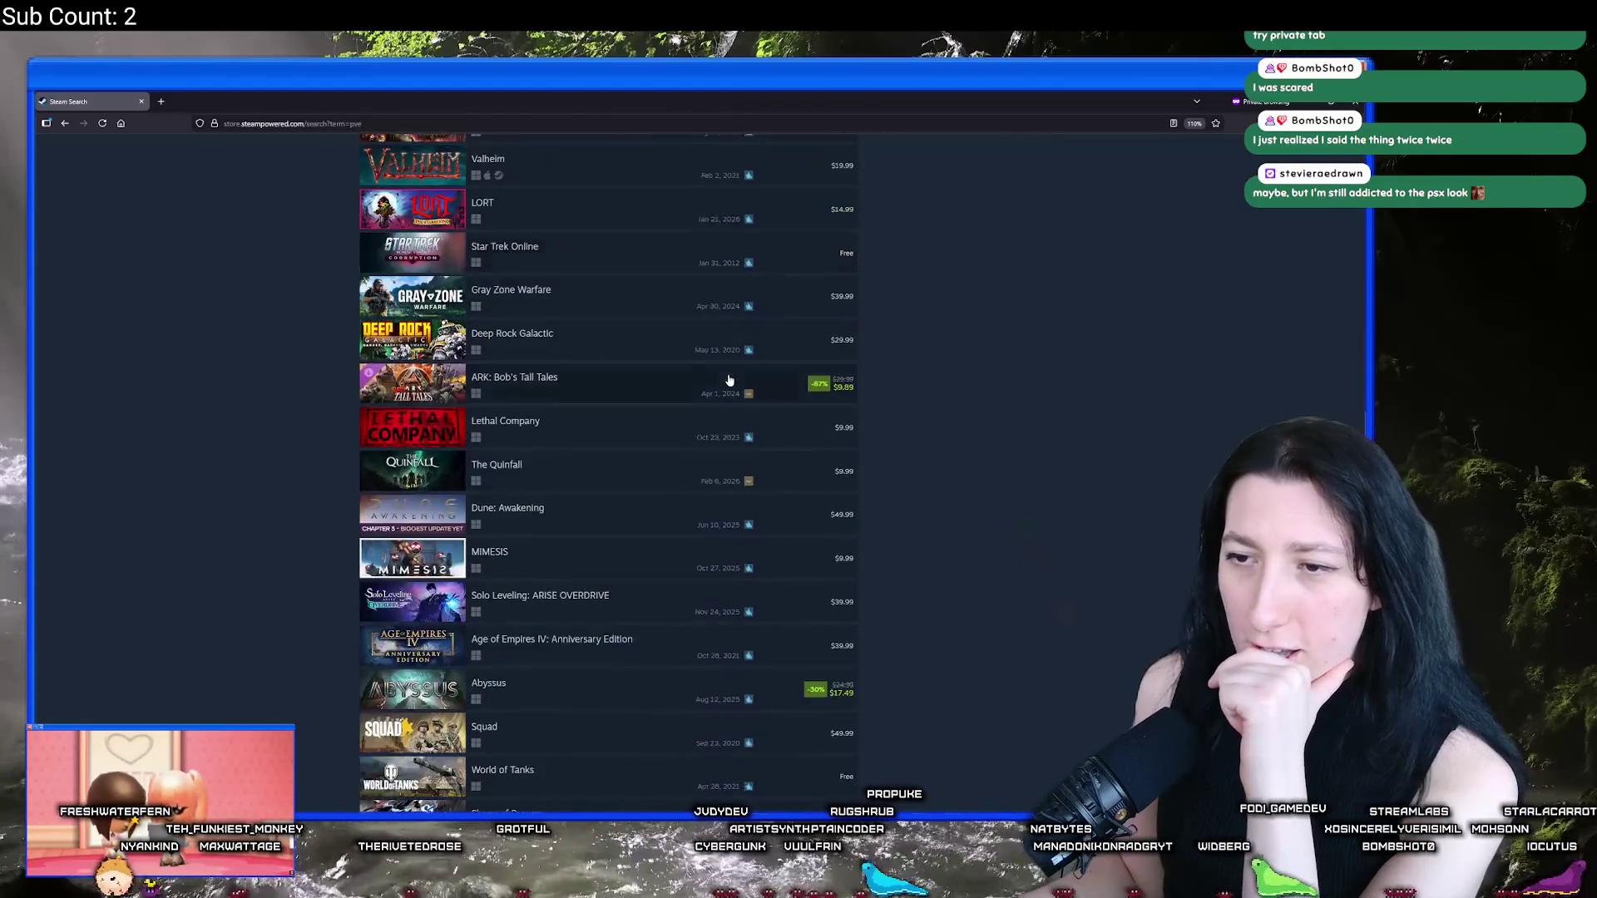
scroll(706, 369, down, 15)
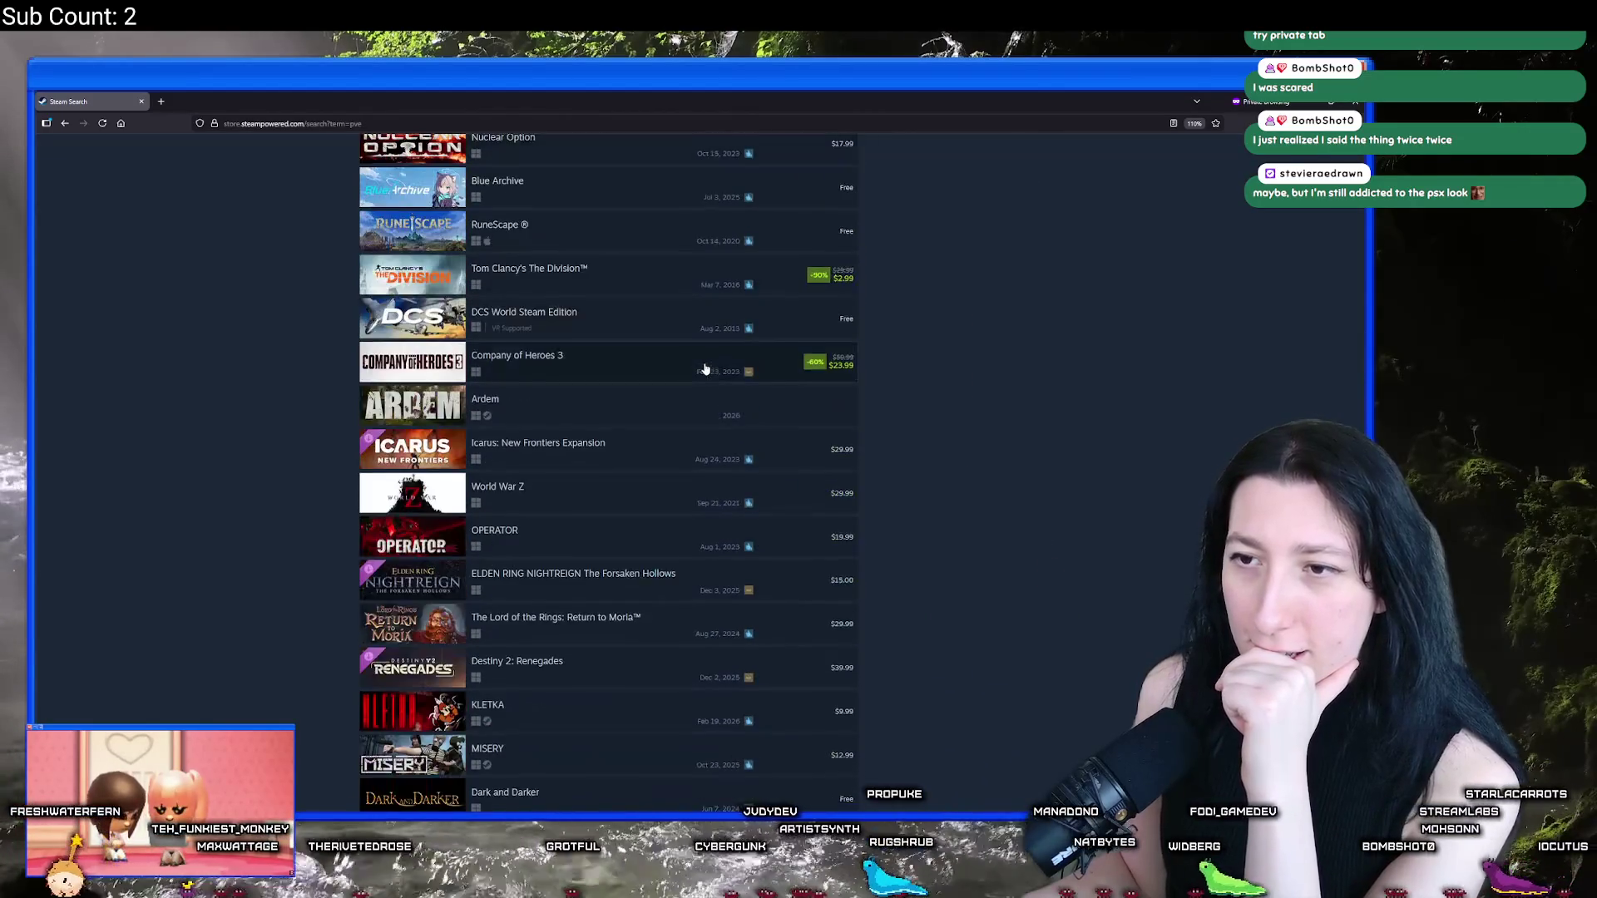
scroll(715, 360, down, 15)
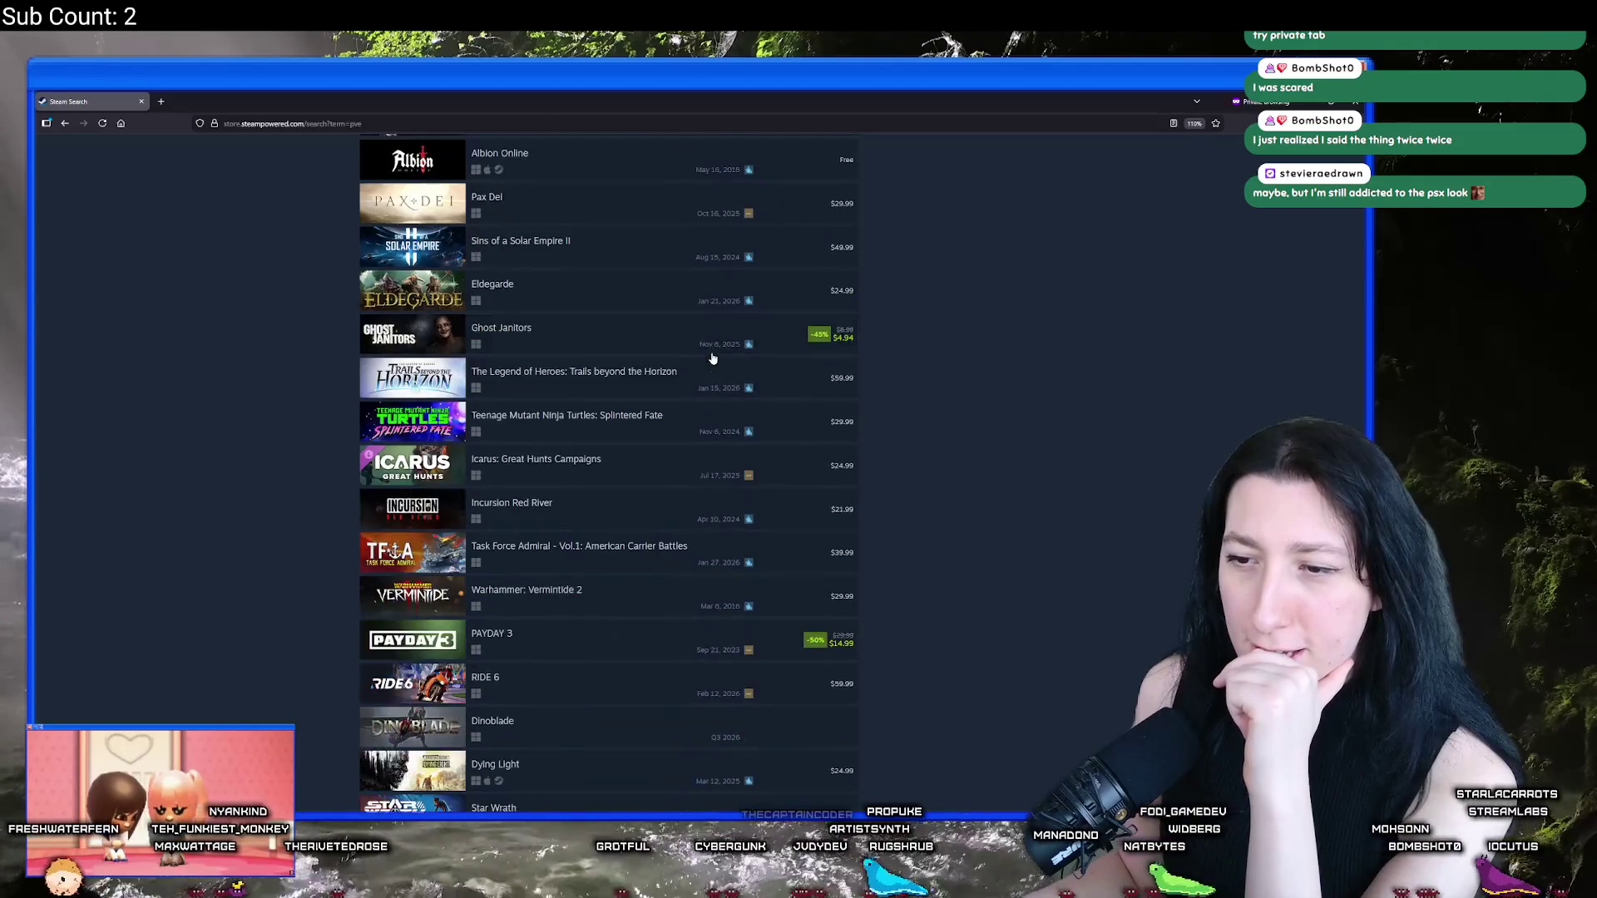
scroll(693, 378, down, 15)
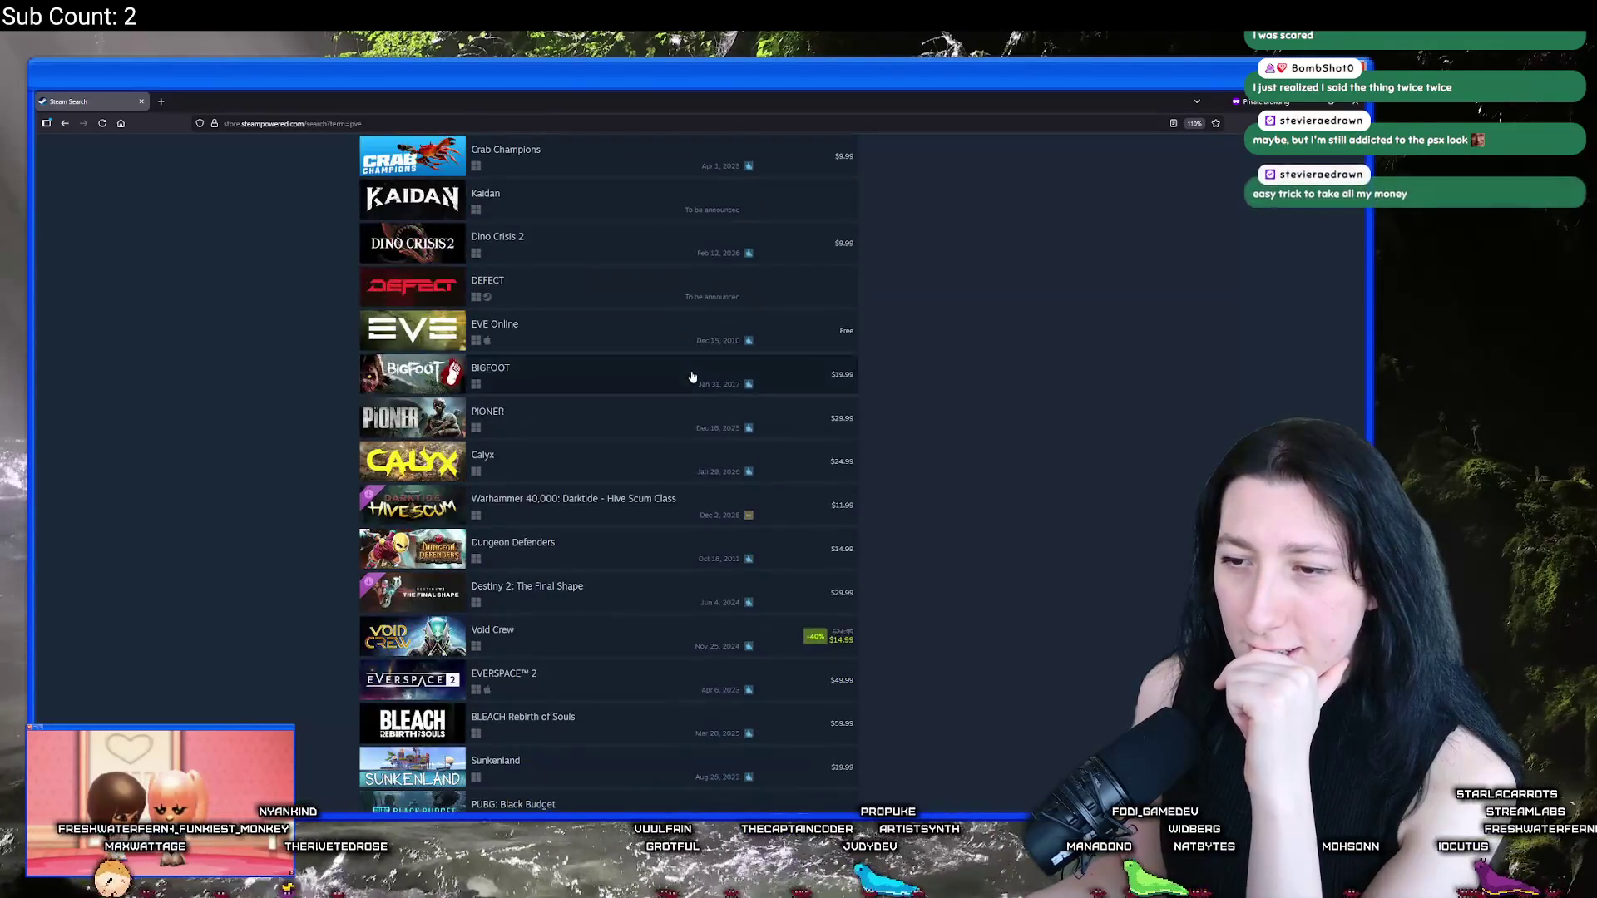
scroll(669, 363, down, 15)
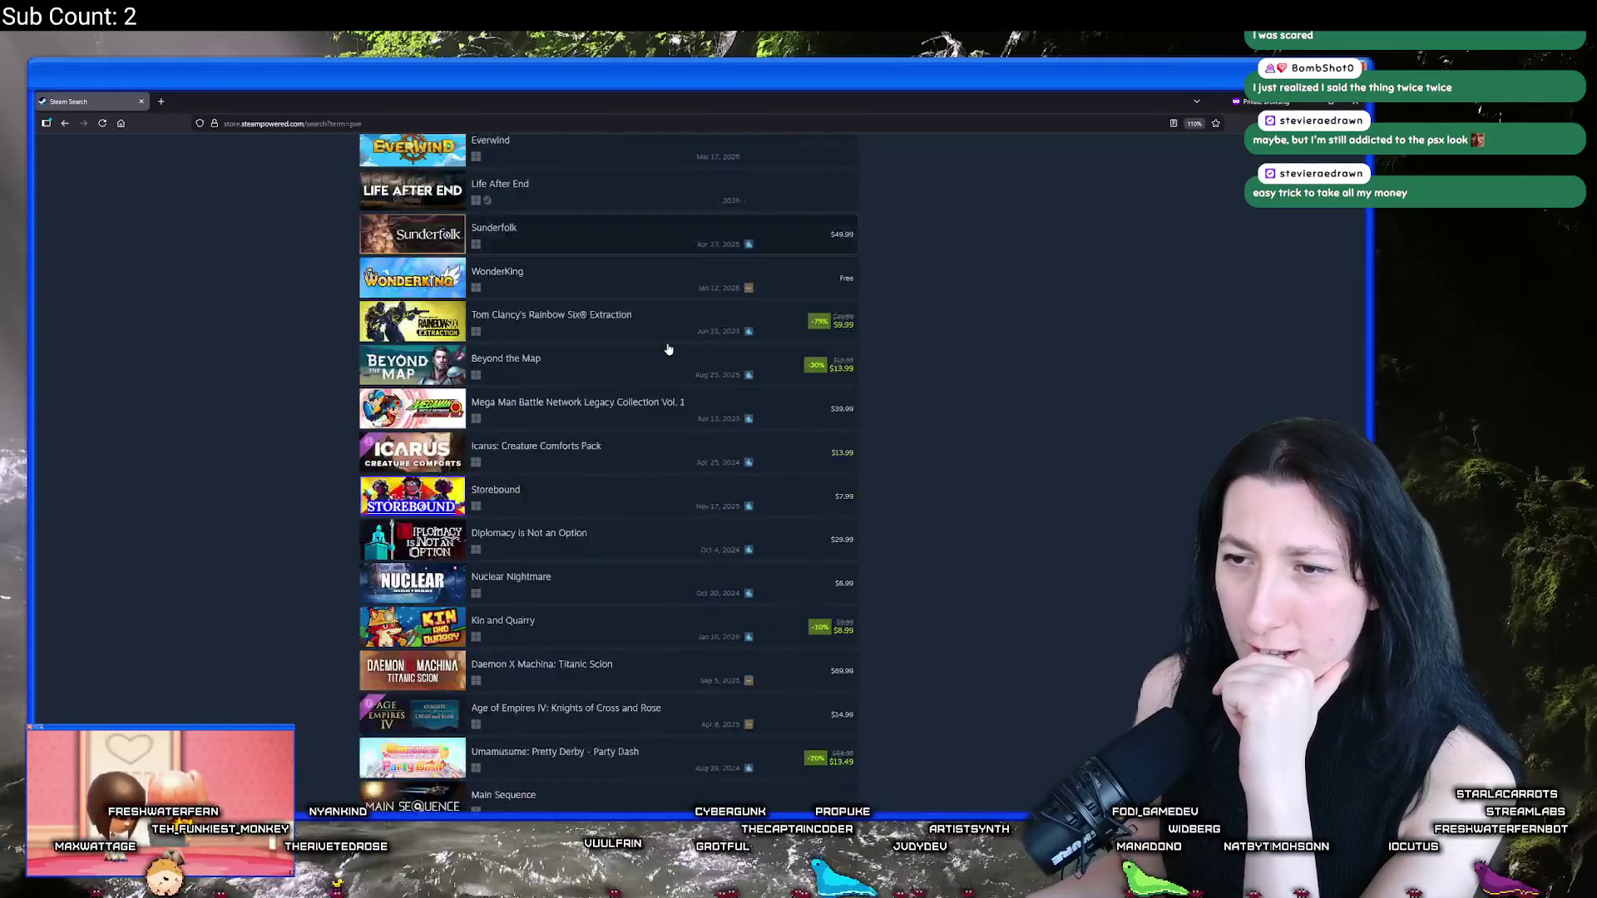
scroll(666, 343, down, 12)
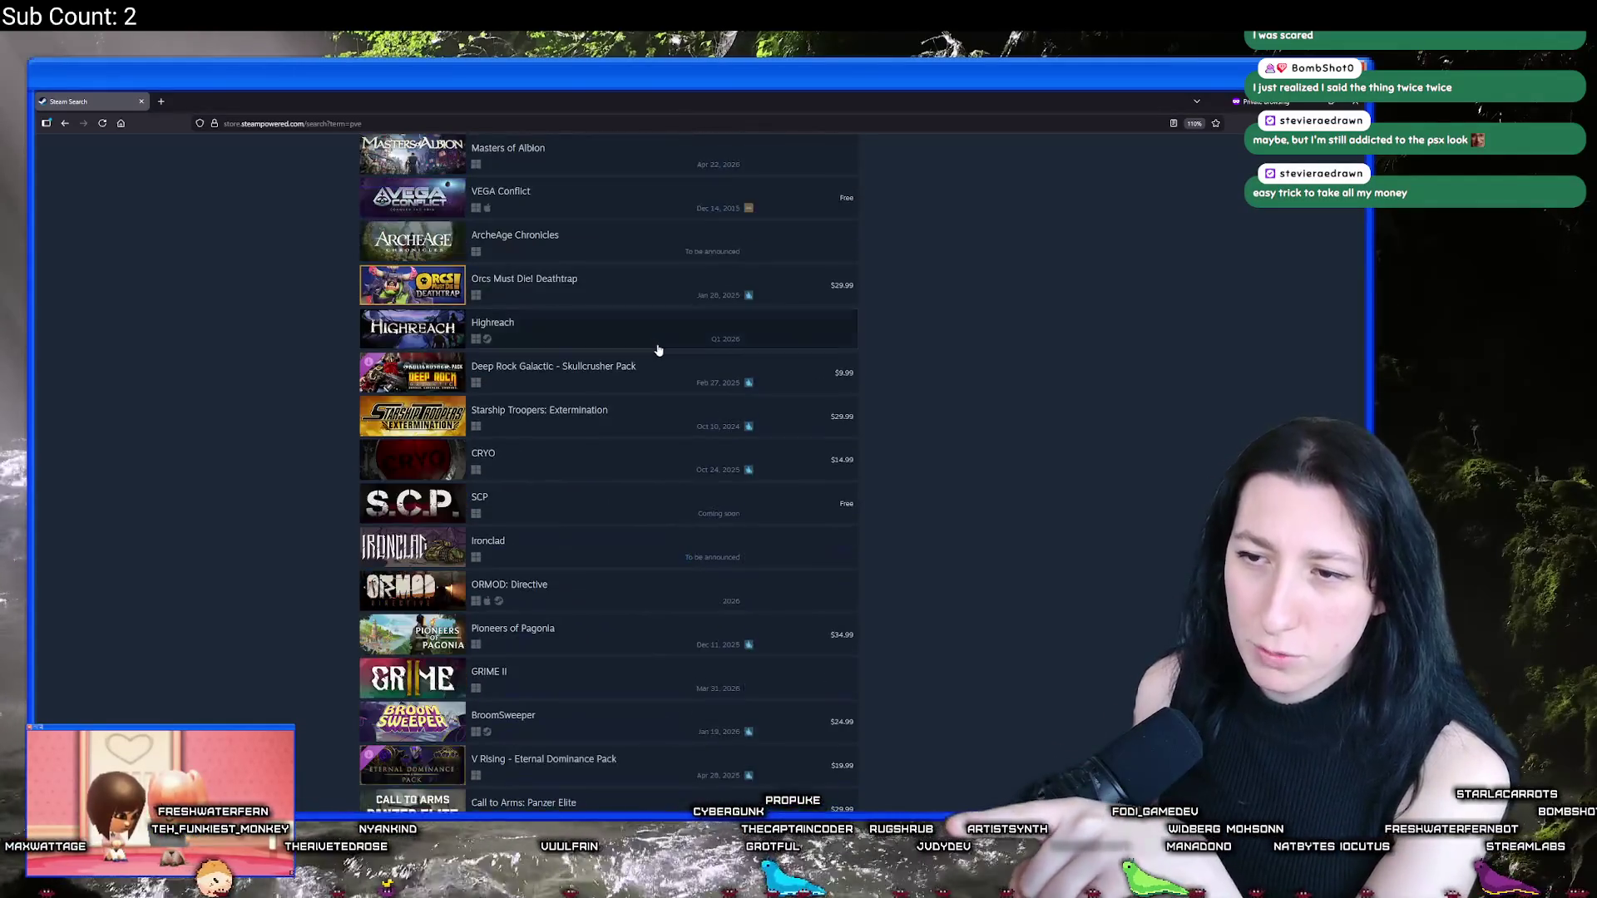
scroll(655, 347, down, 20)
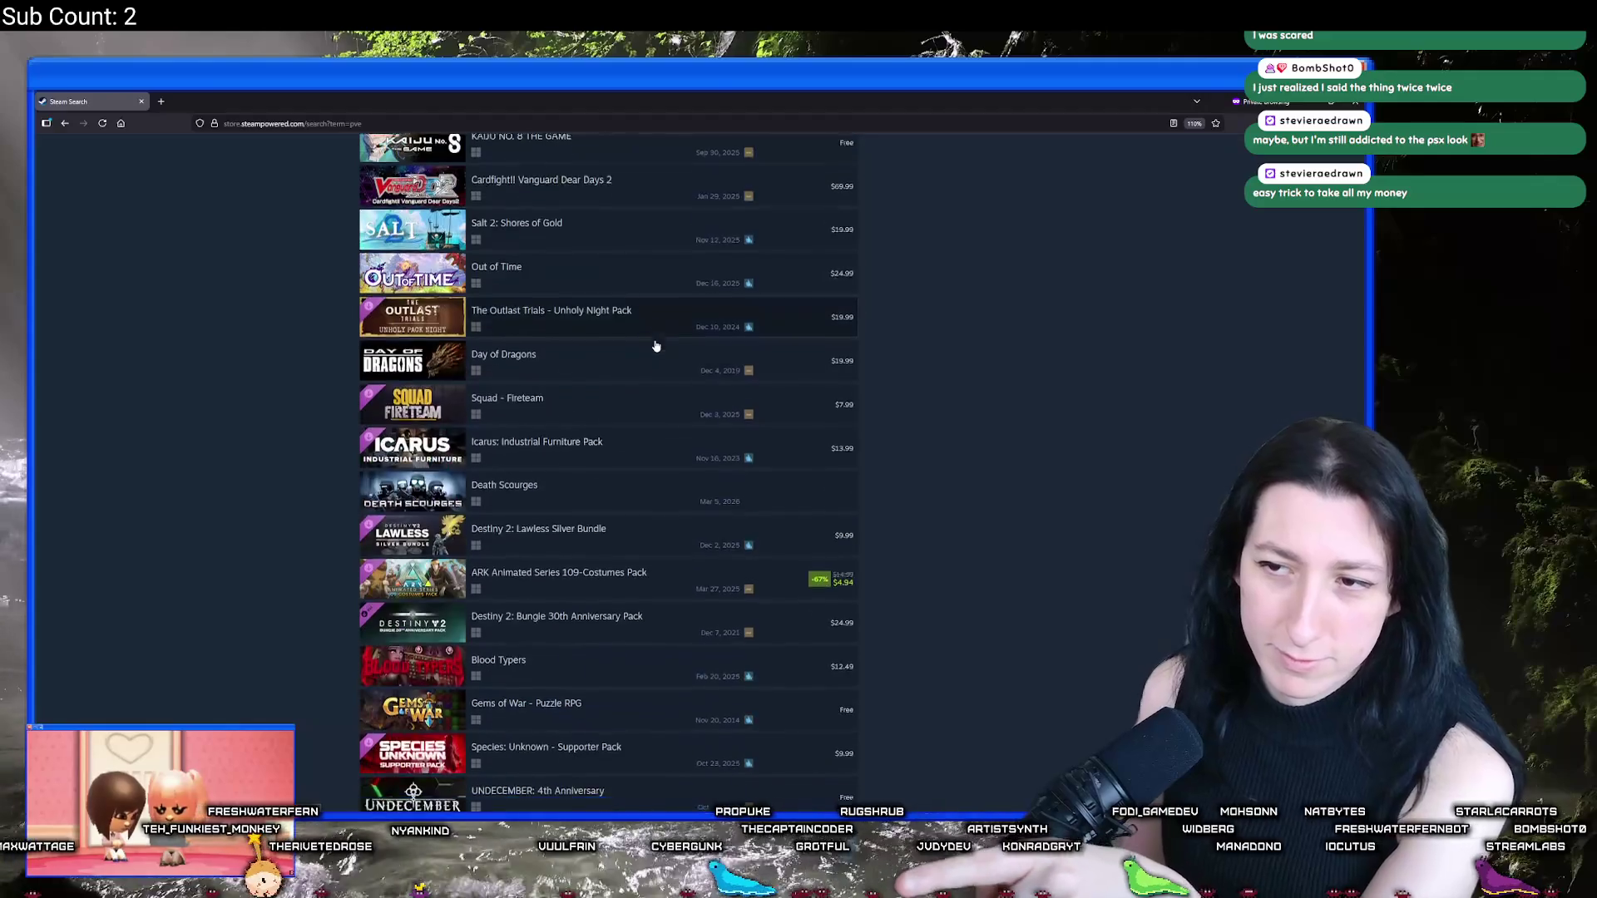
scroll(647, 337, down, 20)
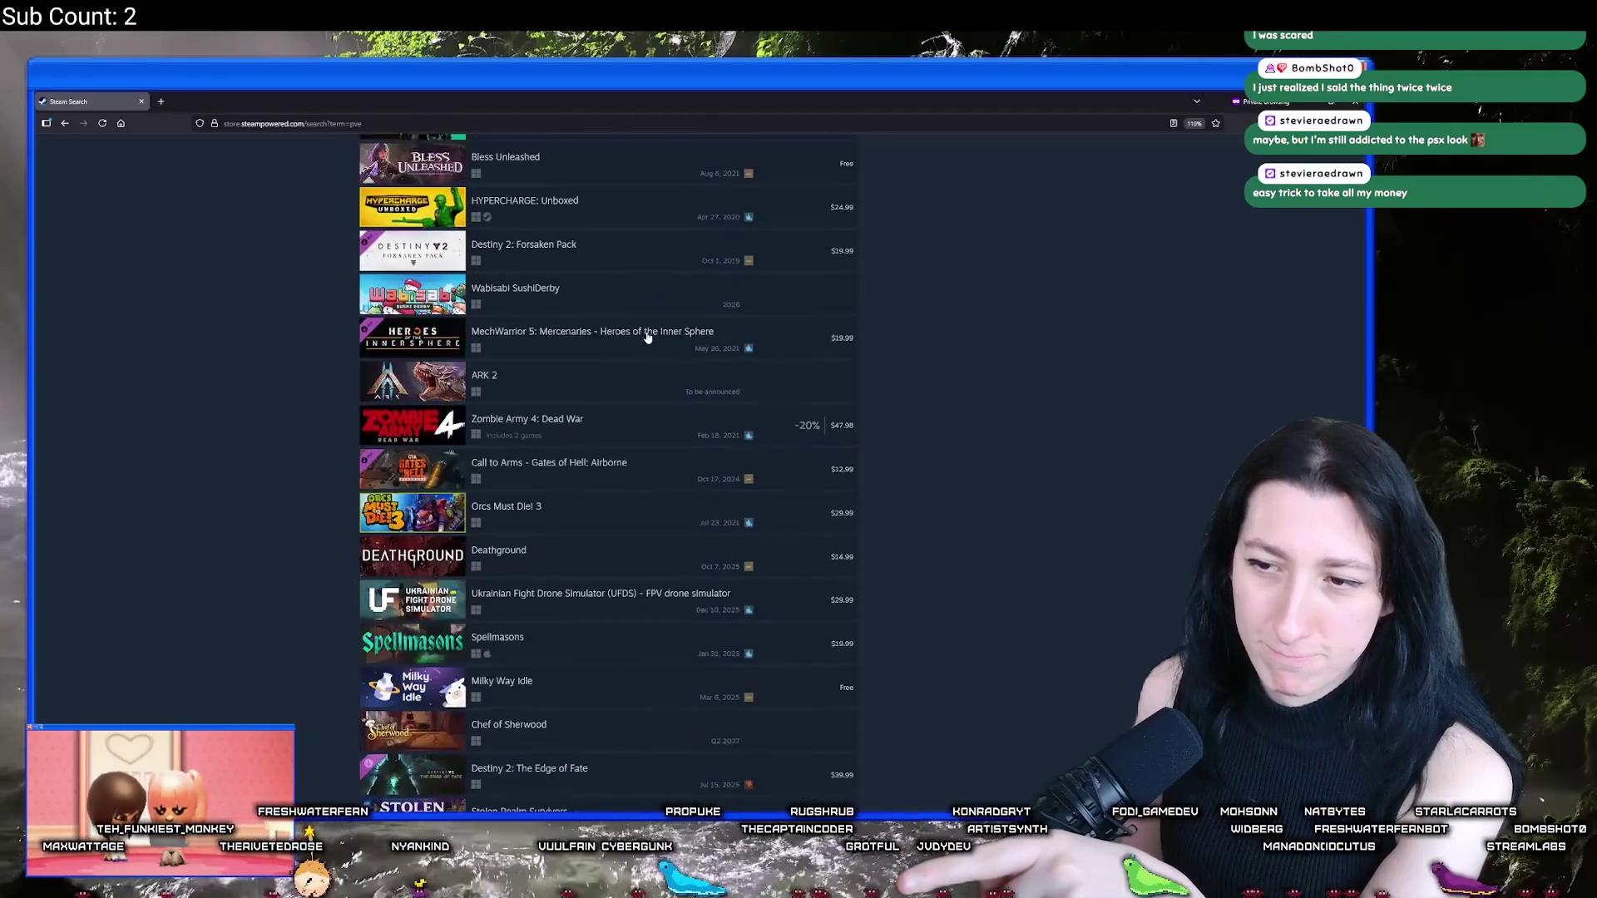
scroll(650, 327, down, 20)
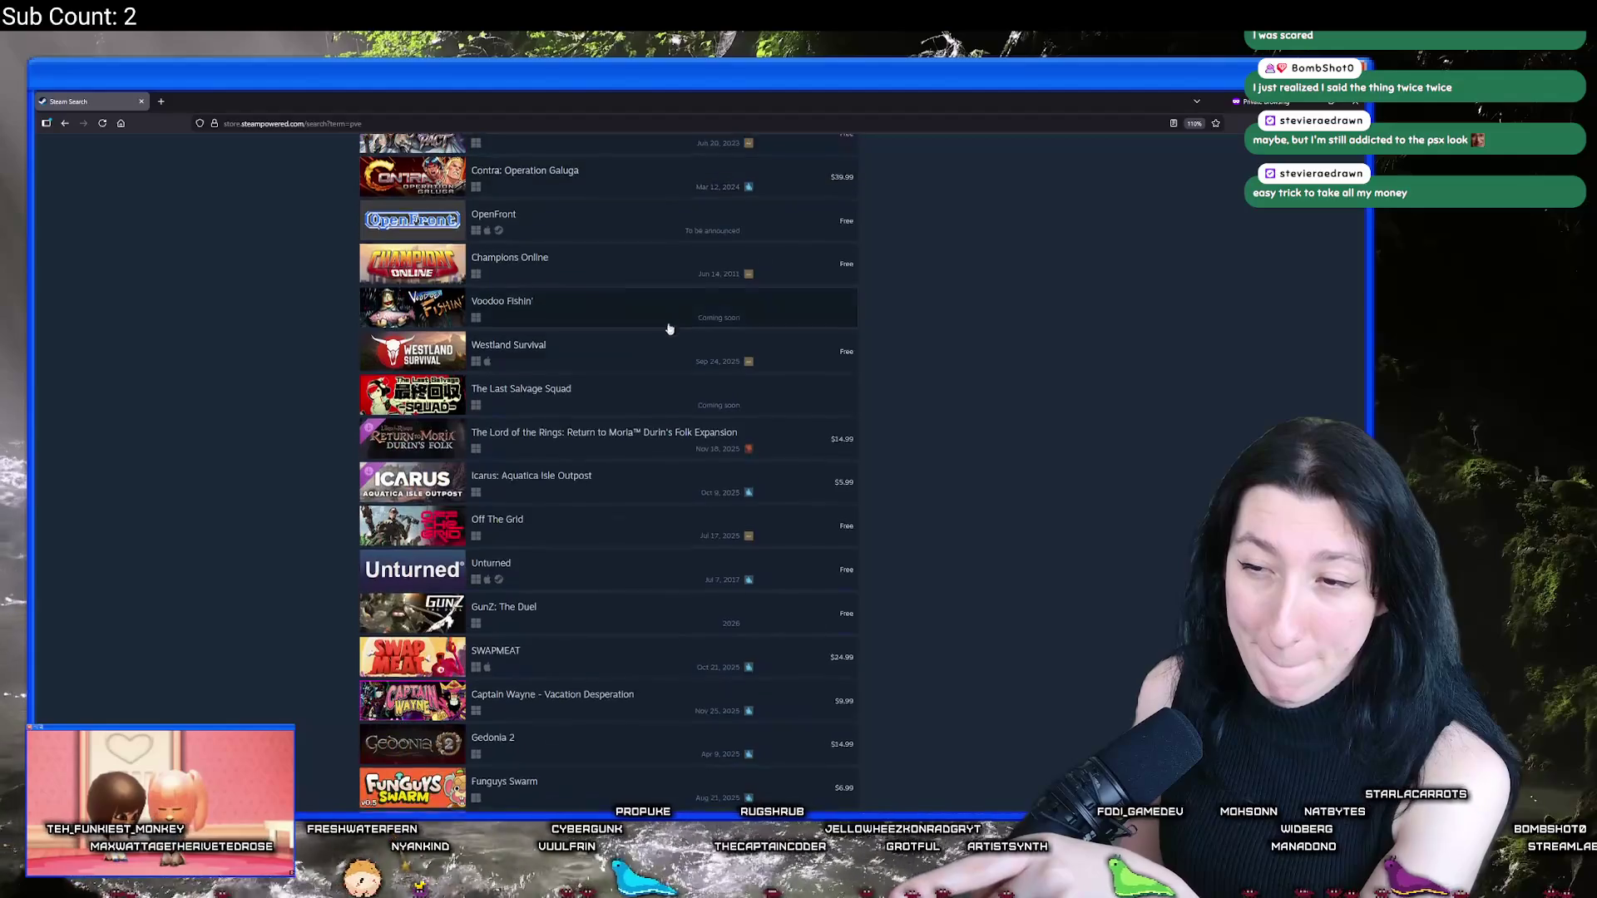
key(alt+Tab)
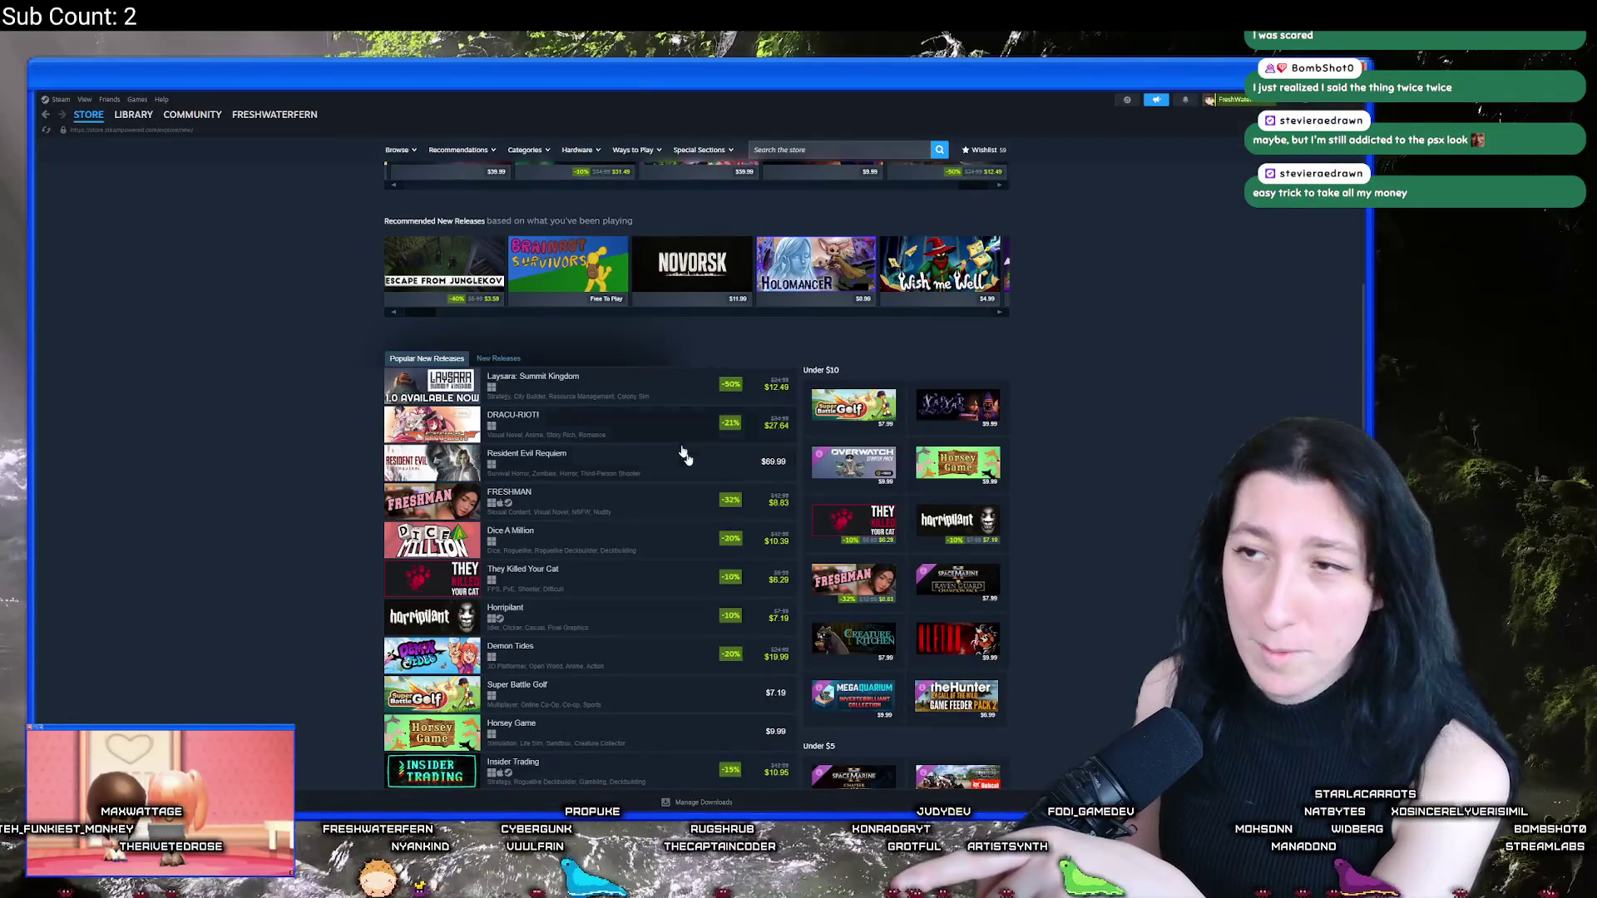
key(alt+Tab)
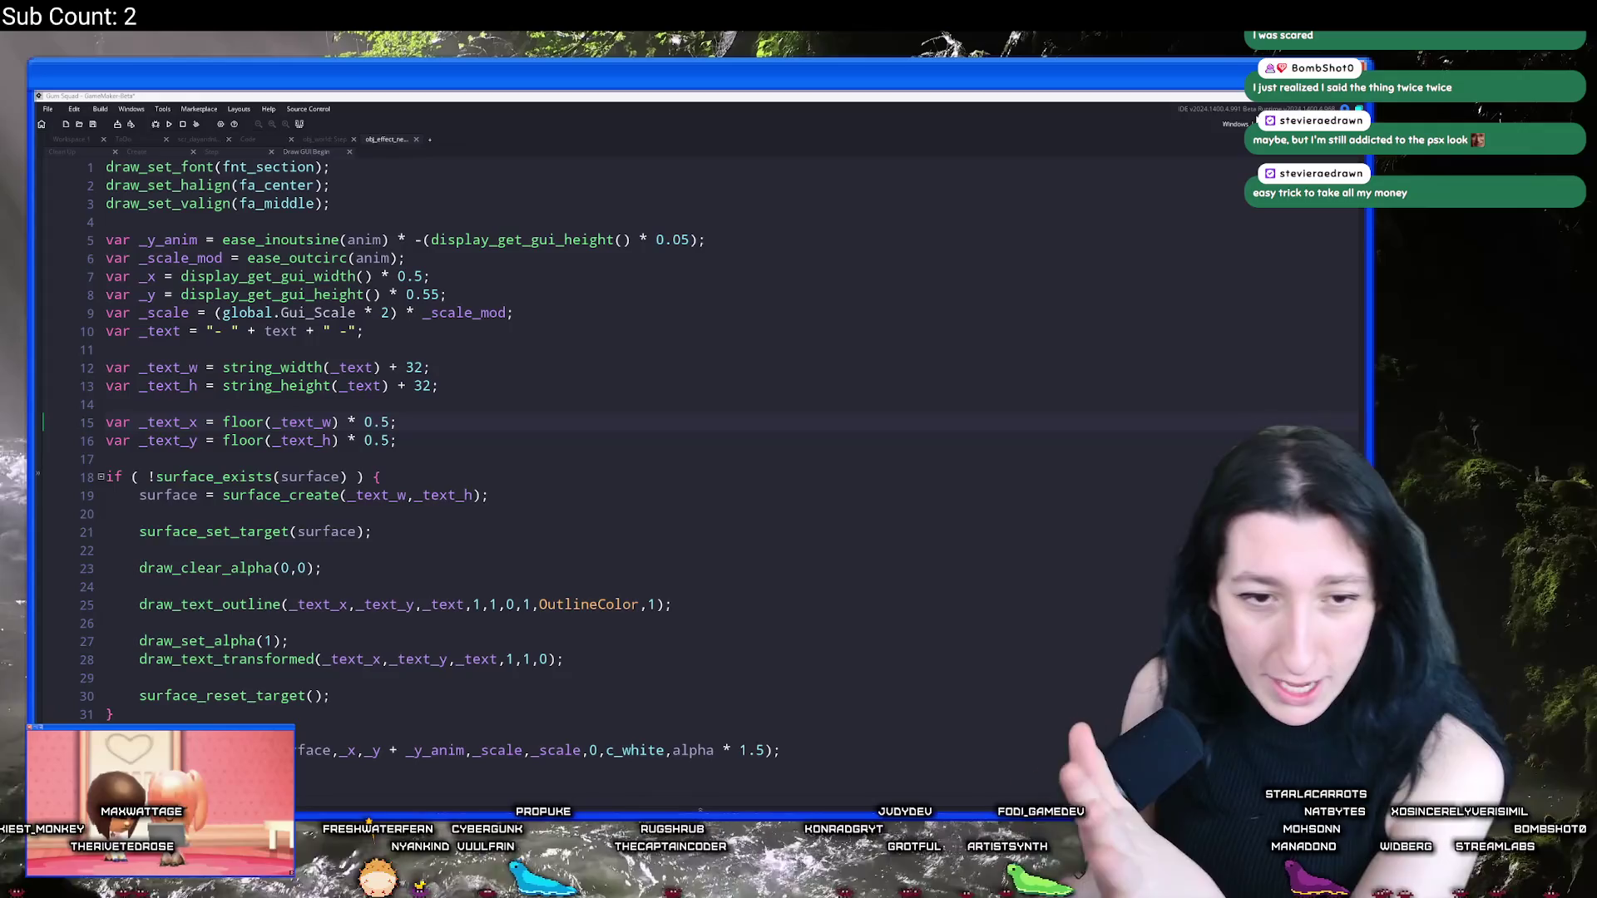
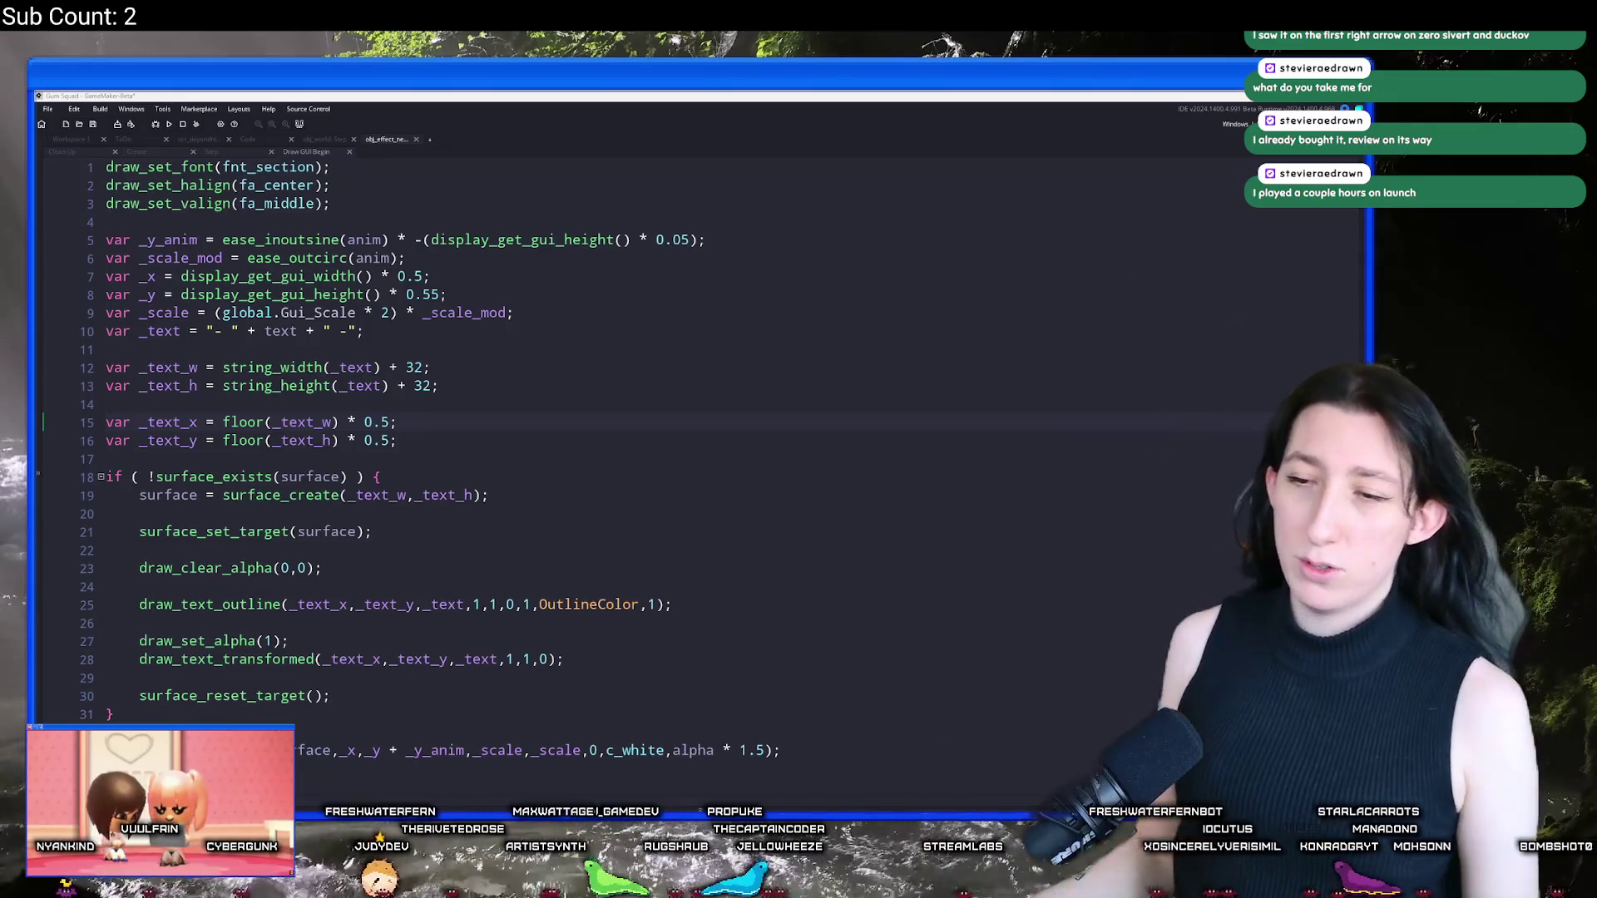
Step: Start a new draw_set call on the line after surface_reset_target() in the surface block
click(601, 403)
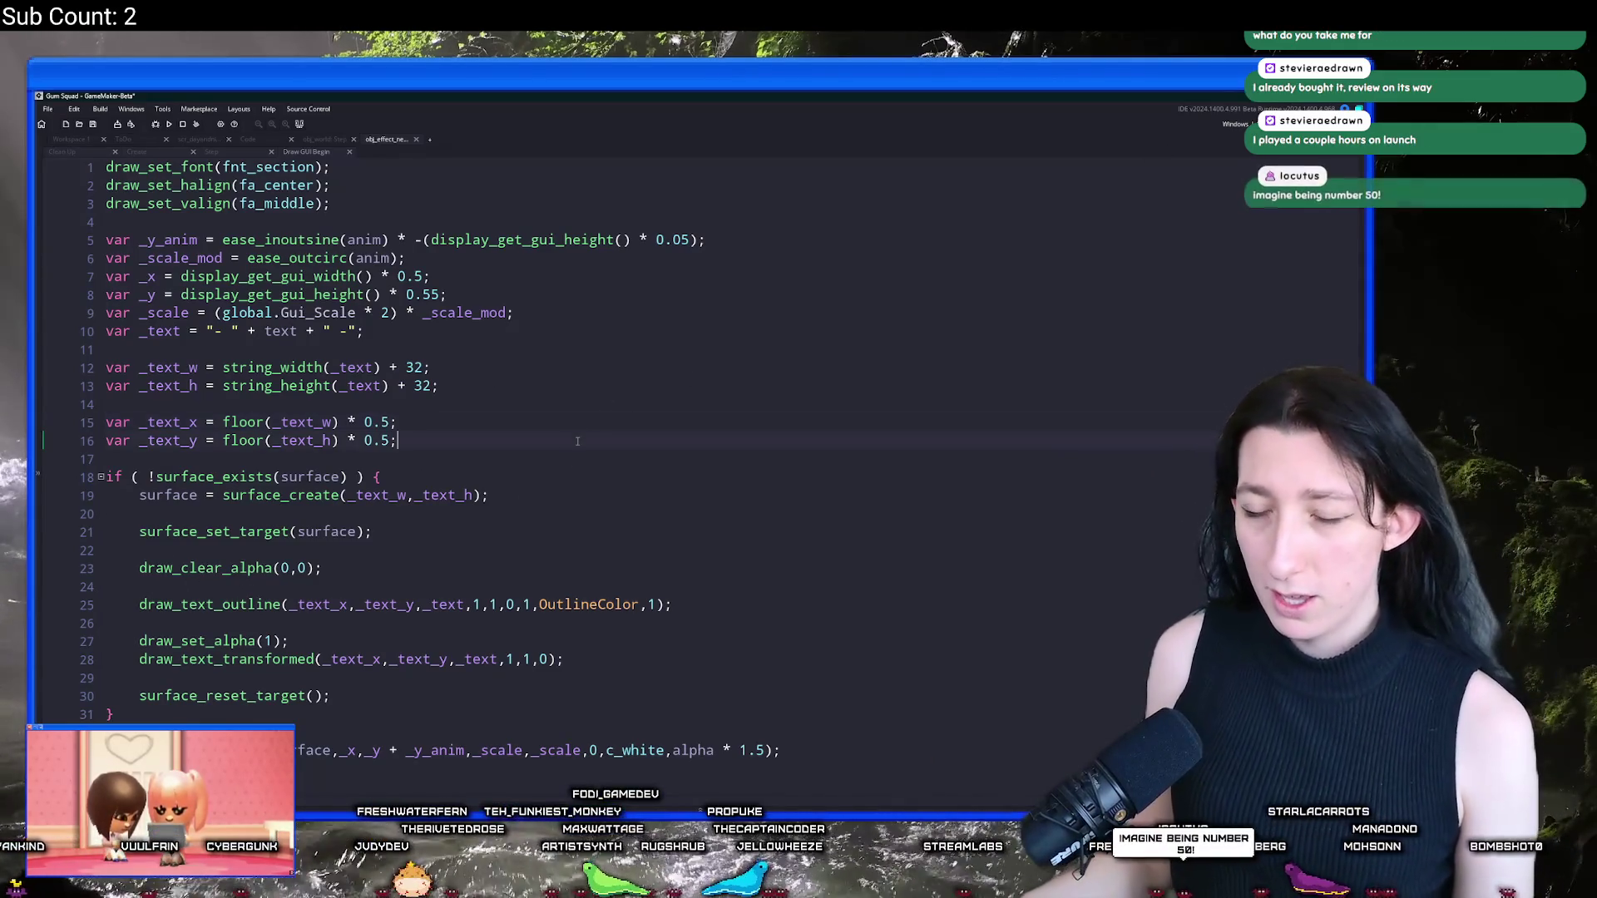
click(608, 418)
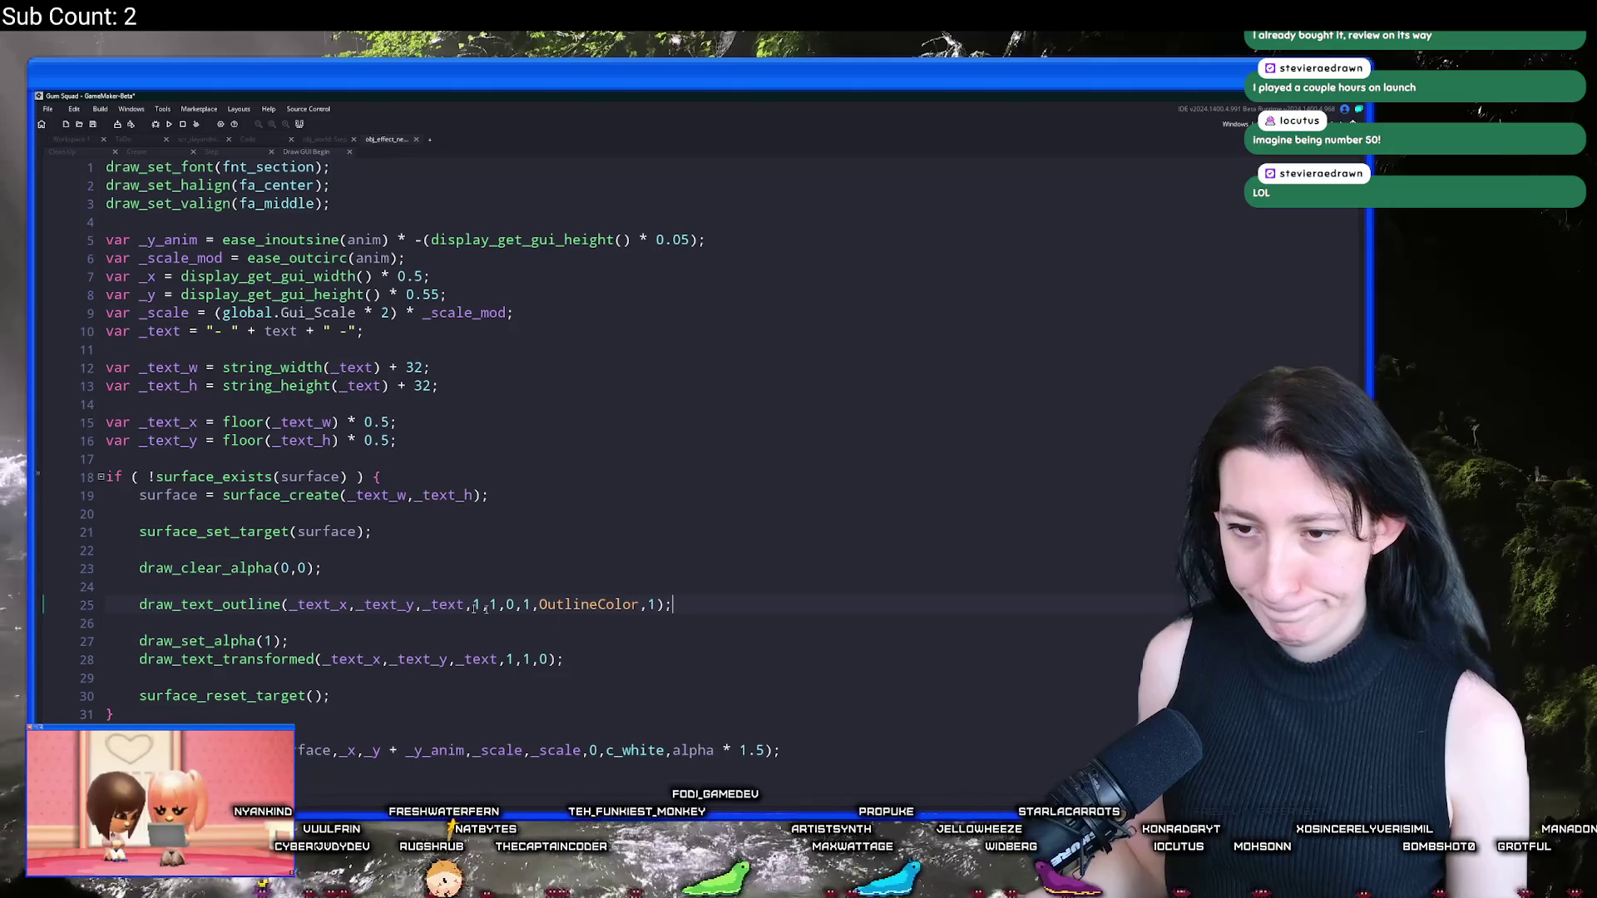
mouse_move(275, 609)
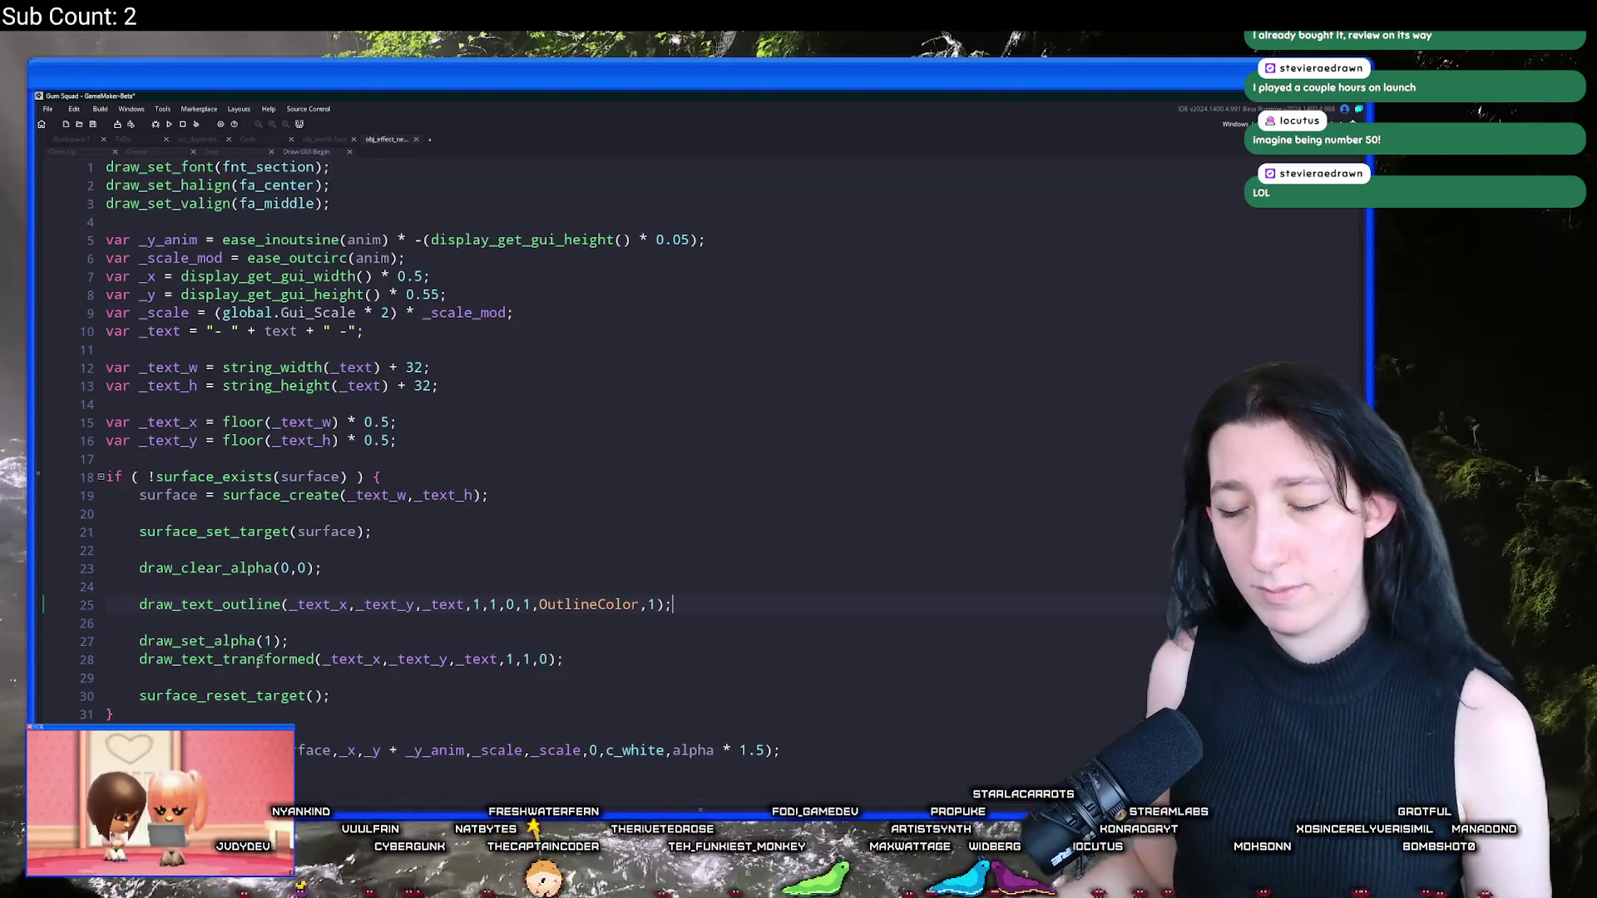
click(551, 696)
key(Return)
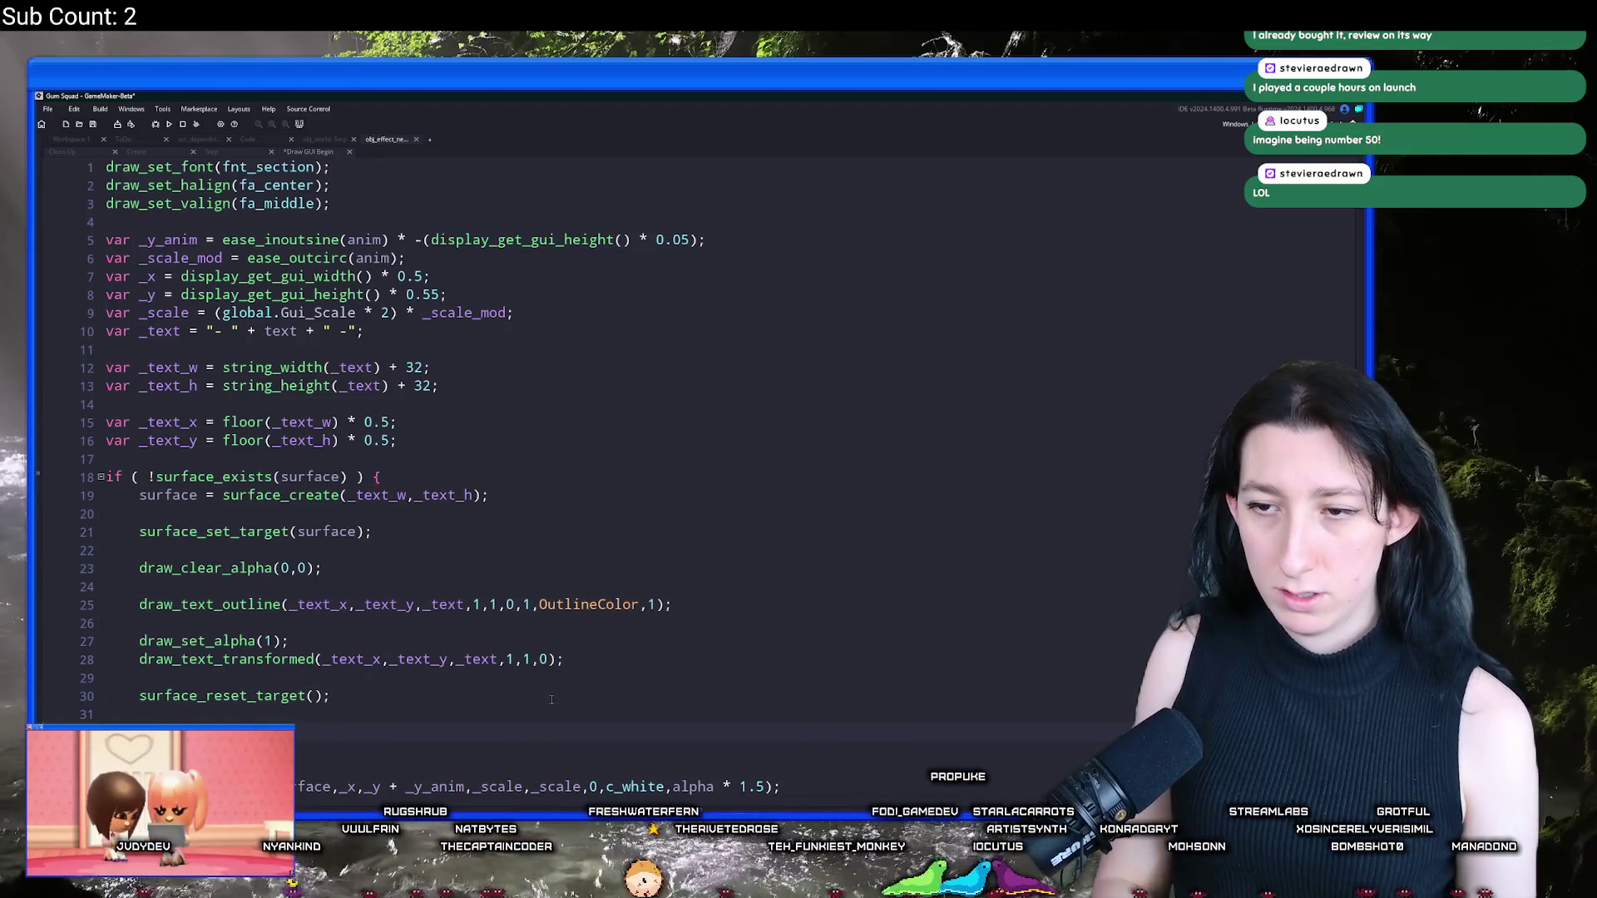
text(draw_set)
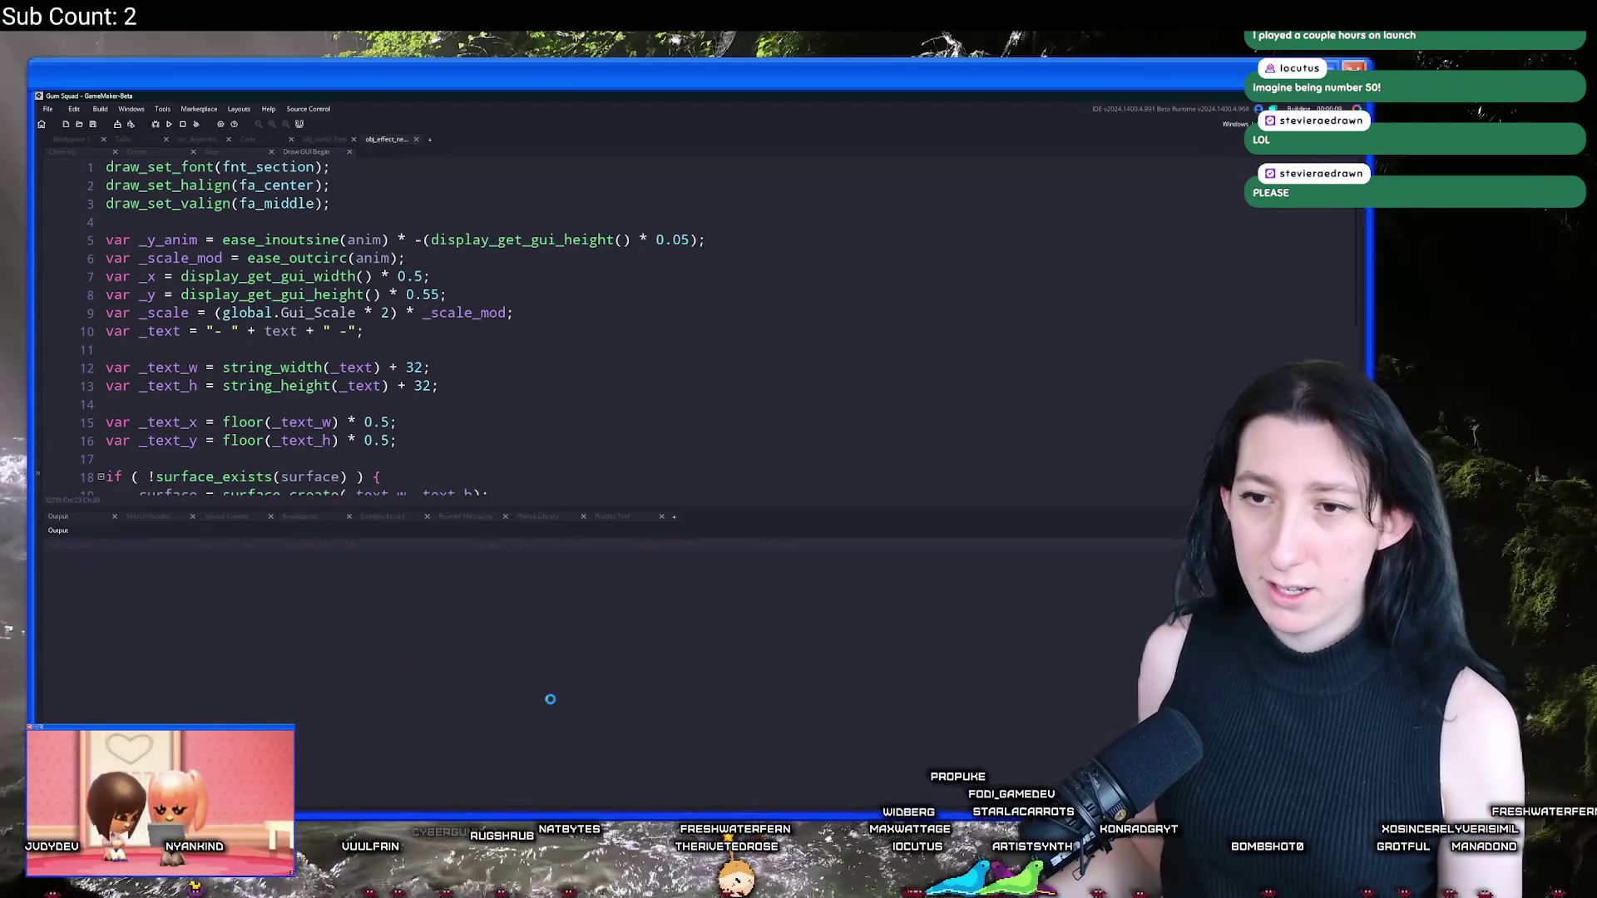
Step: Lower the Output panel splitter to enlarge the code editor, then open the game's New World screen
scroll(613, 313, down, 2)
scroll(614, 313, down, 1)
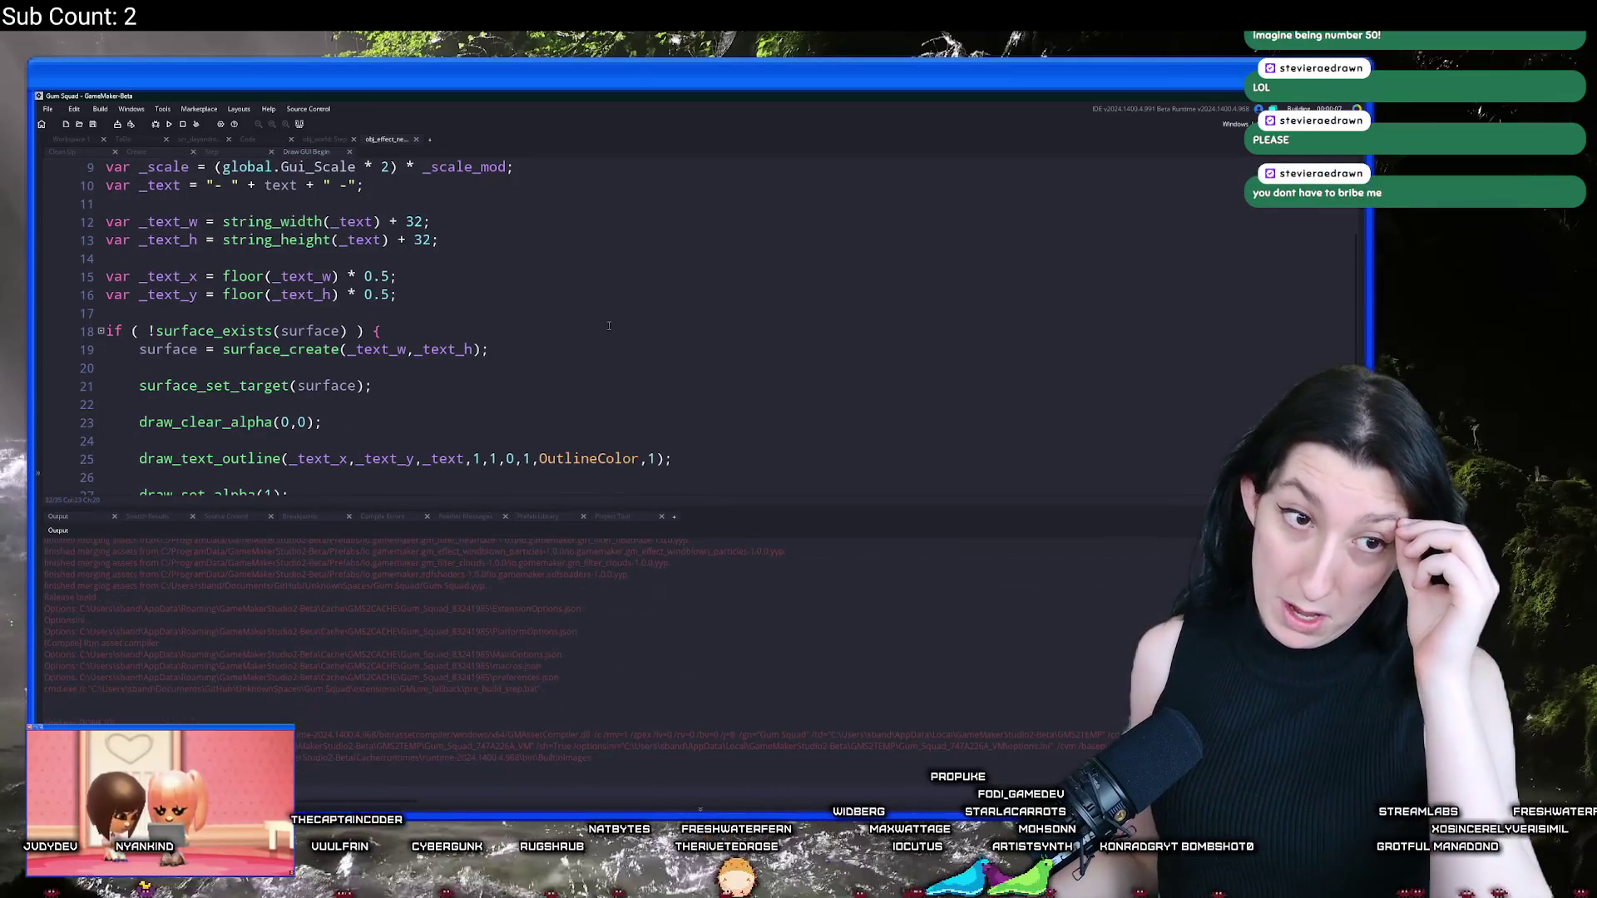
scroll(609, 325, down, 1)
drag(537, 508, 499, 655)
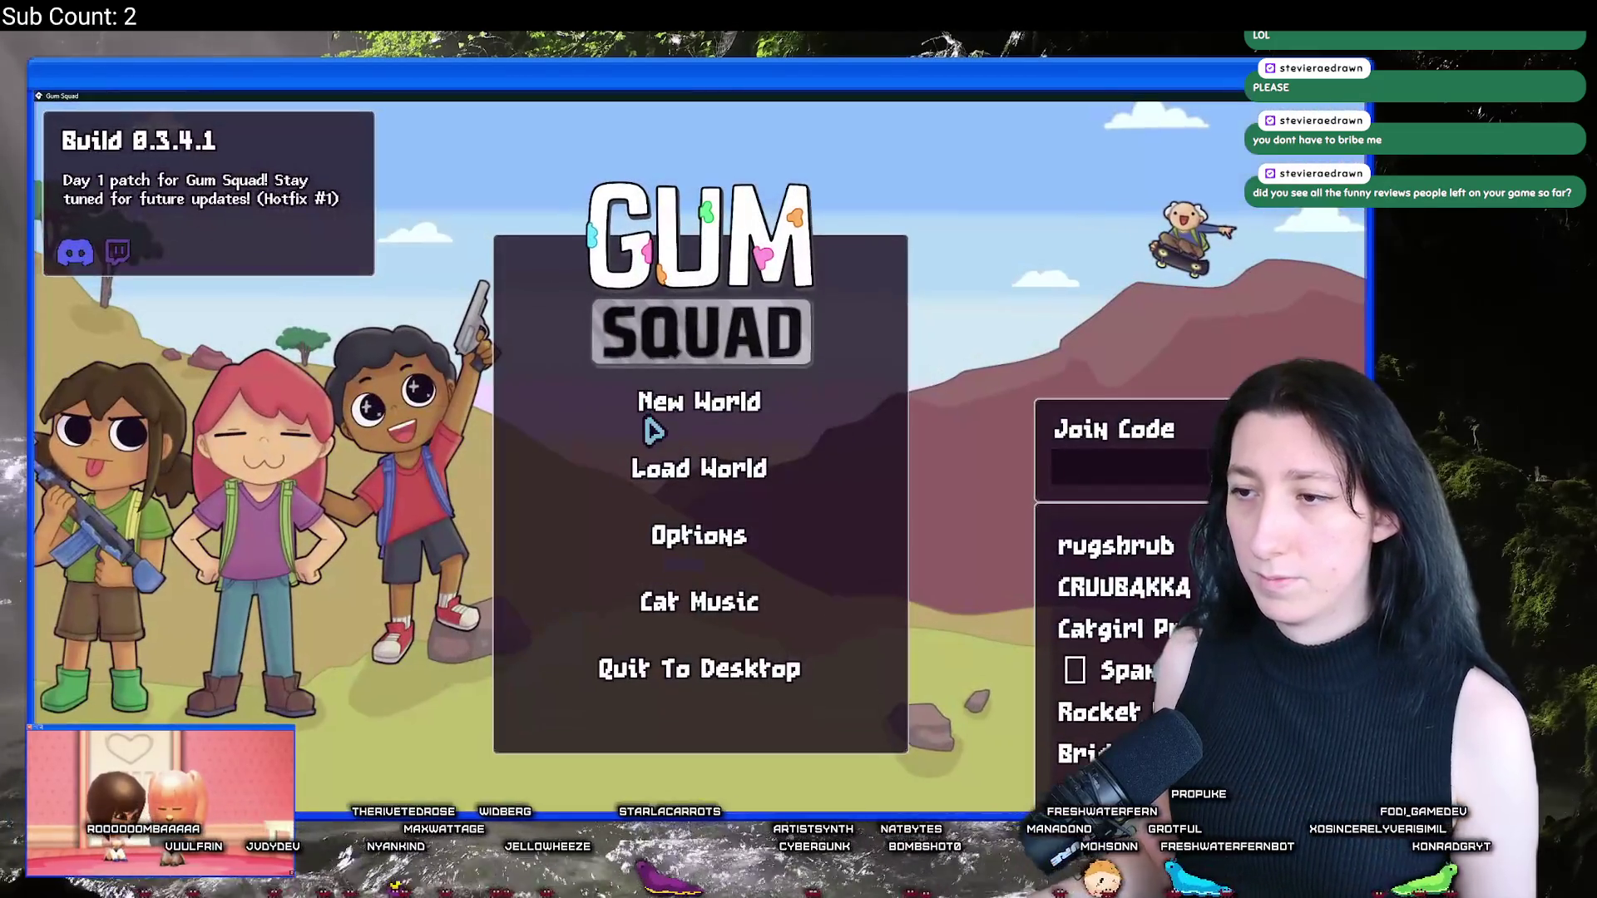
click(665, 428)
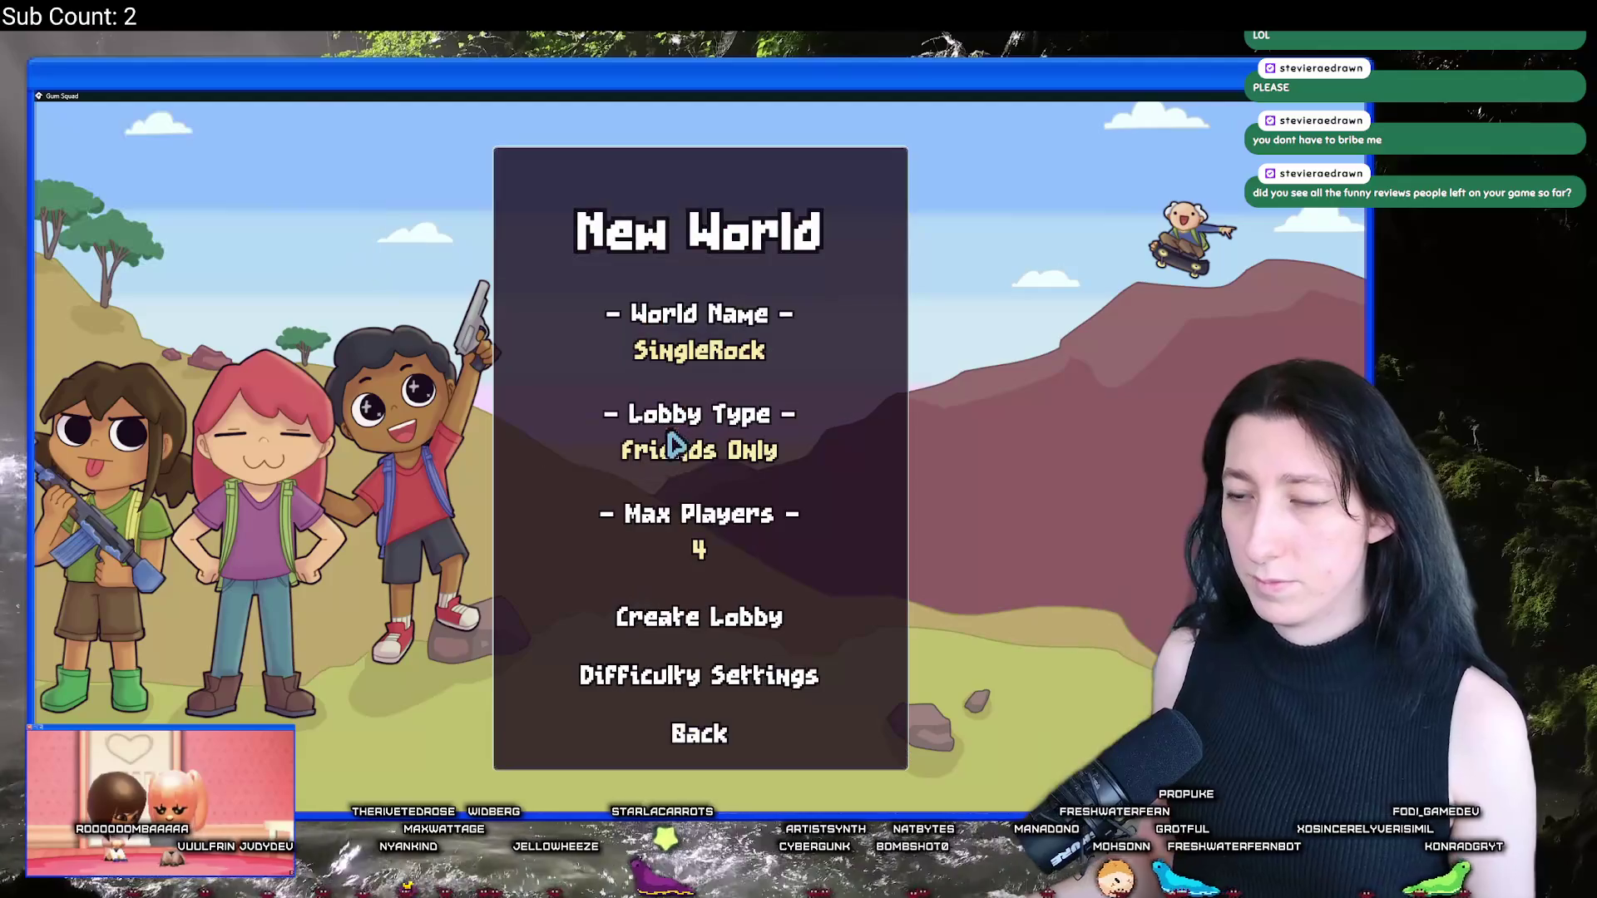
Step: Load the SquishyGrill world from the main menu and create a lobby for it
click(677, 733)
click(716, 463)
click(759, 348)
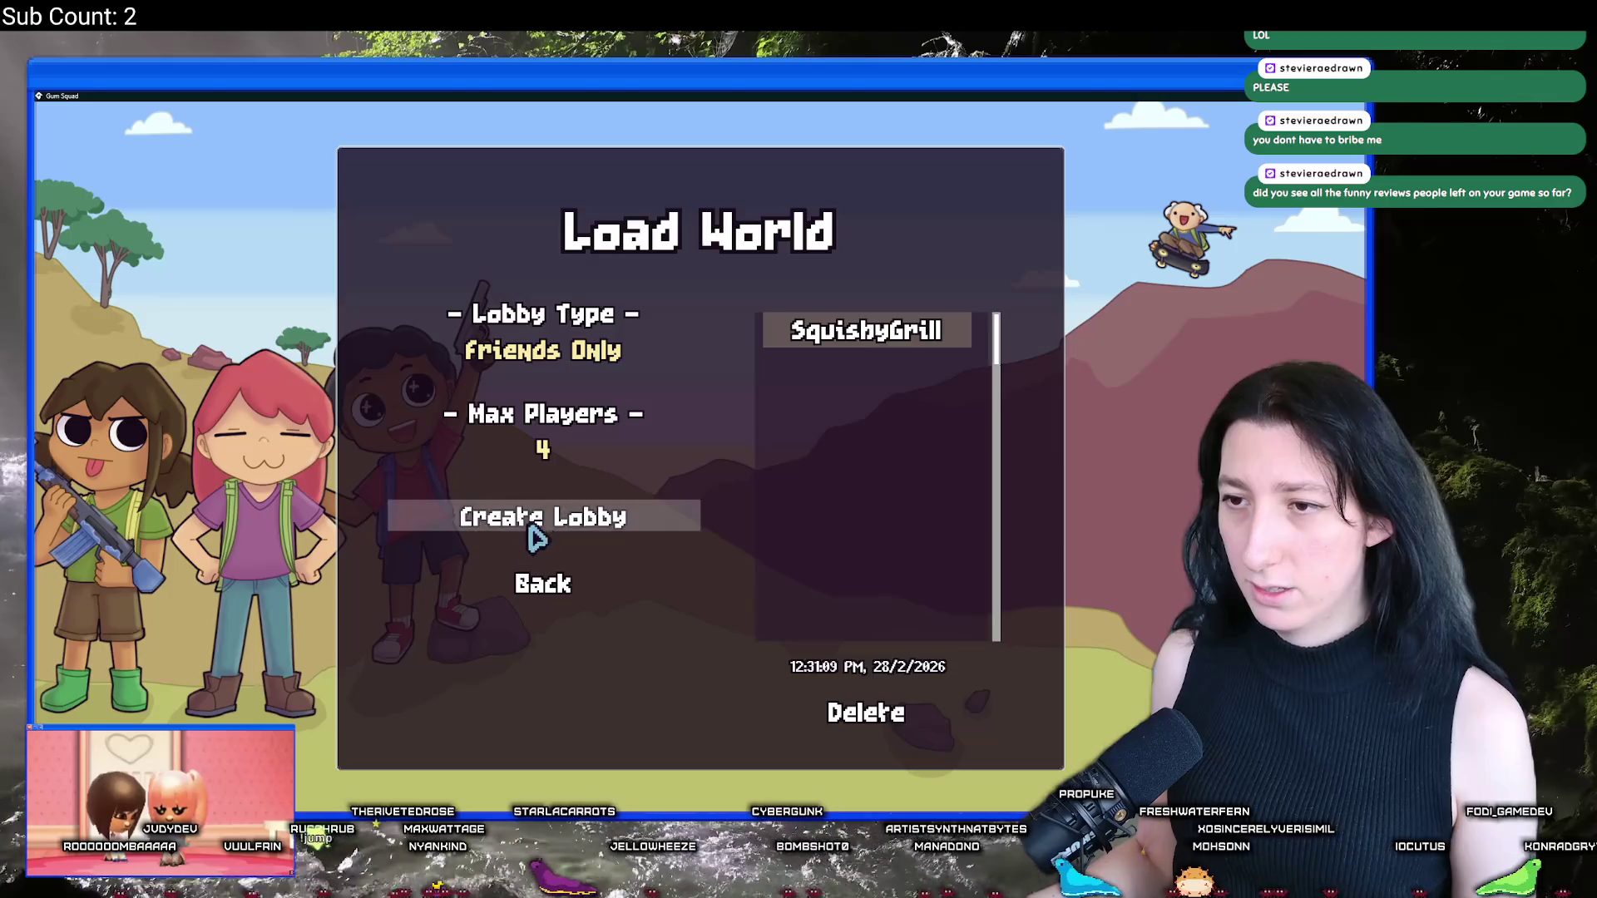
click(588, 532)
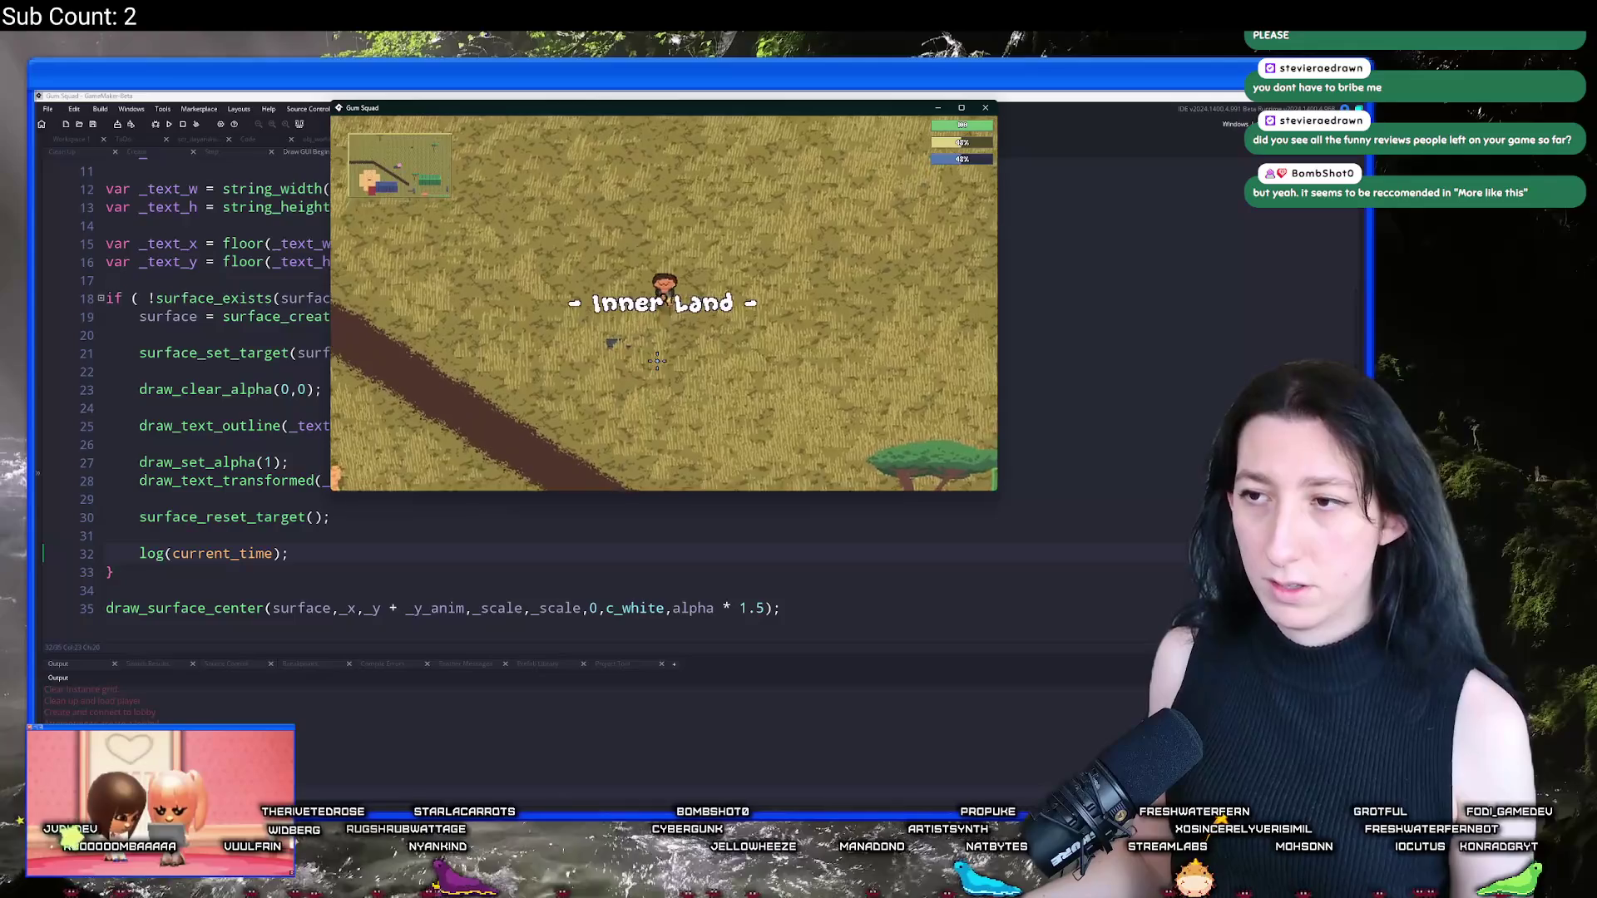
Step: Walk the character around the map until the new day starts, then close the game
key(s)
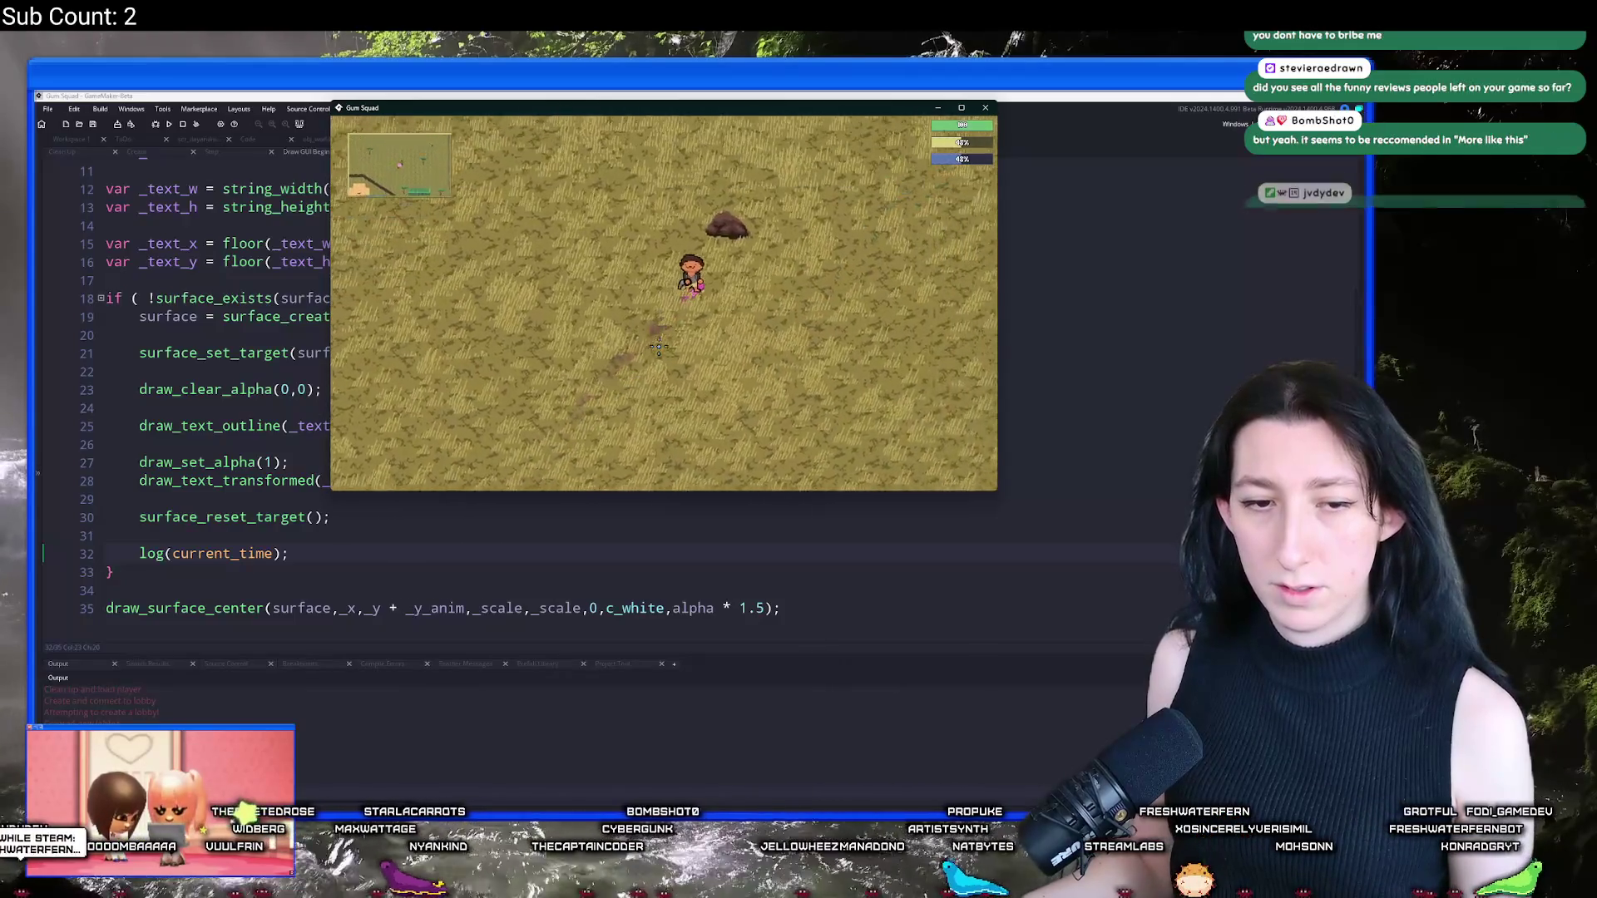
key(d)
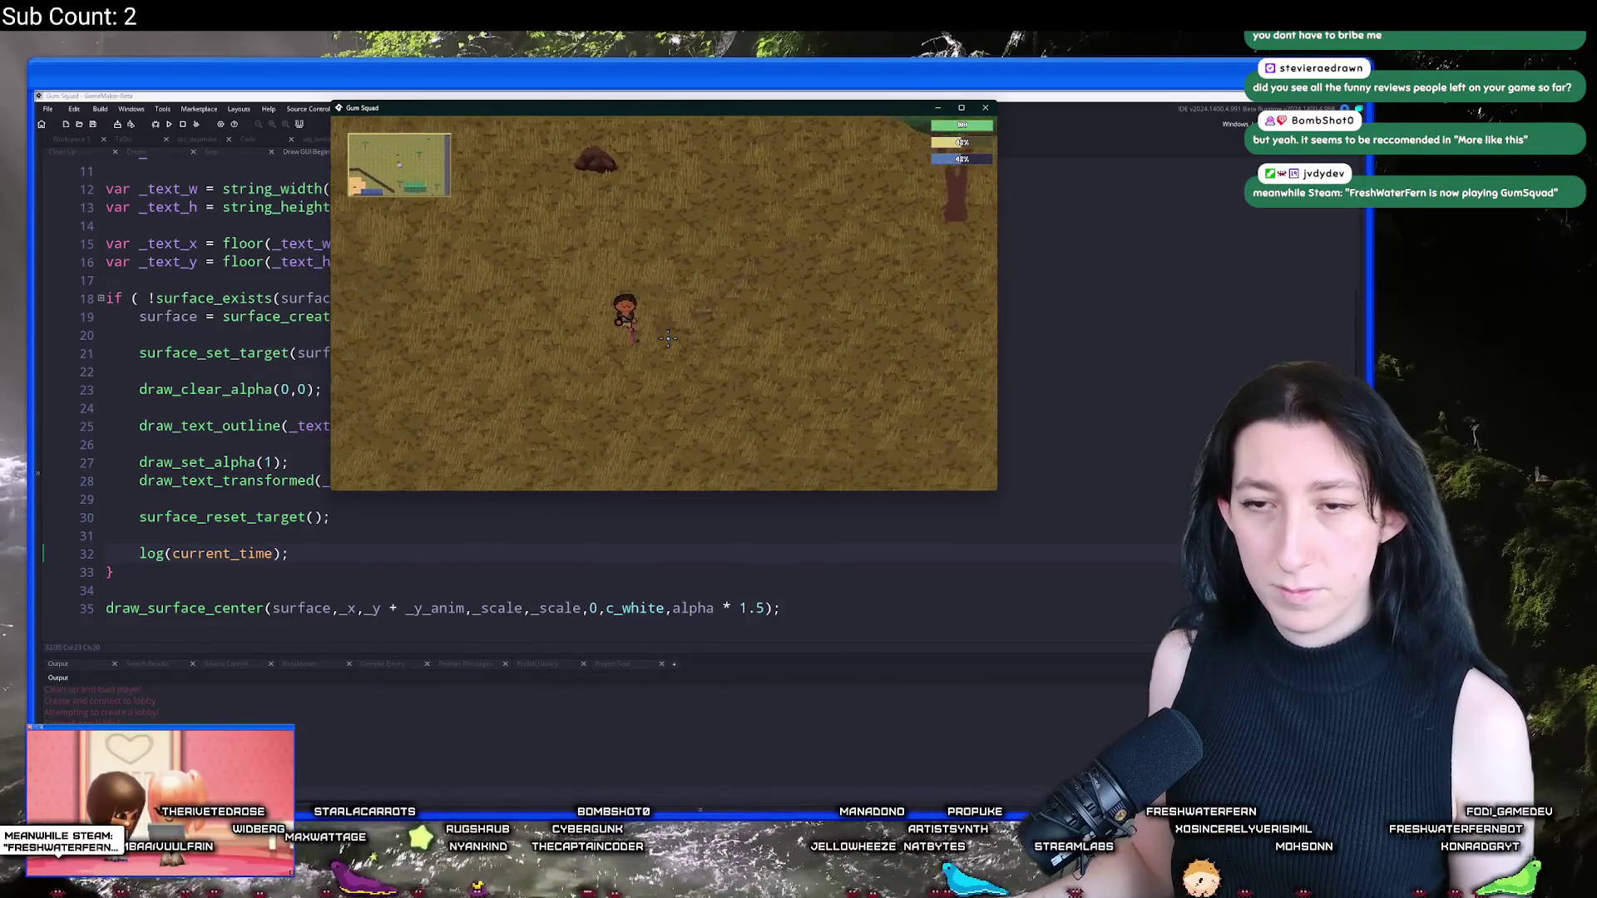
drag(679, 94, 687, 143)
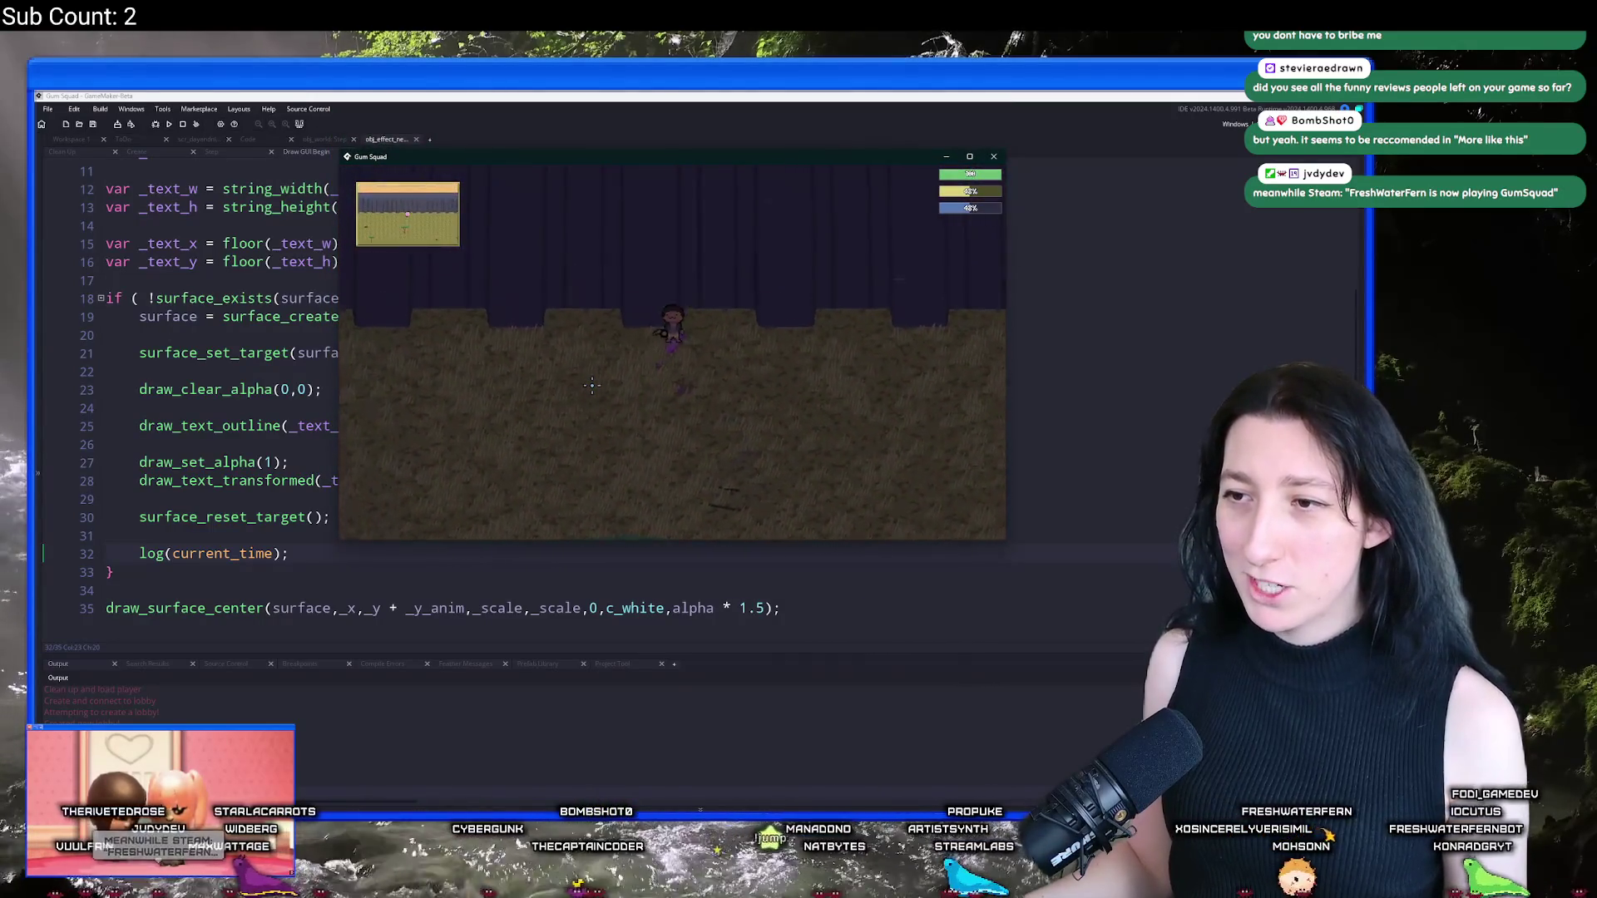
key(s)
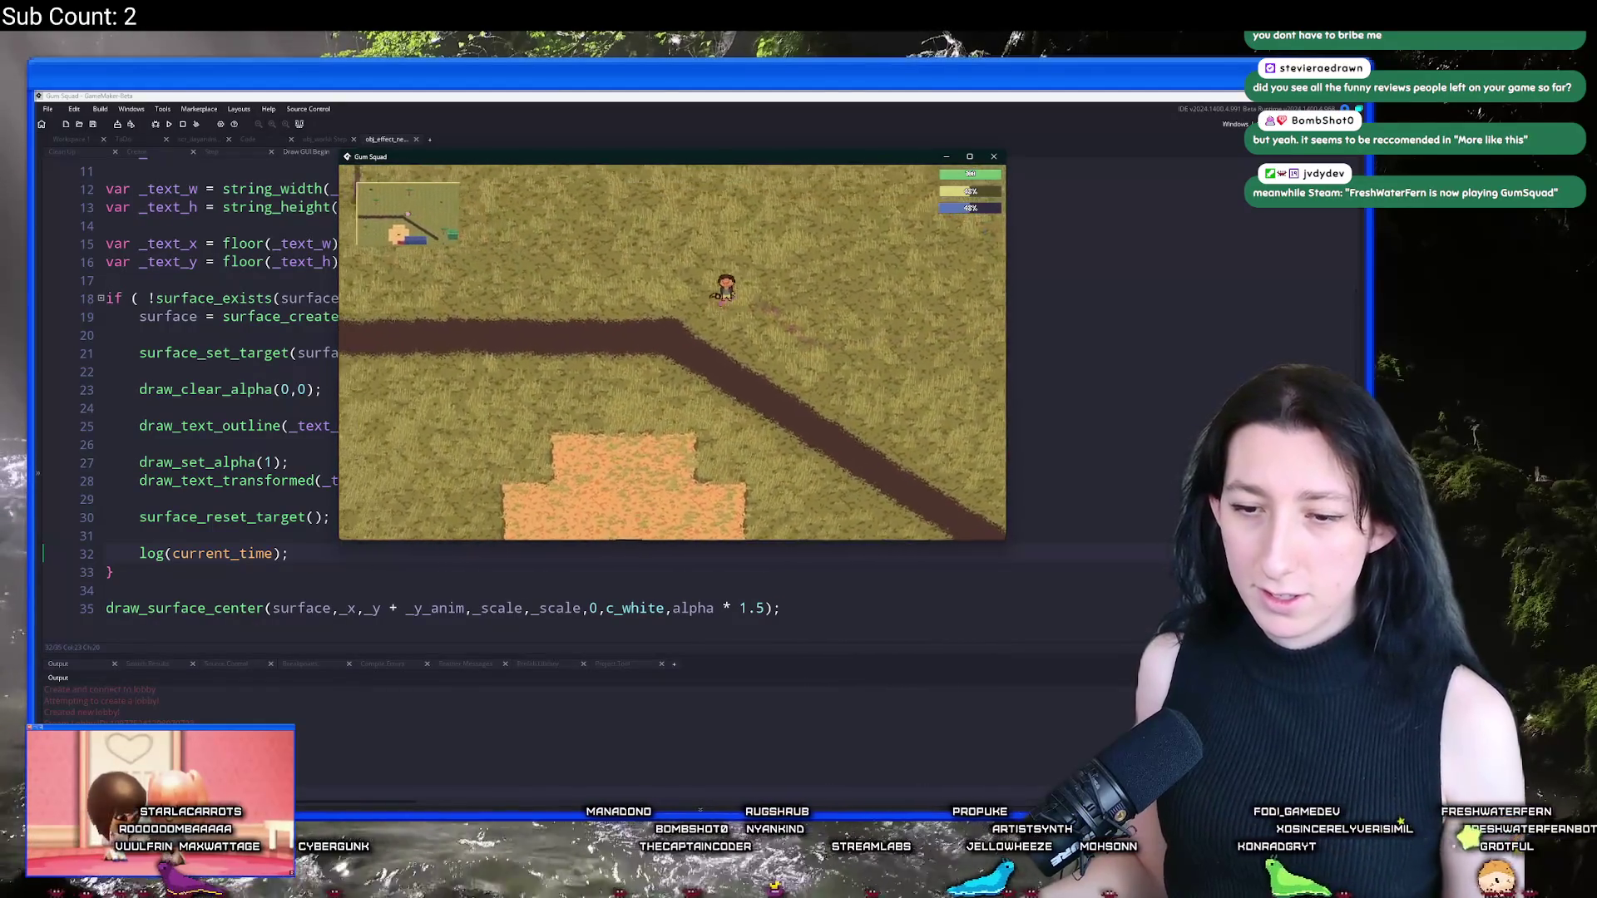
key(s)
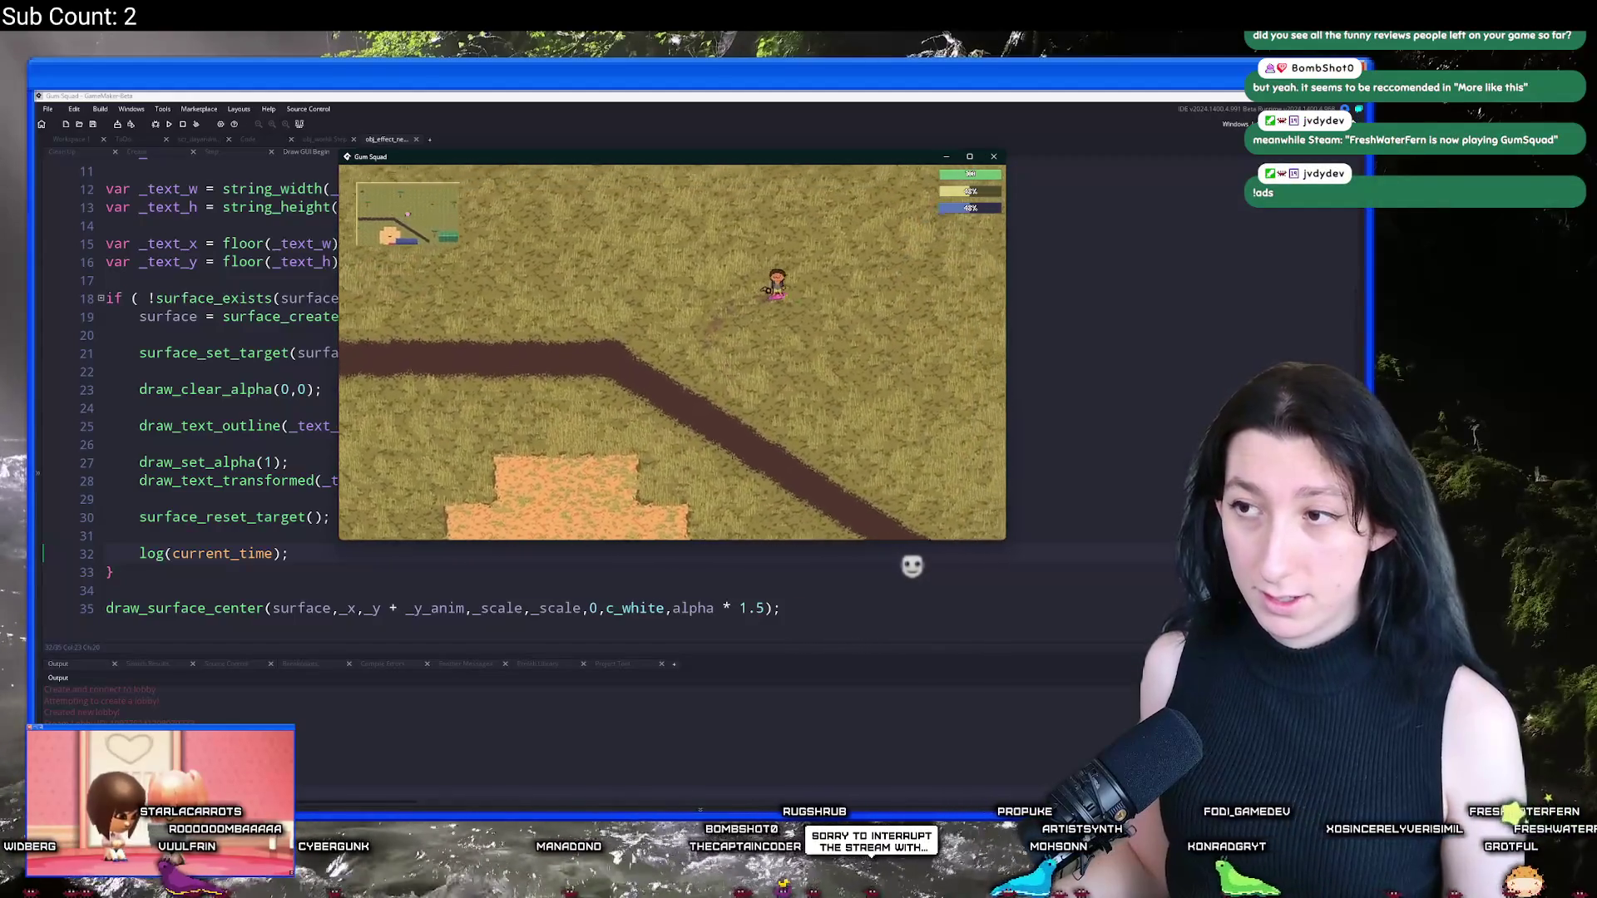
key(w)
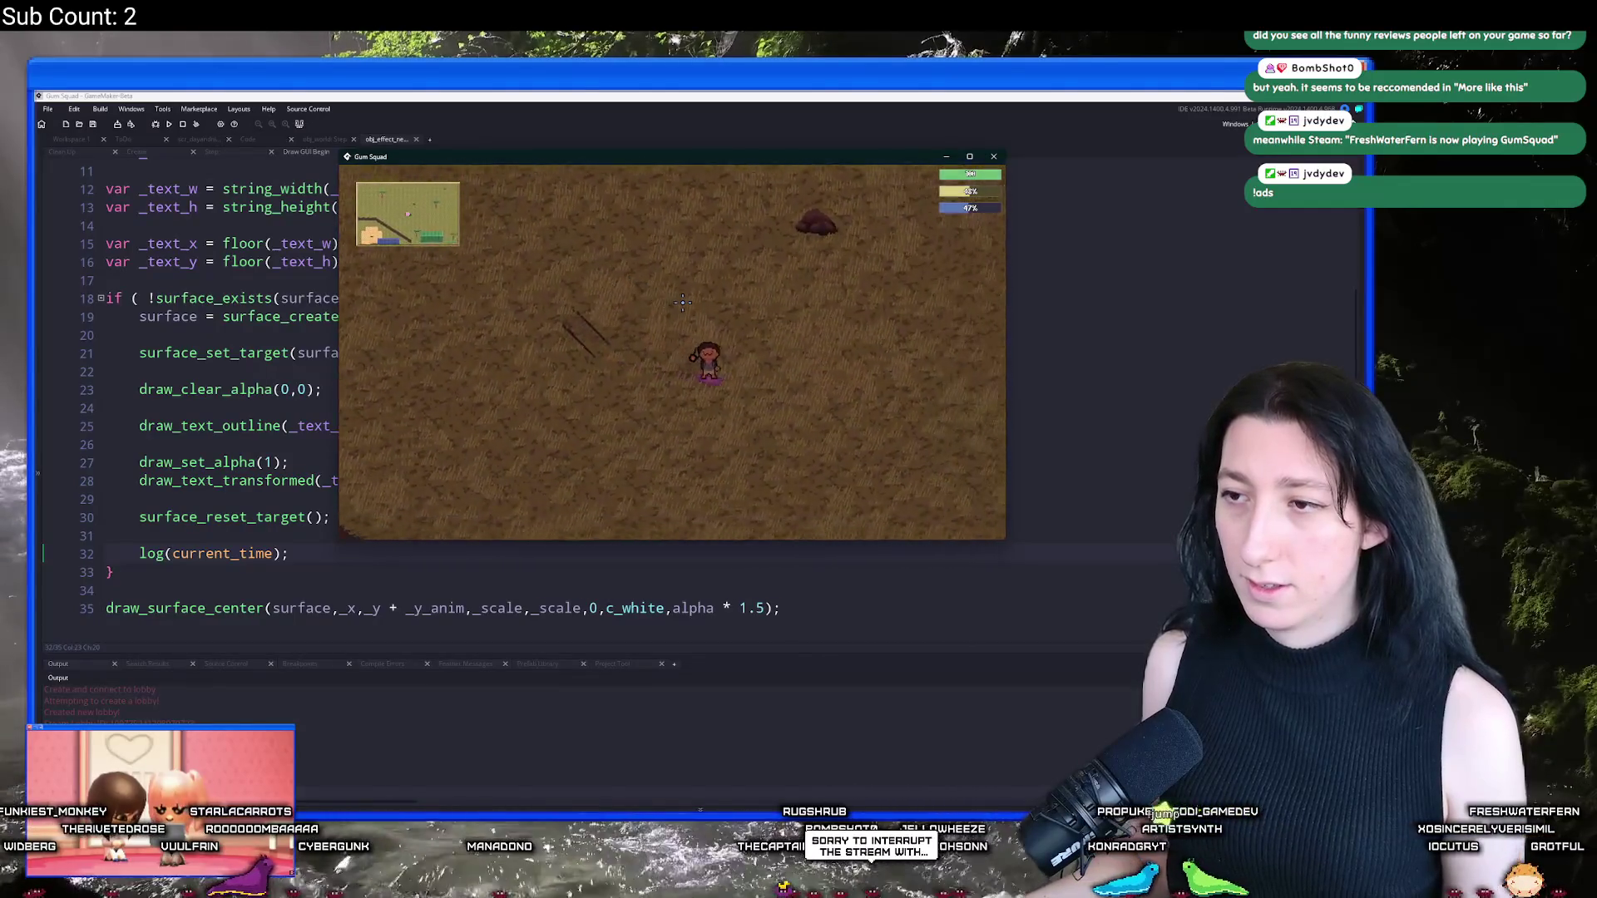
key(d)
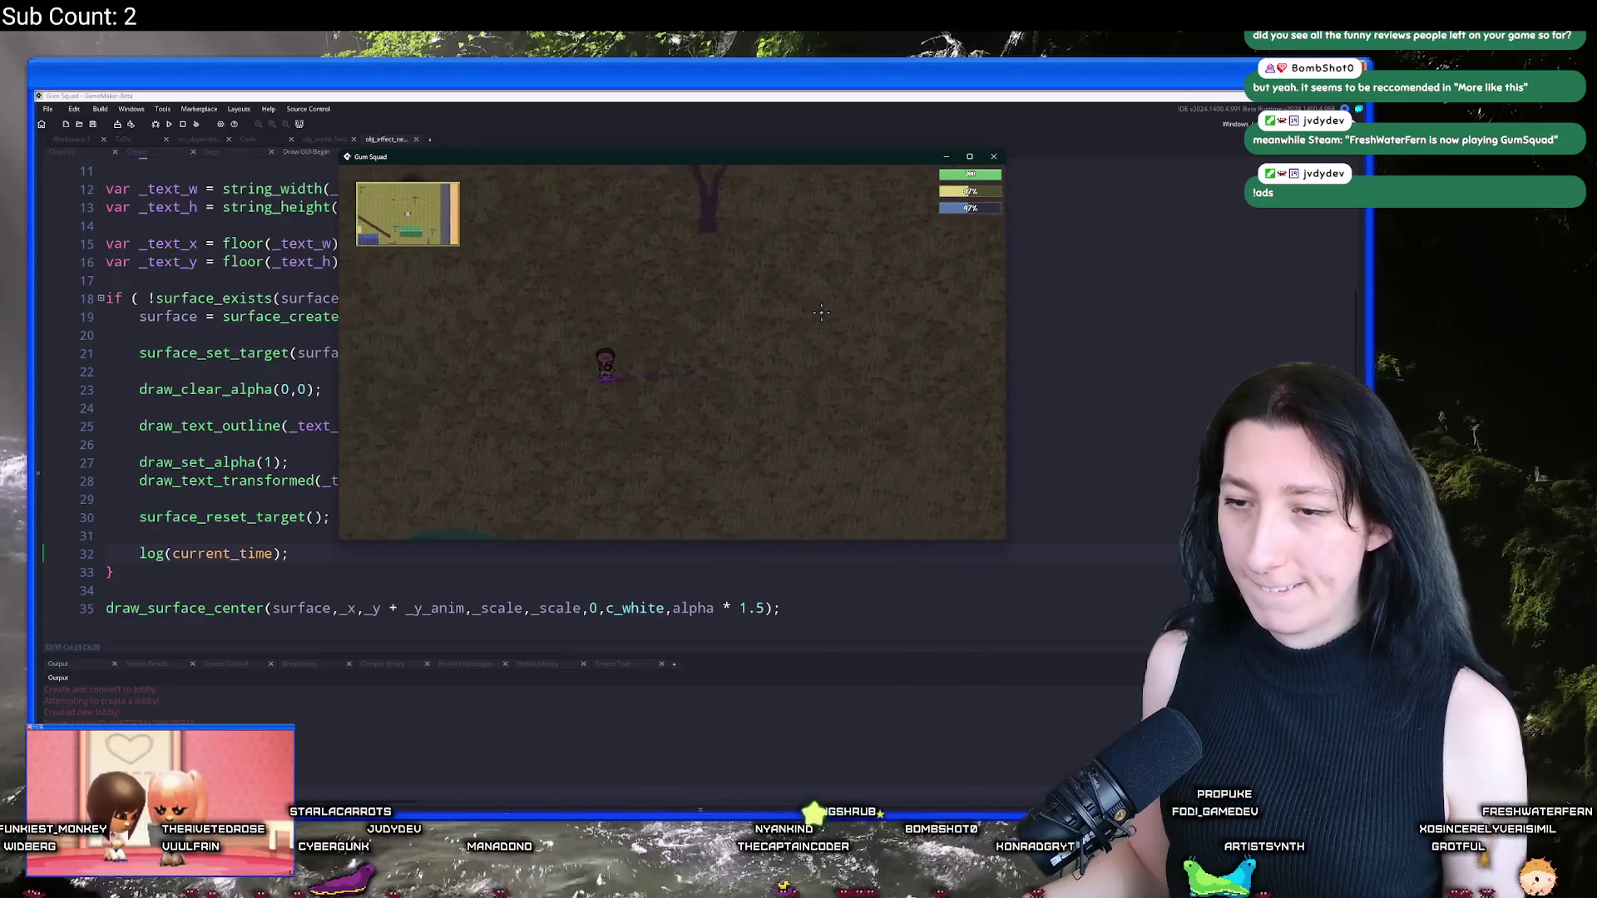
click(994, 158)
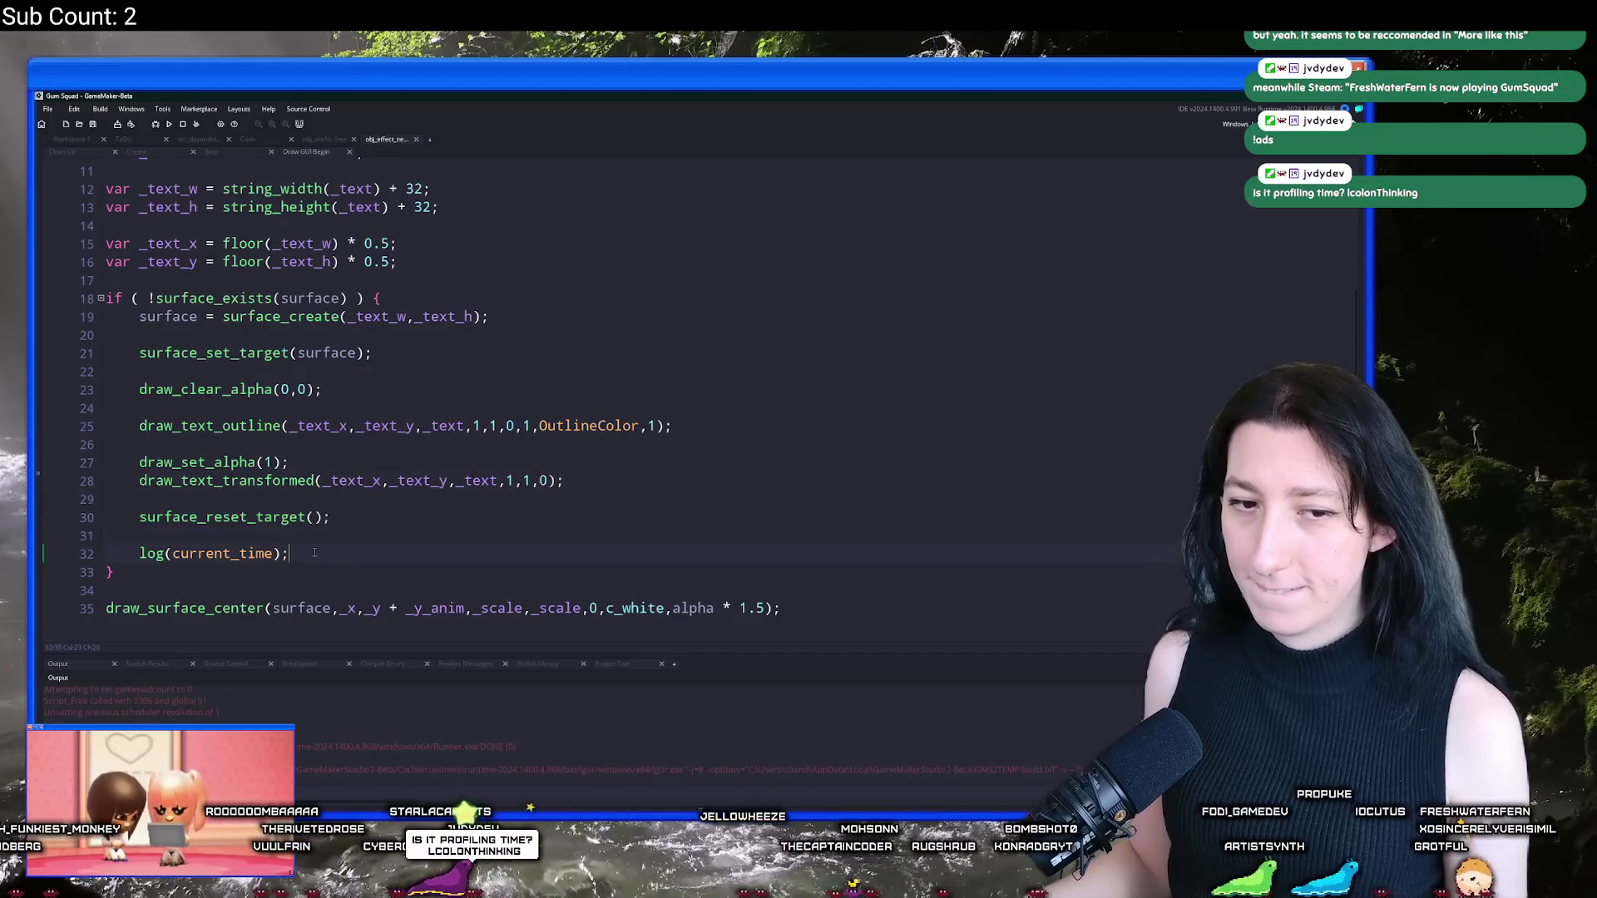
Step: Delete the log(current_time) line from the surface-drawing block
drag(315, 552, 108, 534)
key(BackSpace)
key(BackSpace)
scroll(268, 504, up, 3)
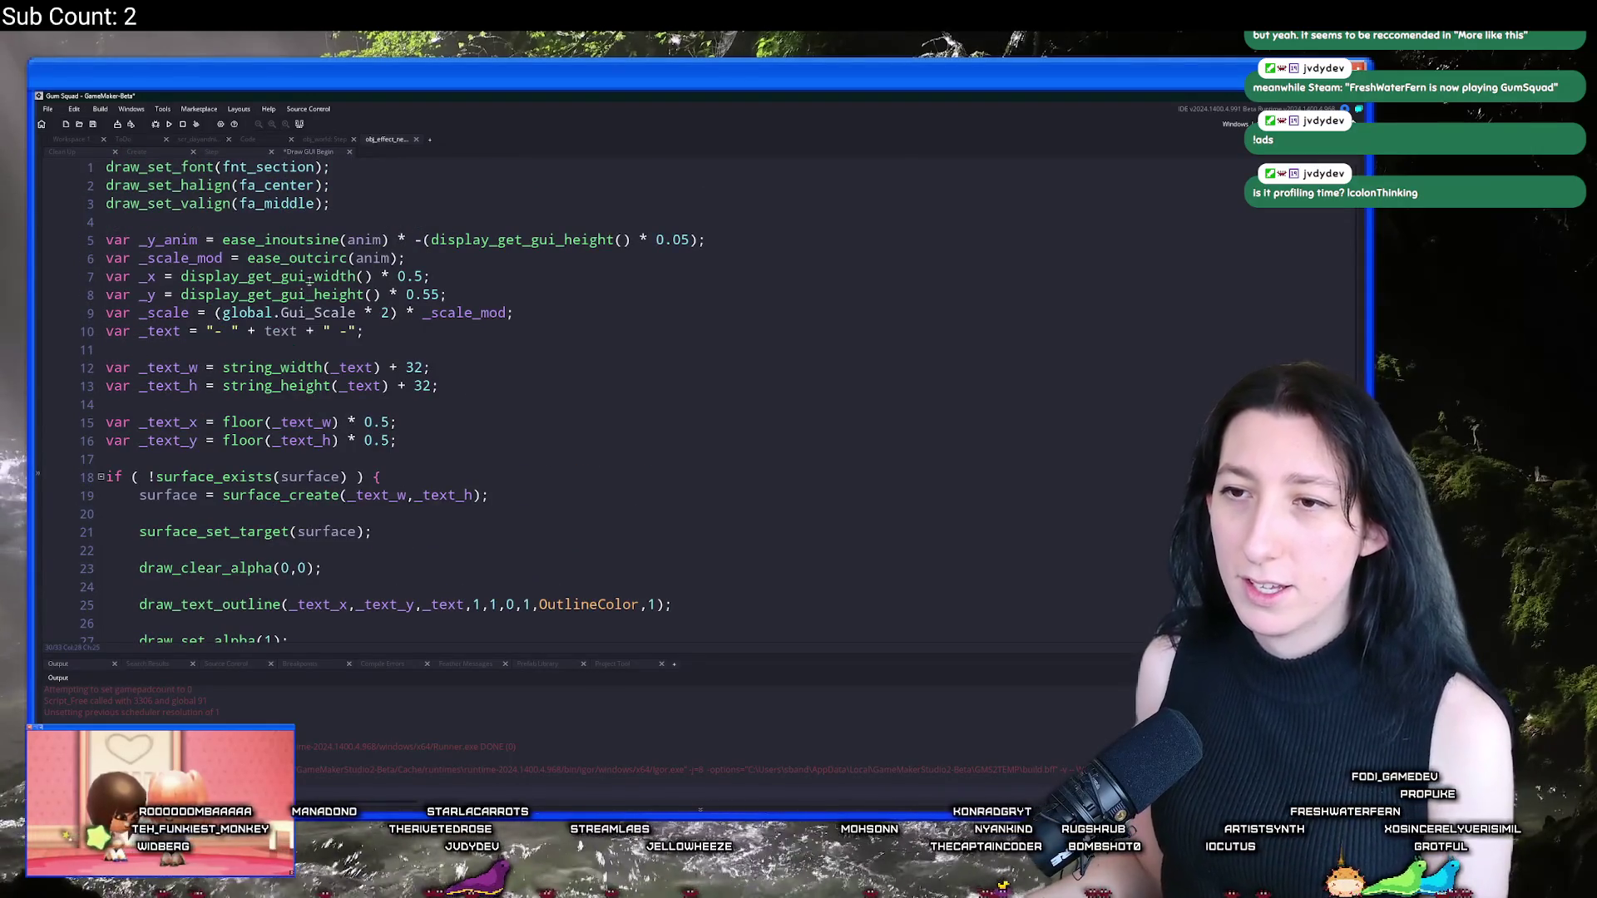
scroll(287, 406, down, 3)
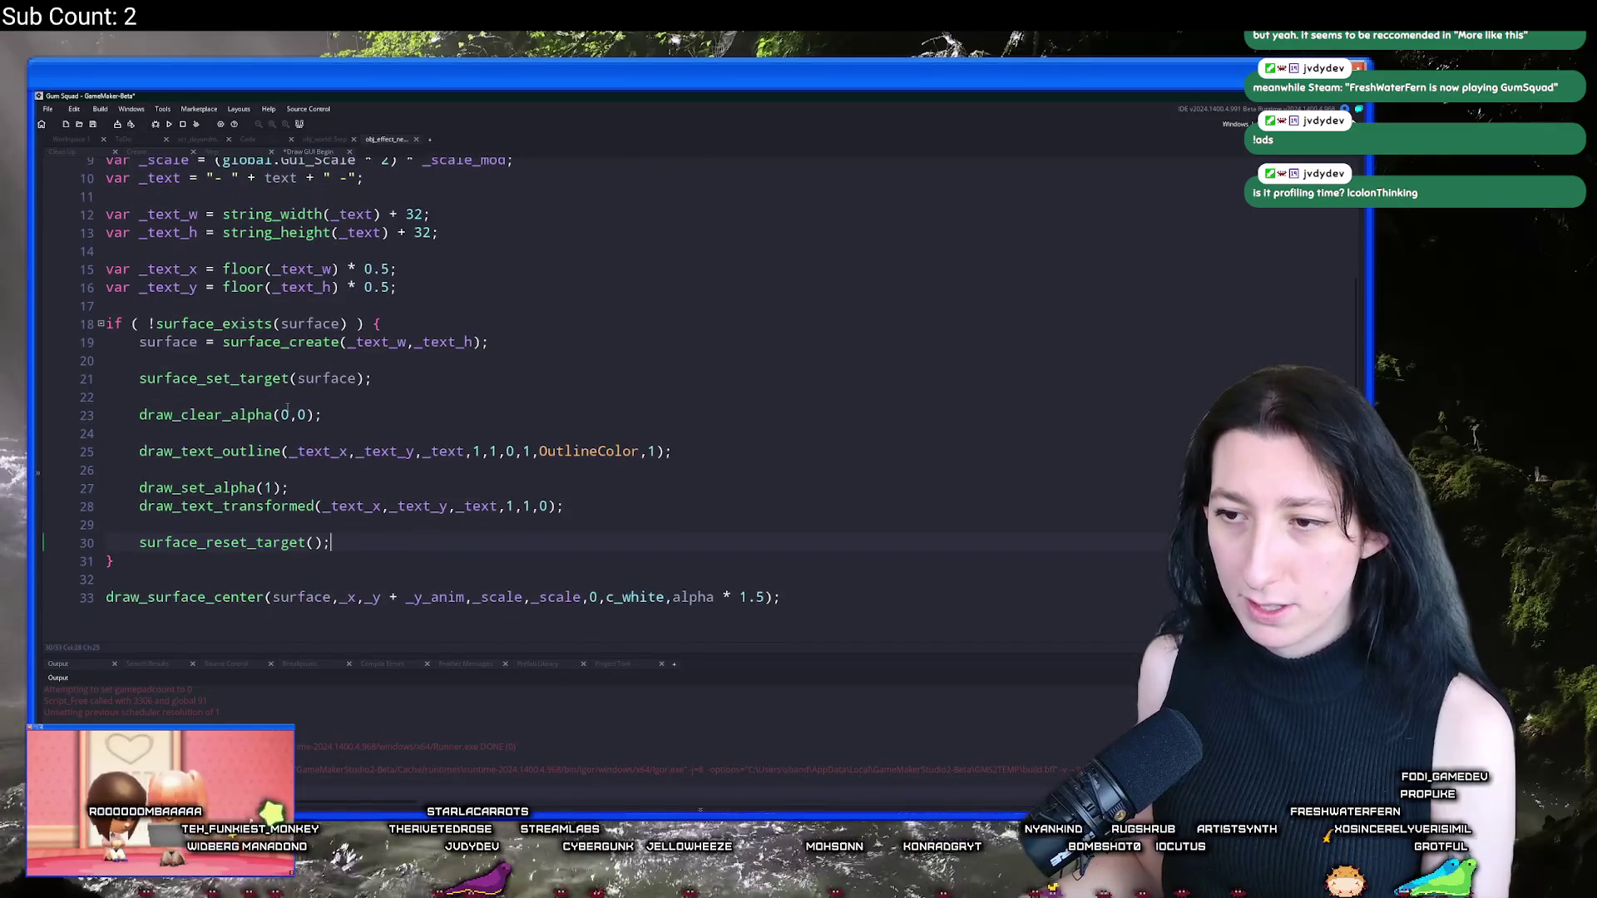
Step: Check the draw_text_outline definition, then delete the draw_set_alpha(1) line
middle_click(259, 457)
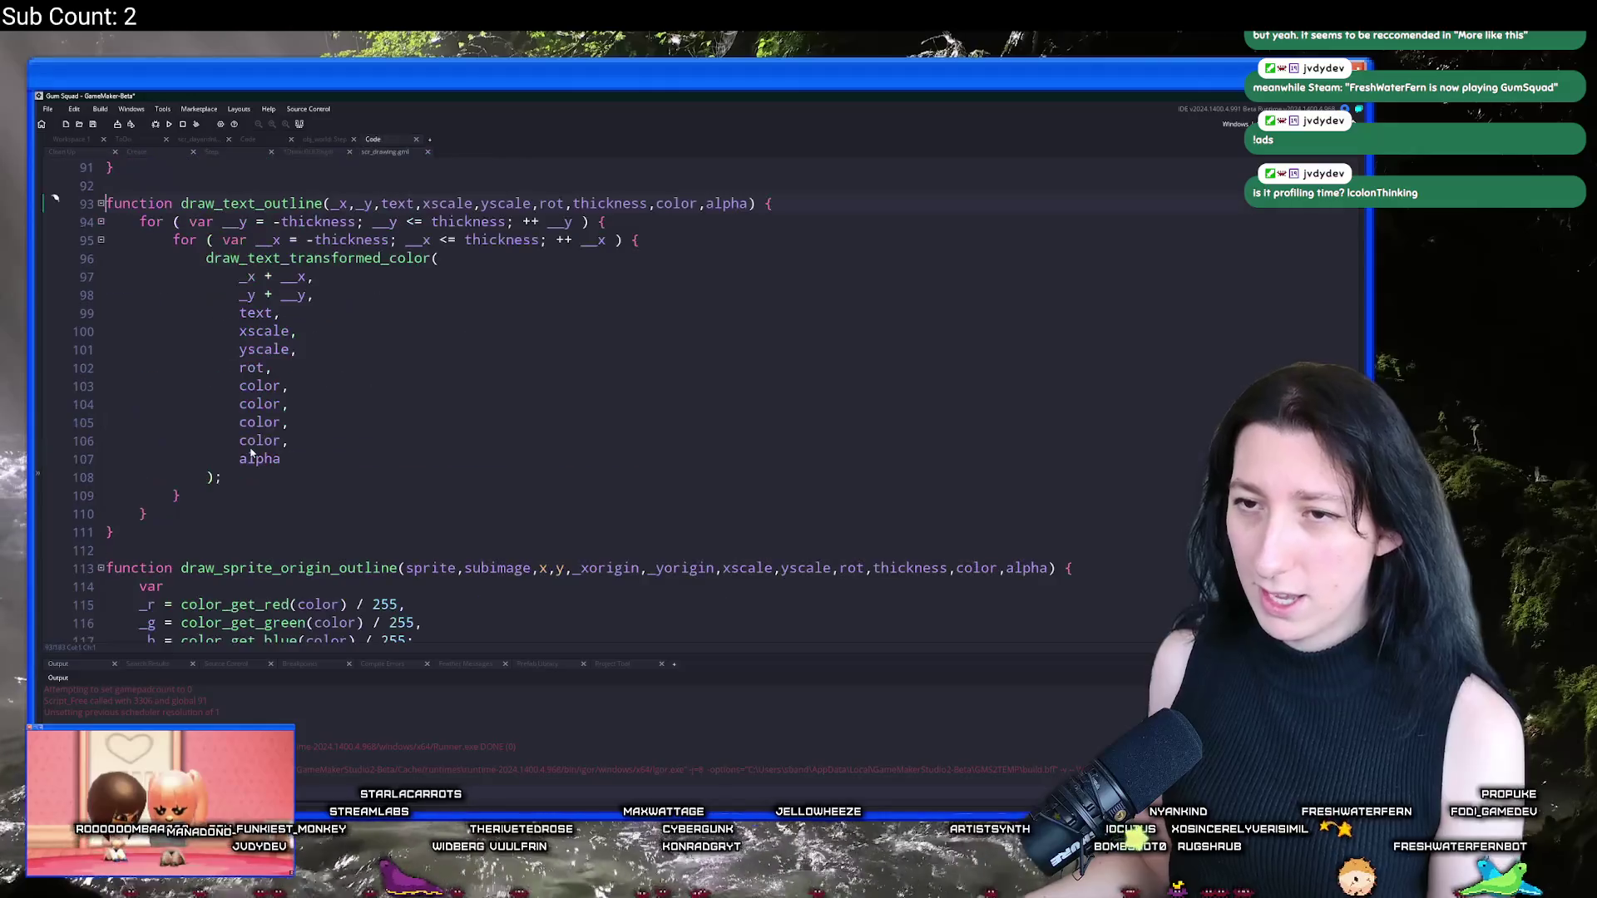
middle_click(369, 157)
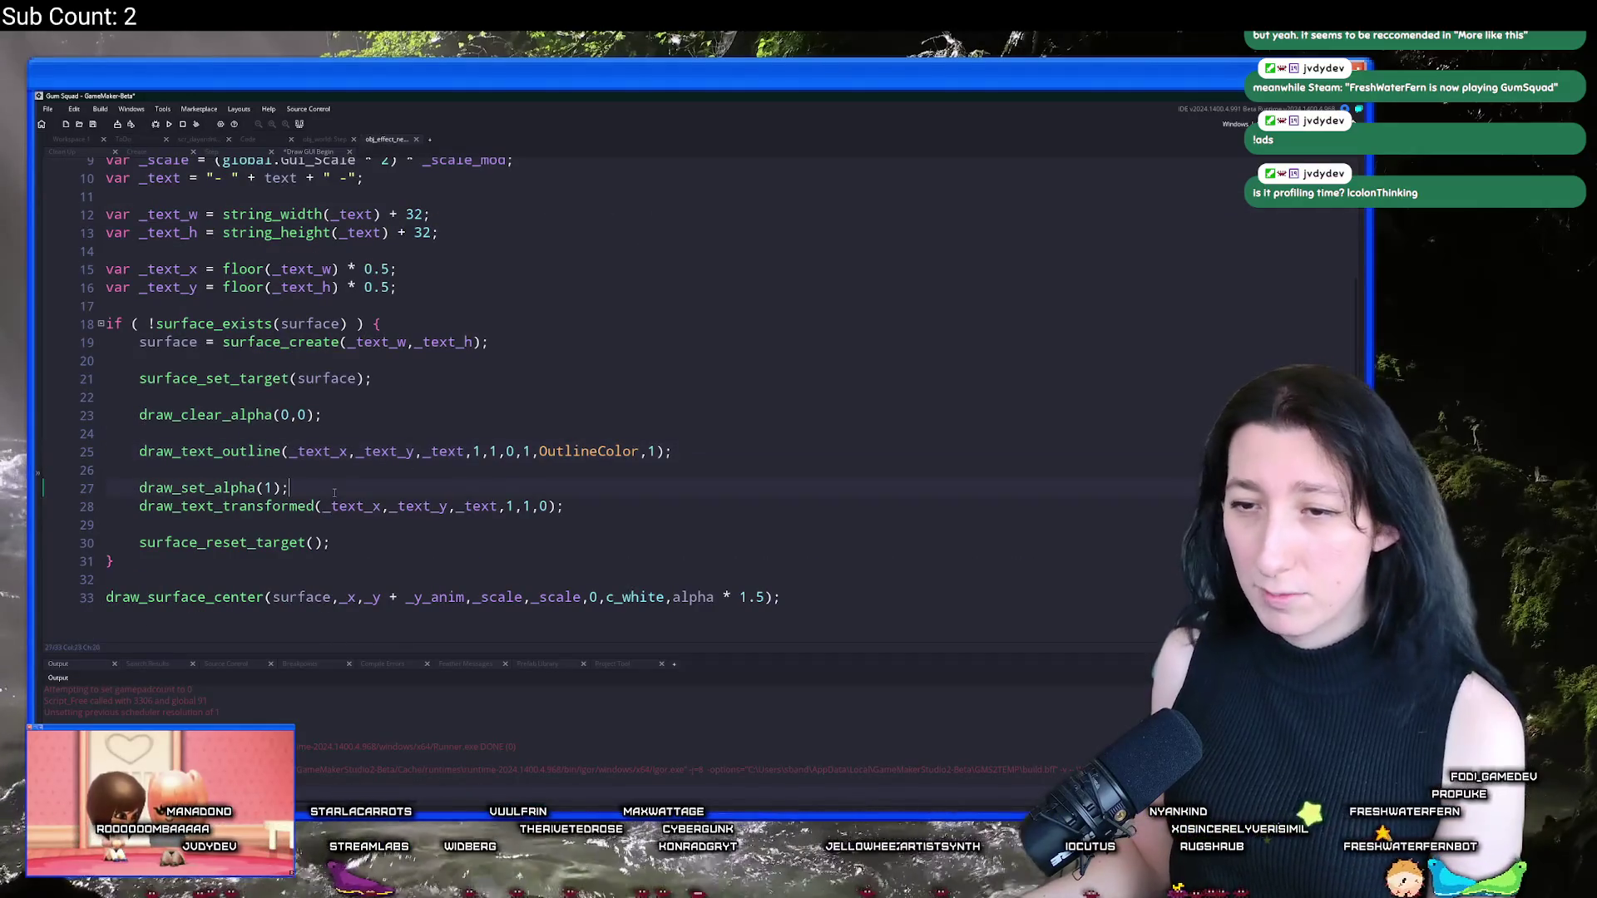
click(81, 505)
click(81, 497)
key(BackSpace)
key(BackSpace)
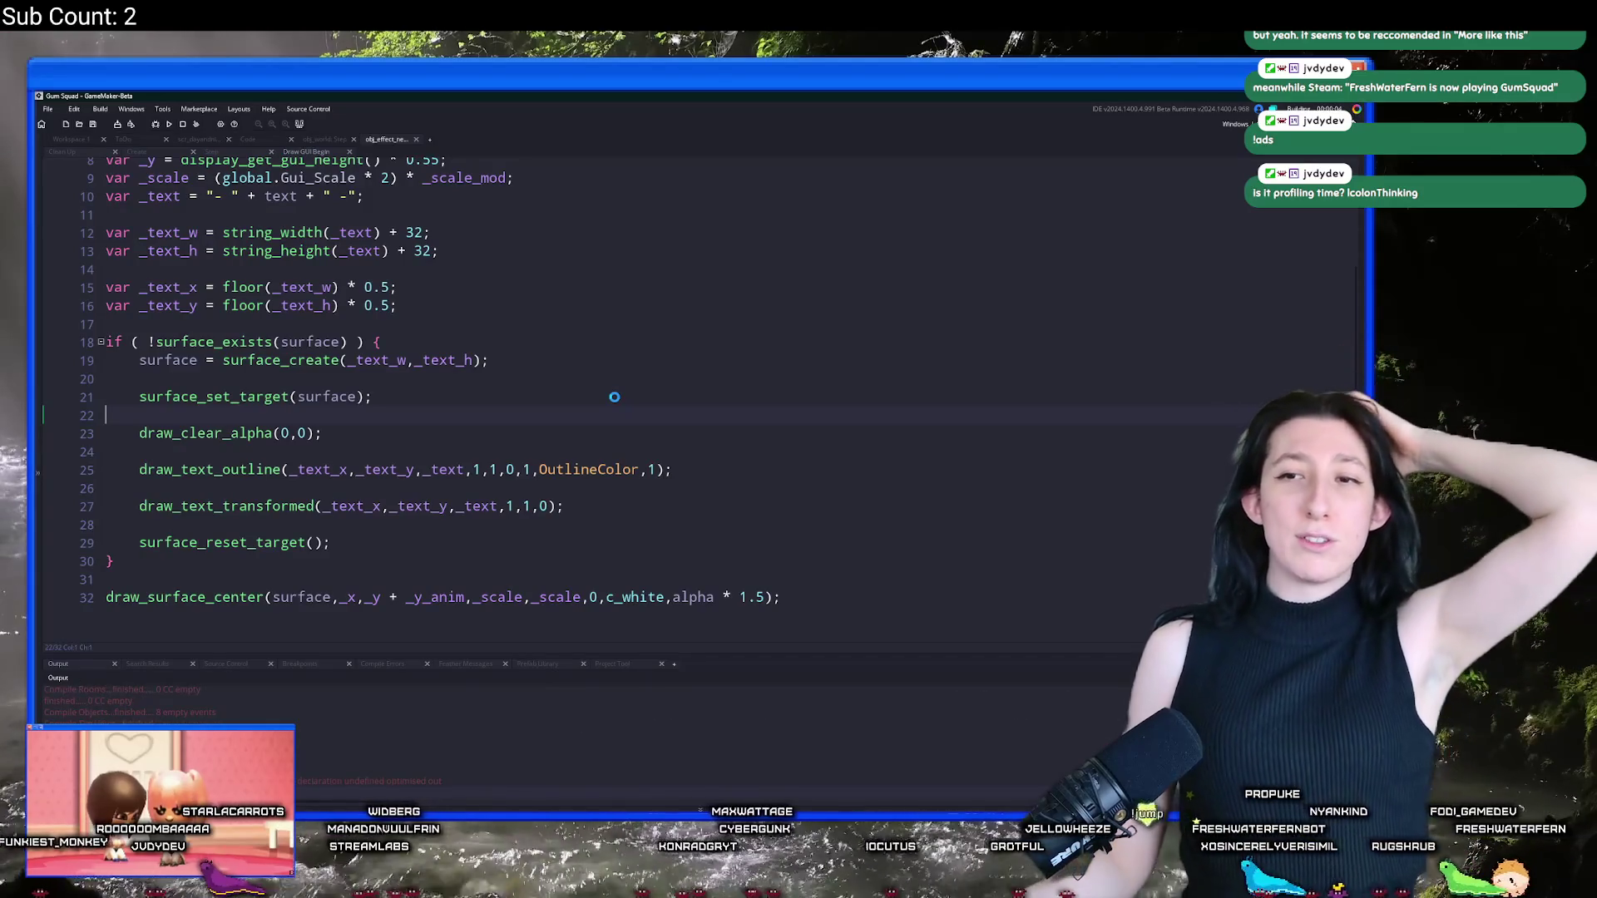
scroll(490, 263, up, 2)
scroll(474, 346, down, 2)
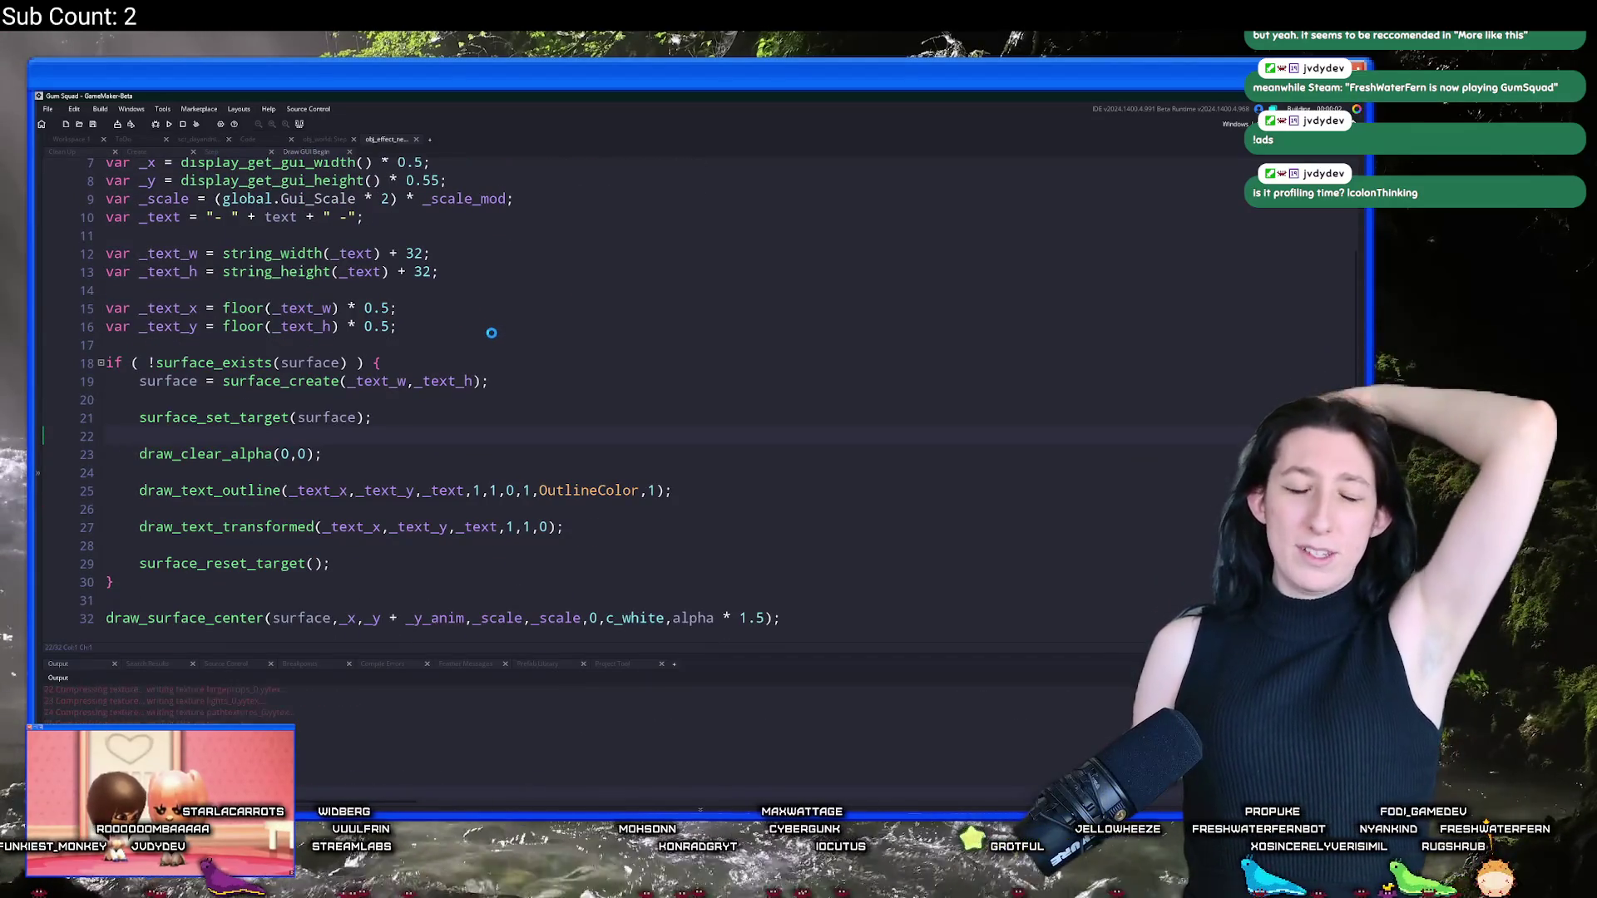
scroll(512, 416, down, 1)
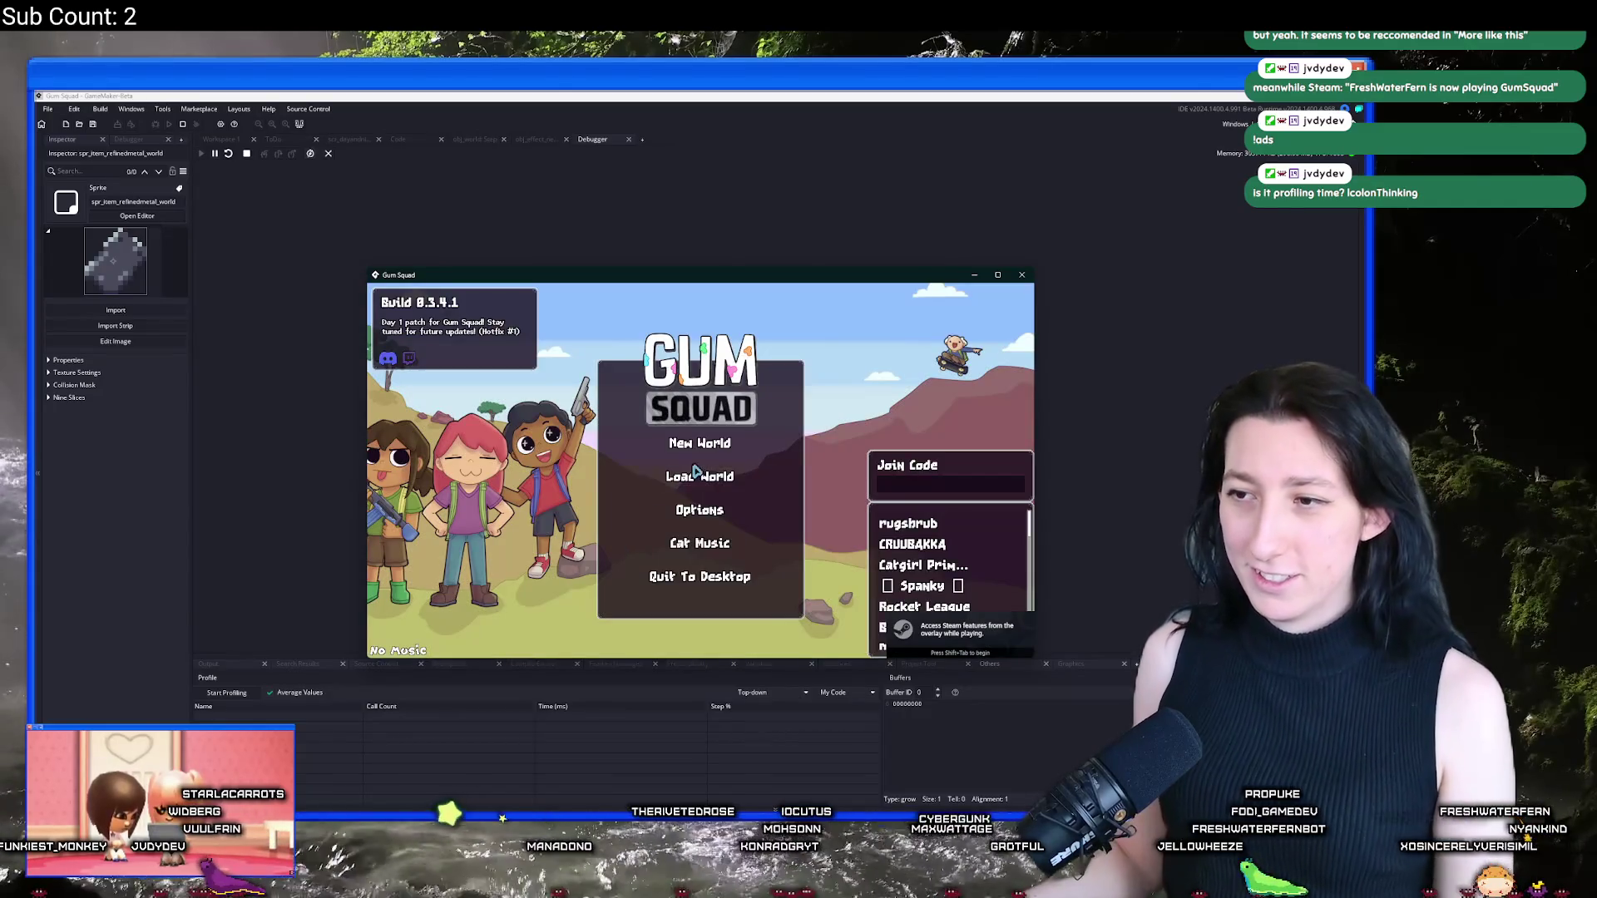
Step: Load the saved world, create a lobby, and walk the character up-left along the path
click(707, 472)
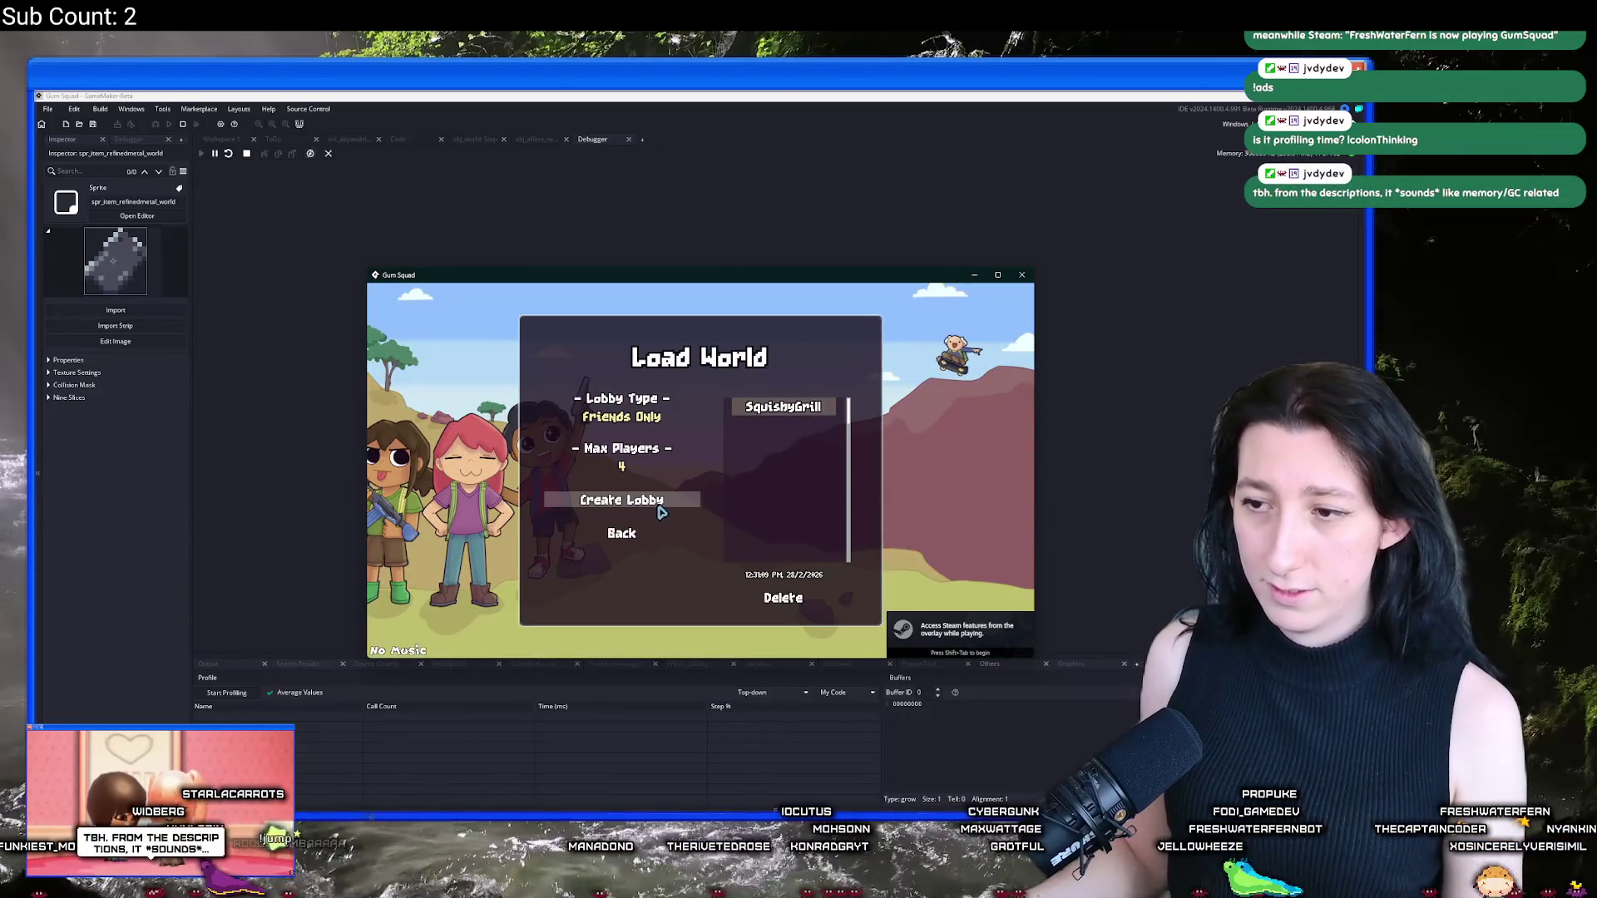
click(621, 500)
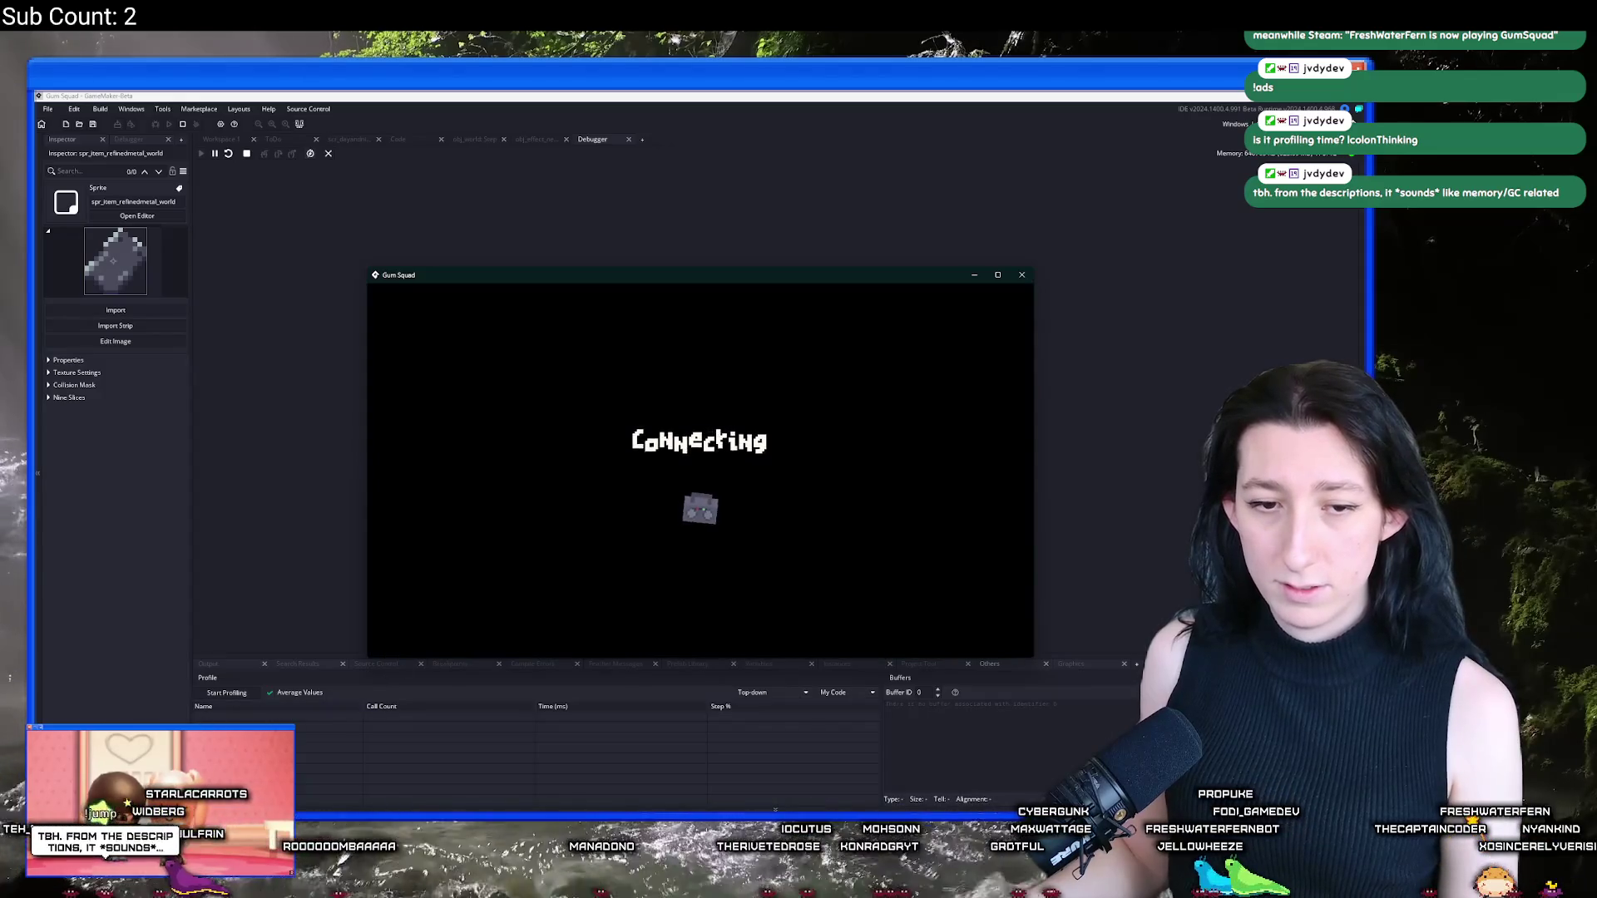
key(w)
key(a)
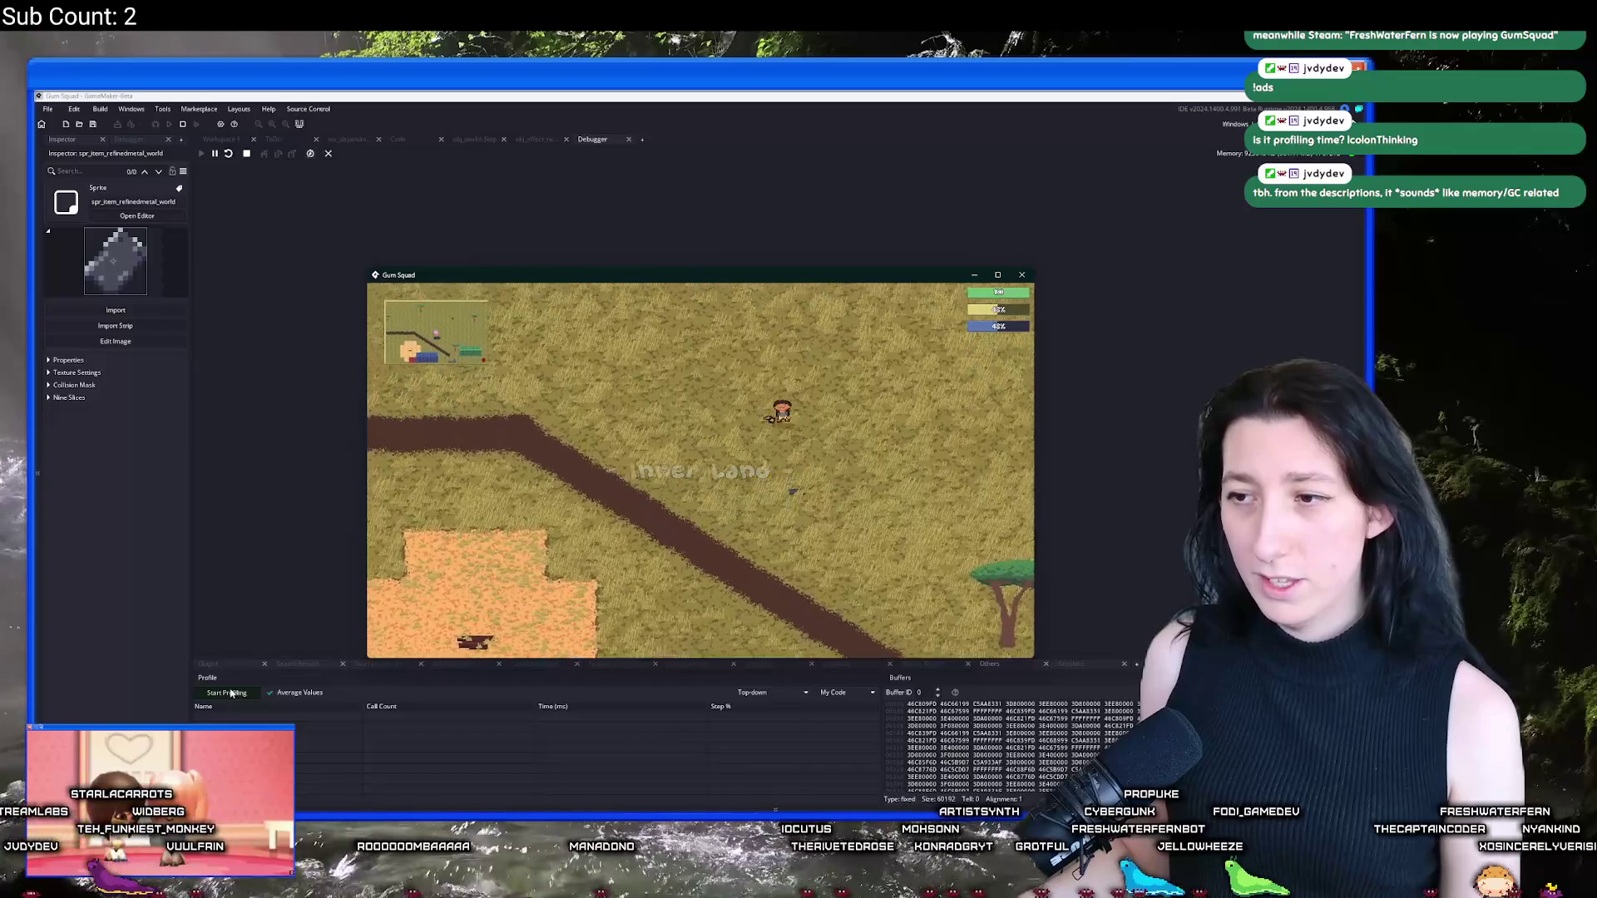
key(w)
key(a)
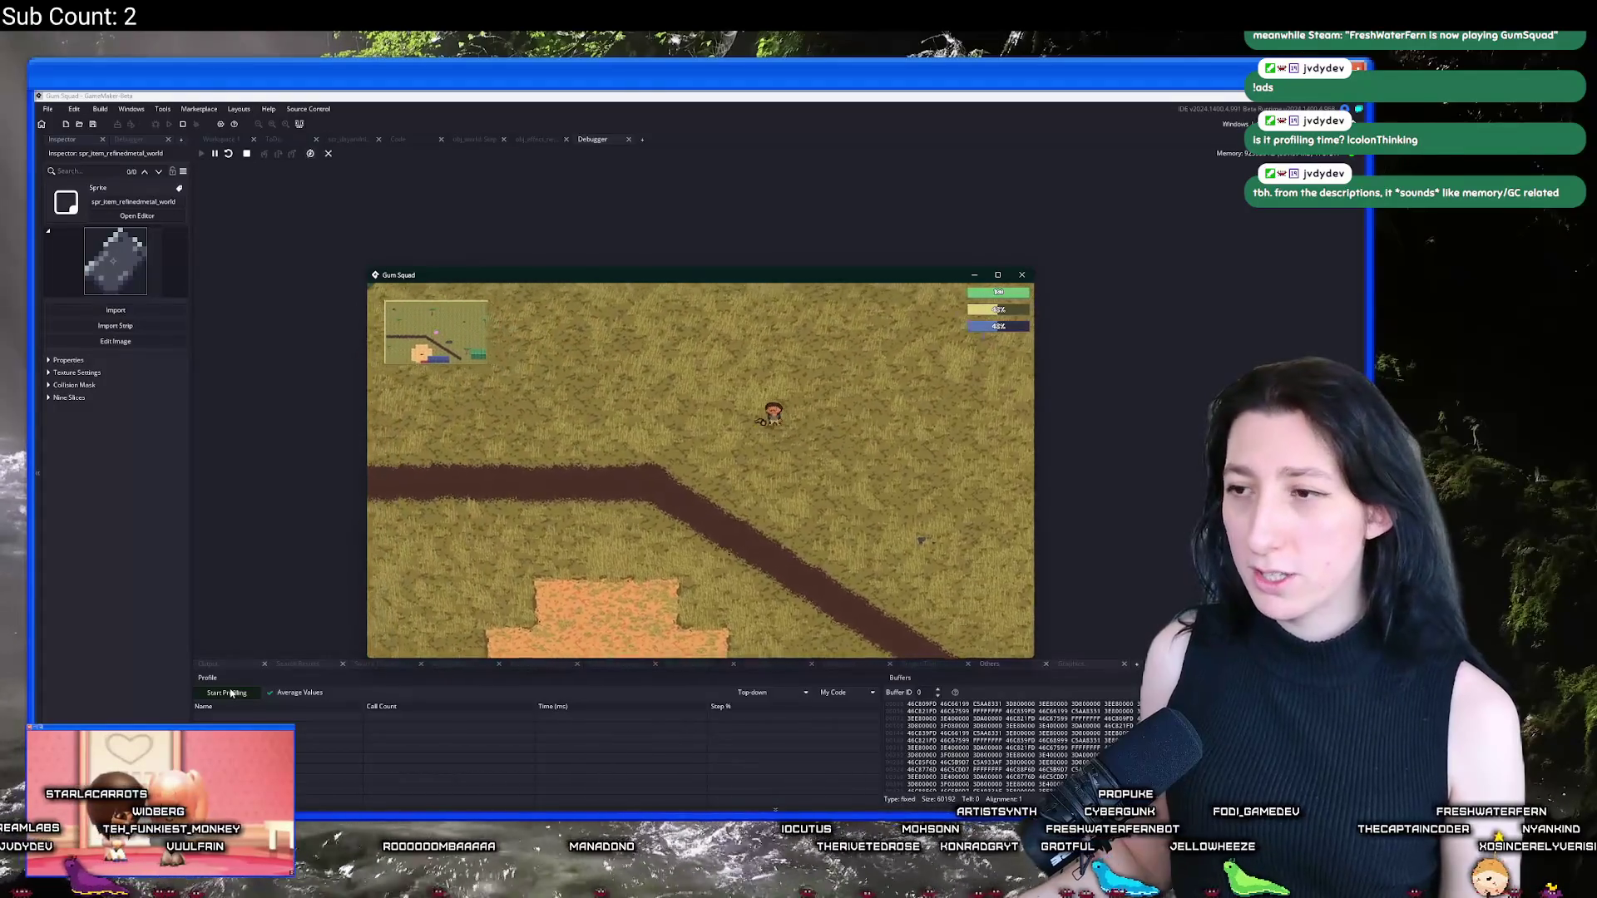
key(a)
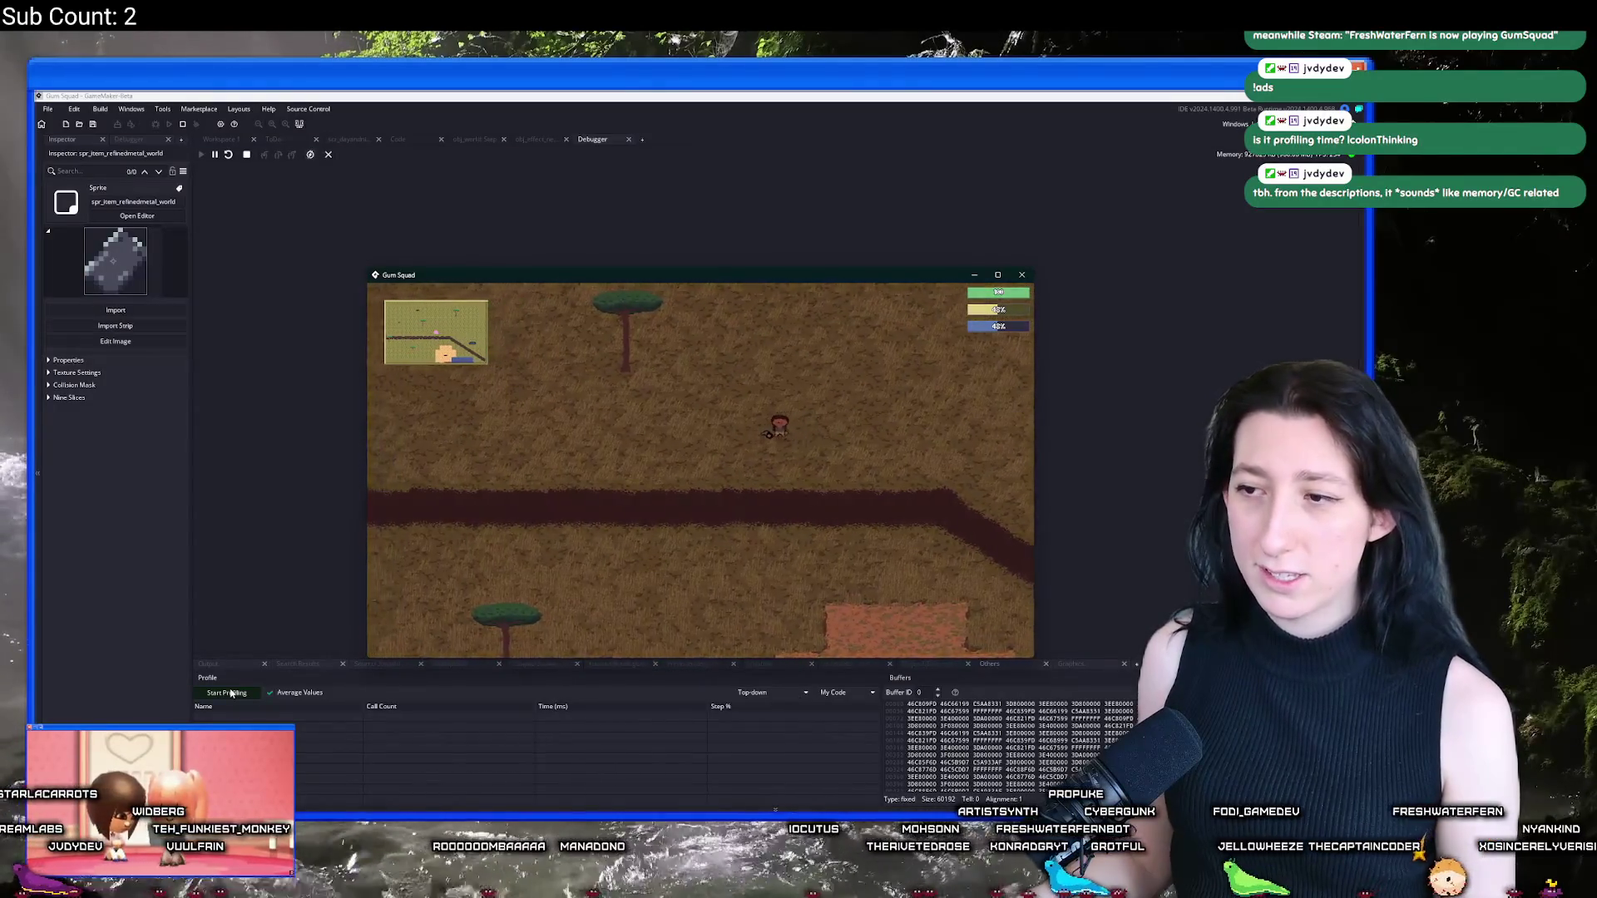
Step: Start profiling the running game, then end the test run
click(231, 693)
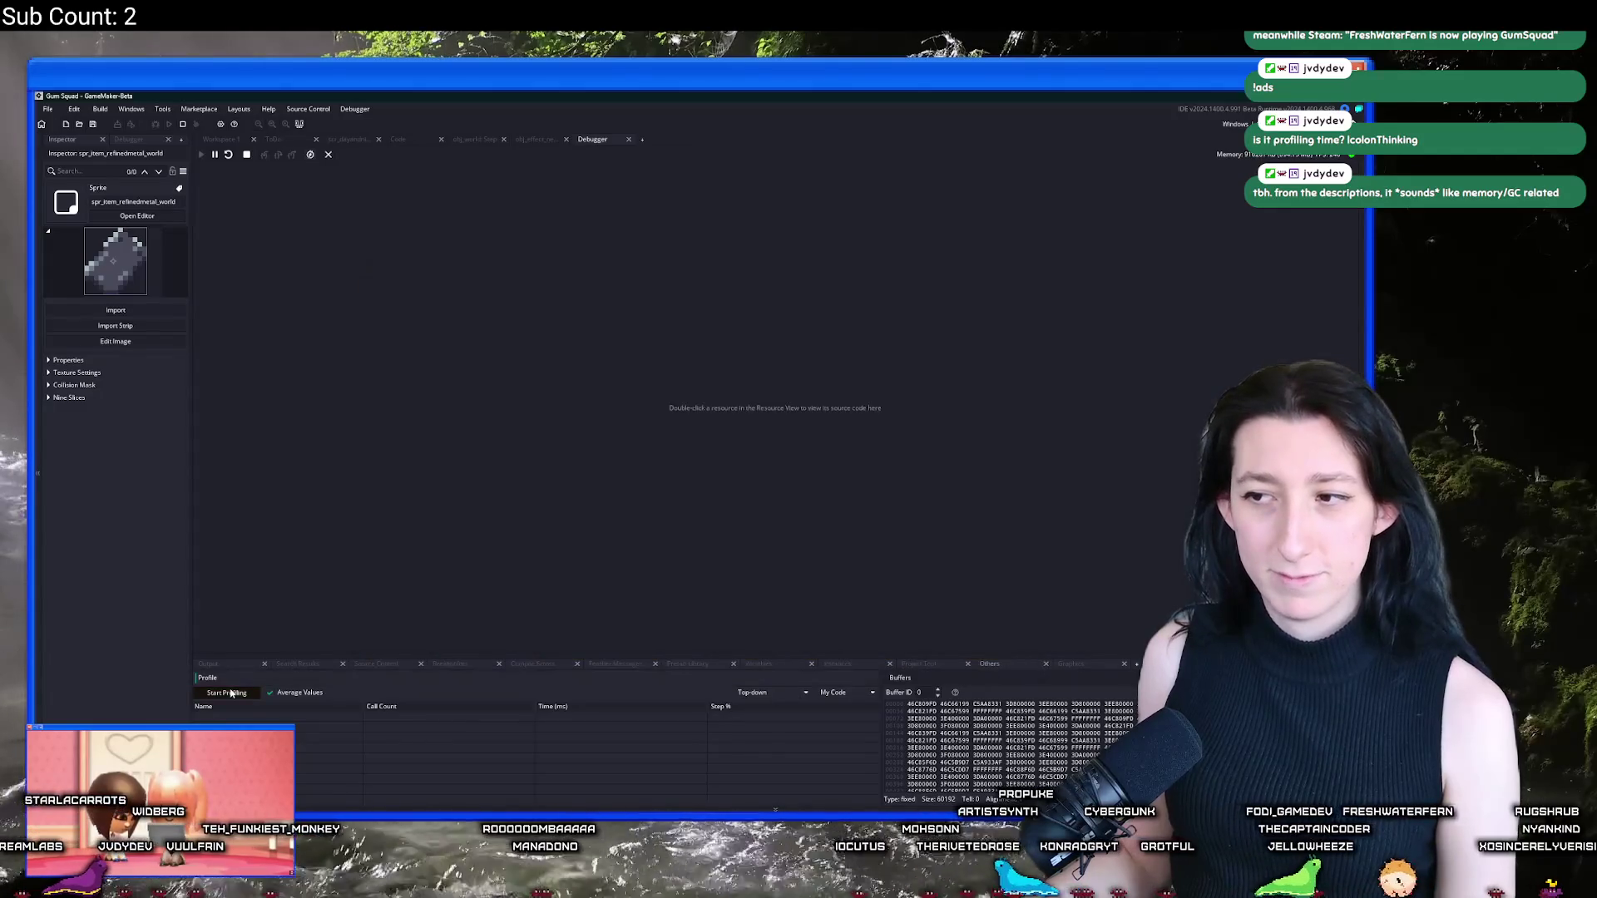
key(alt+Tab)
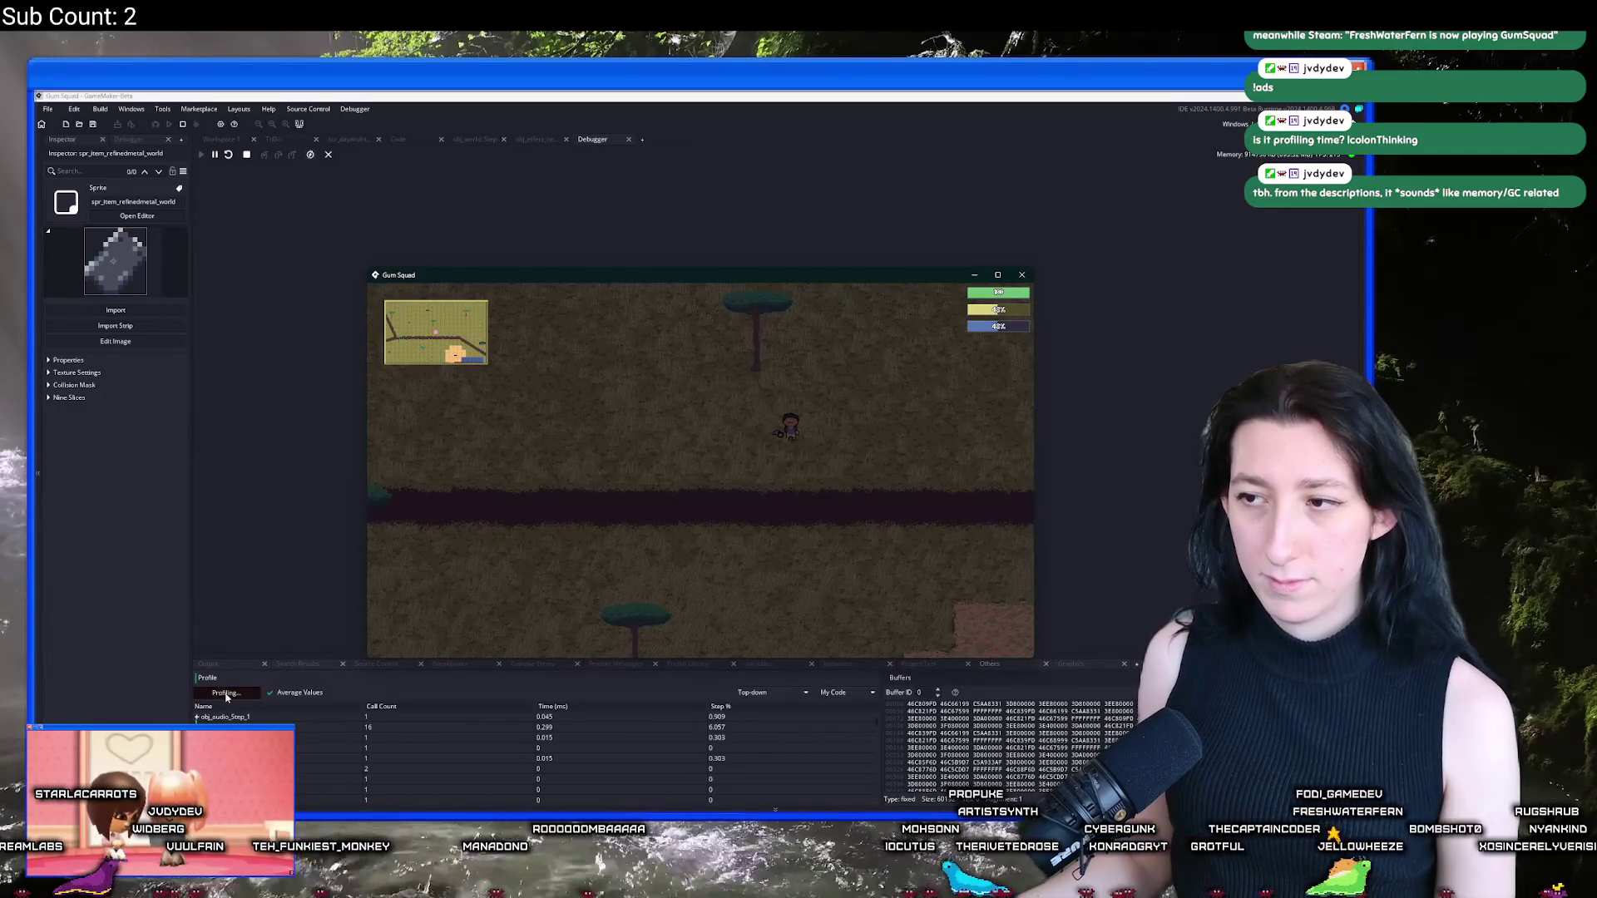
click(447, 479)
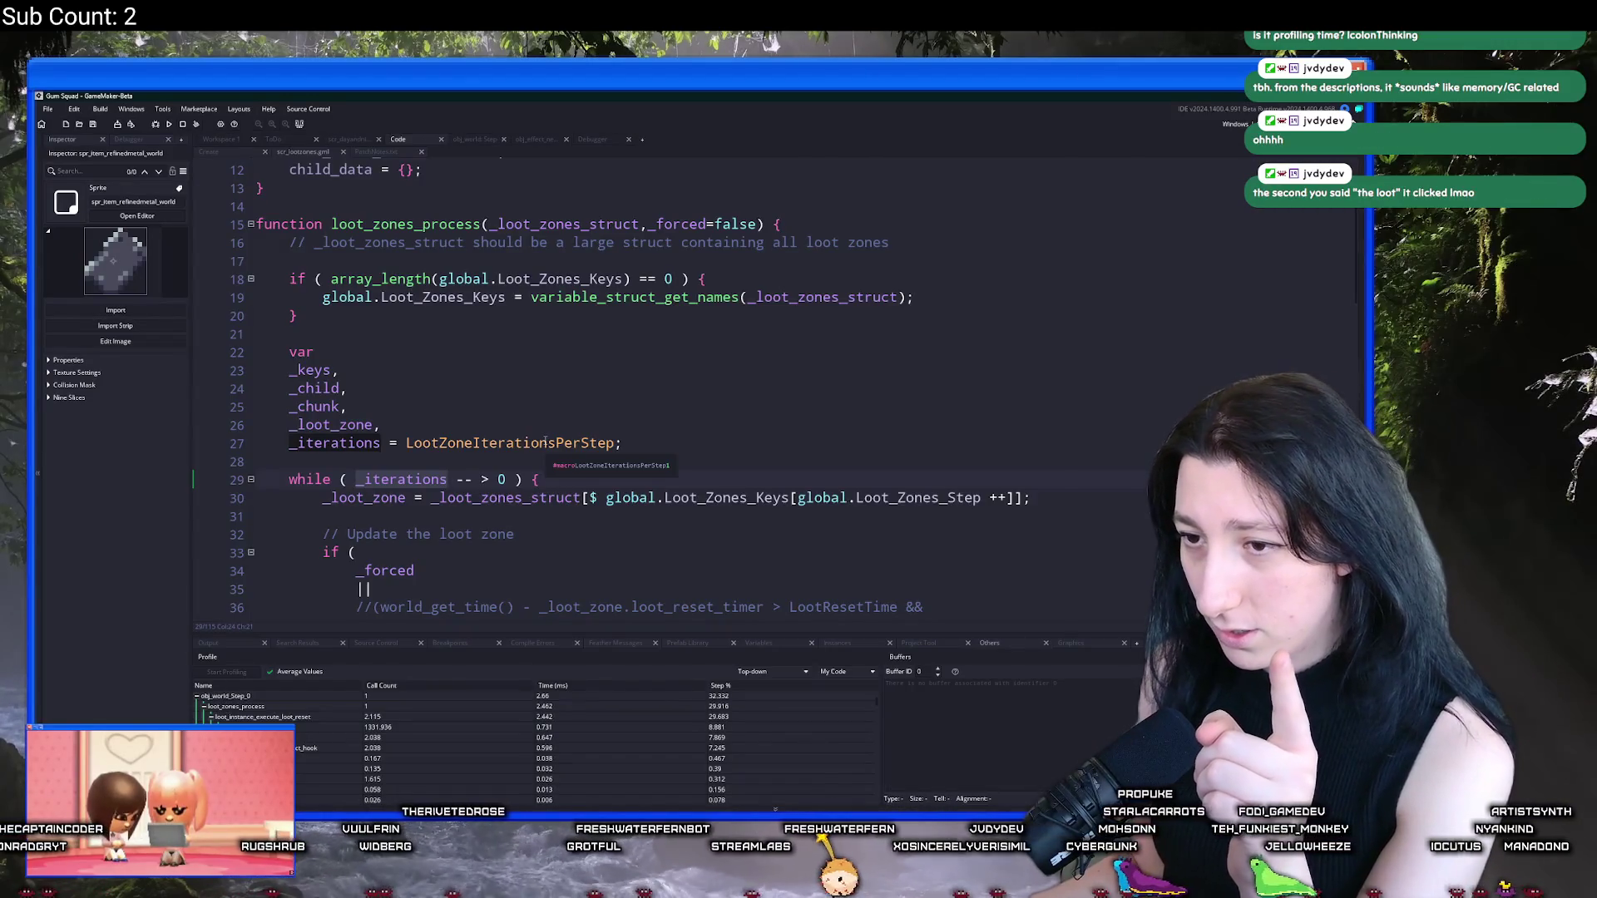
Step: Scroll through loot_zones_process and raise the Profile panel splitter to show more result rows
scroll(544, 442, down, 4)
scroll(504, 391, down, 2)
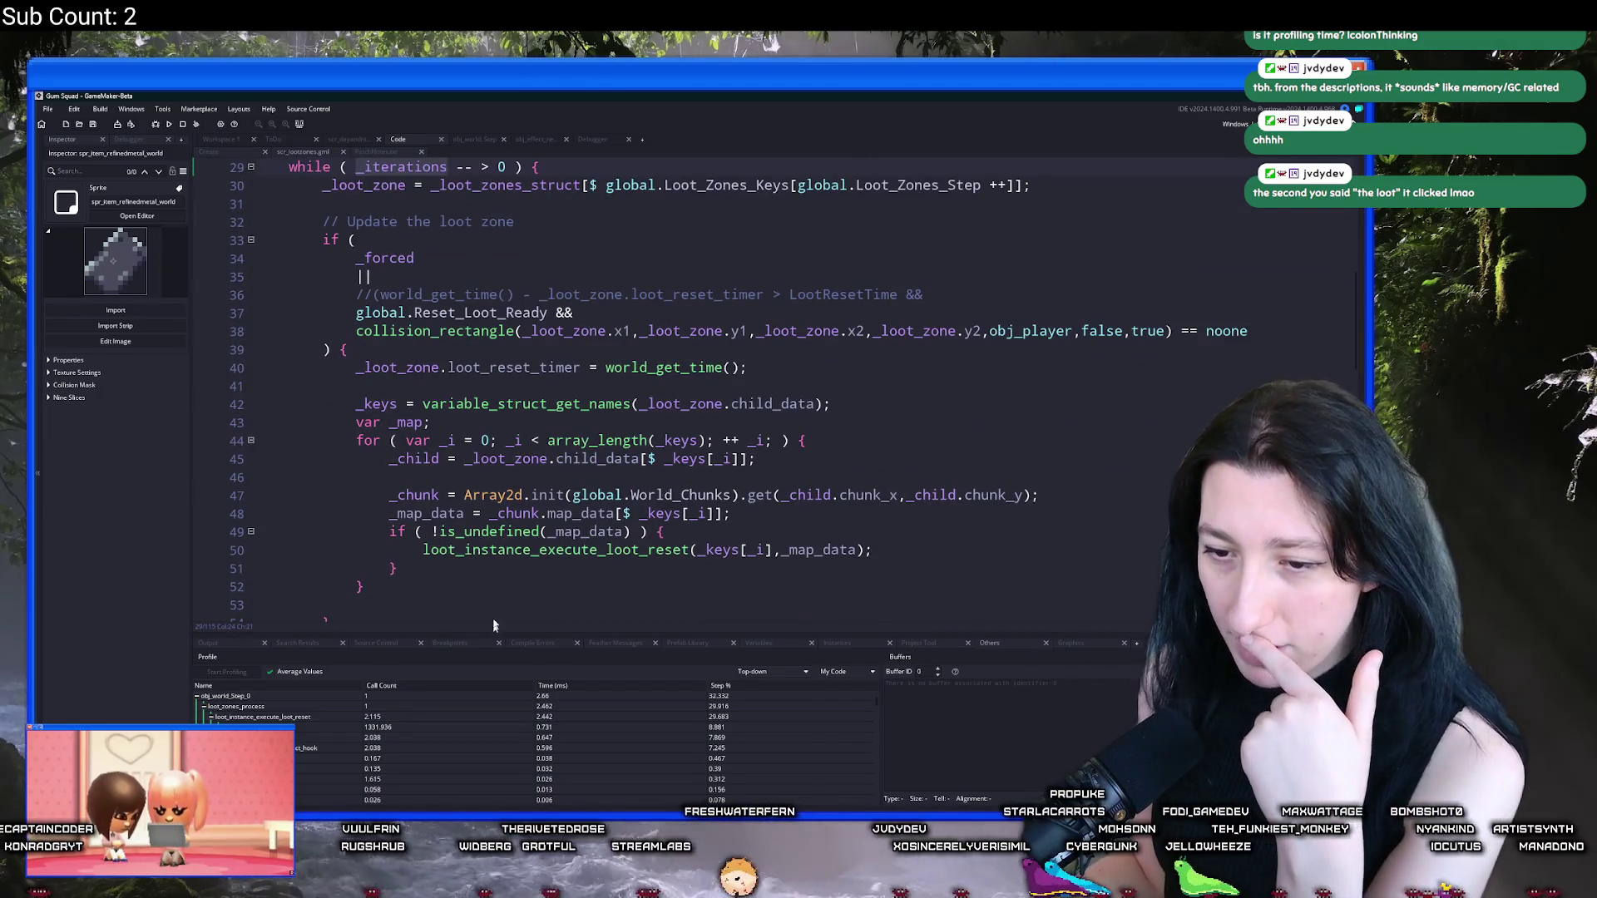
scroll(475, 279, up, 1)
scroll(475, 279, down, 2)
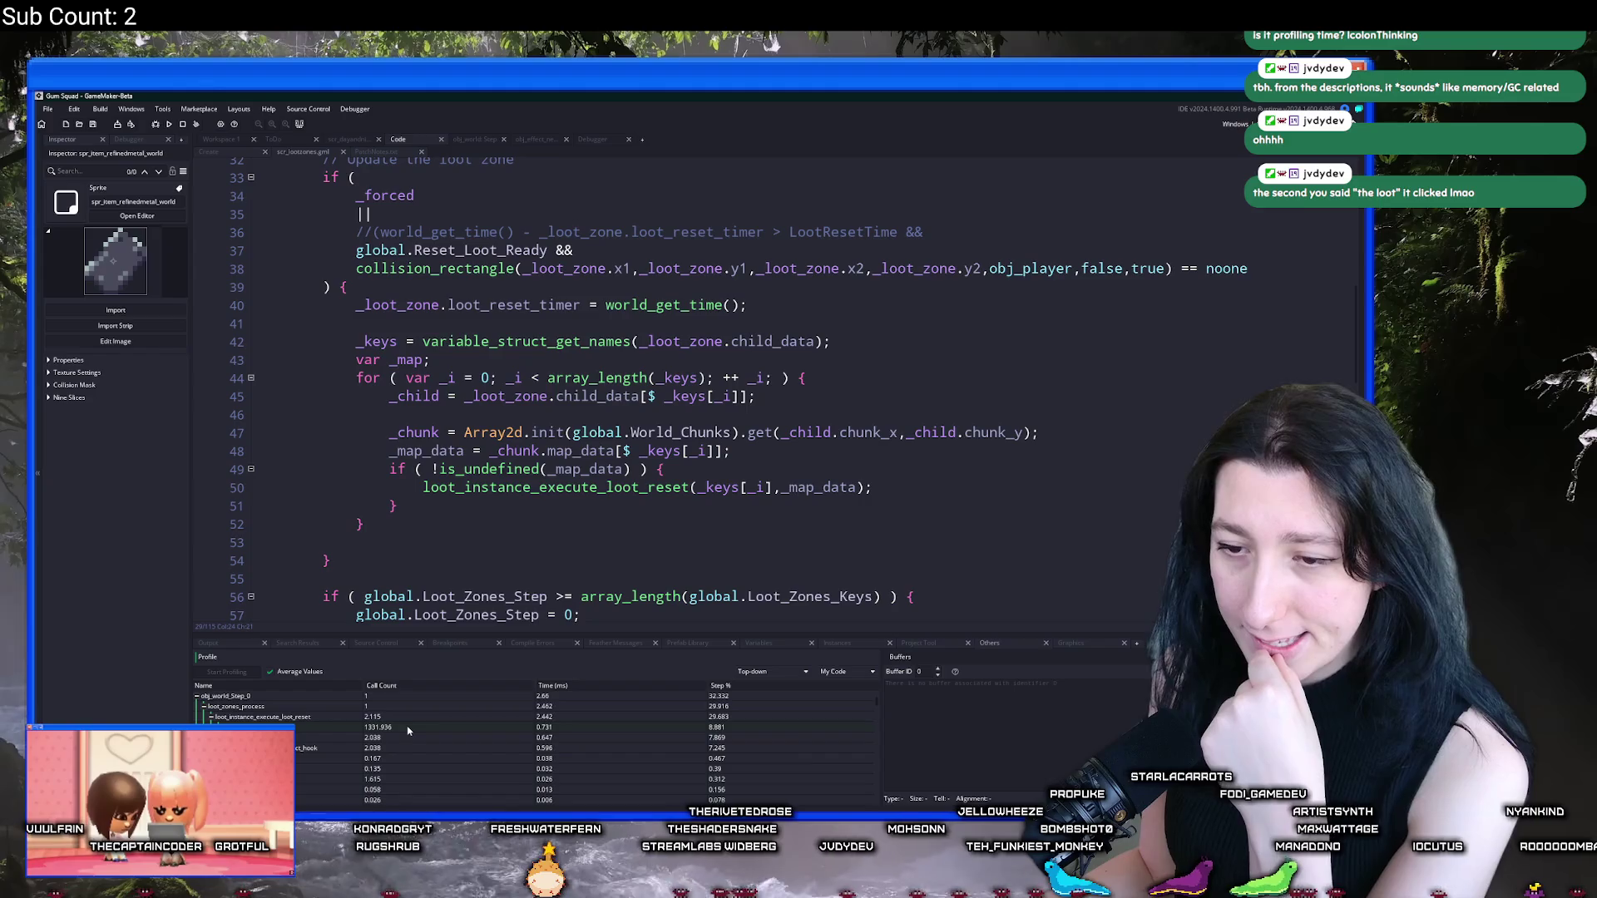
scroll(580, 442, down, 1)
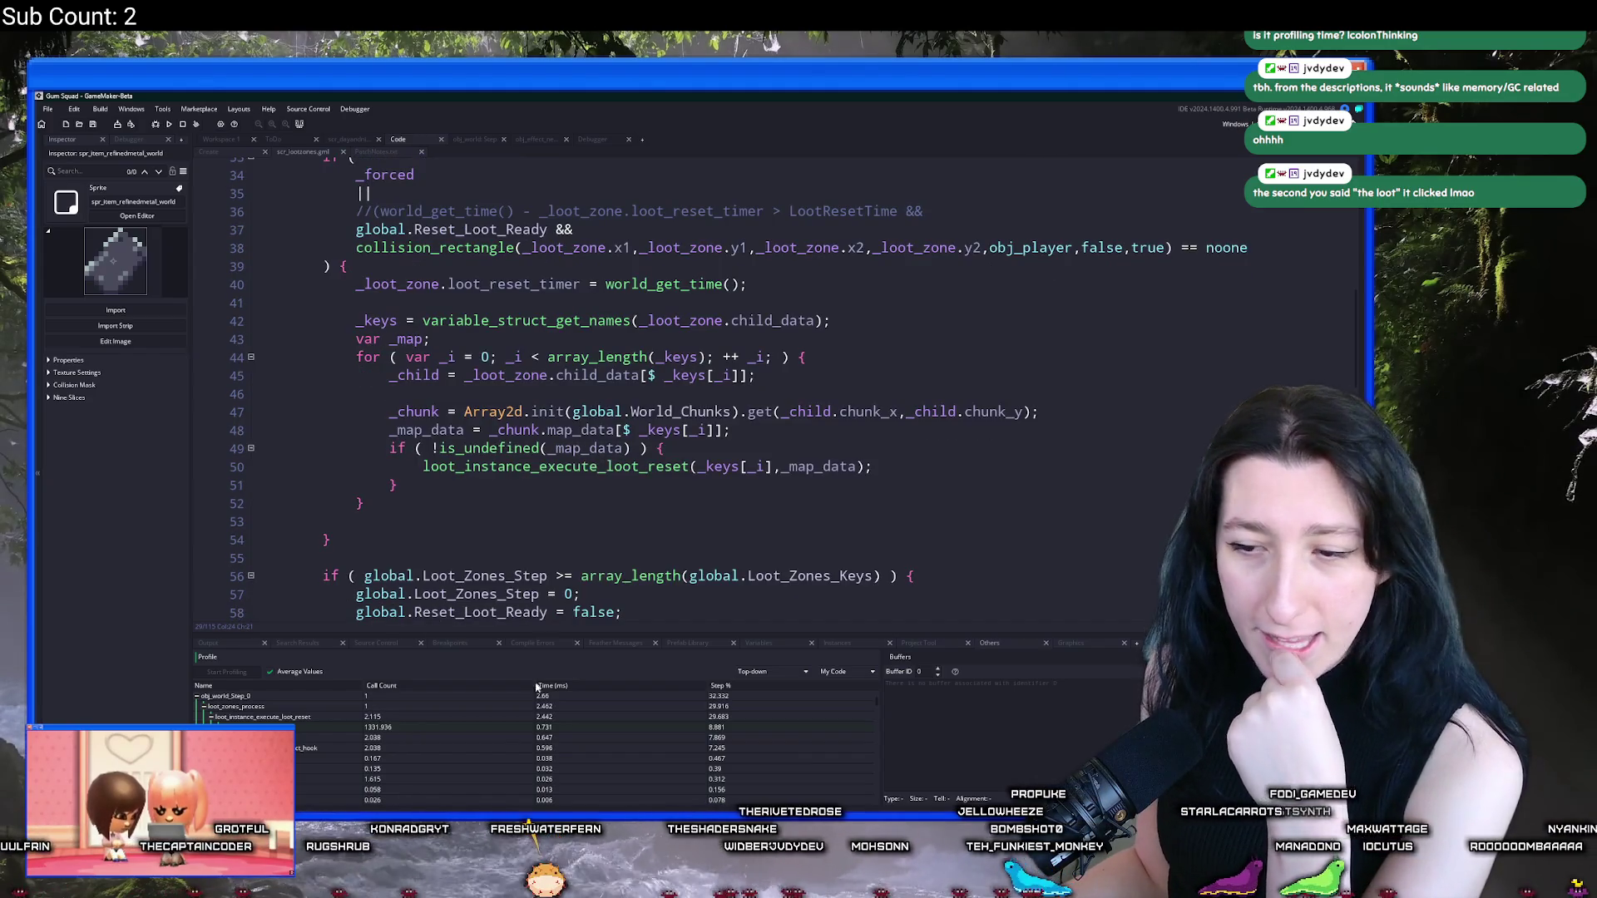
scroll(532, 732, down, 1)
drag(532, 635, 532, 573)
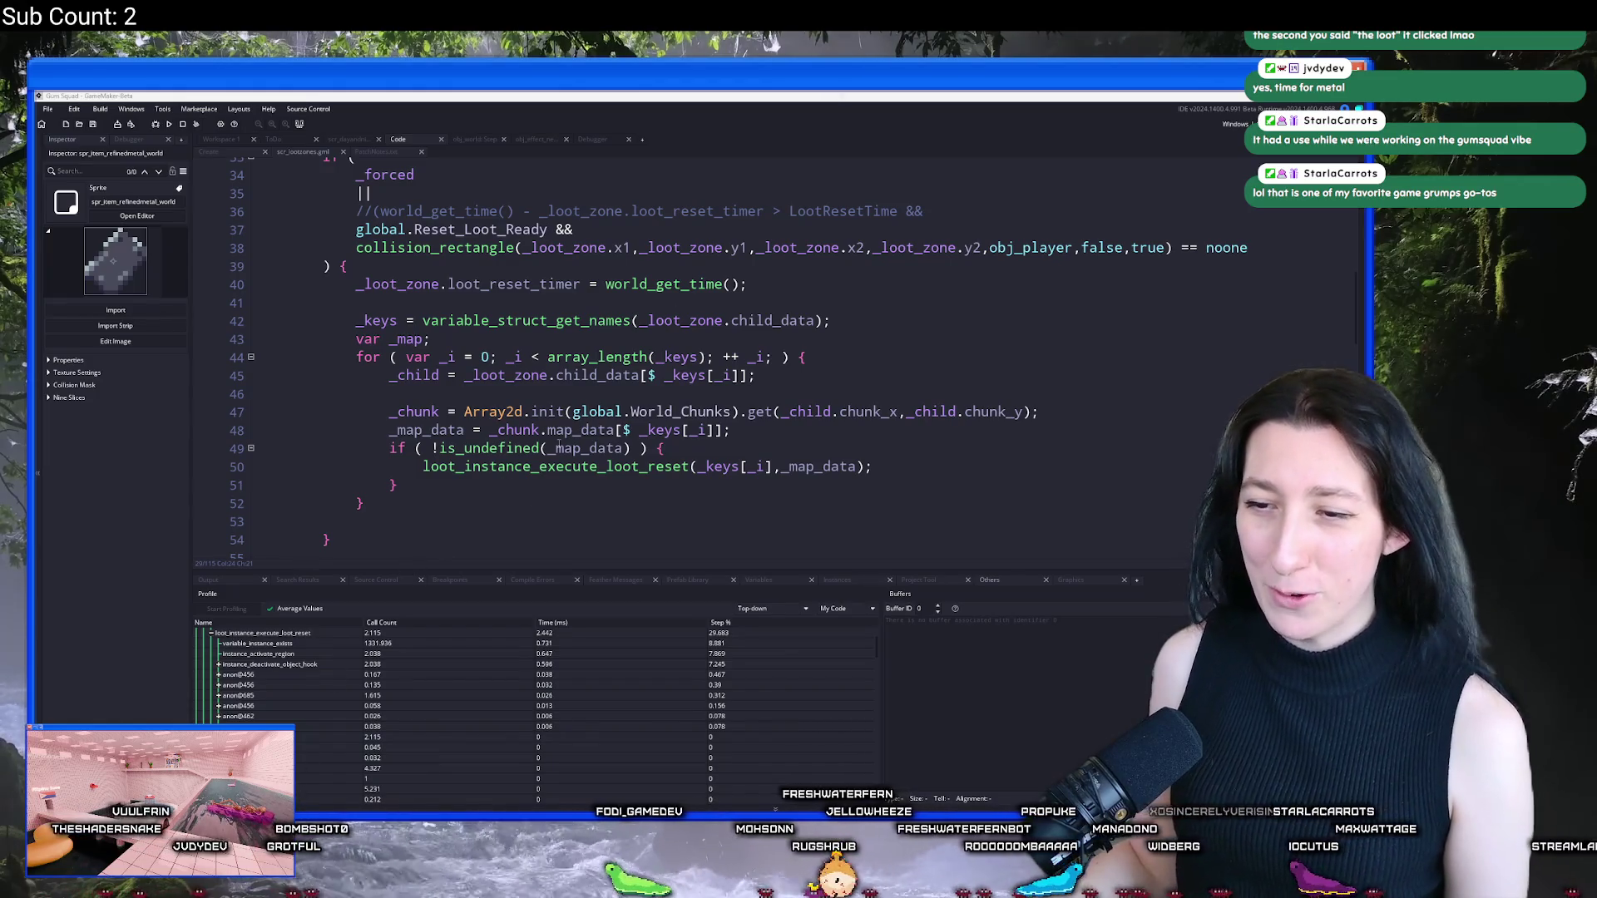
Step: Review the loot zone code around line 42 alongside the profiler results
click(903, 319)
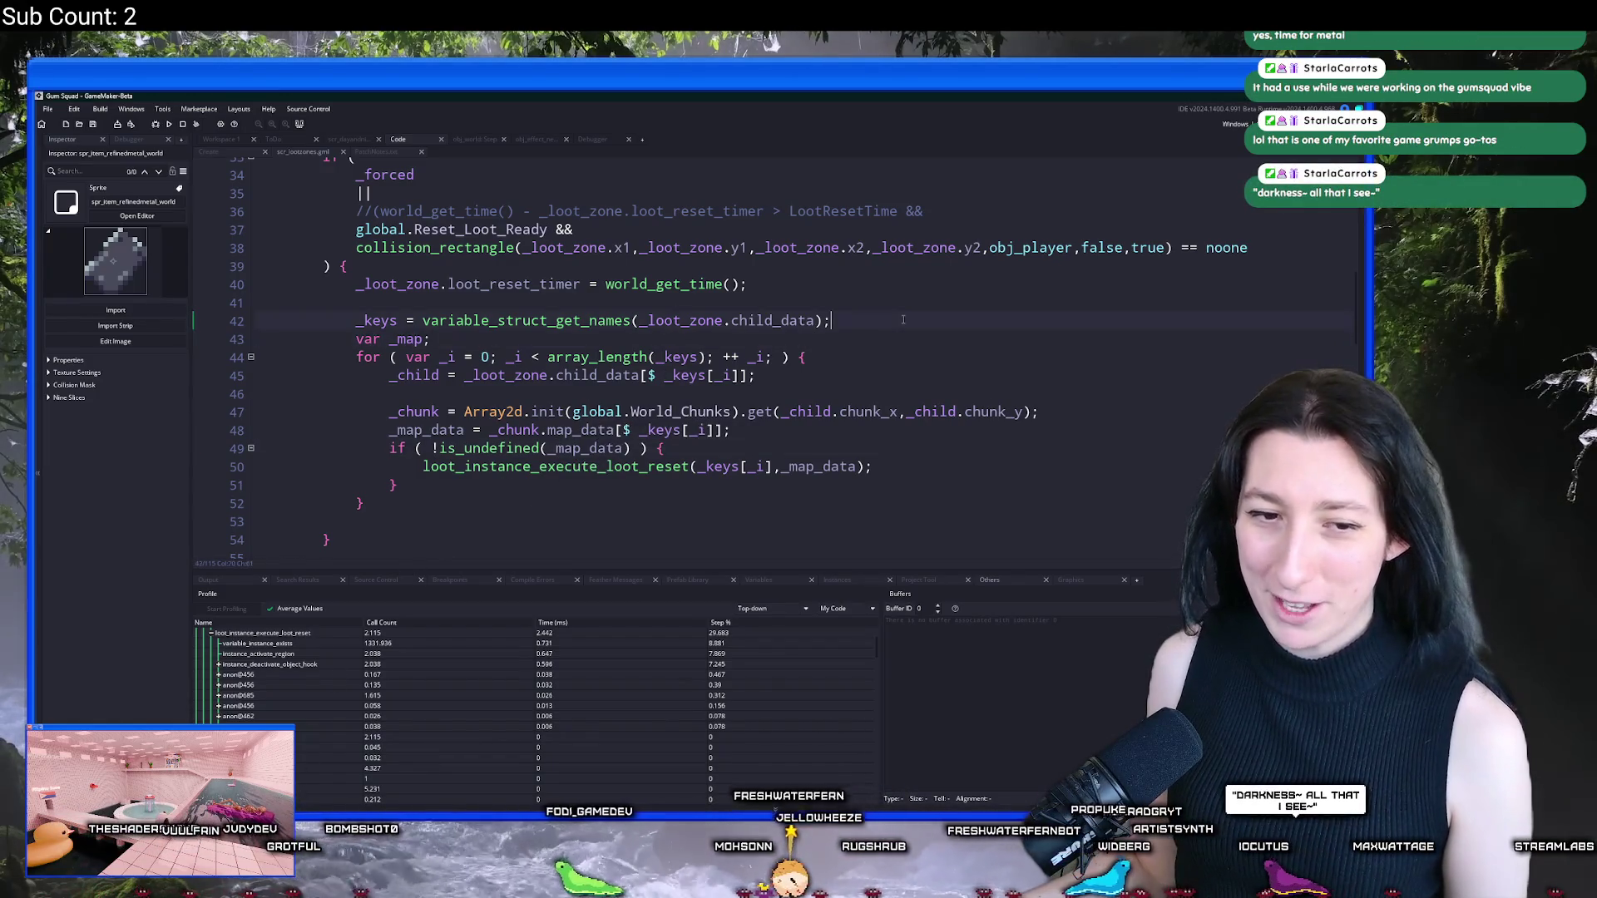
scroll(894, 316, up, 1)
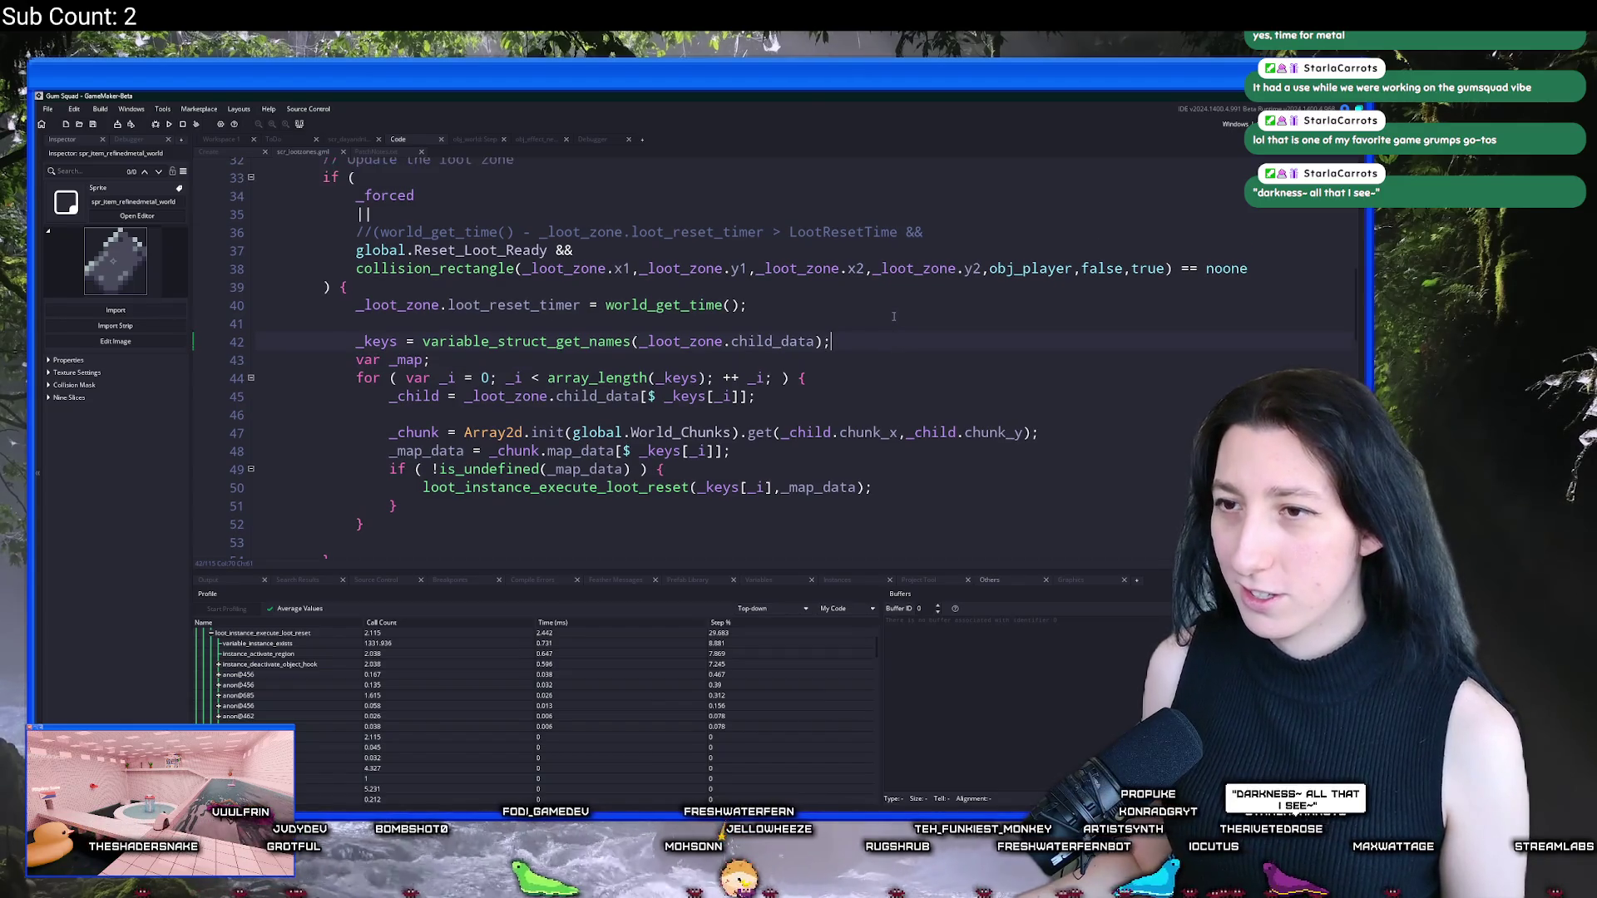
scroll(894, 316, up, 1)
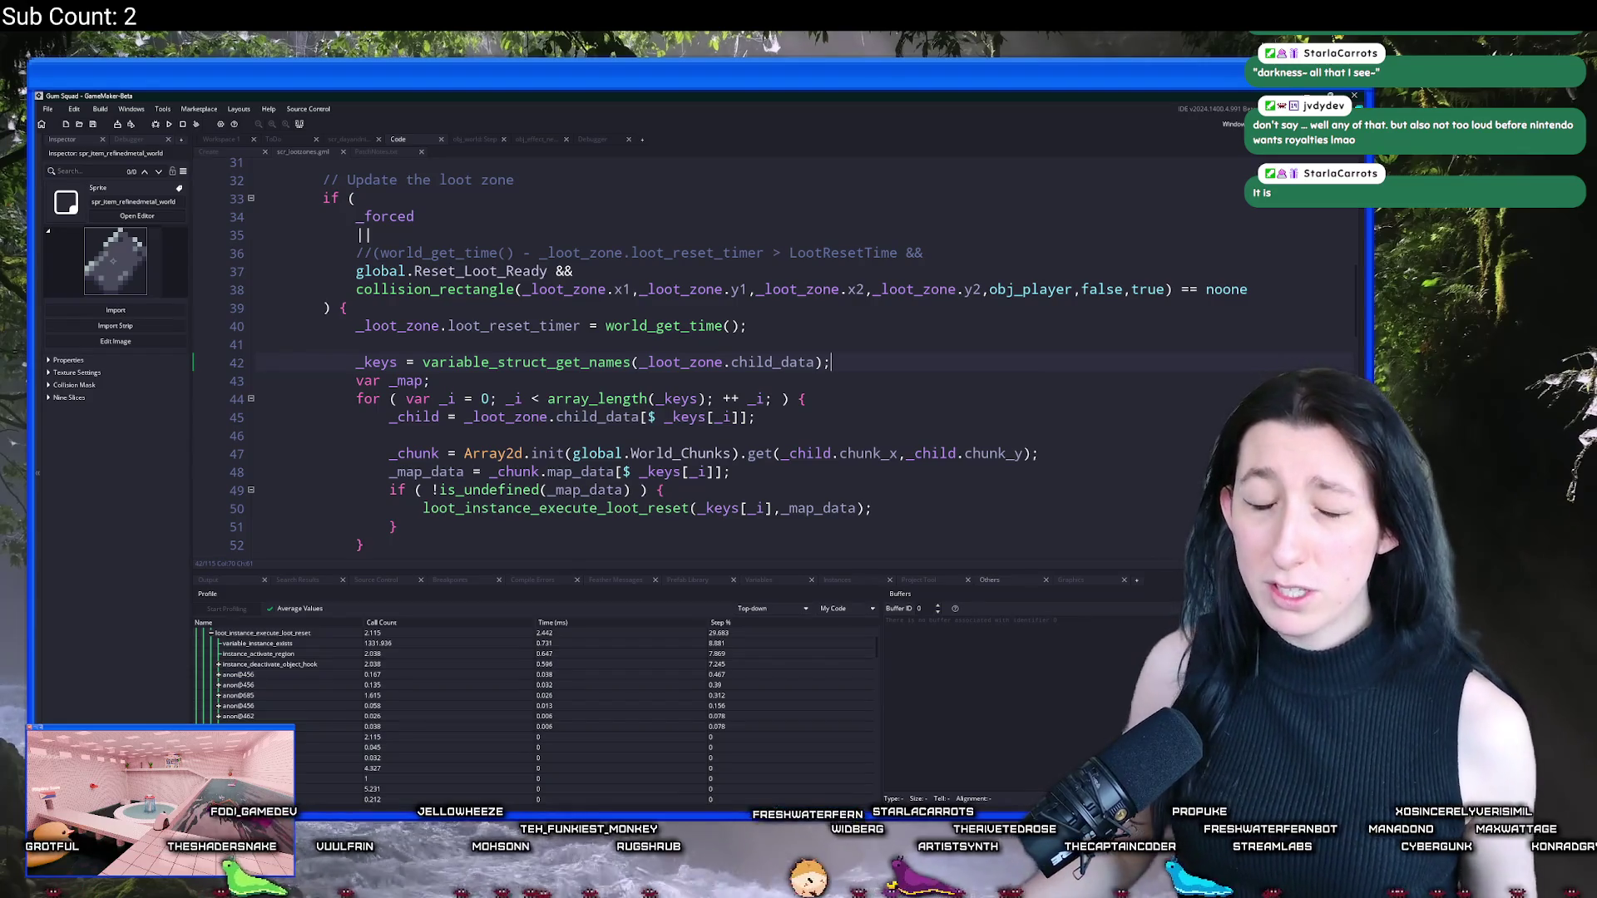
mouse_move(626, 363)
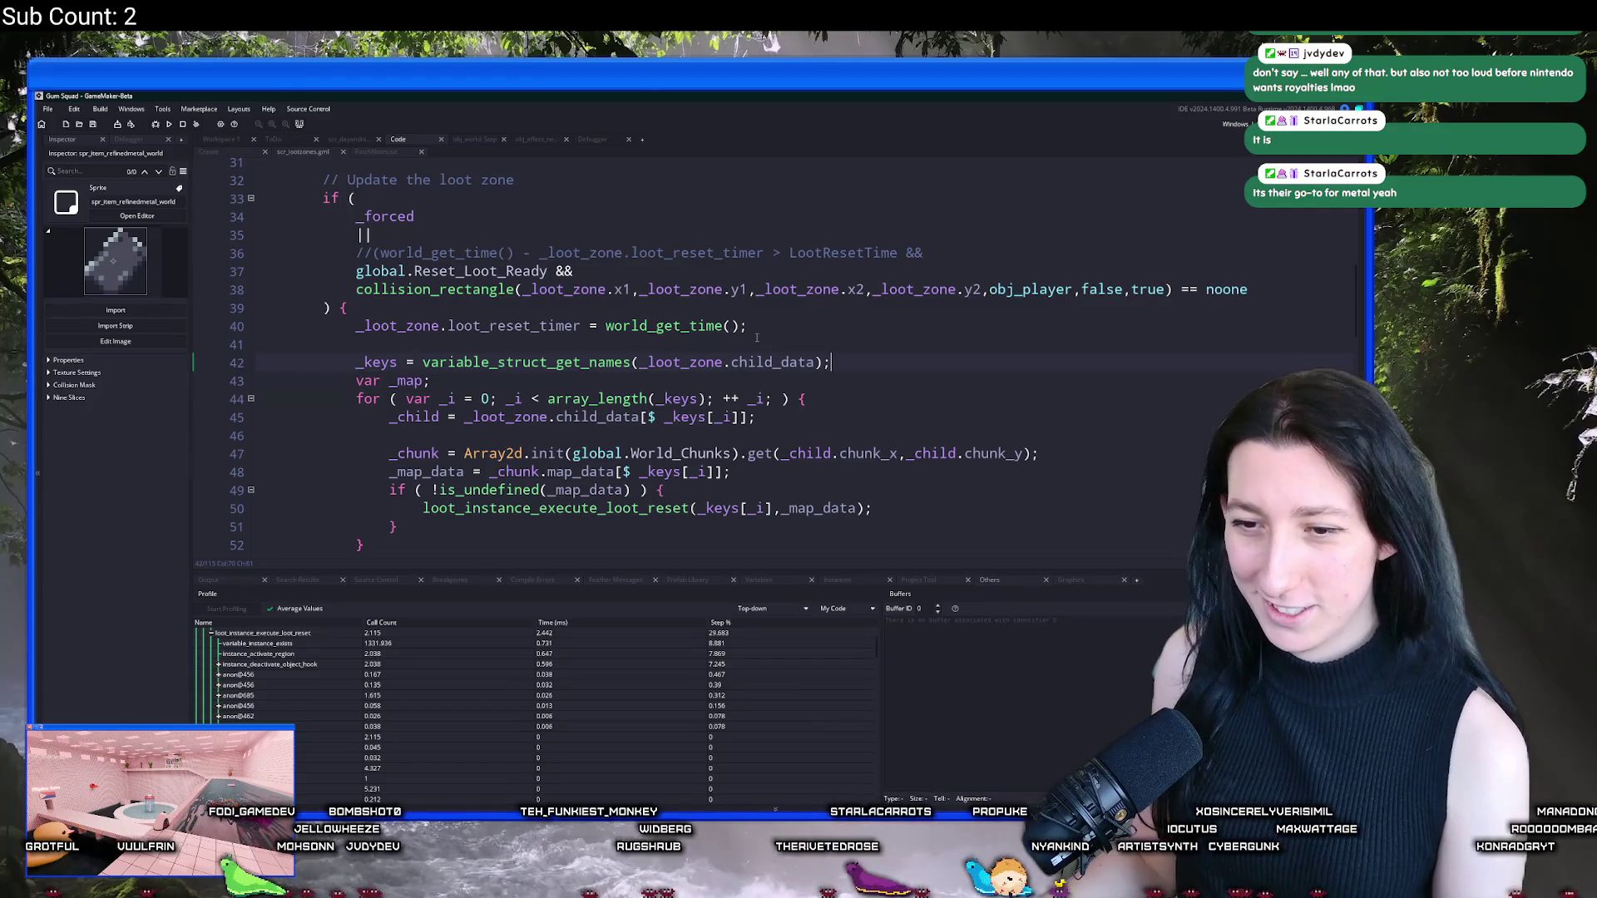
click(416, 650)
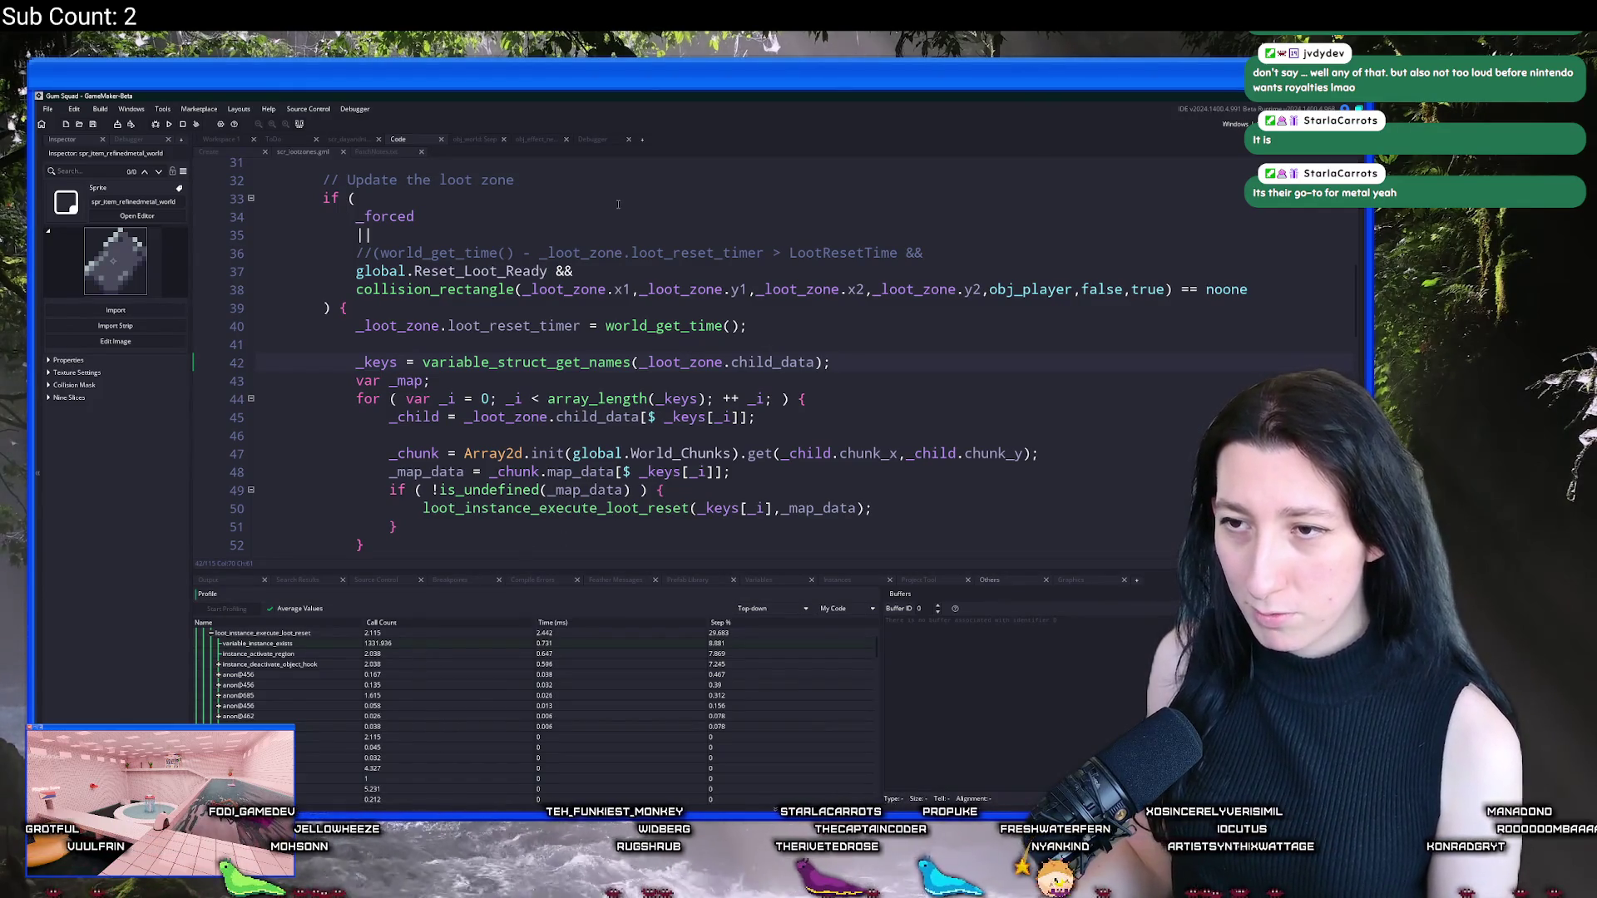
scroll(775, 470, down, 1)
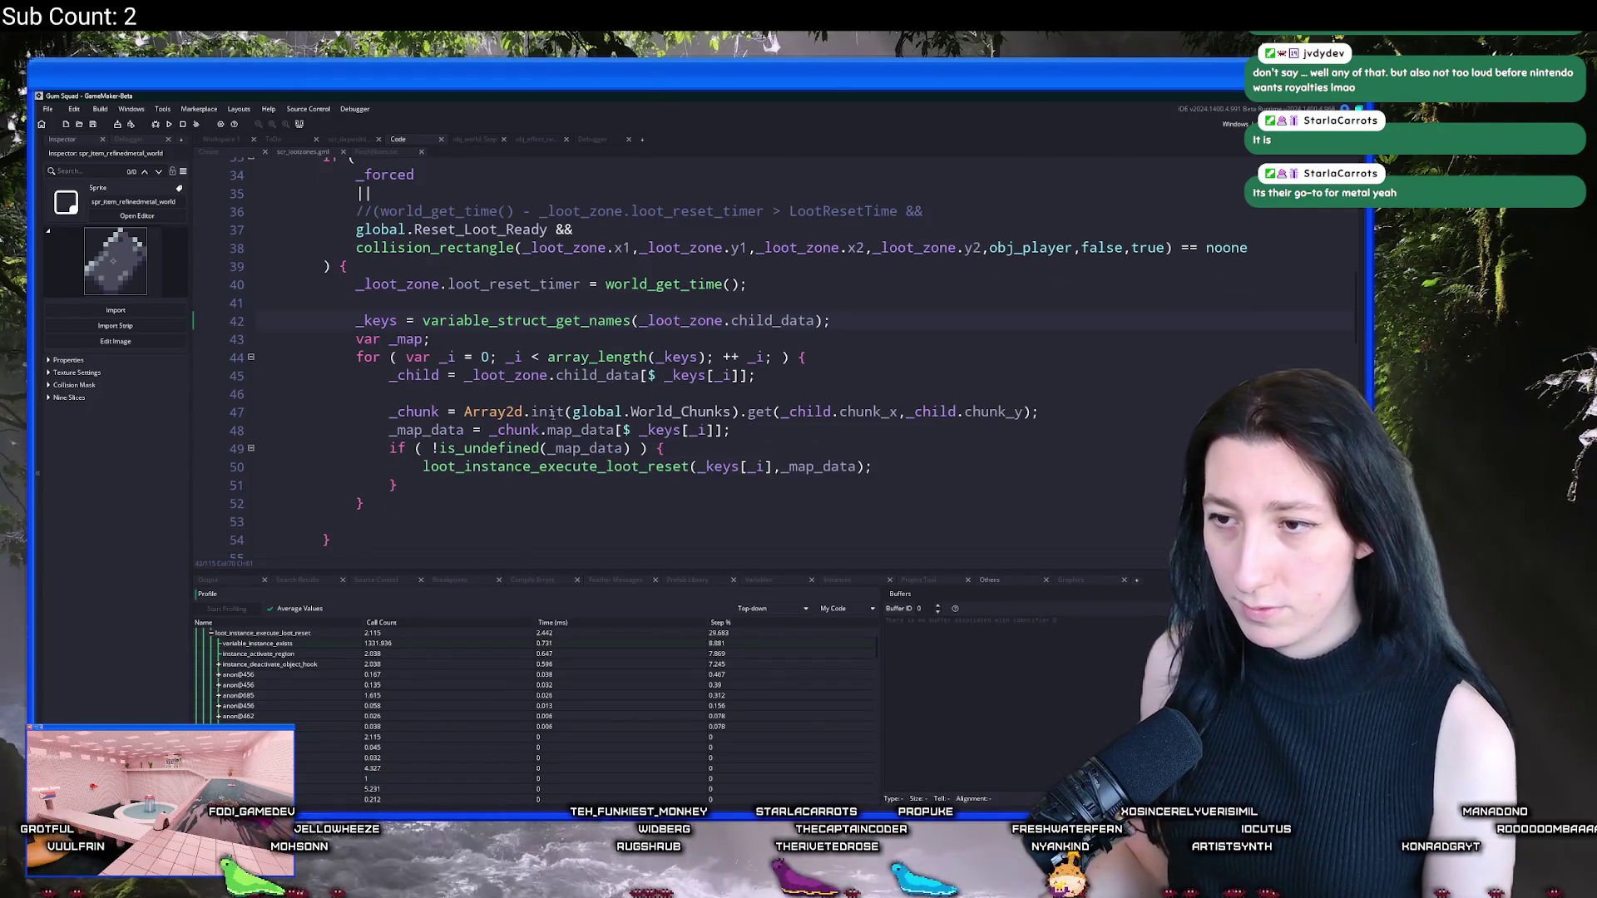
Step: Jump from the loot reset call to the loot_instance_execute_loot_reset definition
click(575, 468)
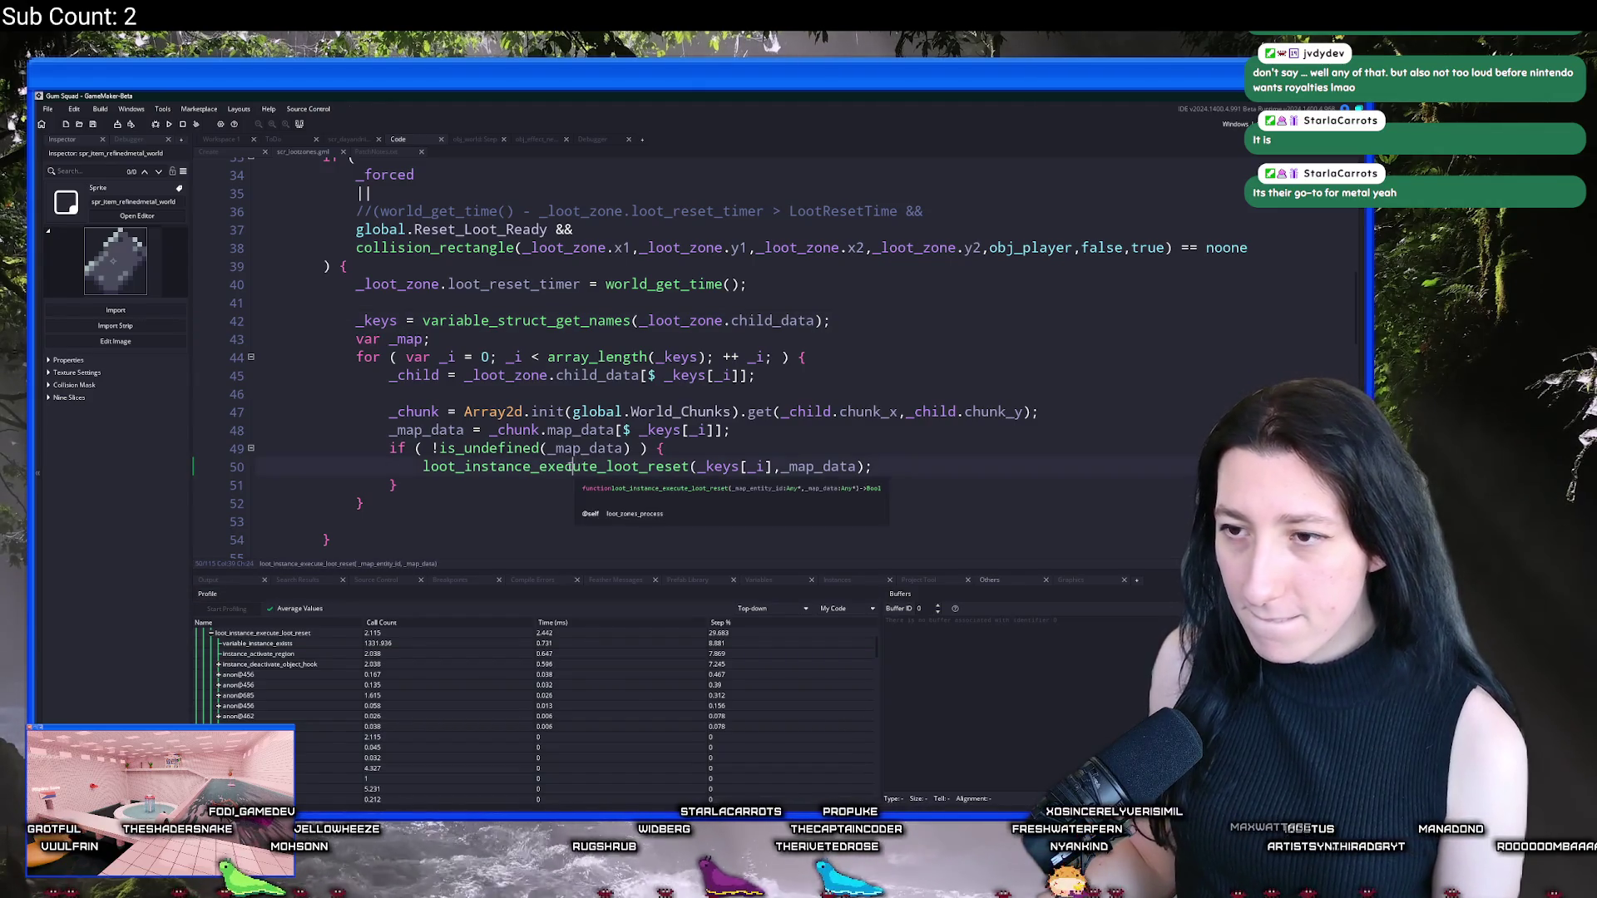
scroll(573, 466, up, 2)
scroll(565, 416, down, 4)
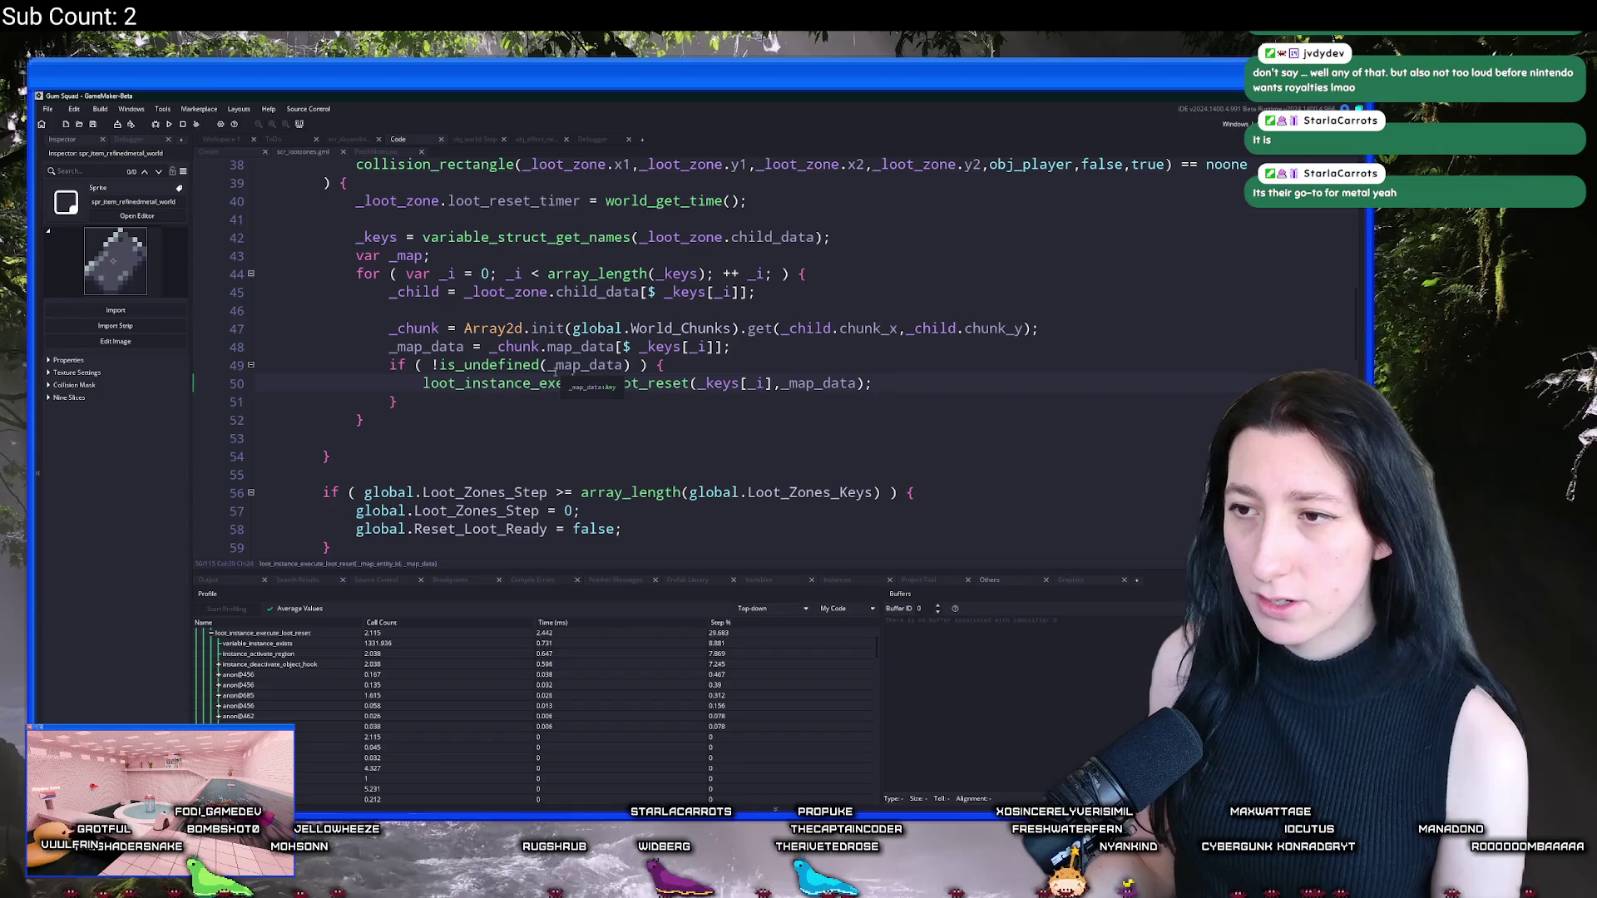
middle_click(574, 384)
click(287, 674)
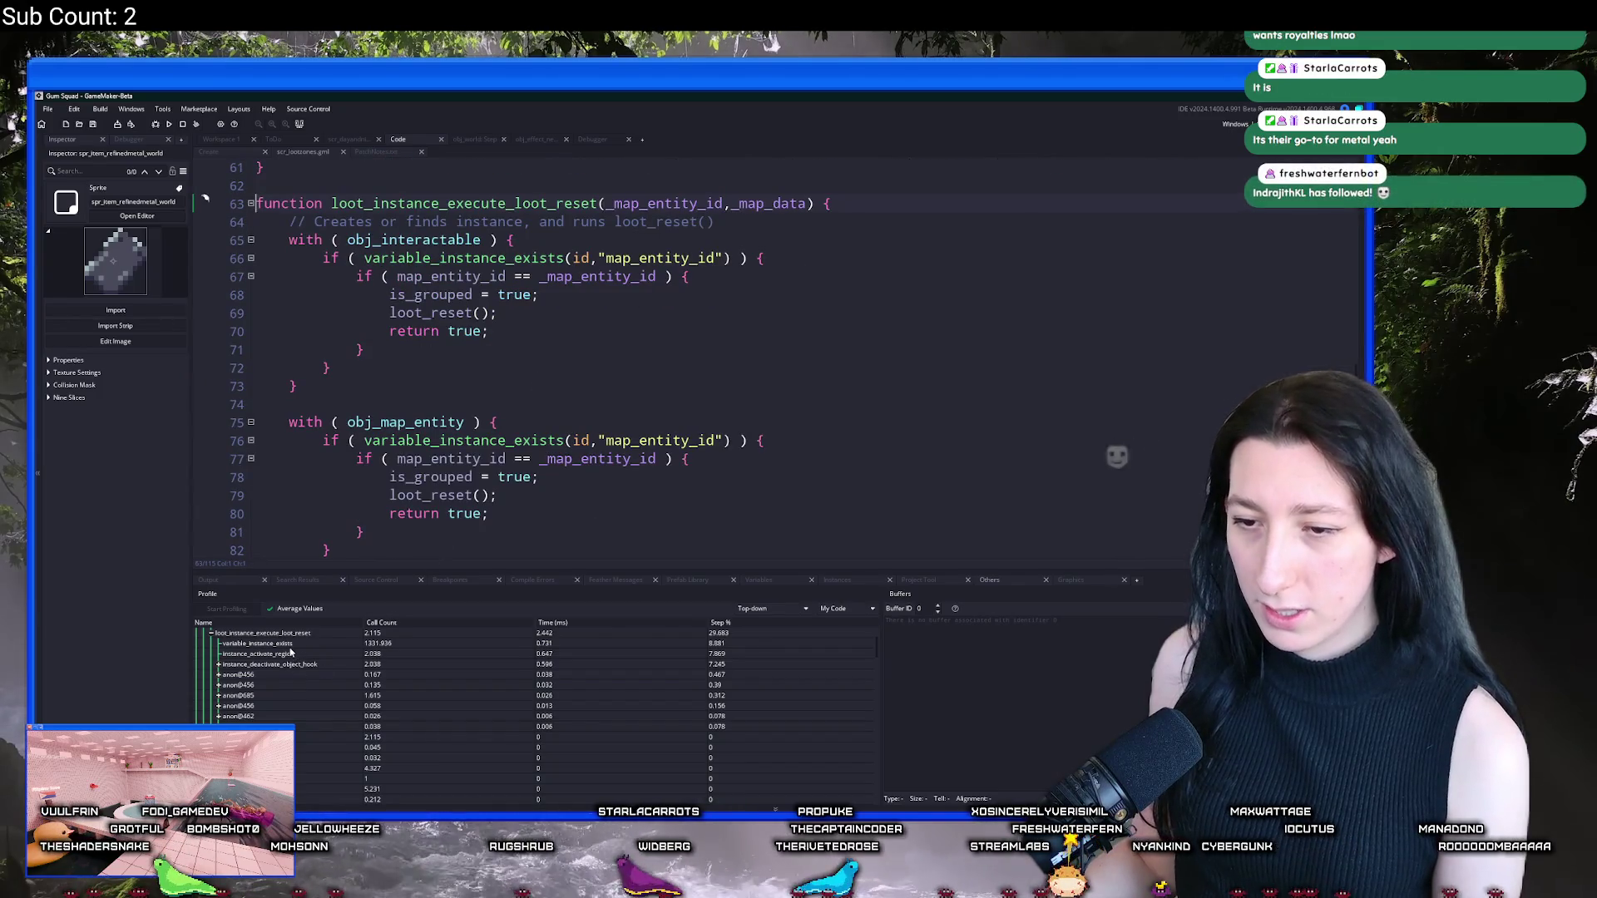
Step: Inspect line 66's variable_instance_exists check and highlight the map_entity_id occurrences
click(573, 259)
key(End)
key(ctrl+Right)
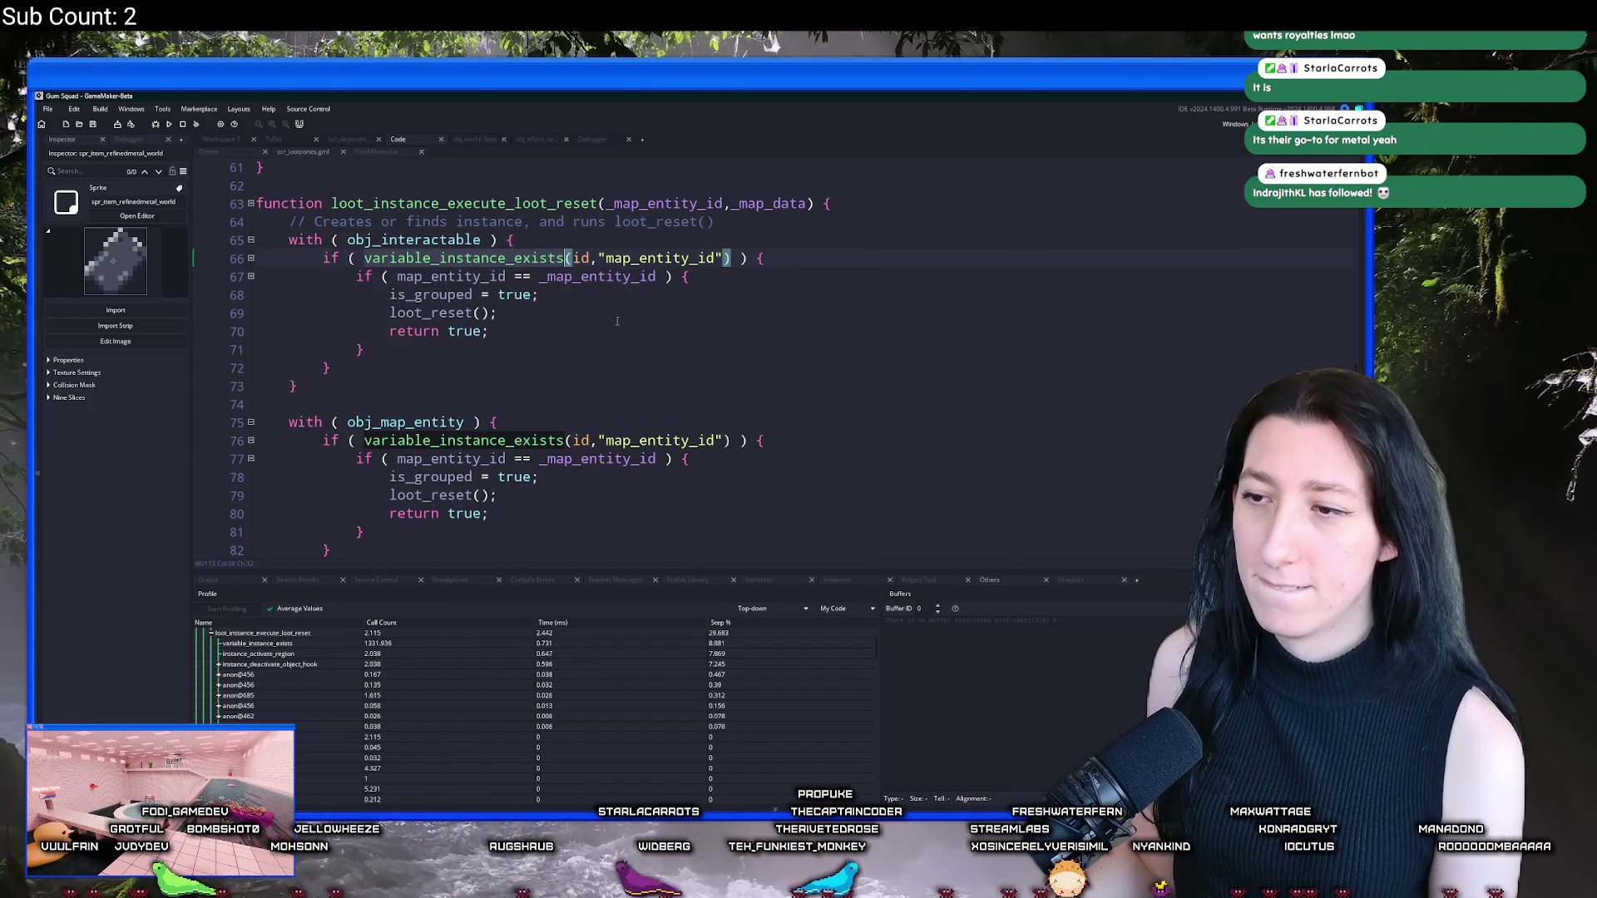
scroll(617, 321, down, 3)
scroll(582, 375, up, 2)
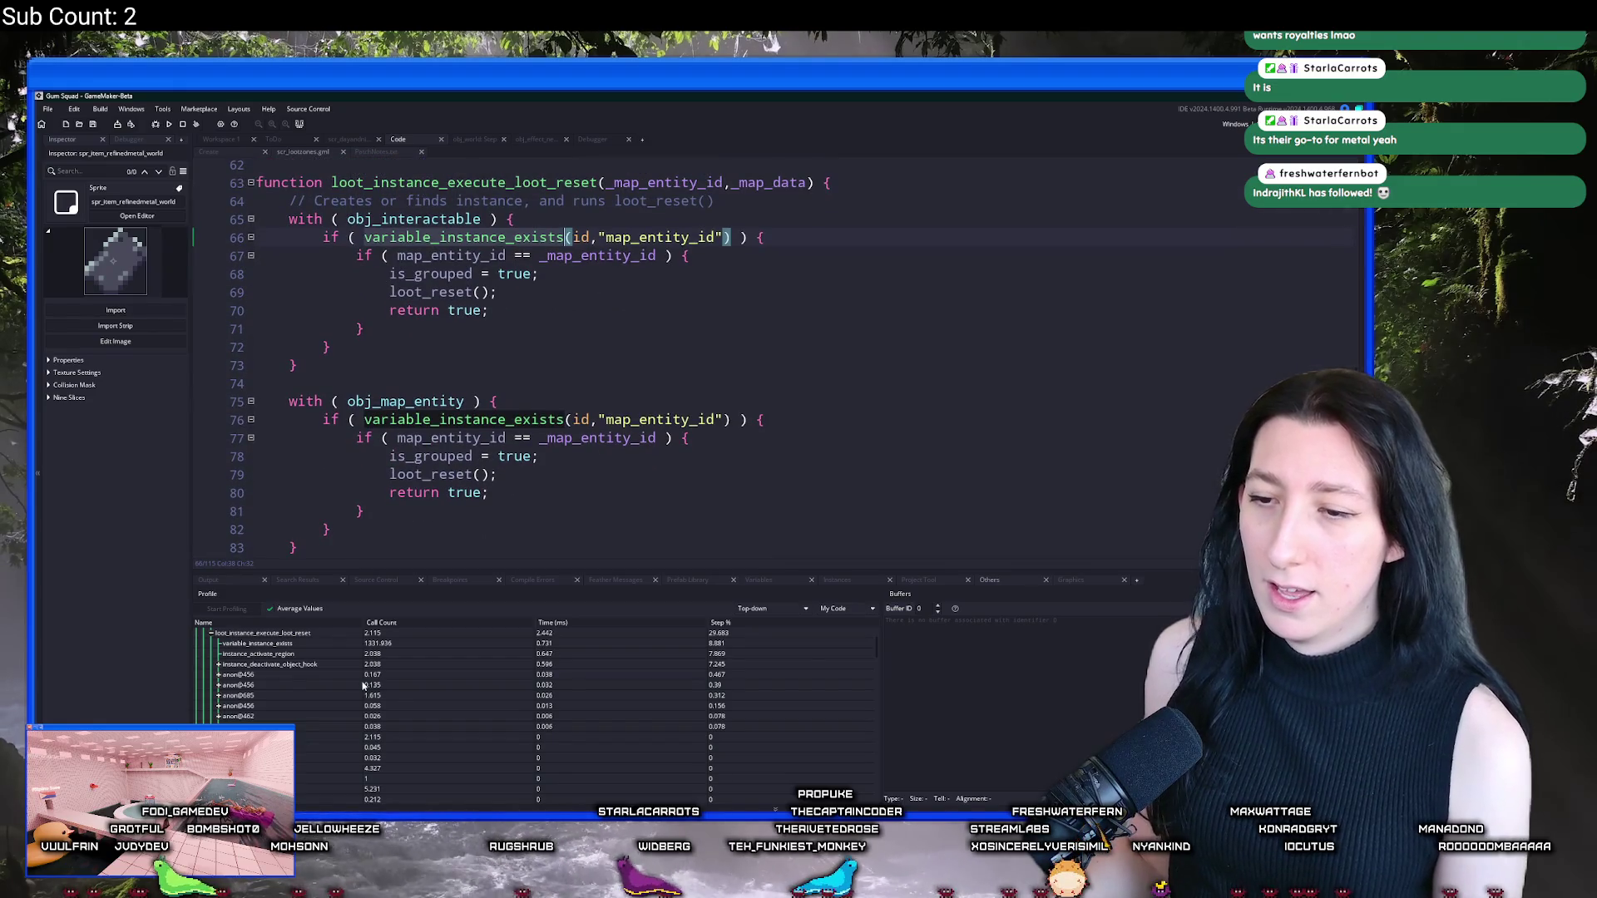
scroll(364, 685, up, 1)
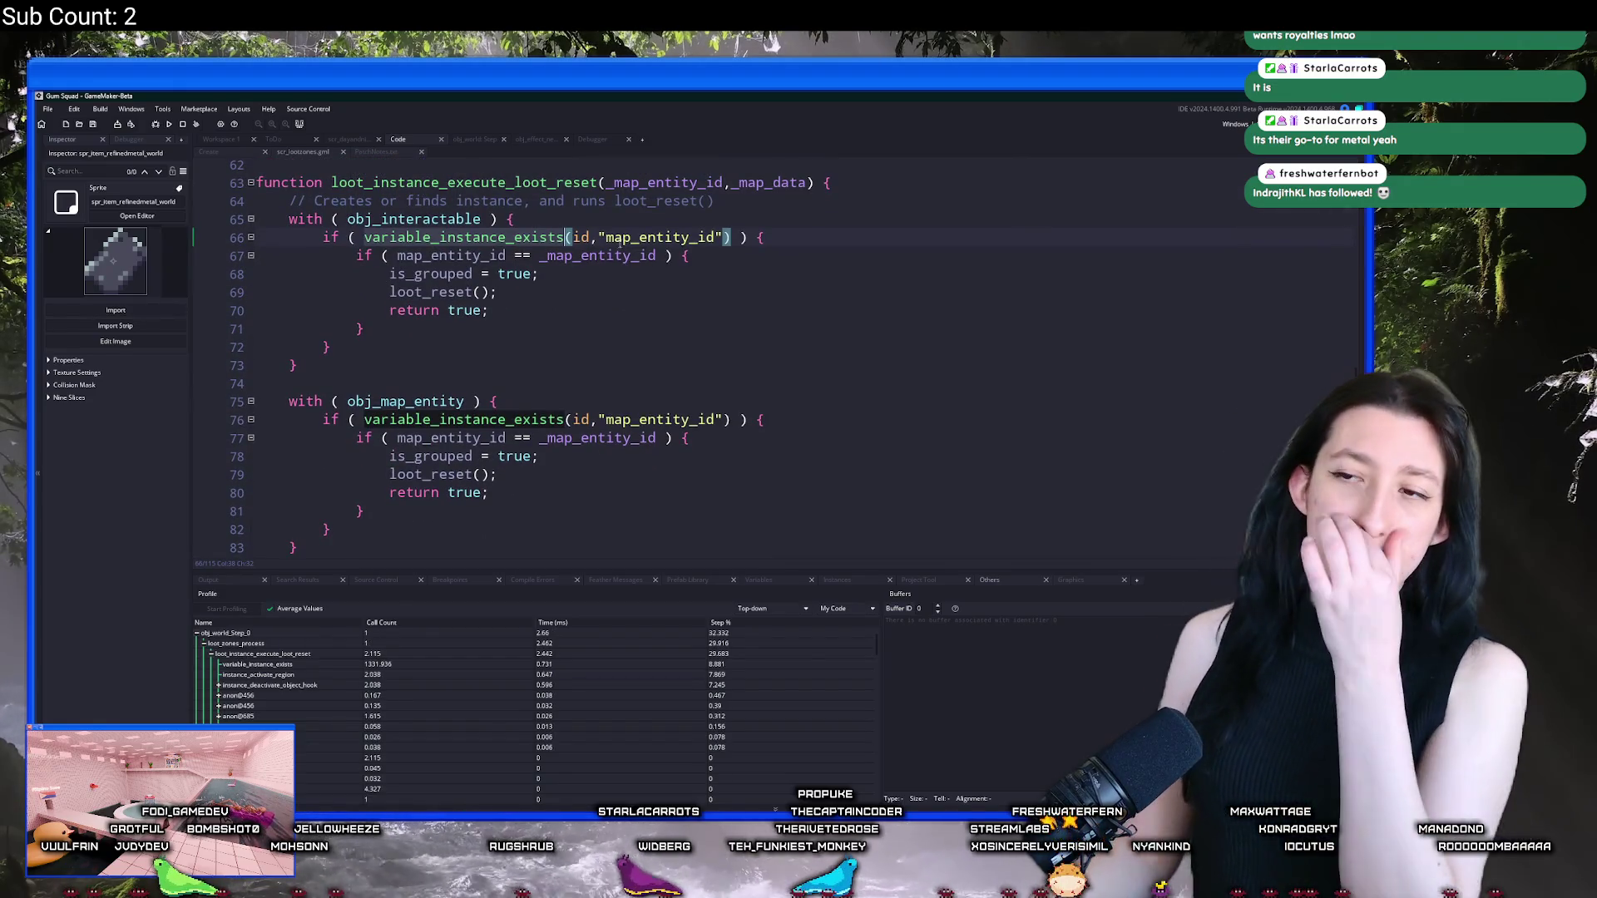
double_click(643, 237)
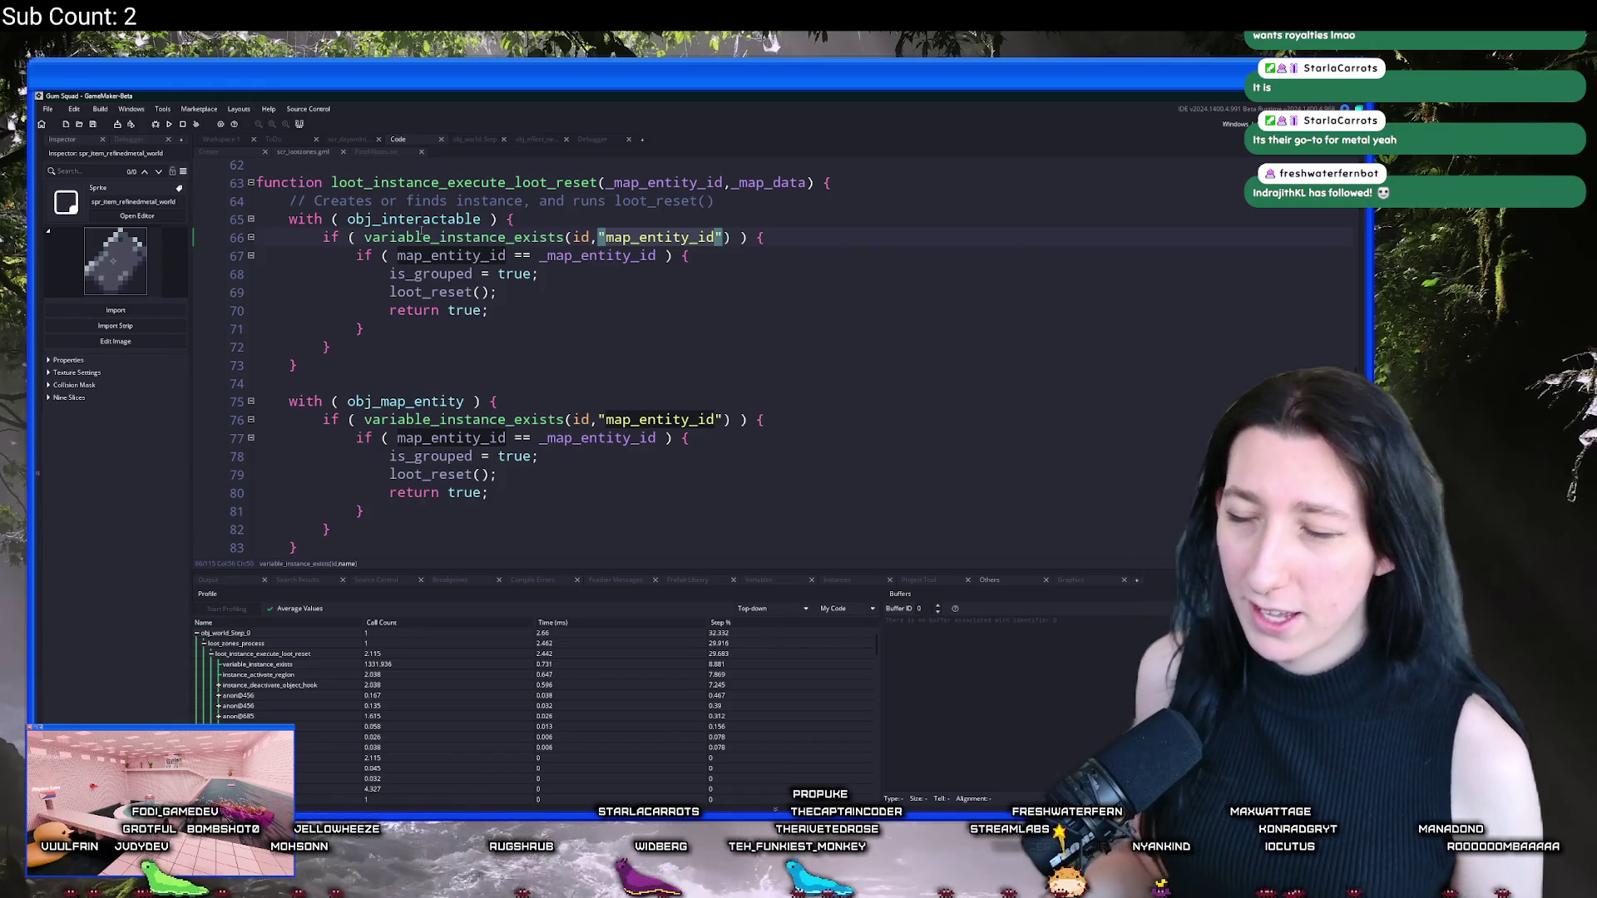
Step: Open obj_interactable's Create code, then start and discard a has_map_entity_id line
mouse_move(460, 218)
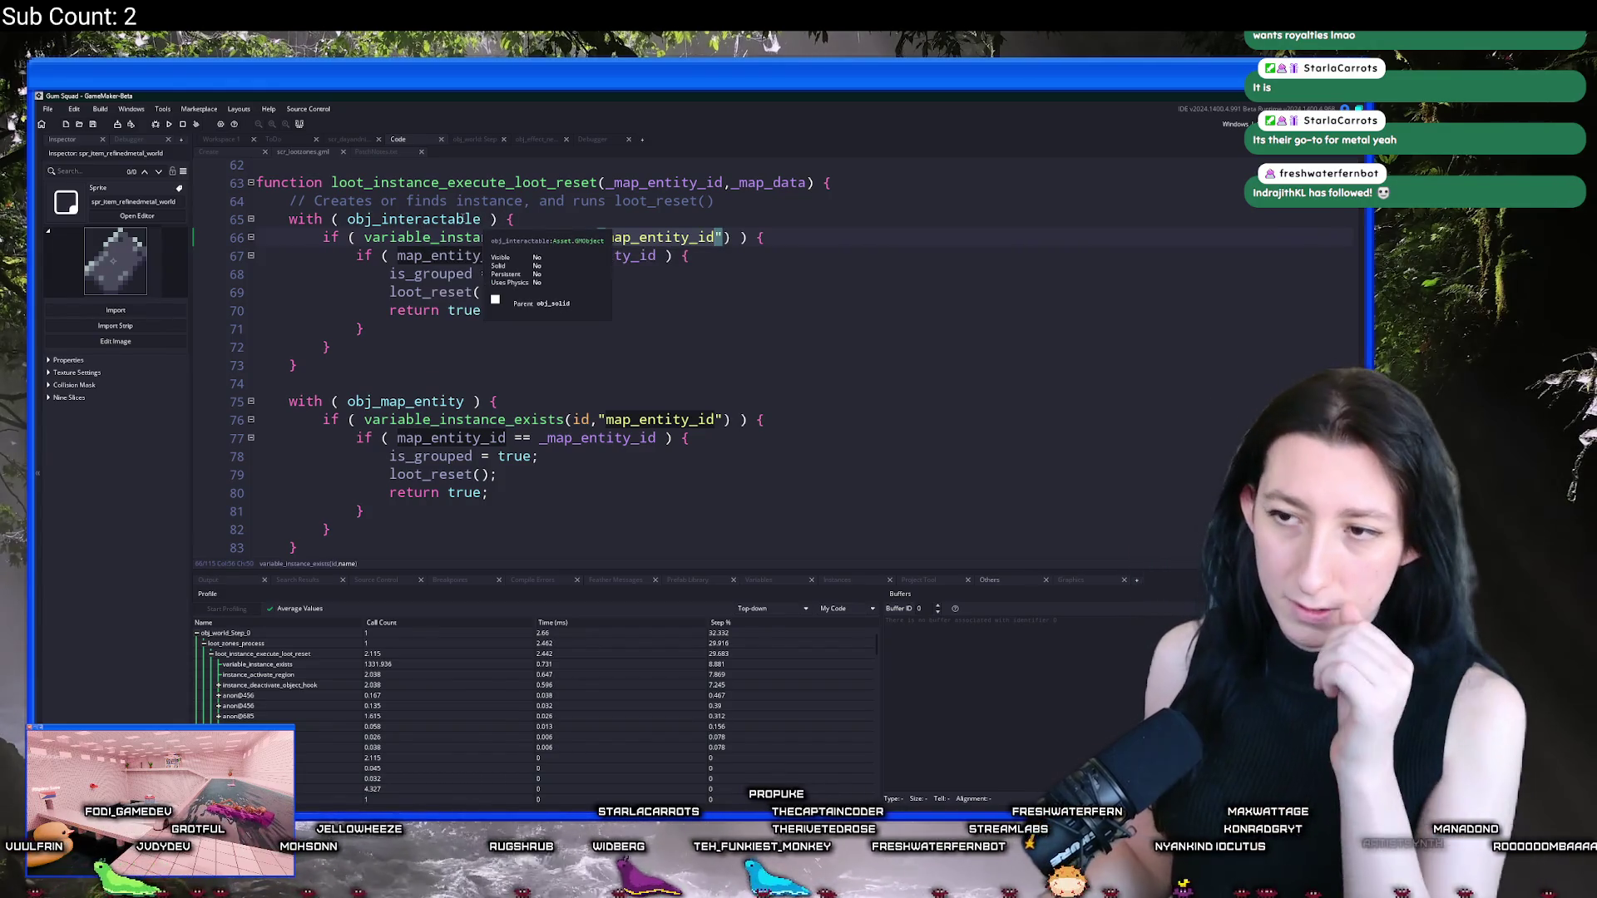
middle_click(460, 218)
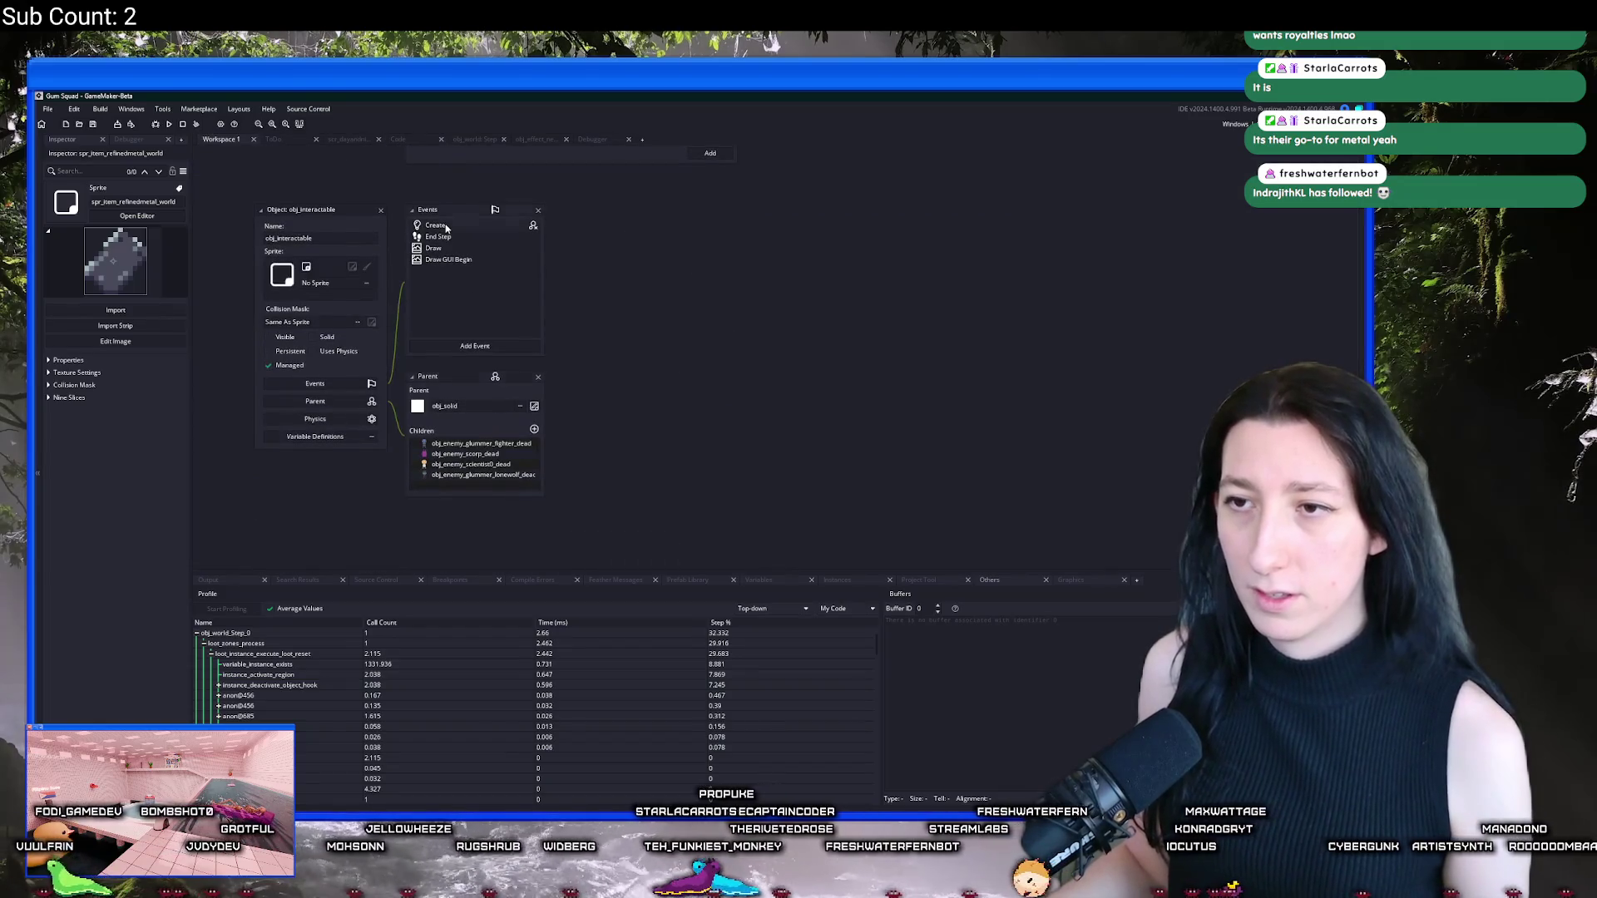
key(Return)
key(Return)
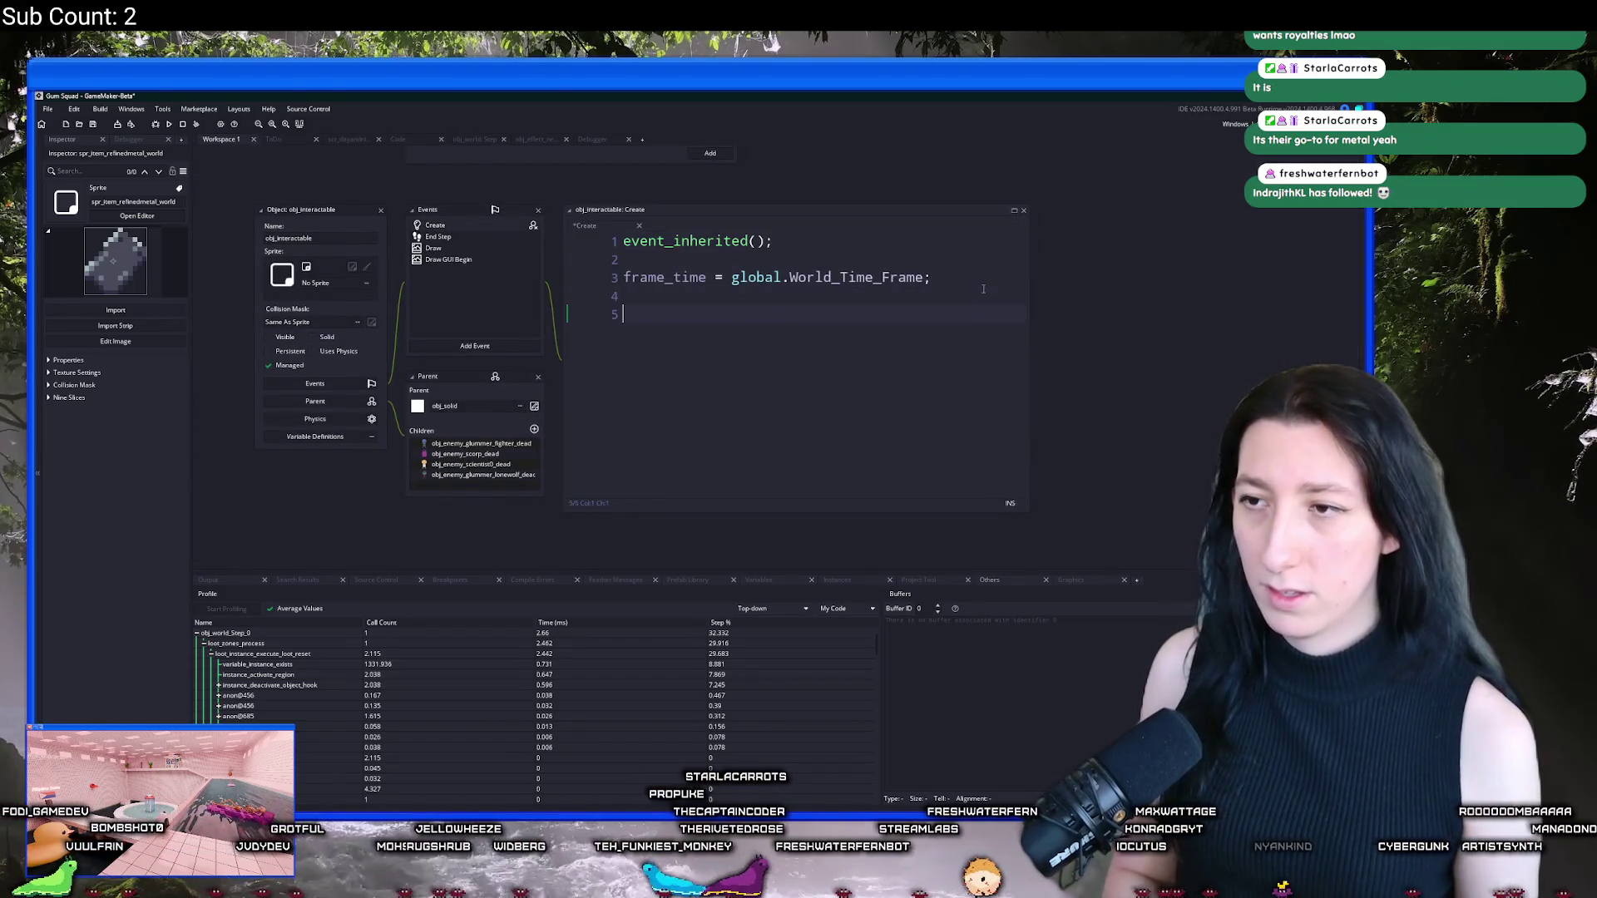
text(has_ma)
key(BackSpace)
key(BackSpace)
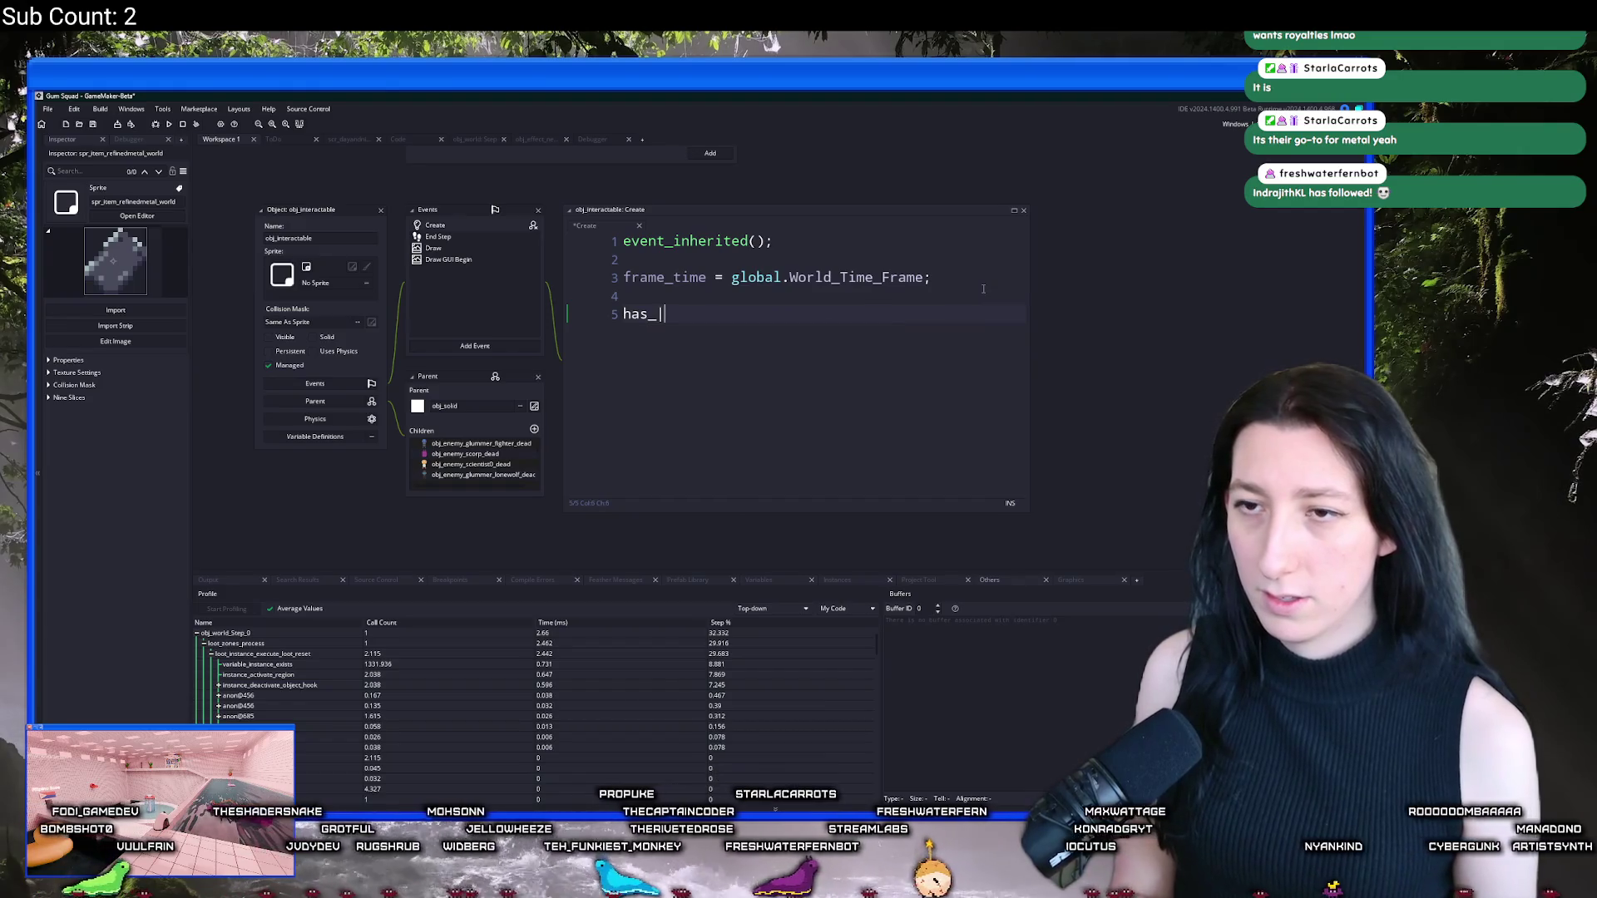
key(BackSpace)
key(BackSpace)
key(BackSpace)
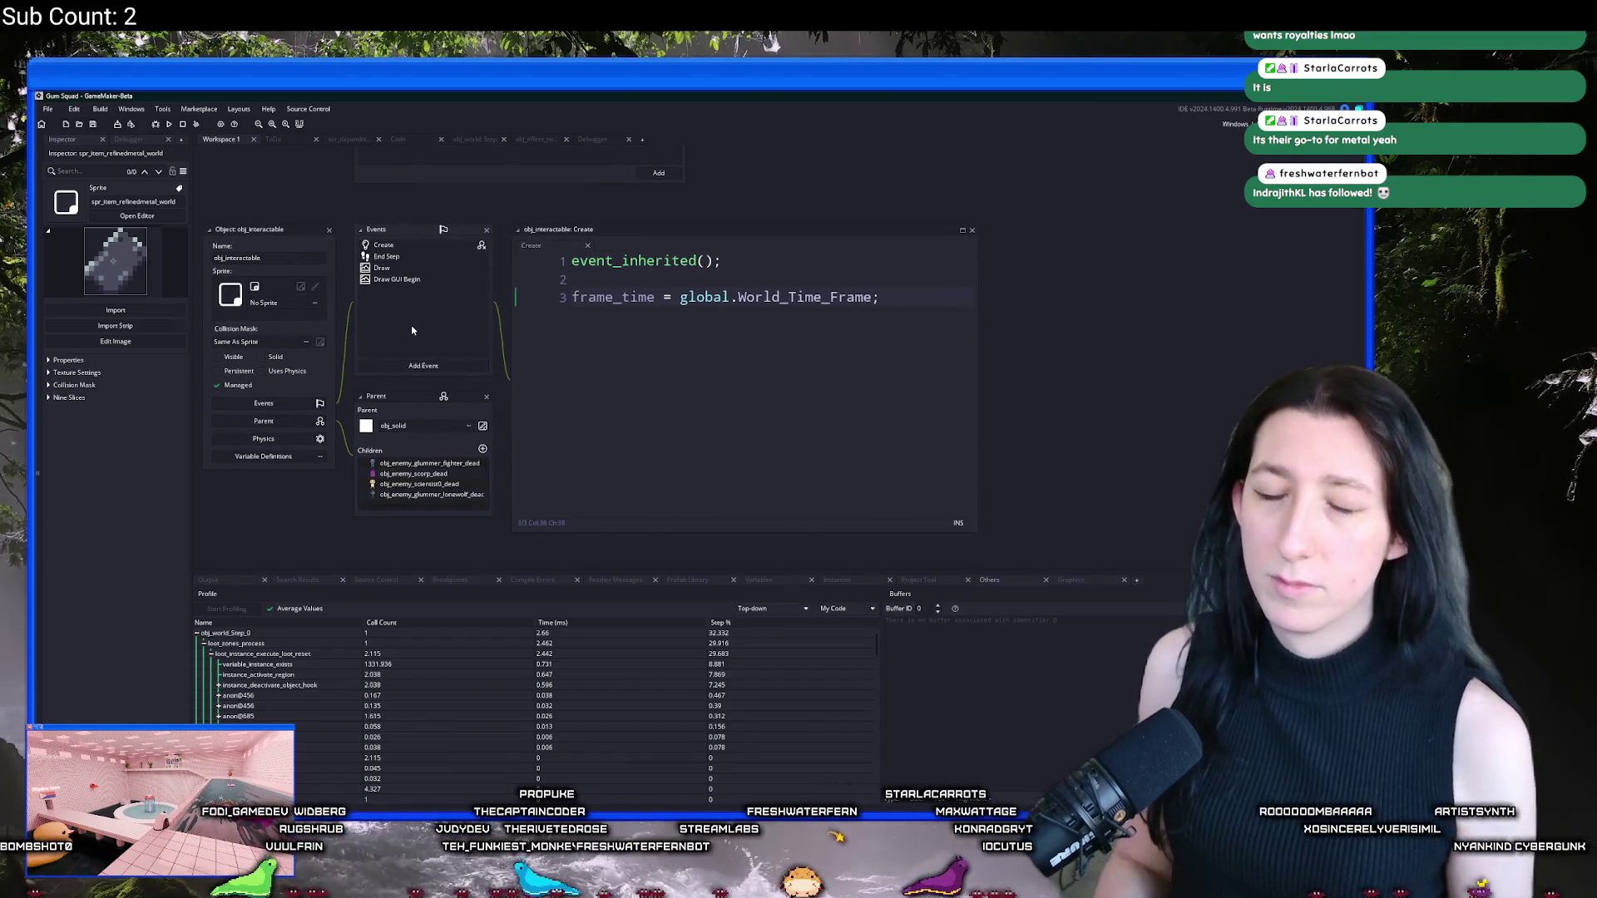
Step: Add 'has_map_entity_id = true;' to world_map_entity_get_id in scr_world_chunks and close the script
key(ctrl+t)
text(map_entit)
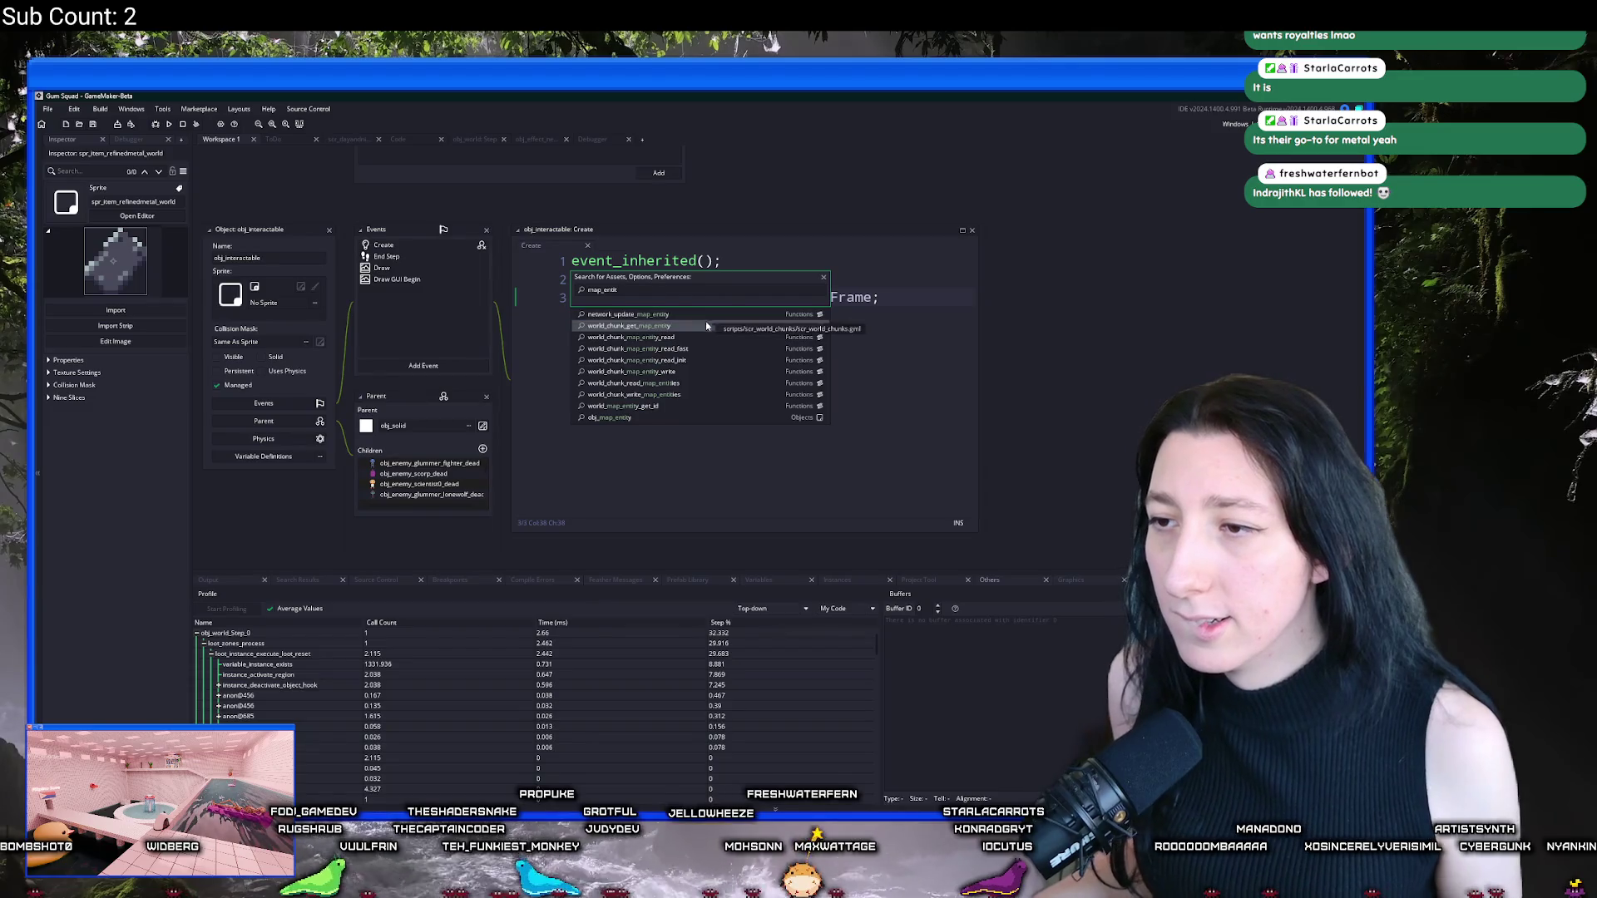
click(654, 413)
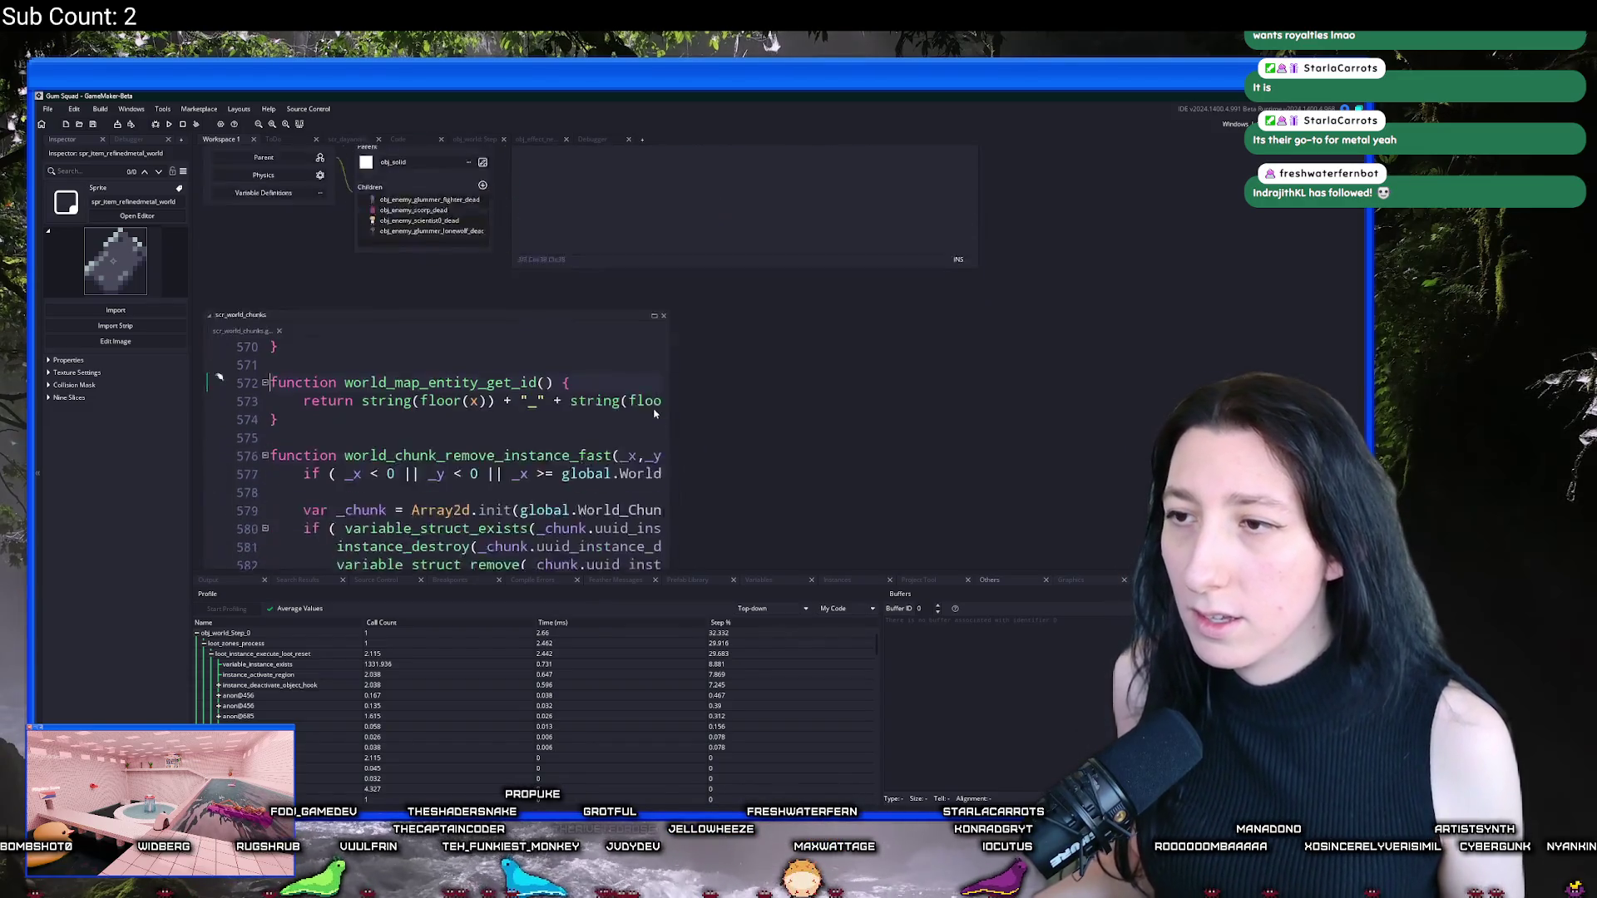
drag(696, 277, 1053, 277)
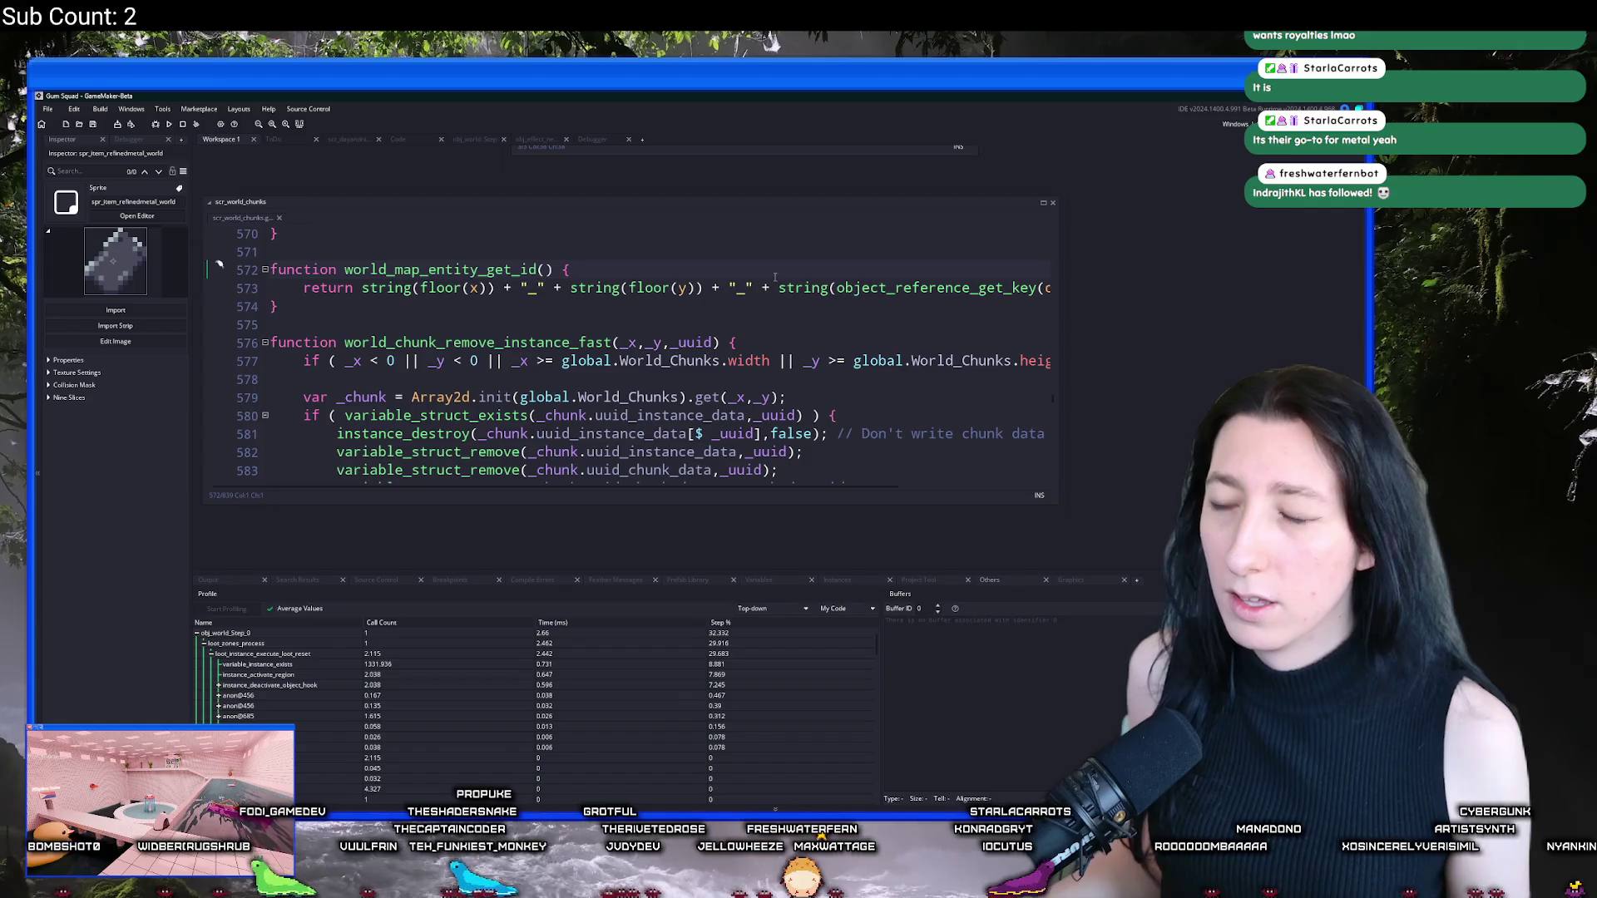
key(Return)
text(has_map_entity_id)
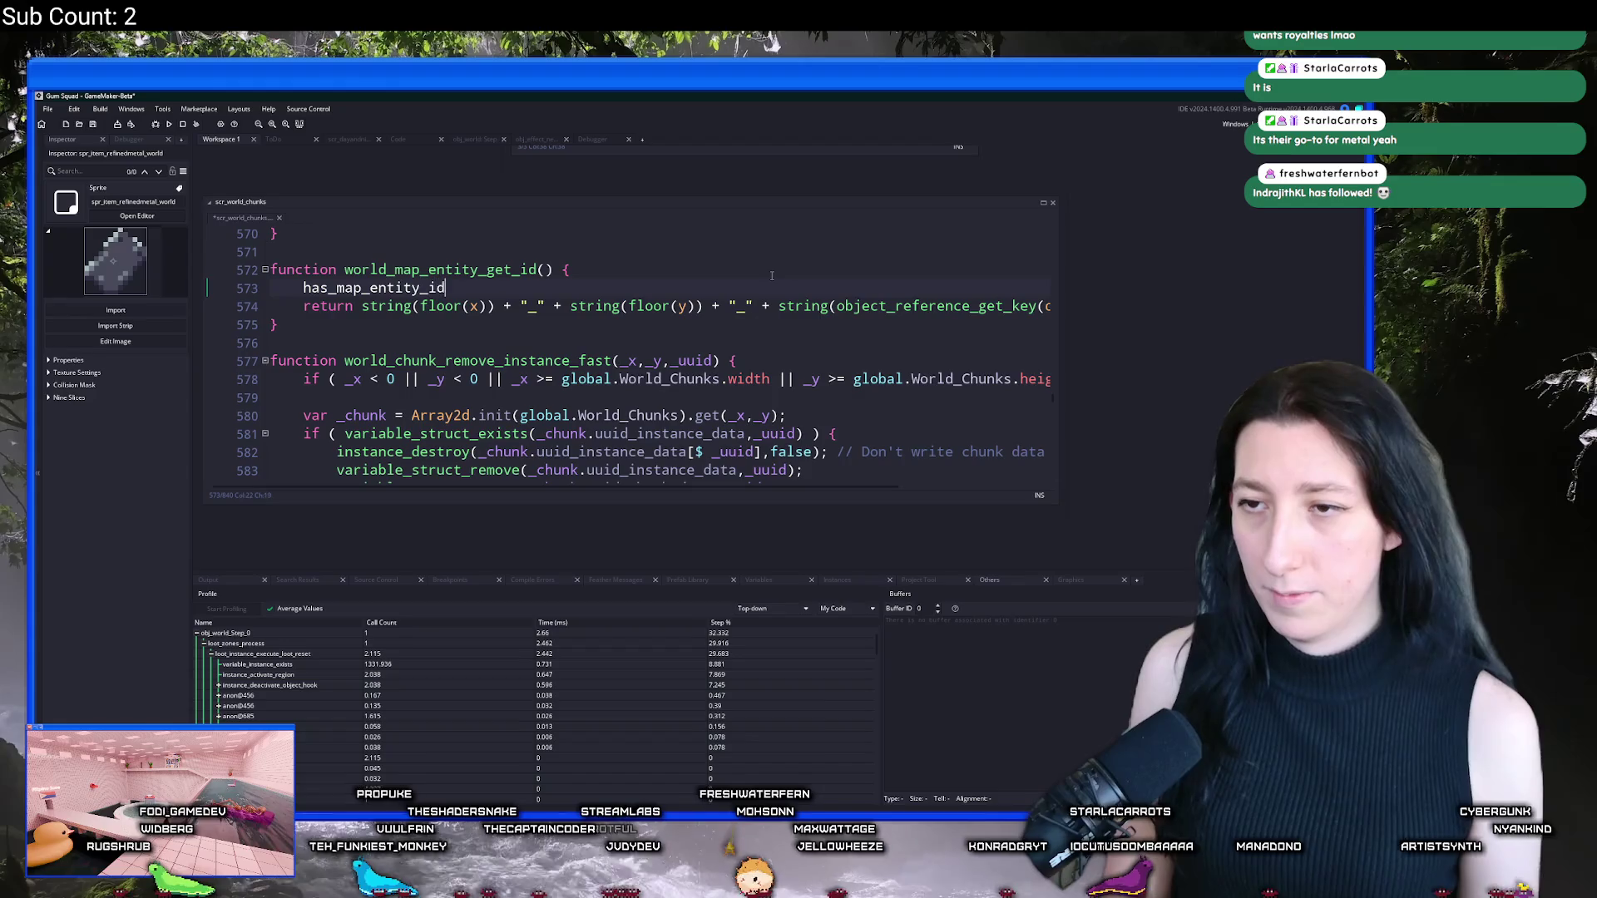
text( = true;)
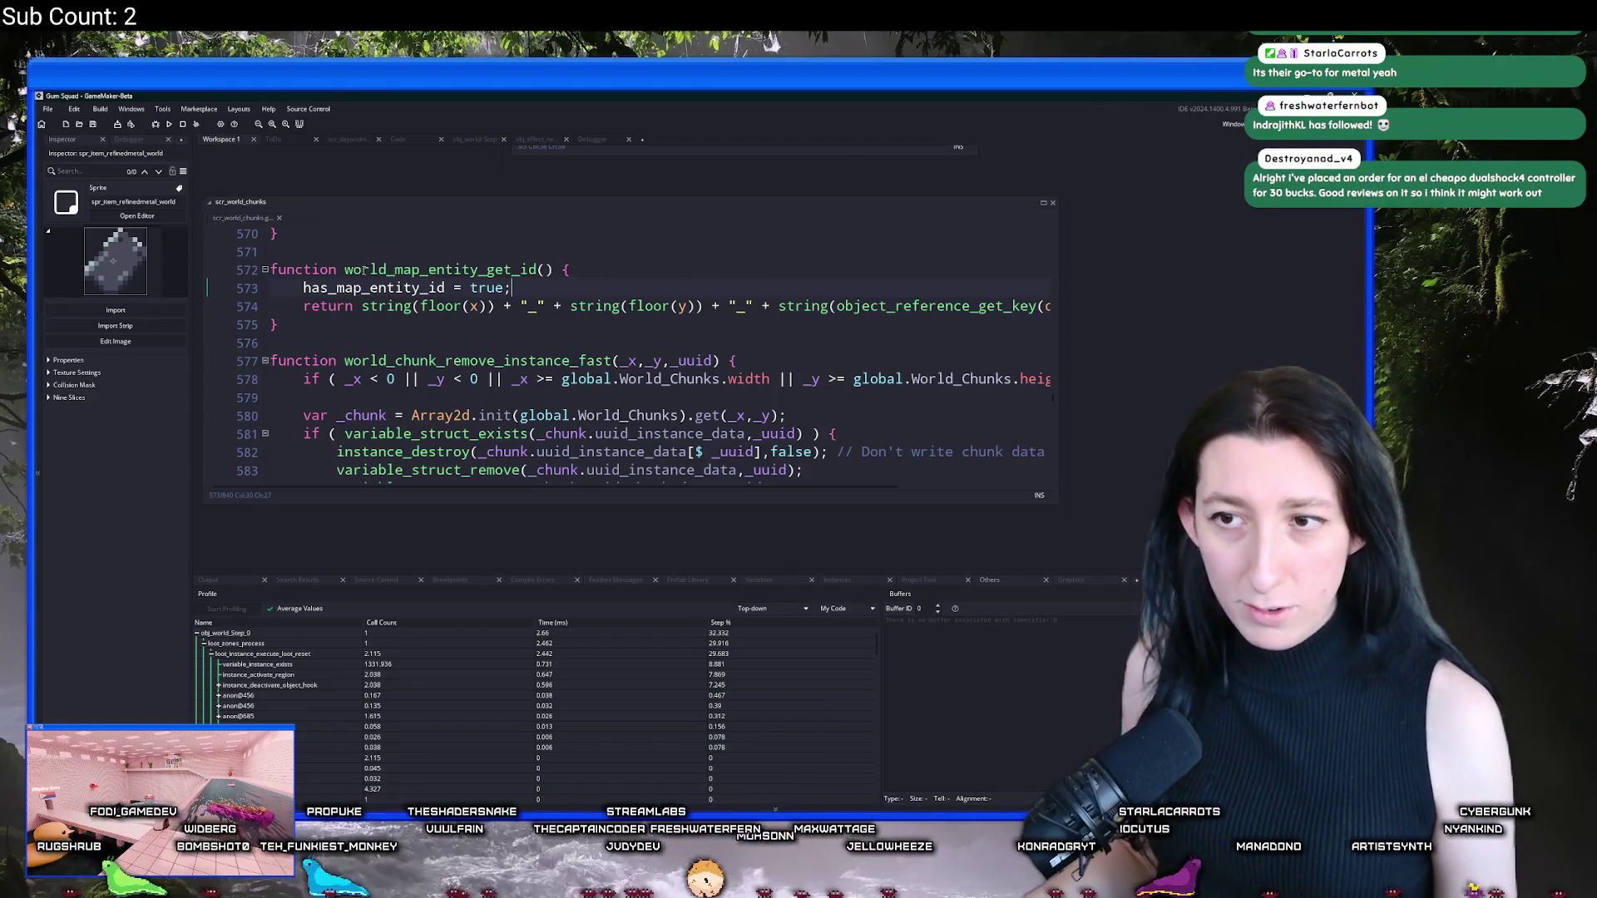
double_click(420, 288)
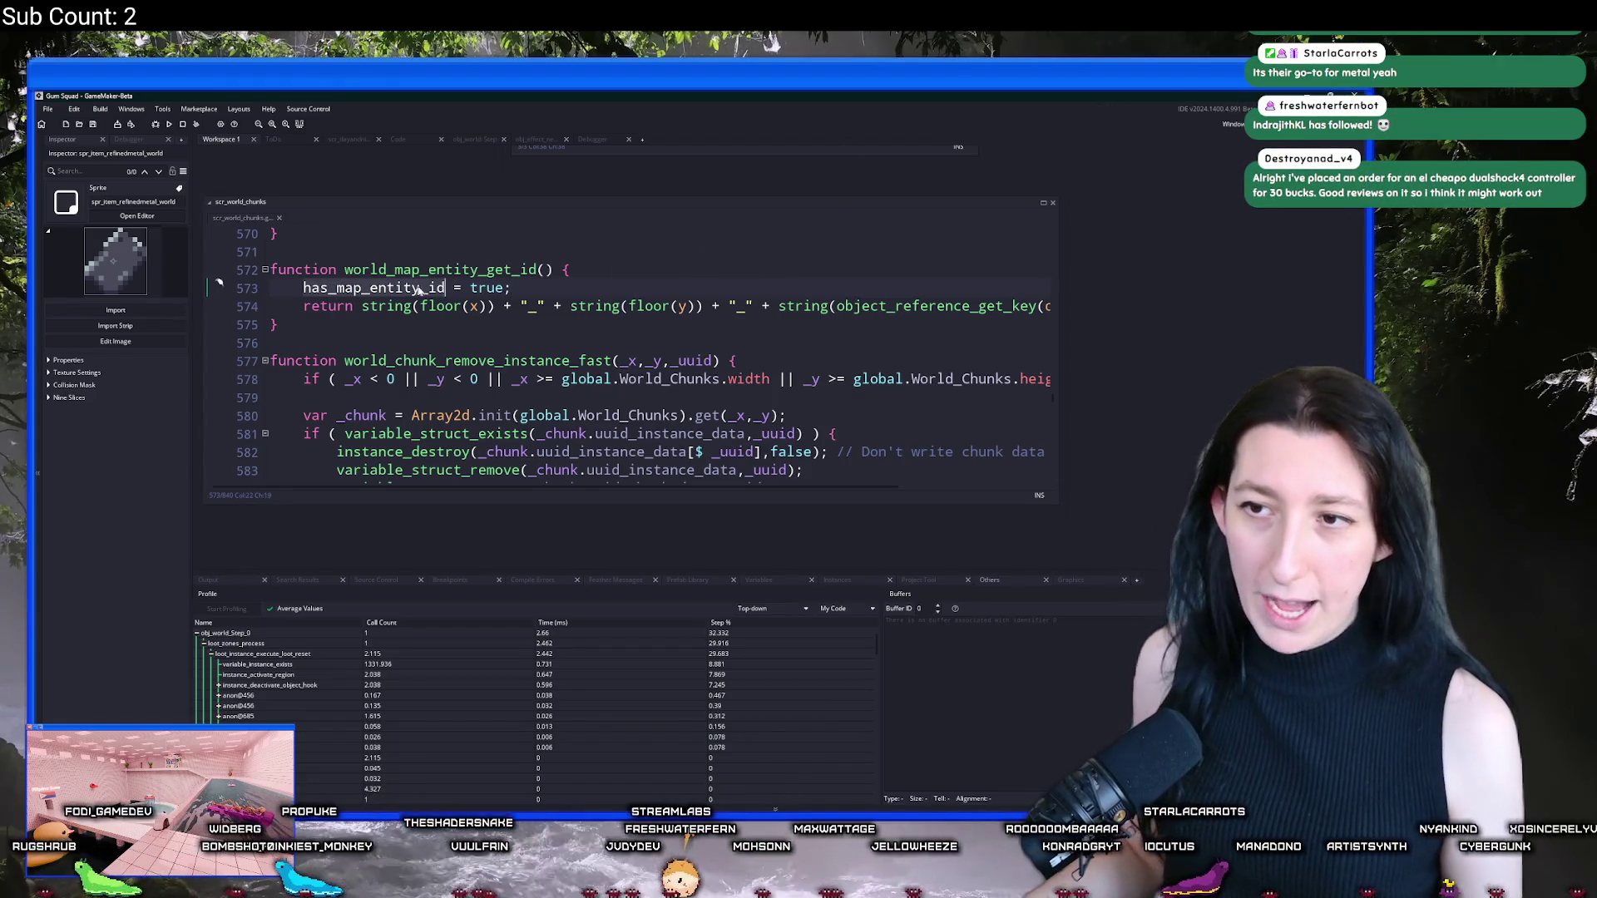
middle_click(255, 222)
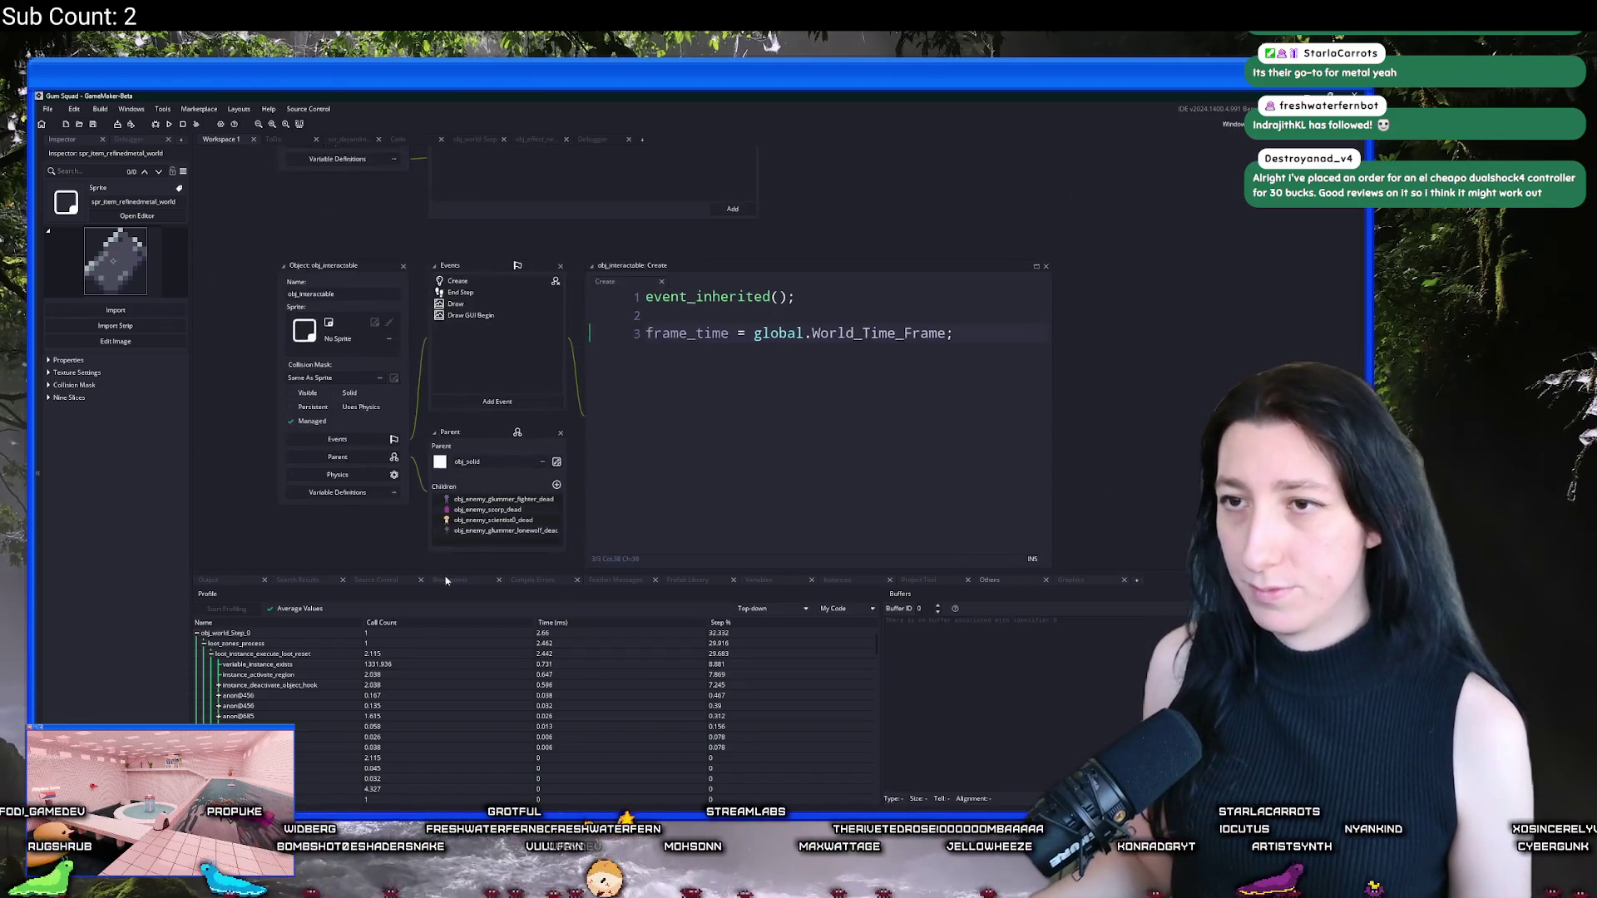
Step: Set has_map_entity_id to Boolean in obj_interactable's Variable Definitions
drag(487, 303, 494, 367)
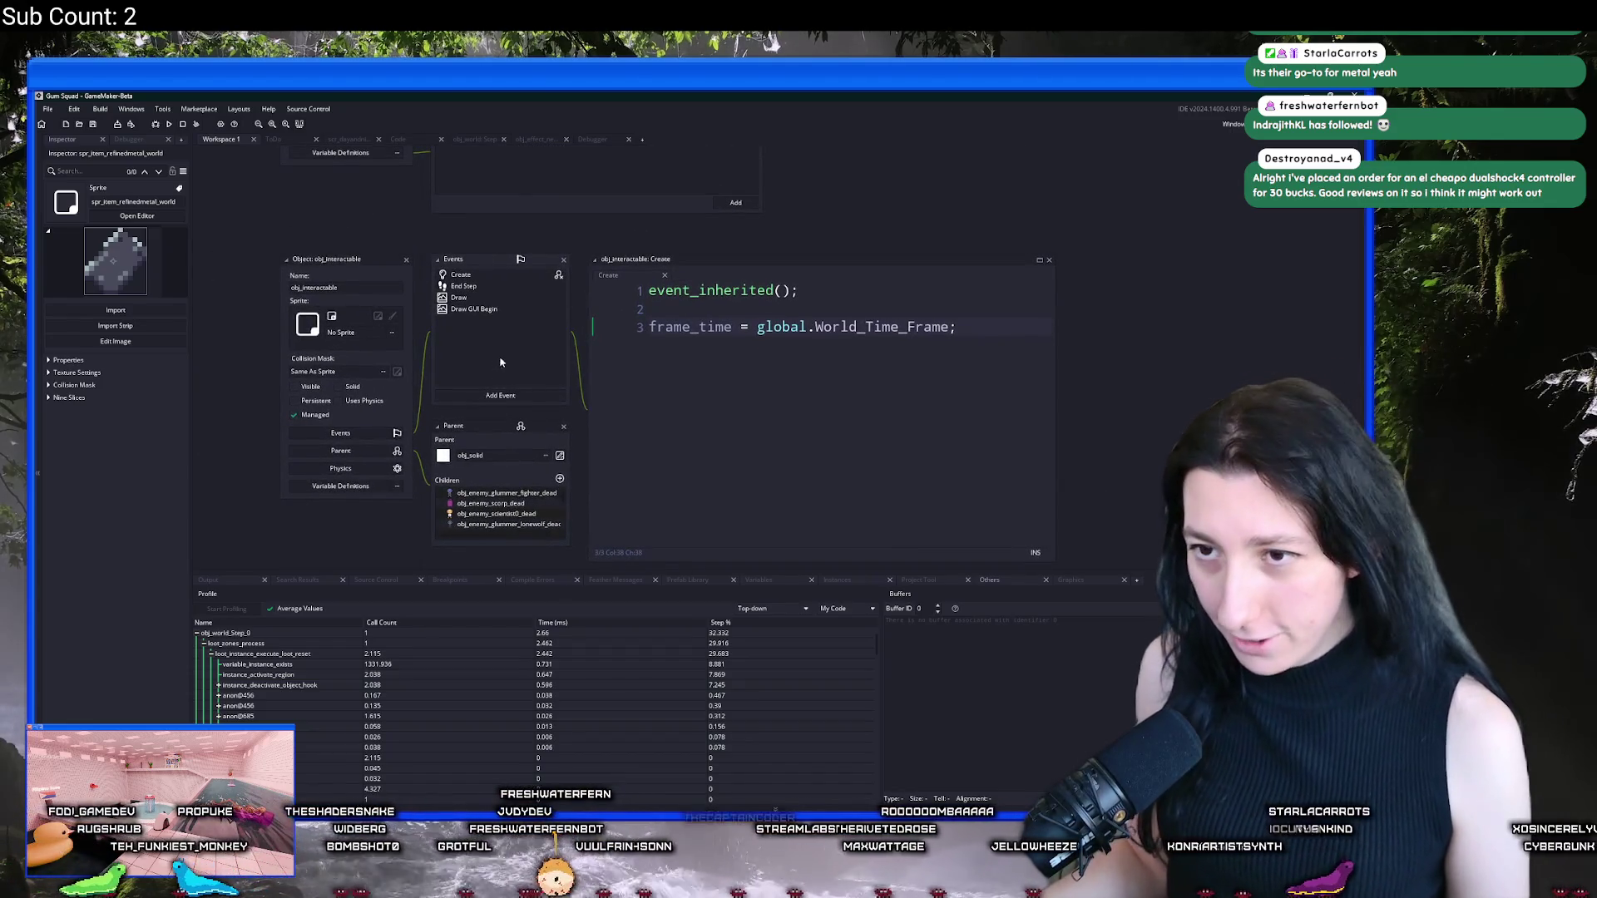
click(329, 506)
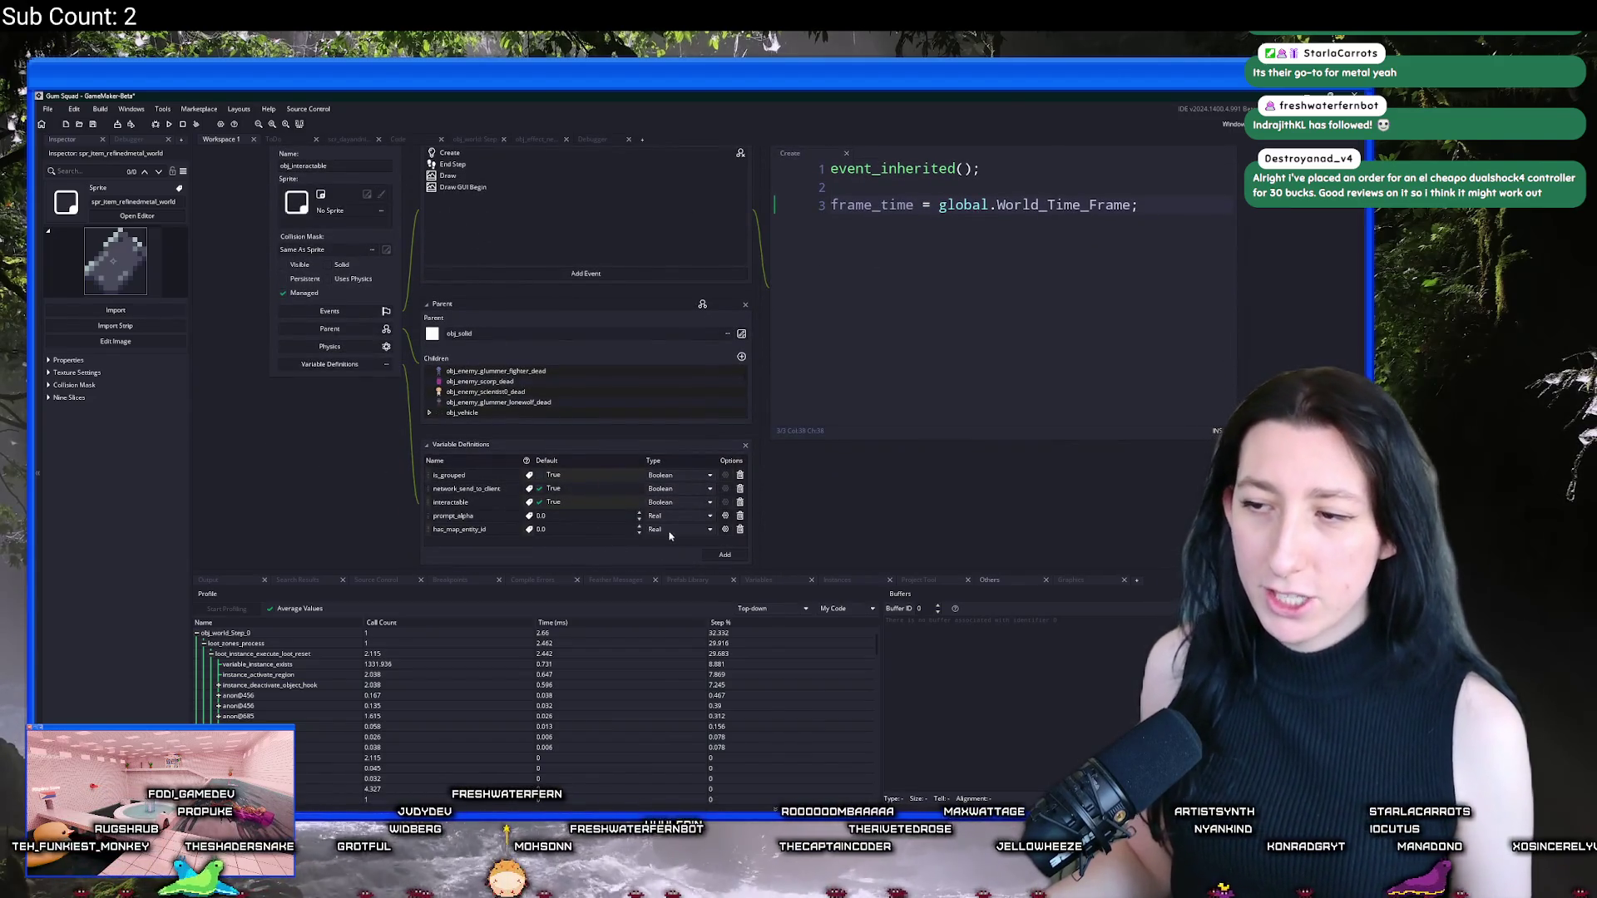
click(667, 531)
click(655, 572)
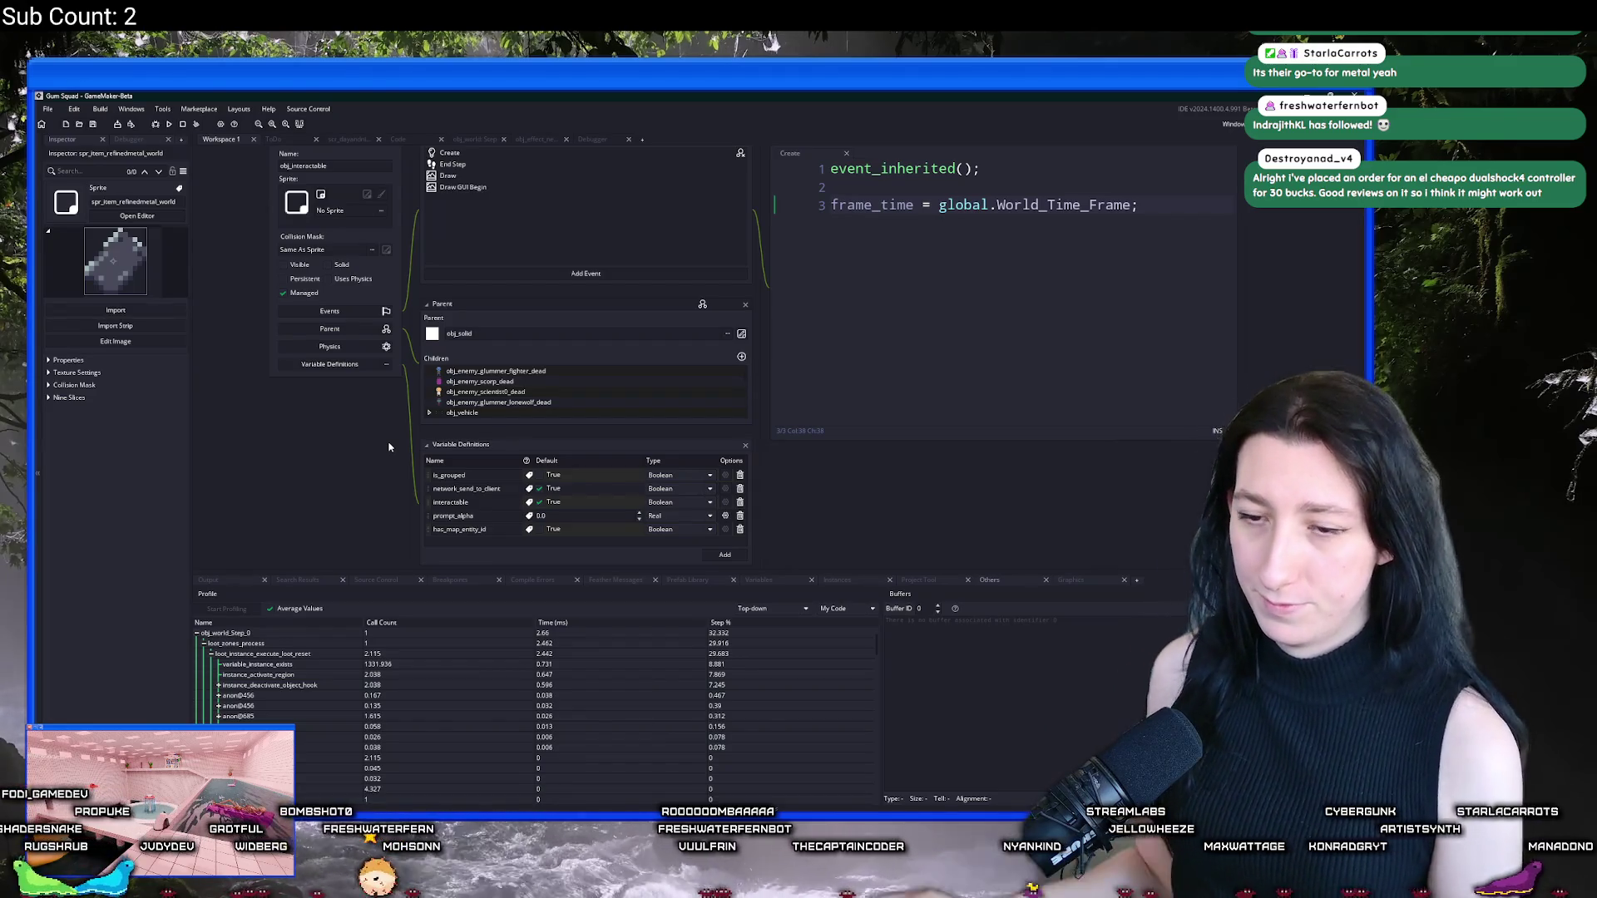
scroll(549, 230, up, 3)
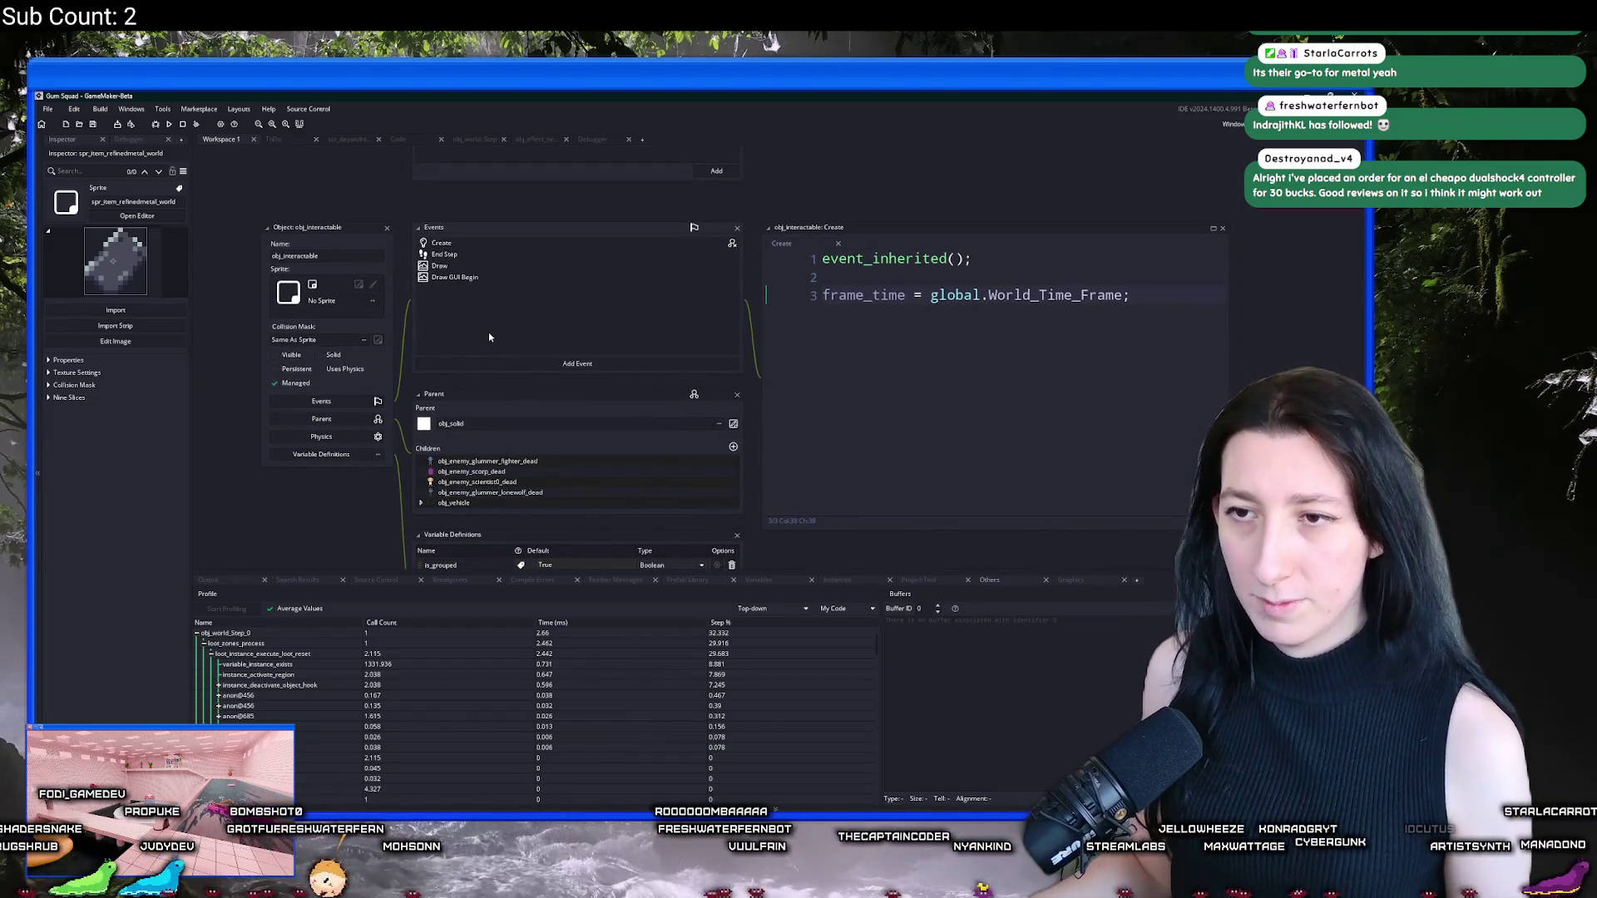
drag(489, 337, 522, 293)
scroll(522, 293, up, 1)
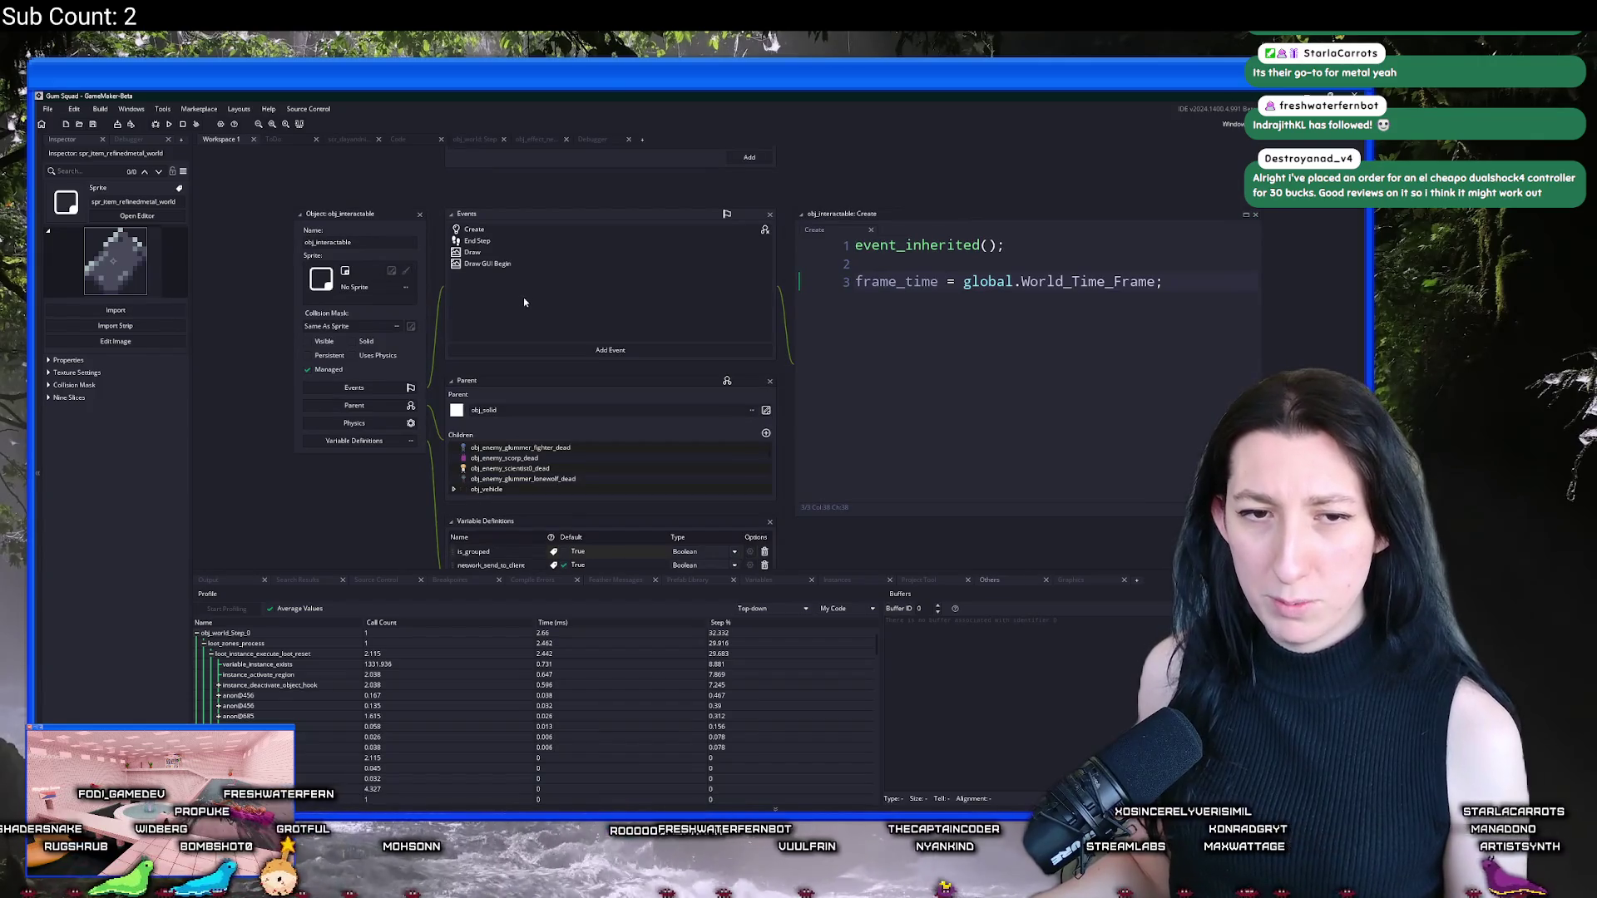
scroll(609, 285, down, 1)
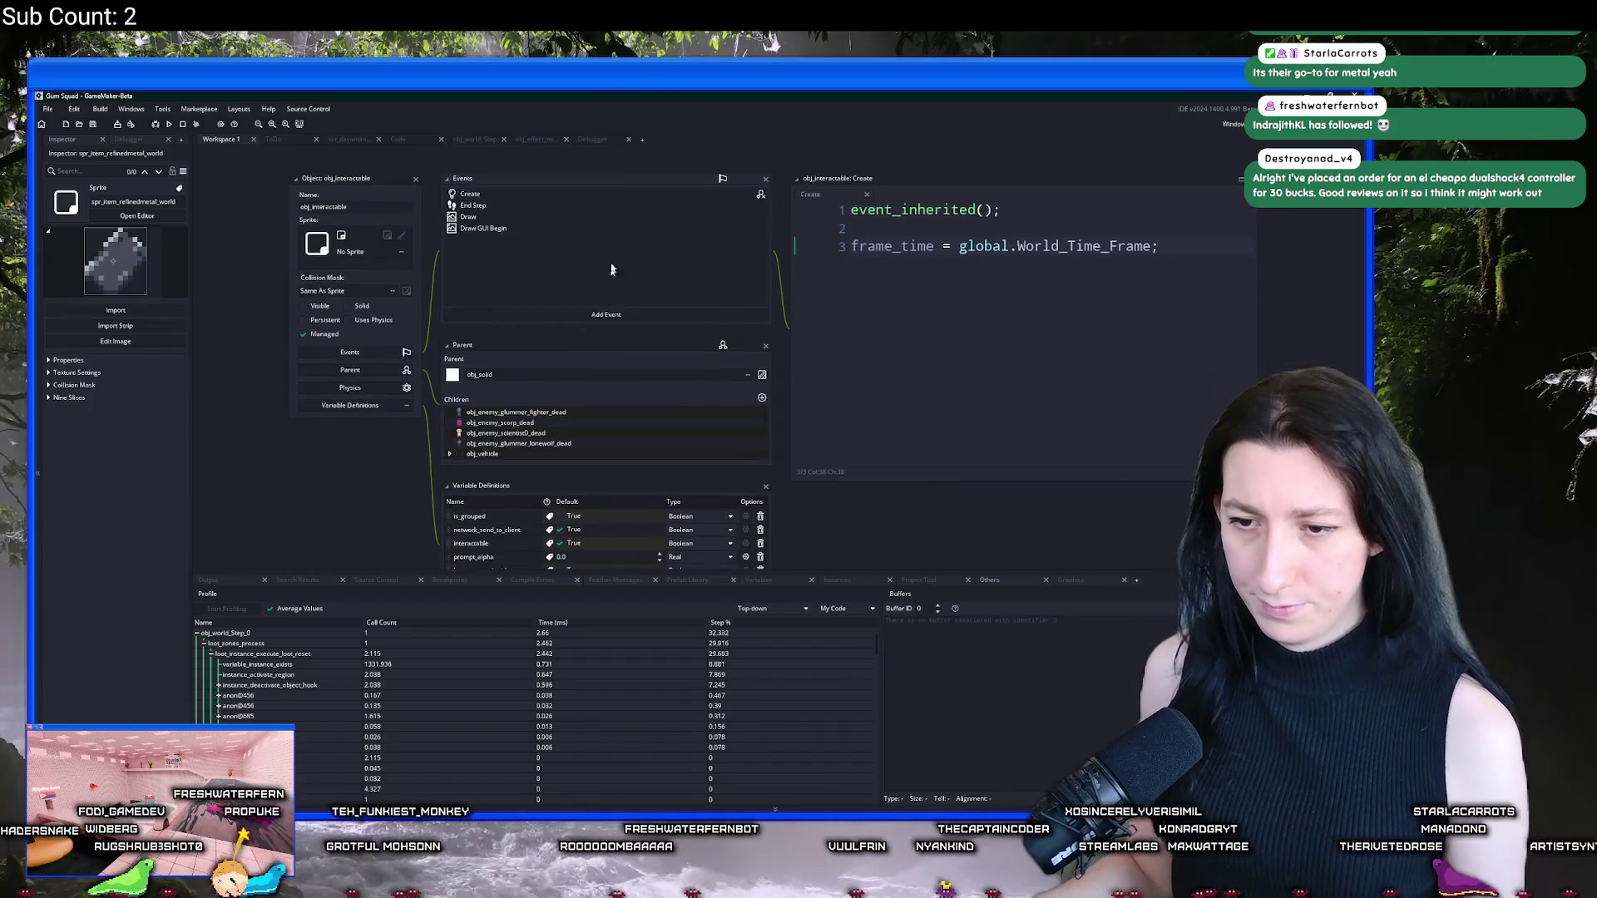
drag(489, 290, 476, 362)
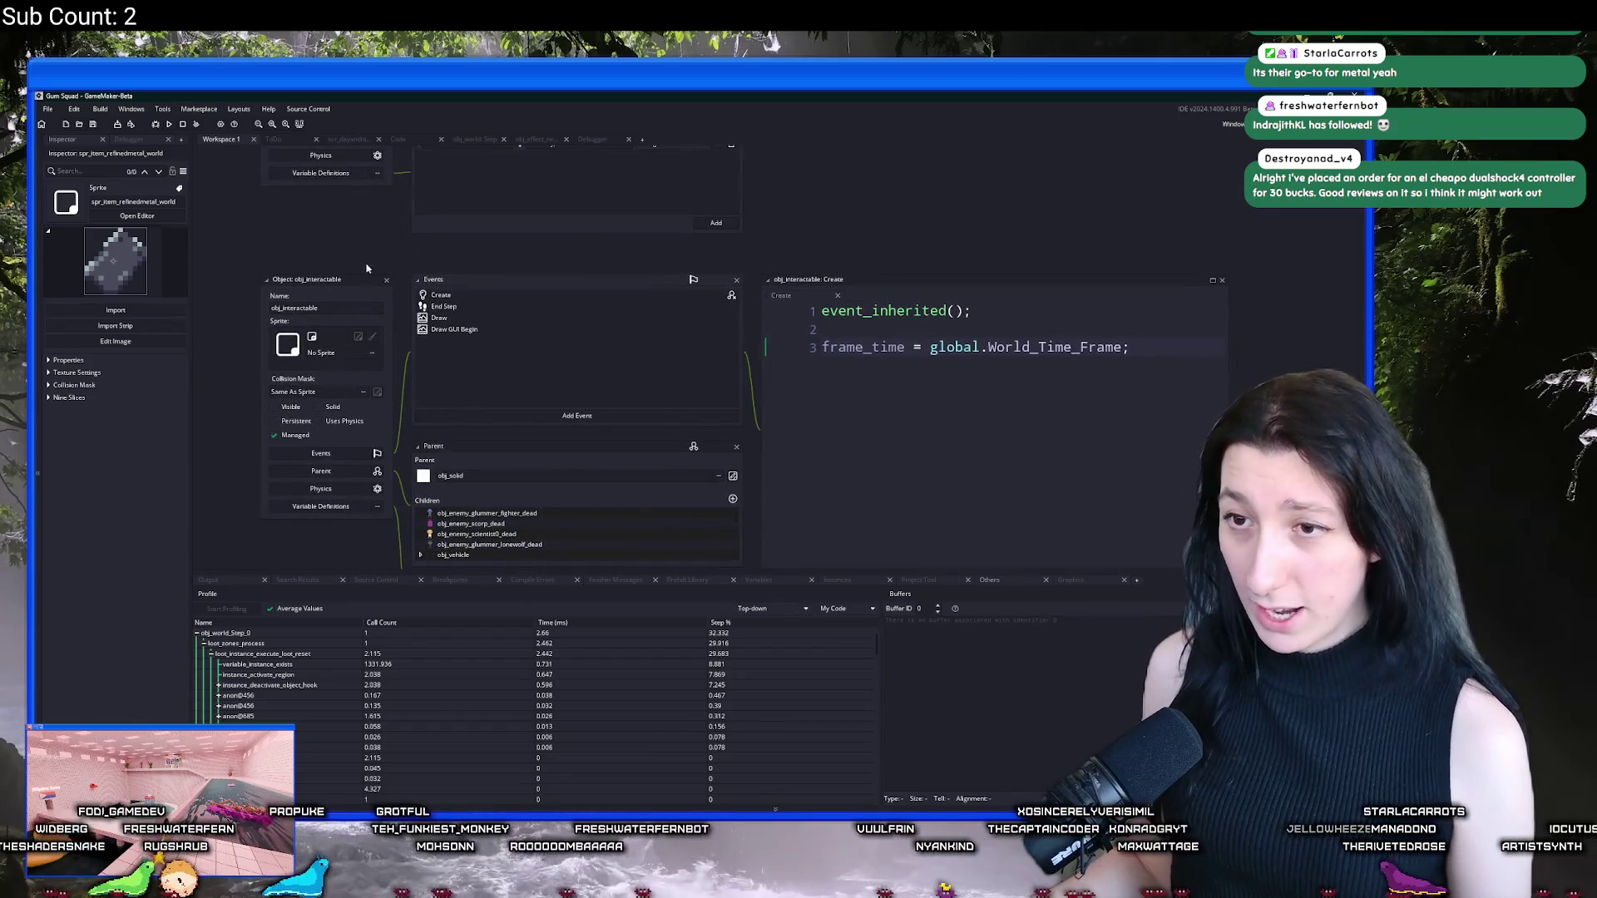
click(386, 281)
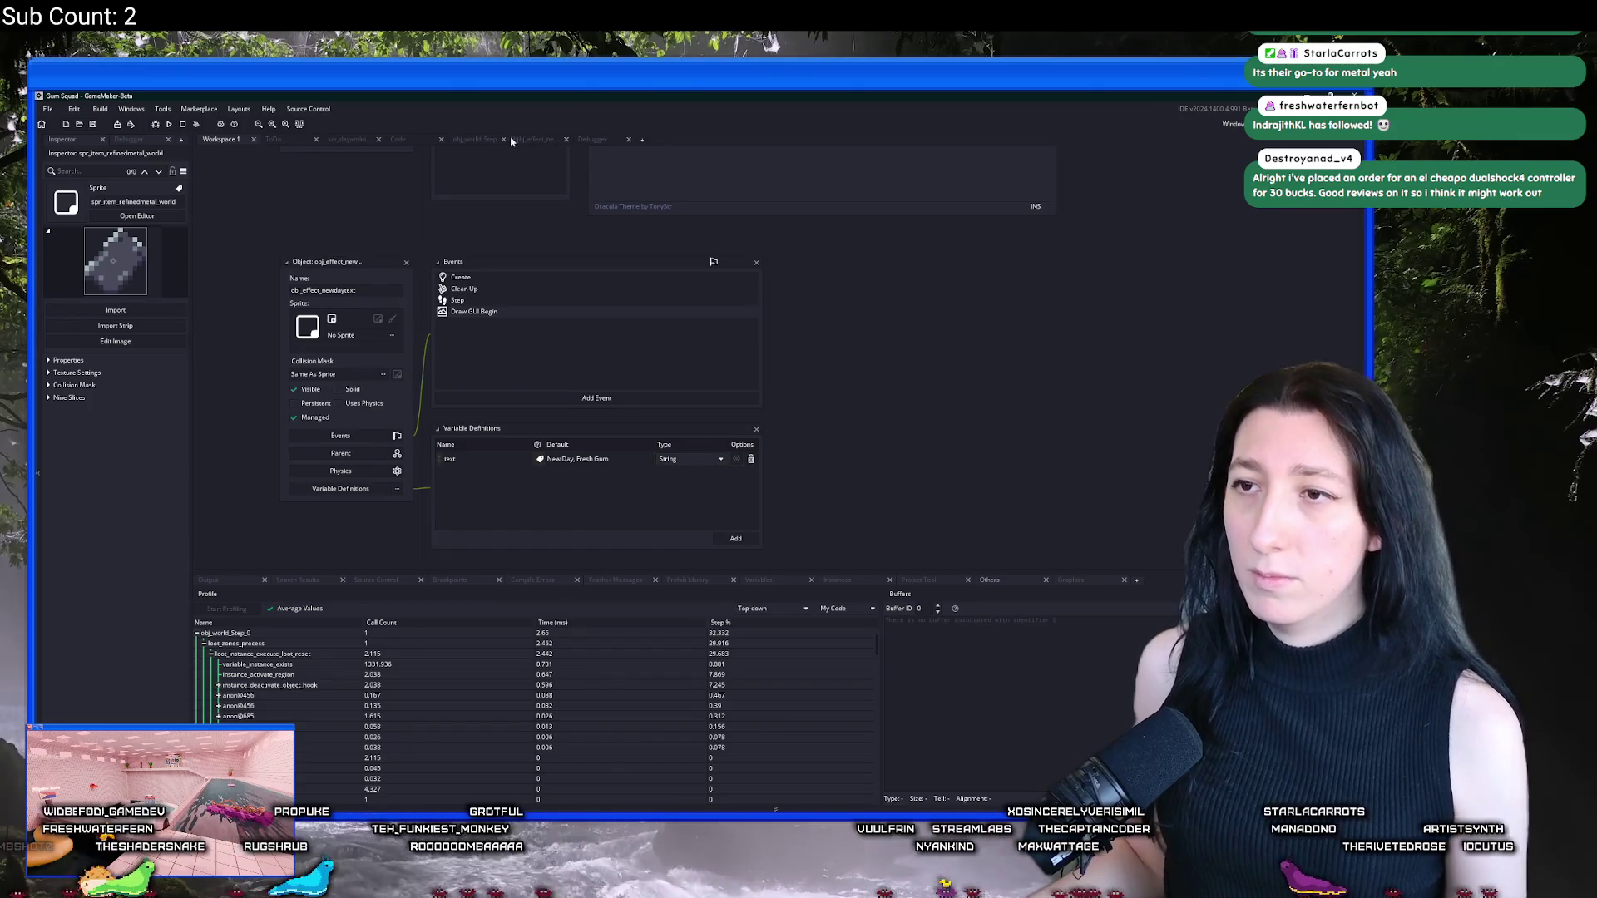
click(410, 142)
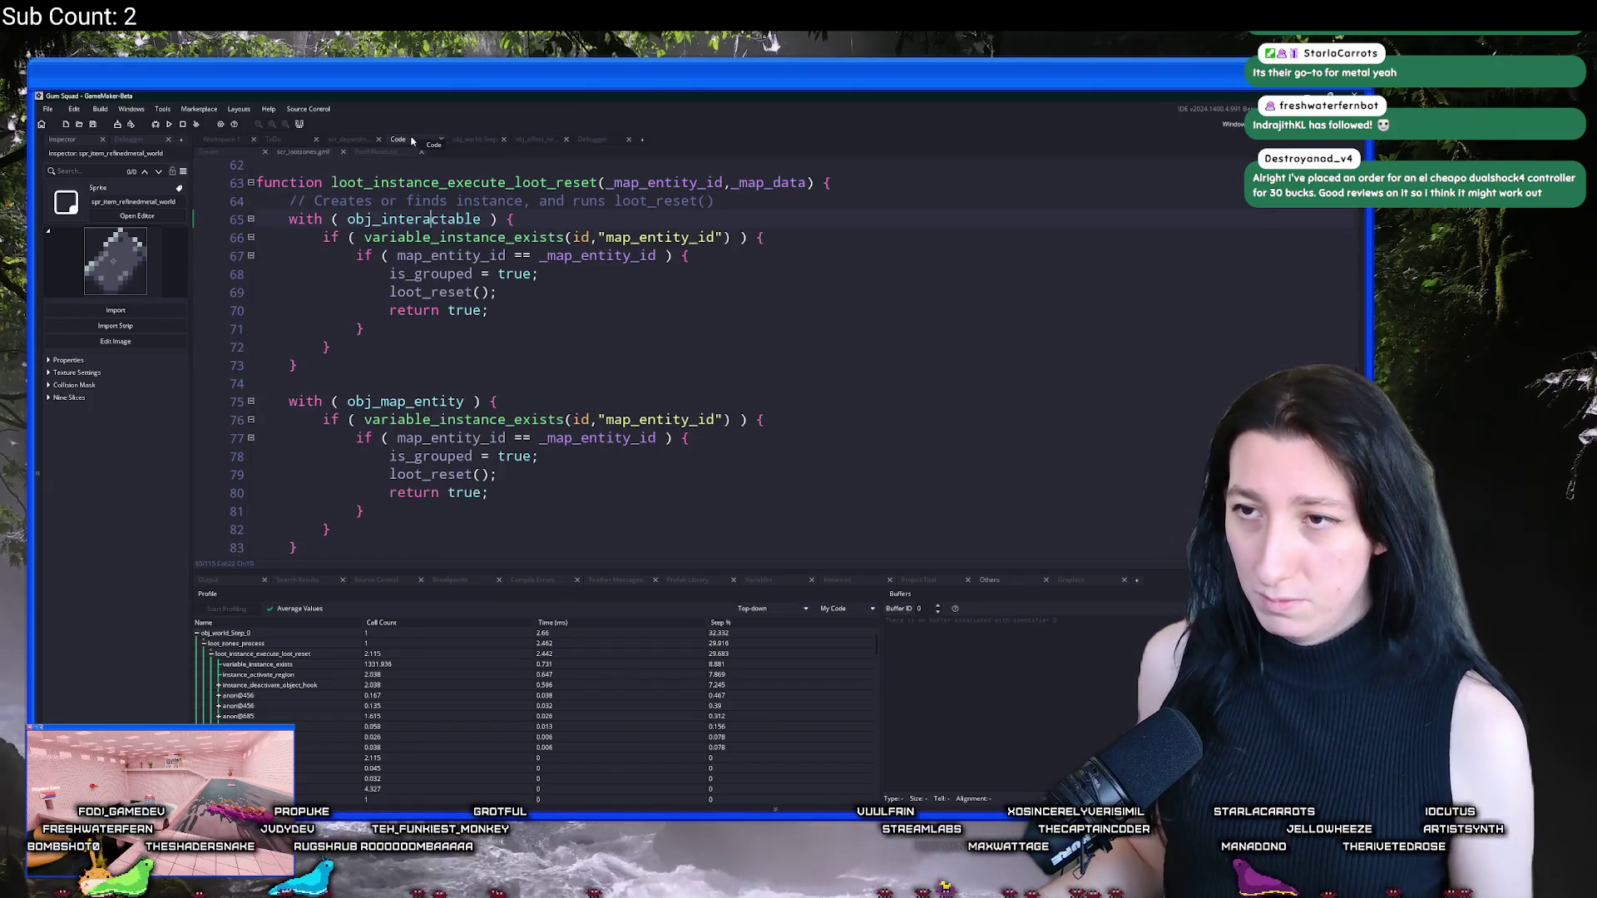
Step: Set has_map_entity_id to Boolean in obj_map_entity's Variable Definitions as well
middle_click(425, 402)
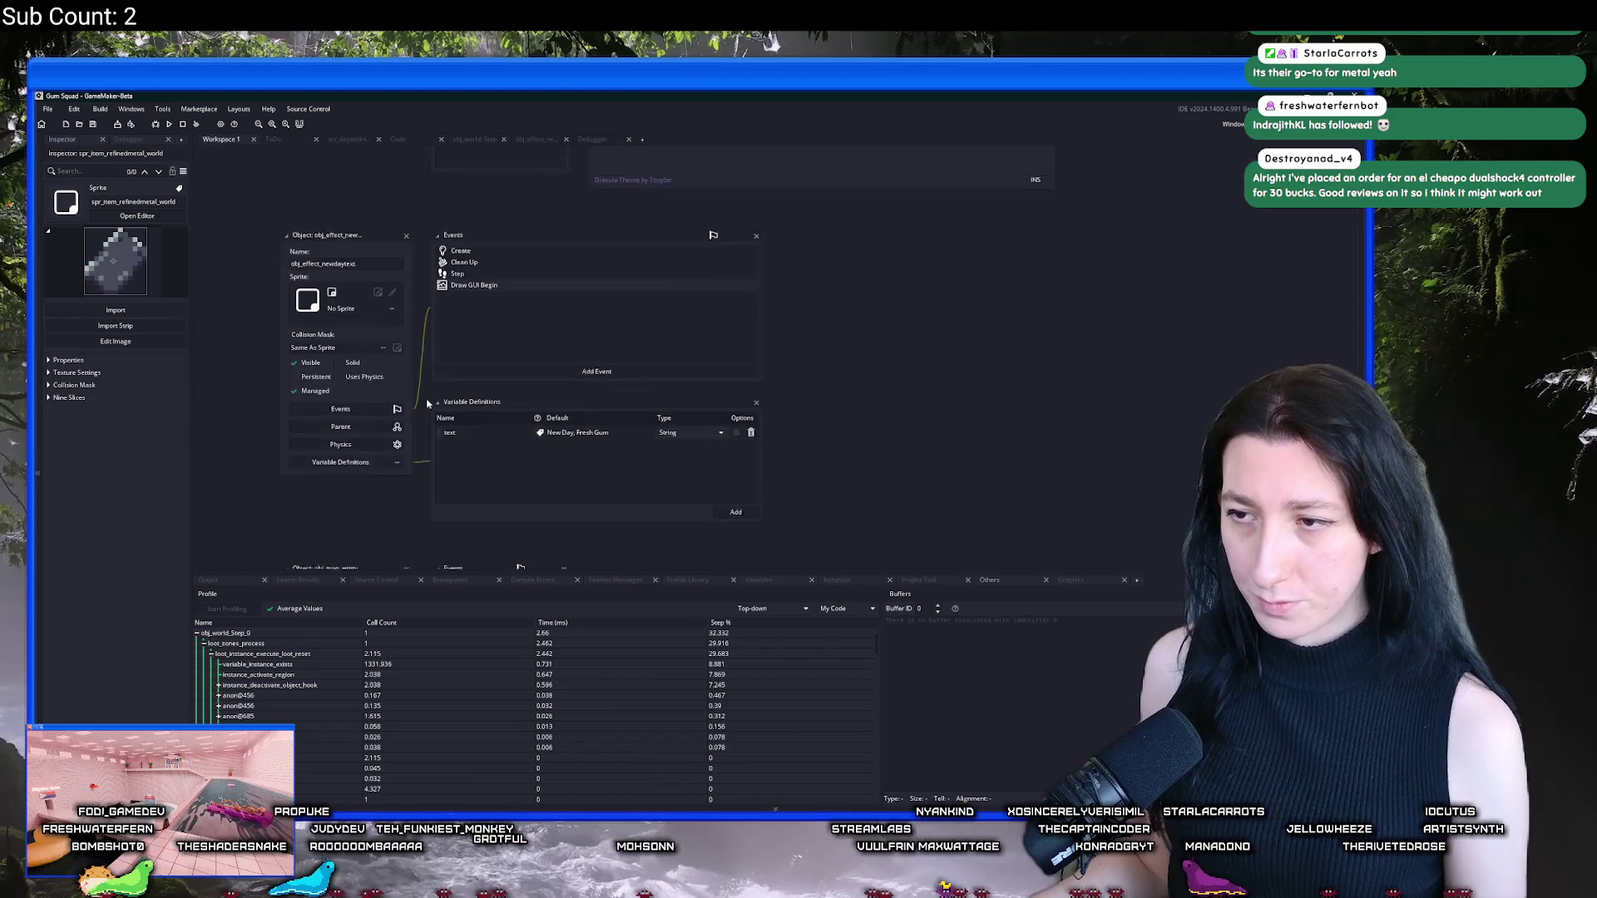
scroll(665, 526, down, 1)
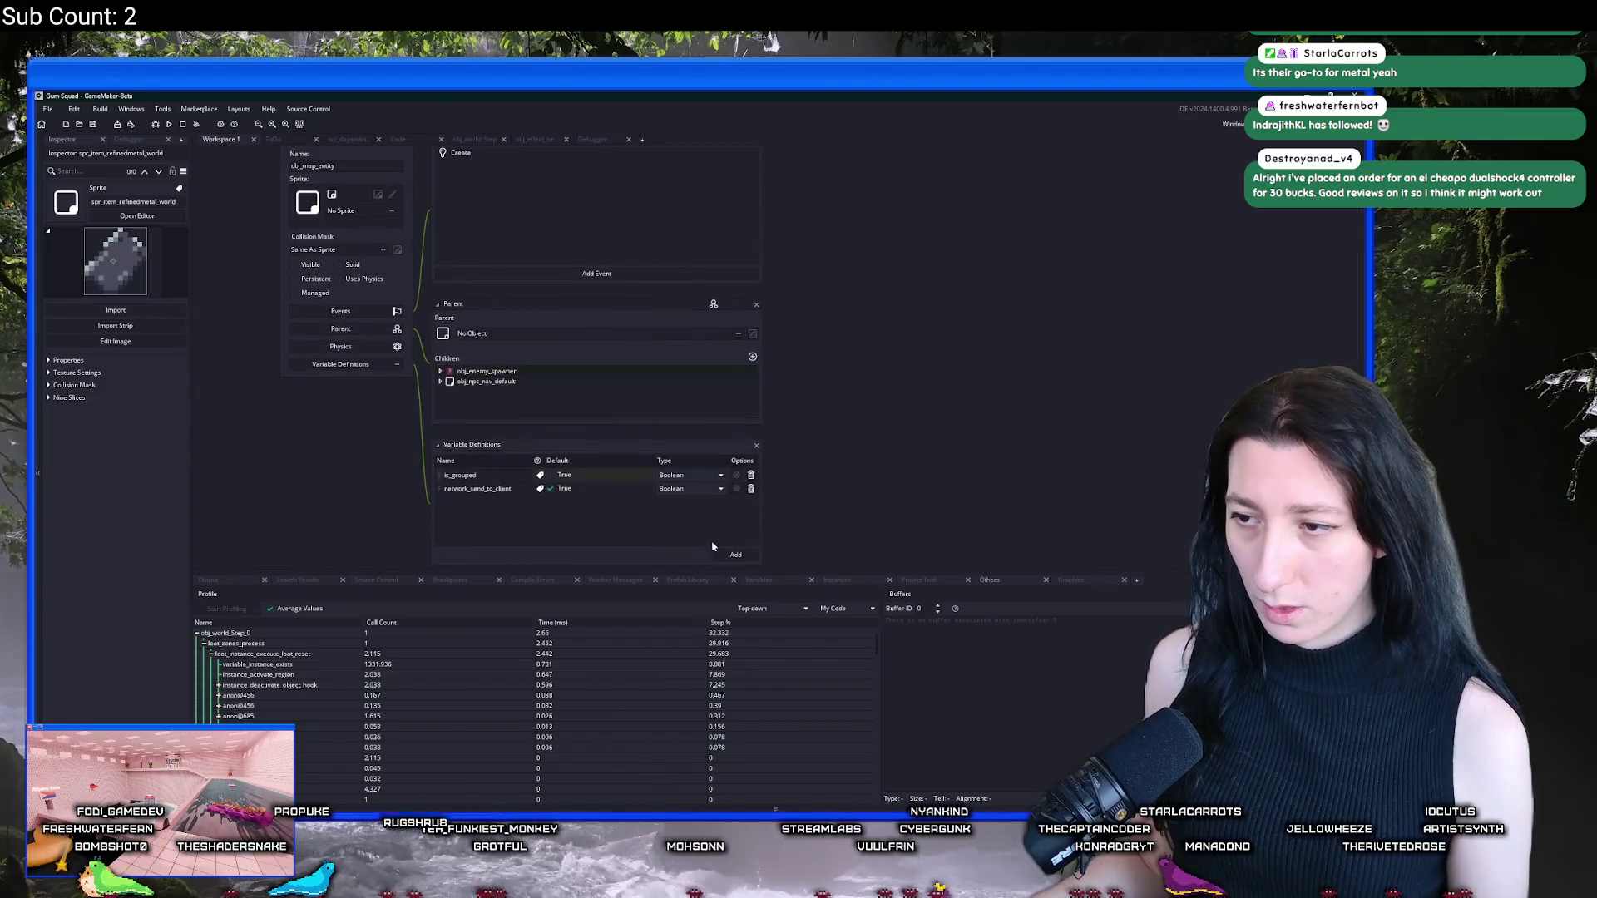
click(678, 502)
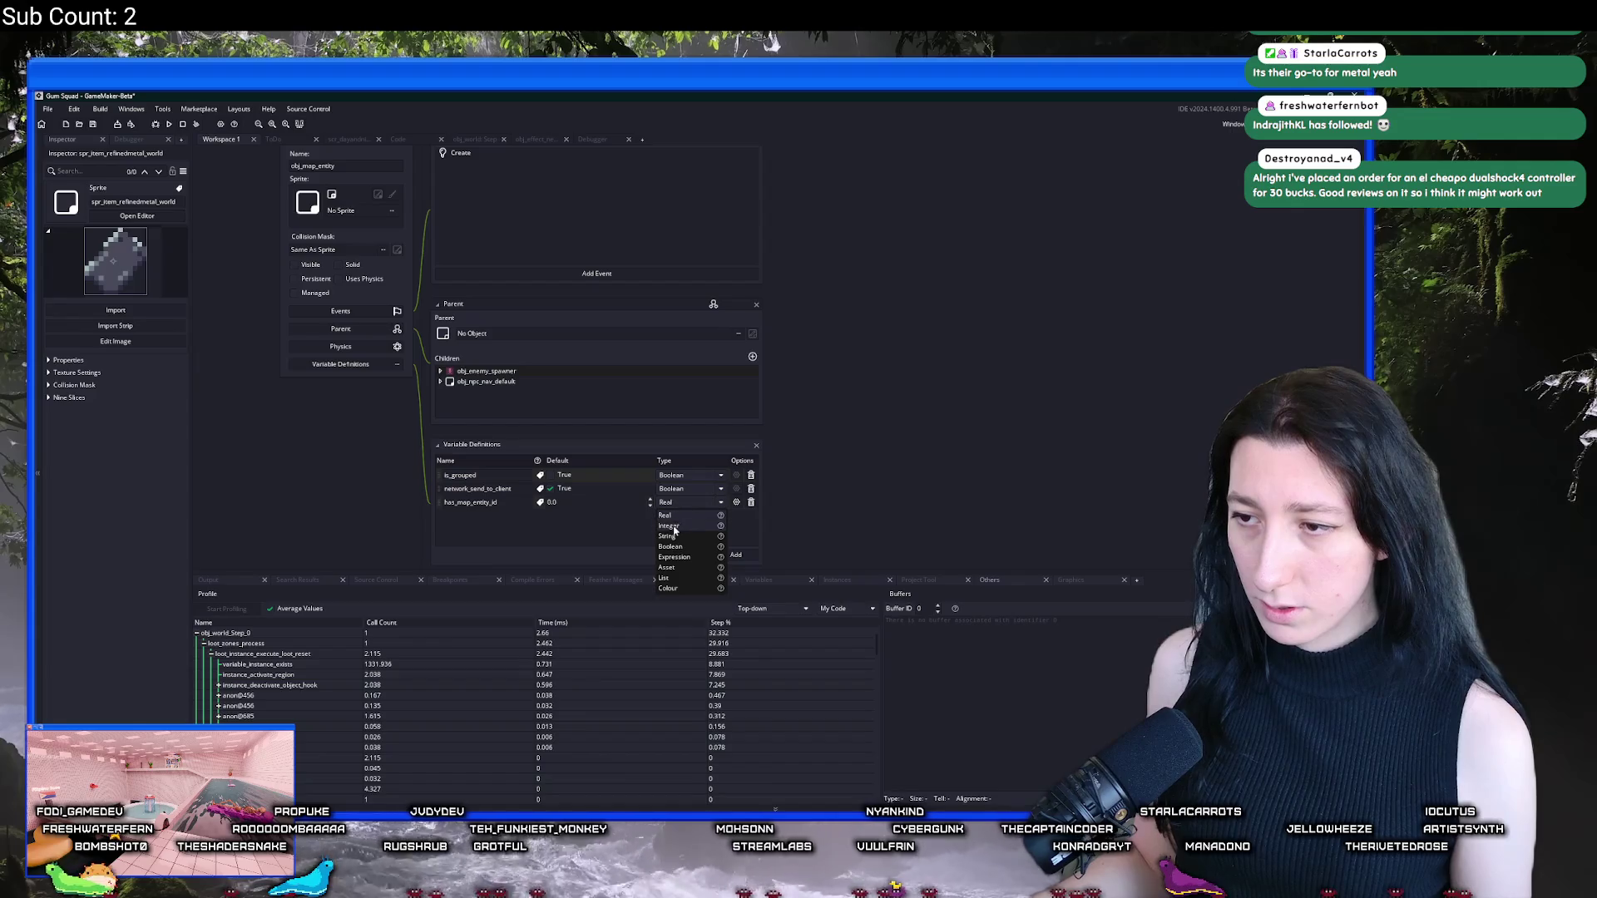
click(691, 545)
scroll(441, 346, up, 5)
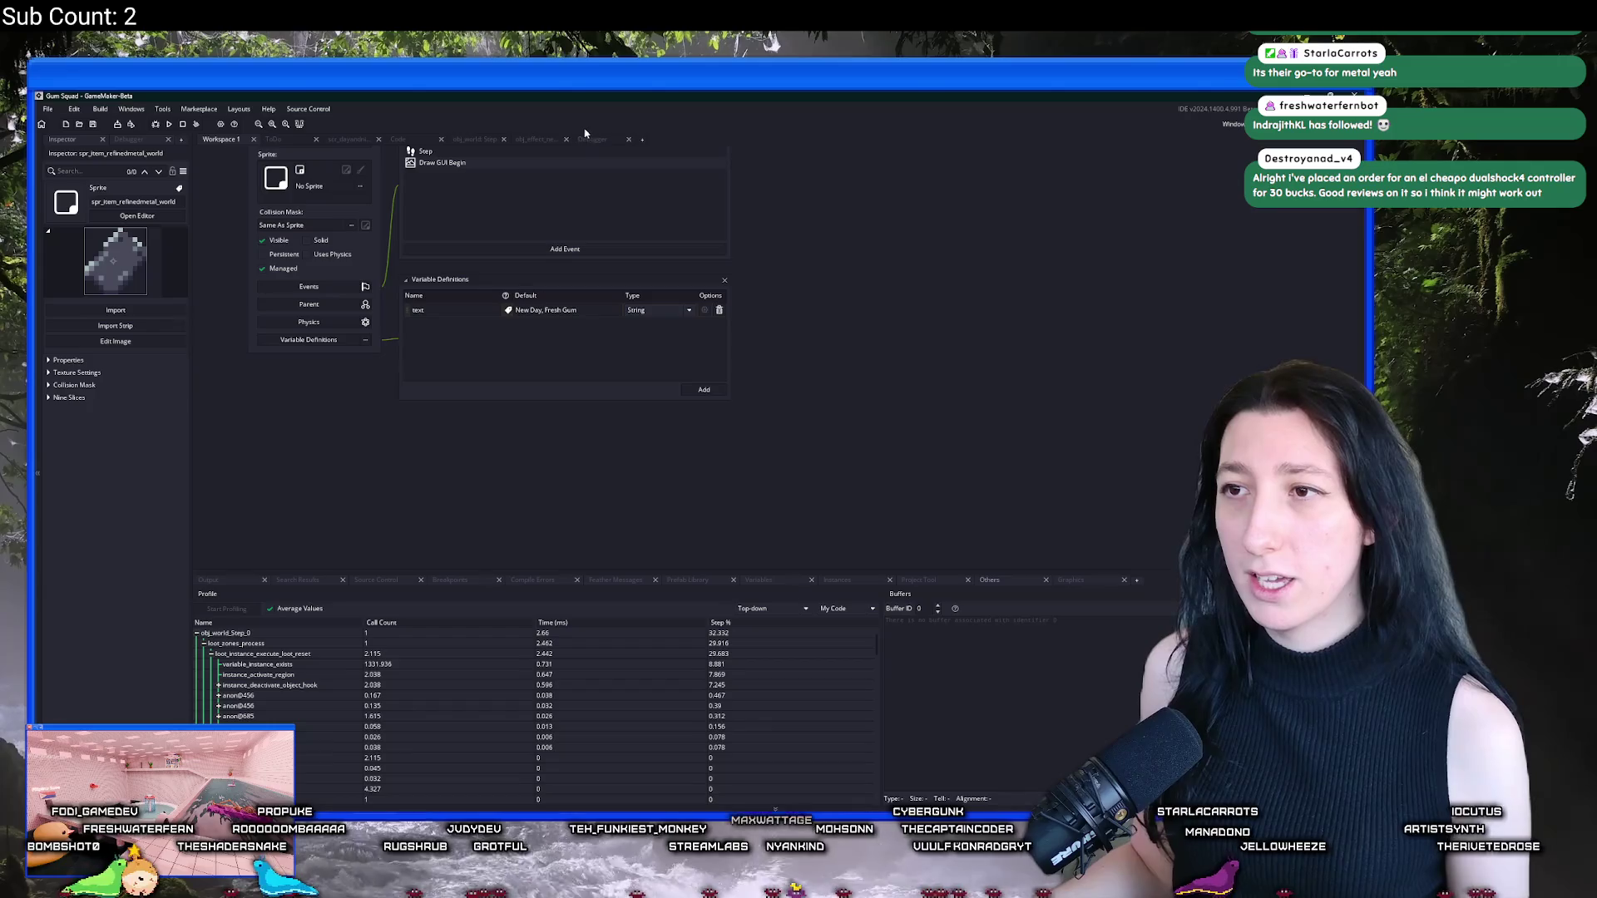
click(413, 142)
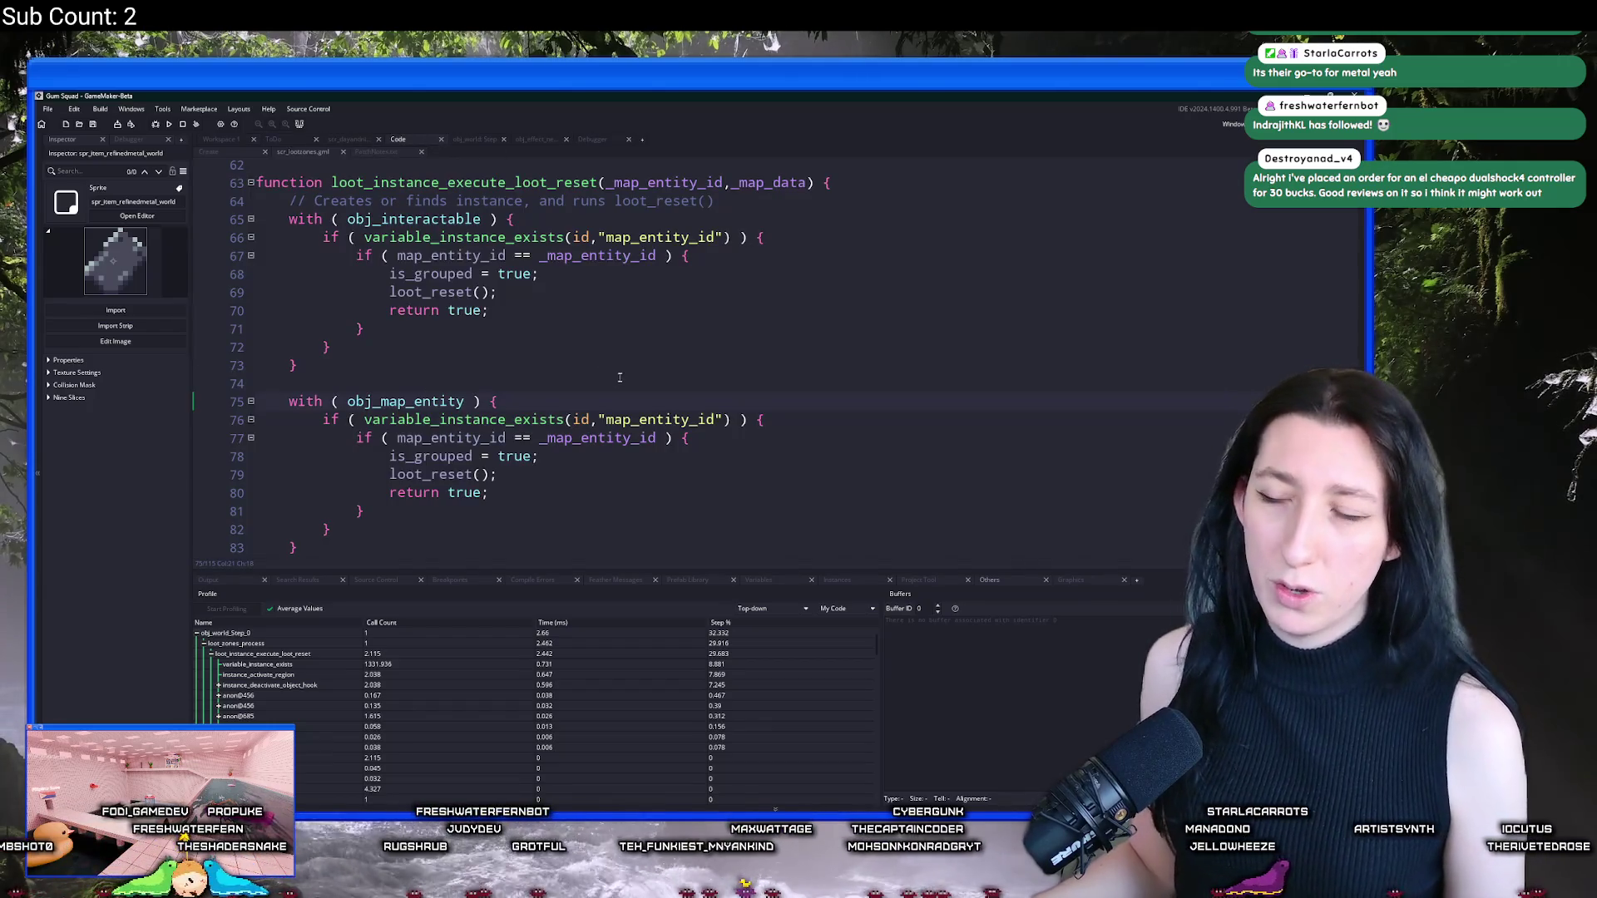
Step: Replace the variable_instance_exists checks on lines 76 and 66 with has_map_entity_id, then debug-run
scroll(619, 380, down, 2)
drag(730, 357, 363, 357)
text(has_map_entity_id)
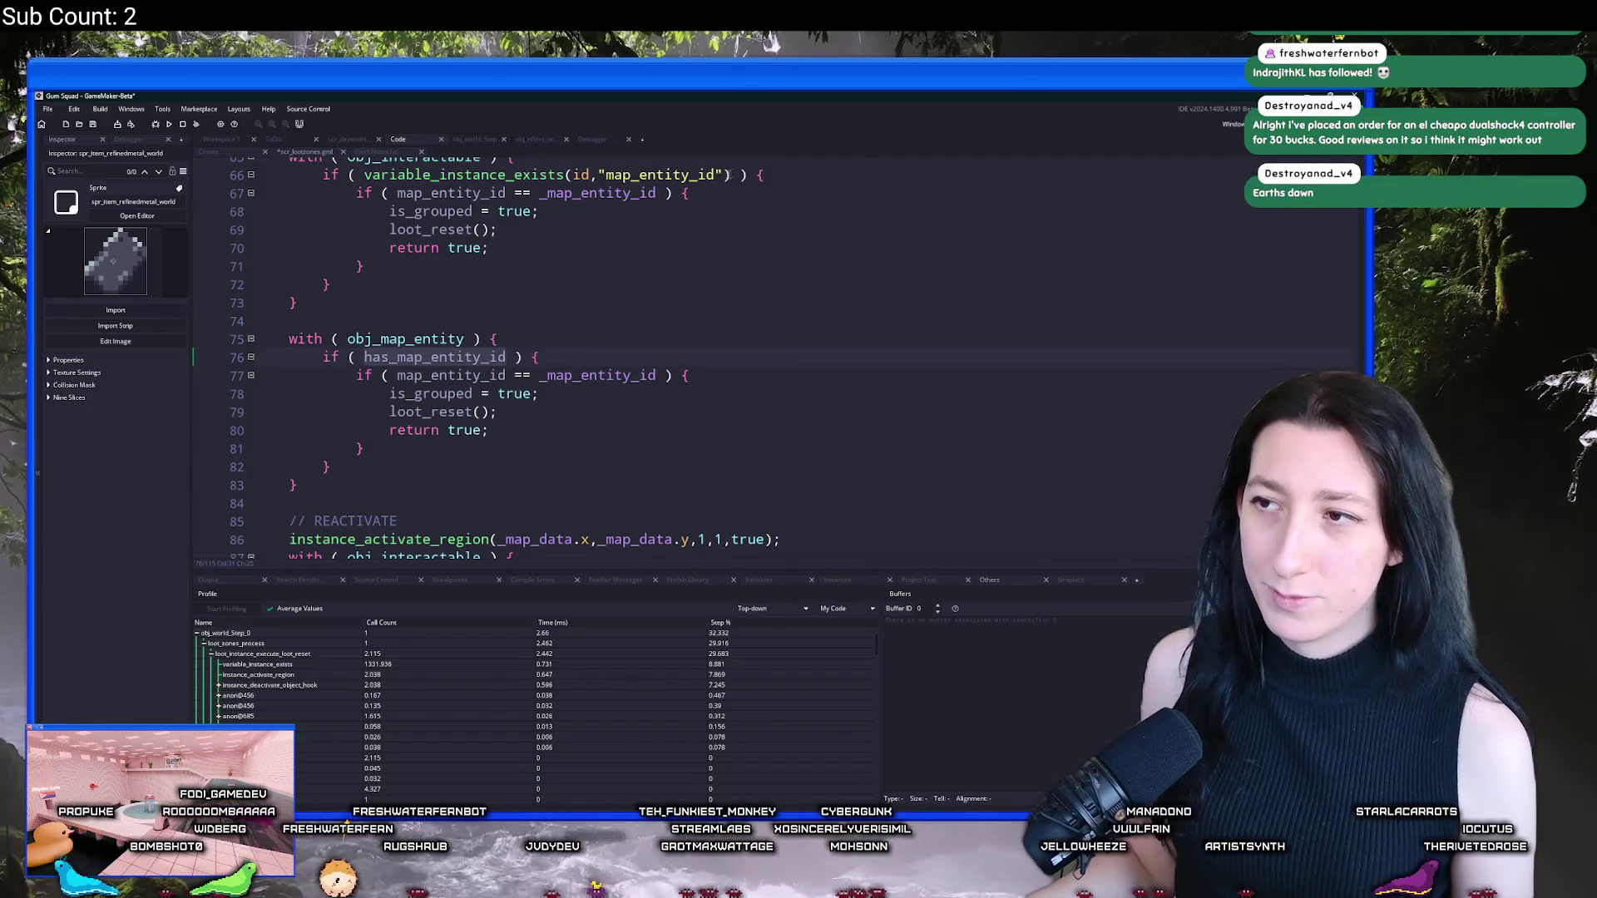
scroll(727, 175, up, 4)
drag(731, 295, 364, 294)
text(has_map_entity_id)
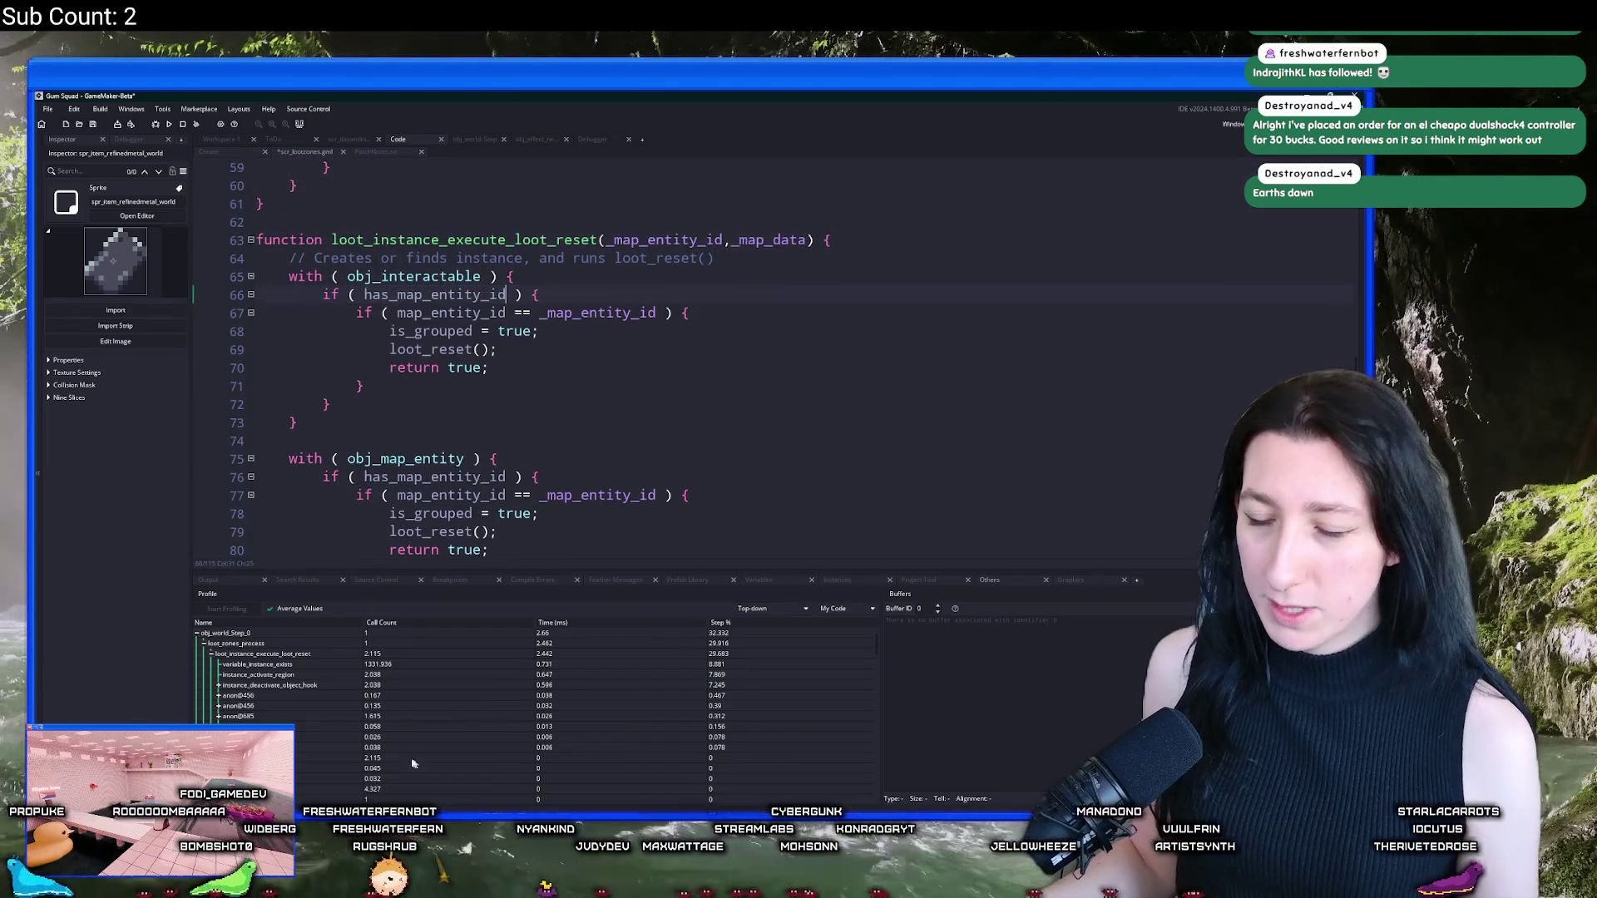
key(F6)
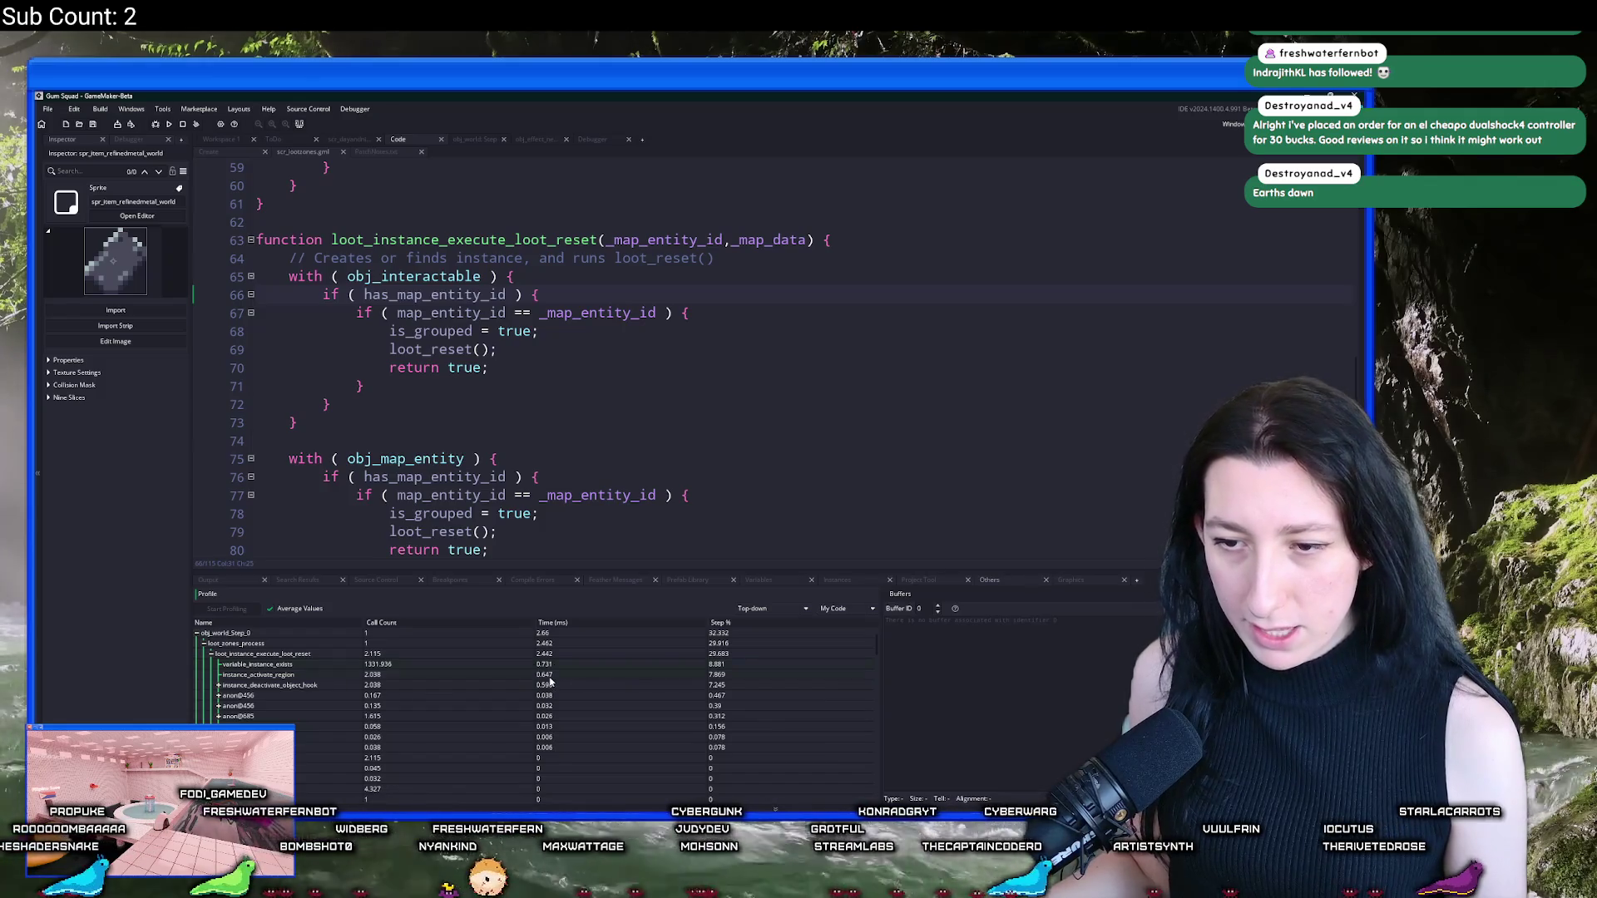
Step: Review where _map_data is used around line 86 and launch another test run
scroll(482, 439, down, 7)
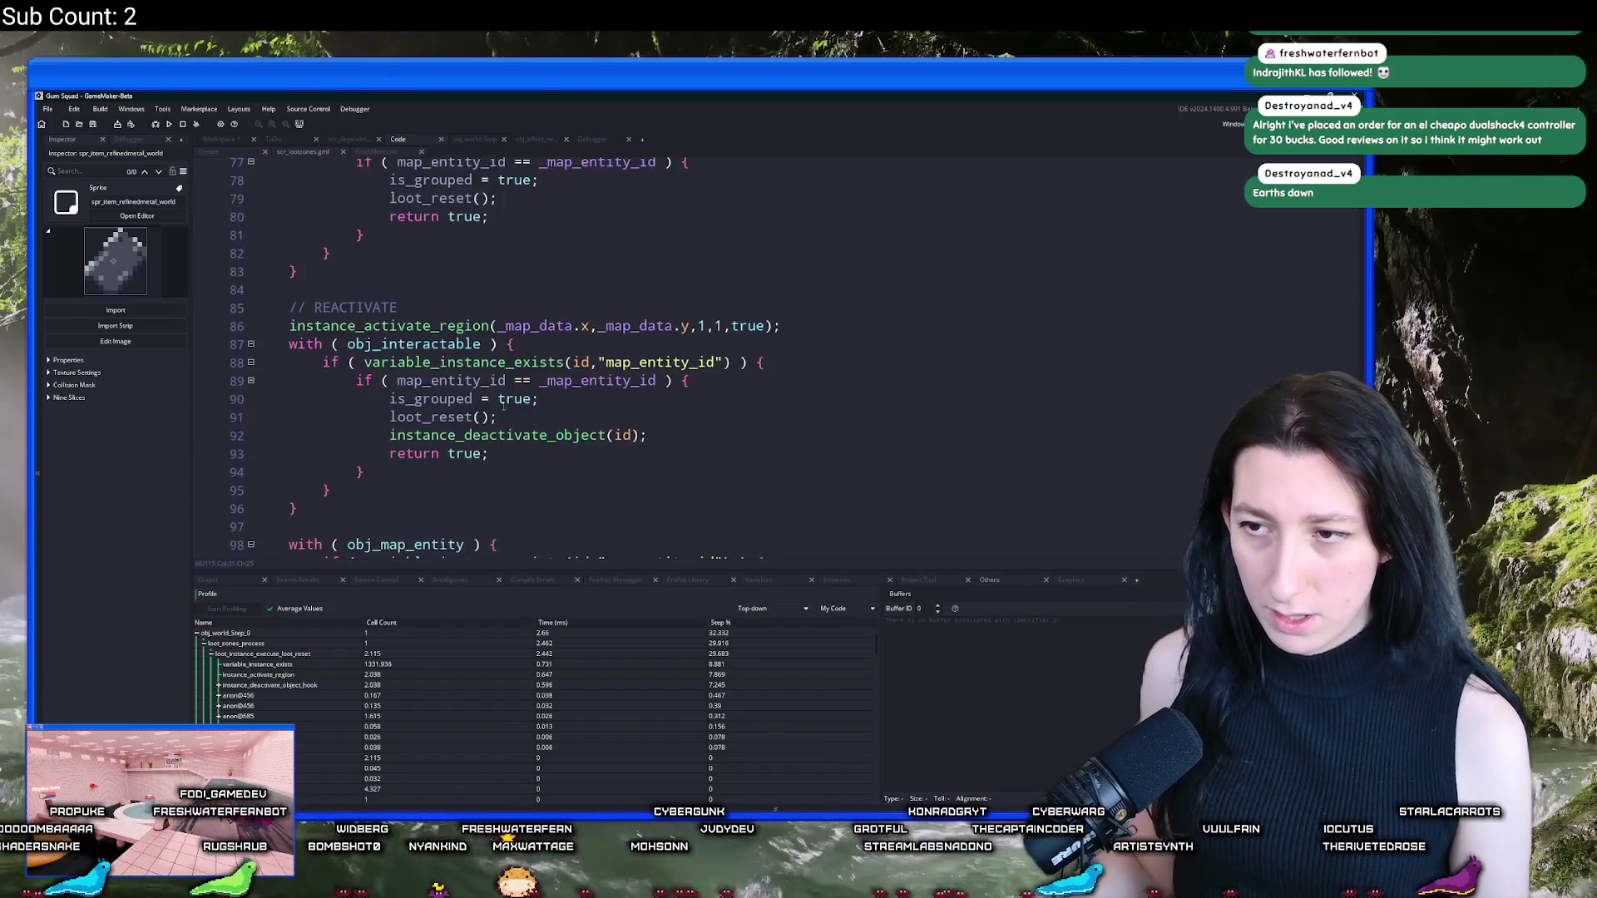
scroll(480, 346, up, 1)
click(573, 282)
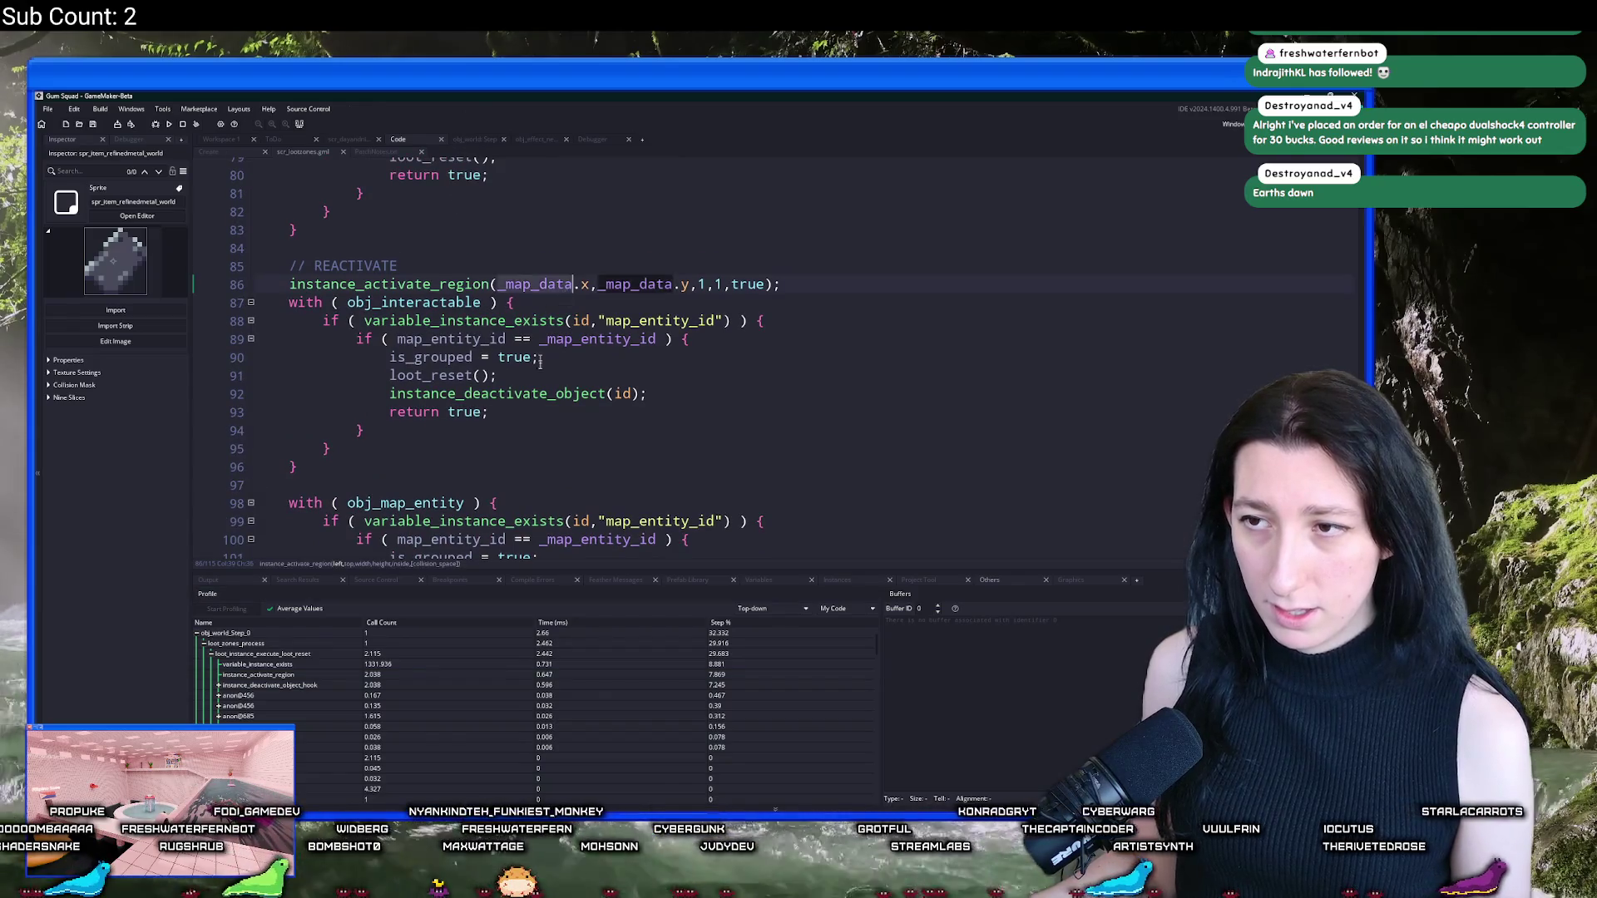
scroll(565, 333, up, 4)
scroll(555, 403, down, 2)
scroll(554, 402, down, 2)
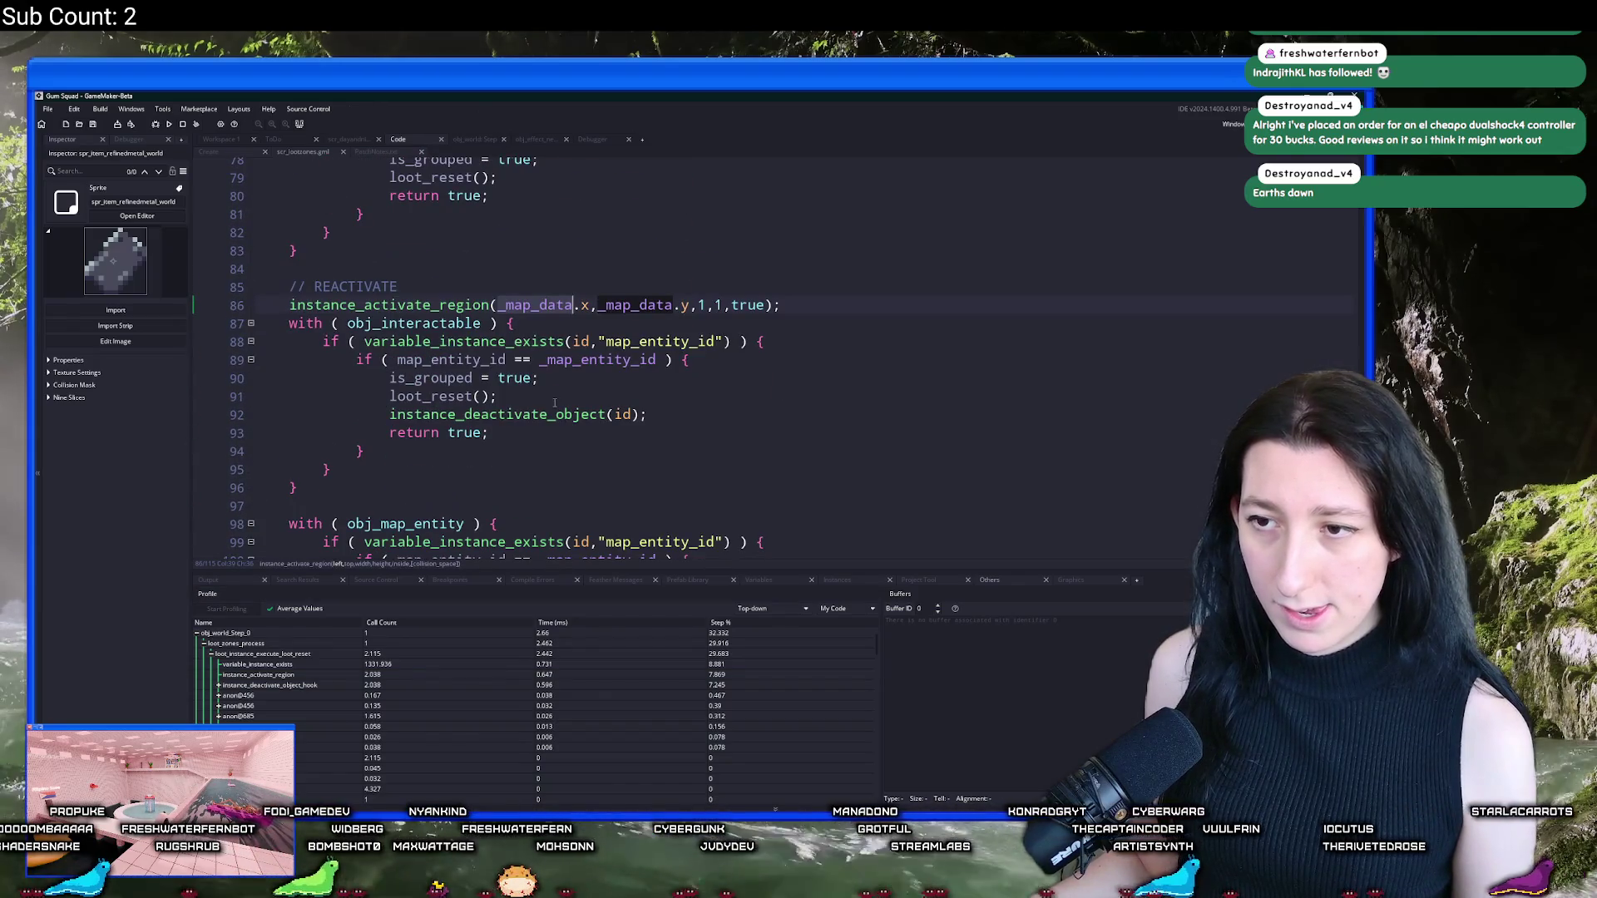
scroll(588, 383, down, 2)
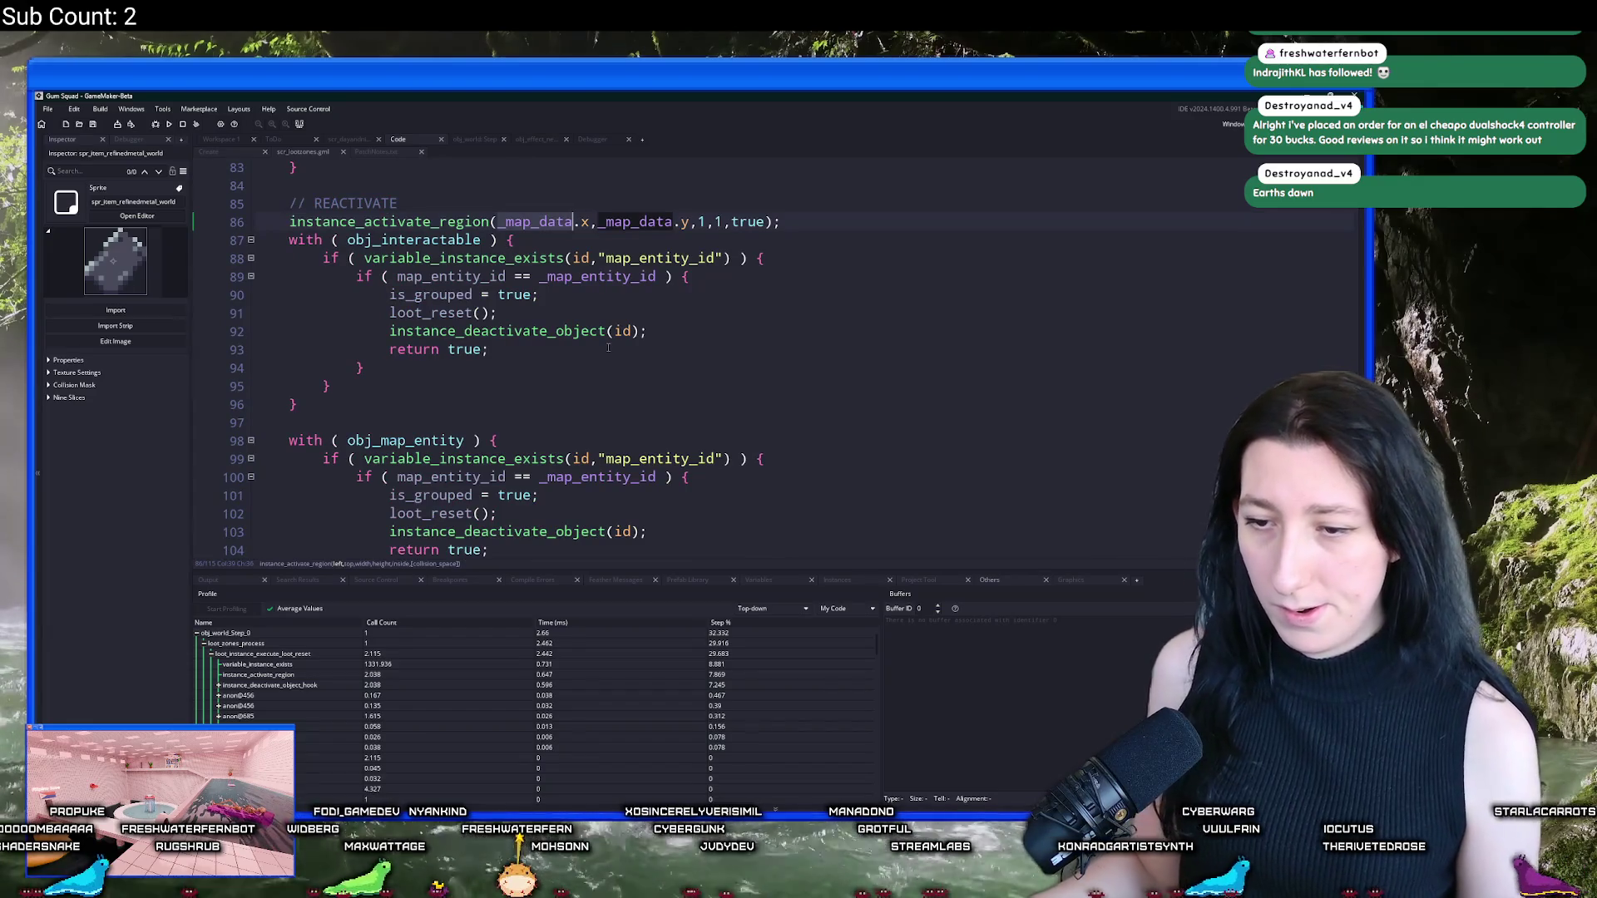
scroll(824, 282, up, 6)
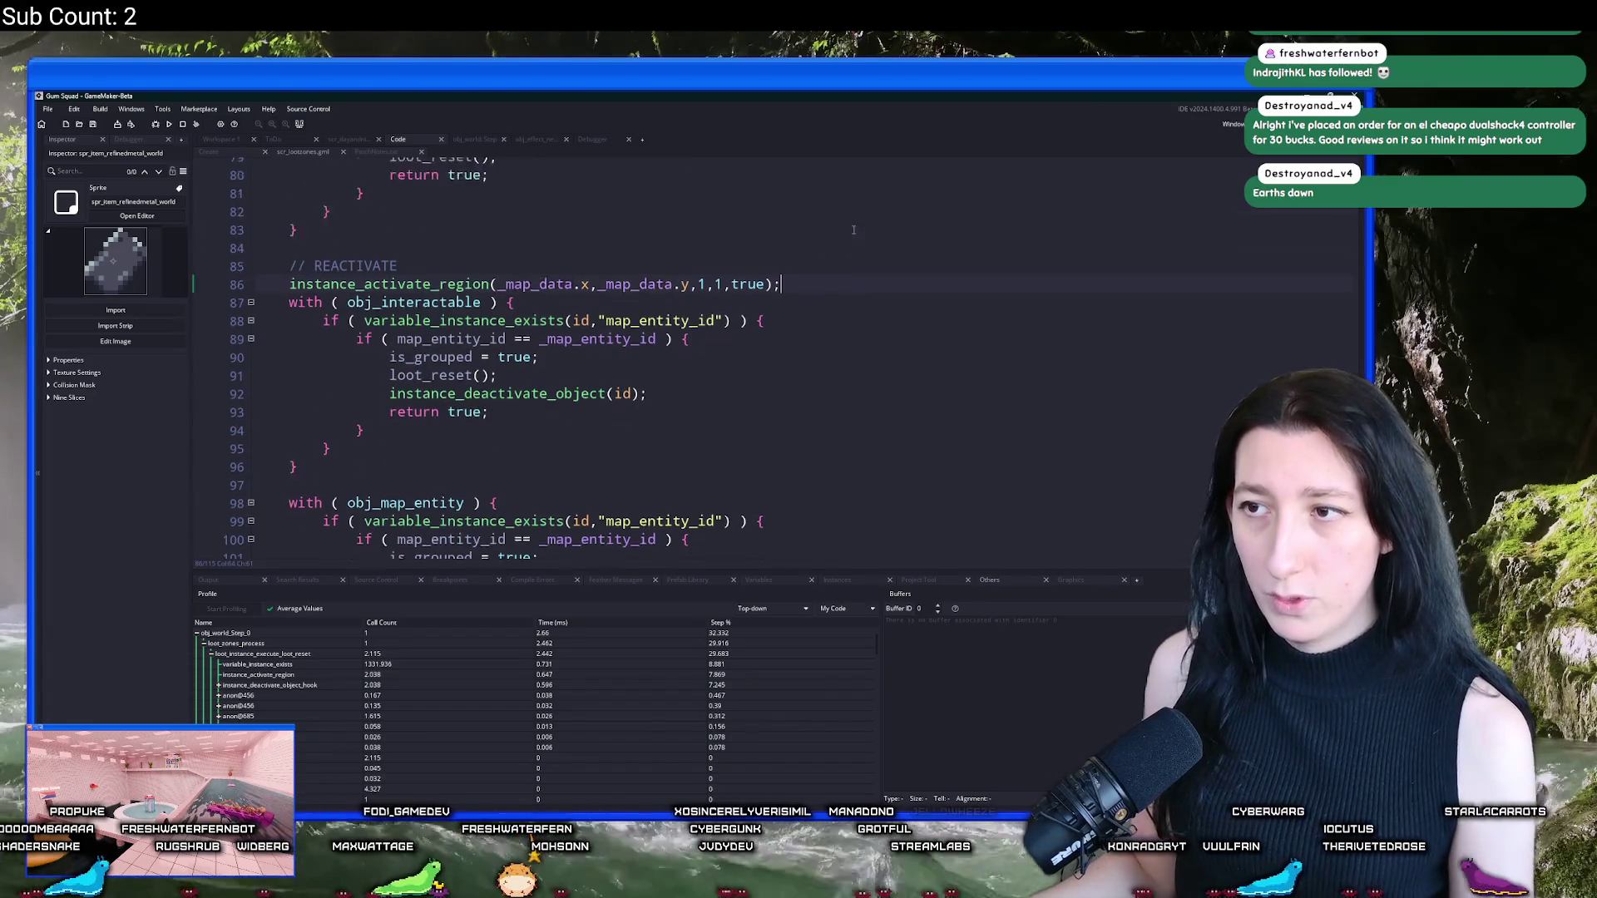
key(F5)
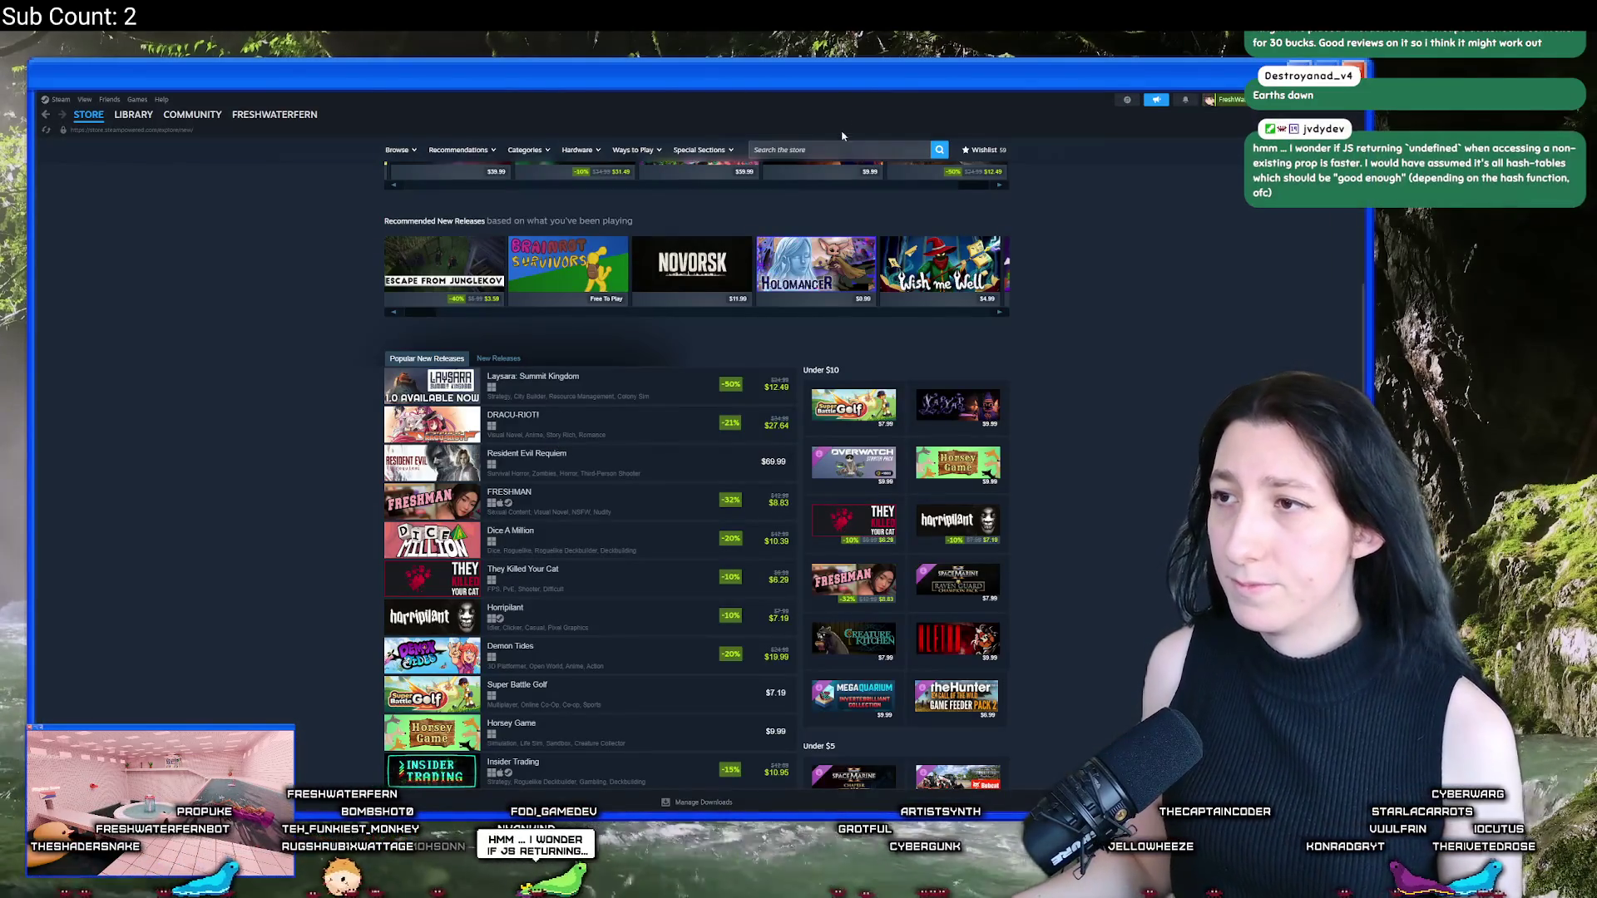
Step: Search the Steam store for 'earths dawn', open its page and watch the trailer fullscreen
click(832, 148)
text(earths dawn)
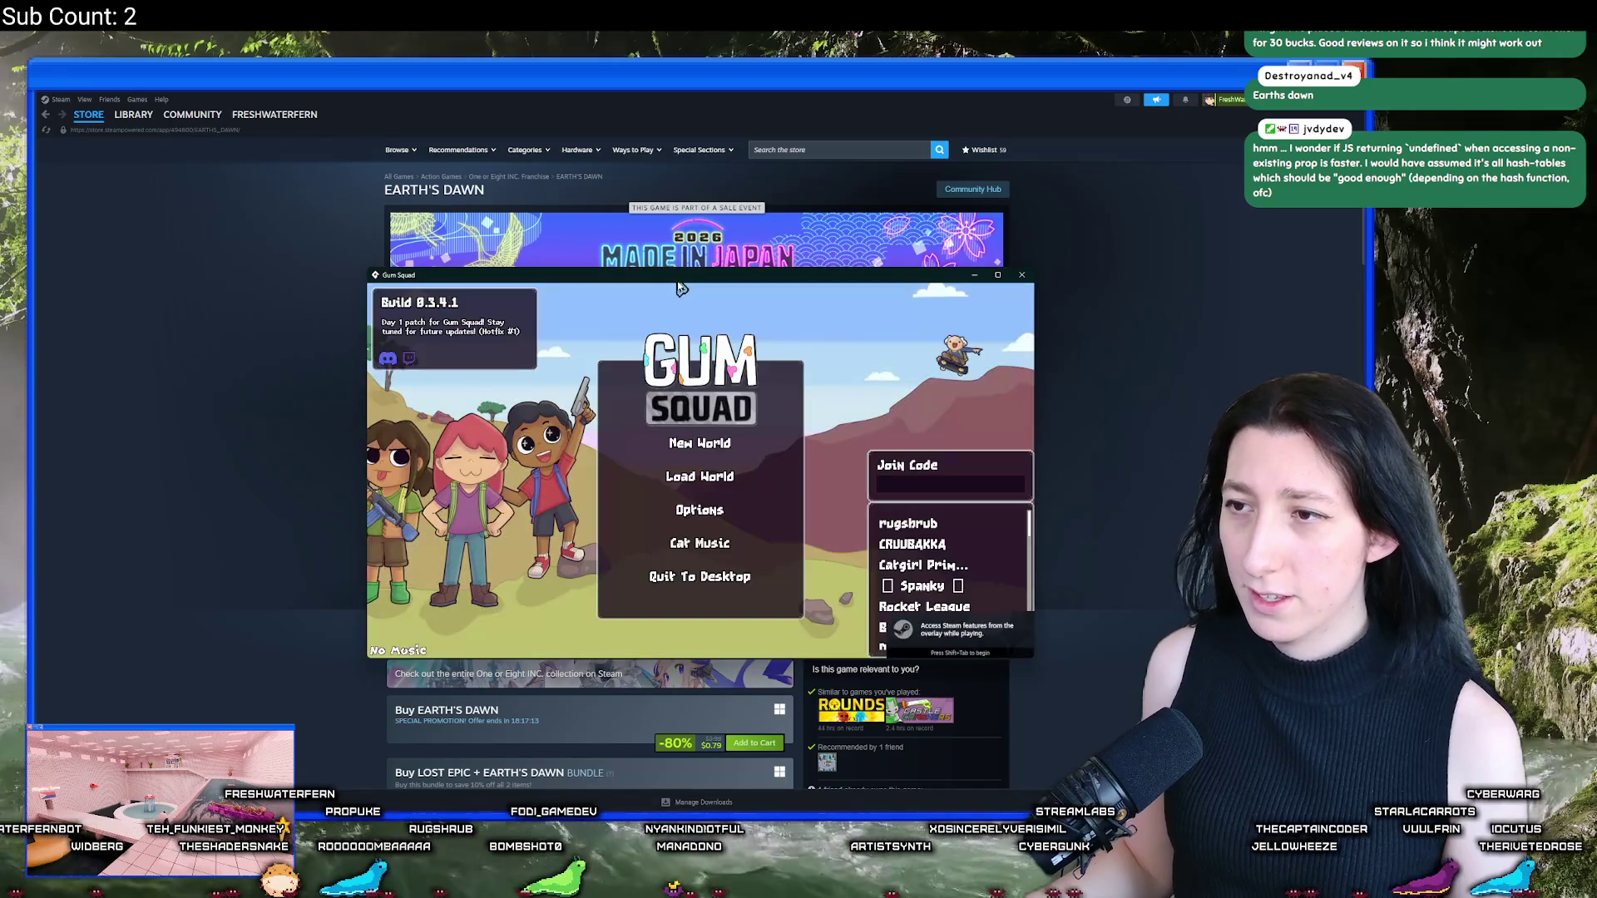
click(691, 476)
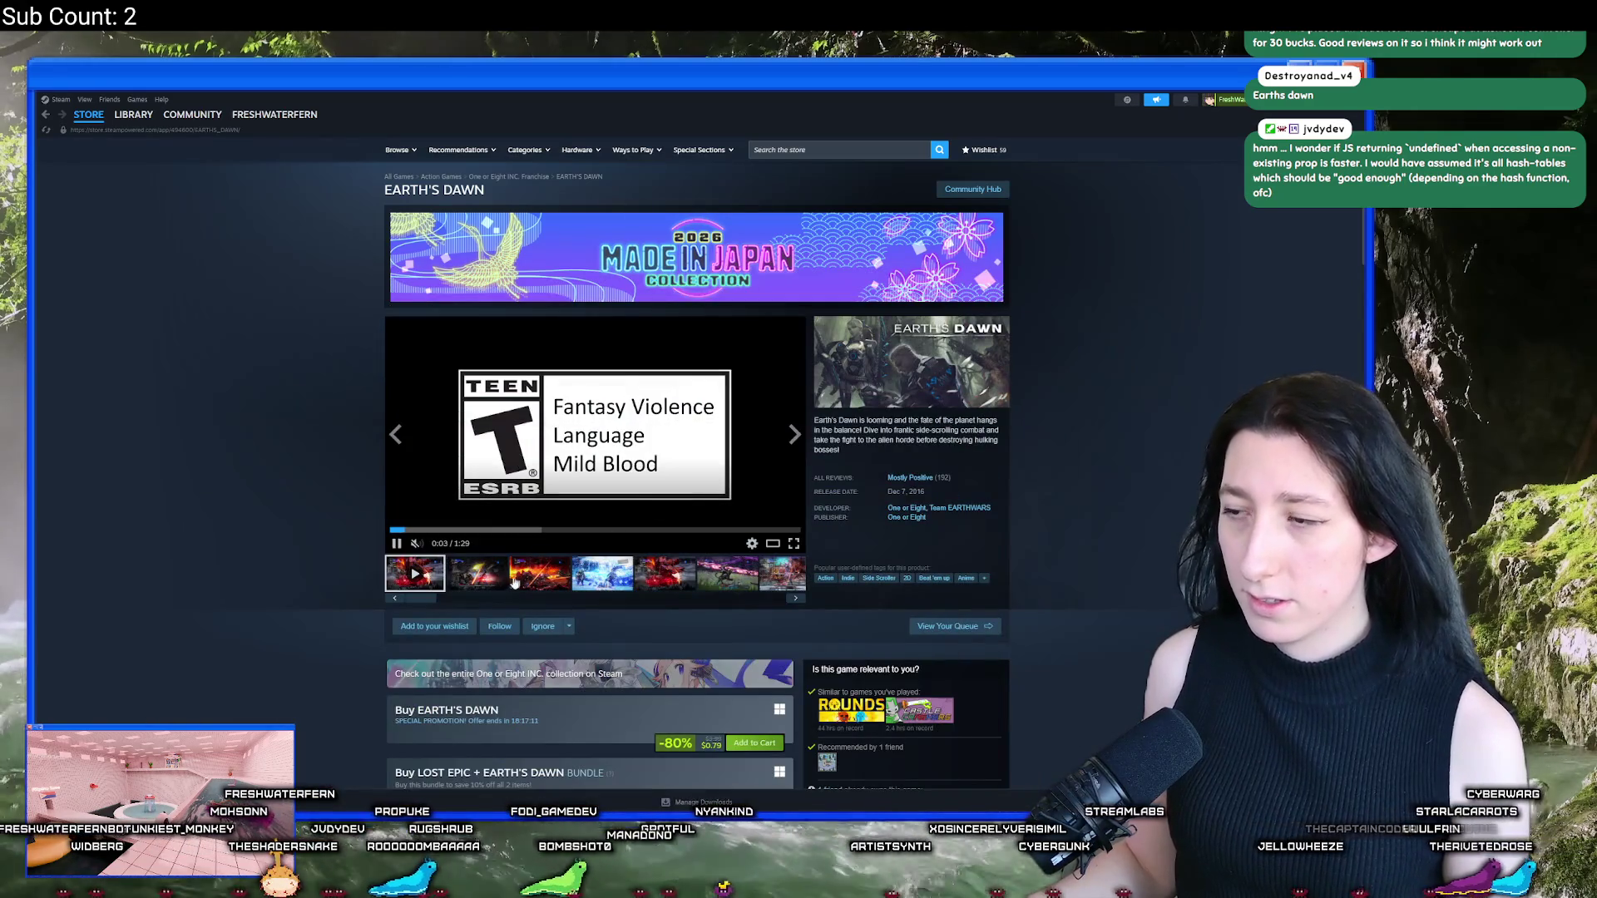
click(781, 548)
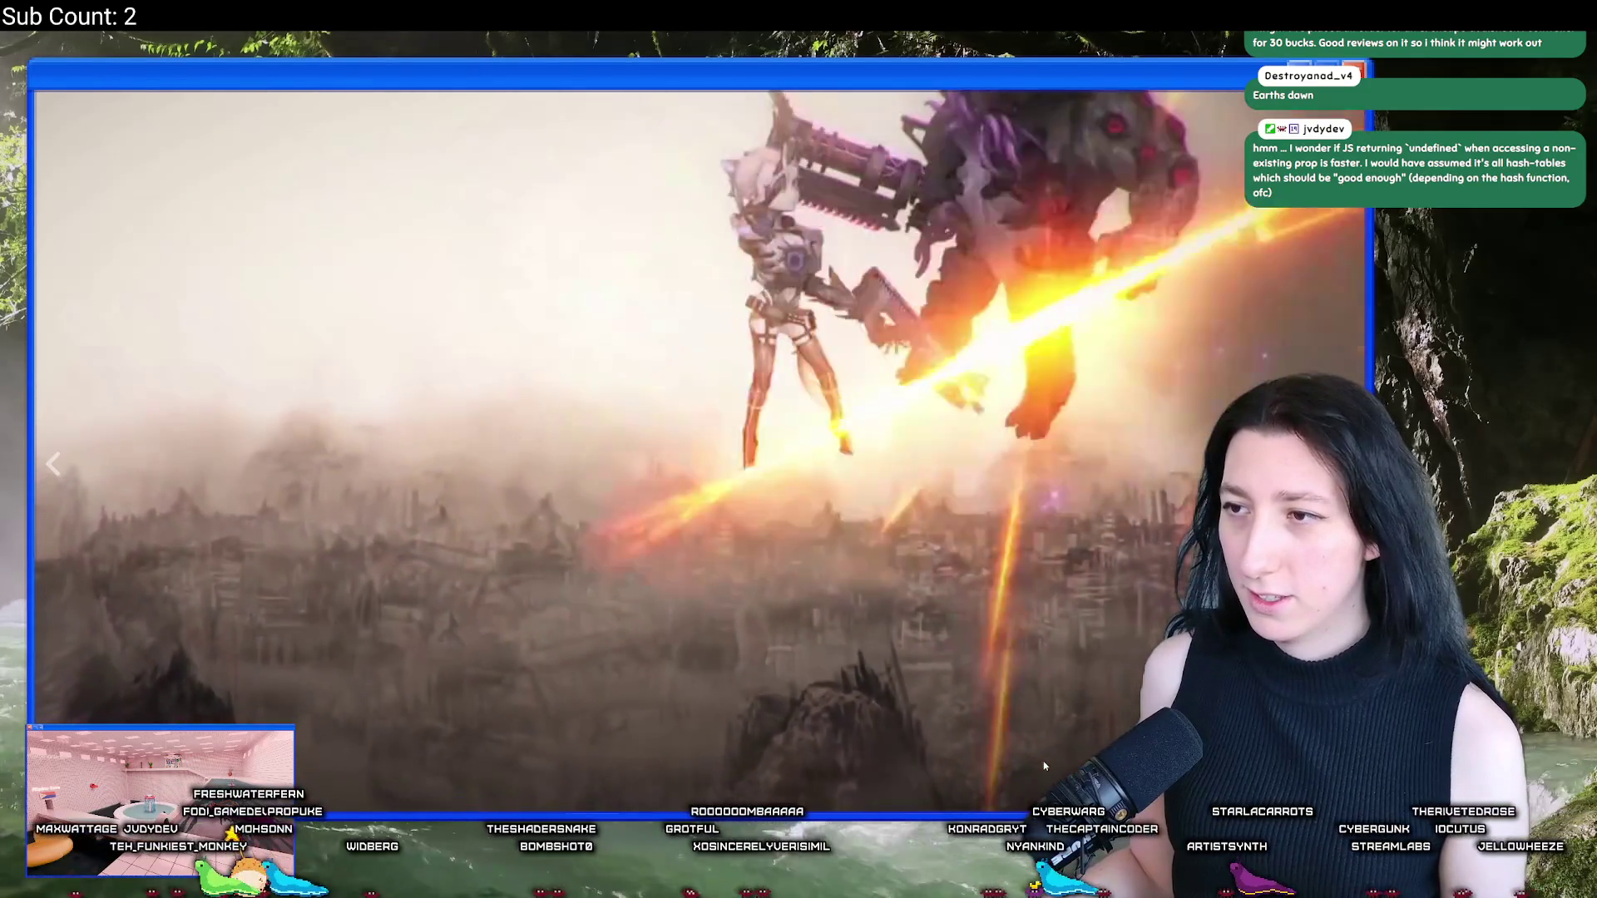
key(Escape)
Step: Flip through the Earth's Dawn screenshots in the large viewer, then return to GameMaker's code editor
scroll(879, 436, down, 1)
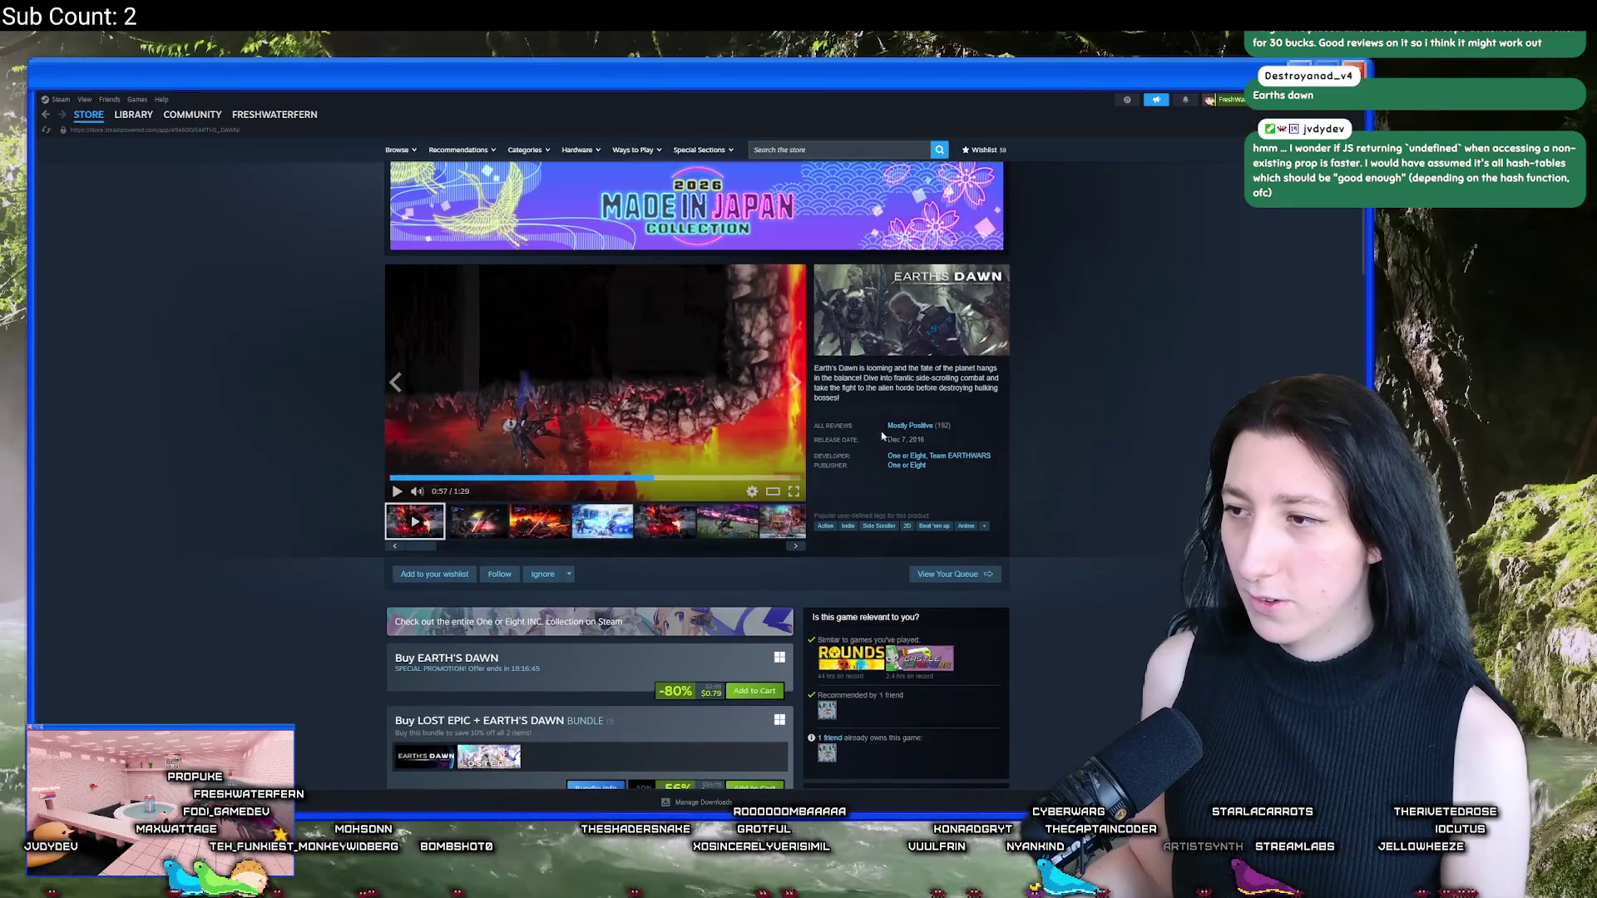
click(592, 520)
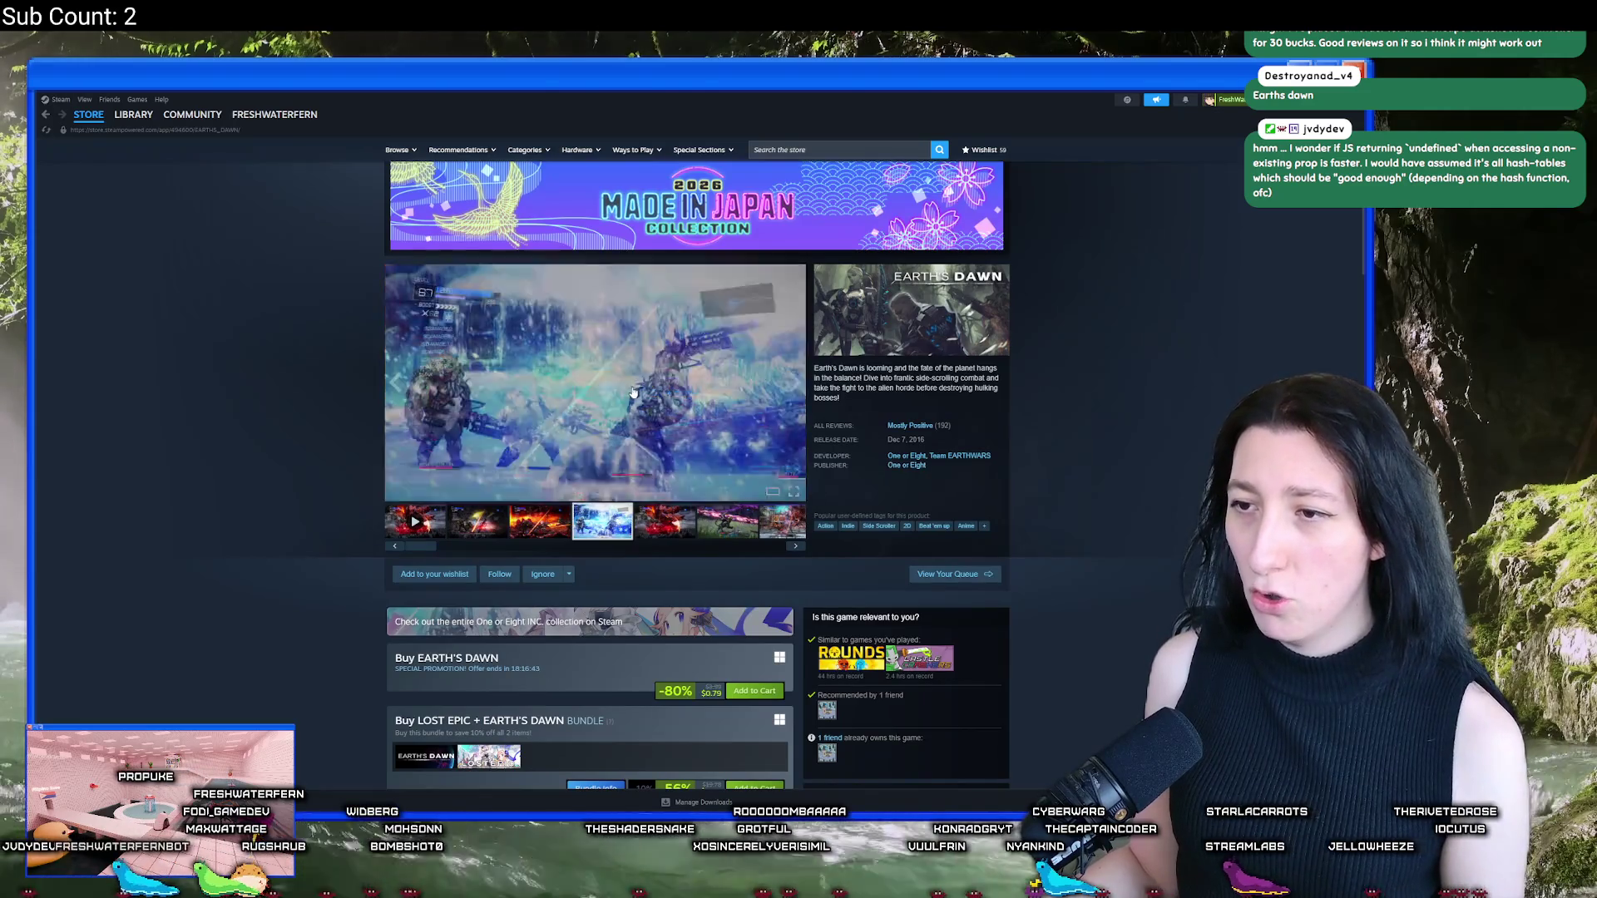
click(632, 391)
key(Right)
key(Right)
key(Right)
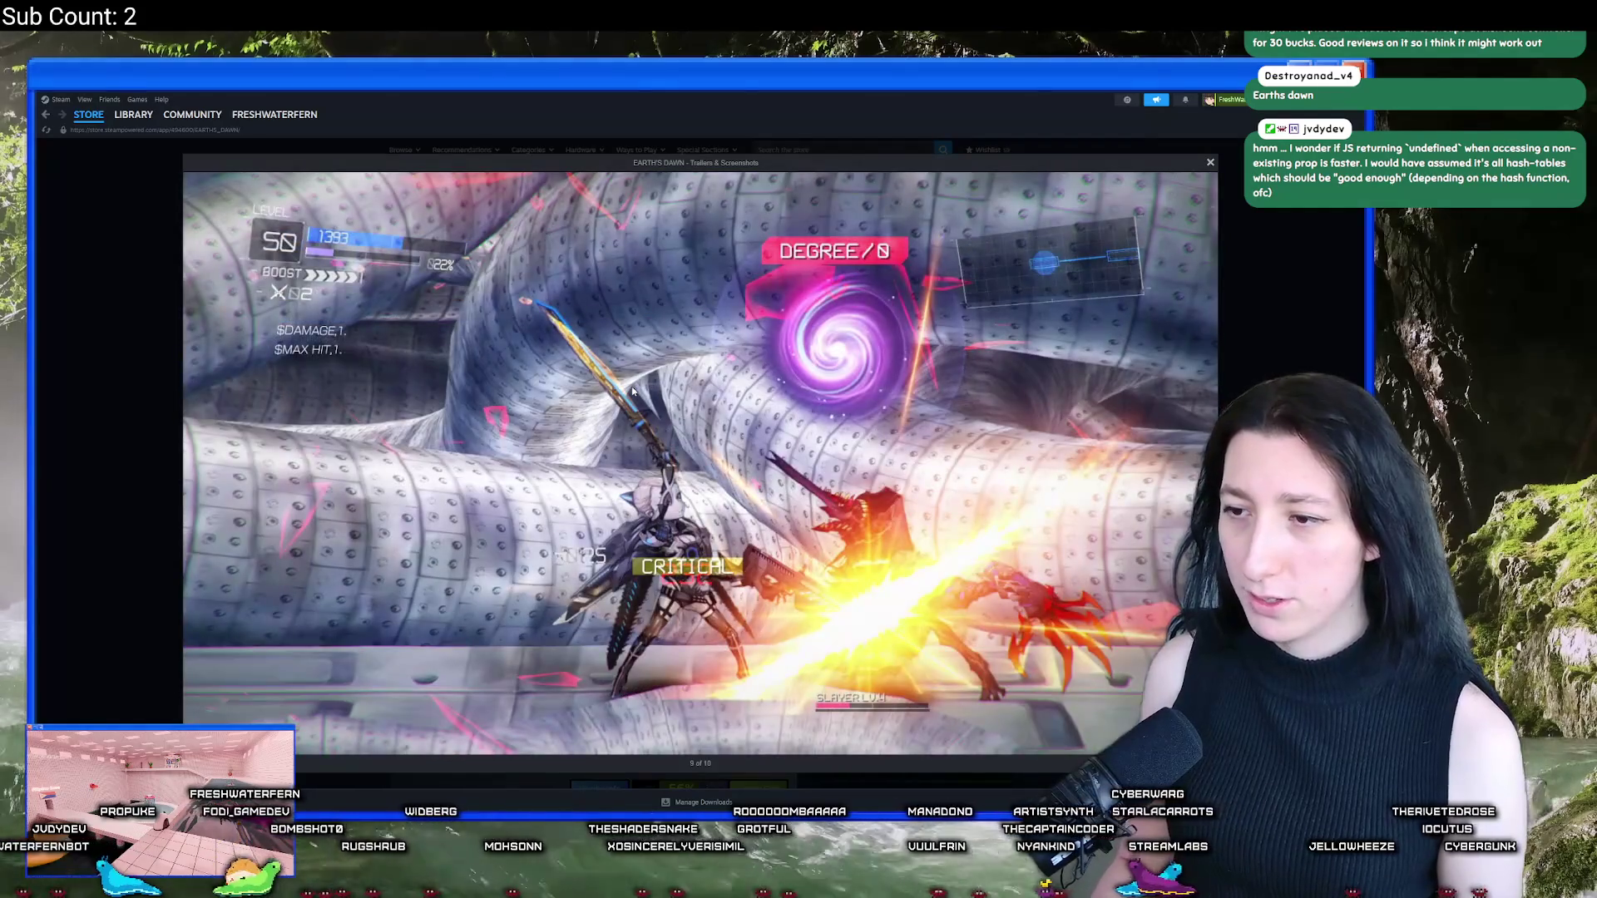
key(Right)
key(Right)
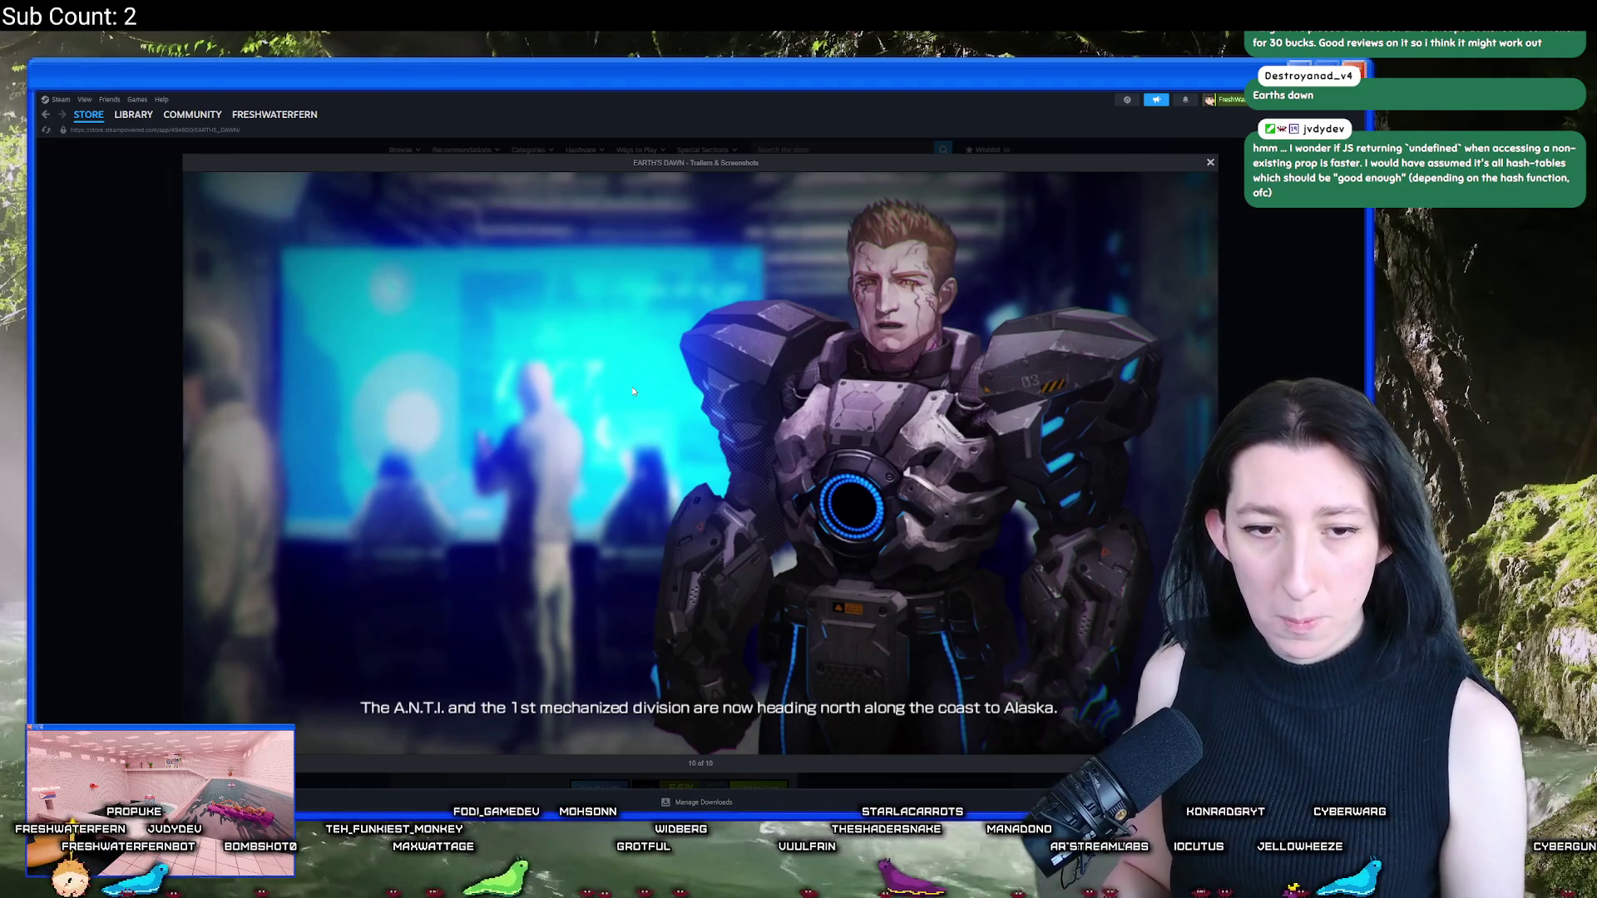
click(631, 386)
click(748, 322)
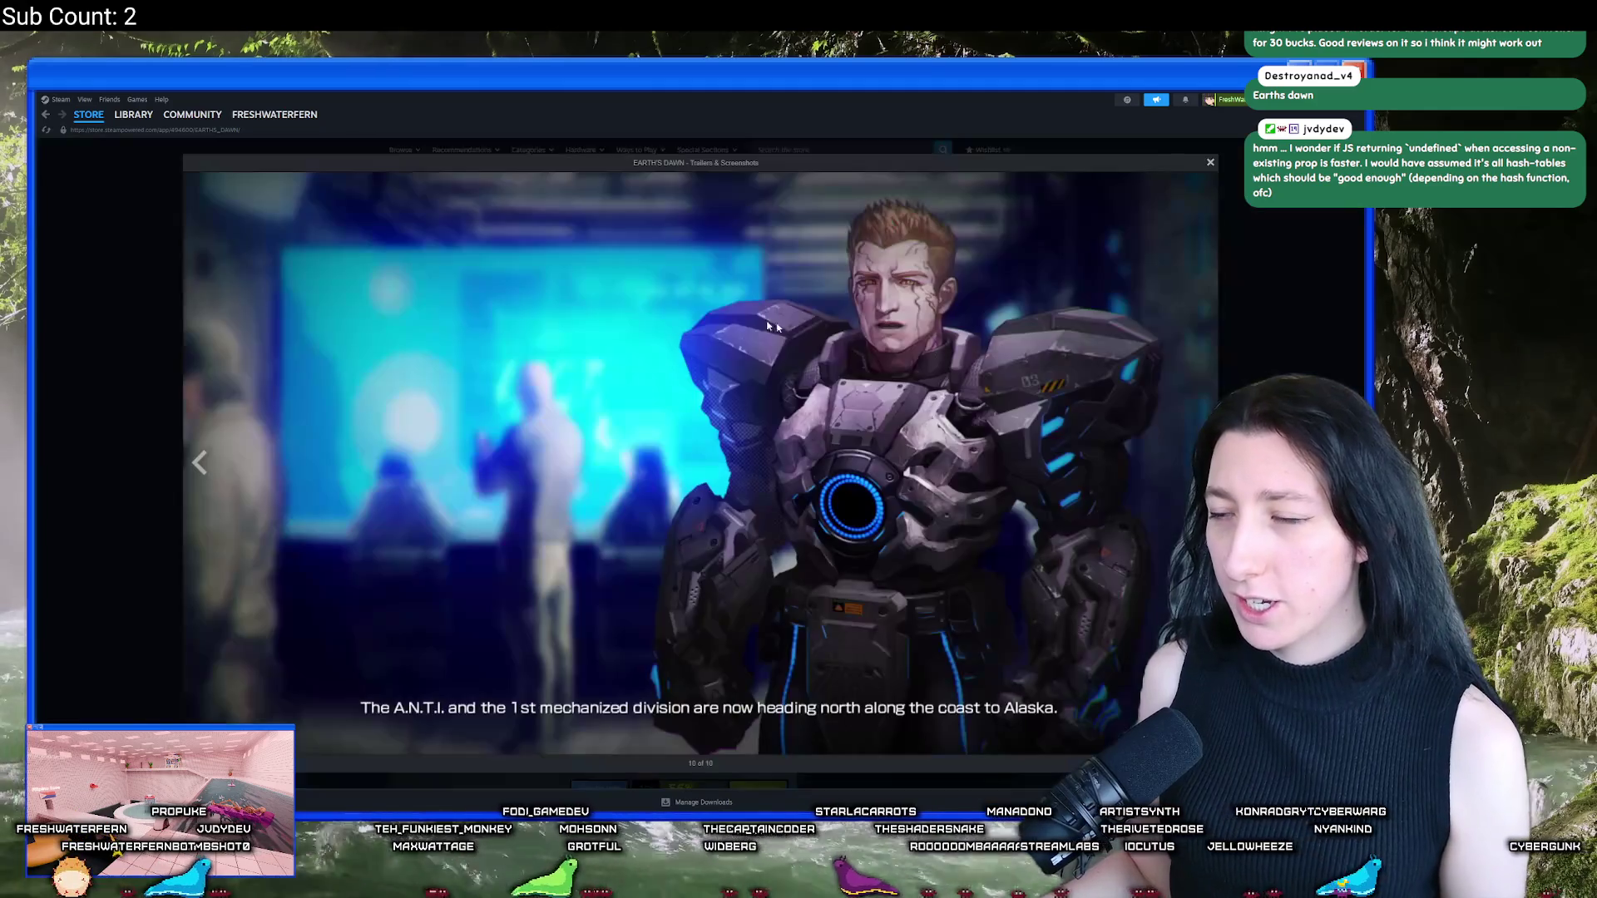
click(1270, 349)
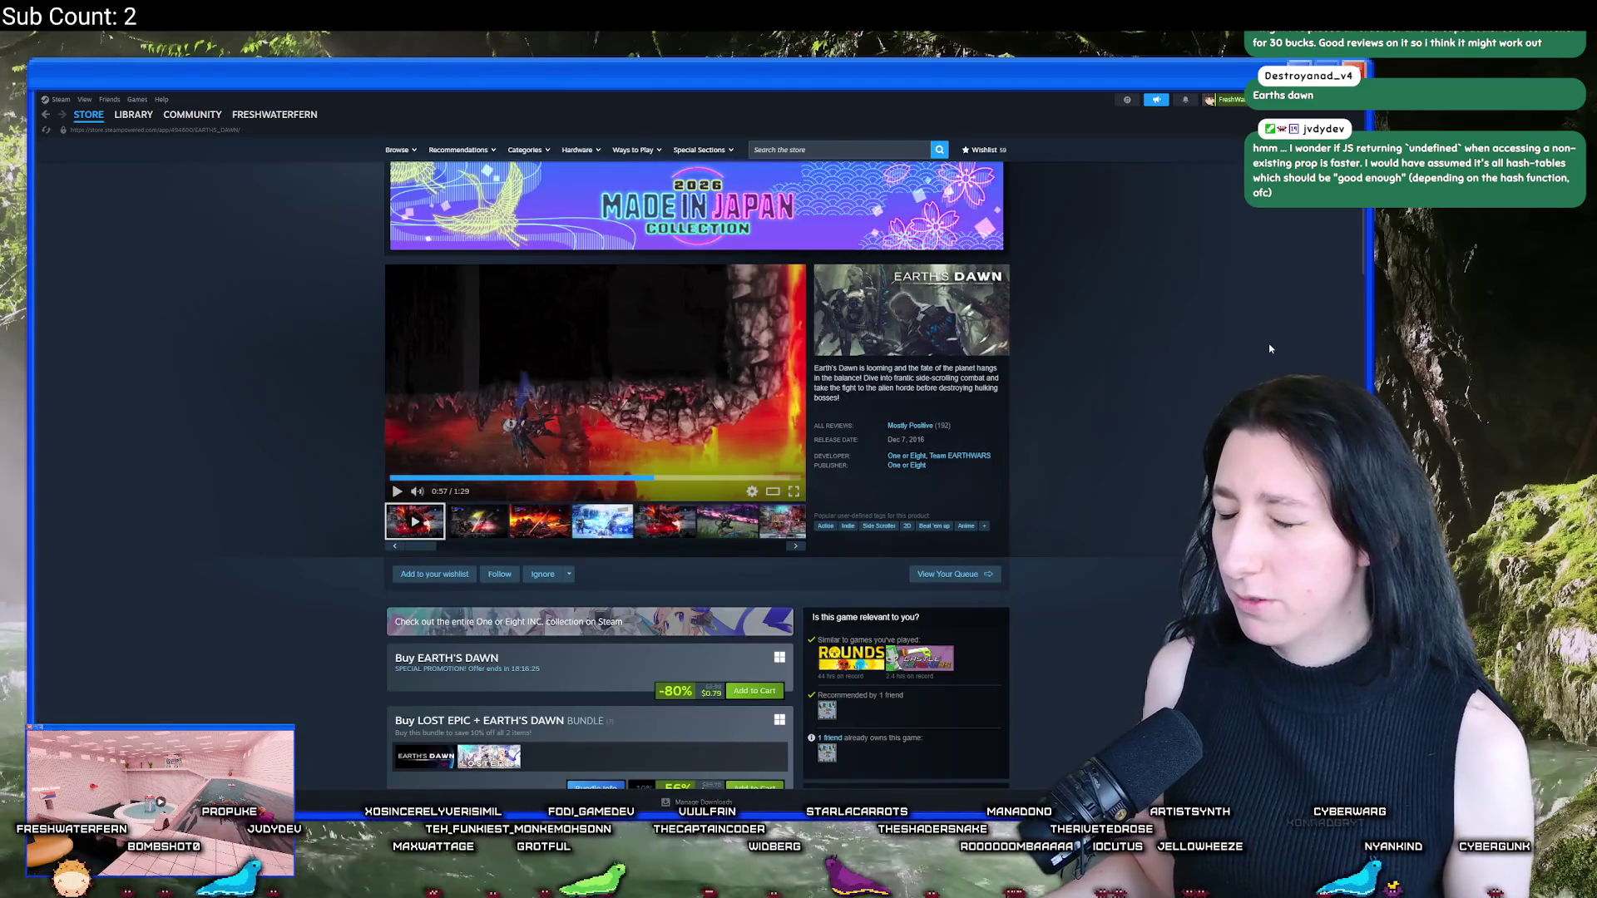
key(alt+Tab)
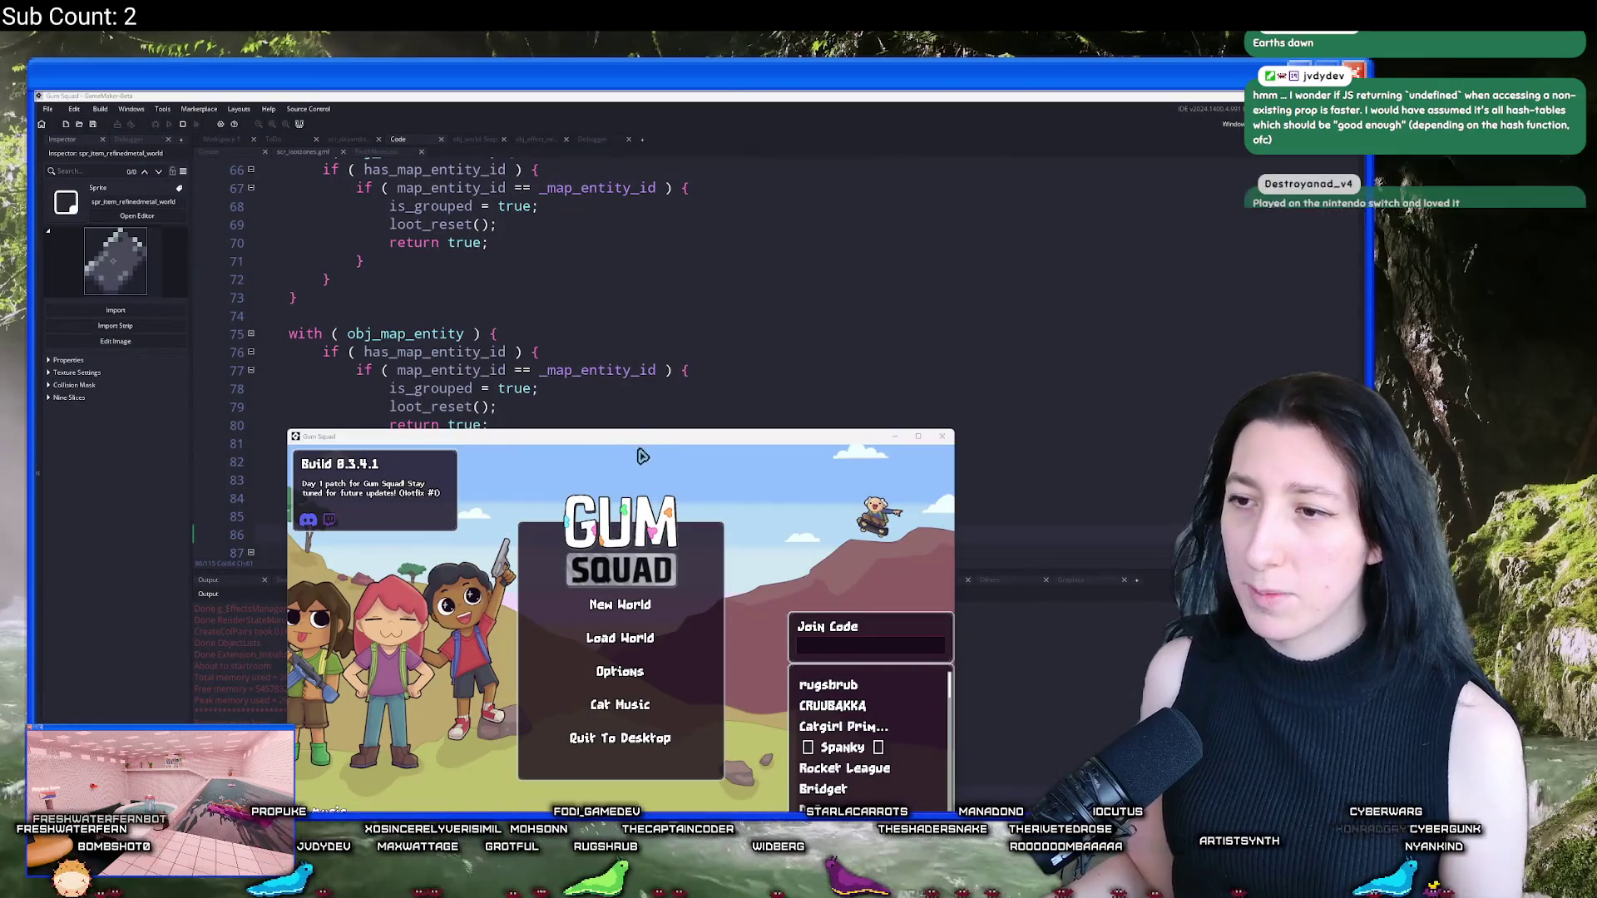
click(540, 350)
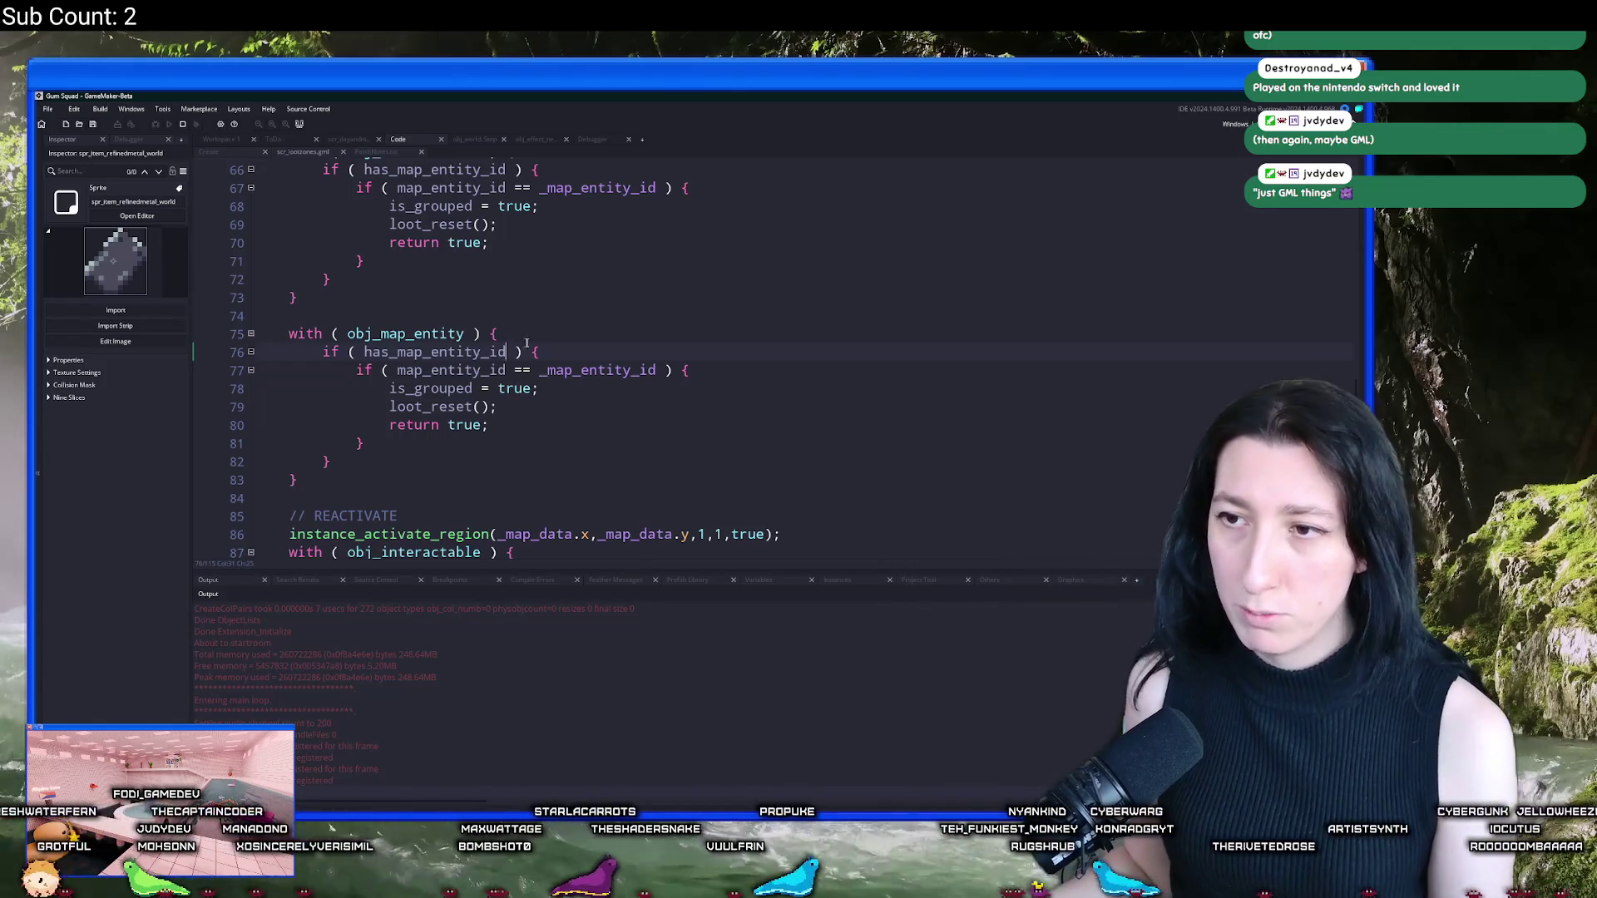
Step: Relaunch Gum Squad, confirm the stop-running prompt, and bring its main menu up
scroll(595, 346, up, 2)
mouse_move(683, 403)
mouse_down()
mouse_move(670, 782)
mouse_move(707, 546)
mouse_up()
click(772, 477)
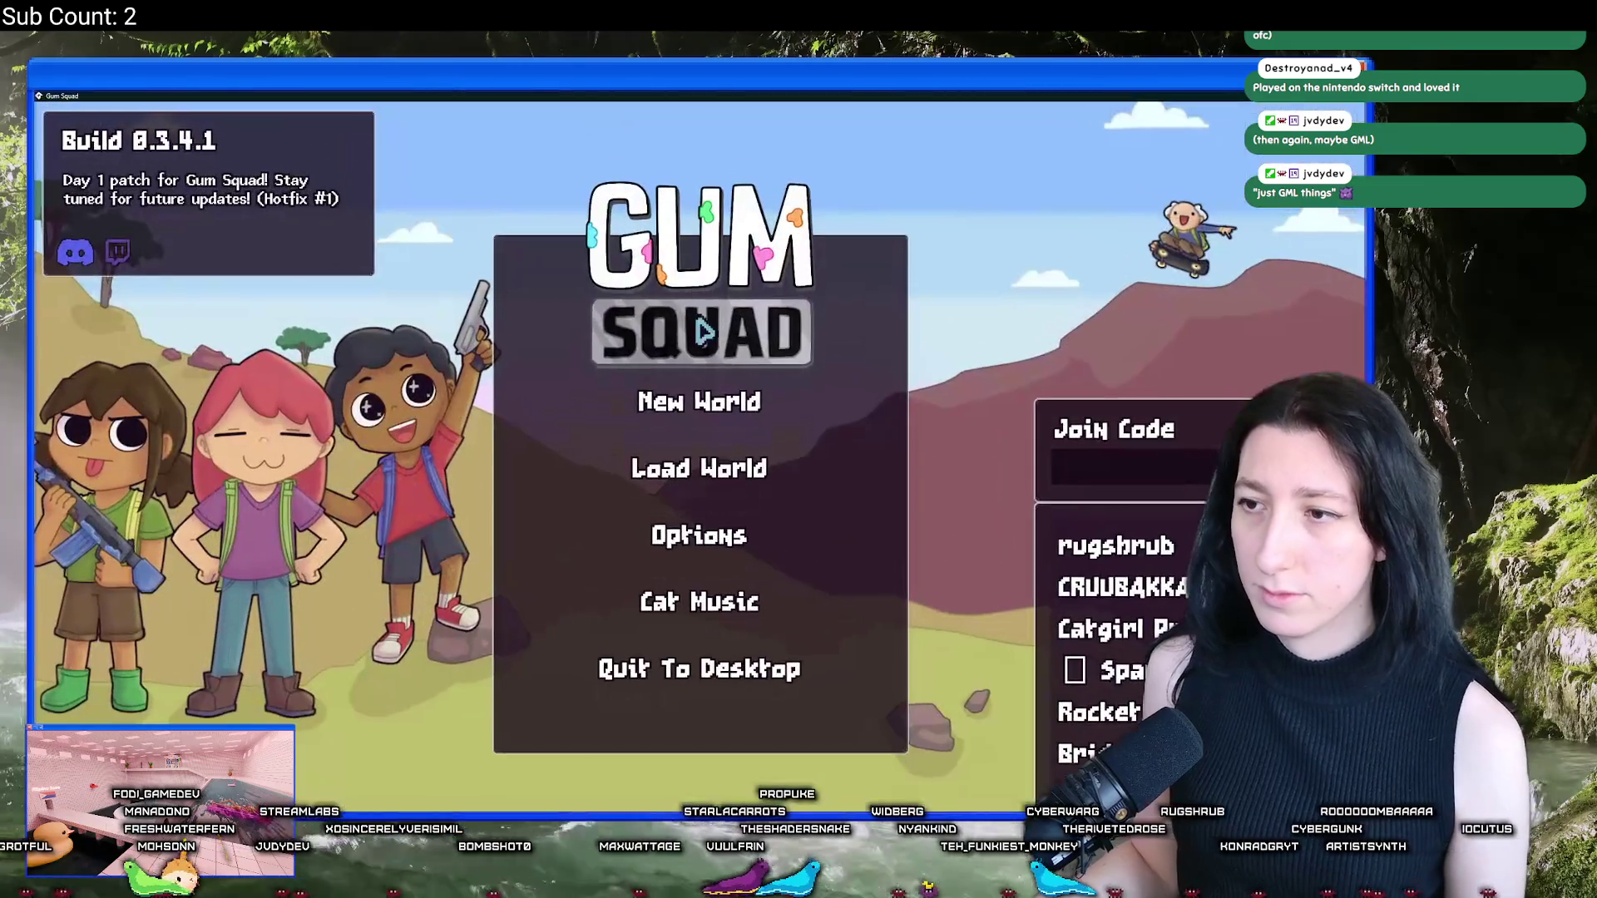
Step: Load the SquishyGrill save, host a lobby, and show the profiler panels
click(699, 402)
click(678, 741)
click(698, 468)
click(865, 330)
click(591, 536)
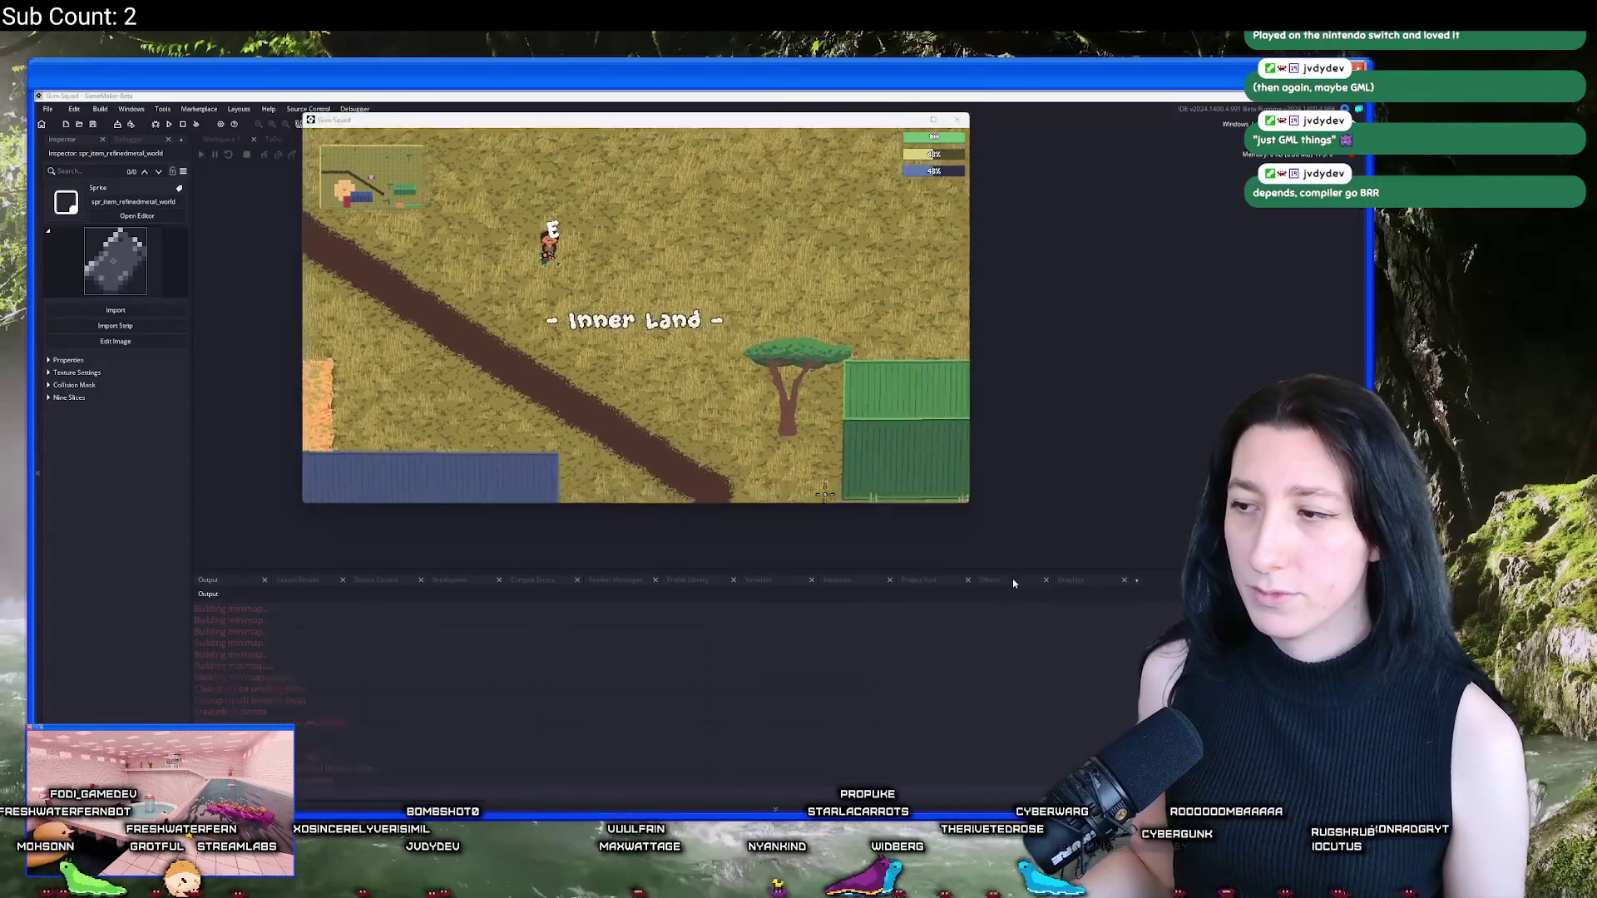
click(1010, 582)
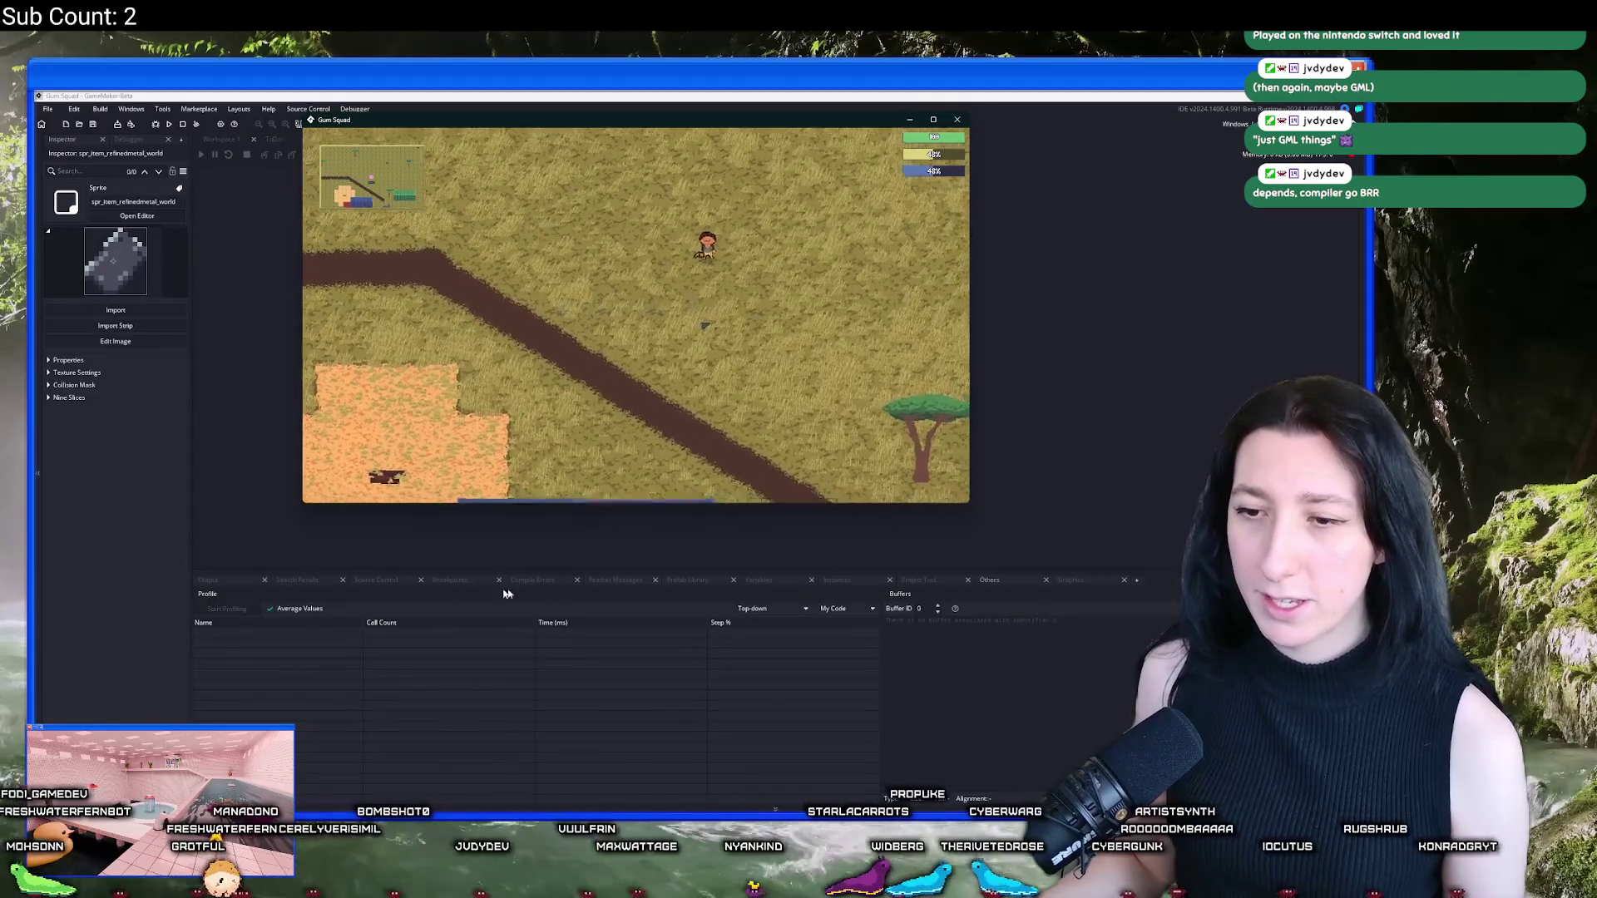
Step: Stop and rebuild the game, host the SquishyGrill lobby again, walk up, and start profiling
click(184, 125)
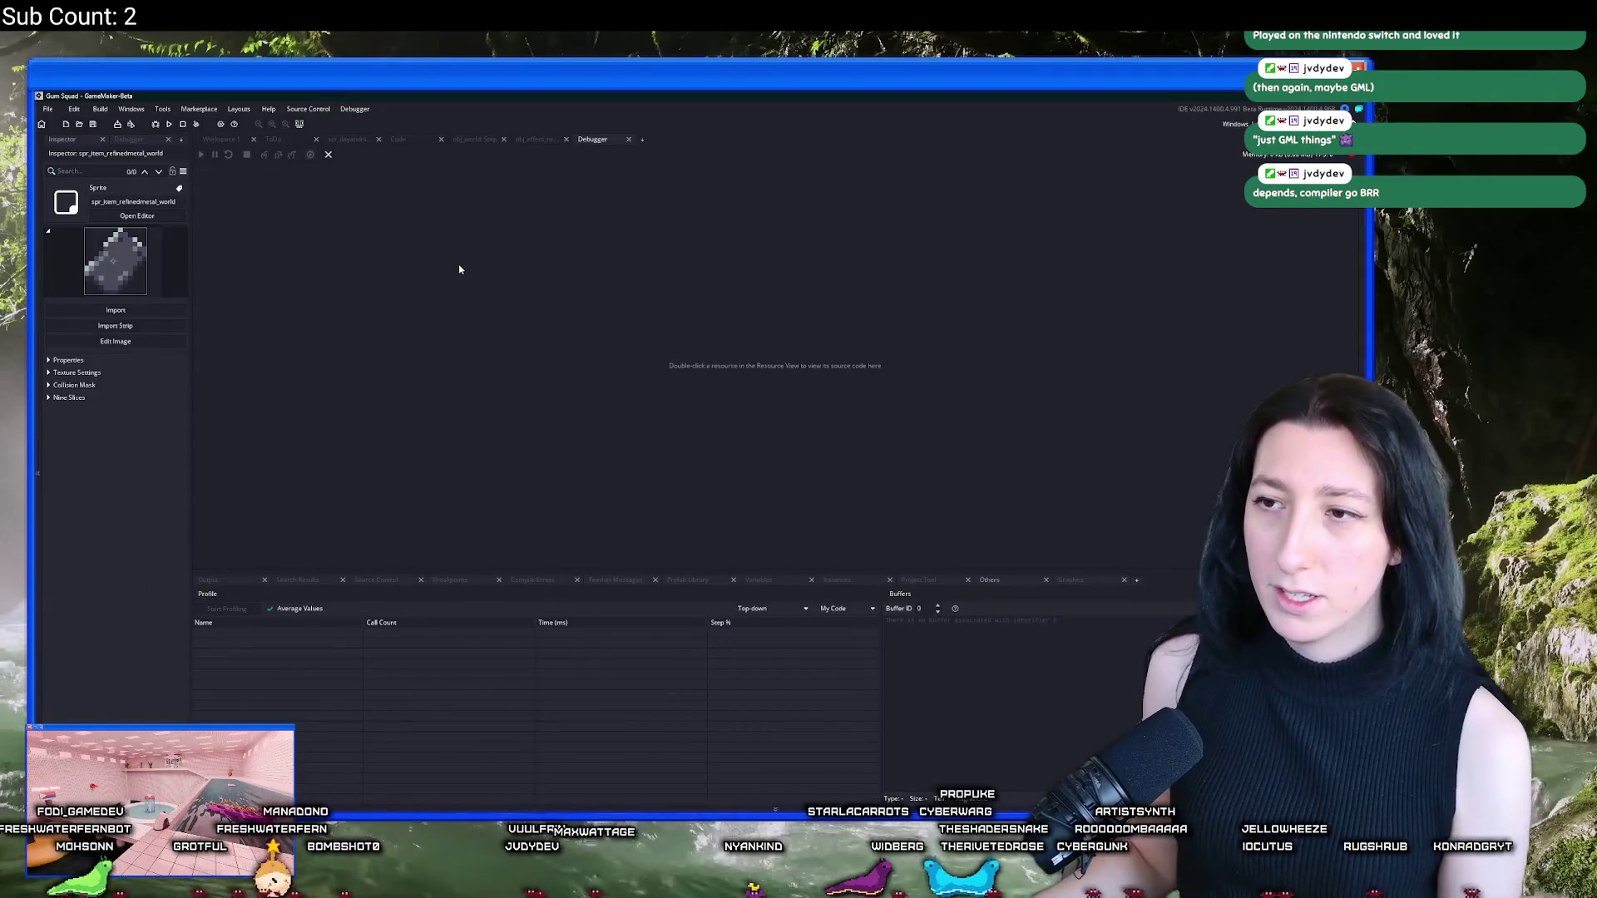
click(616, 341)
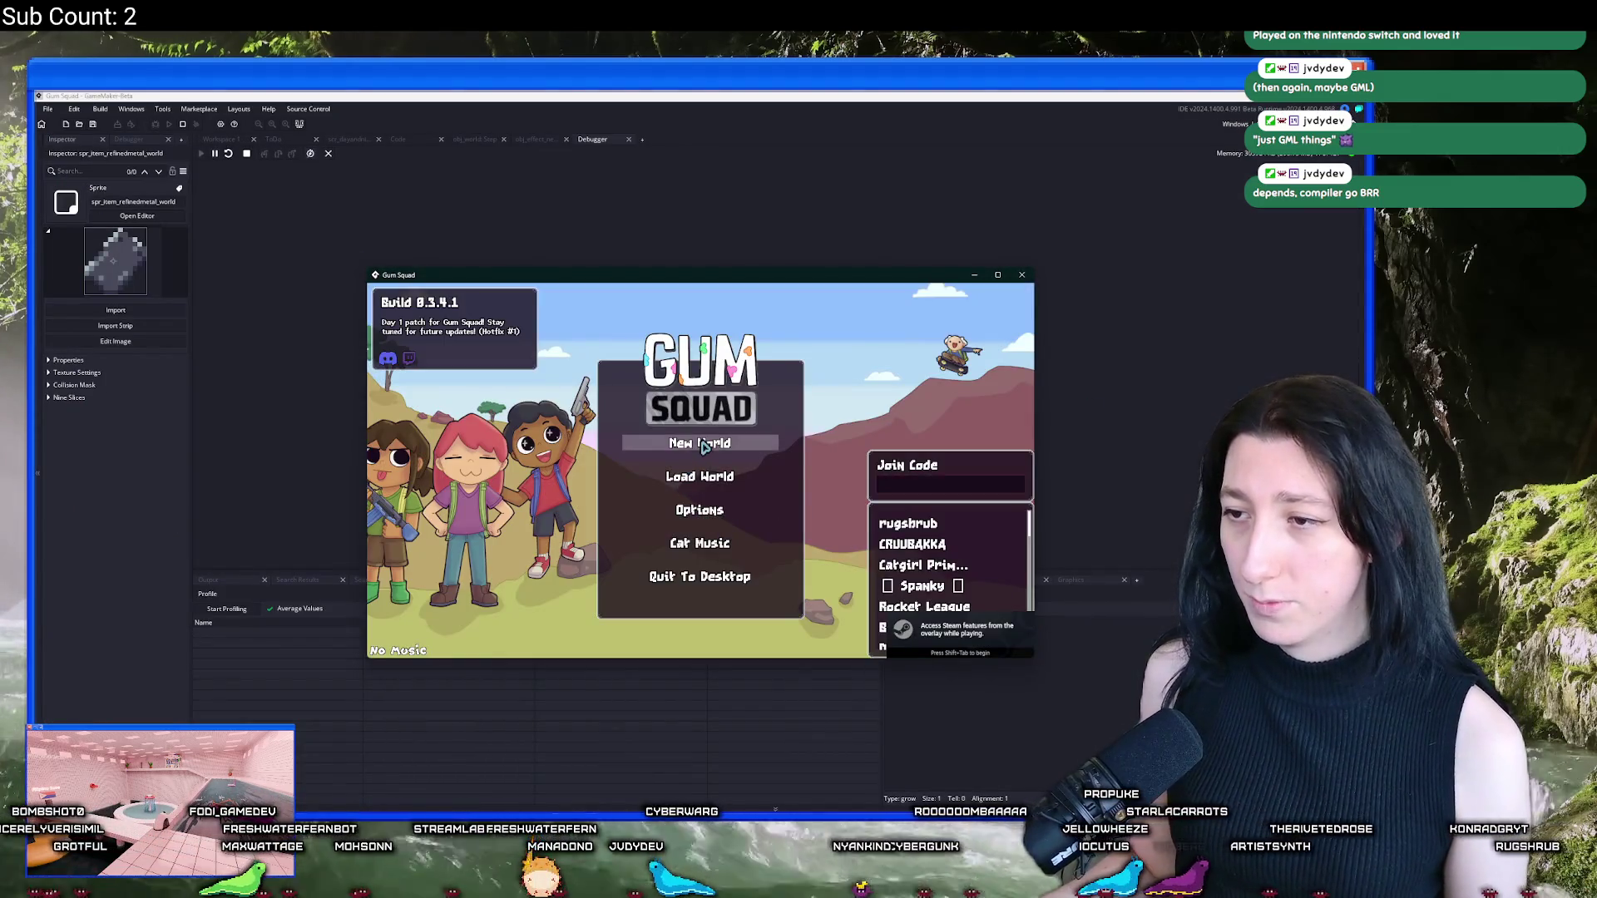
click(647, 478)
click(645, 489)
drag(640, 274, 641, 4)
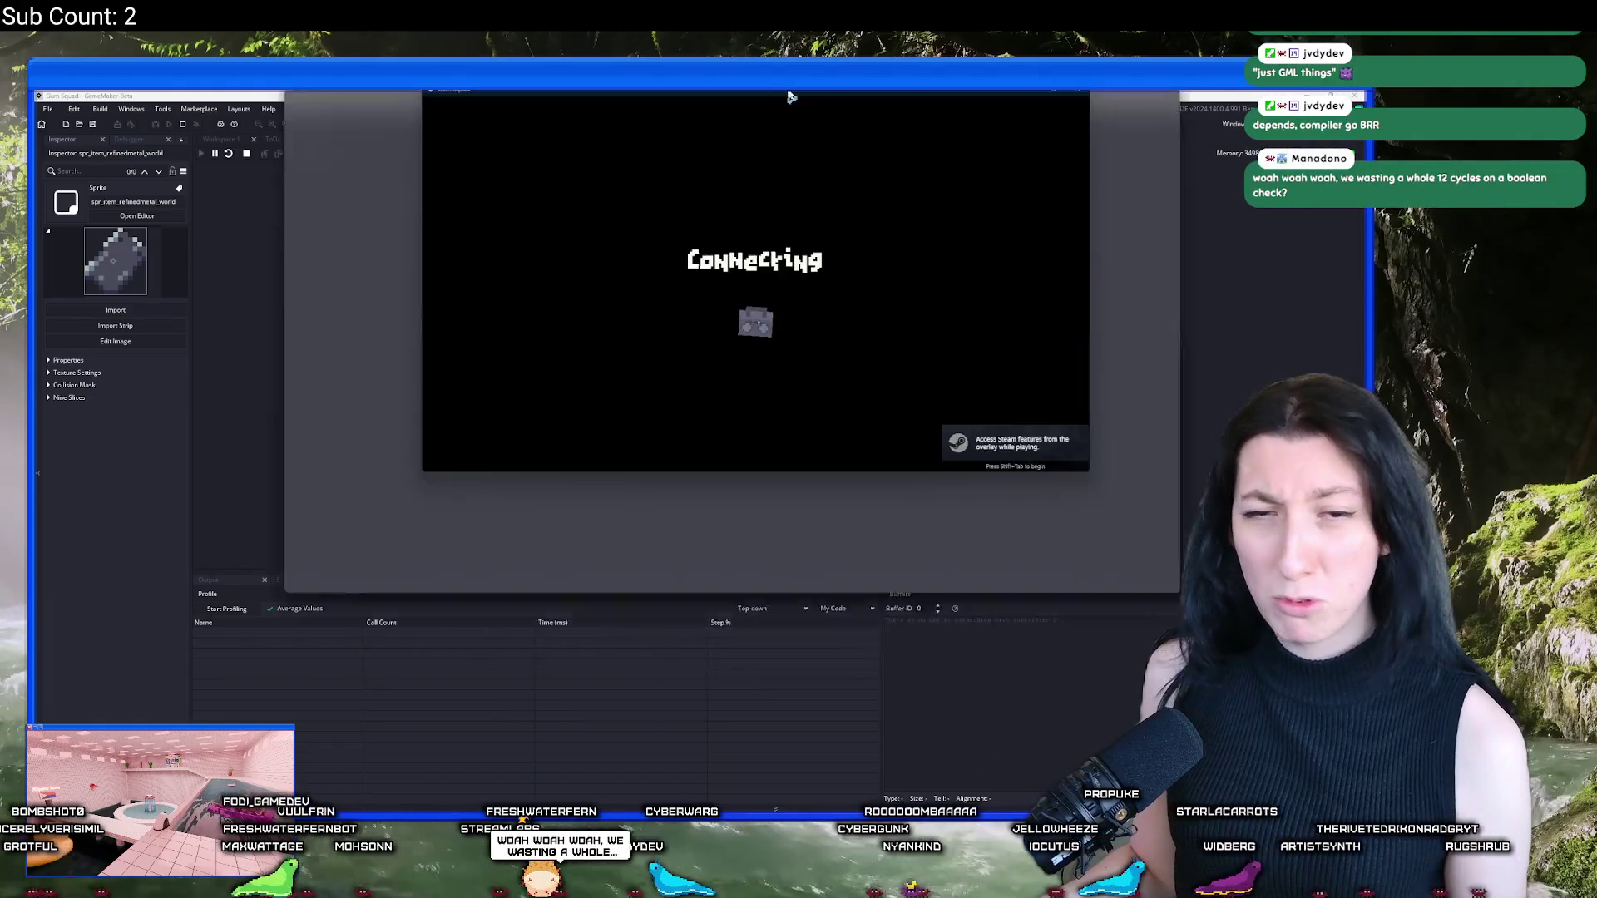
drag(561, 79, 588, 217)
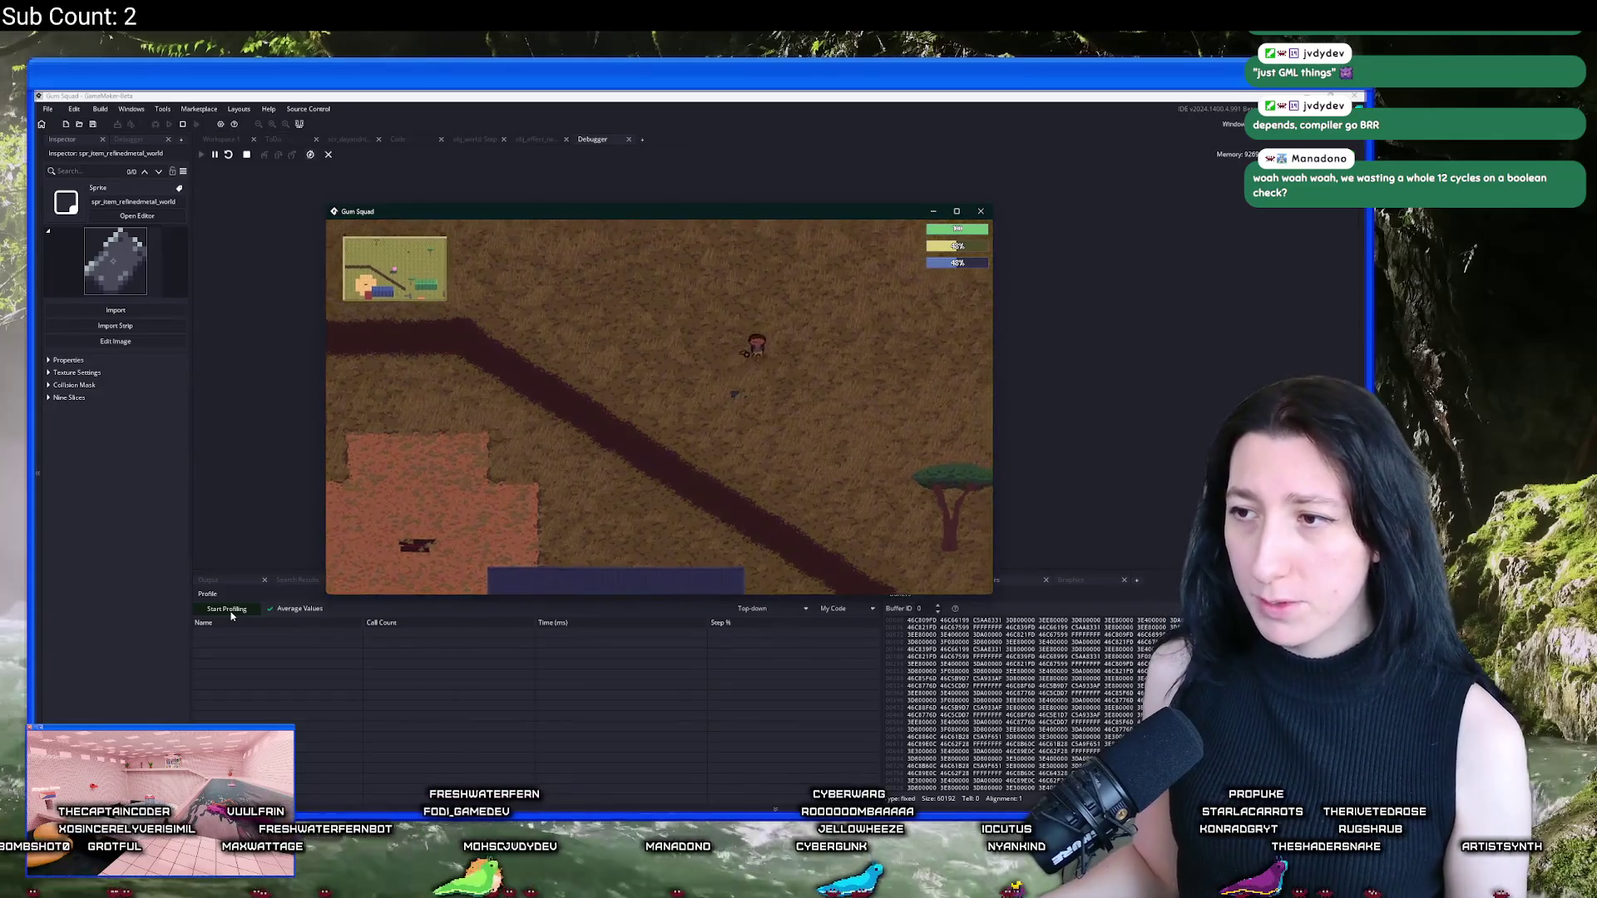
key(w)
click(231, 613)
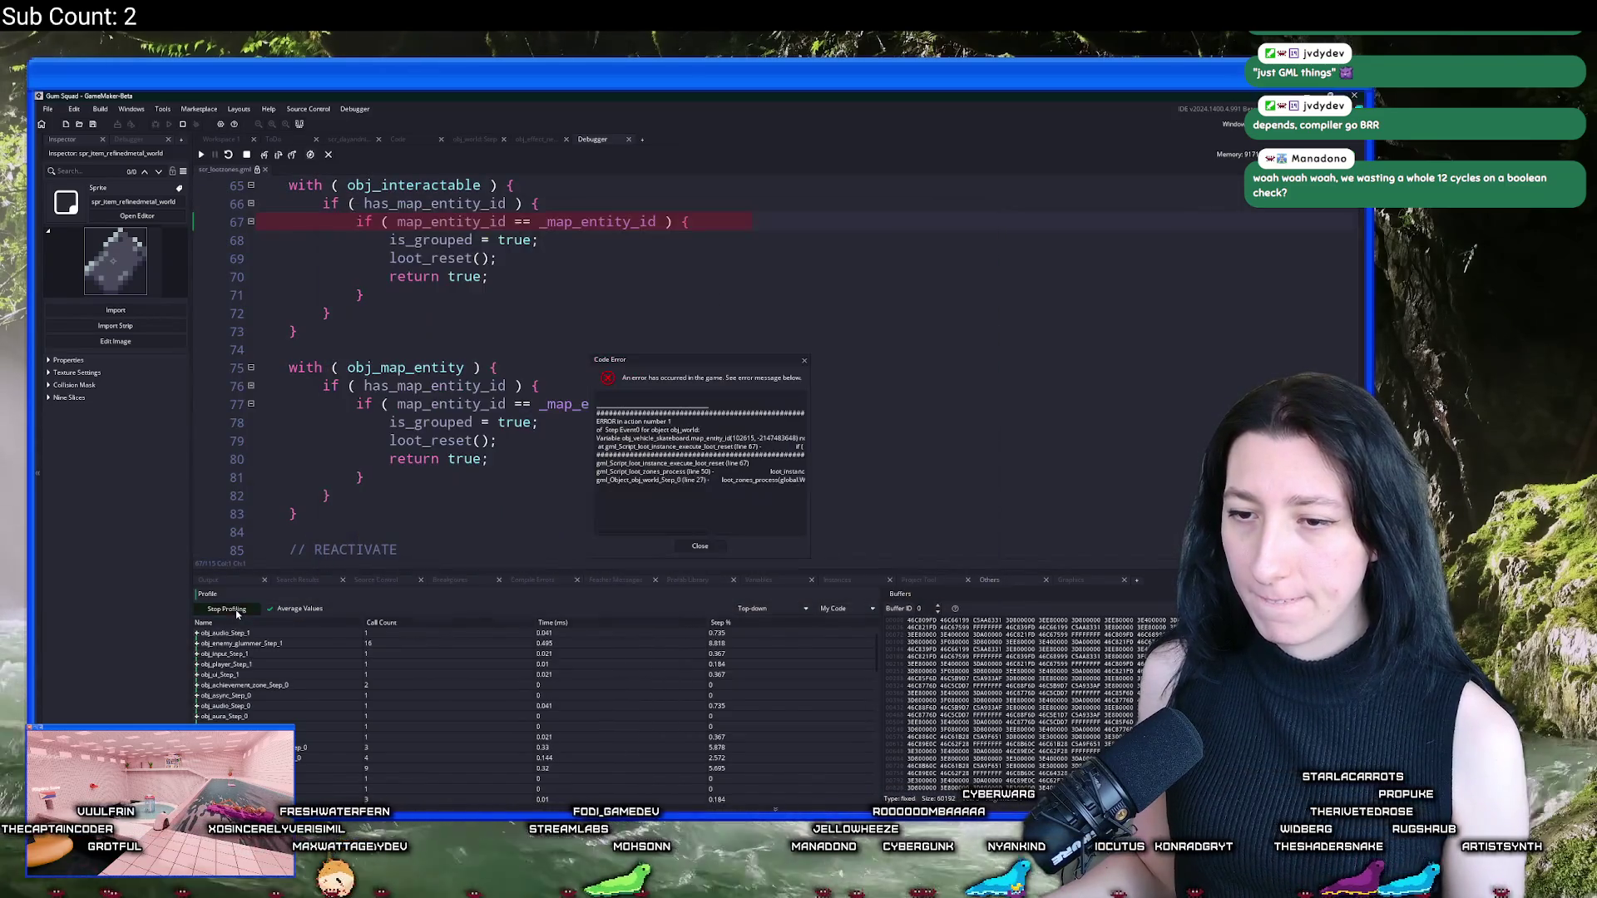
Step: Check the map_entity_id error on line 67, close it, and open obj_vehicle_skateboard via 'cle_sk' search
click(505, 223)
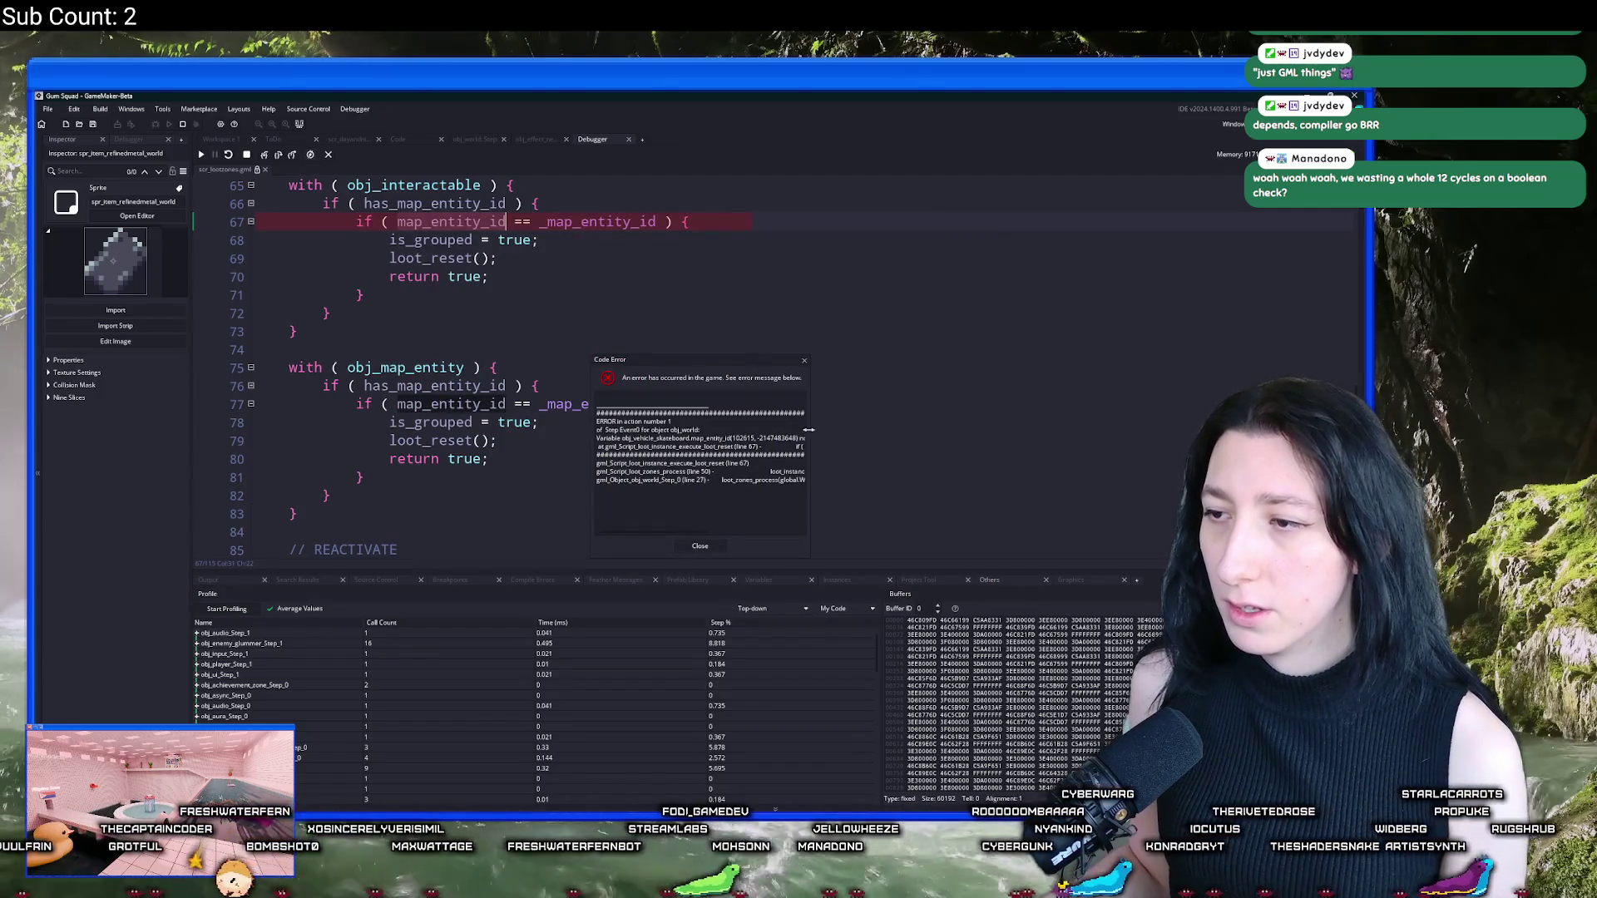
key(Escape)
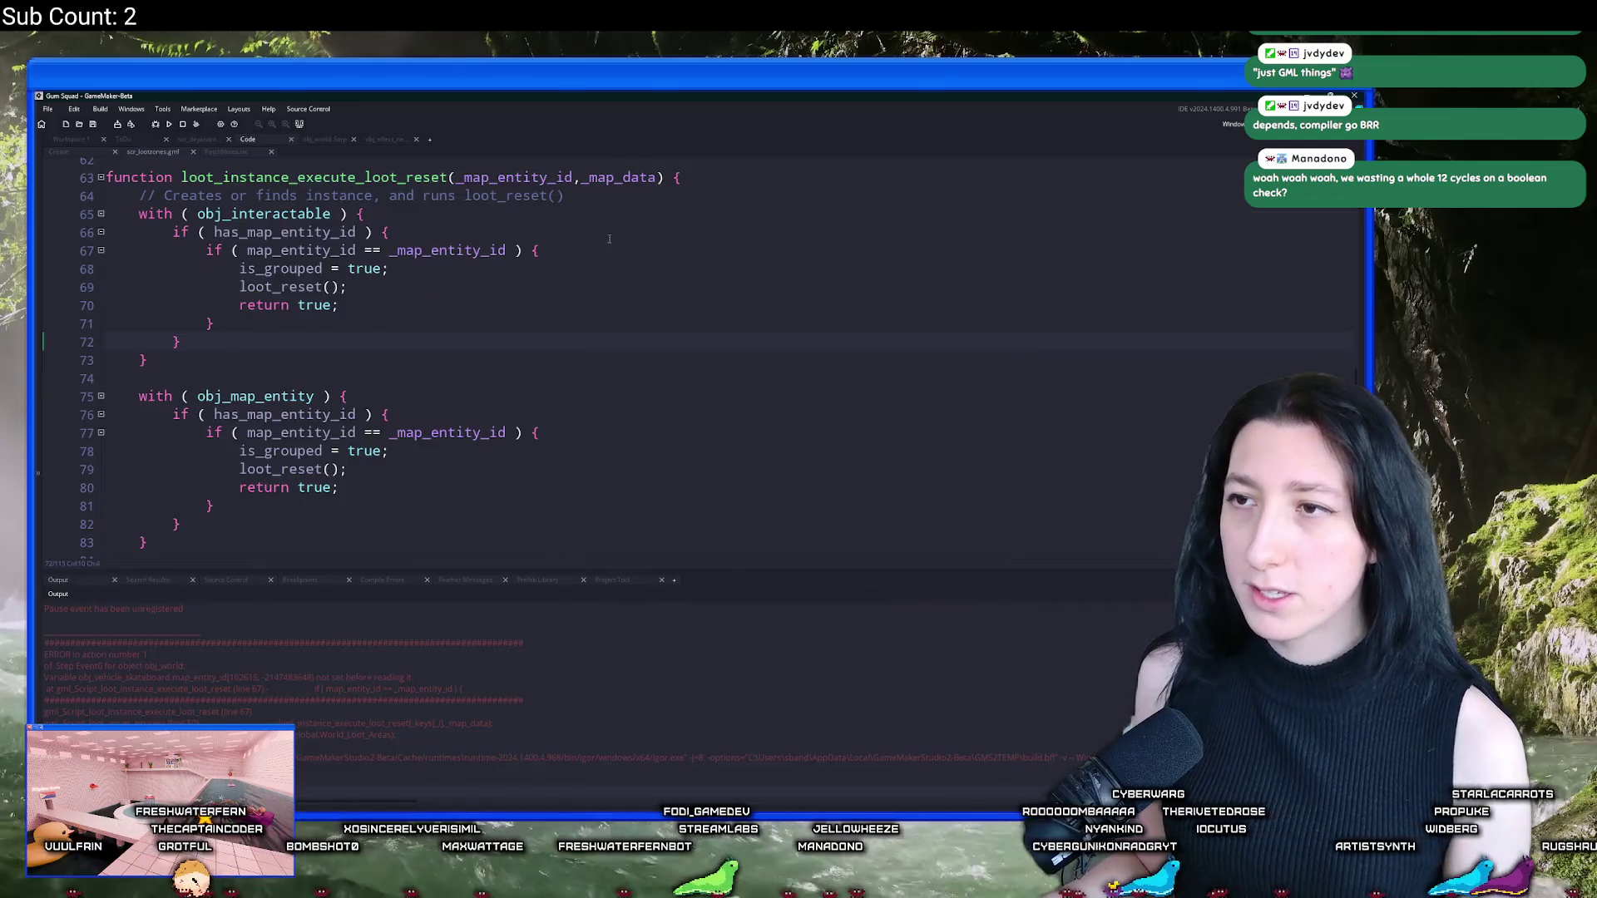
click(608, 238)
key(ctrl+t)
text(cle)
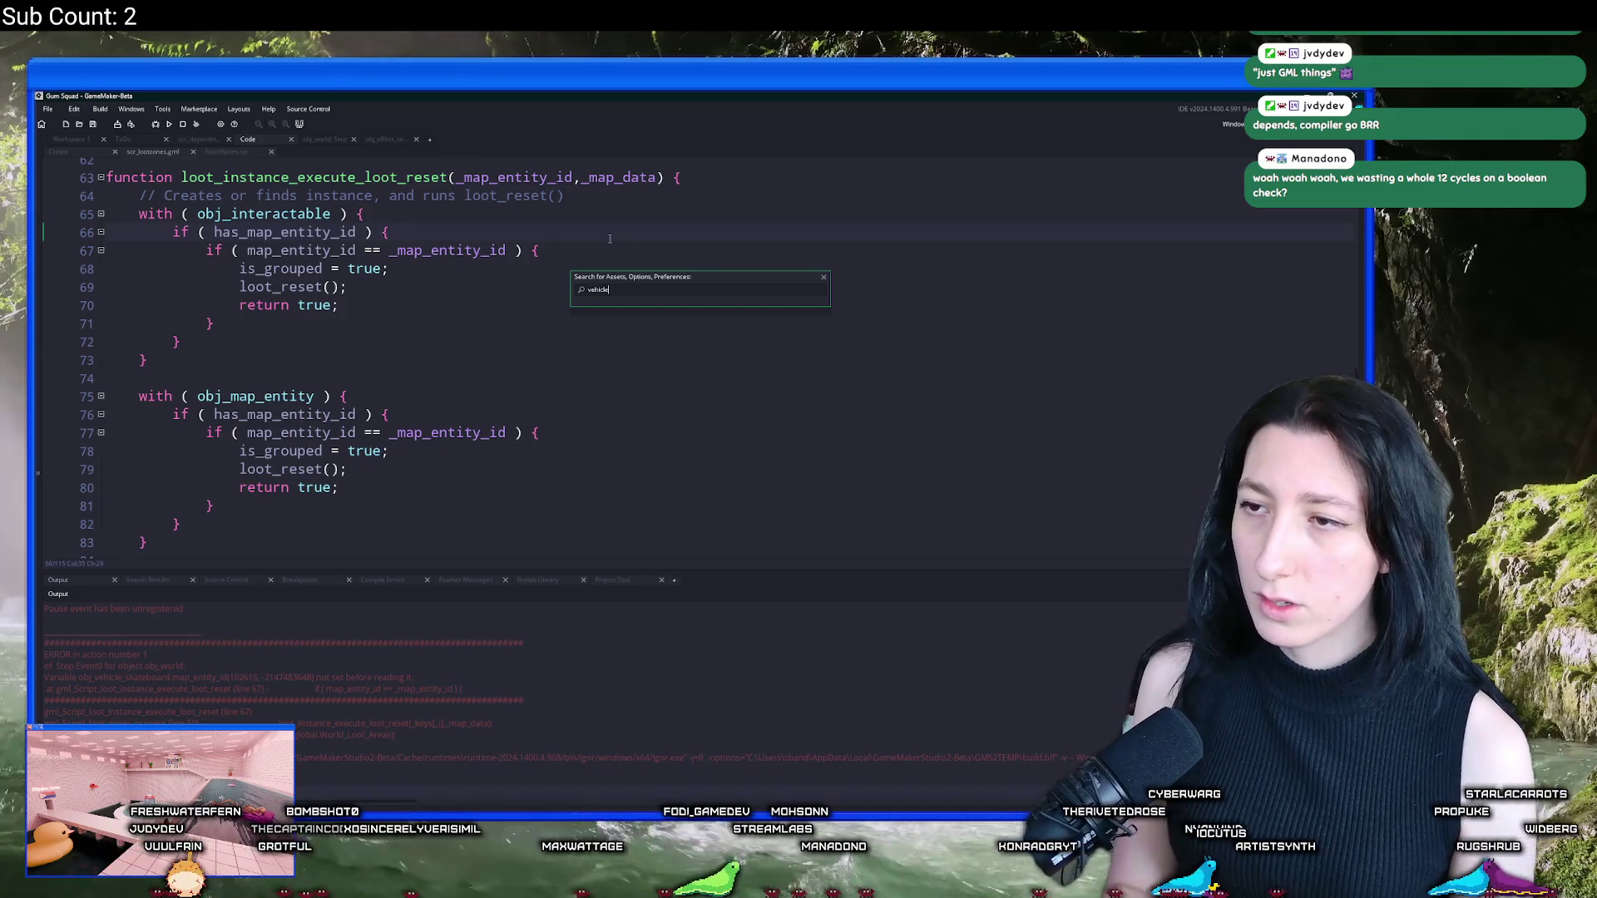
text(_sk)
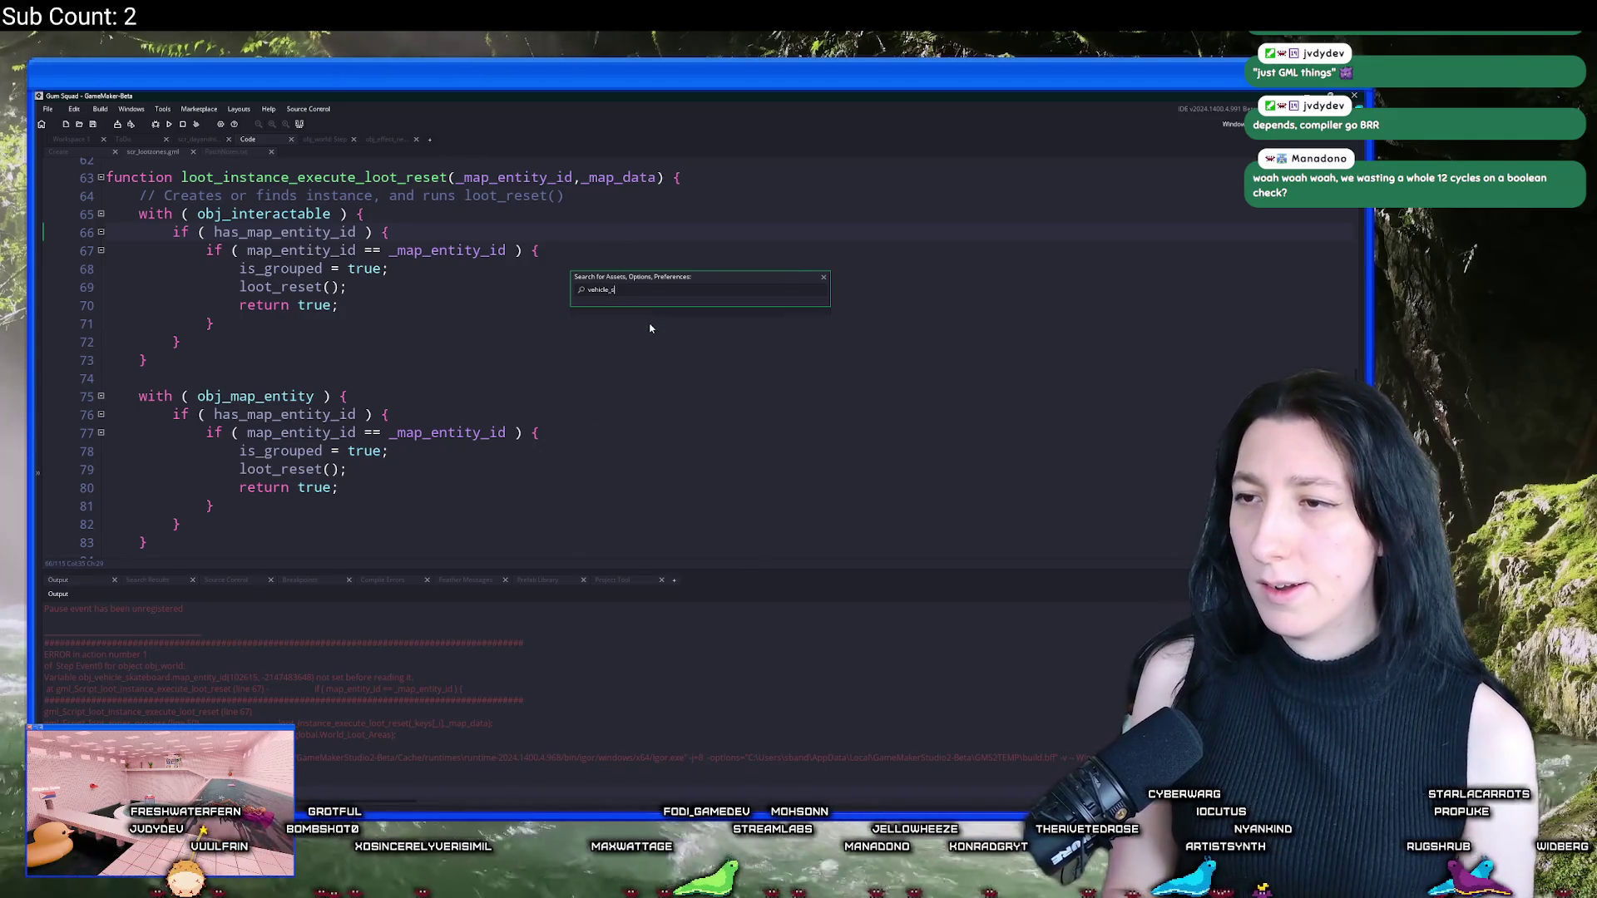
click(624, 315)
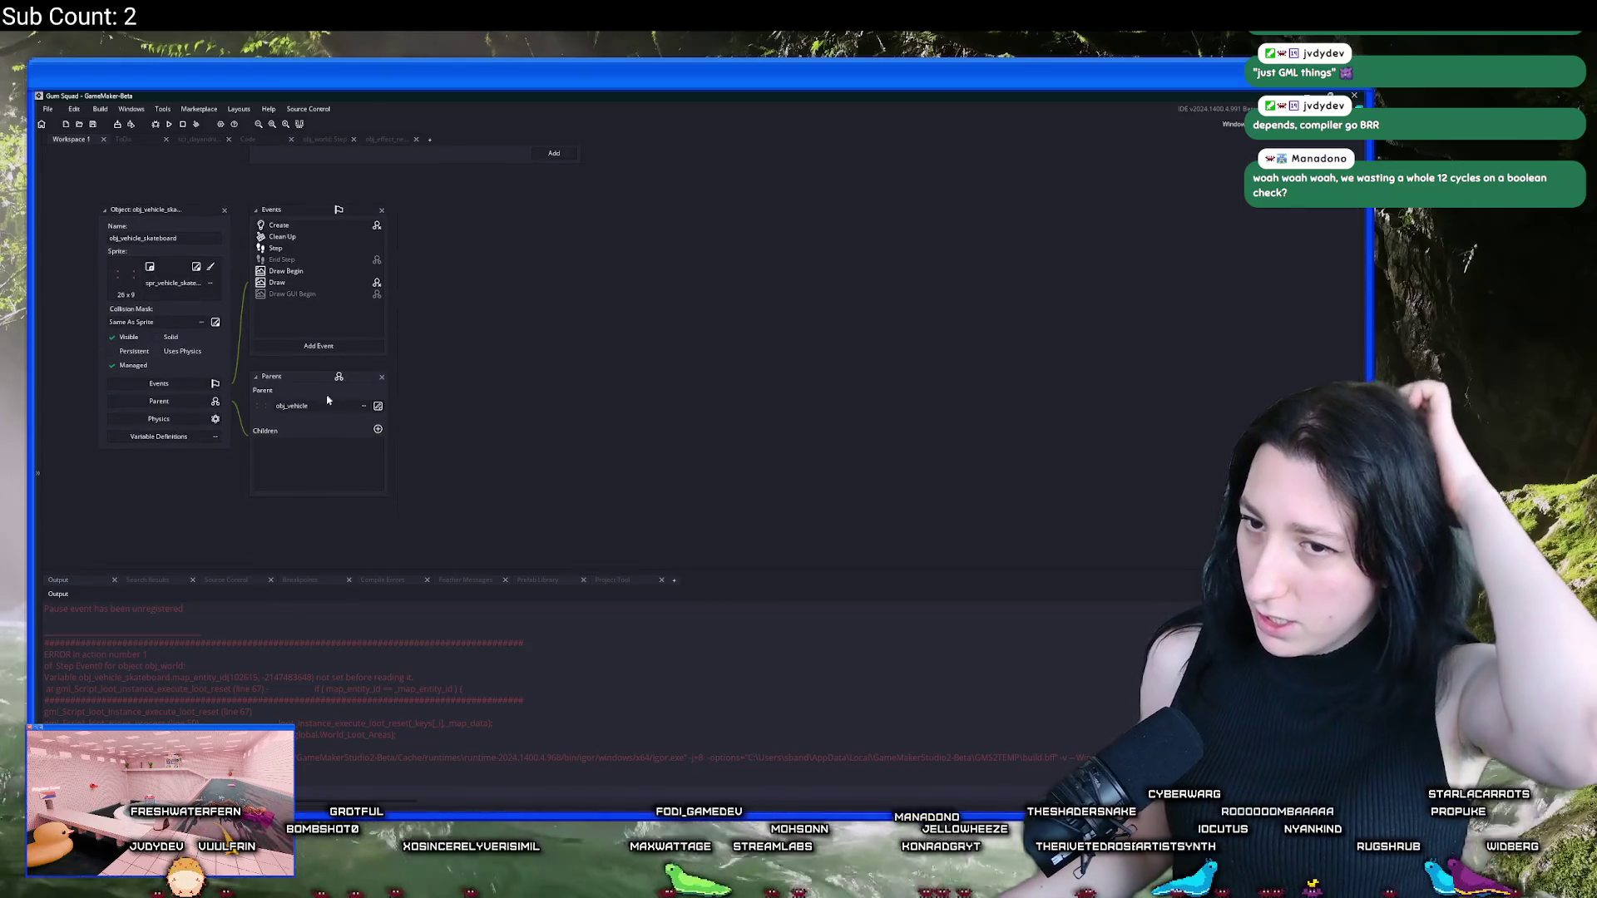
Step: Open obj_vehicle, view its variable definitions, then revisit the loot_instance_execute_loot_reset script
key(ctrl+t)
text(obj)
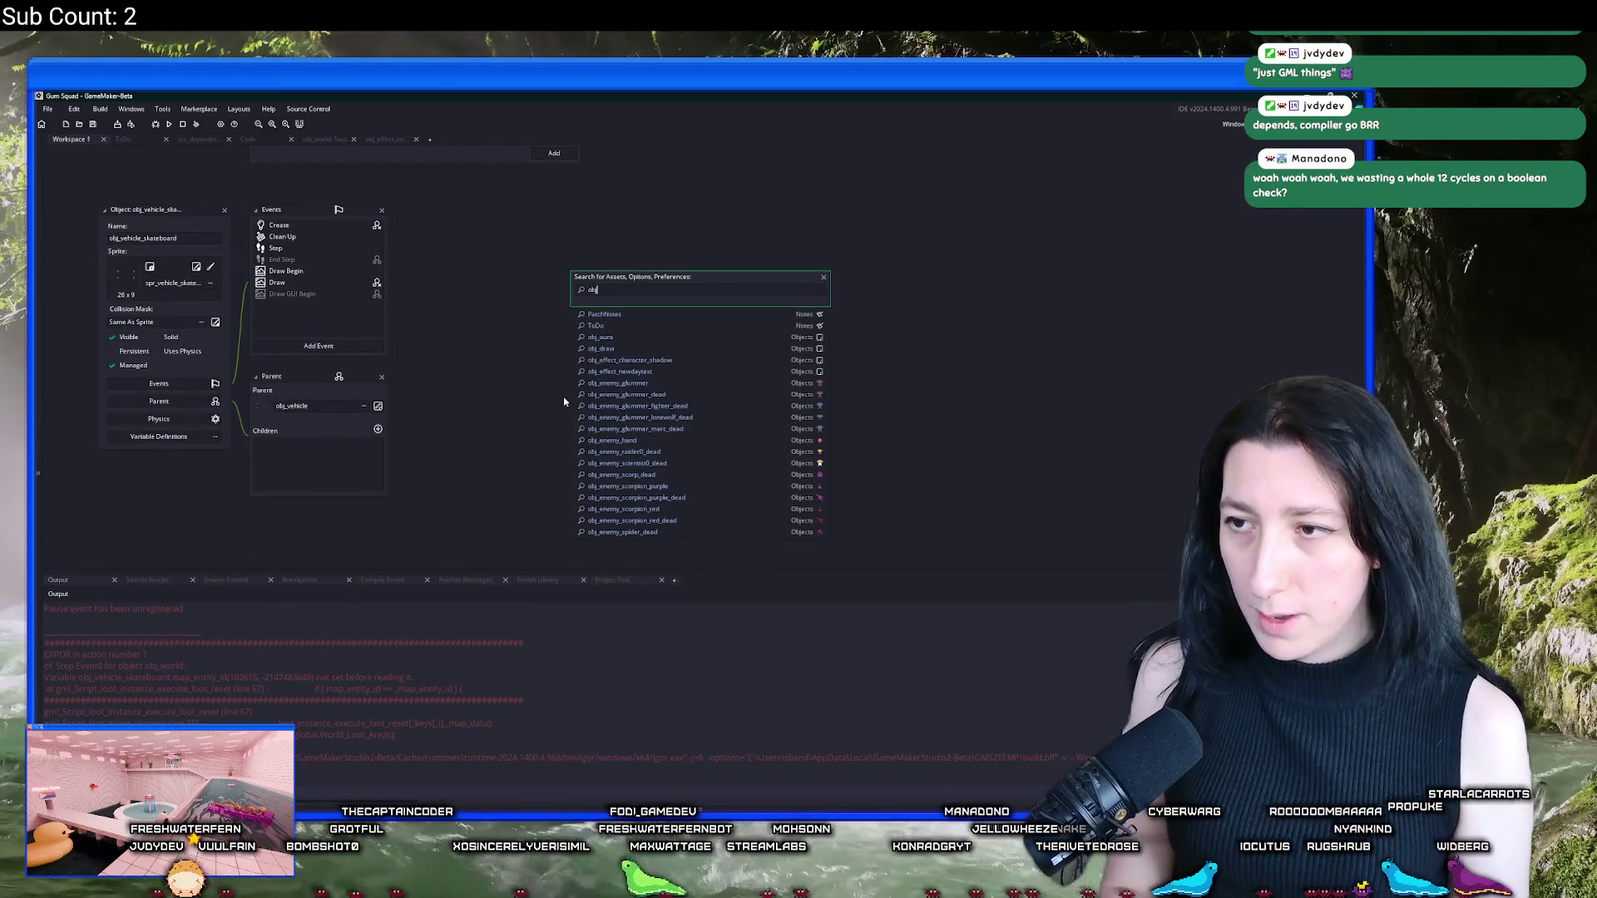
text(_vehicle)
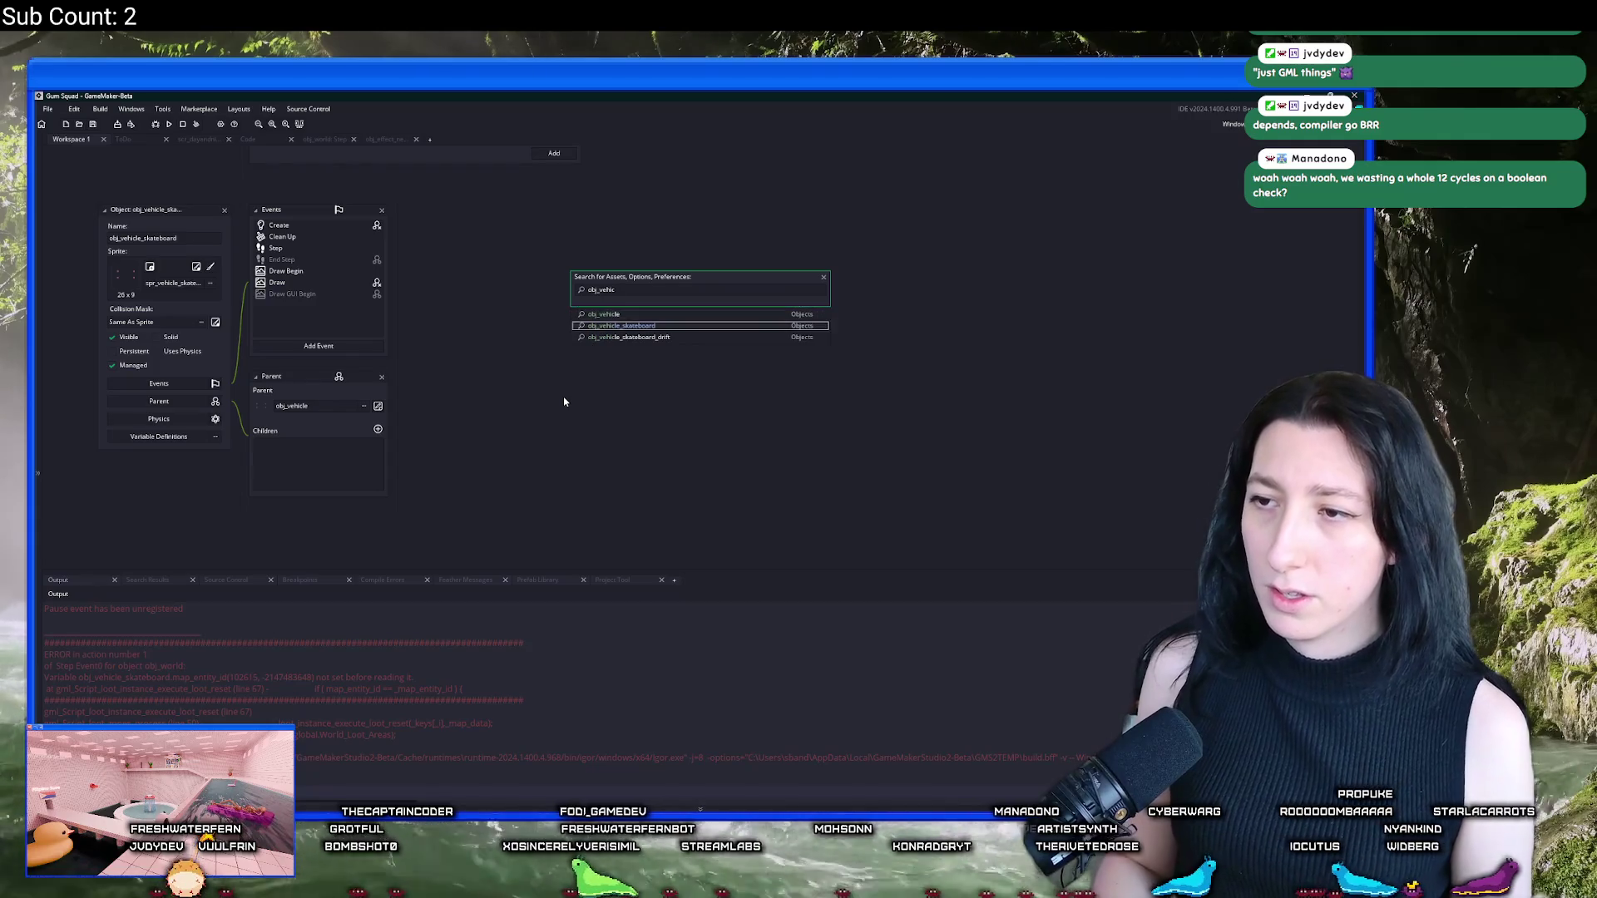
key(Return)
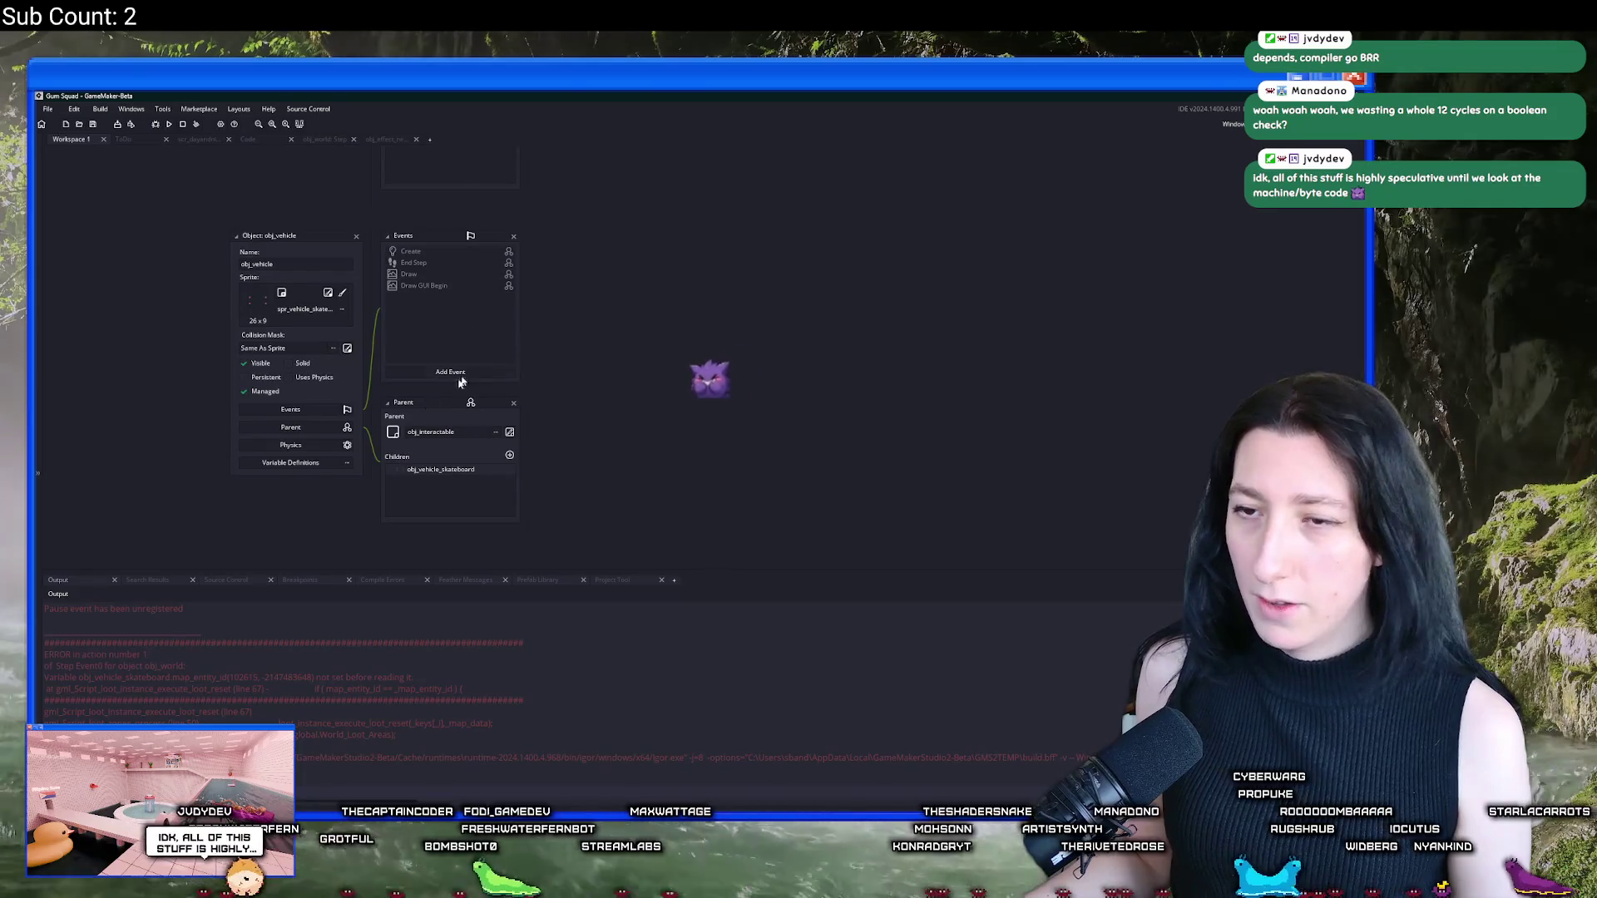
click(314, 464)
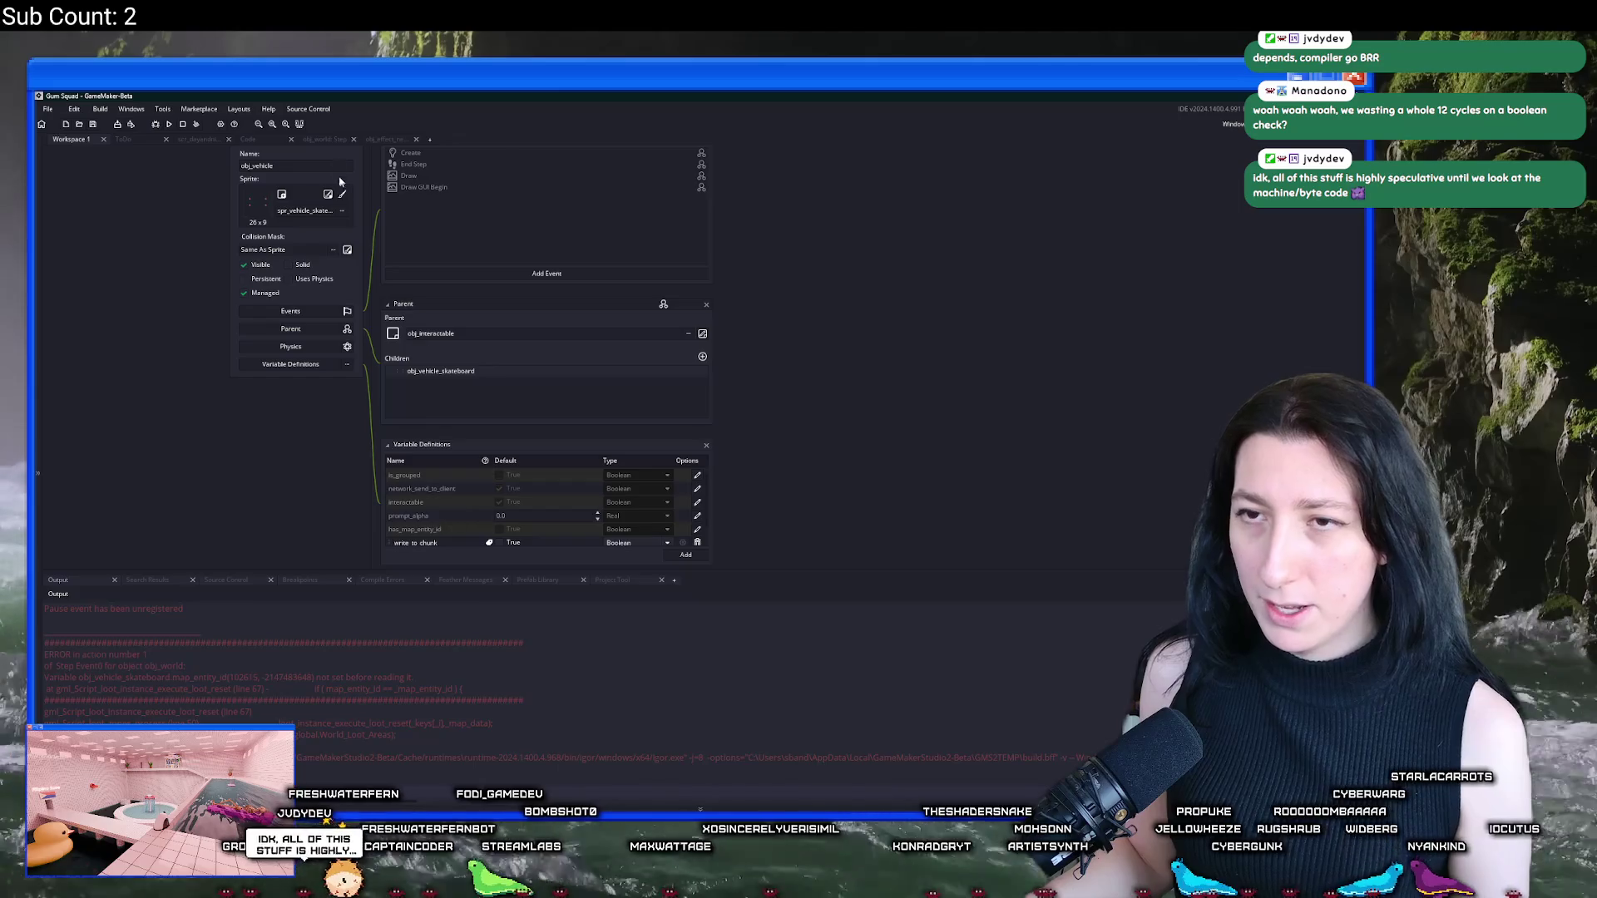
click(247, 138)
click(250, 151)
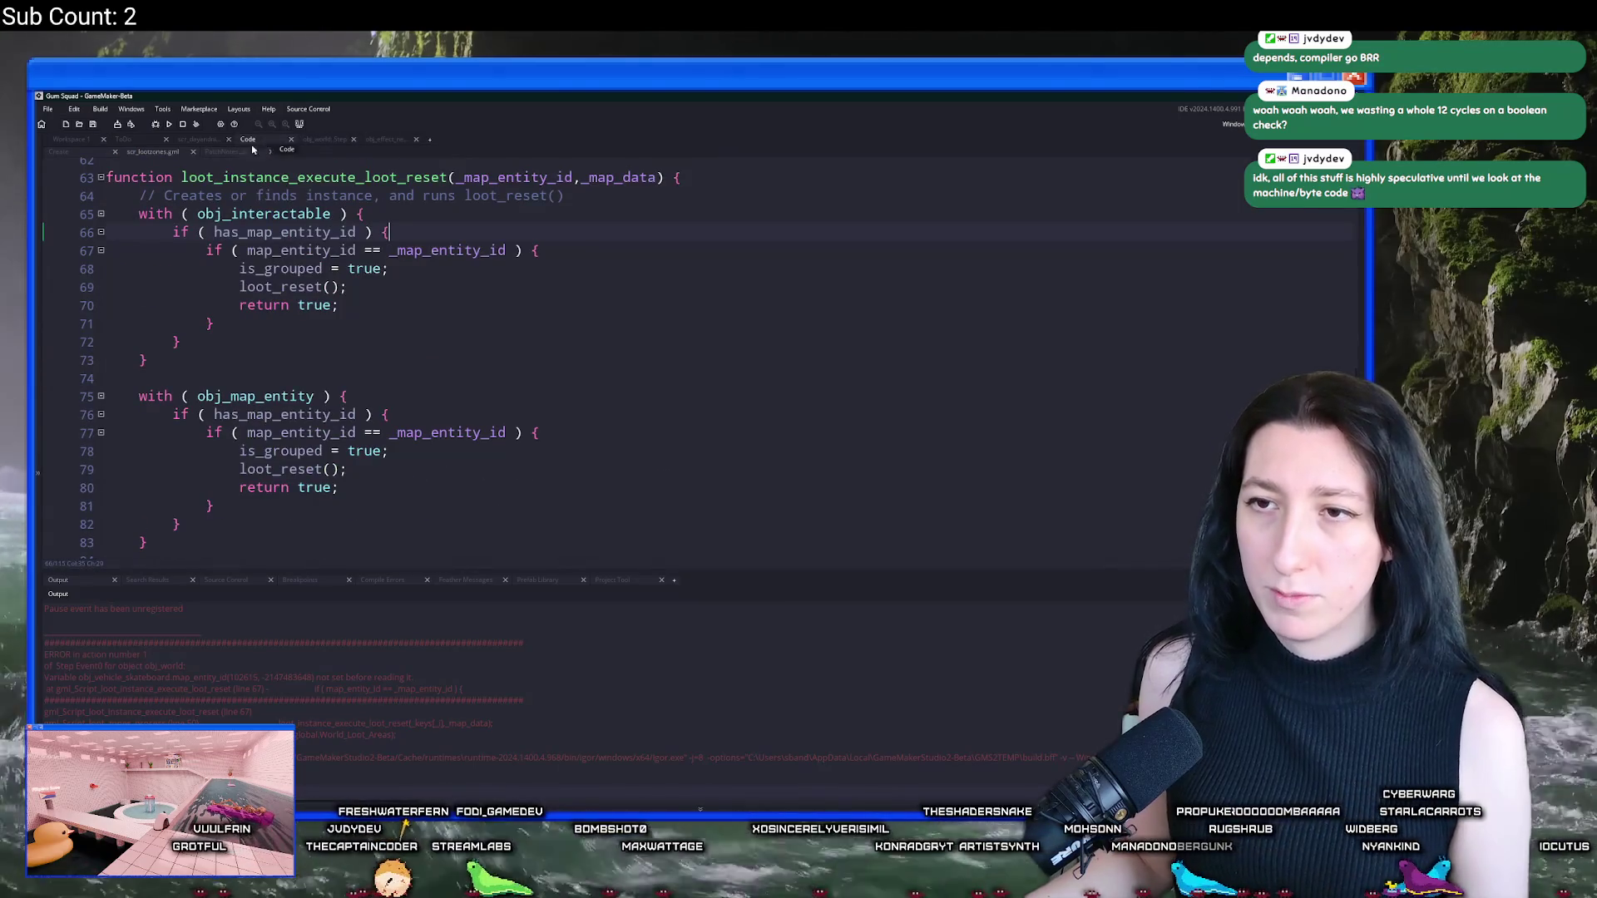
key(ctrl+z)
key(ctrl+y)
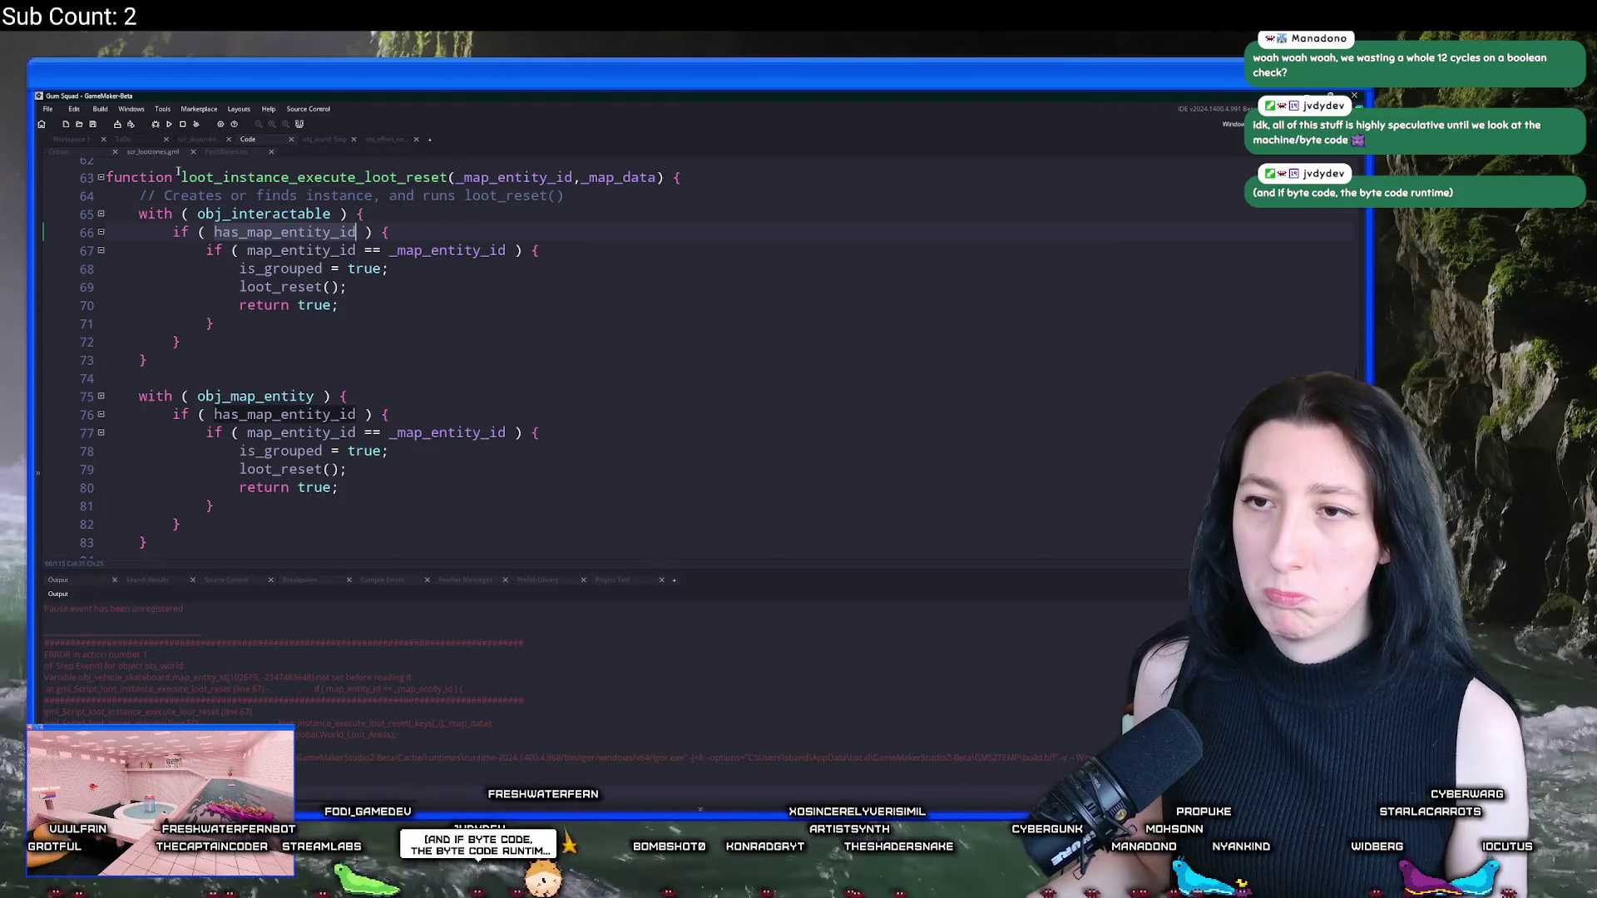
Step: View obj_vehicle_skateboard's variable definitions and open its Create event code
click(74, 138)
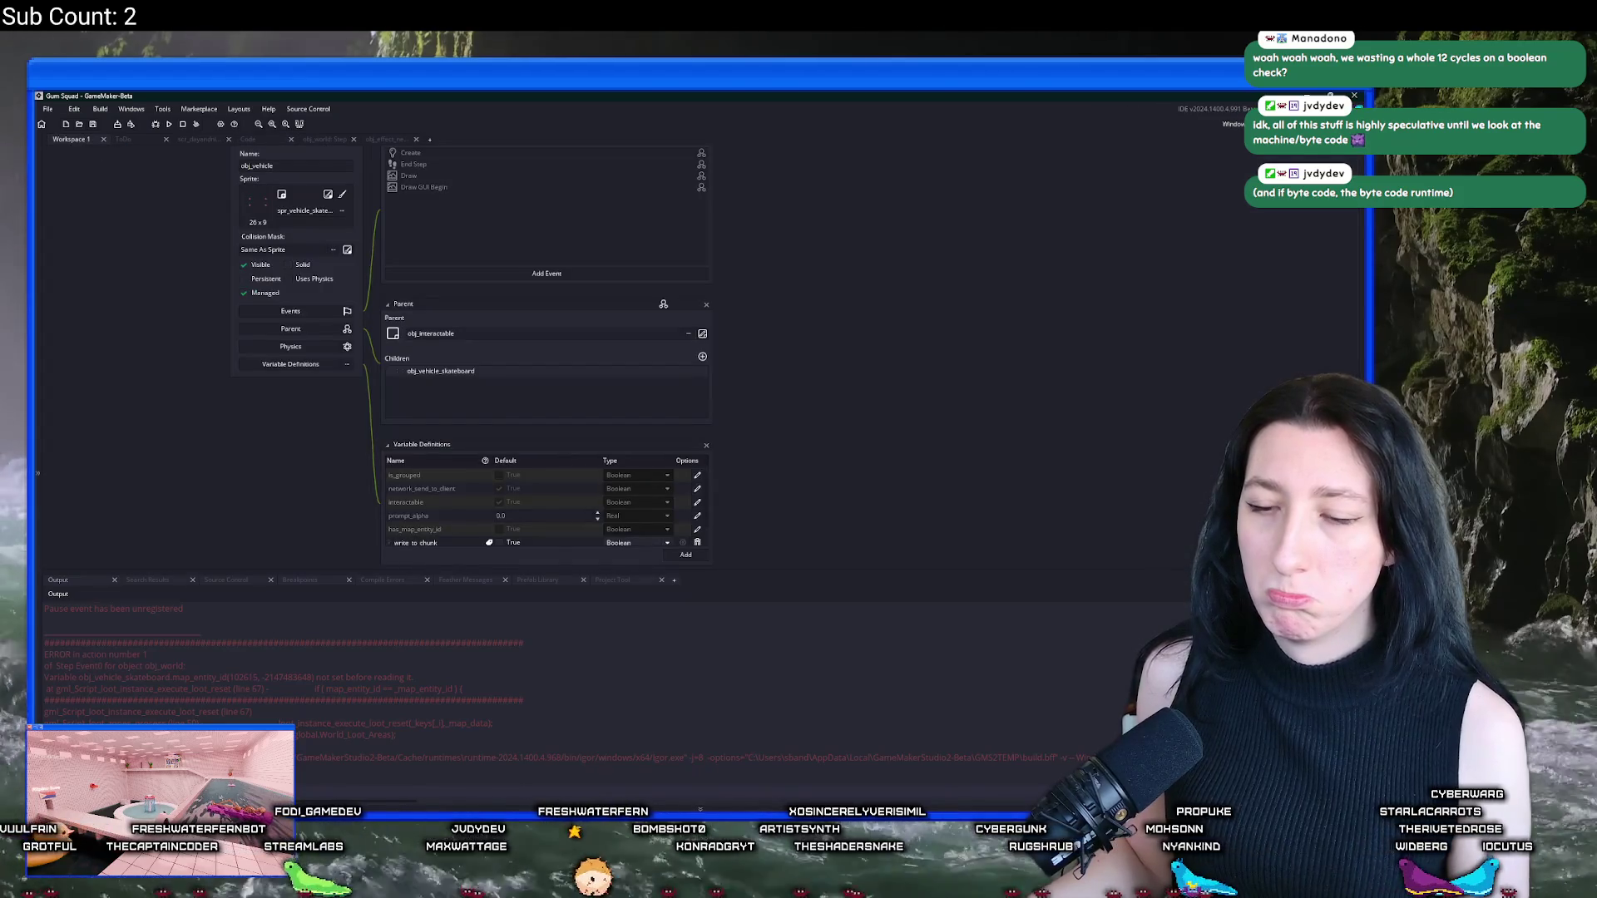
drag(244, 562, 225, 409)
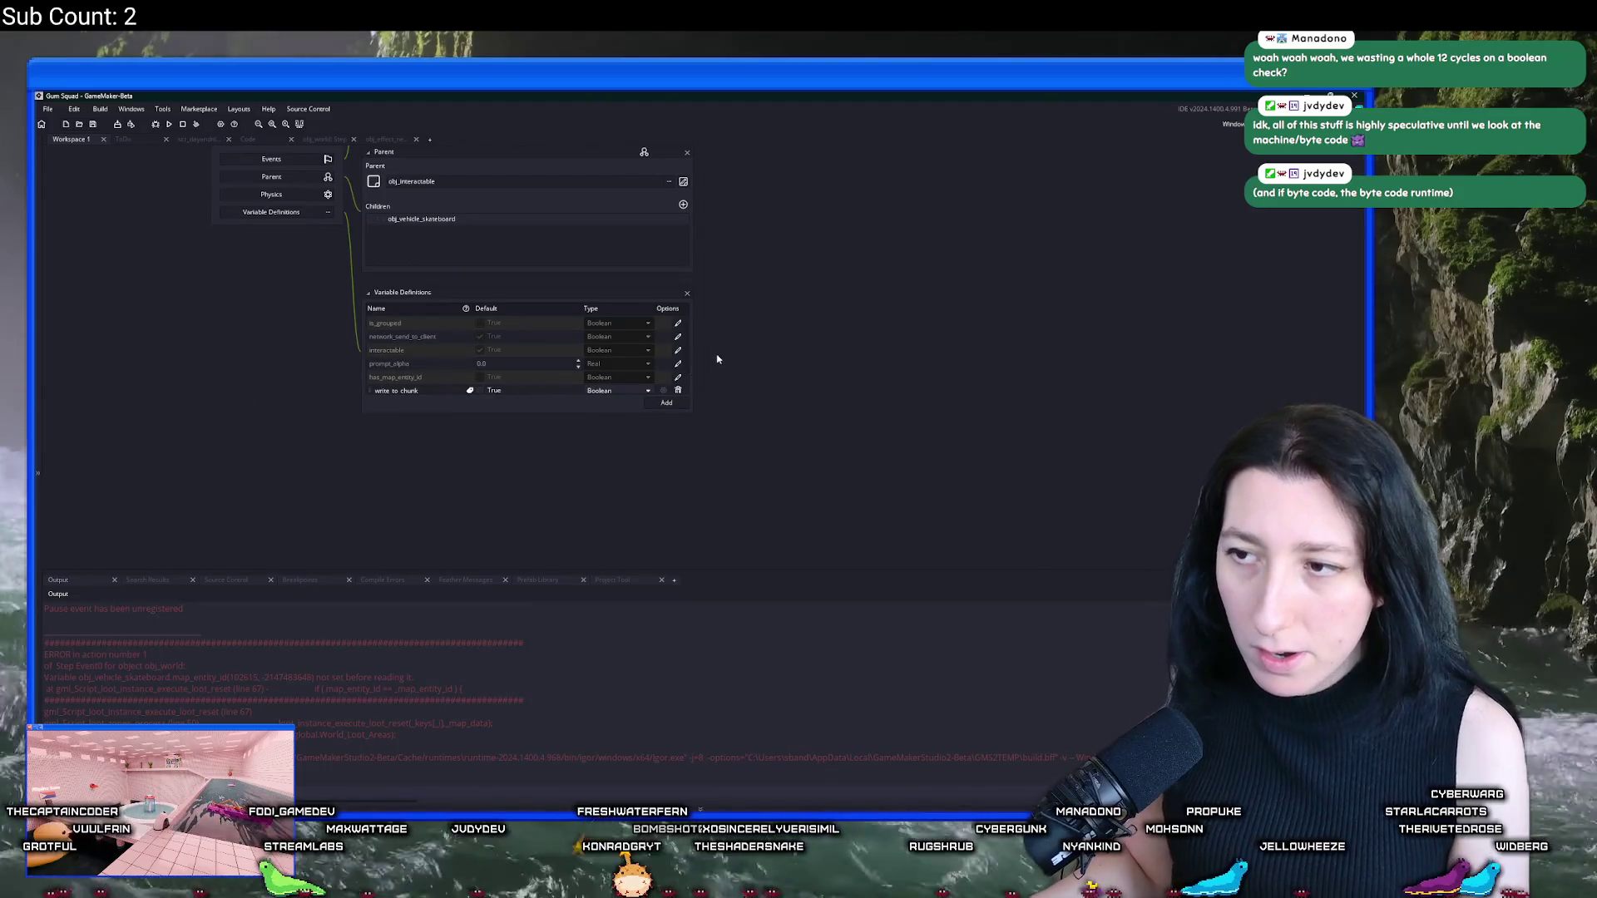
scroll(728, 364, up, 8)
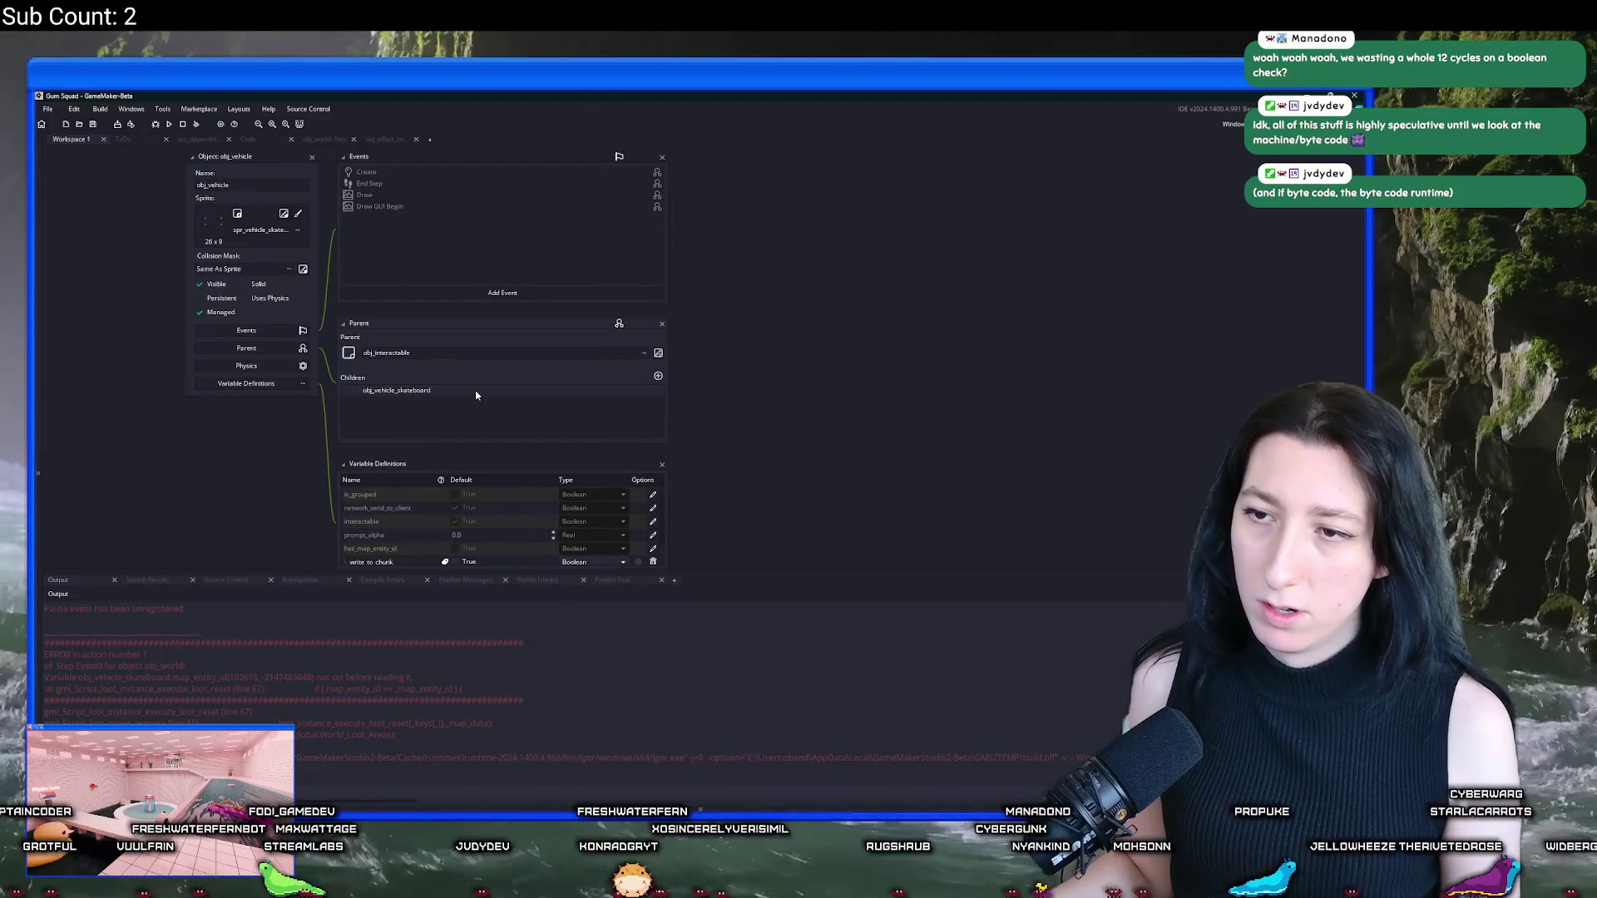
scroll(476, 394, up, 6)
click(239, 438)
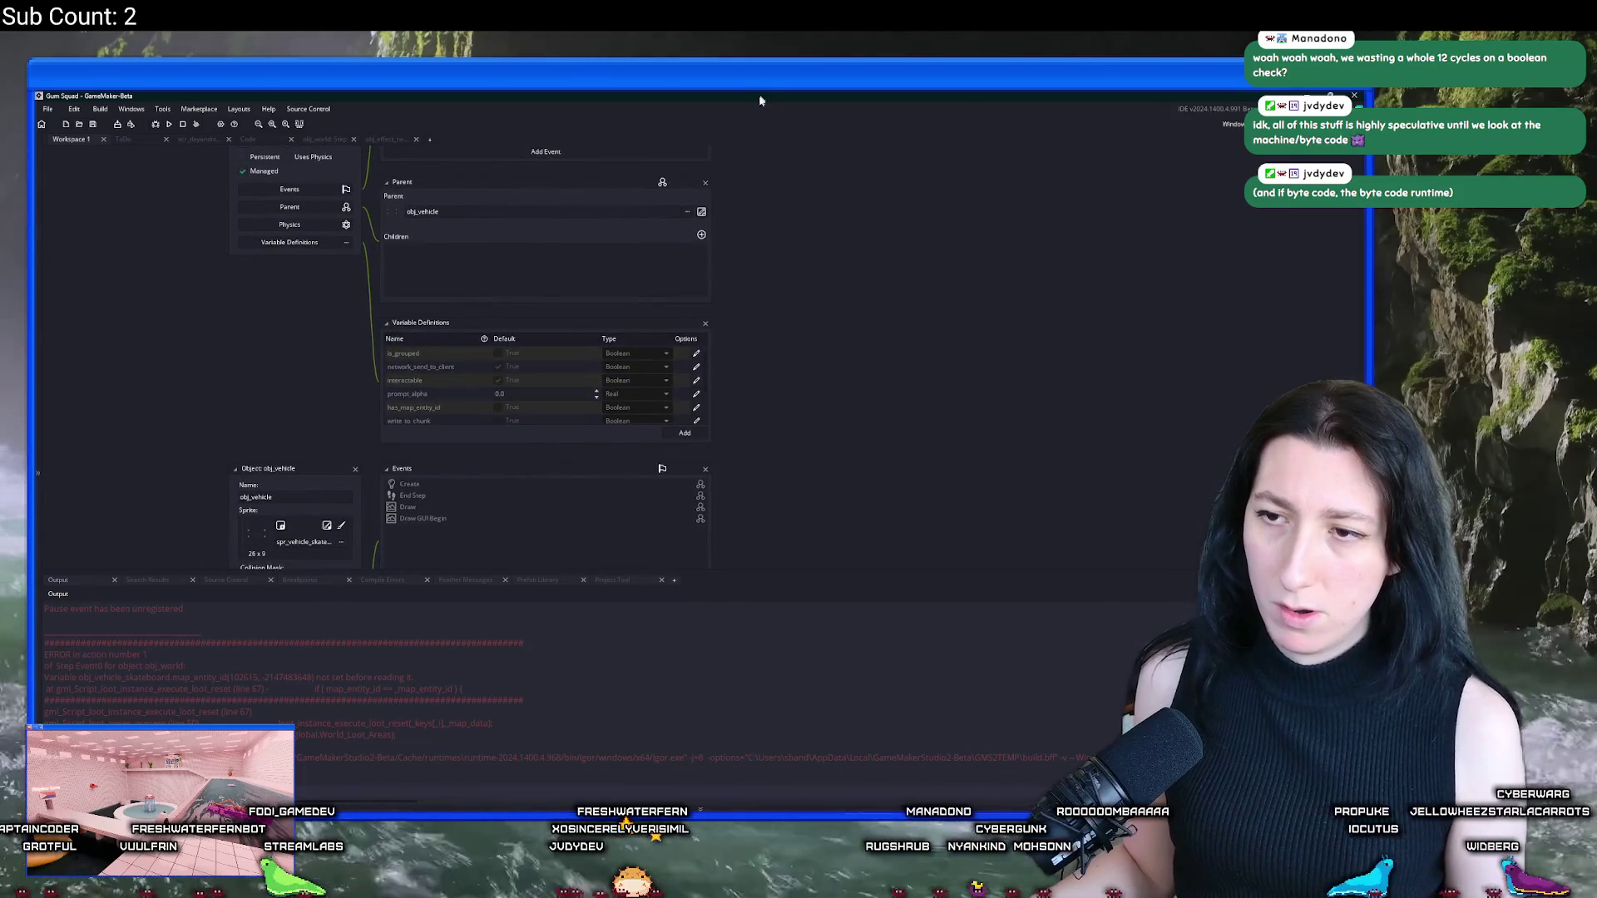
mouse_move(862, 477)
mouse_down()
mouse_move(806, 378)
mouse_move(837, 504)
mouse_up()
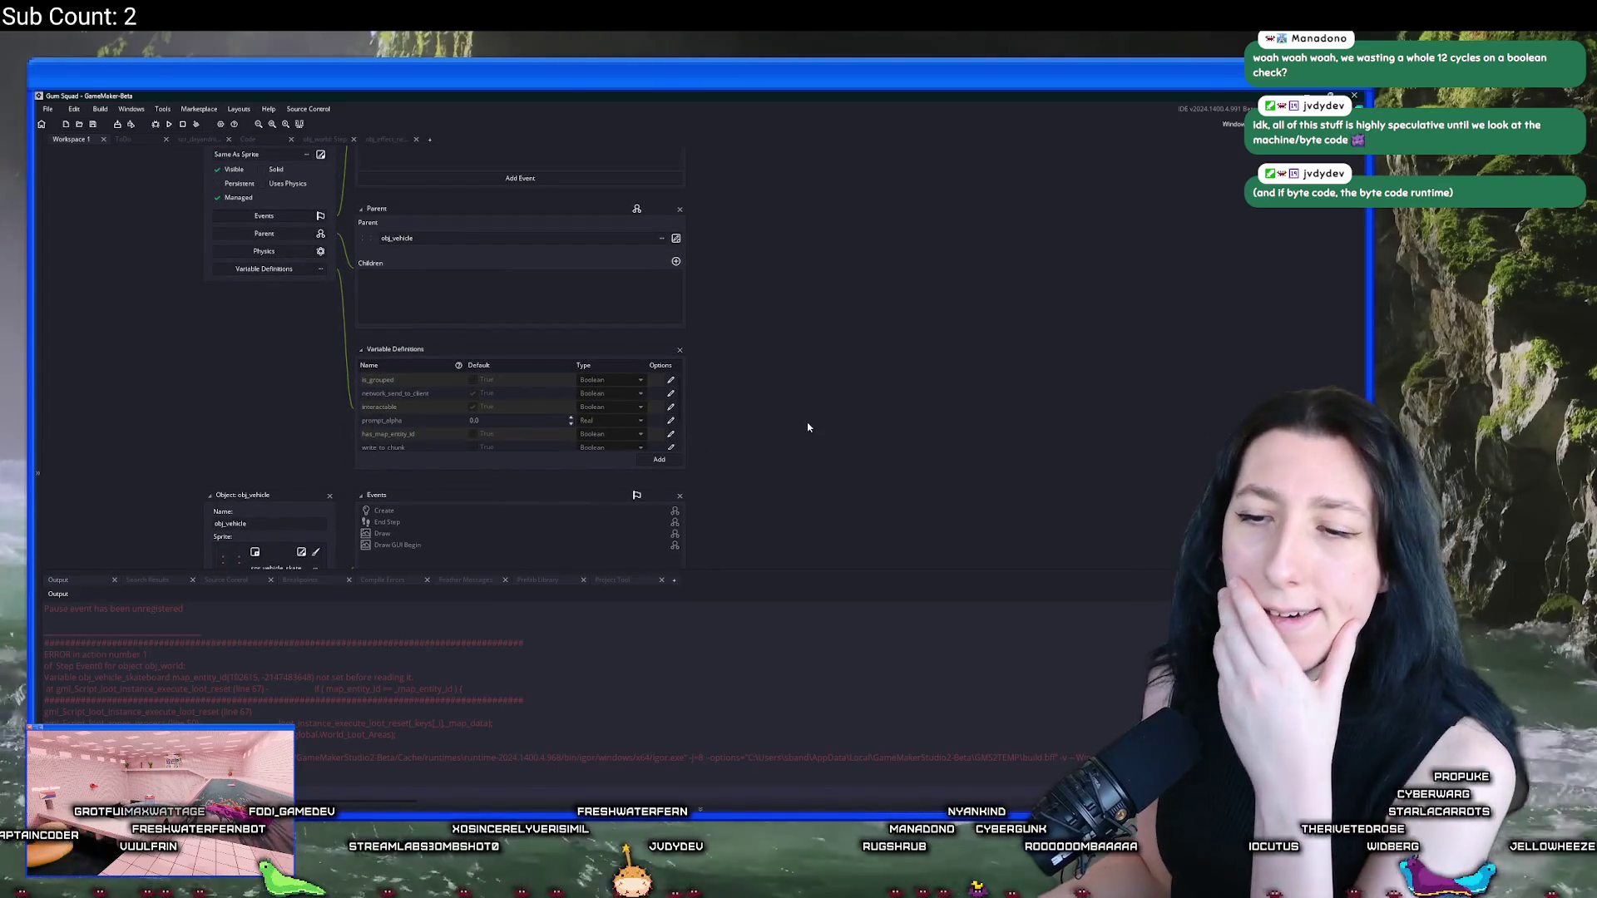
drag(789, 256, 799, 526)
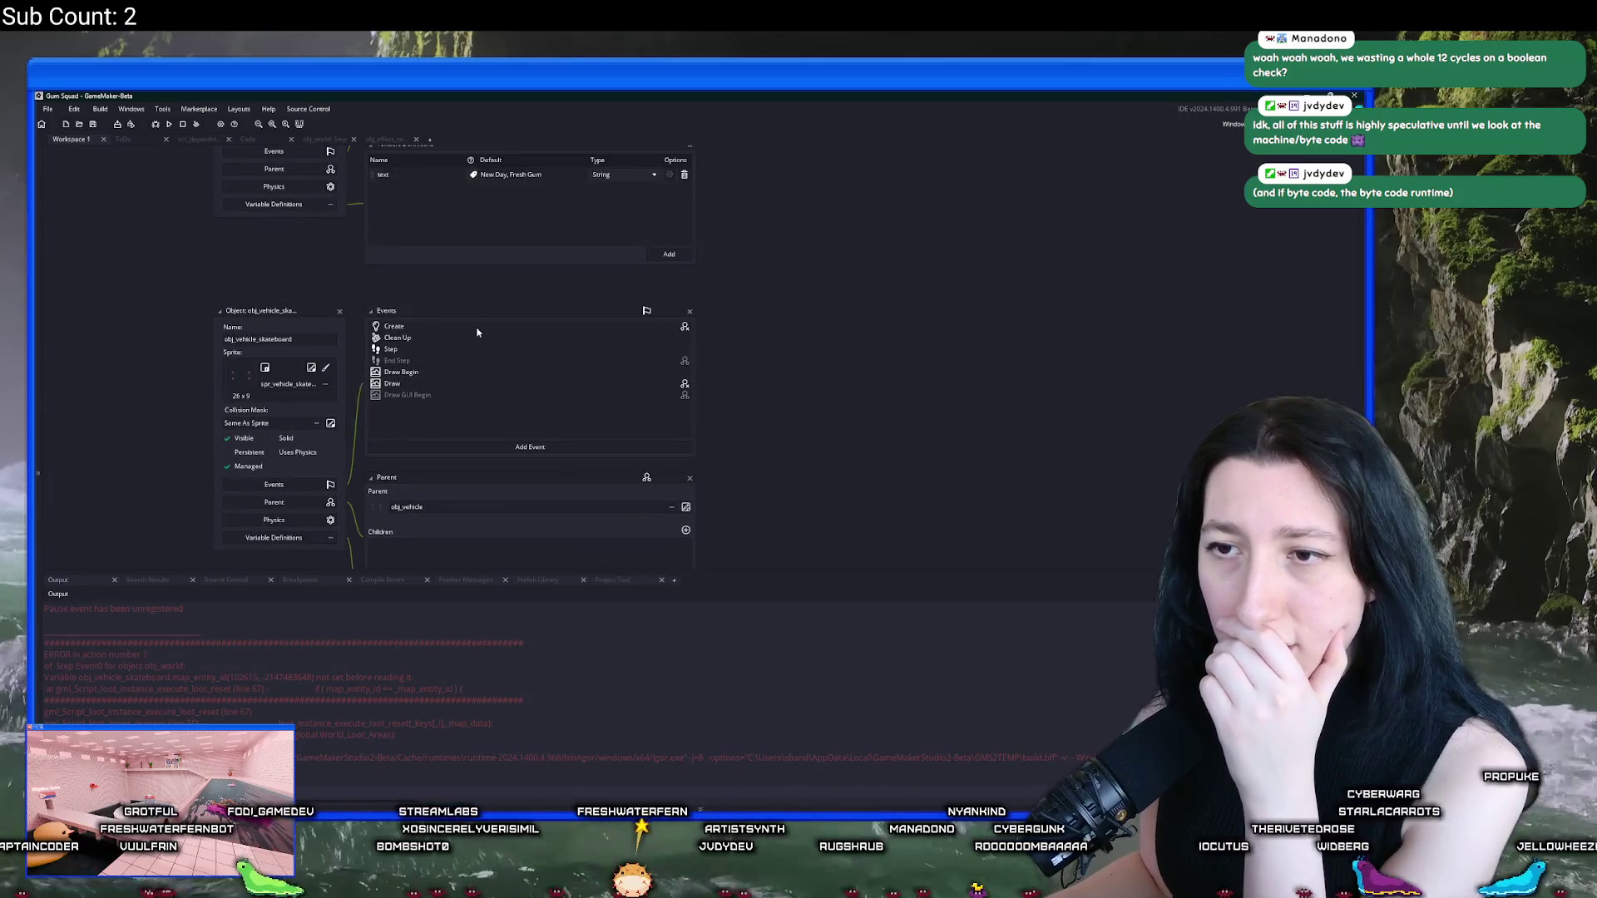
double_click(477, 332)
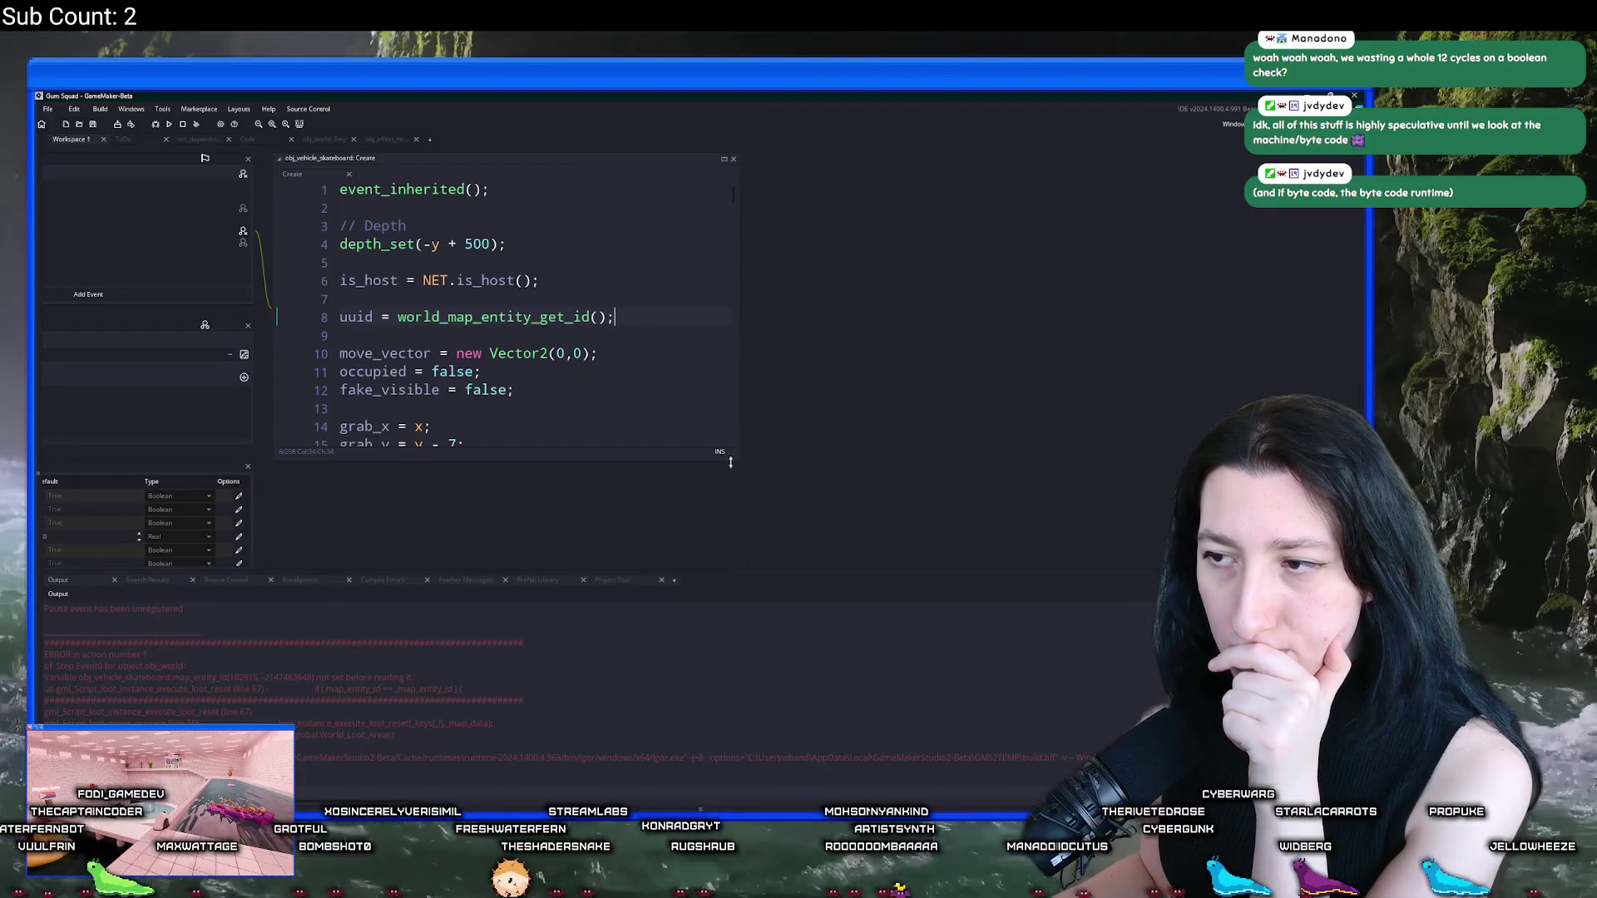
Step: Jump to world_map_entity_get_id in scr_world_chunks and grab the has_map_entity_id variable name
mouse_move(736, 462)
mouse_down()
mouse_move(865, 516)
mouse_move(1187, 571)
mouse_move(1039, 570)
mouse_move(1071, 571)
mouse_up()
scroll(502, 299, down, 10)
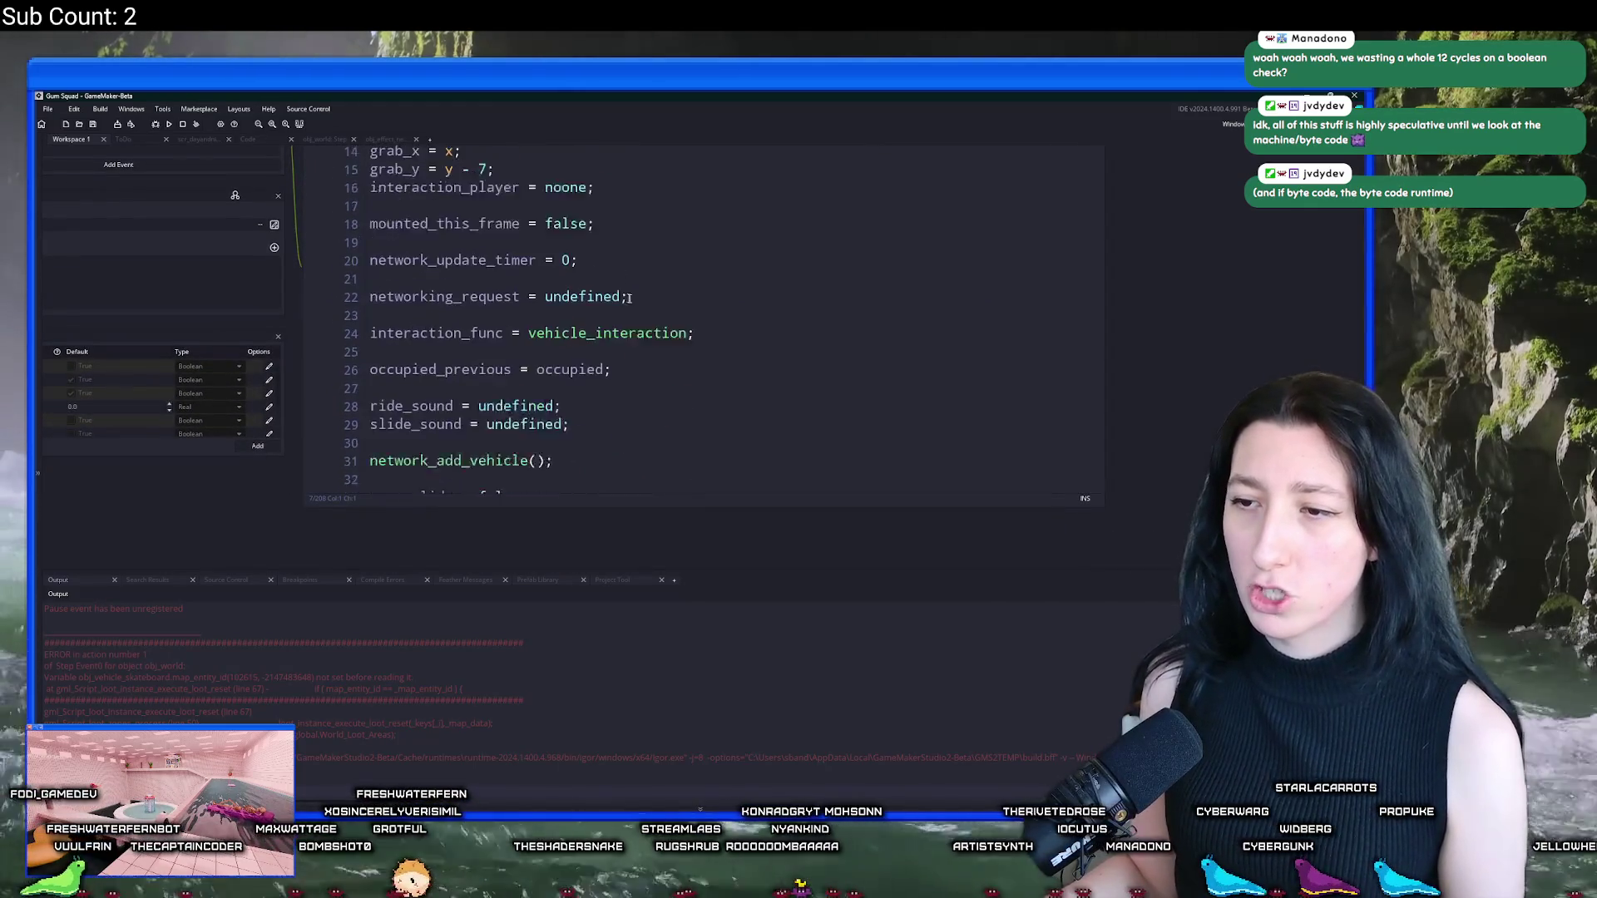
scroll(632, 314, up, 10)
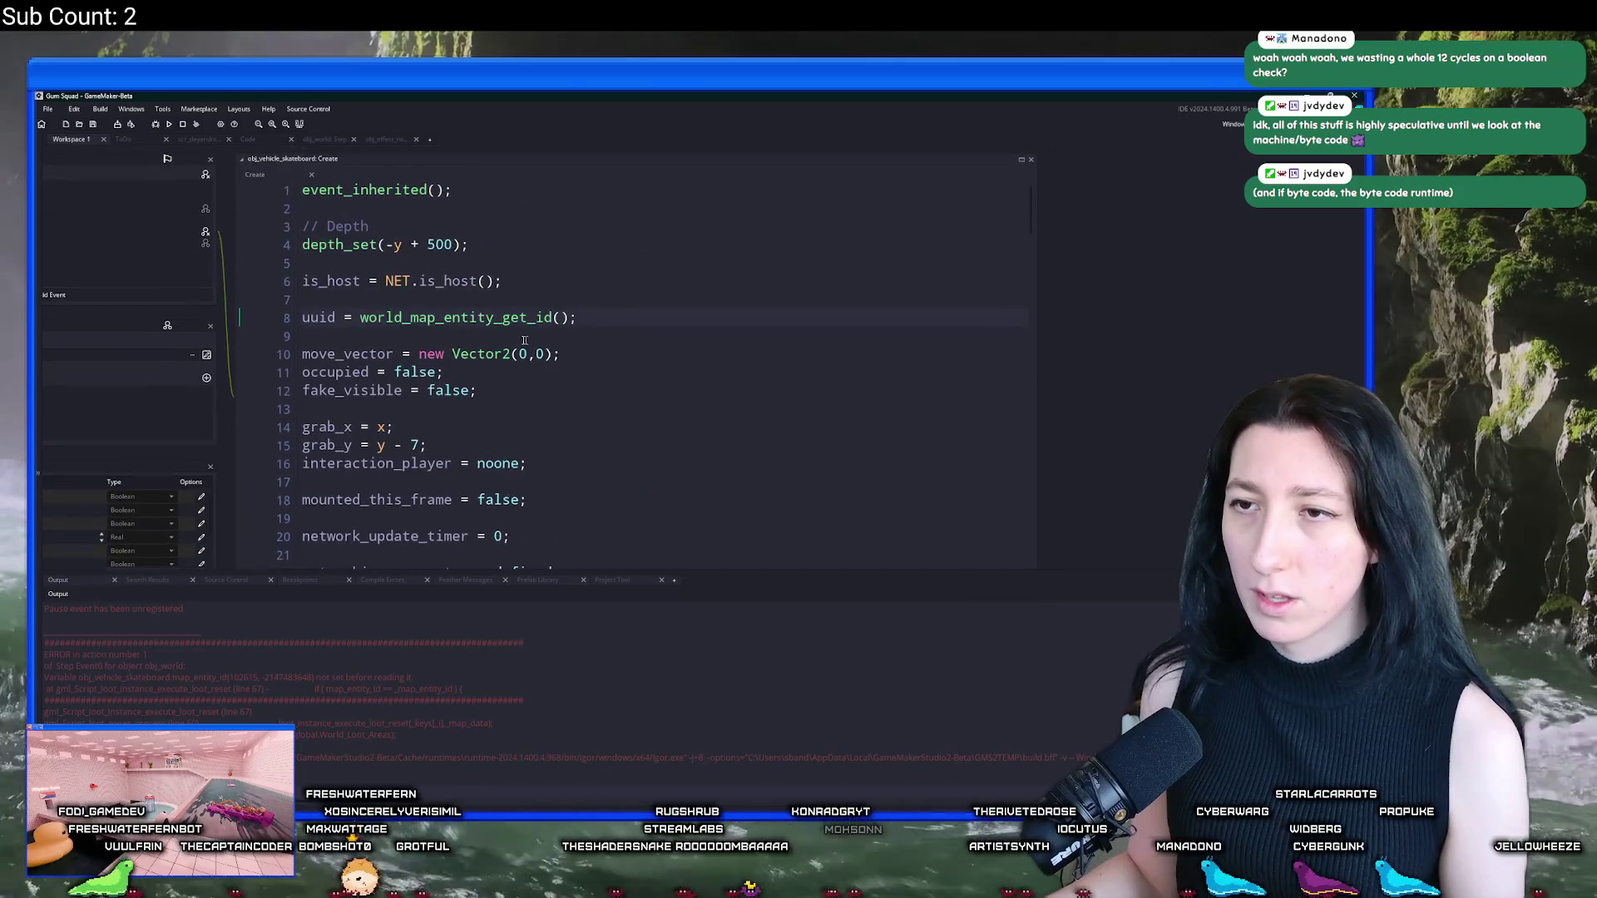
key(F12)
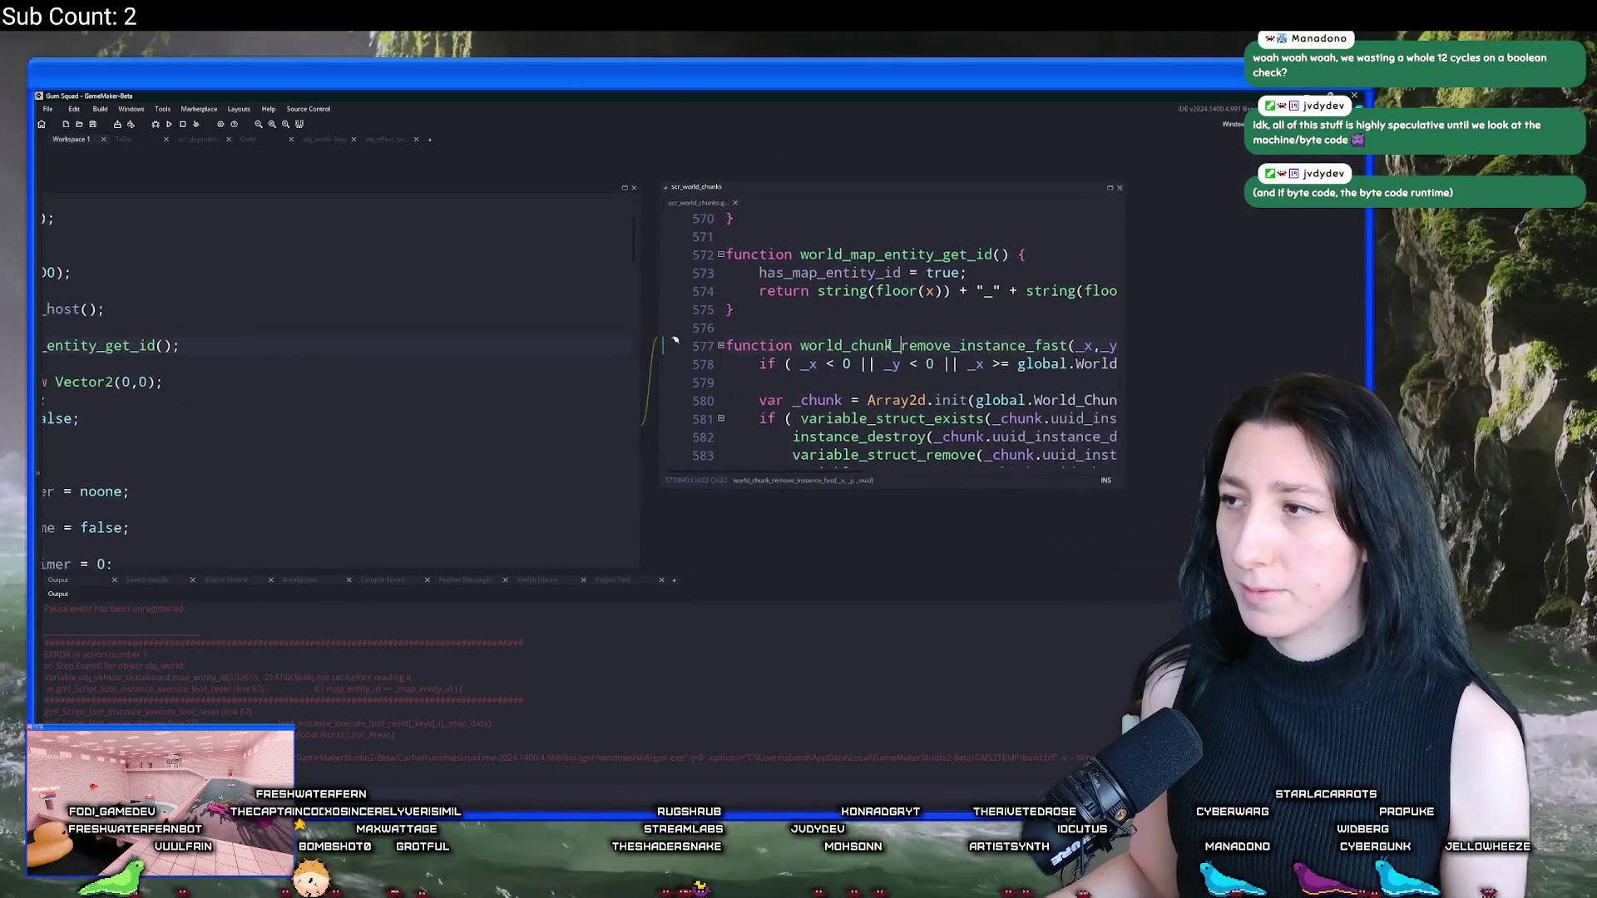
drag(1029, 272, 749, 274)
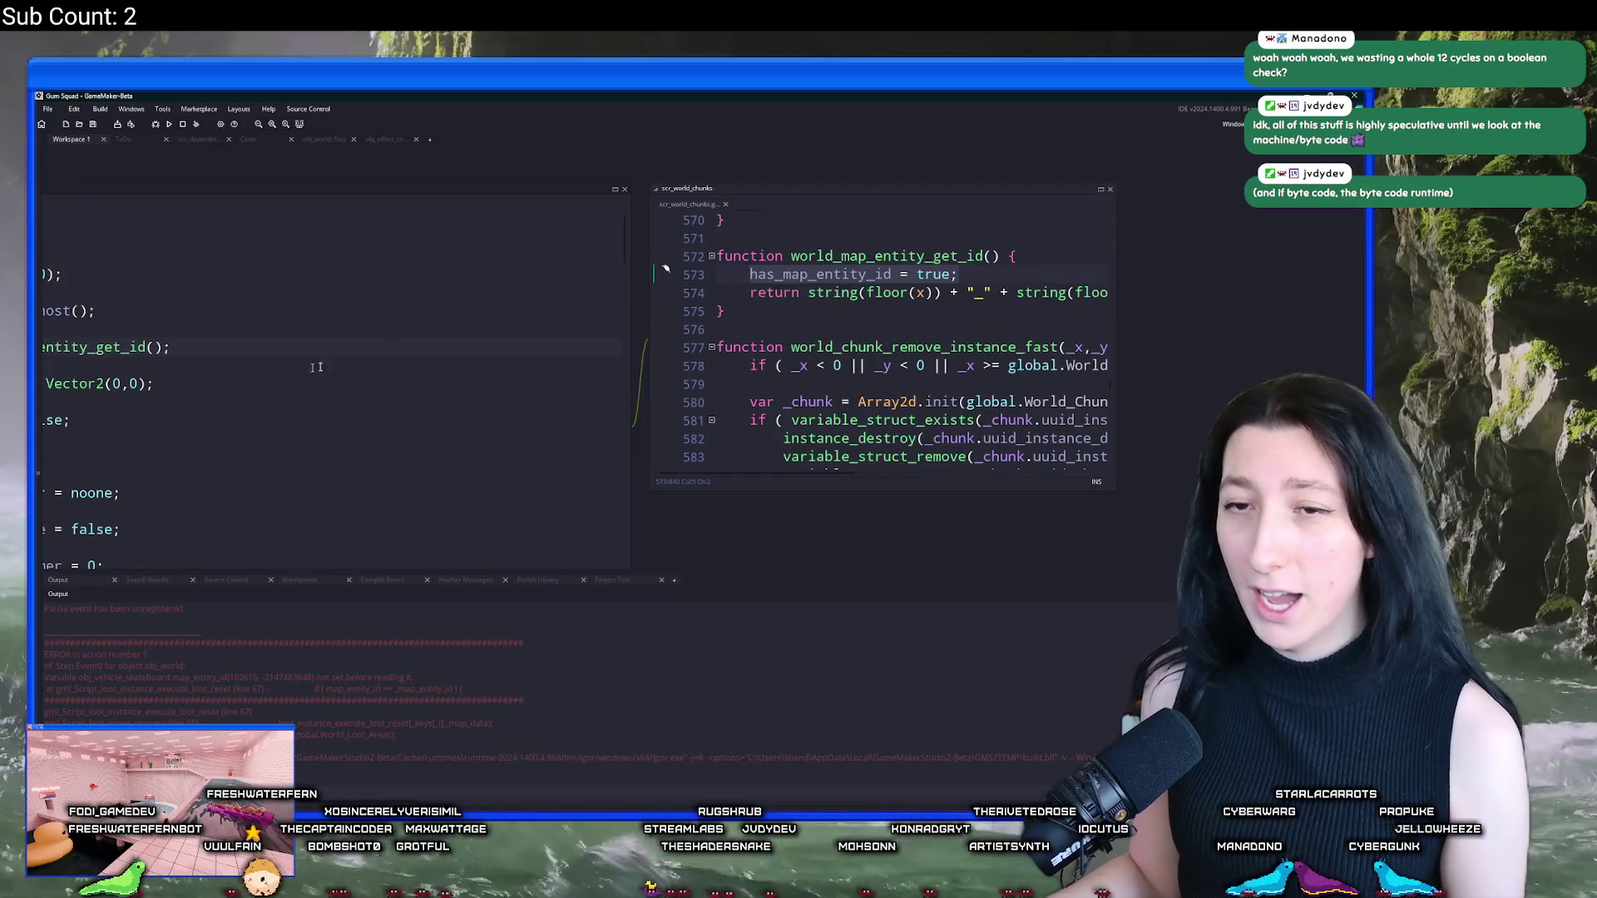
click(521, 337)
mouse_move(539, 326)
mouse_down()
mouse_move(261, 324)
mouse_move(667, 318)
mouse_move(187, 350)
mouse_up()
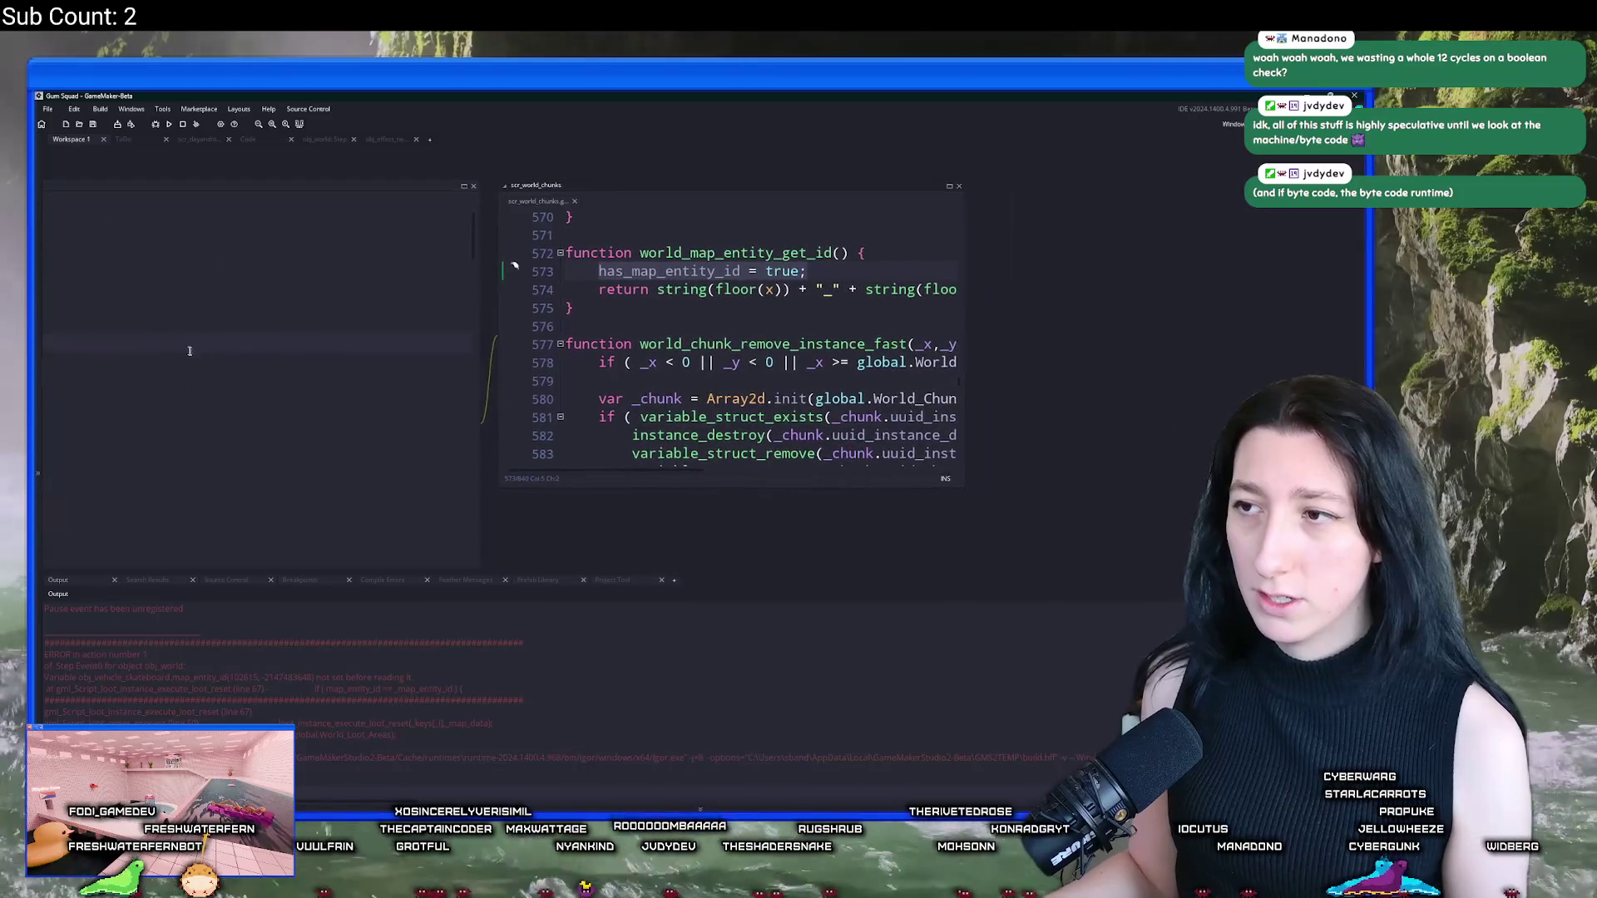
drag(960, 332, 1175, 333)
click(869, 253)
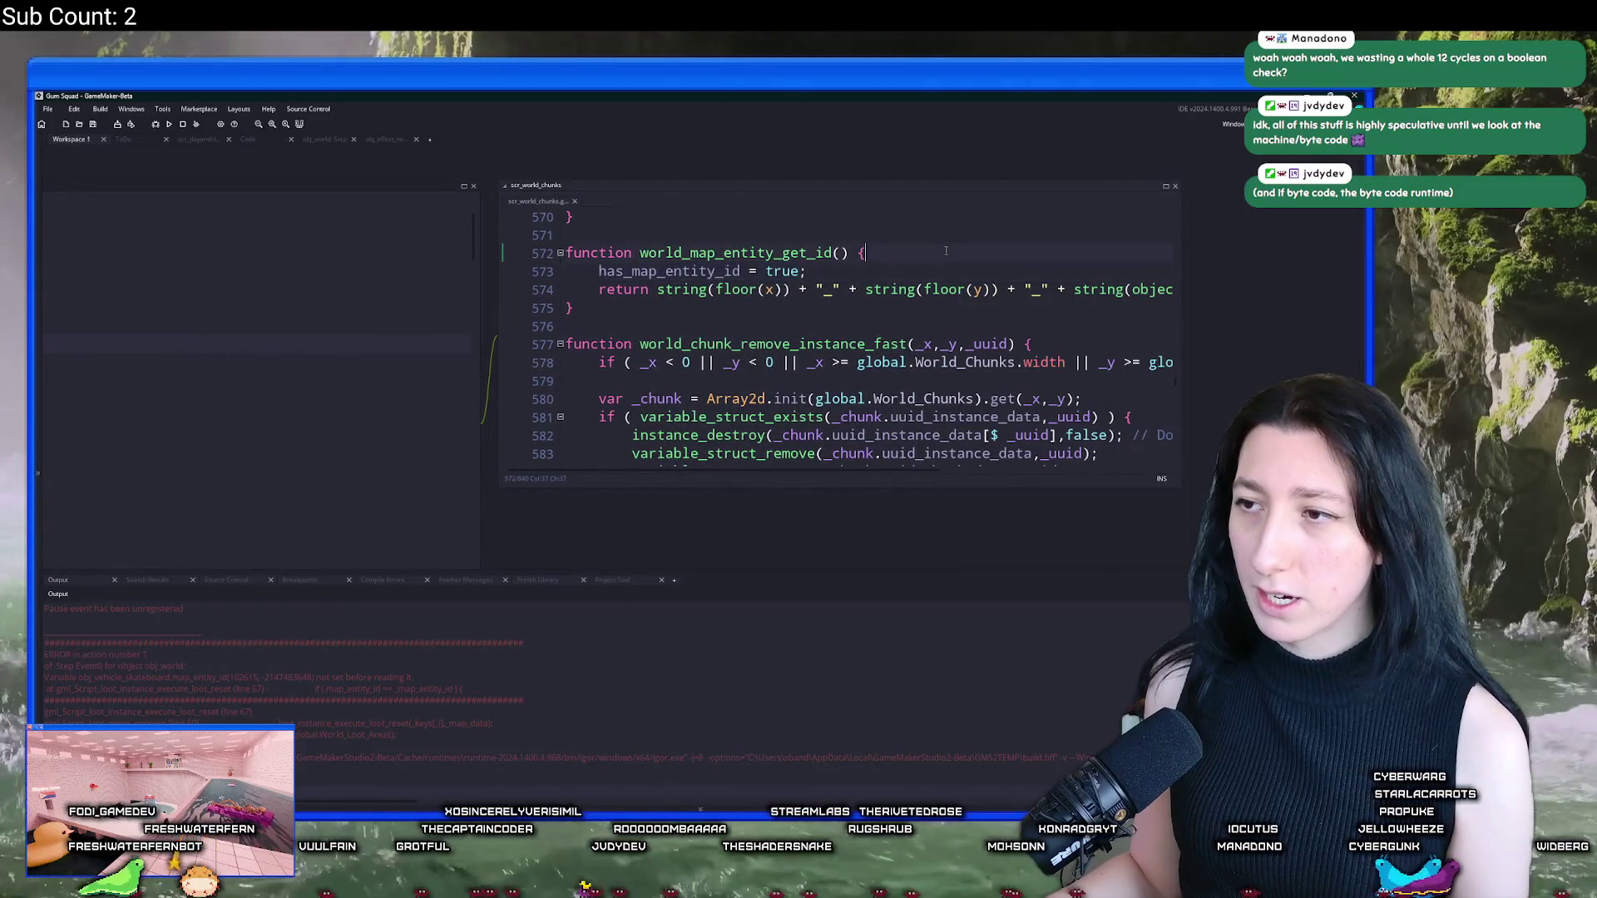
double_click(740, 271)
key(ctrl+c)
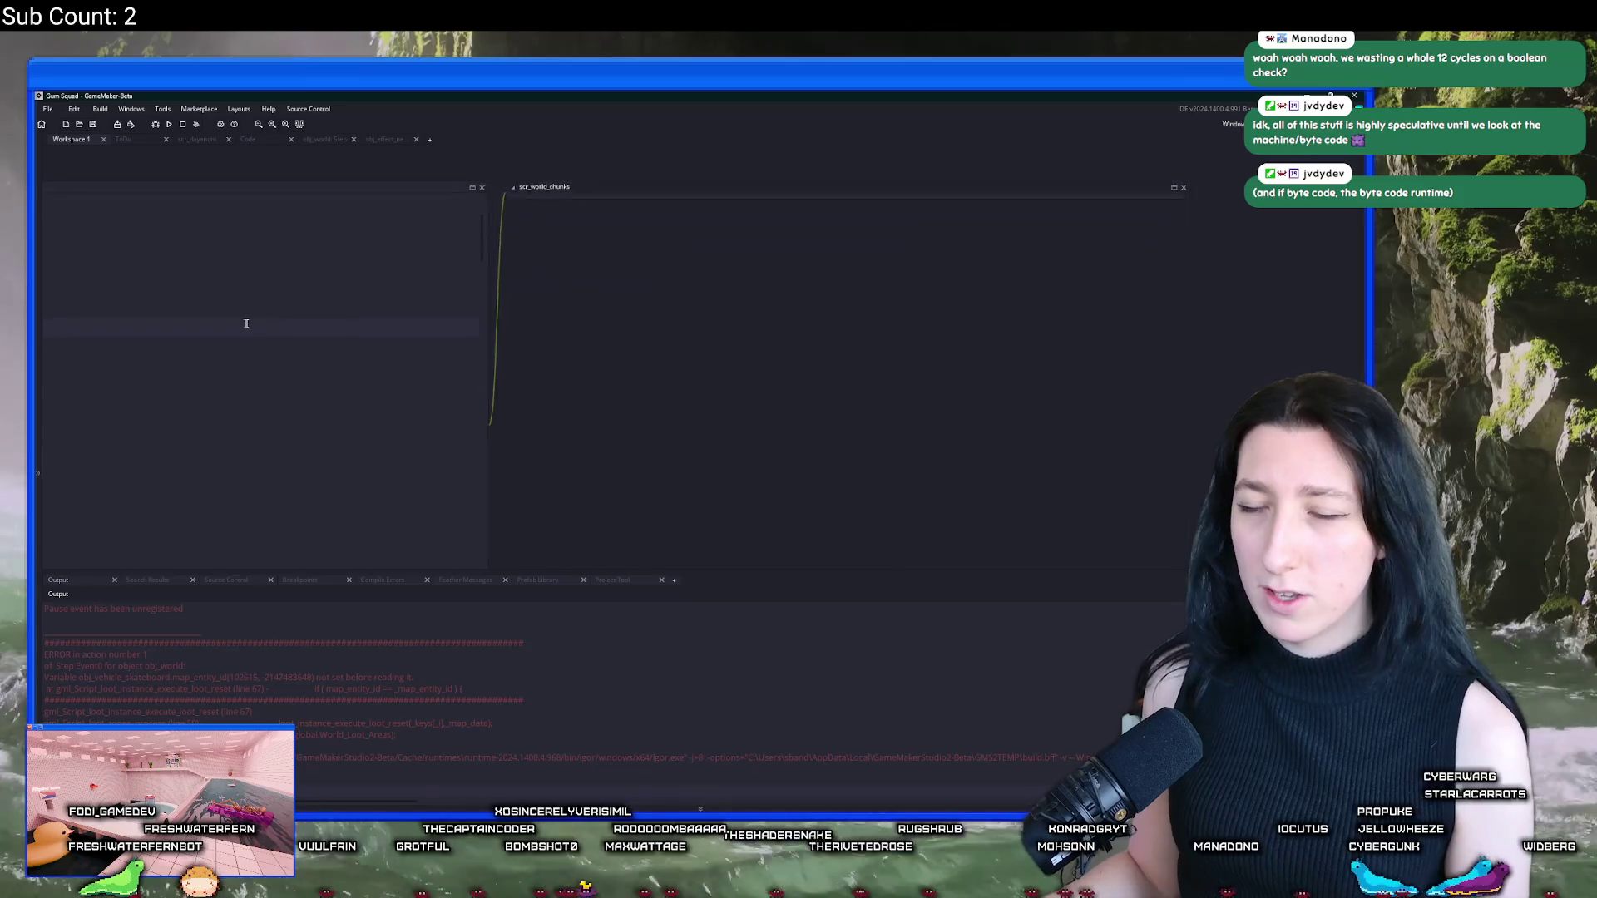
drag(231, 321, 568, 327)
Step: Add line 9 'has_map_entity_id = false;' to the skateboard Create event and save
key(Return)
key(ctrl+v)
text(= false;)
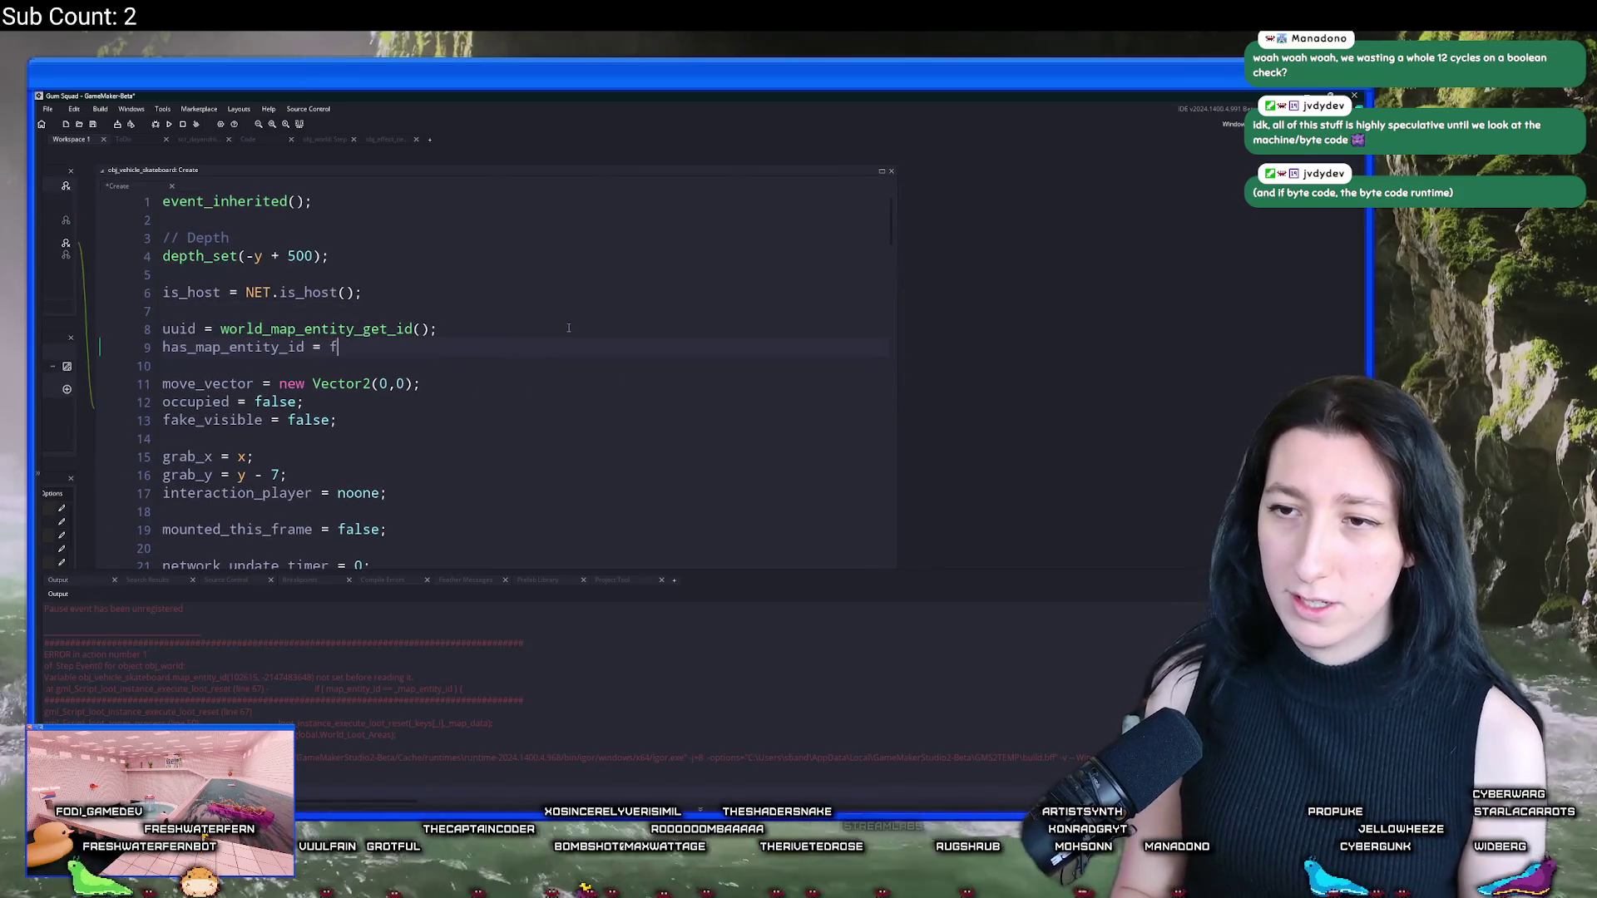
key(ctrl+s)
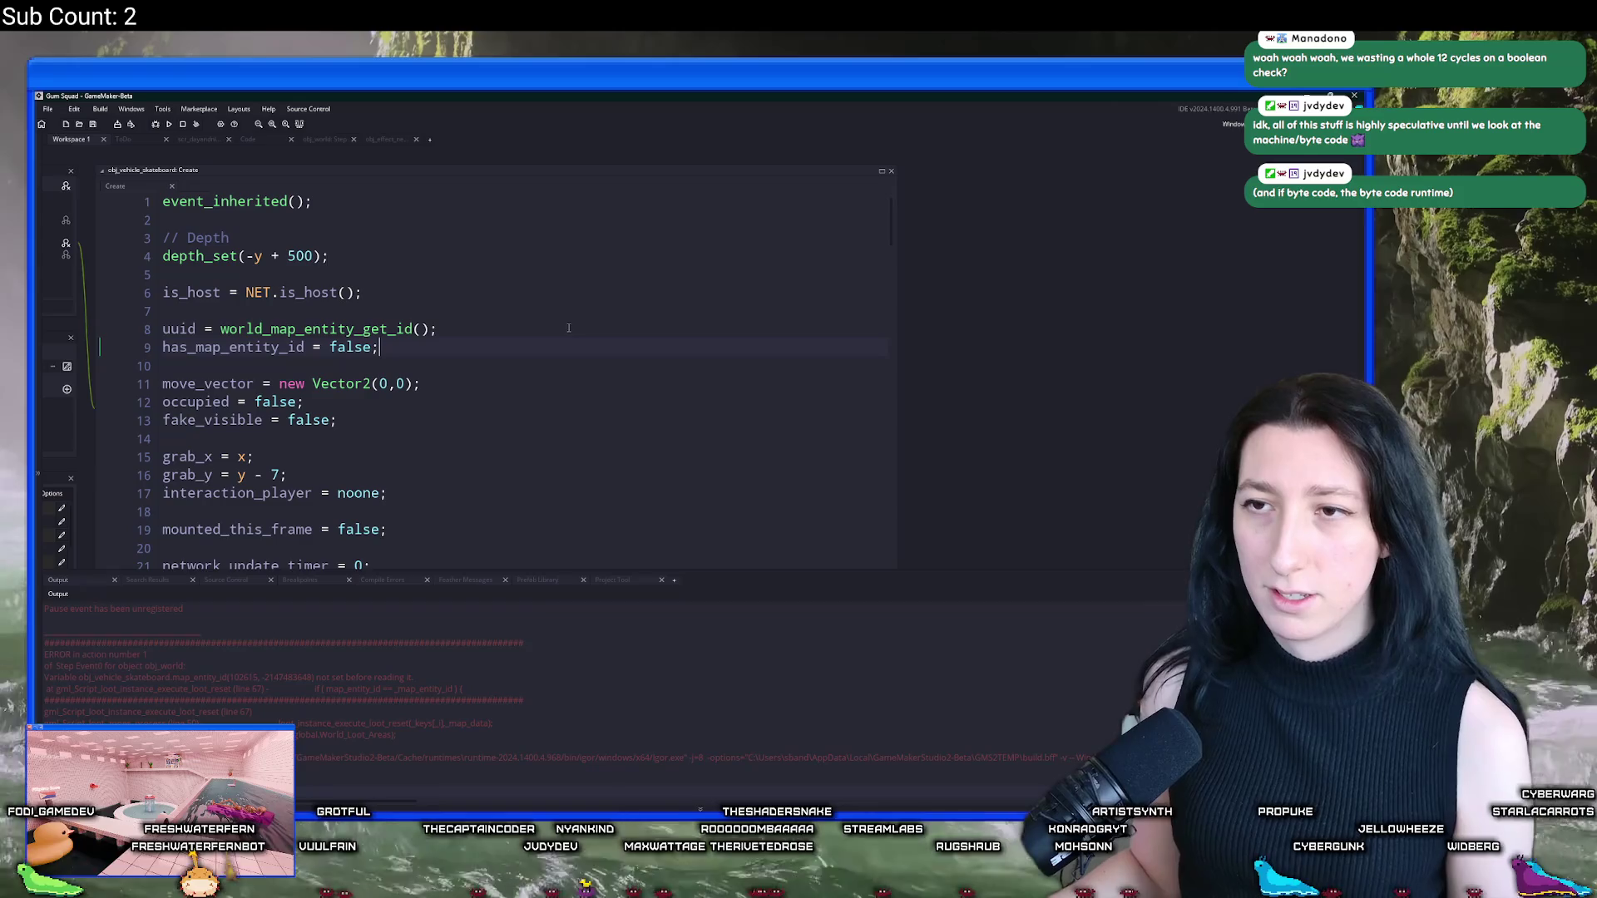
Step: Start a test build and append '// Unfortunate override that is required' to line 9
click(468, 359)
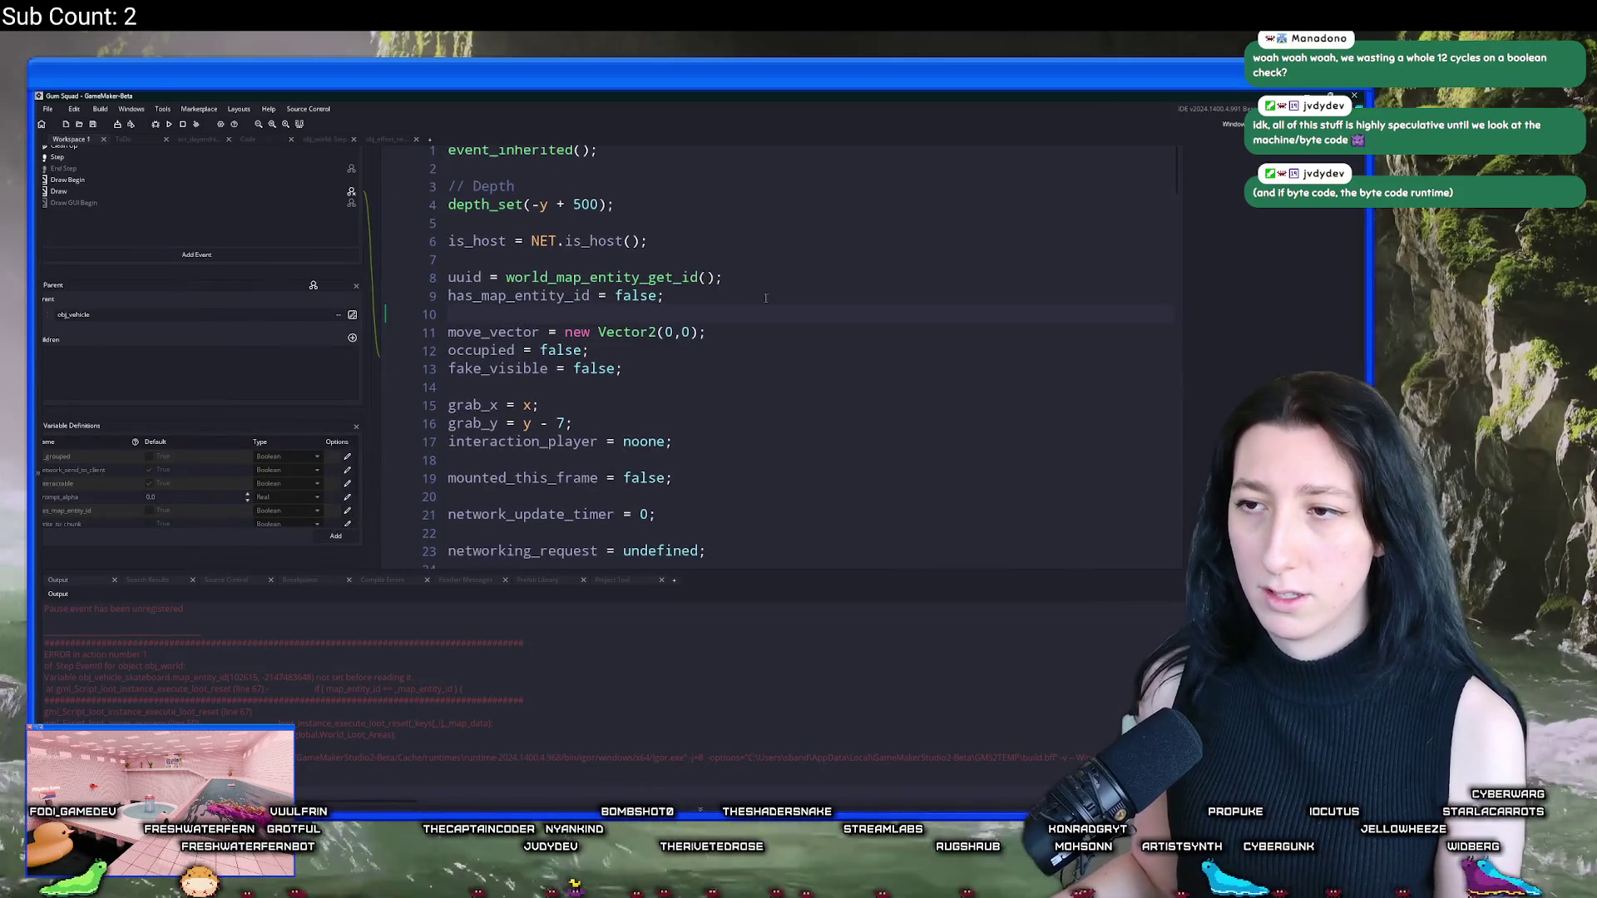
click(863, 321)
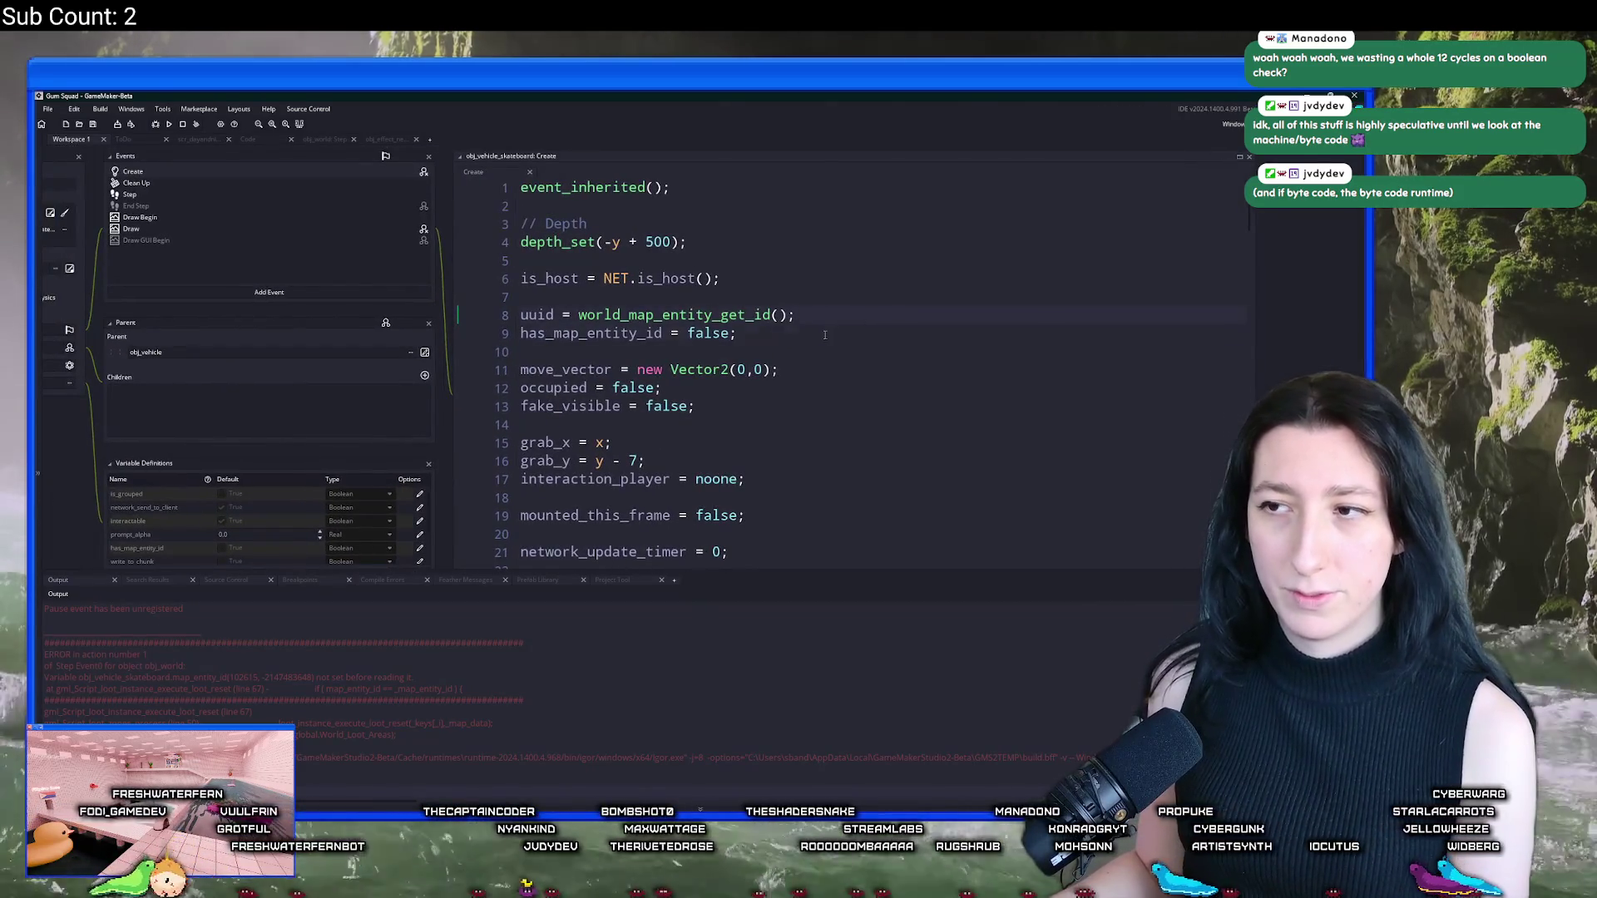
click(824, 335)
key(F5)
text(/)
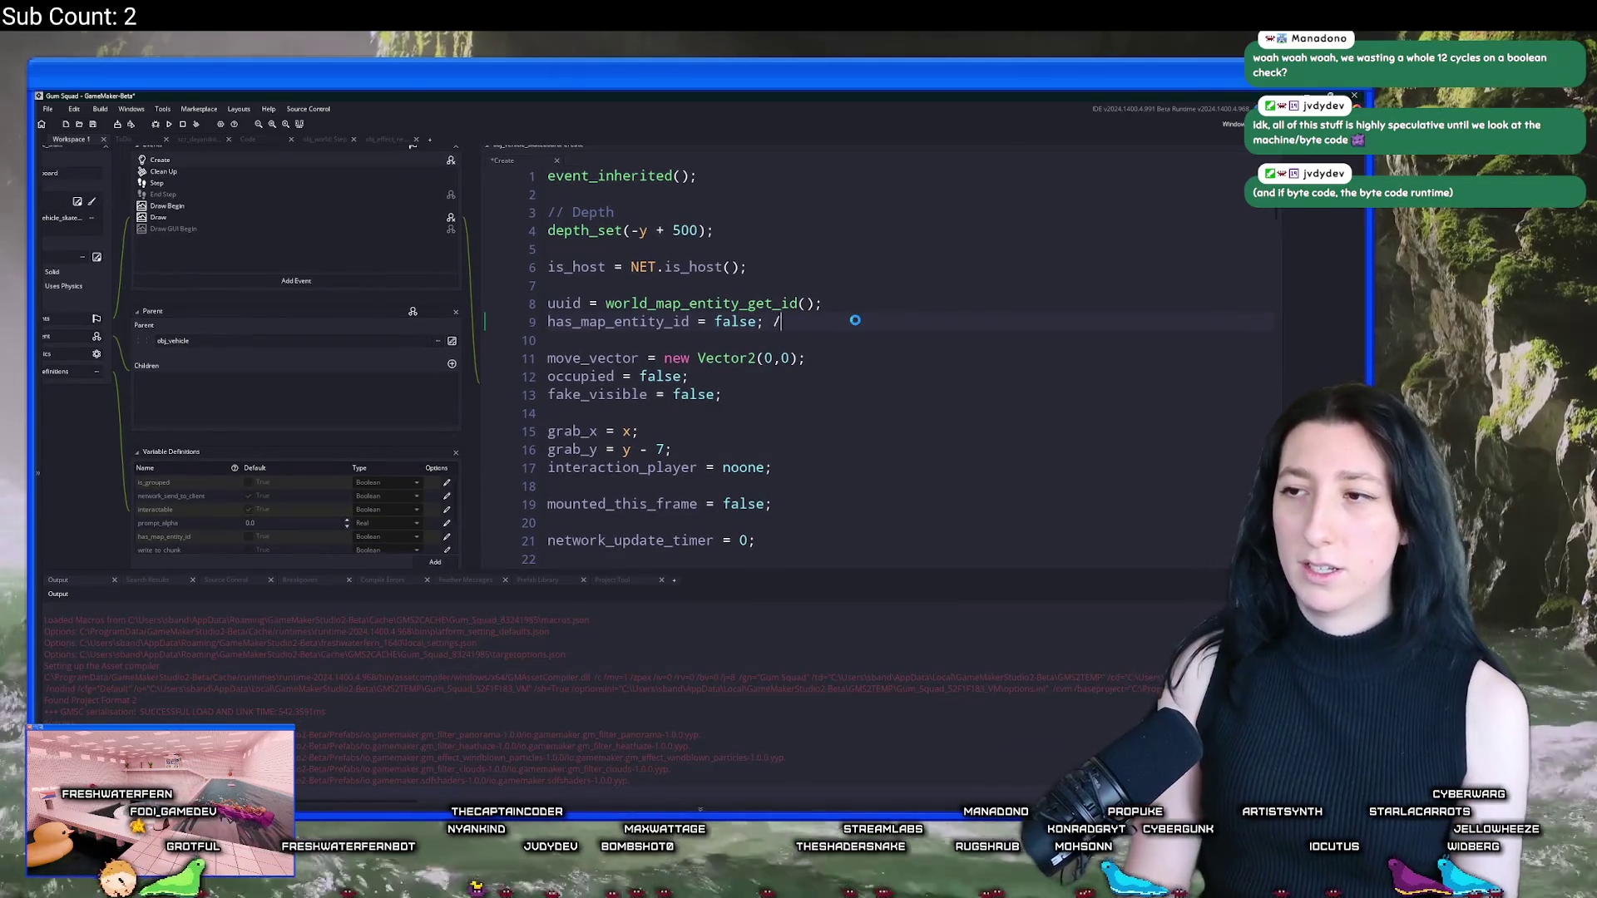
text(/ Unfortunate overr)
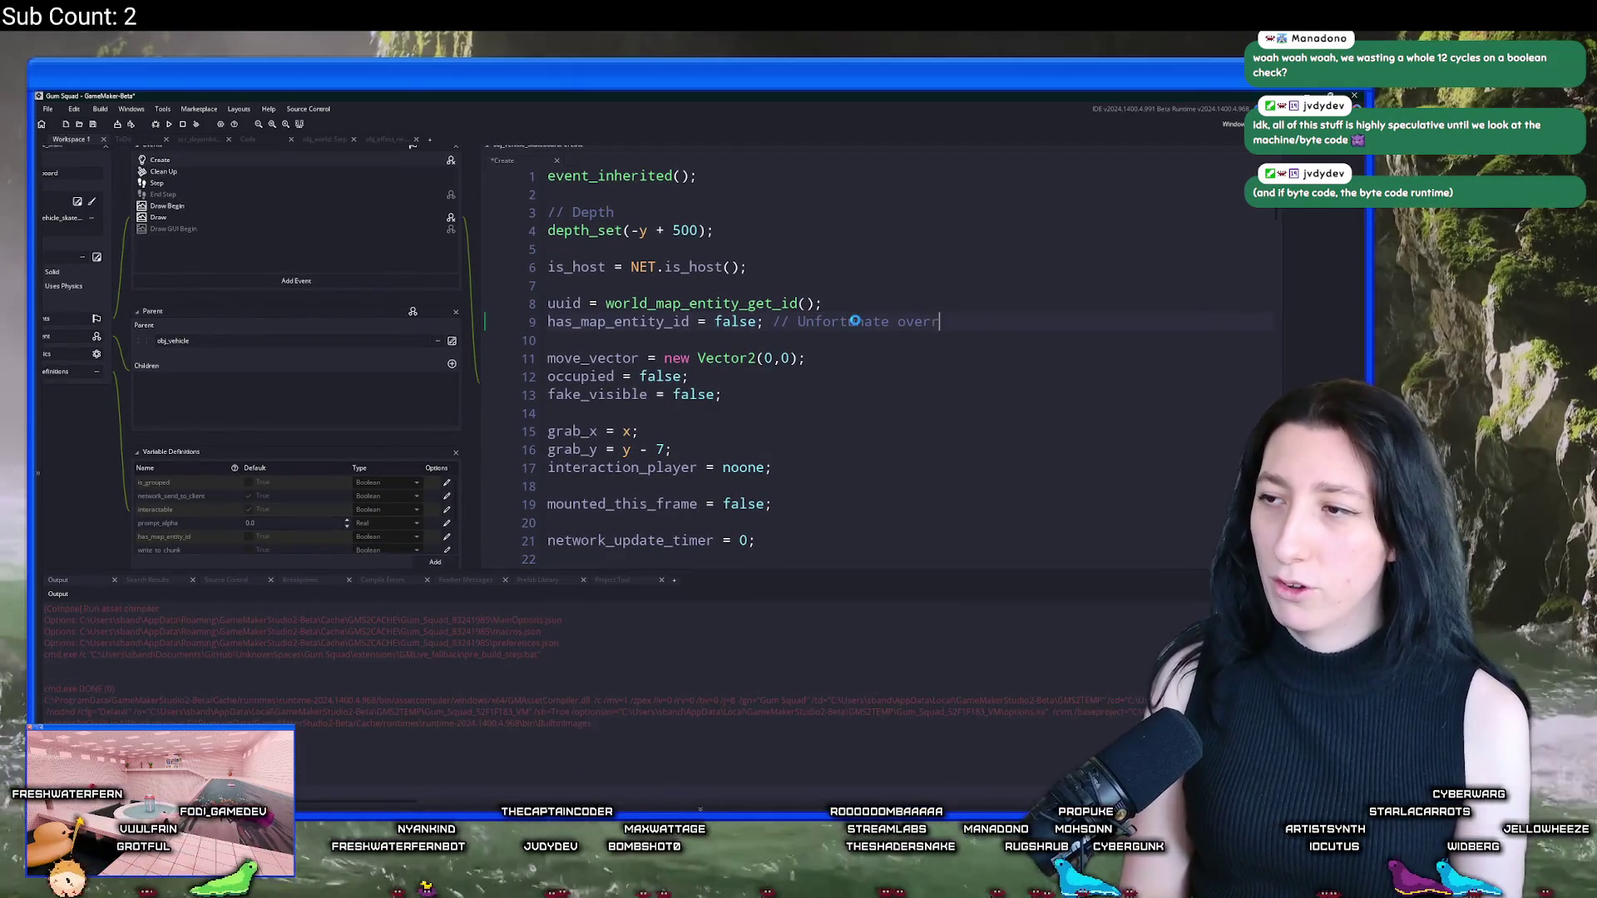
text(ide that is required)
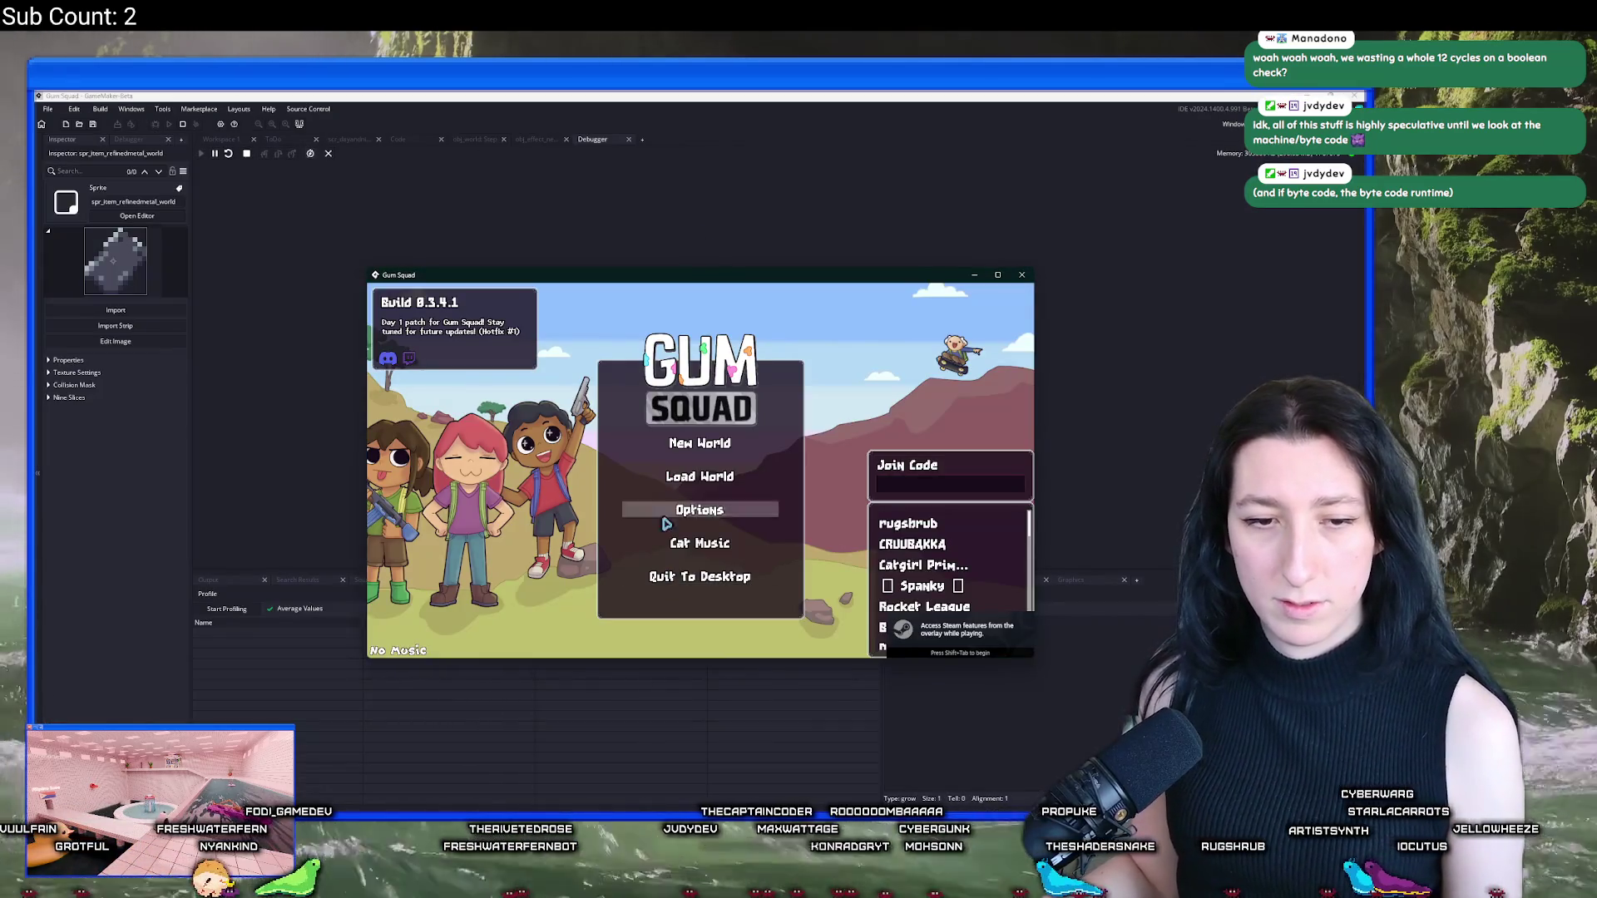
Step: Load the saved world from the game's main menu
click(729, 445)
click(698, 606)
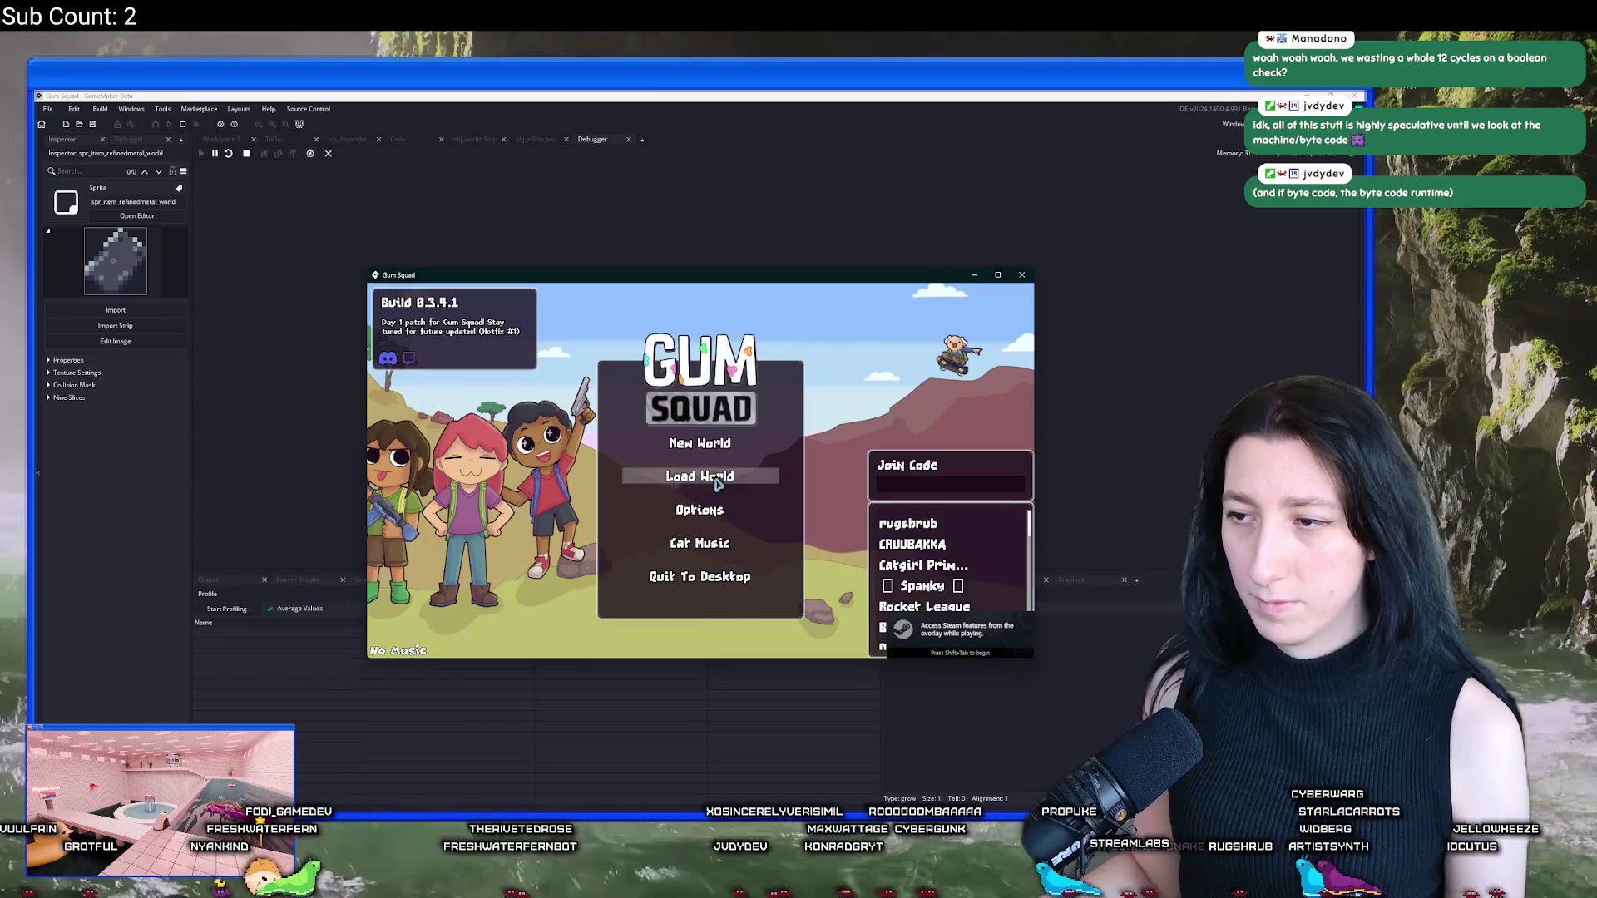
click(700, 476)
click(629, 500)
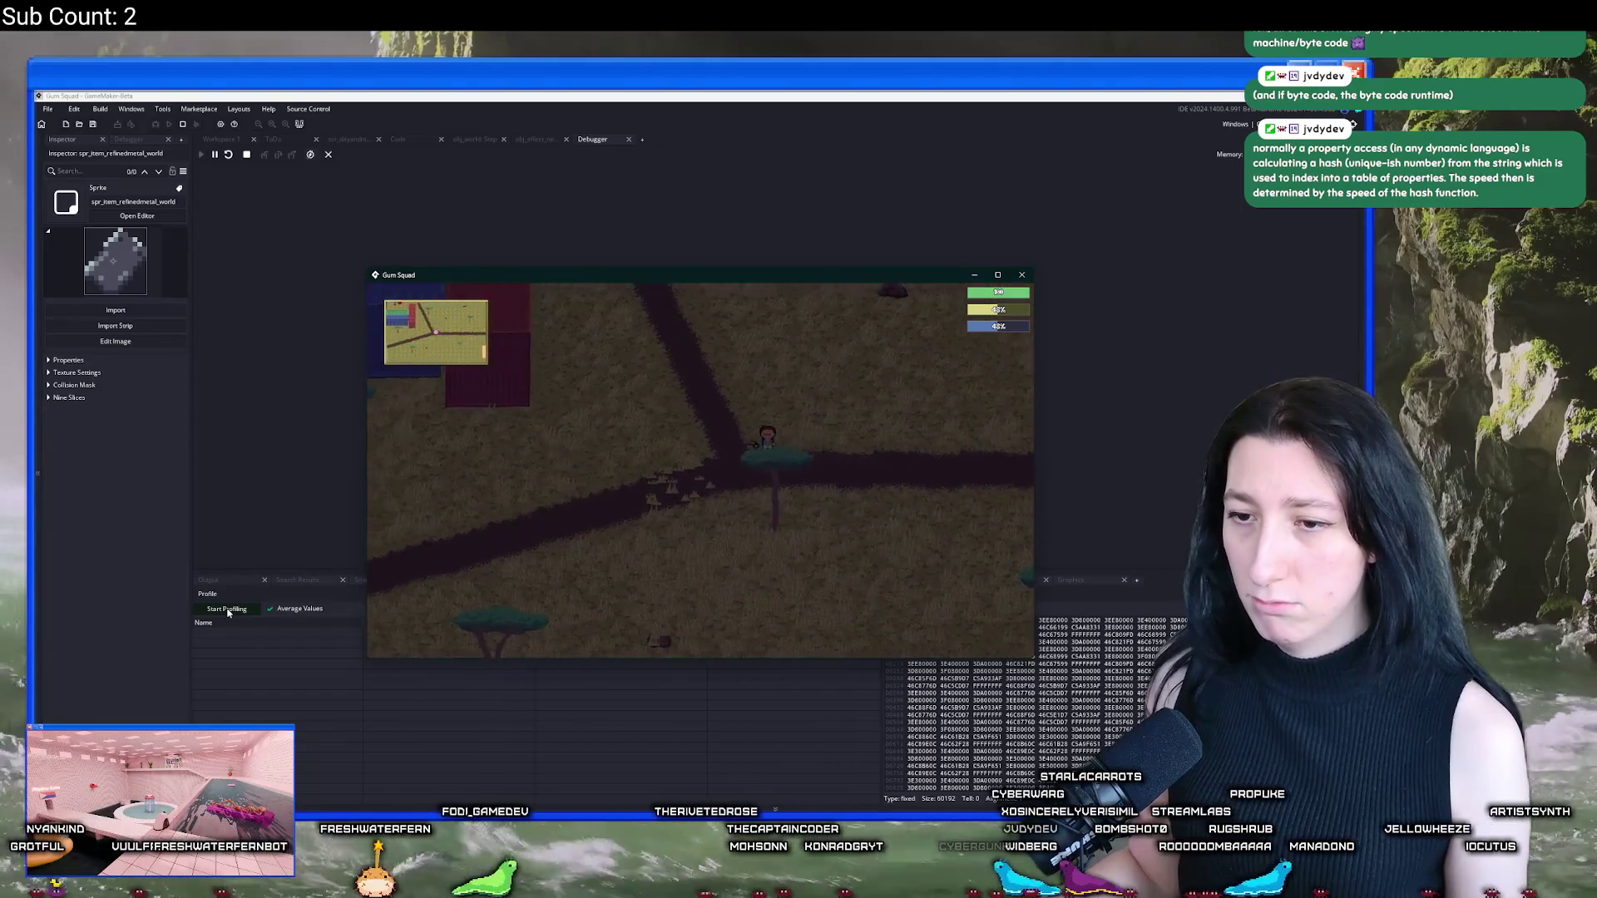
Step: Start profiling, sort by Time (ms), and expand obj_world_Step_0 and loot_zones_process
click(228, 611)
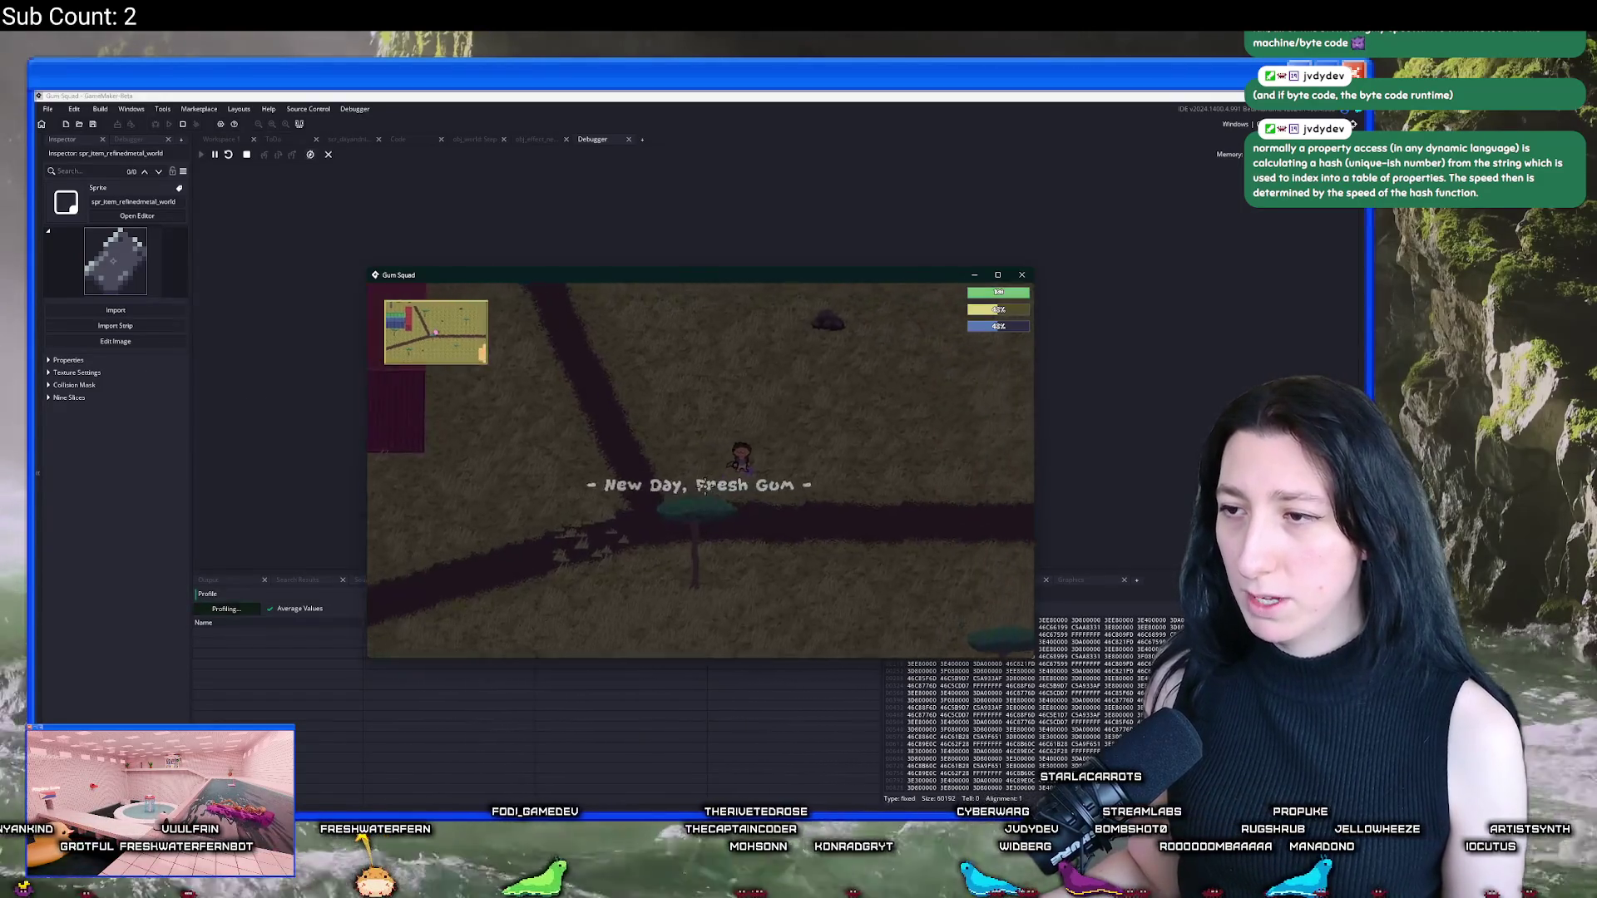
click(292, 643)
click(590, 623)
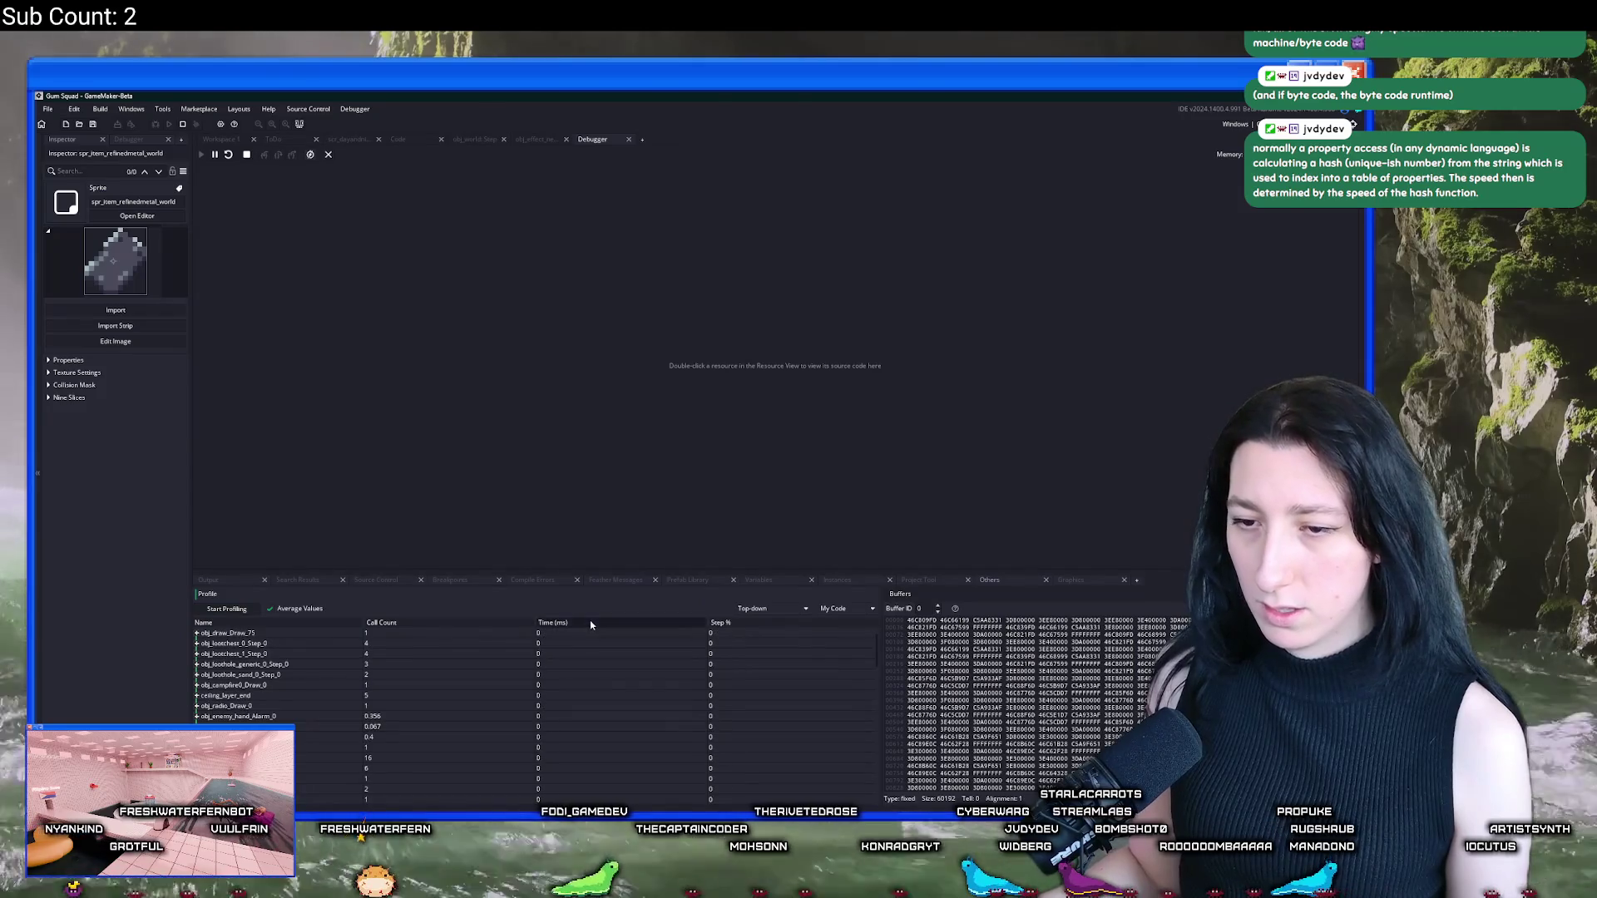
click(203, 634)
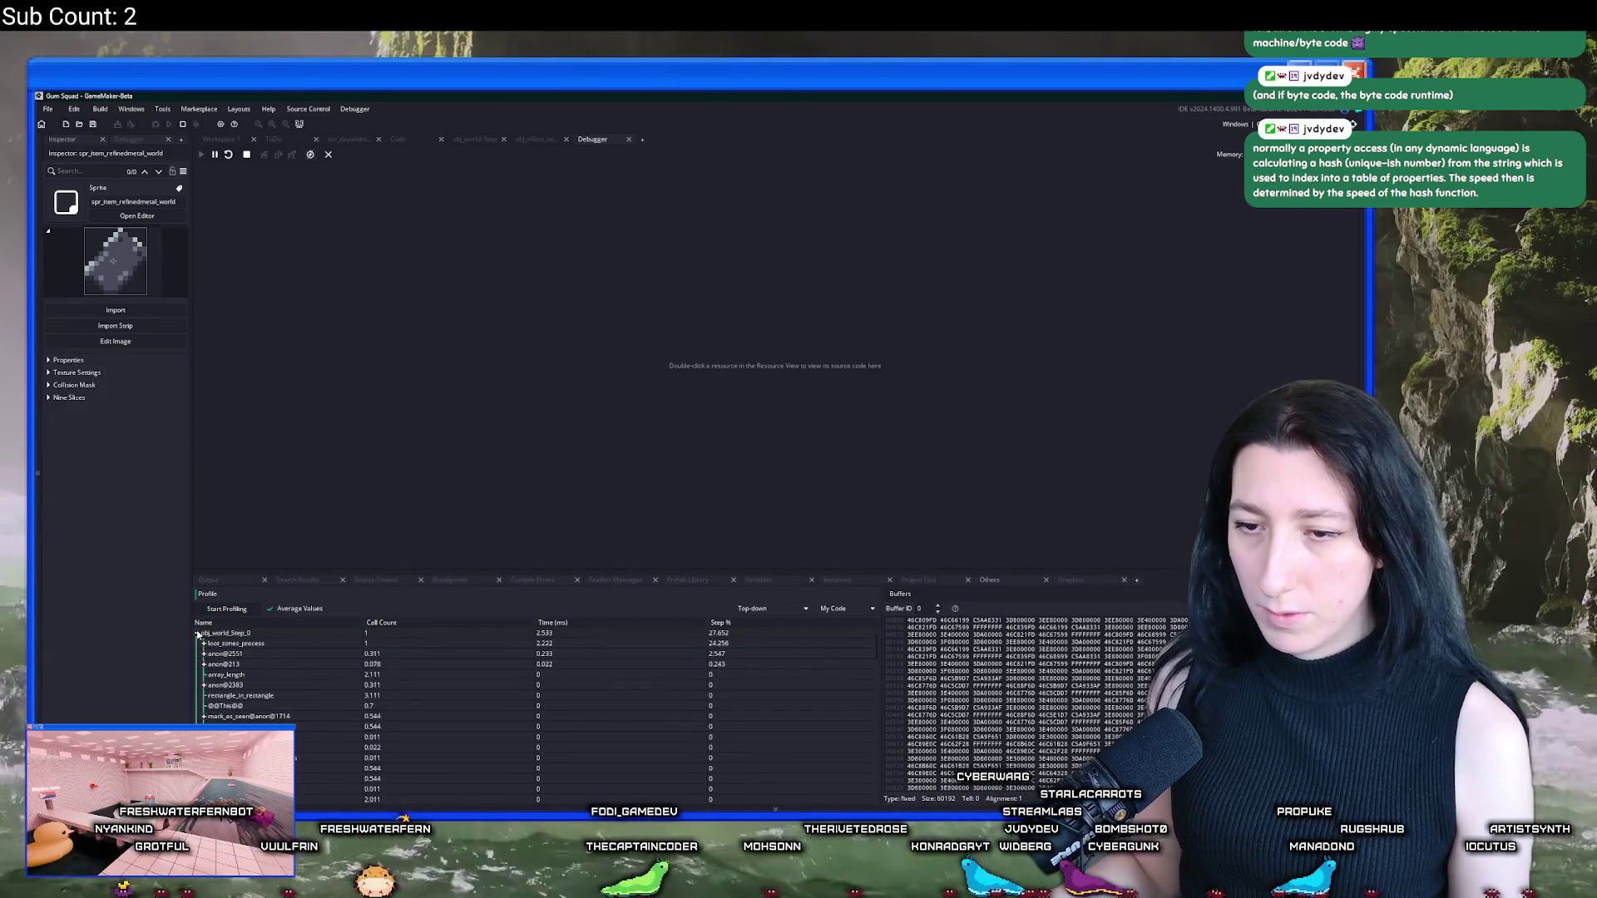
click(203, 643)
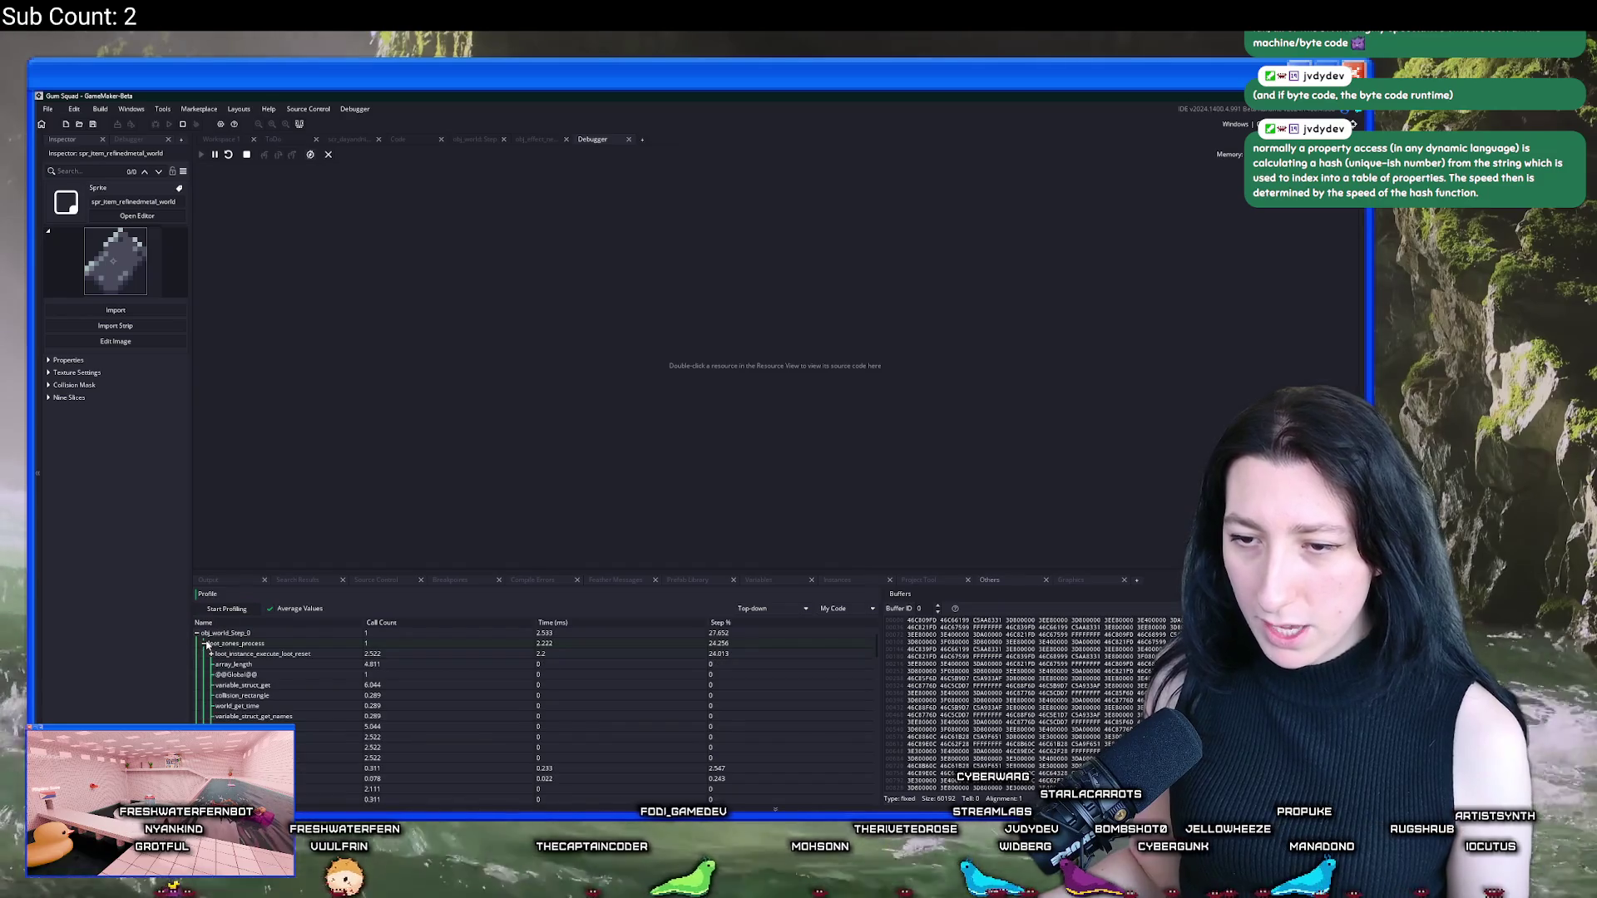
Step: Return to the game, walk the character right, and maximize the game window
key(alt+Tab)
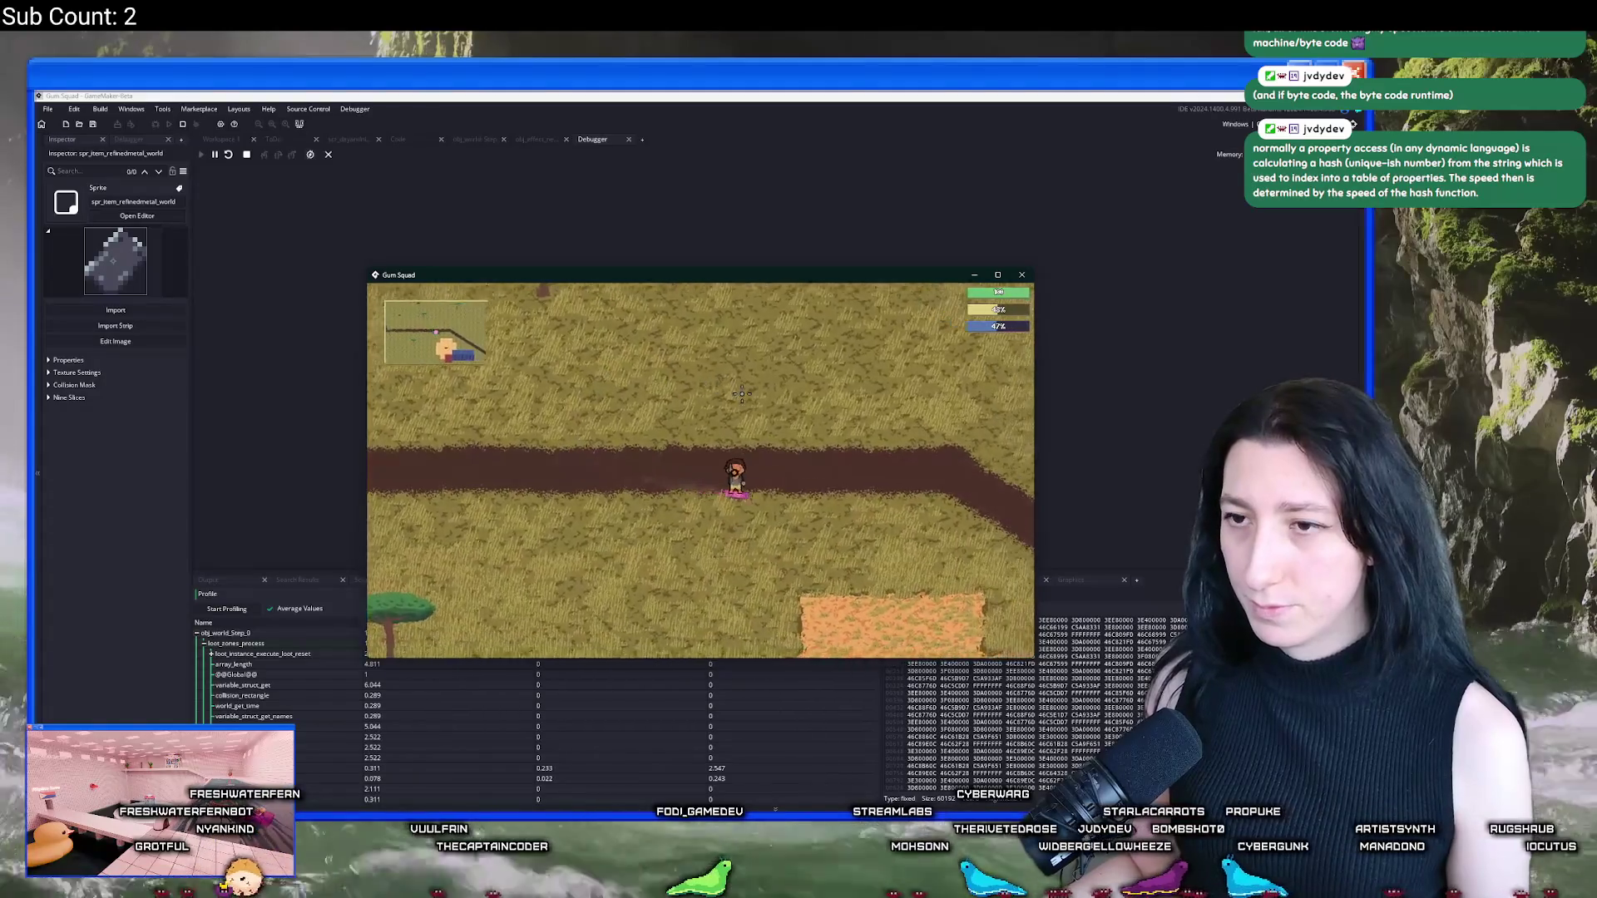
key(d)
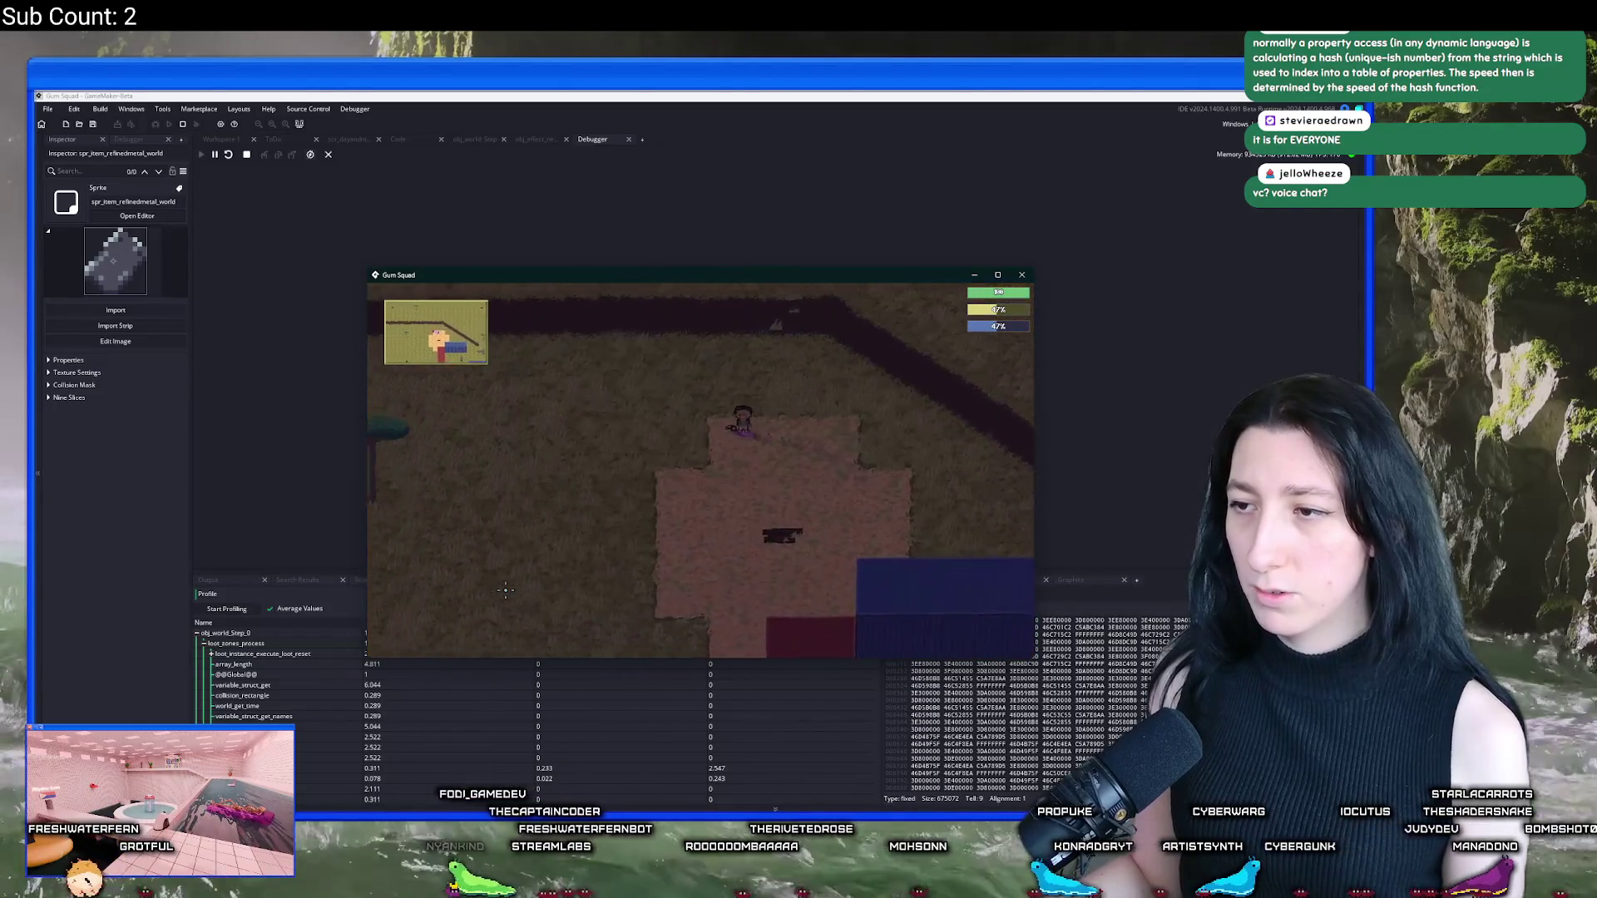
double_click(579, 277)
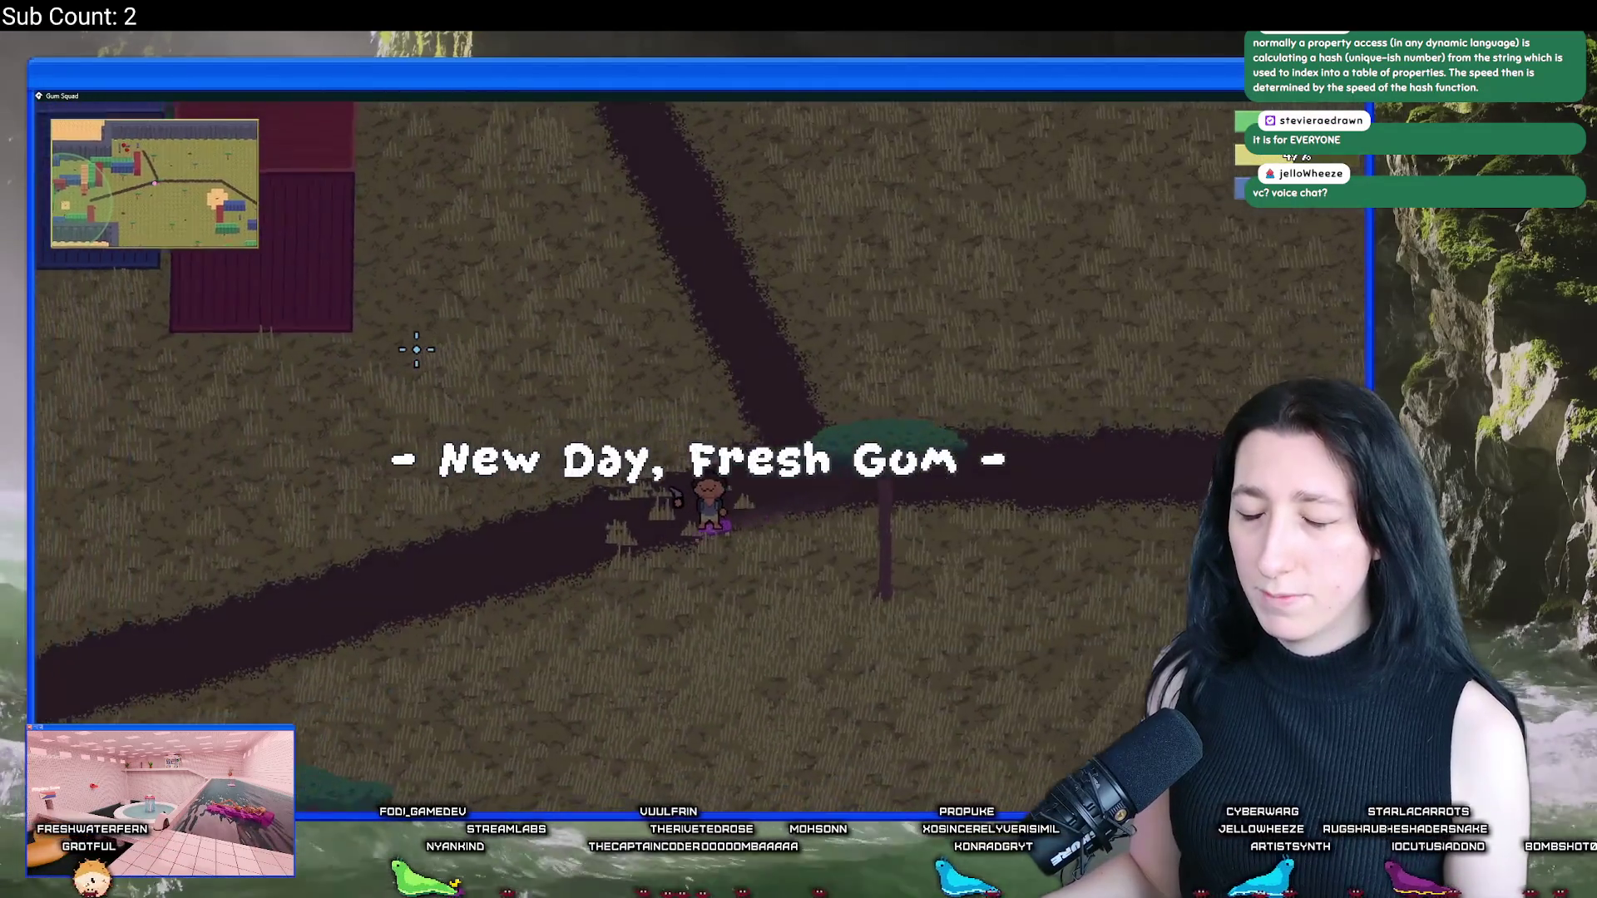
Step: Walk around the containers and sandy patch, ride the skateboard, then restore the windowed game with F11
key(w)
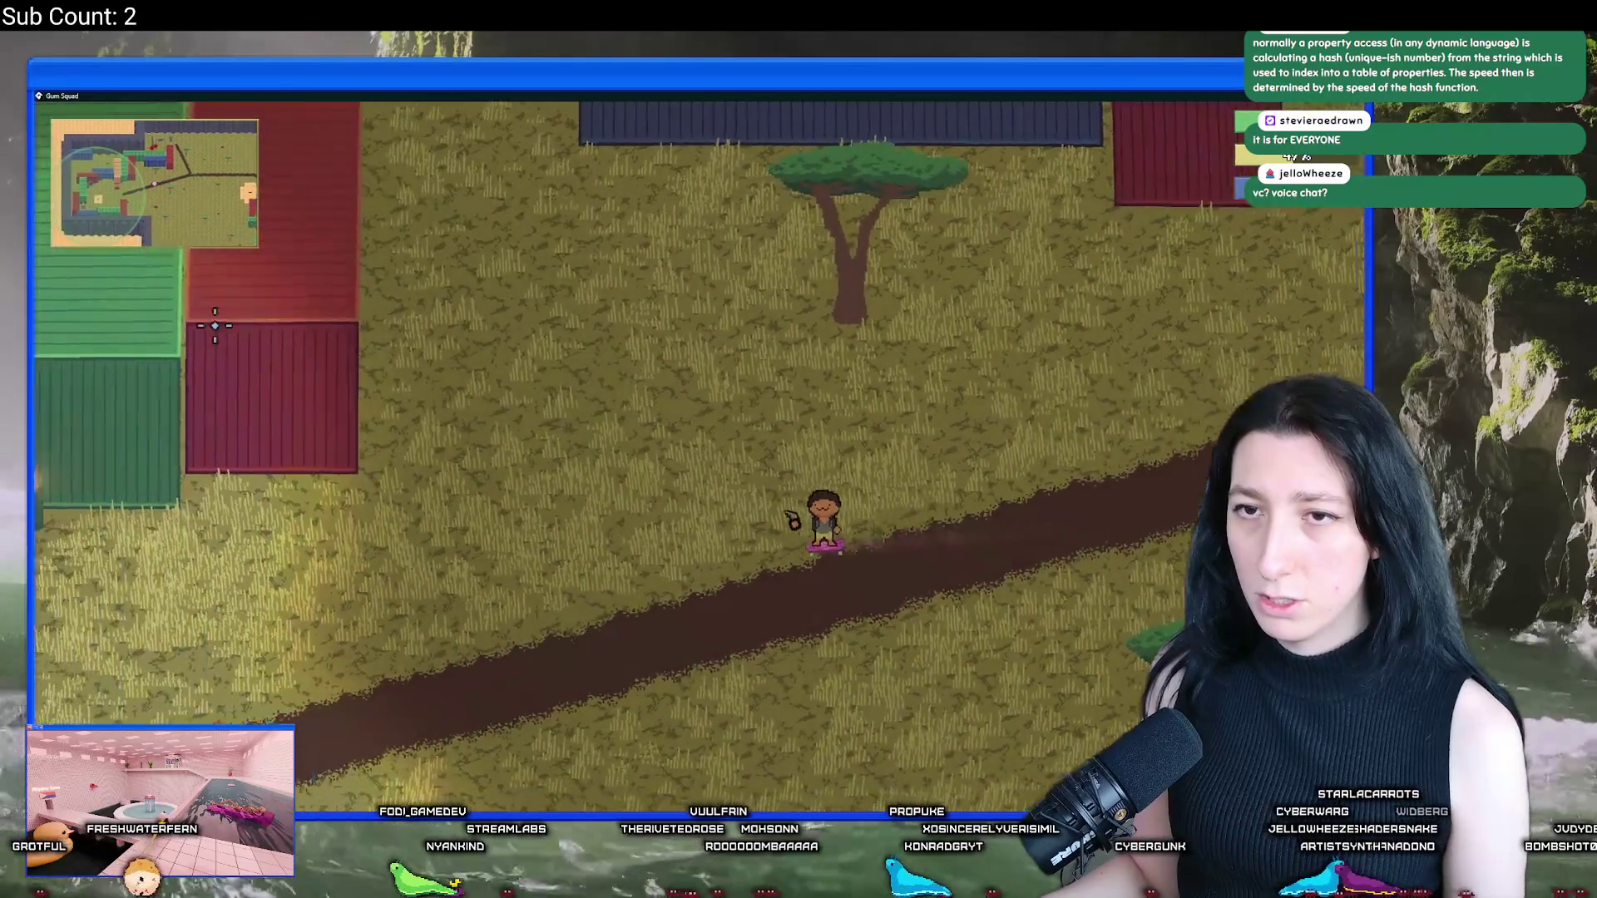
key(s+a)
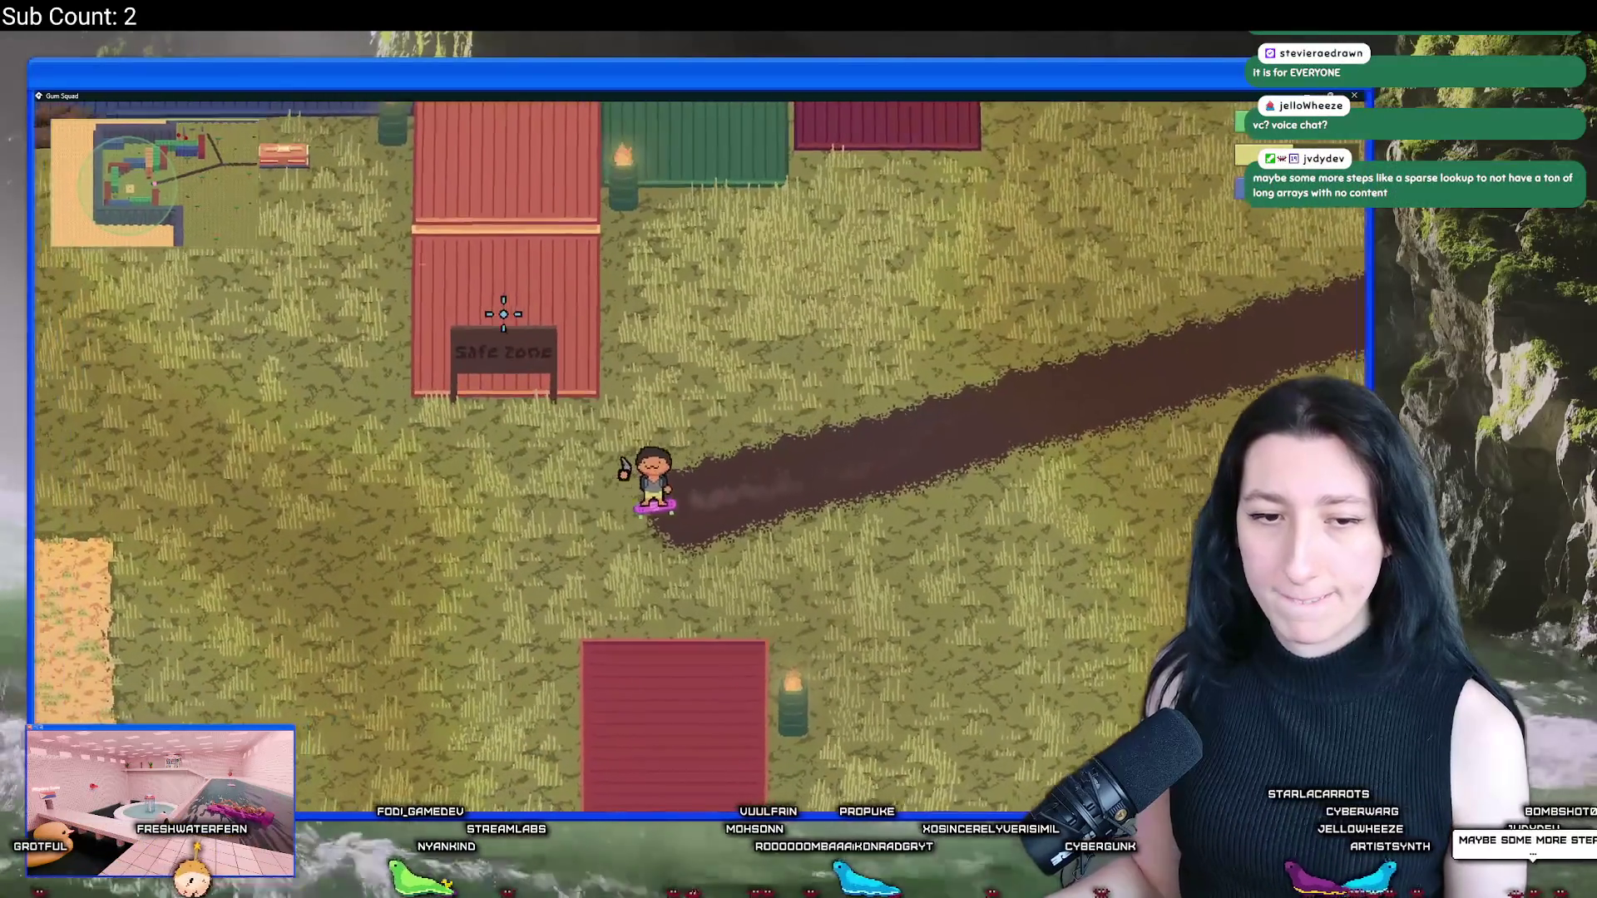
key(w+a)
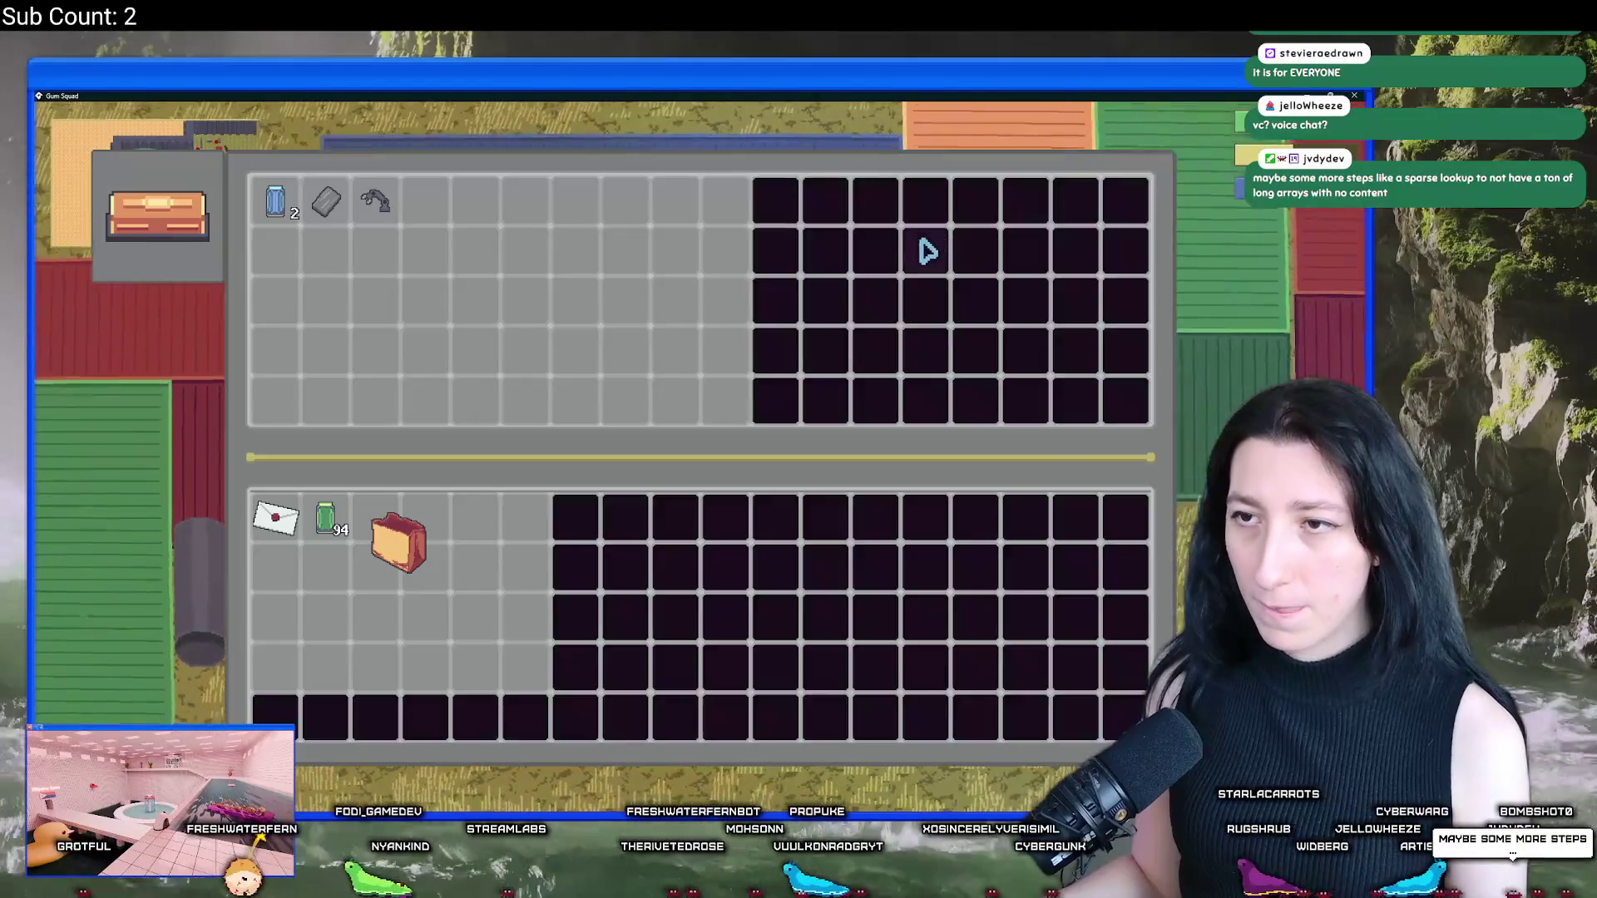
key(s+a)
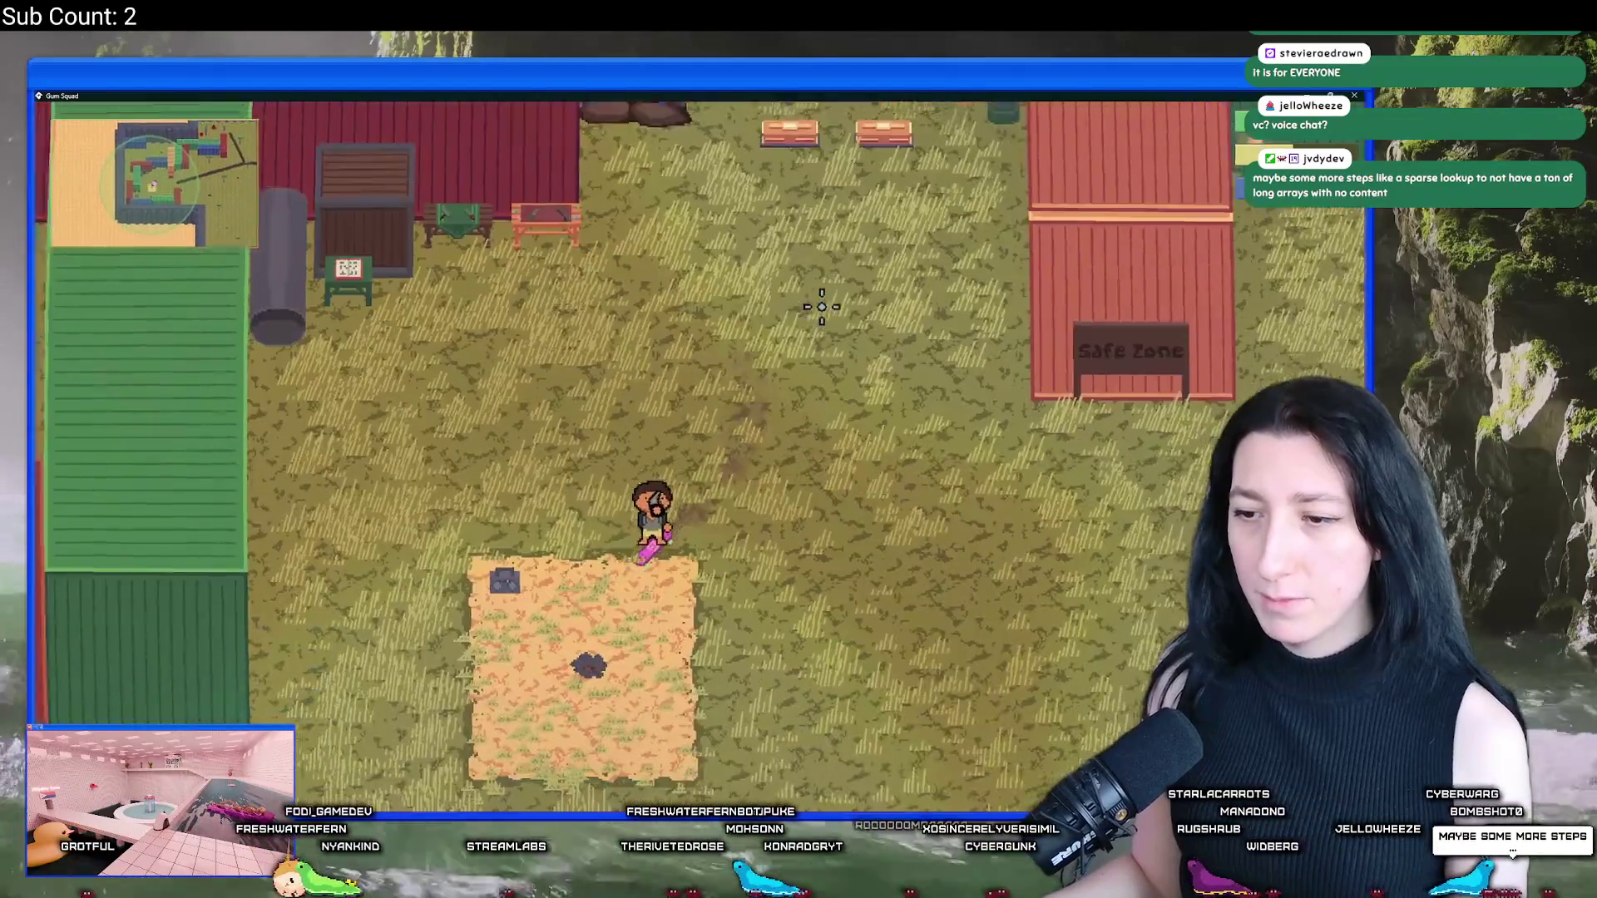
key(w+d)
key(e)
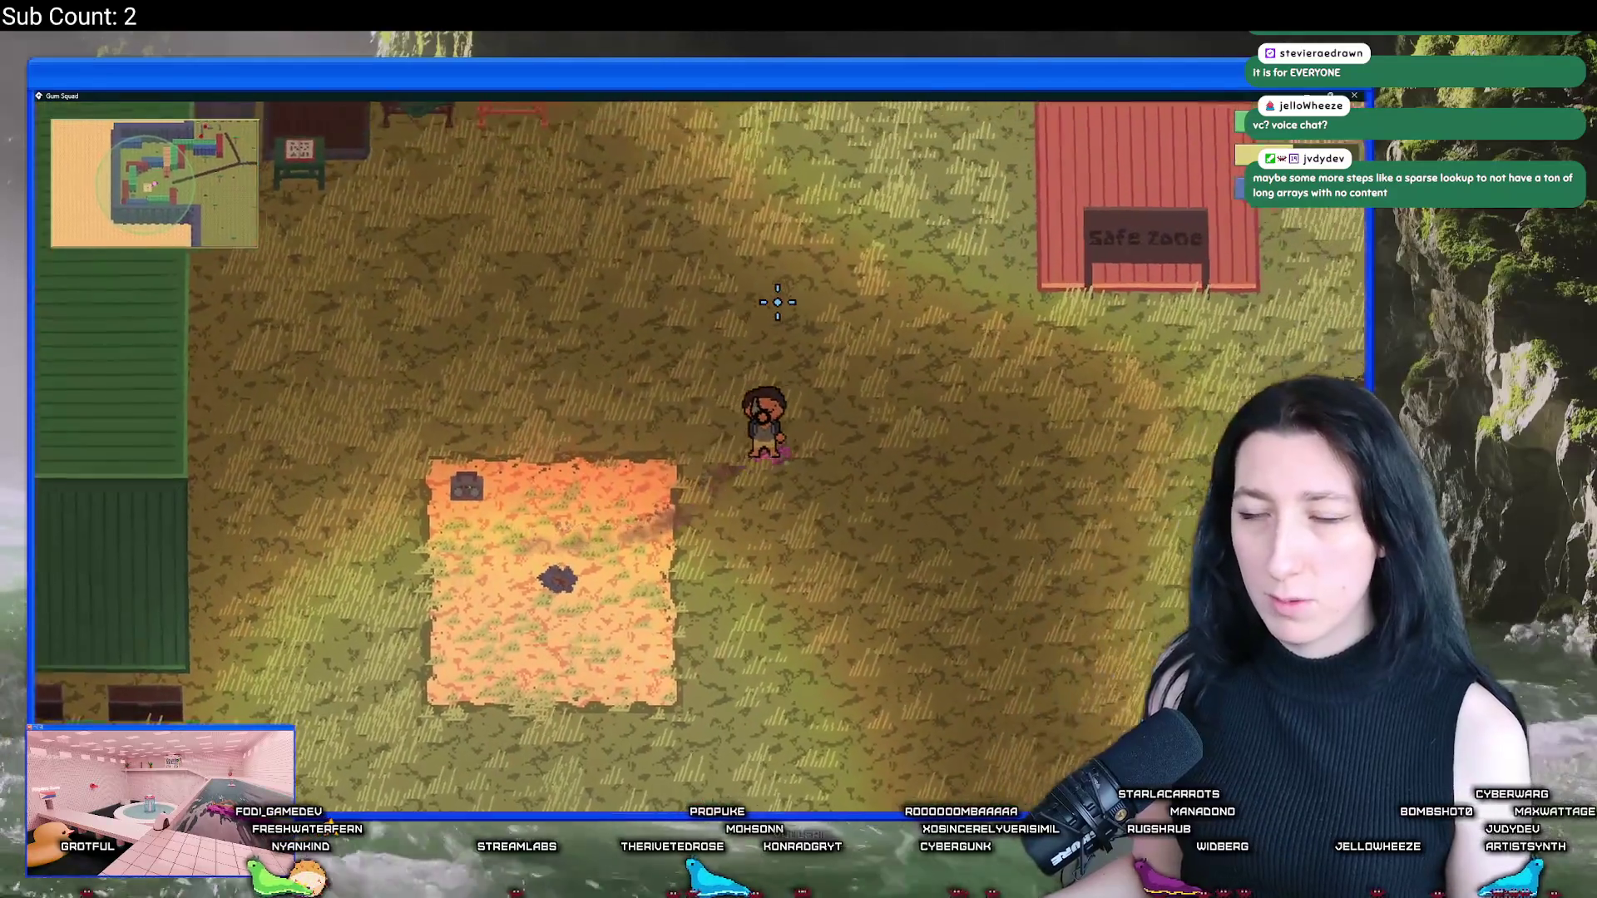
key(s+a)
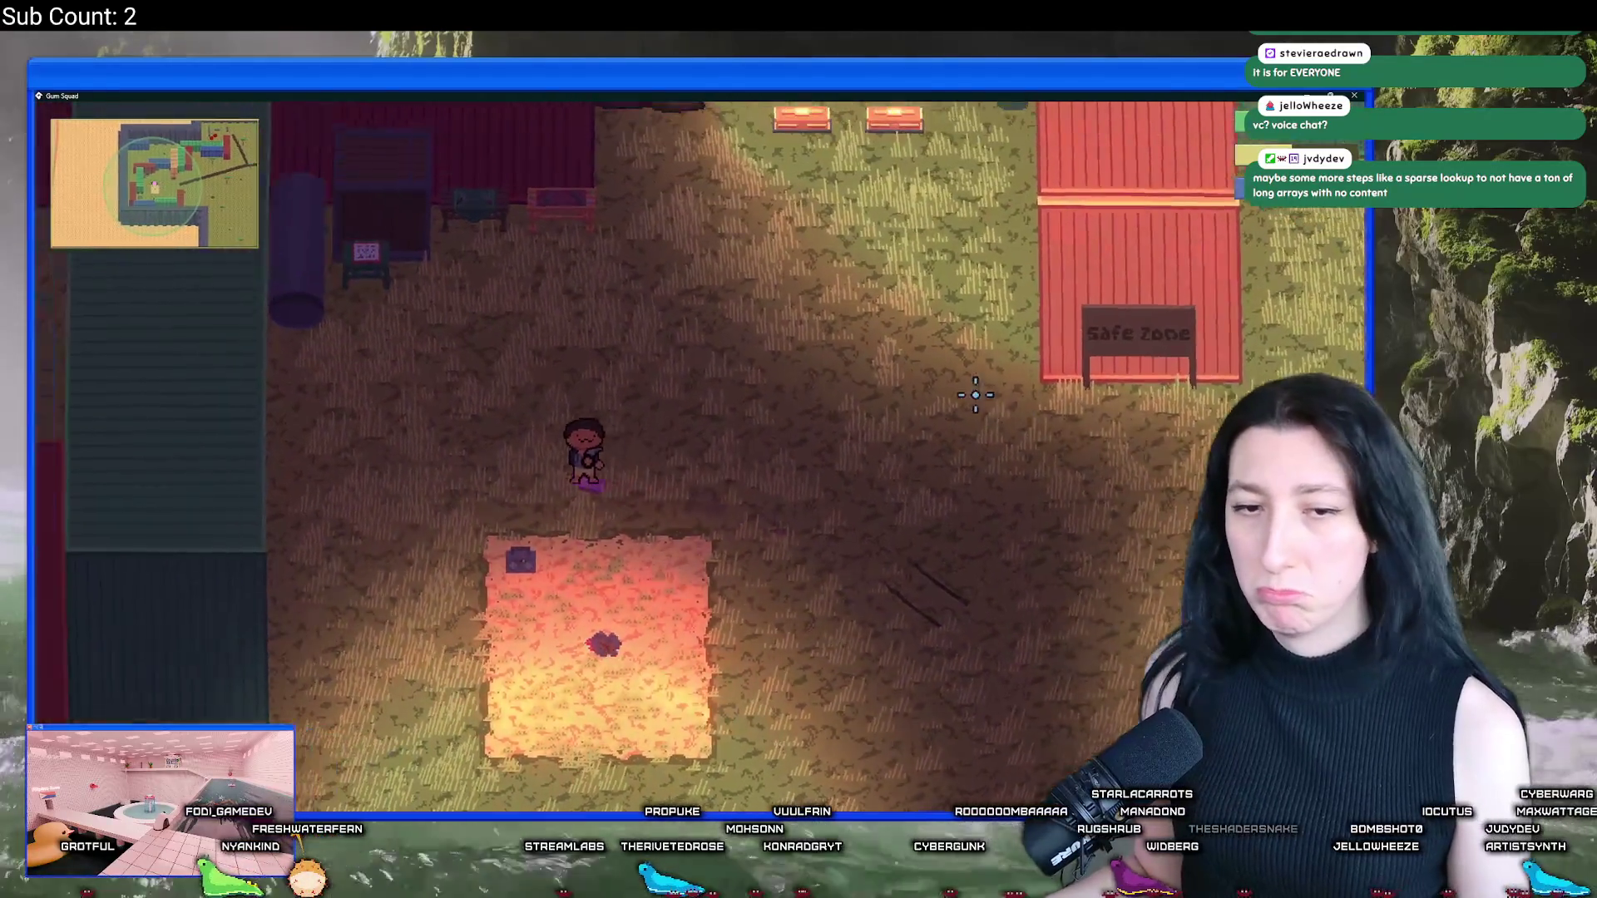
key(w+d)
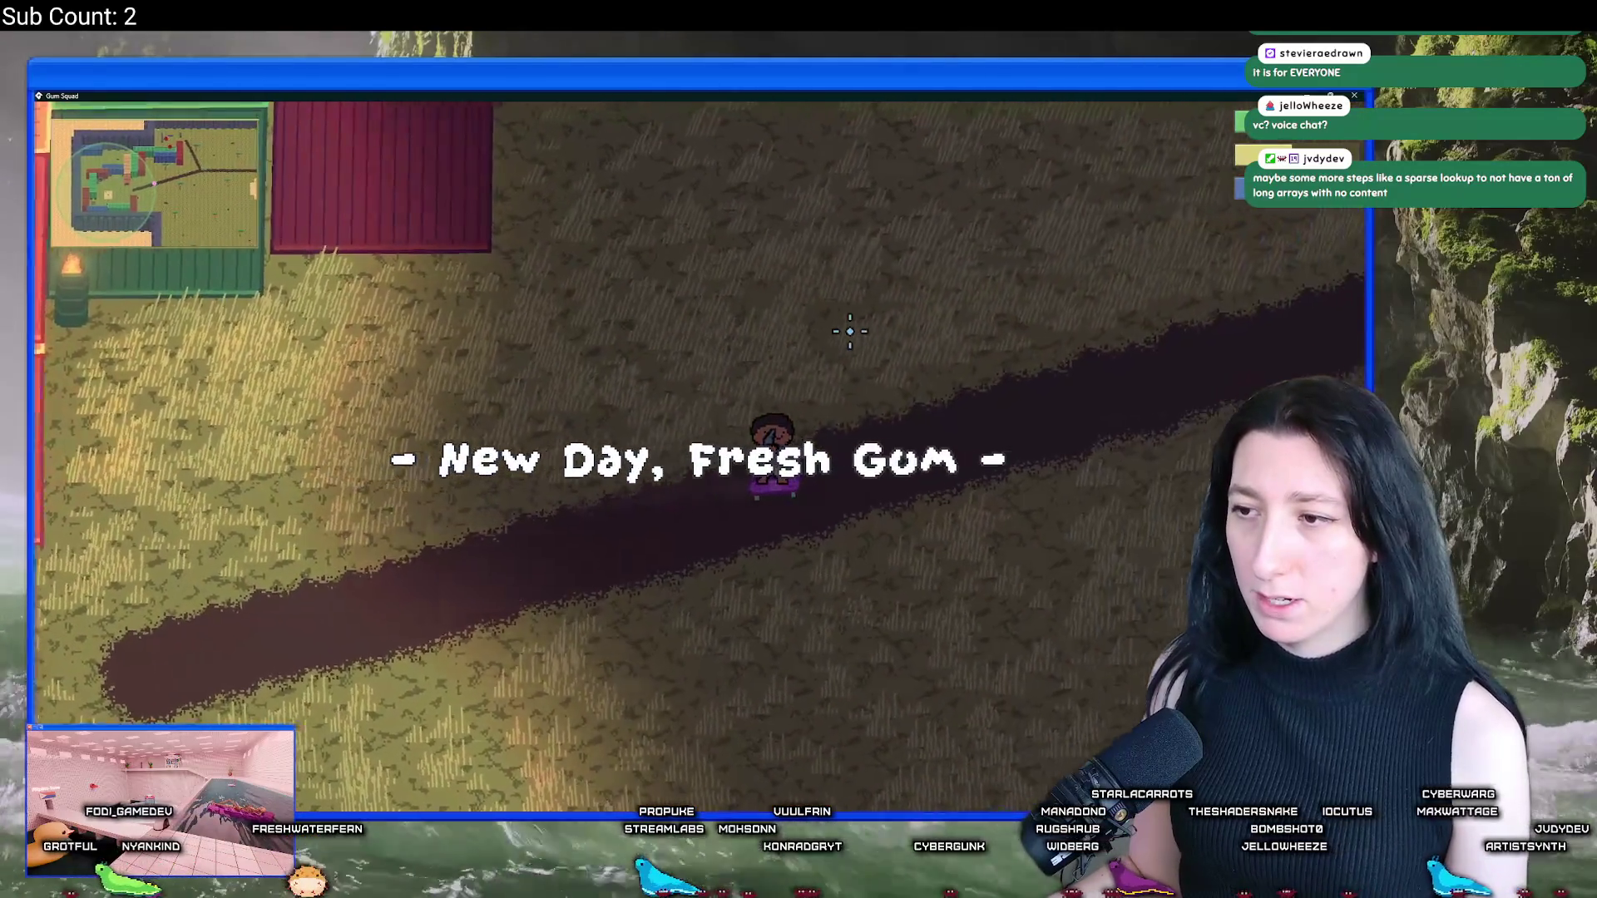
key(w+d)
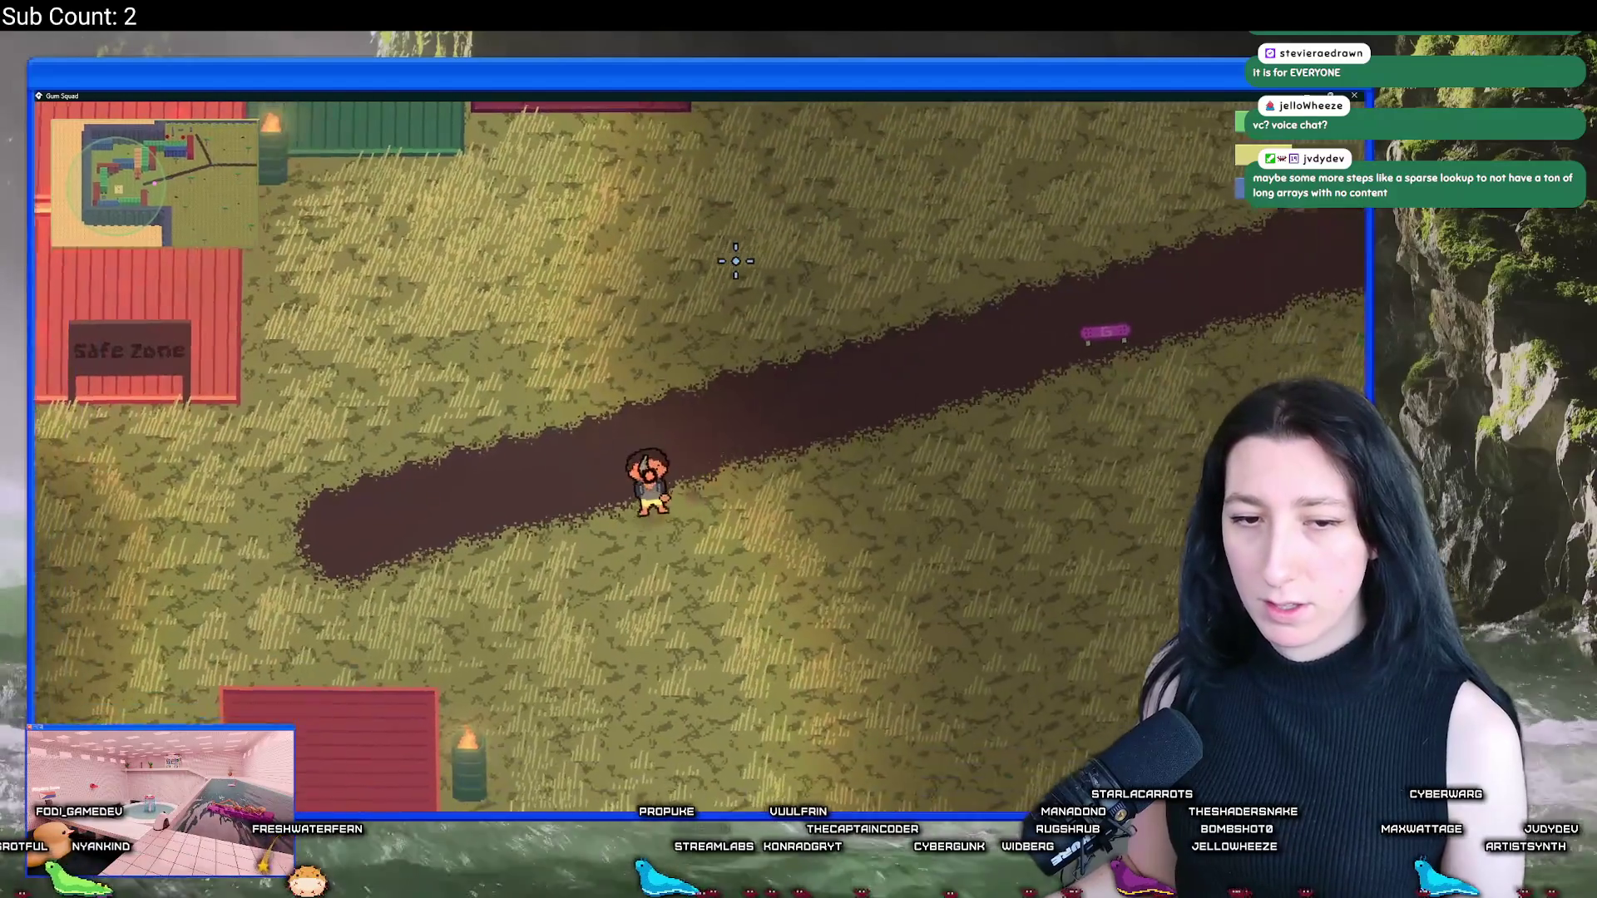
key(F11)
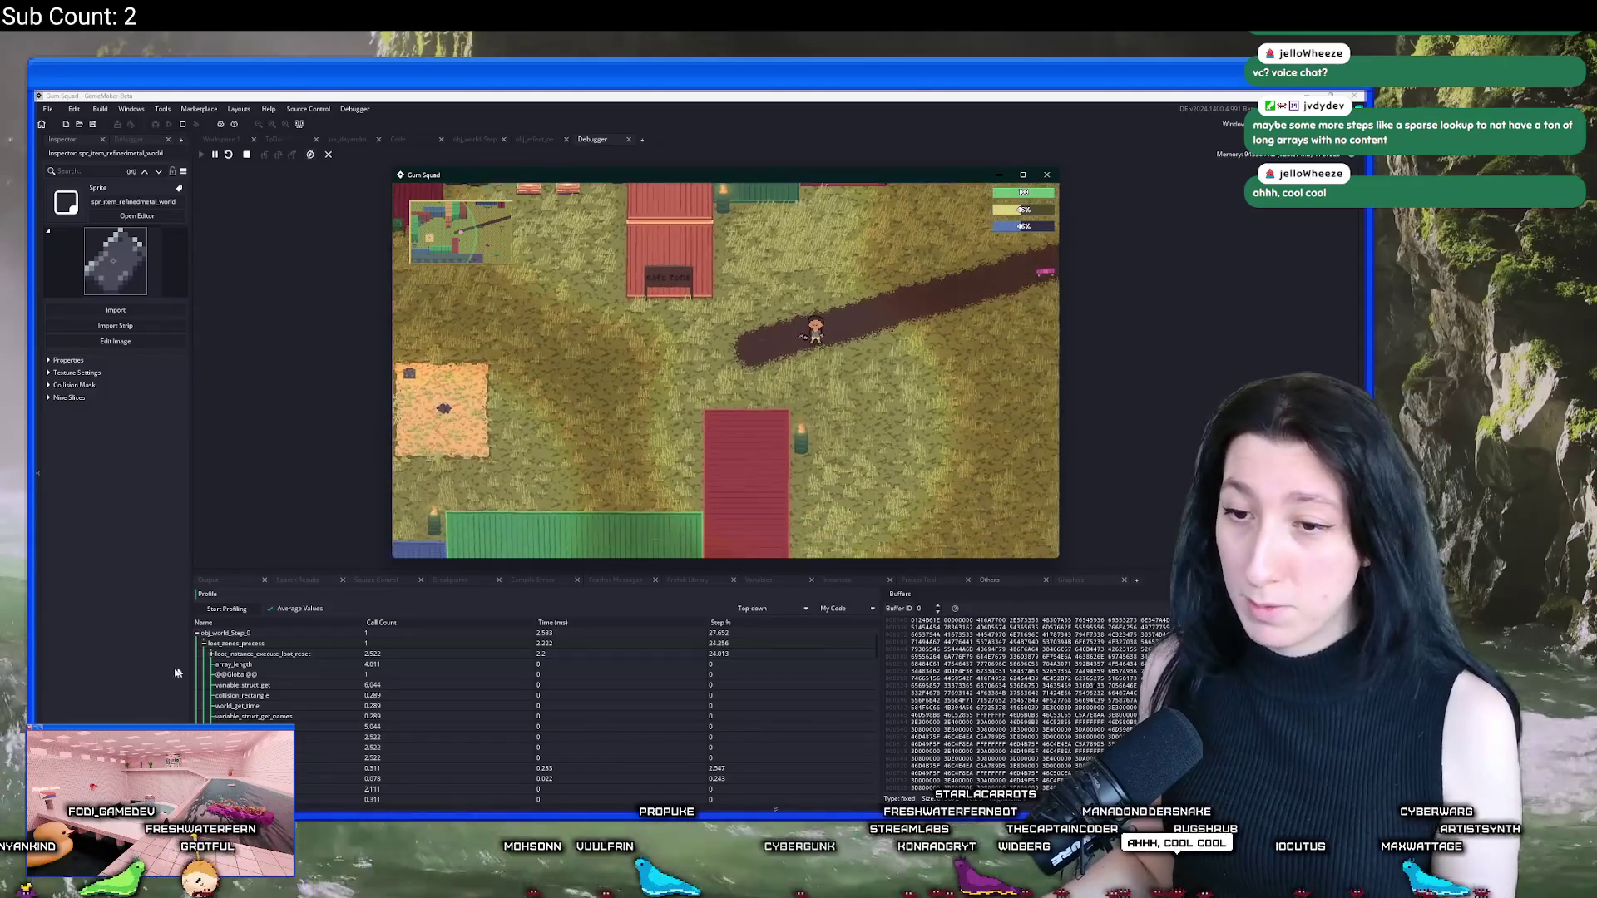
Step: Profile again, stop the game, and expand loot_instance_execute_loot_reset and instance_deactivate_object_hook
click(226, 608)
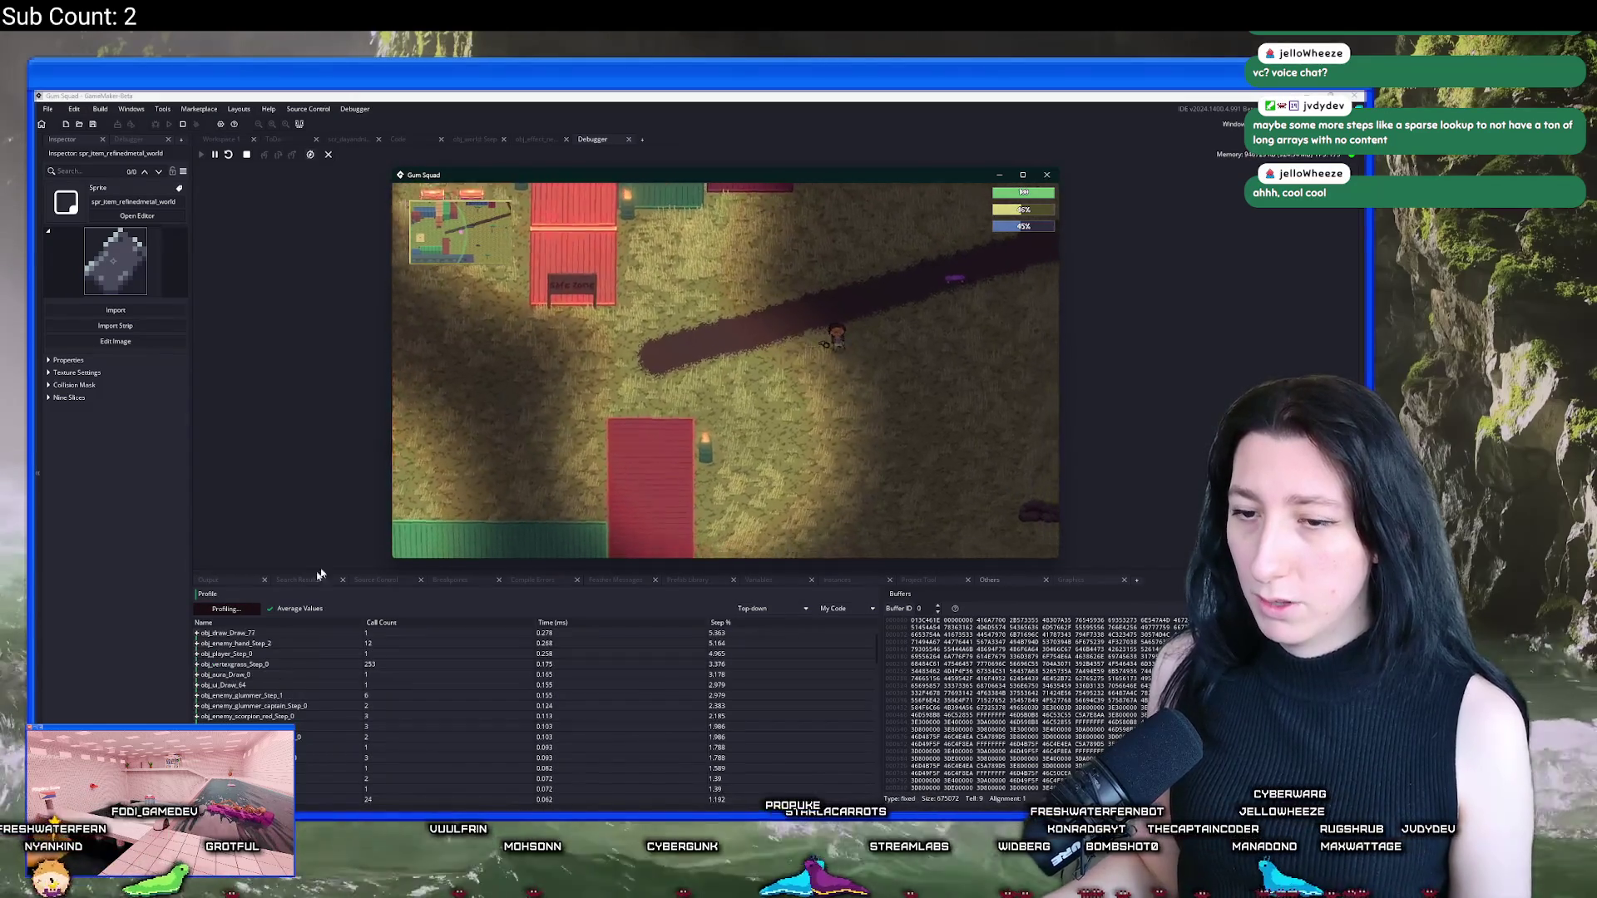
click(242, 612)
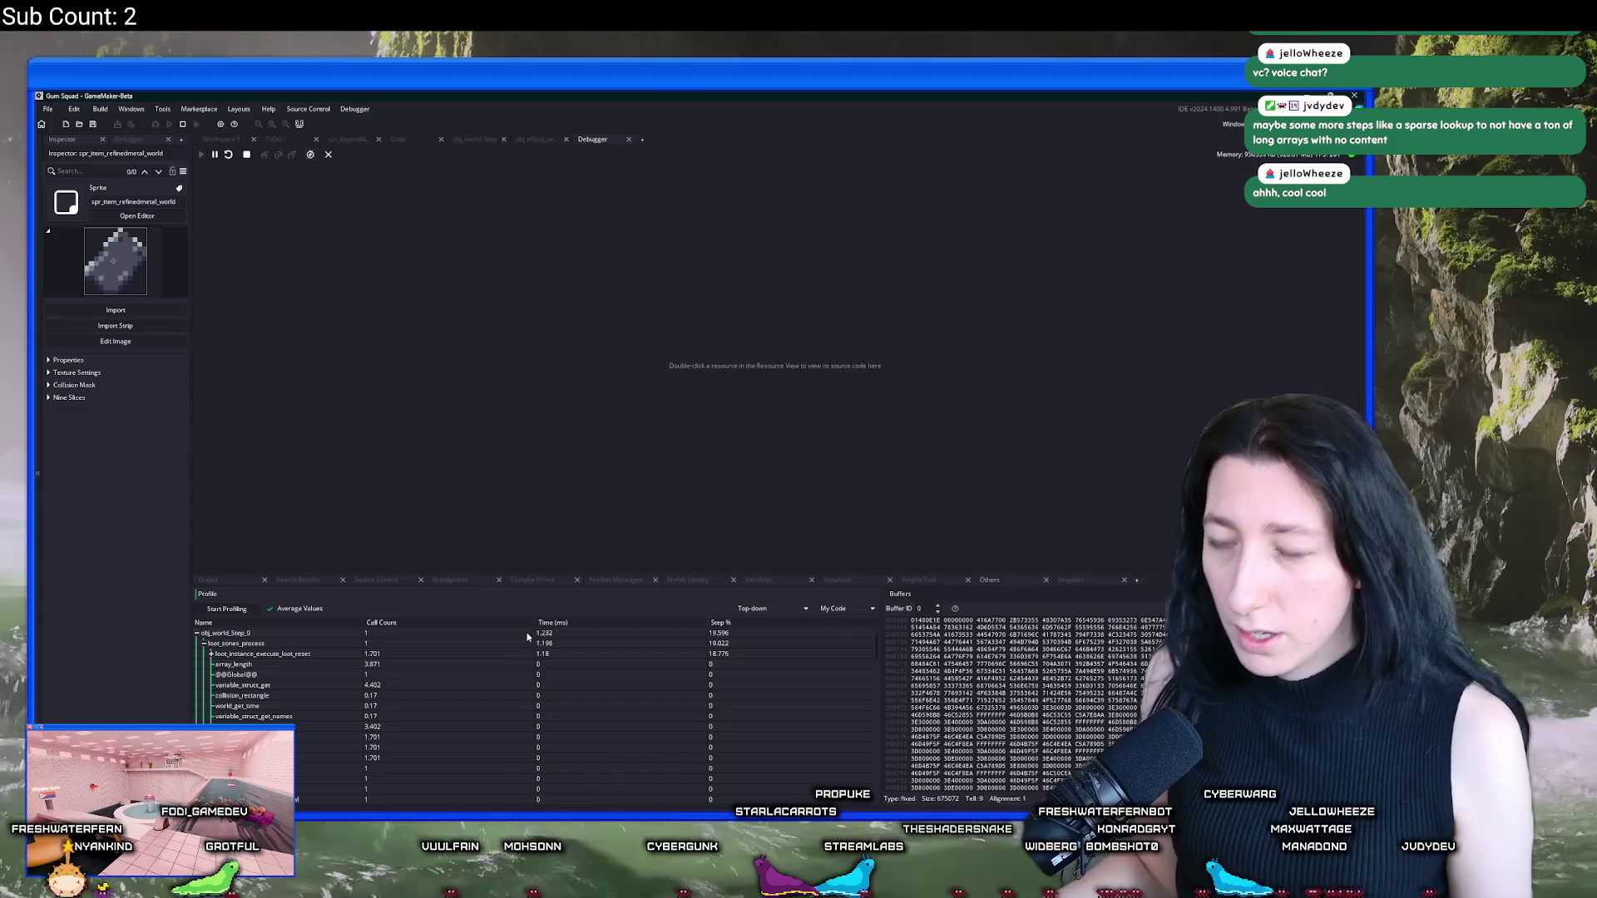
click(182, 124)
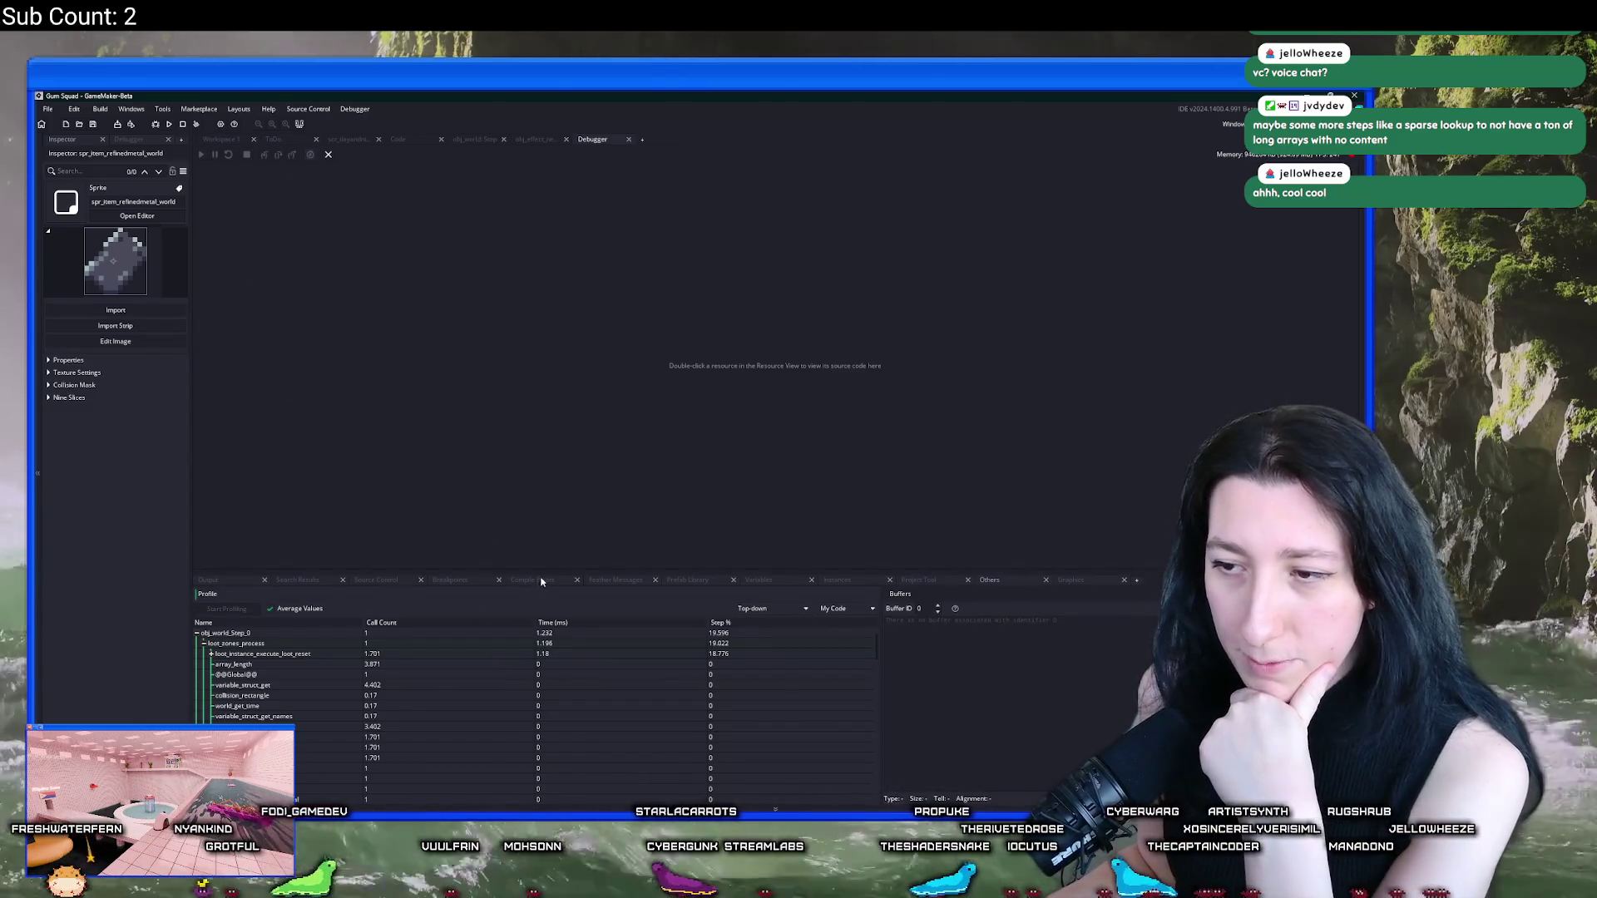
drag(541, 578, 540, 514)
click(209, 590)
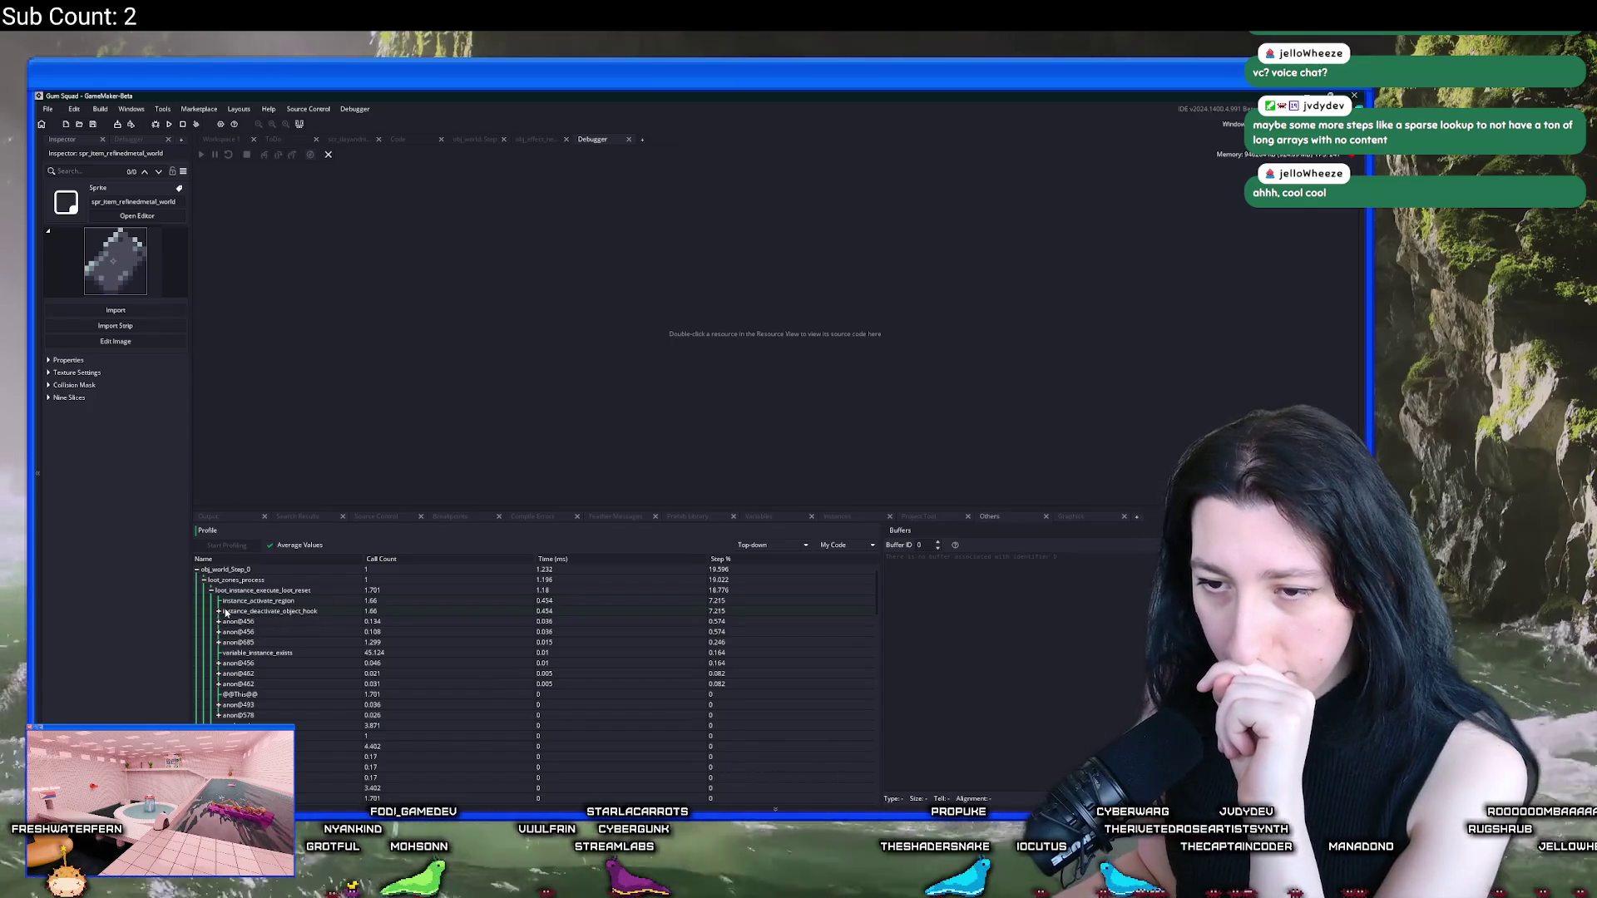
click(219, 612)
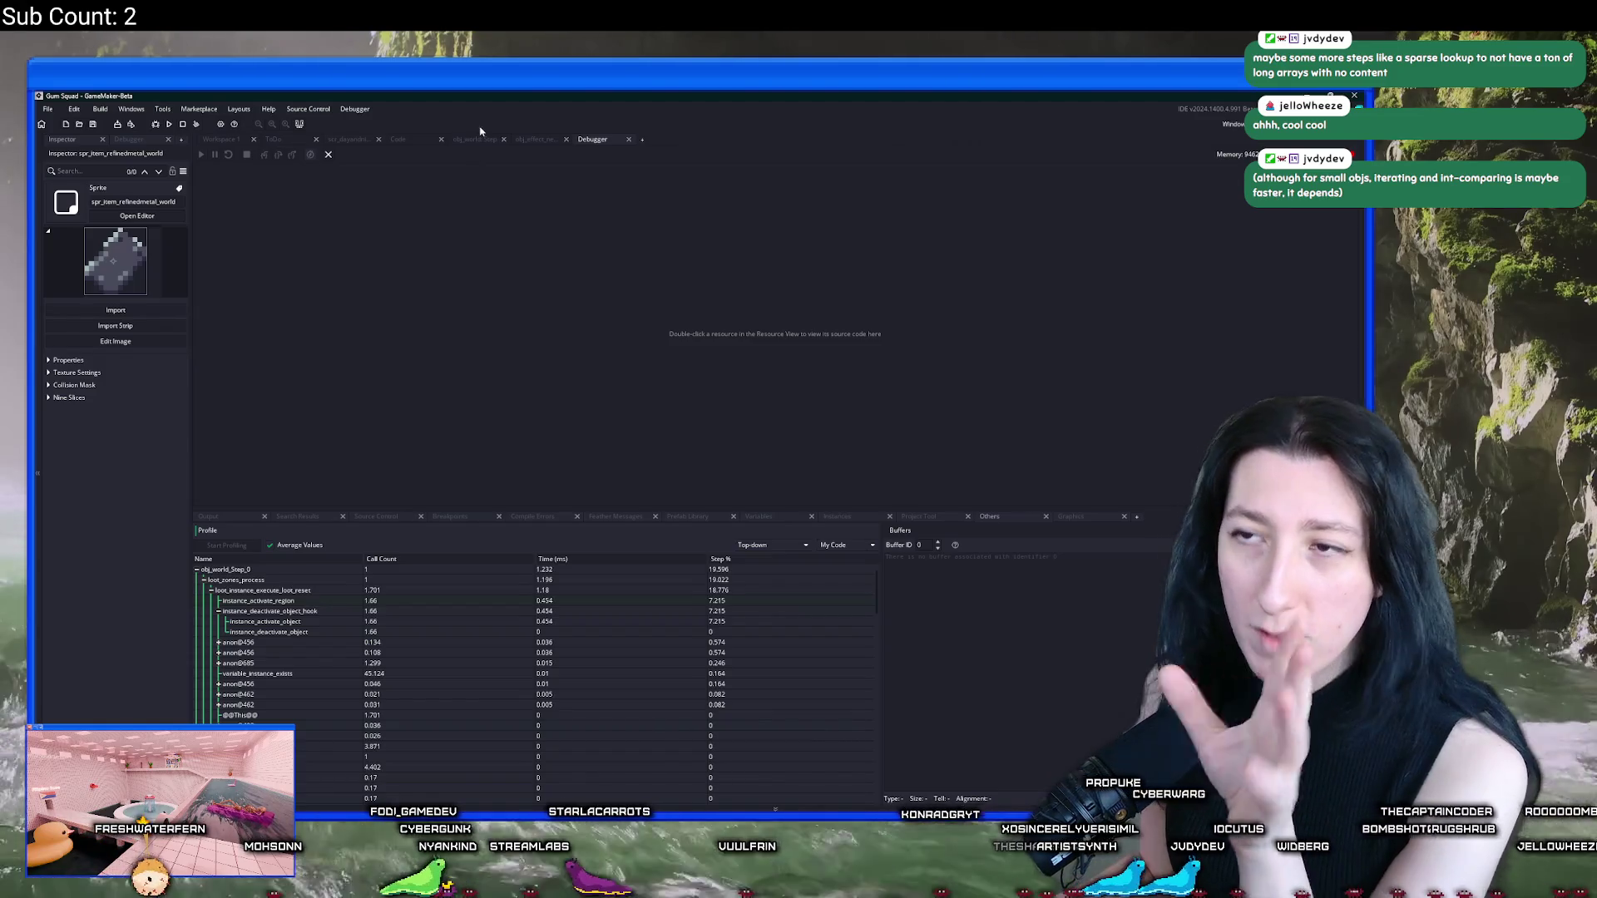
Step: Show the loot reset function's code and drag the splitter to make the editor taller
click(405, 140)
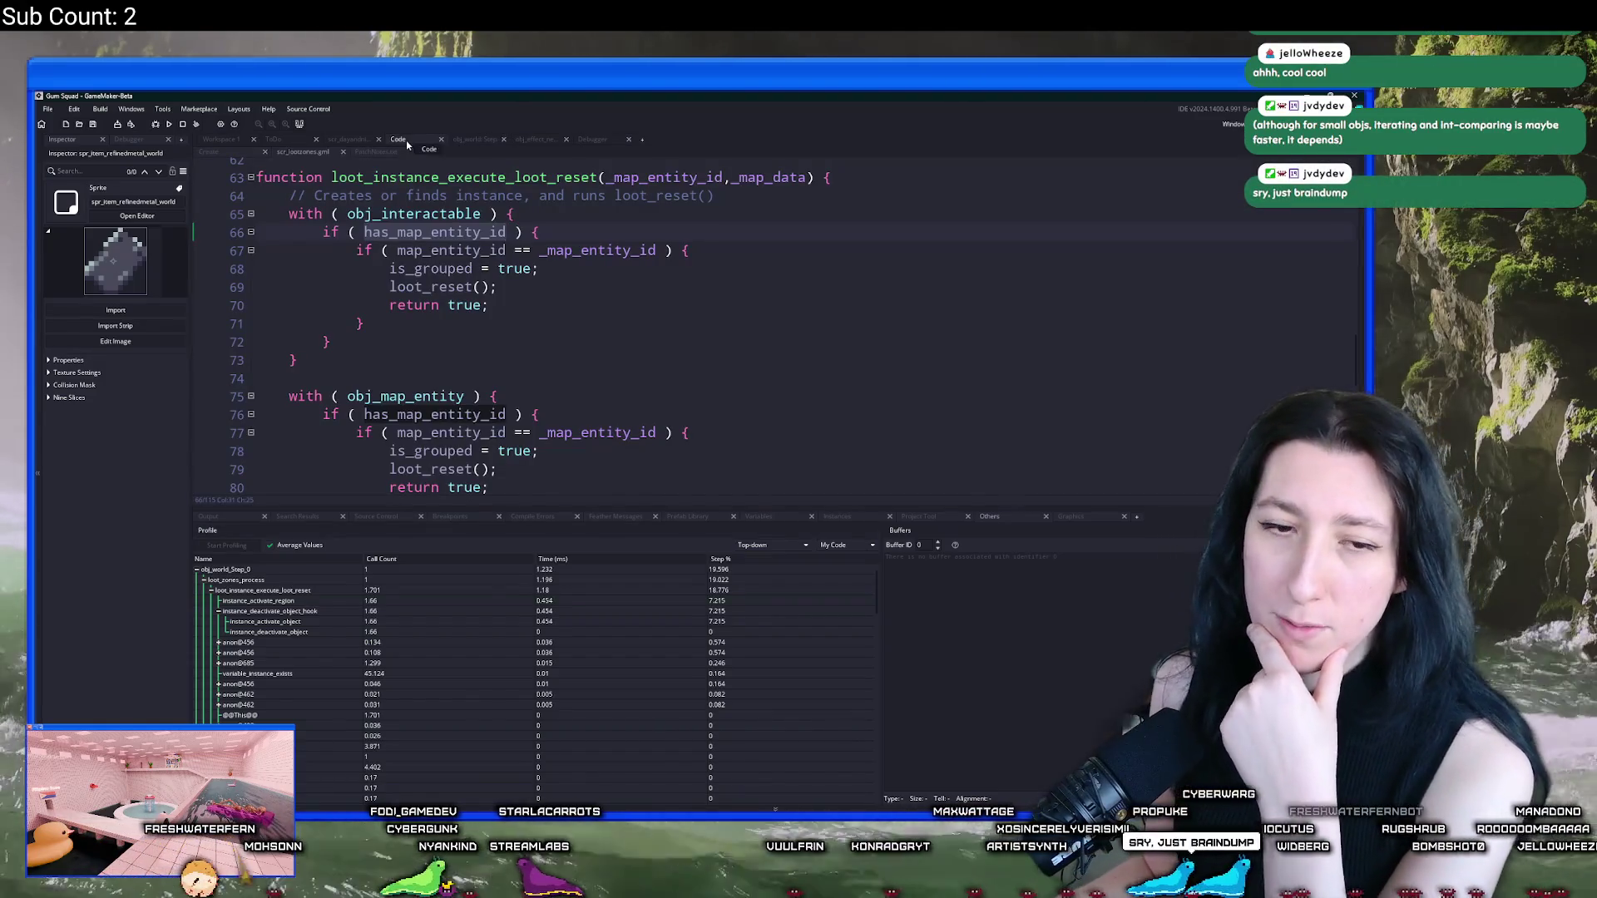
click(537, 293)
scroll(537, 293, down, 1)
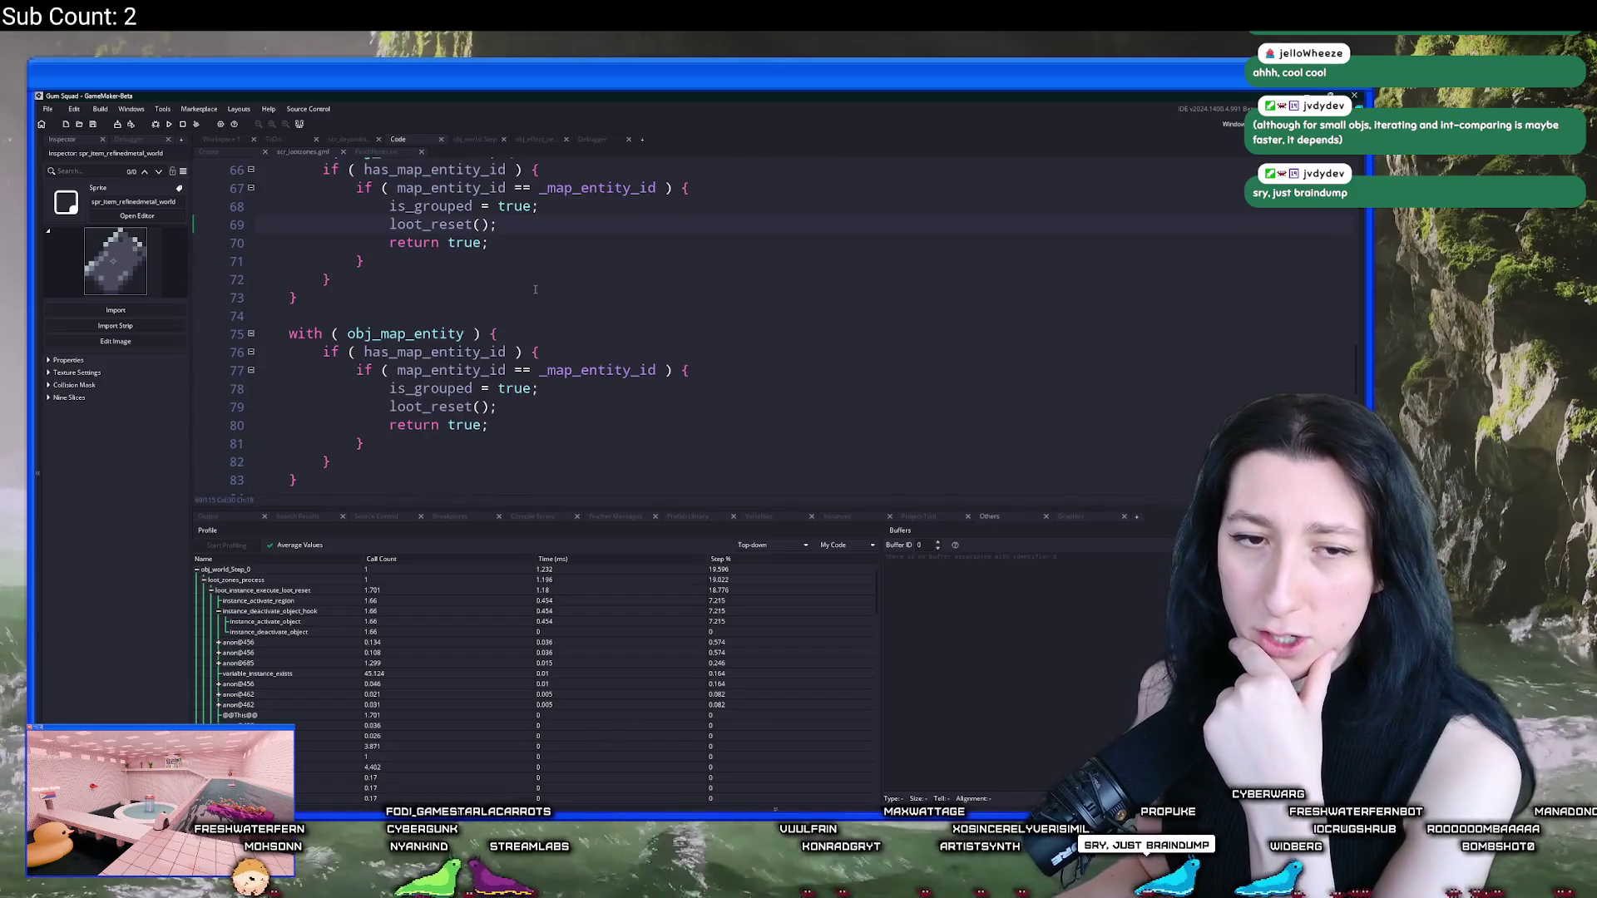
scroll(515, 277, up, 3)
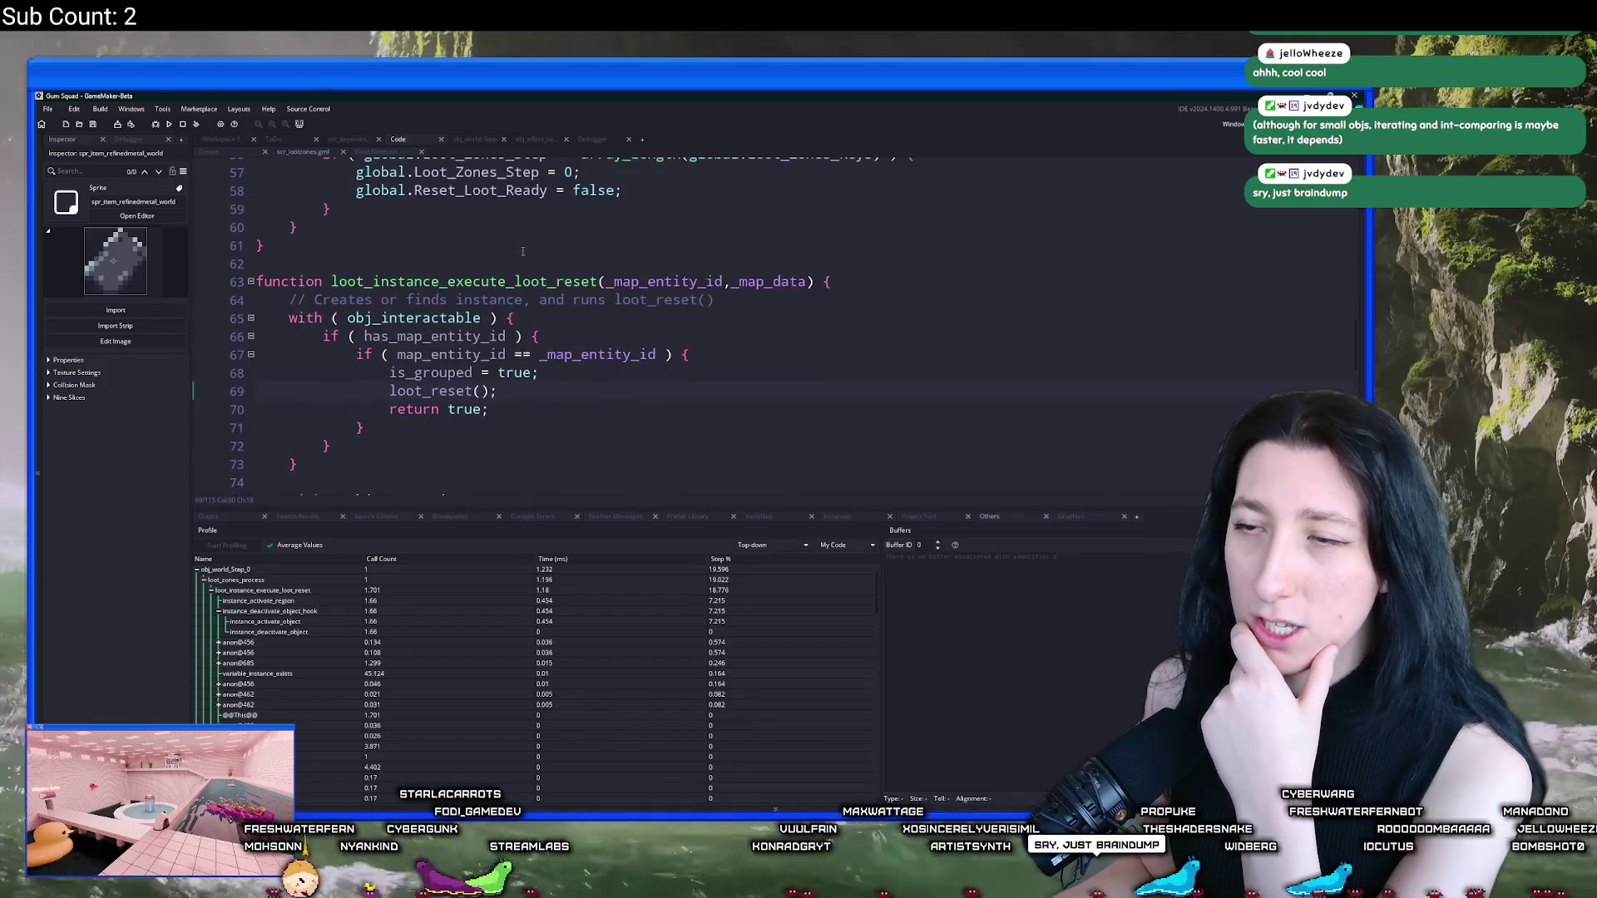
scroll(532, 399, down, 1)
drag(542, 515, 545, 644)
scroll(628, 484, down, 2)
scroll(629, 485, down, 4)
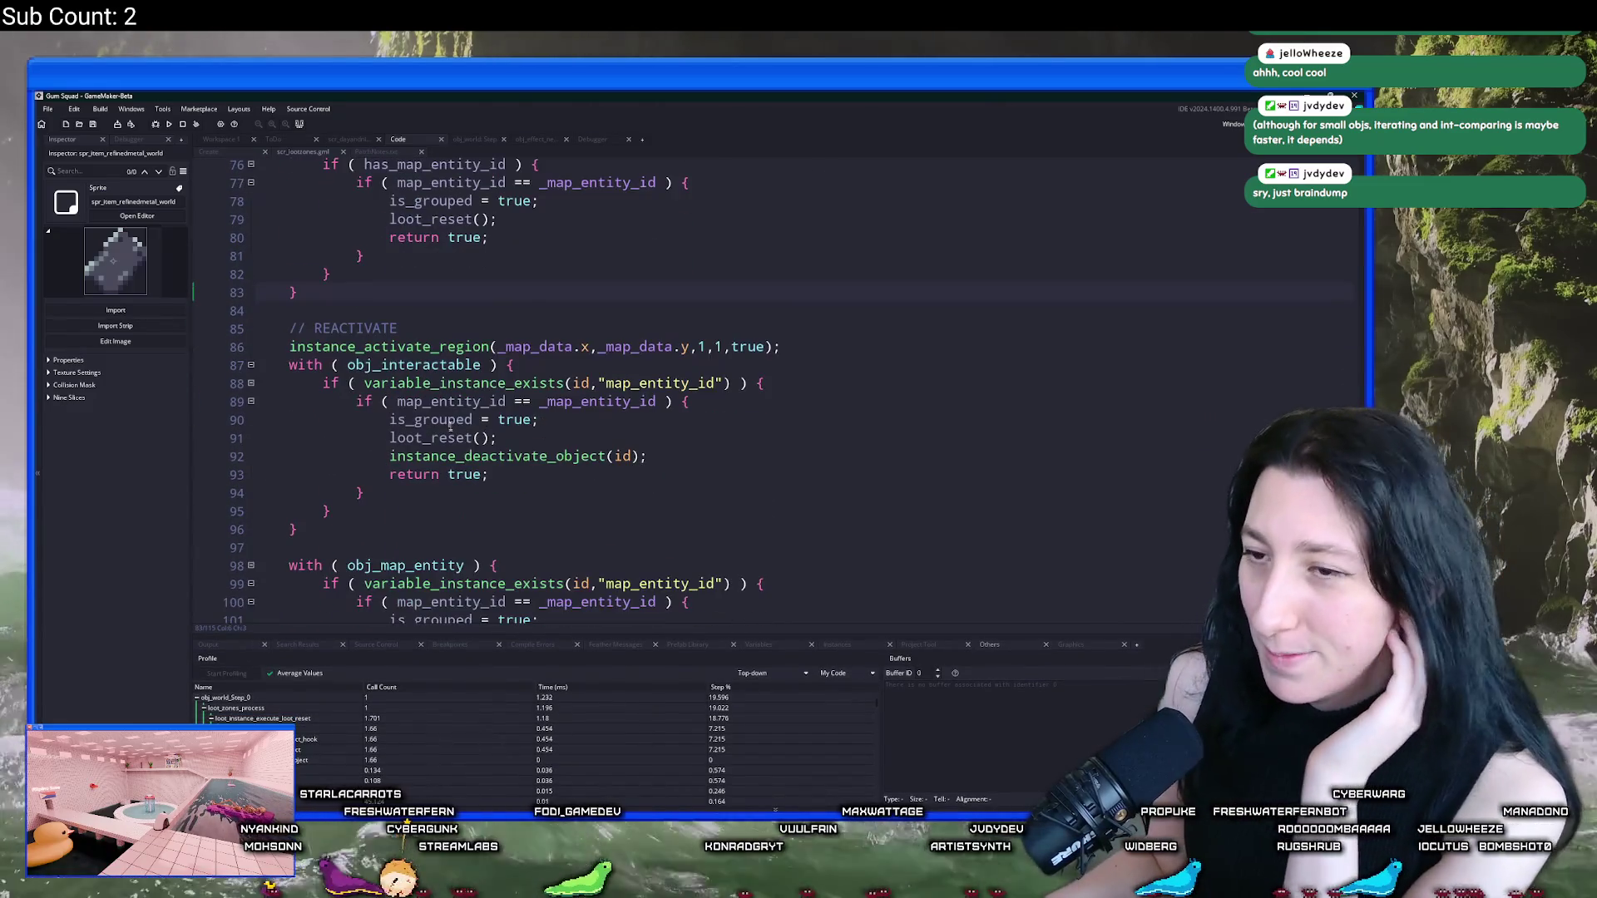
Step: Inspect instance_activate_region's parameter signature and open its documentation
click(492, 346)
click(573, 347)
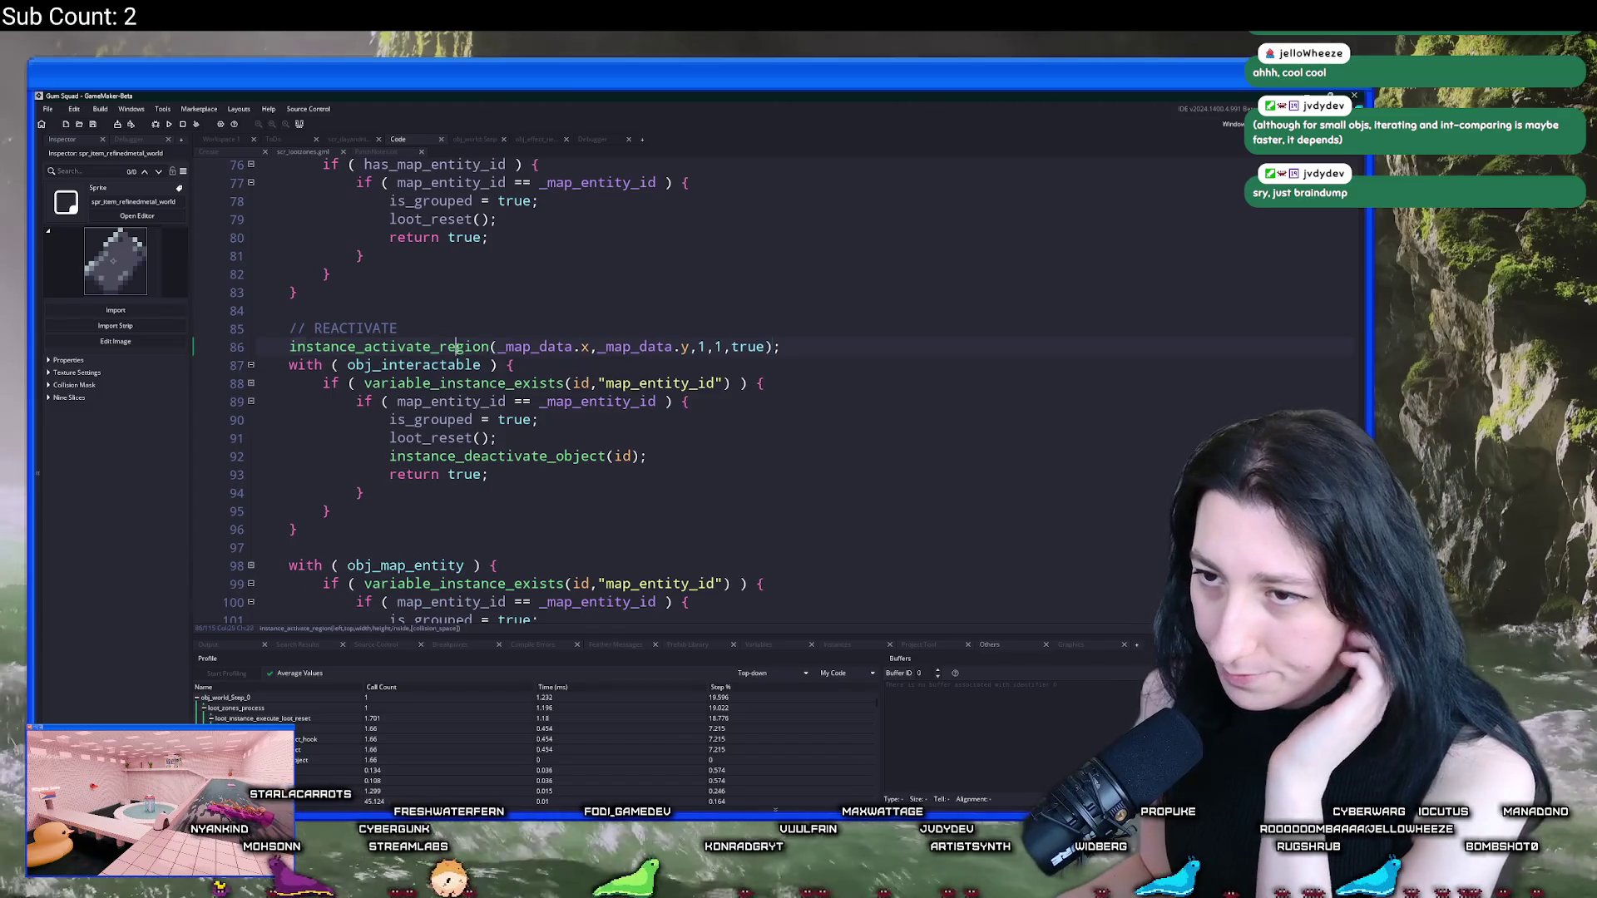
scroll(456, 347, up, 3)
scroll(586, 492, up, 1)
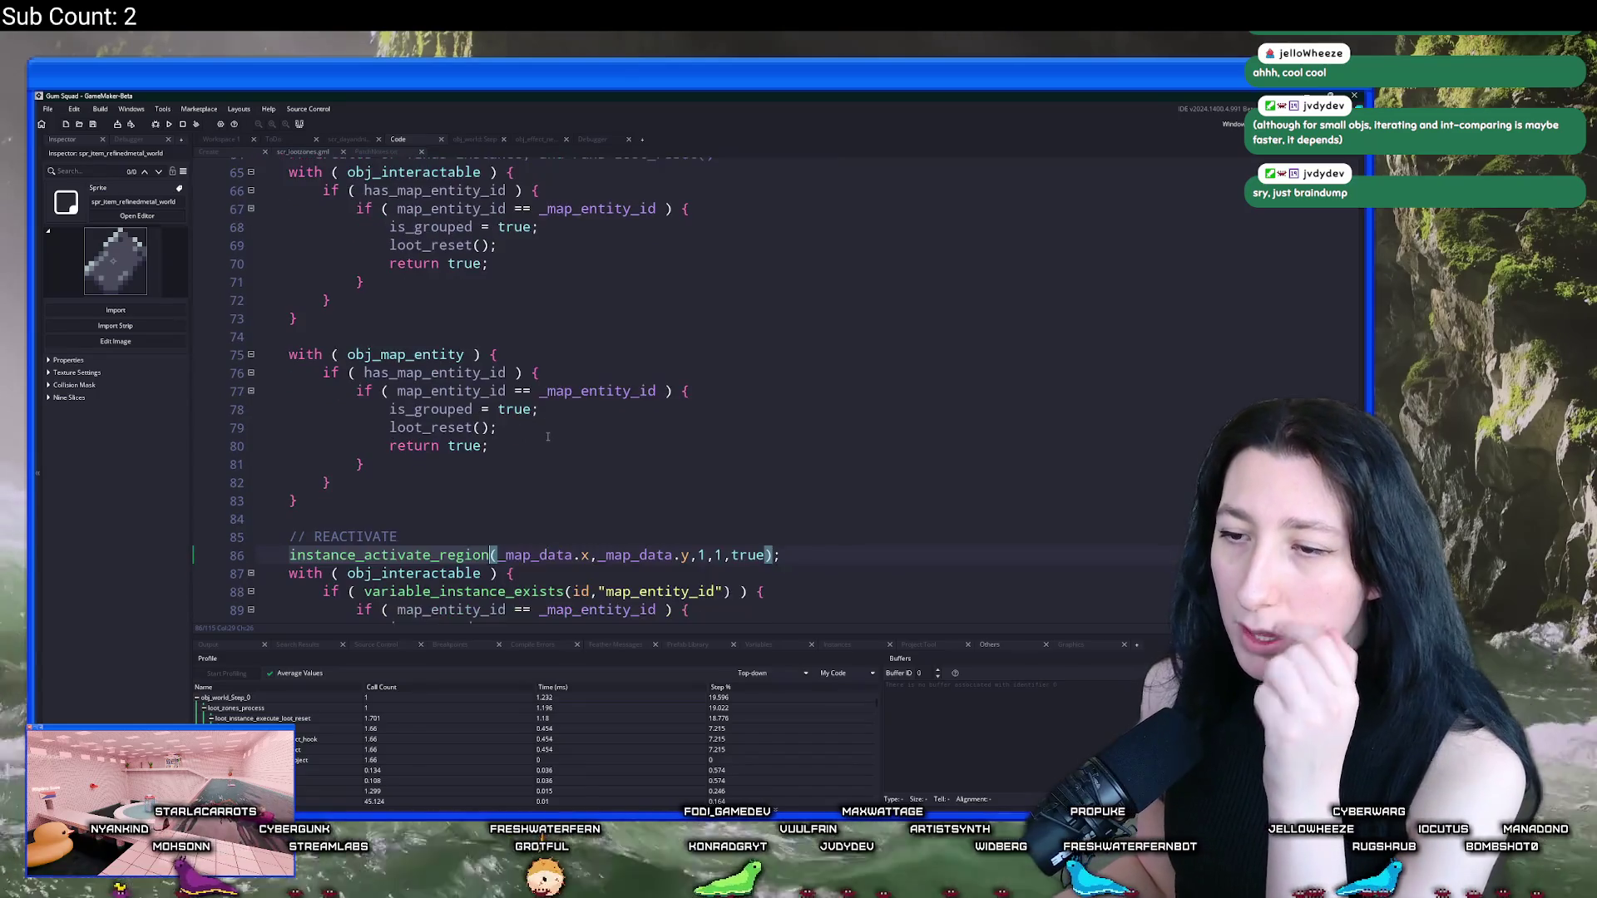
scroll(549, 437, down, 4)
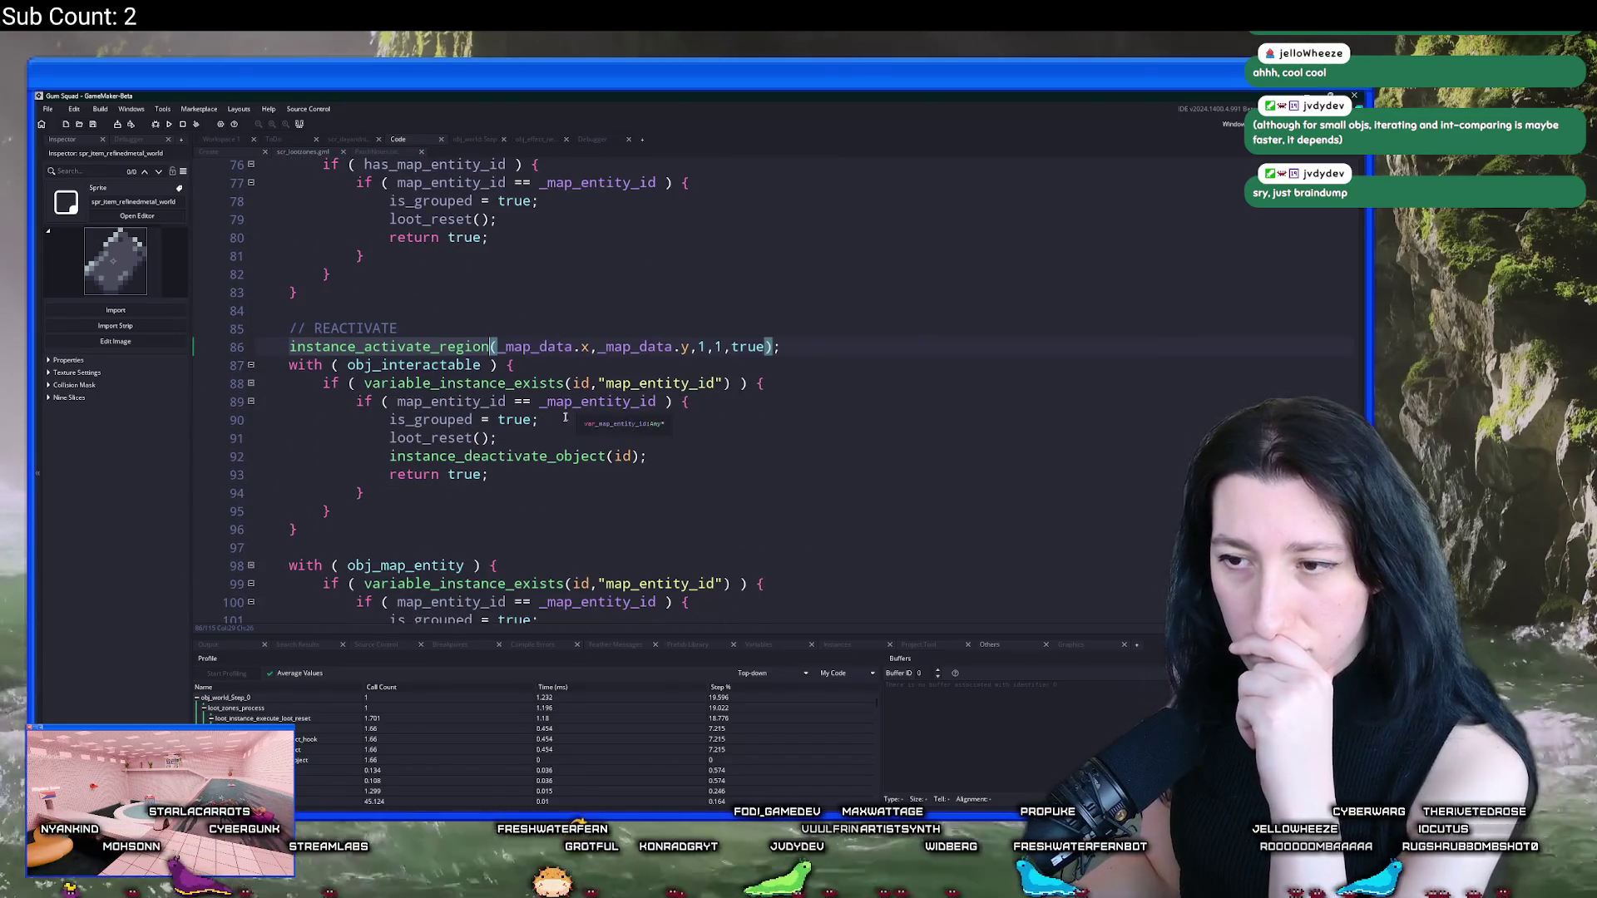
scroll(571, 411, down, 2)
mouse_move(435, 266)
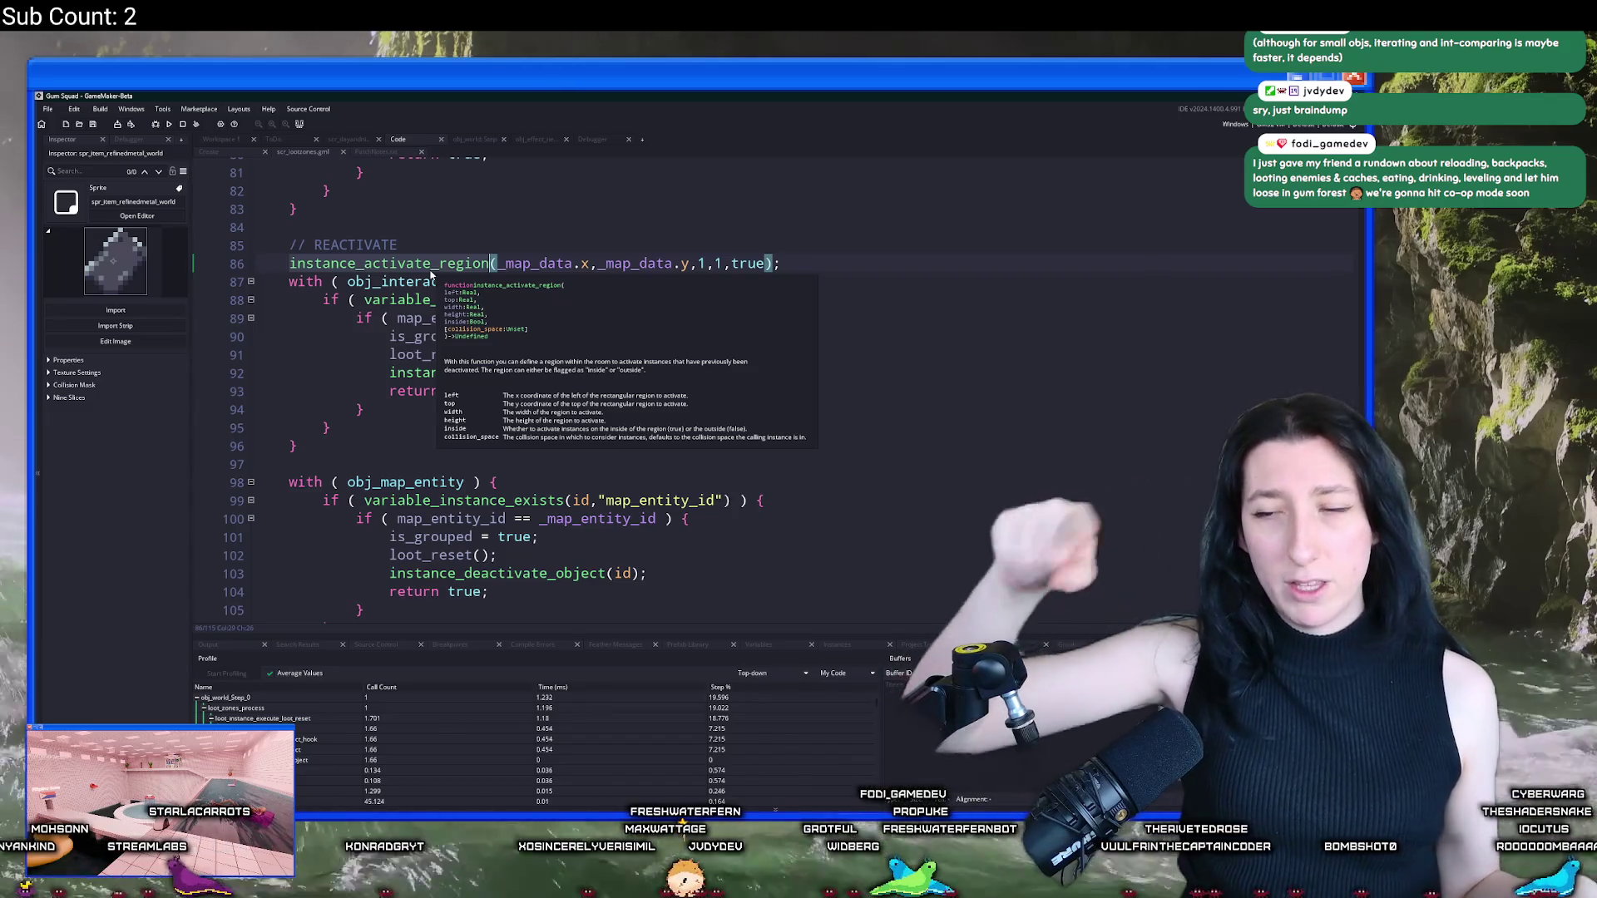
scroll(624, 463, down, 6)
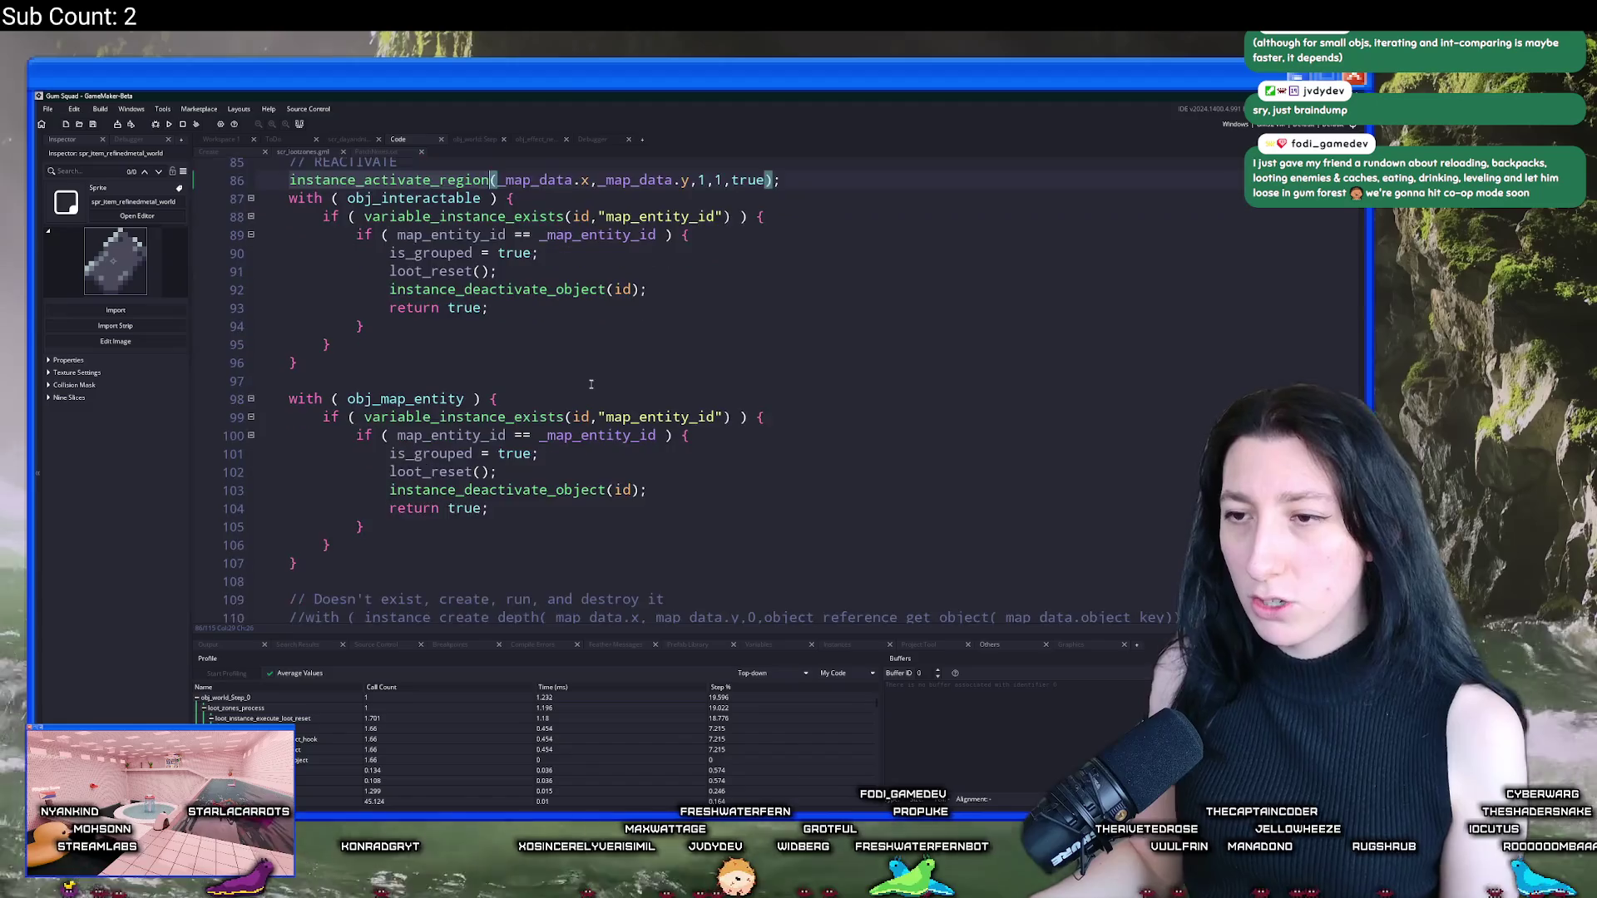
scroll(530, 317, up, 7)
scroll(530, 317, up, 2)
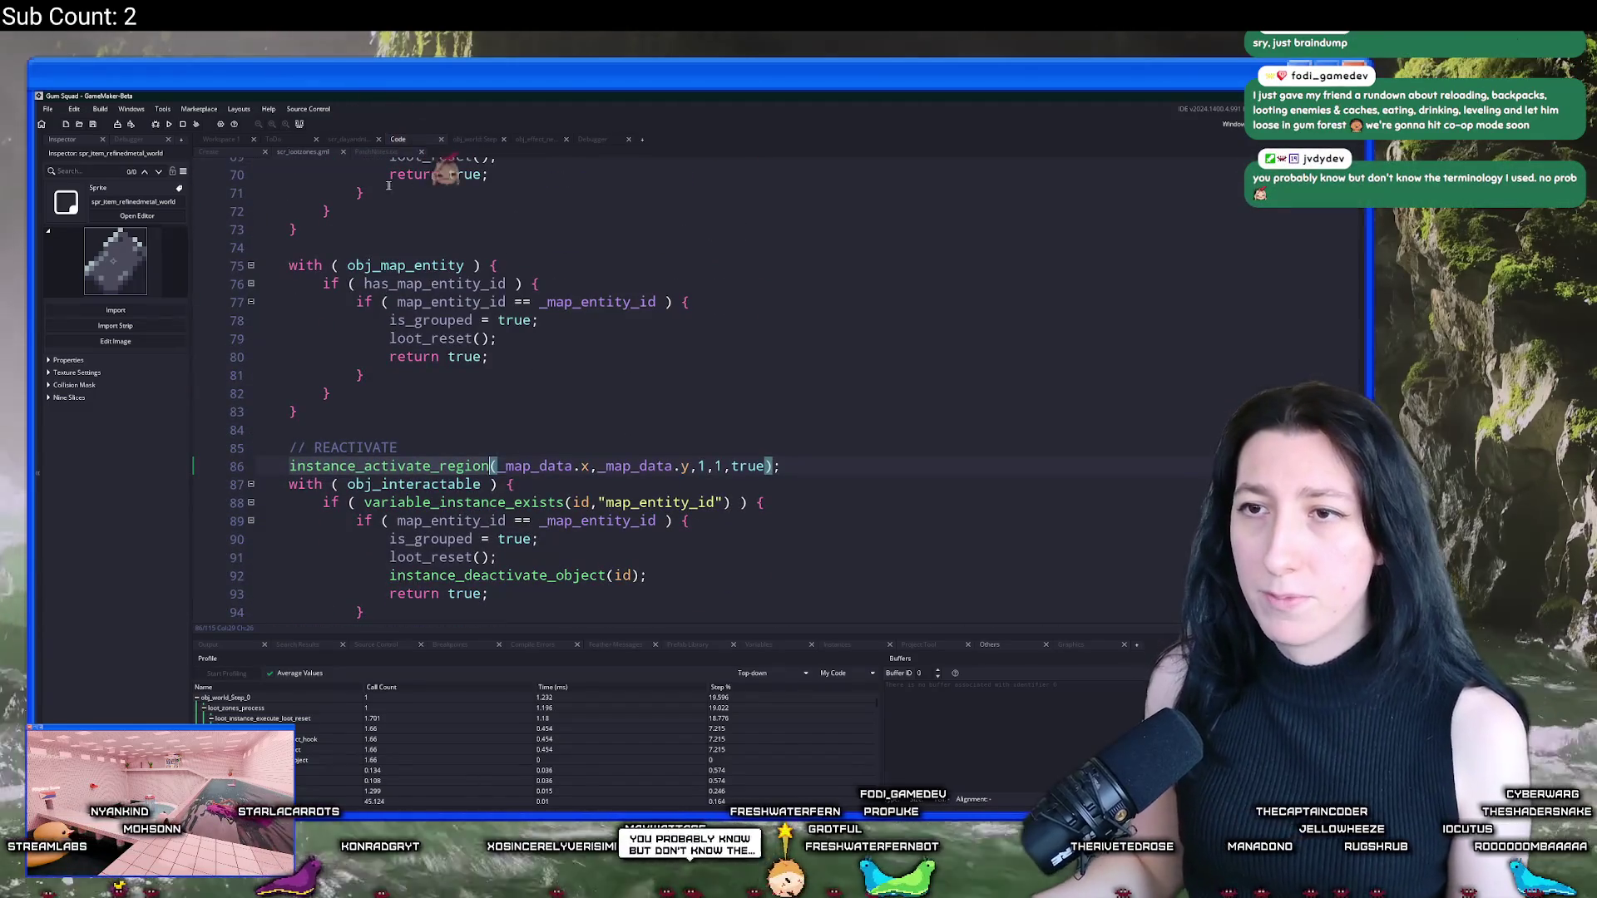
scroll(530, 316, down, 5)
scroll(482, 310, up, 2)
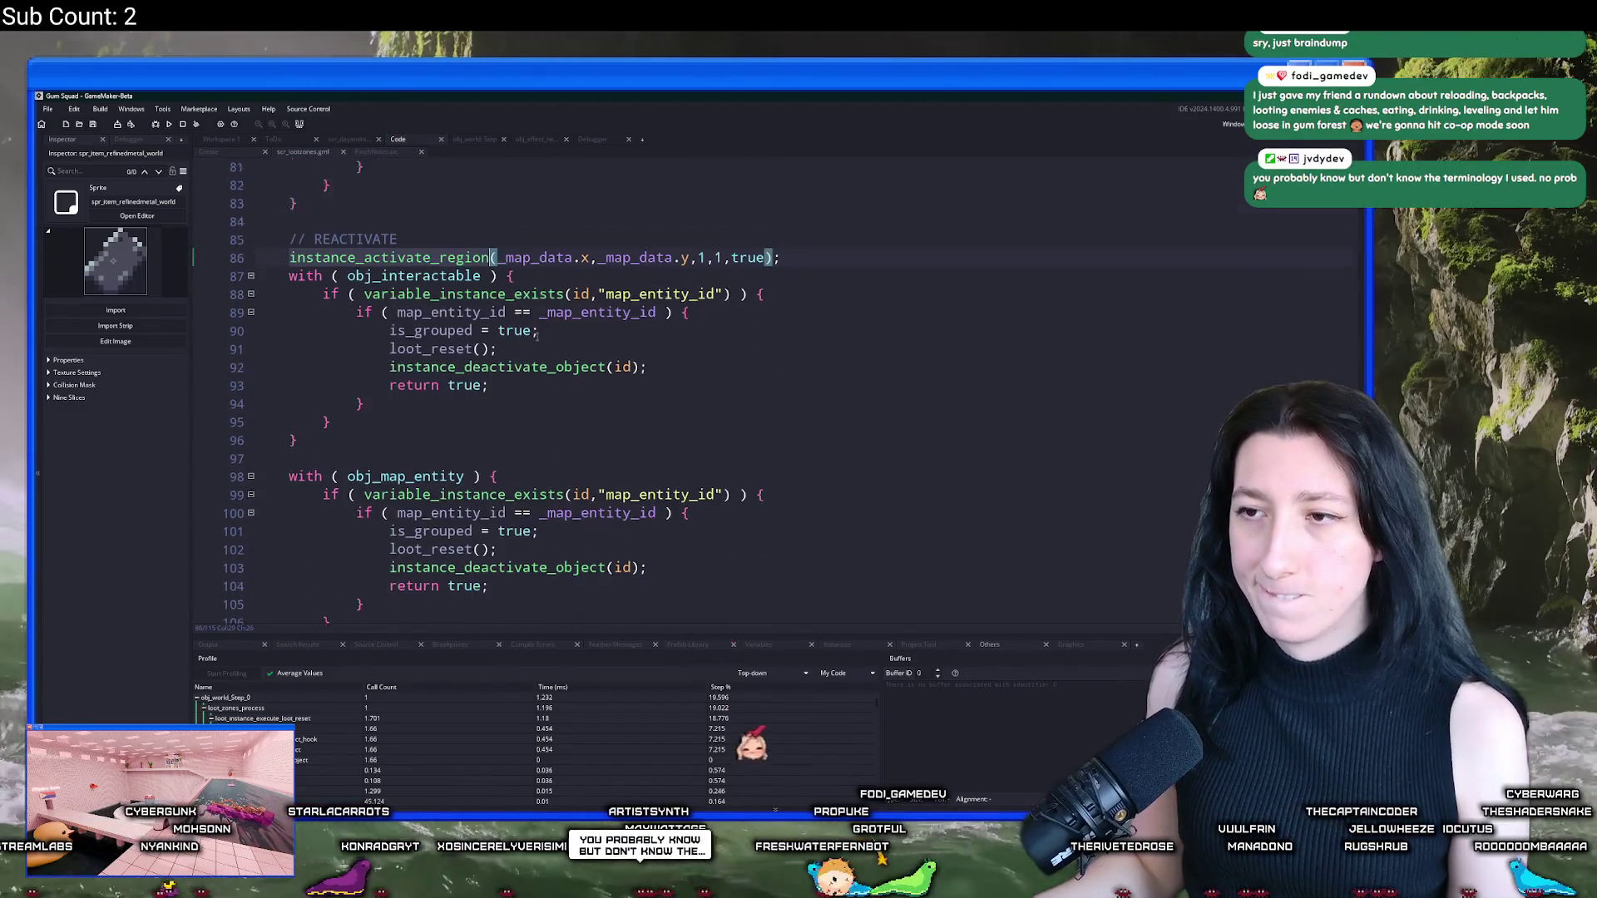
click(358, 299)
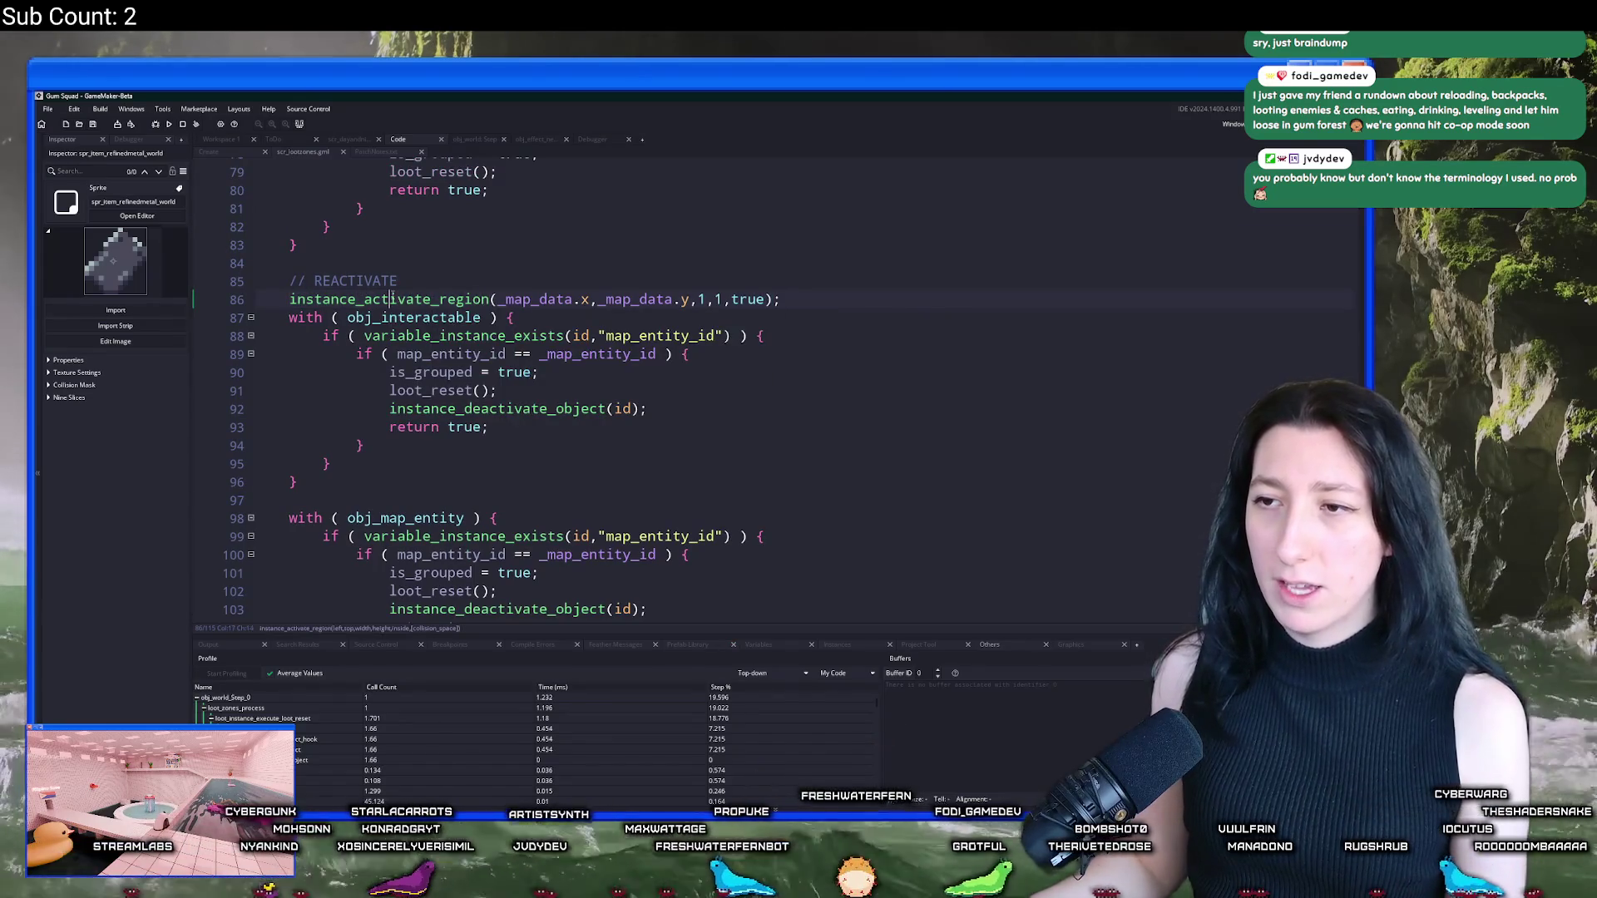
Step: Move to the map_entity_id comparison and the variable_instance_exists check on line 88
key(Down)
key(Down)
key(Down)
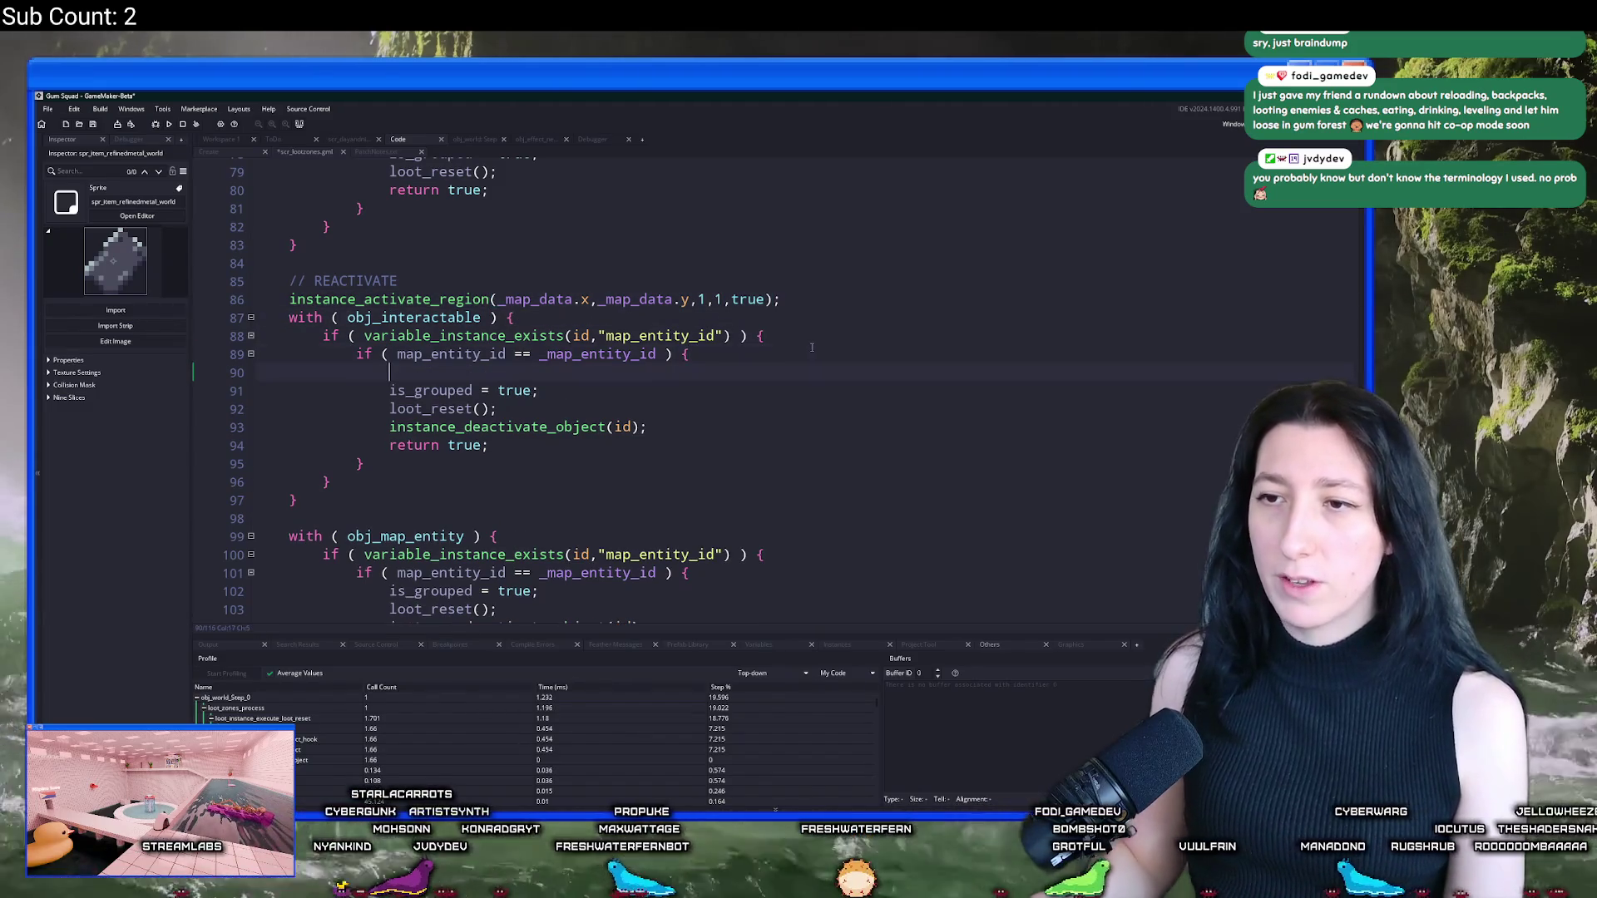
click(691, 336)
click(472, 335)
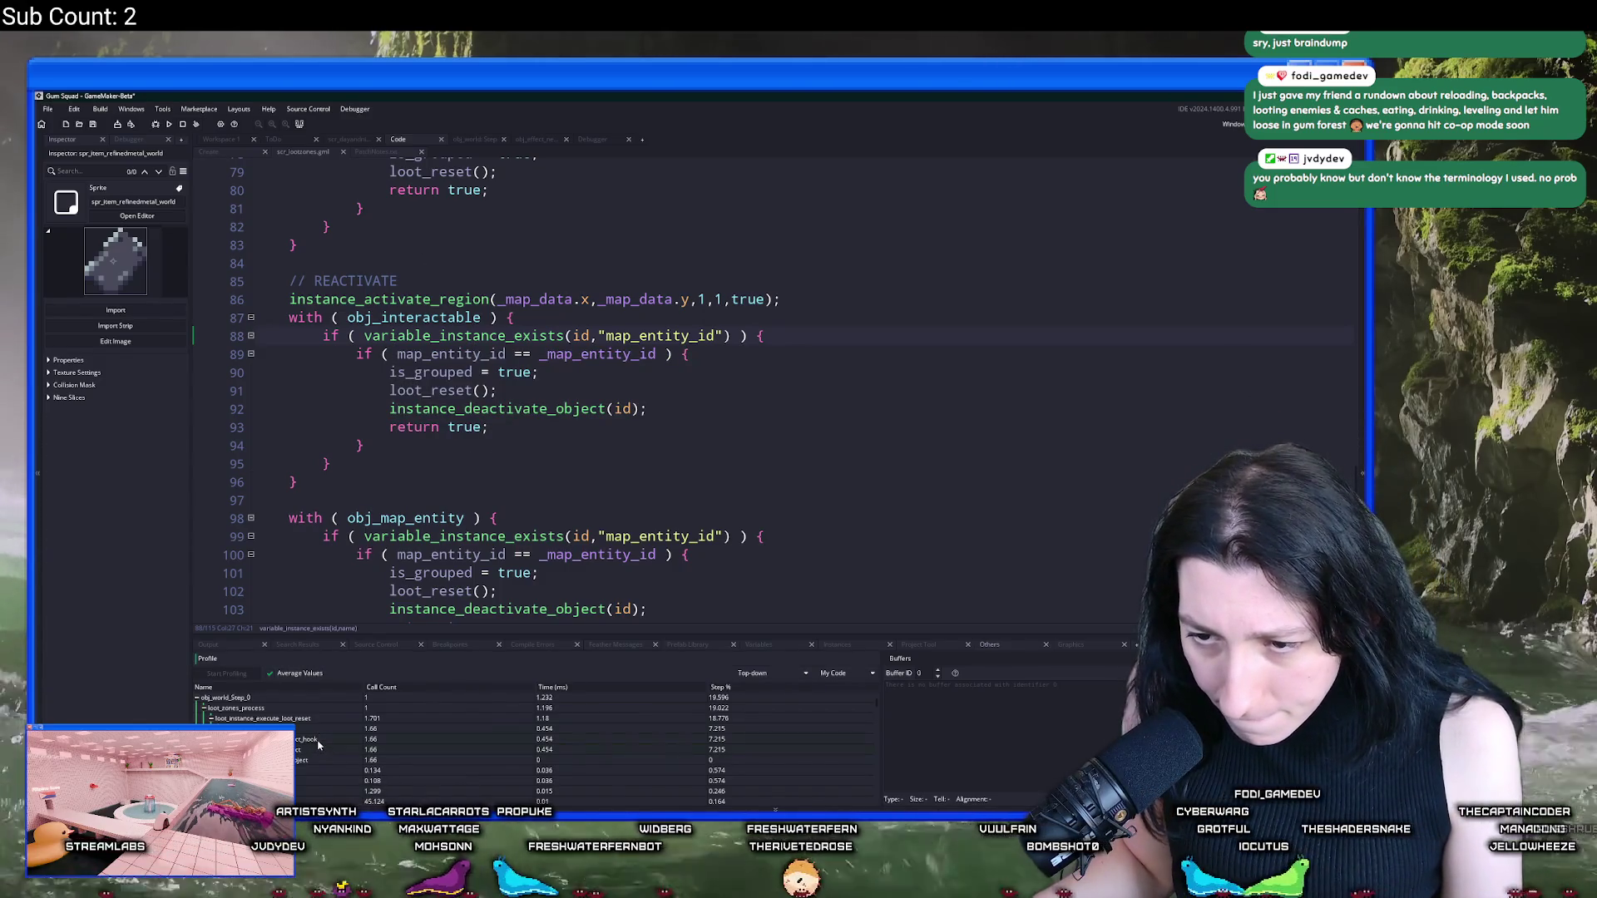
Step: Replace the variable_instance_exists conditions on lines 88 and 99 with 'if ( has_map_entity_id ) {'
scroll(532, 740, down, 1)
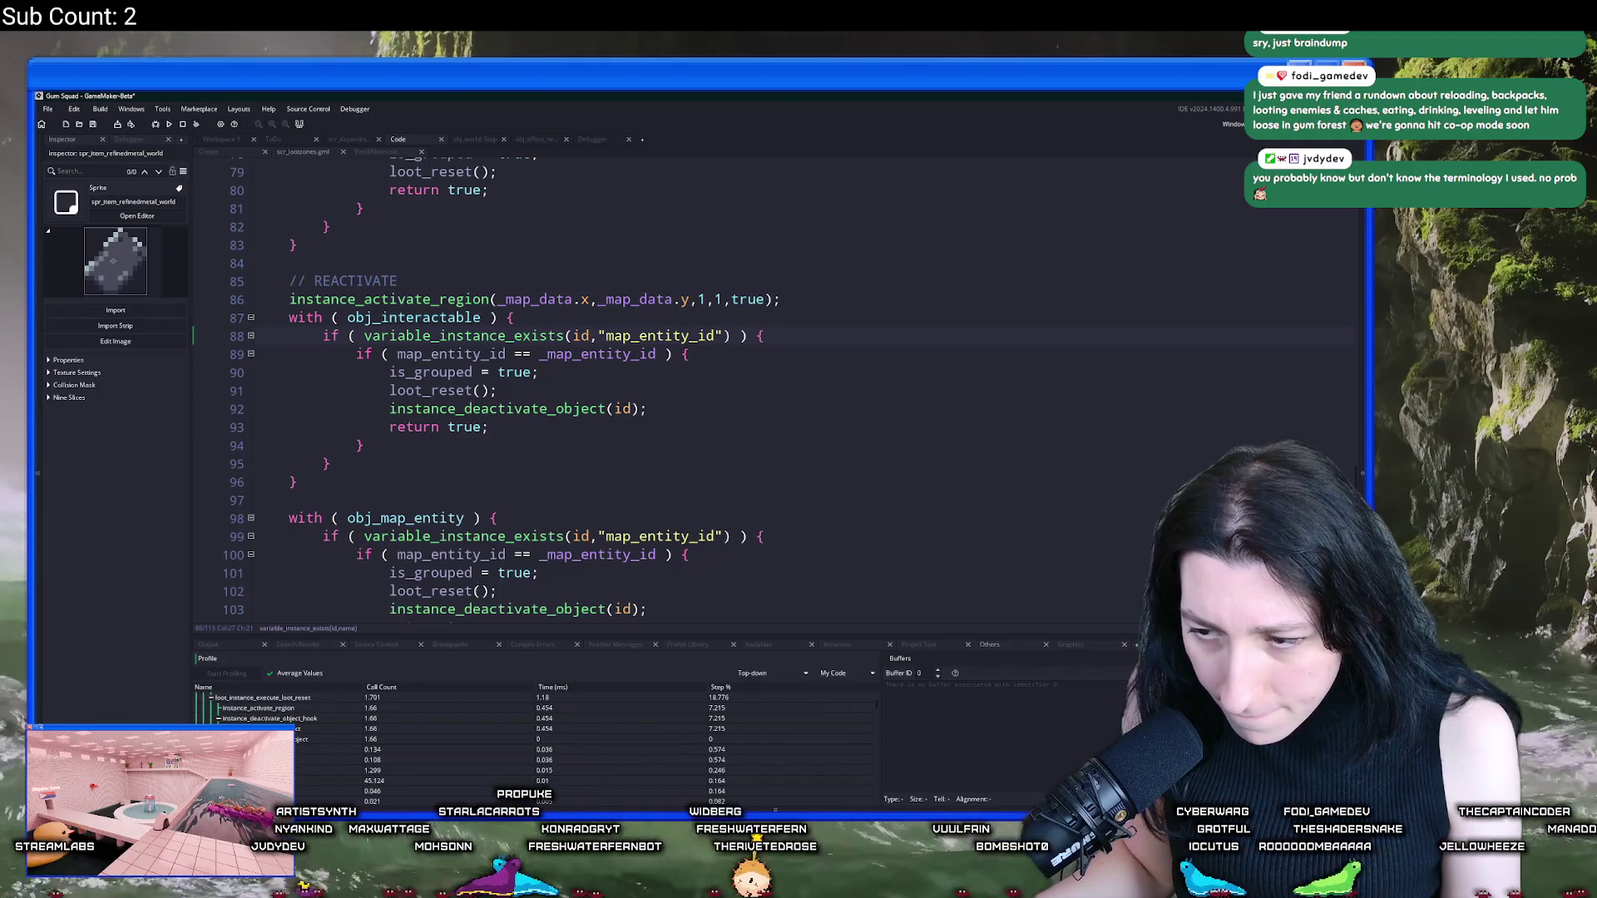
scroll(532, 740, down, 3)
scroll(505, 399, up, 4)
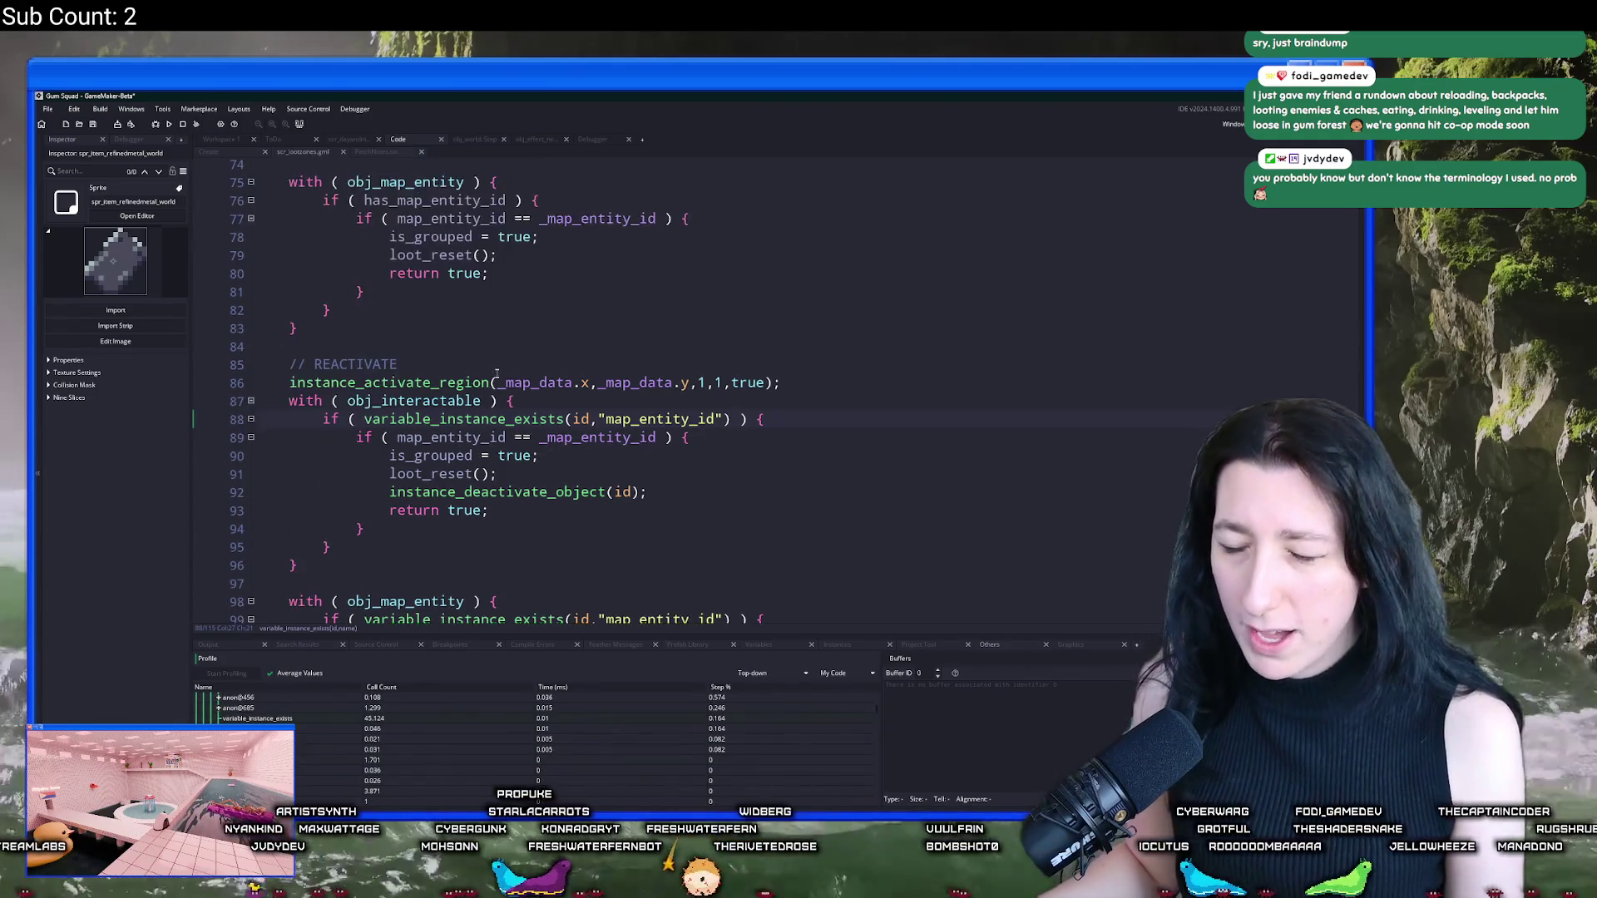
scroll(505, 399, up, 3)
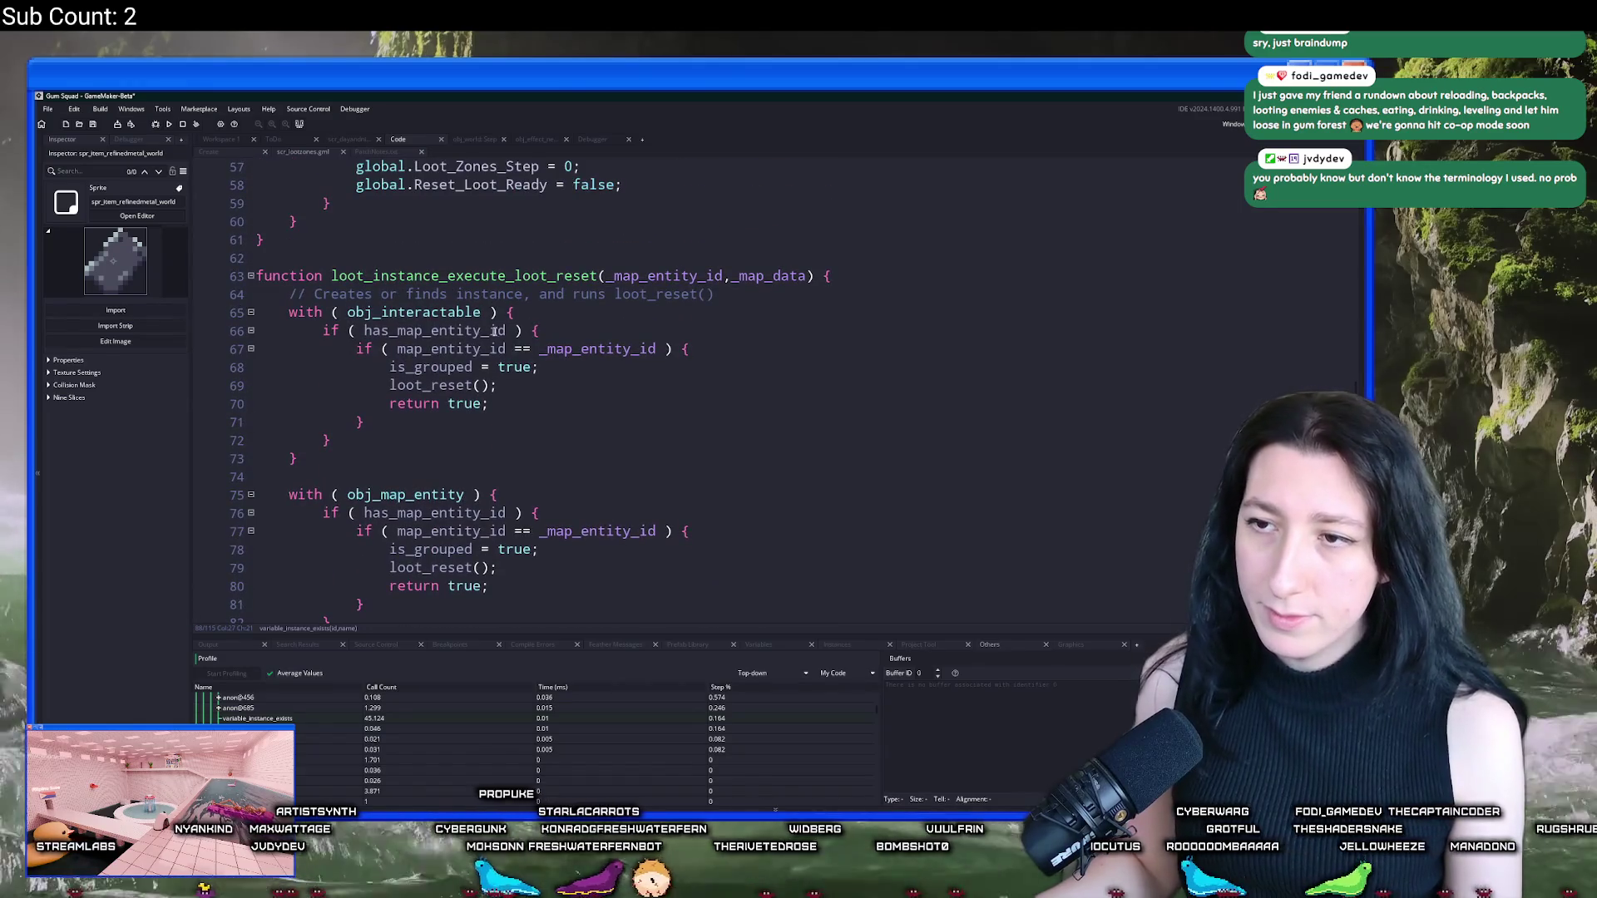
click(323, 330)
scroll(433, 407, down, 2)
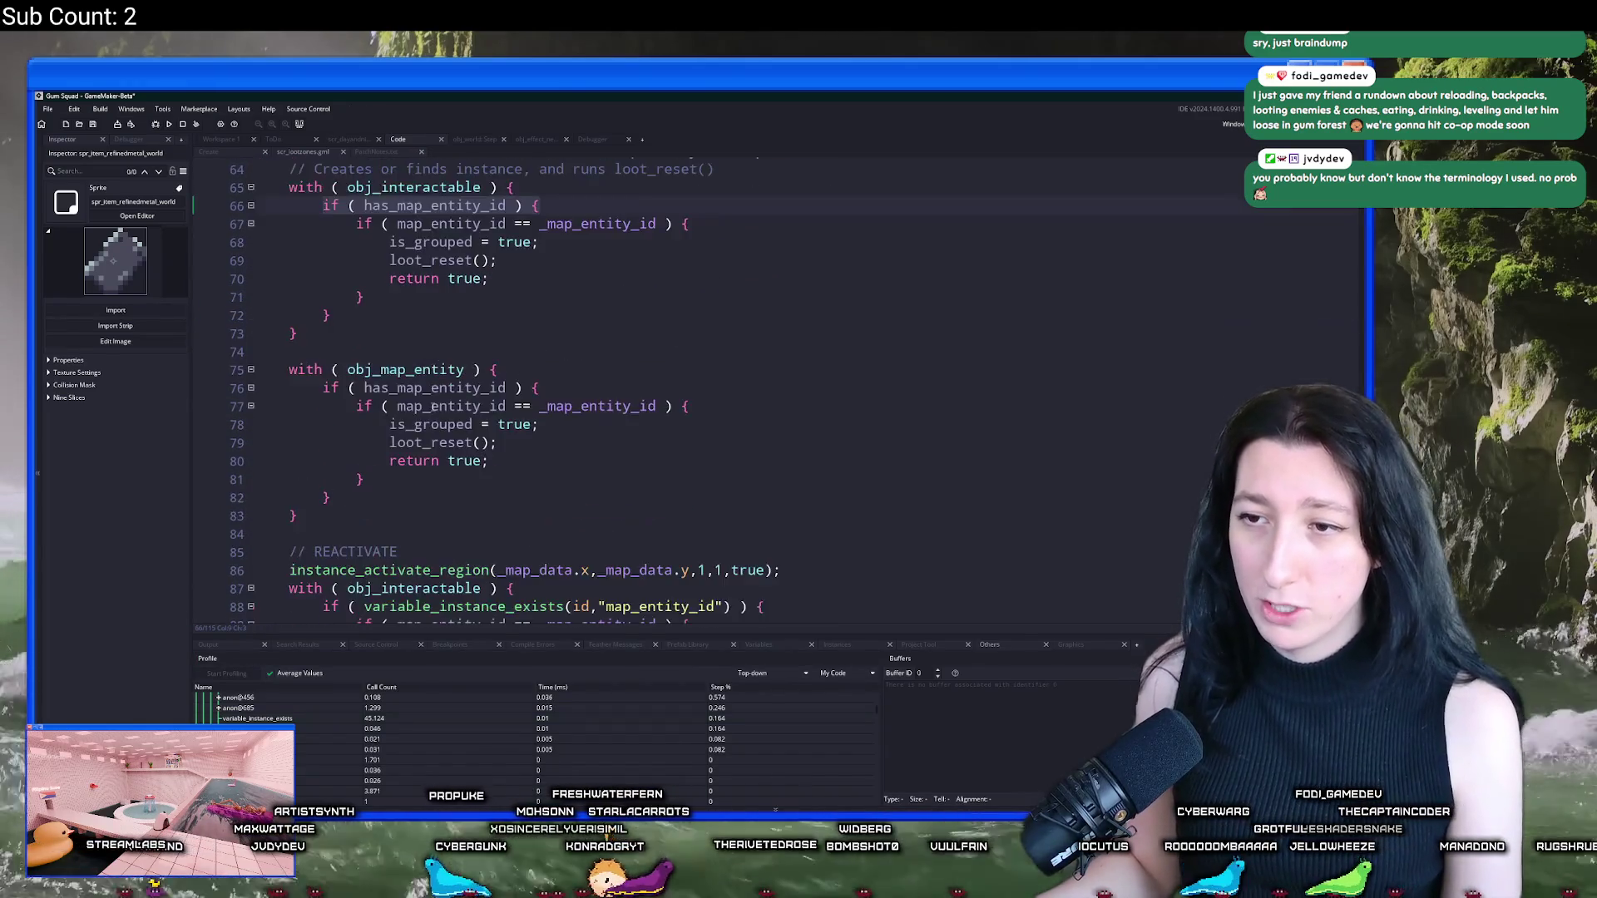
scroll(434, 407, down, 4)
click(764, 398)
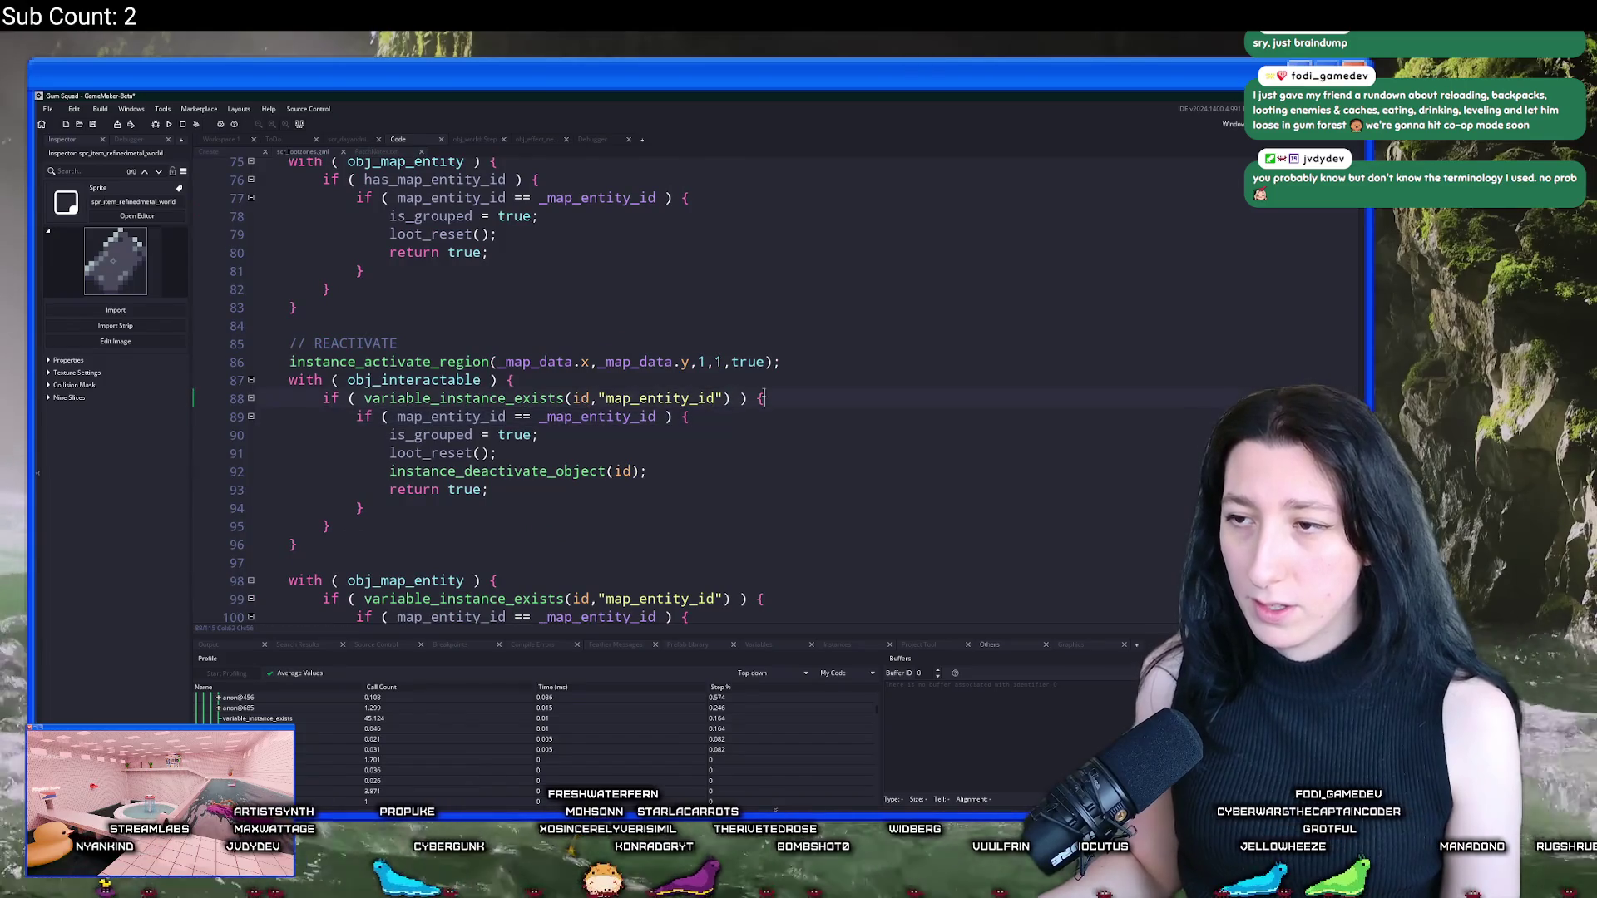
drag(763, 399, 324, 399)
text(if ( has_map_entity_id ) {)
scroll(332, 527, down, 1)
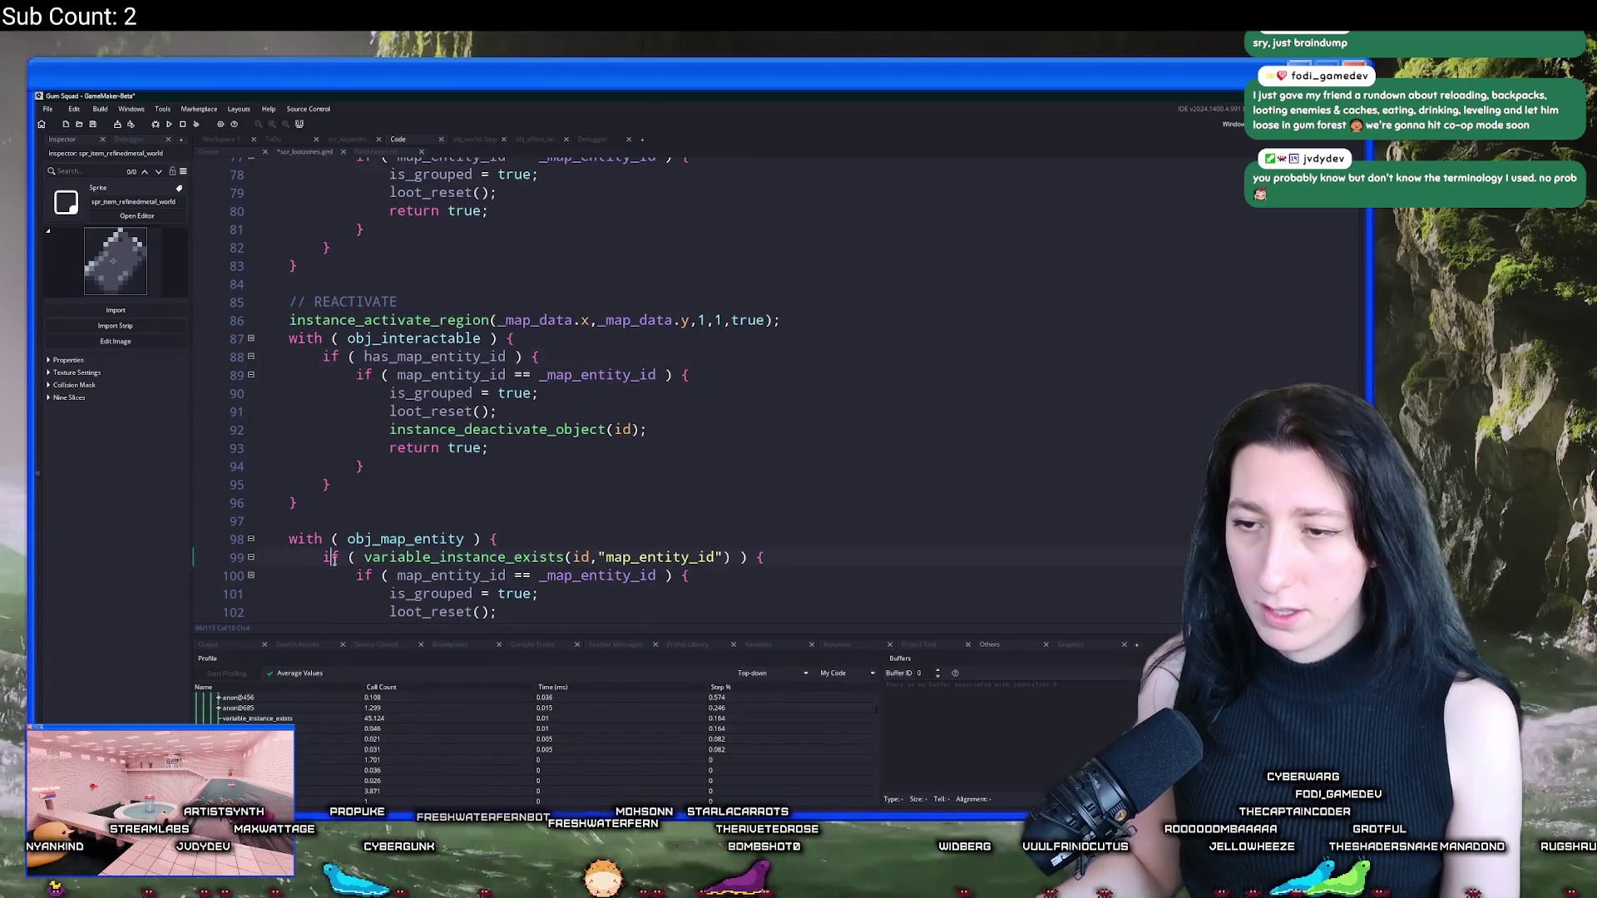
drag(763, 557, 317, 561)
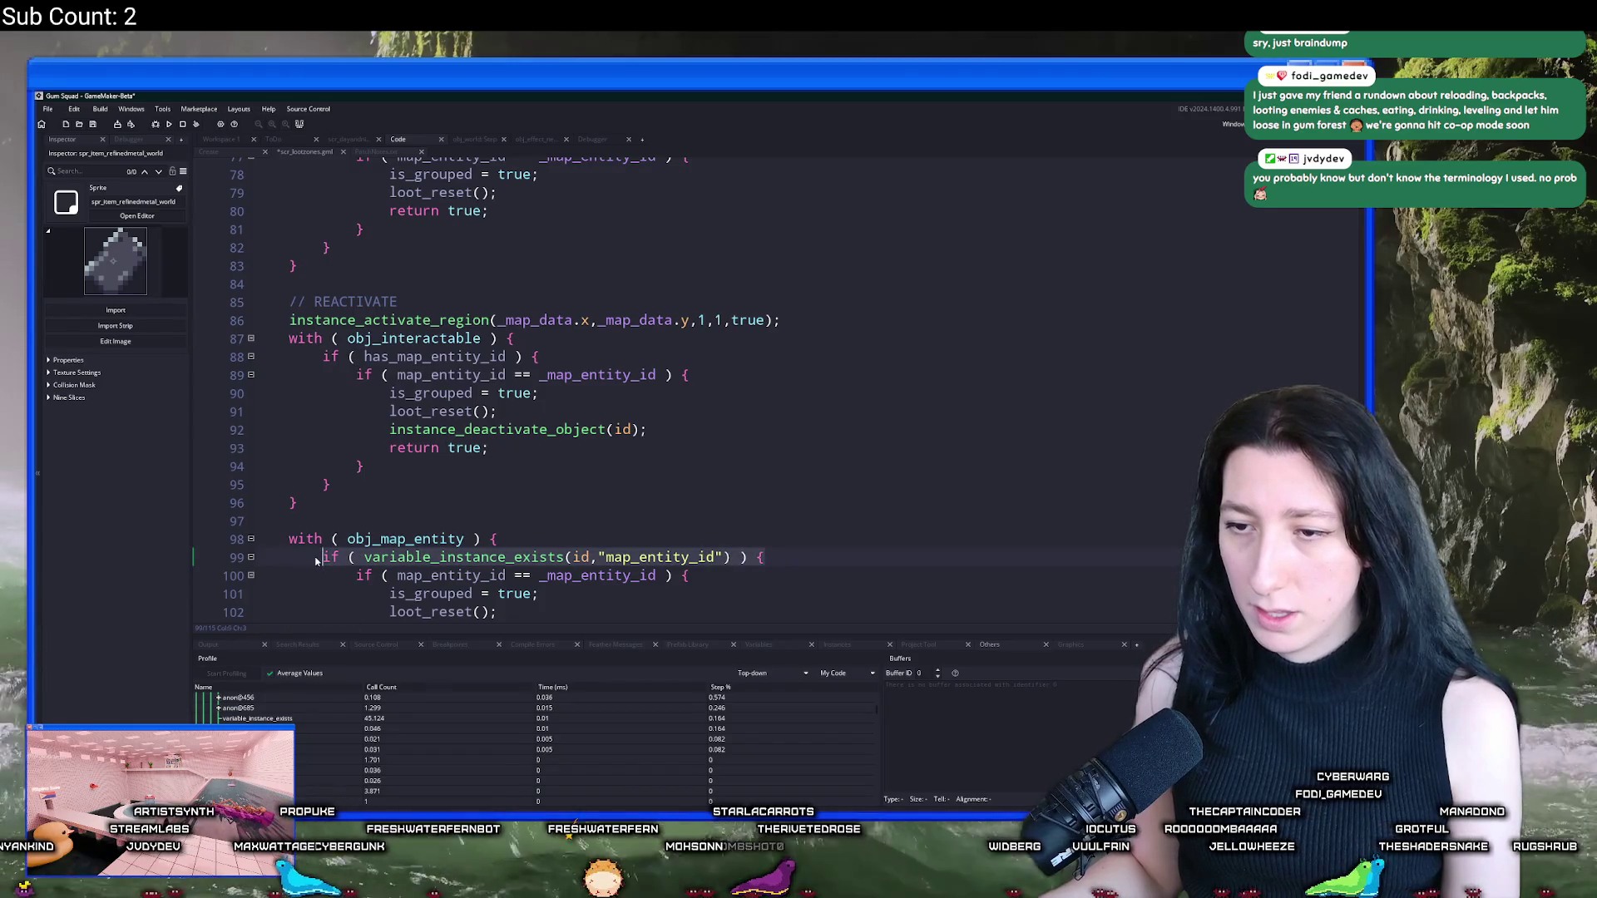
scroll(317, 561, down, 2)
text(if ( has_map_entity_id ) {)
Step: Return the caret to the end of the instance_activate_region line to review the block
scroll(416, 374, up, 2)
click(440, 299)
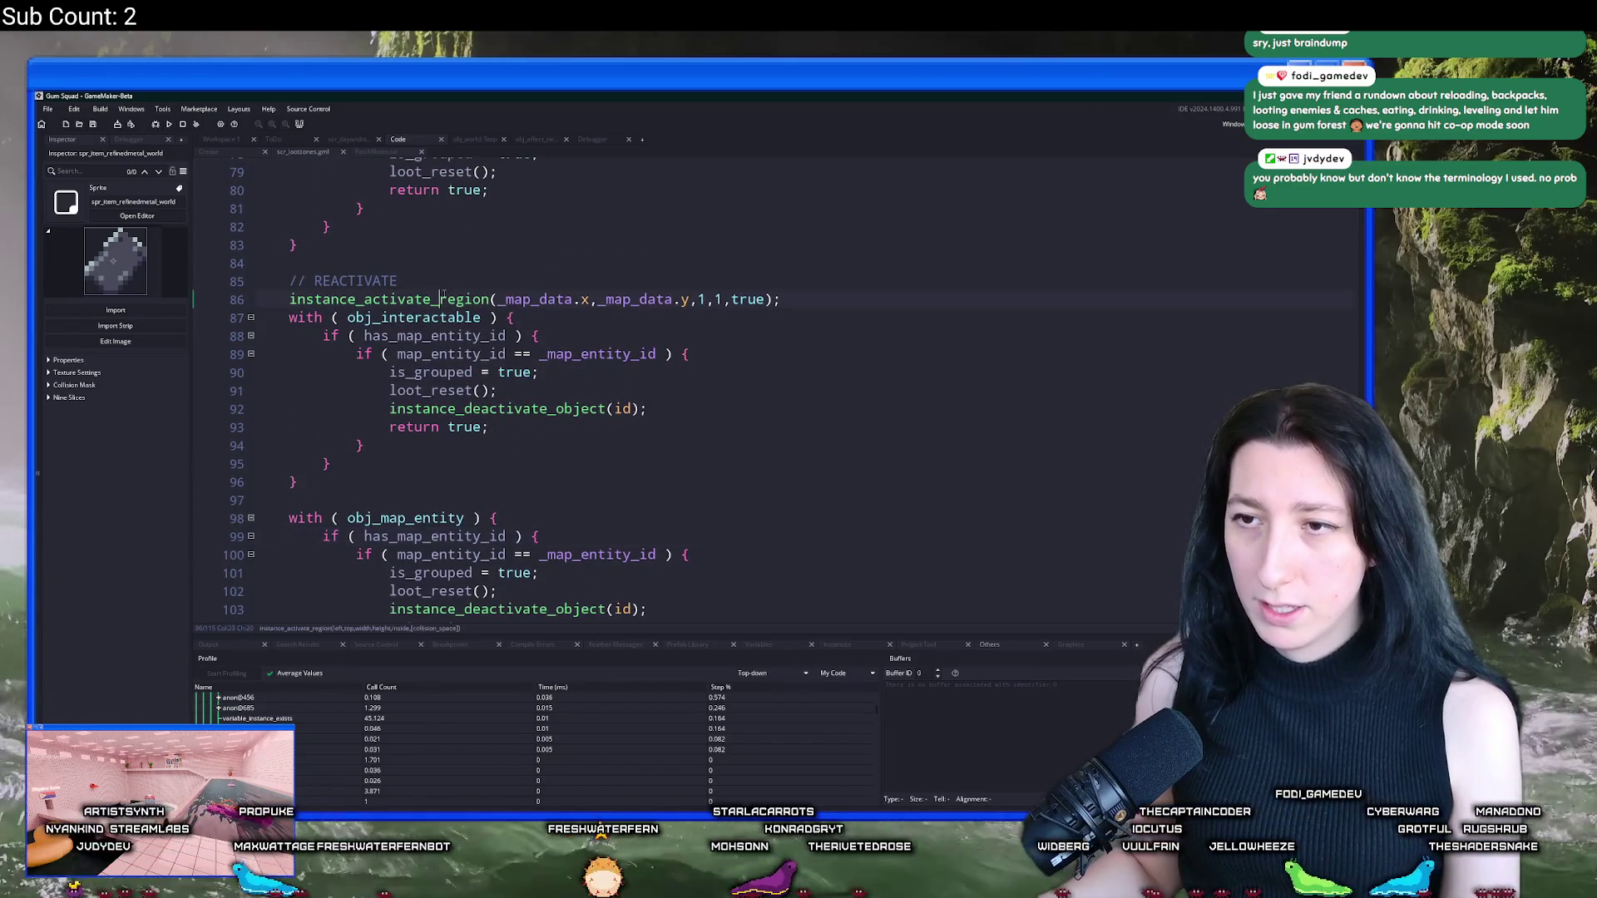
click(592, 339)
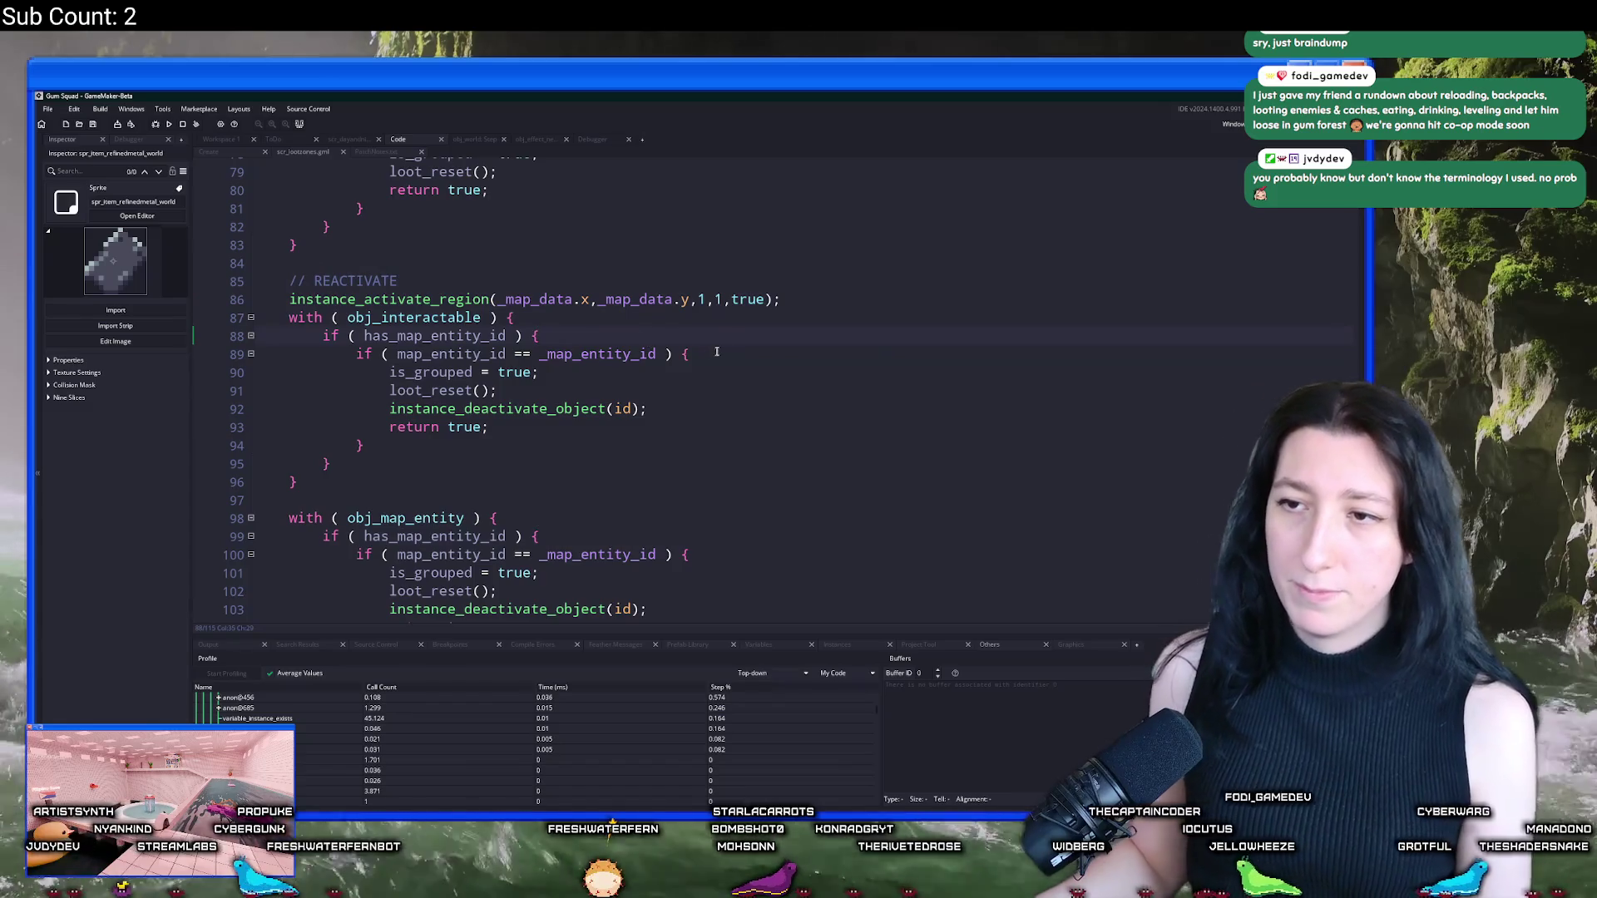
click(524, 316)
key(Up)
key(End)
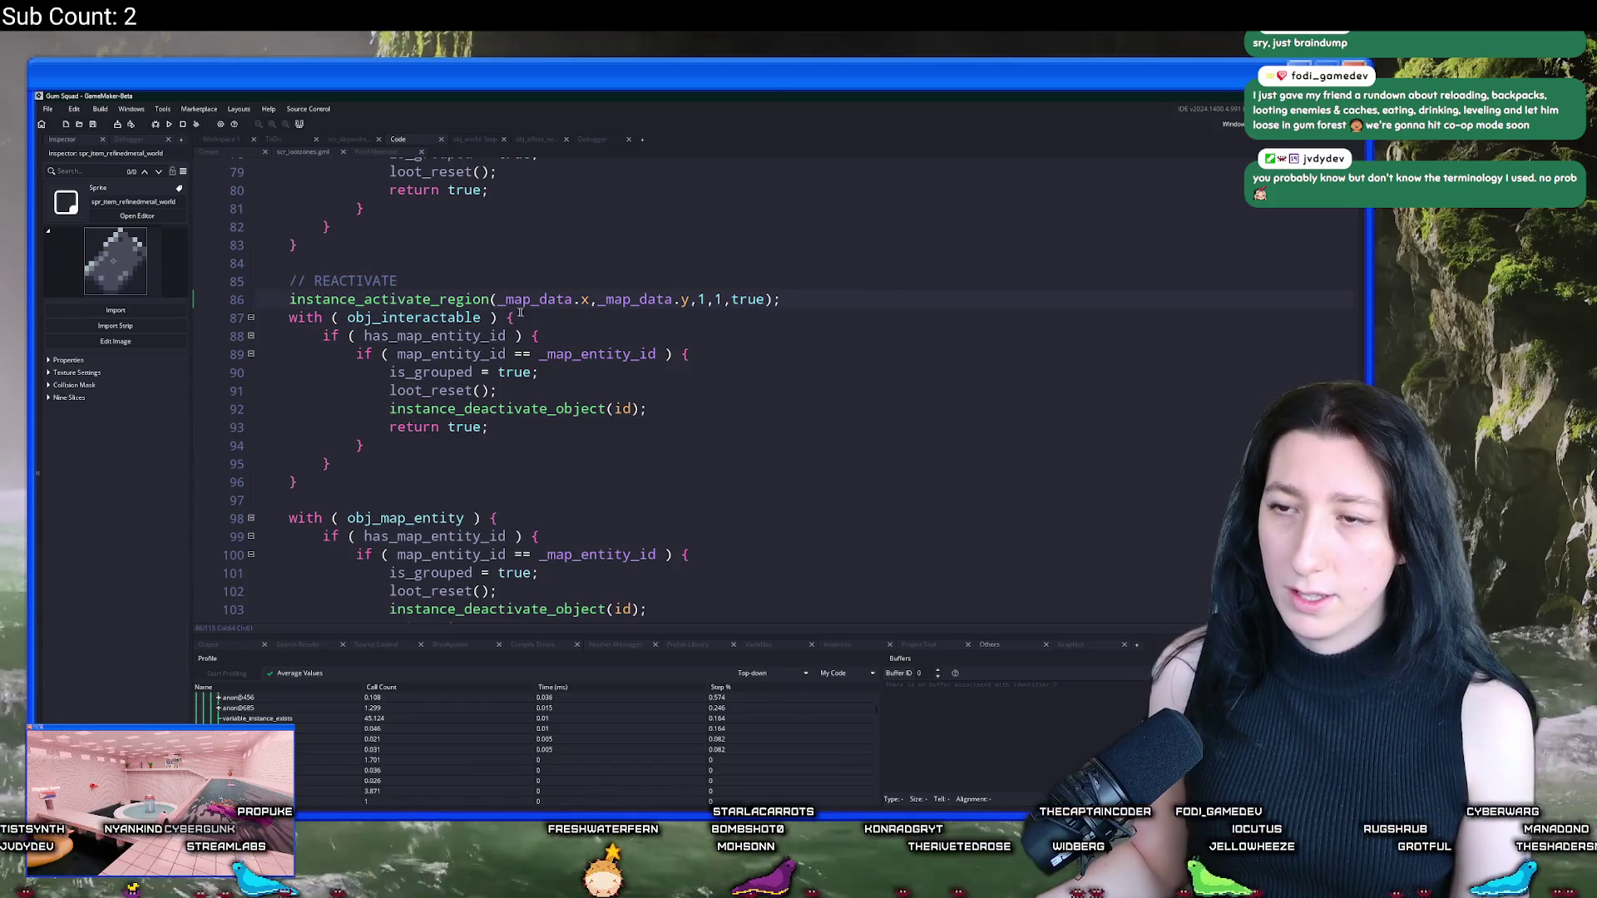
scroll(449, 317, up, 7)
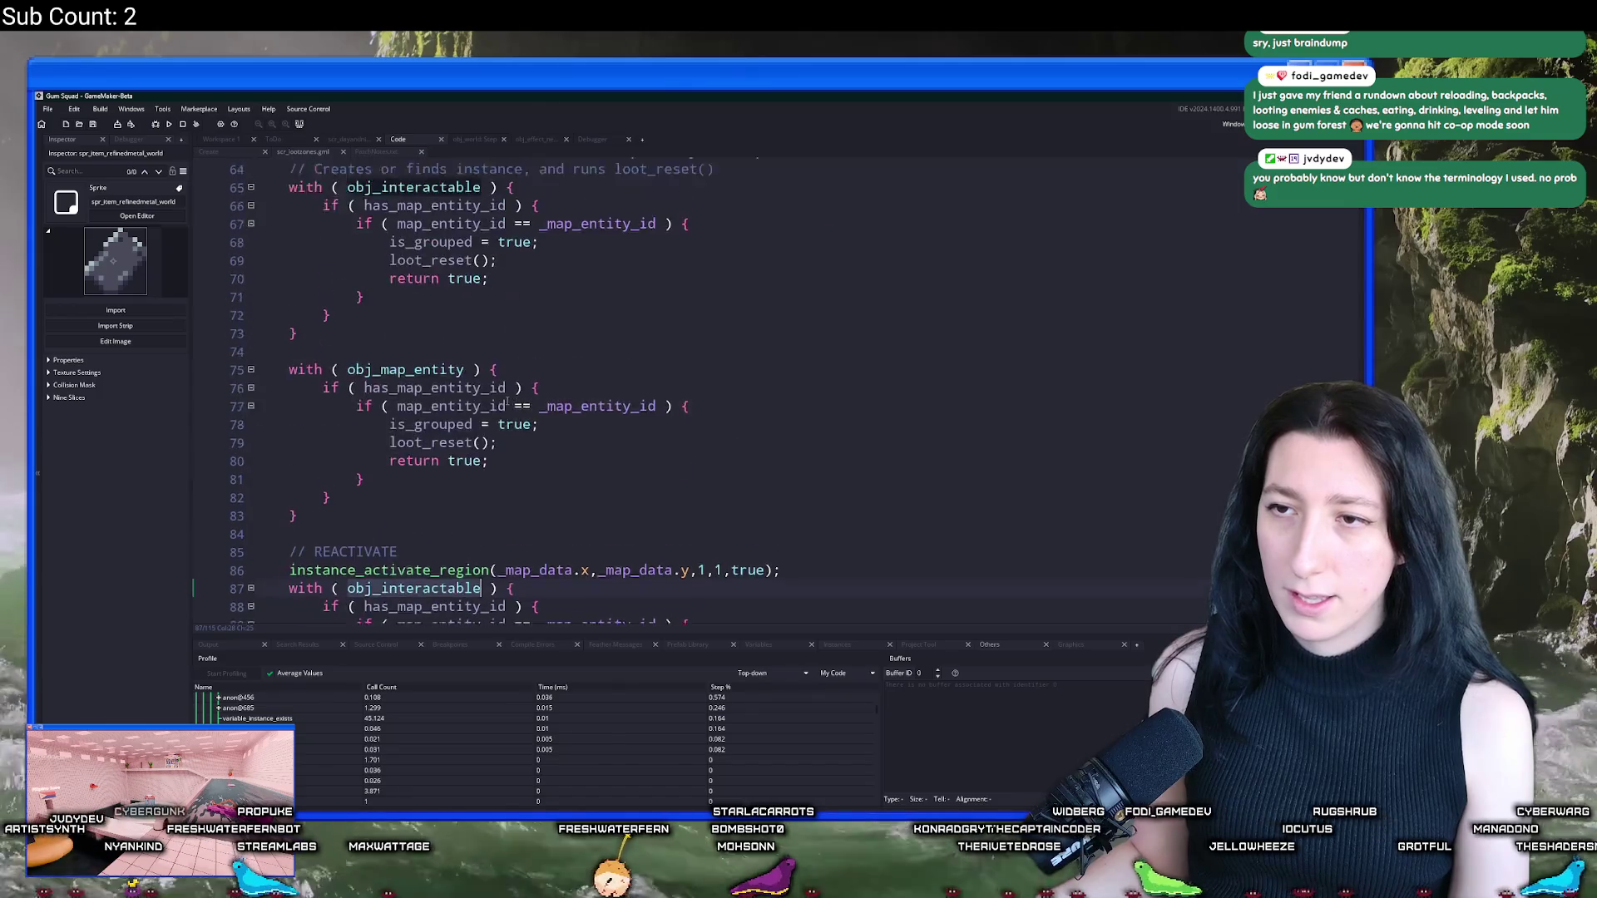
scroll(482, 484, down, 4)
scroll(482, 484, up, 3)
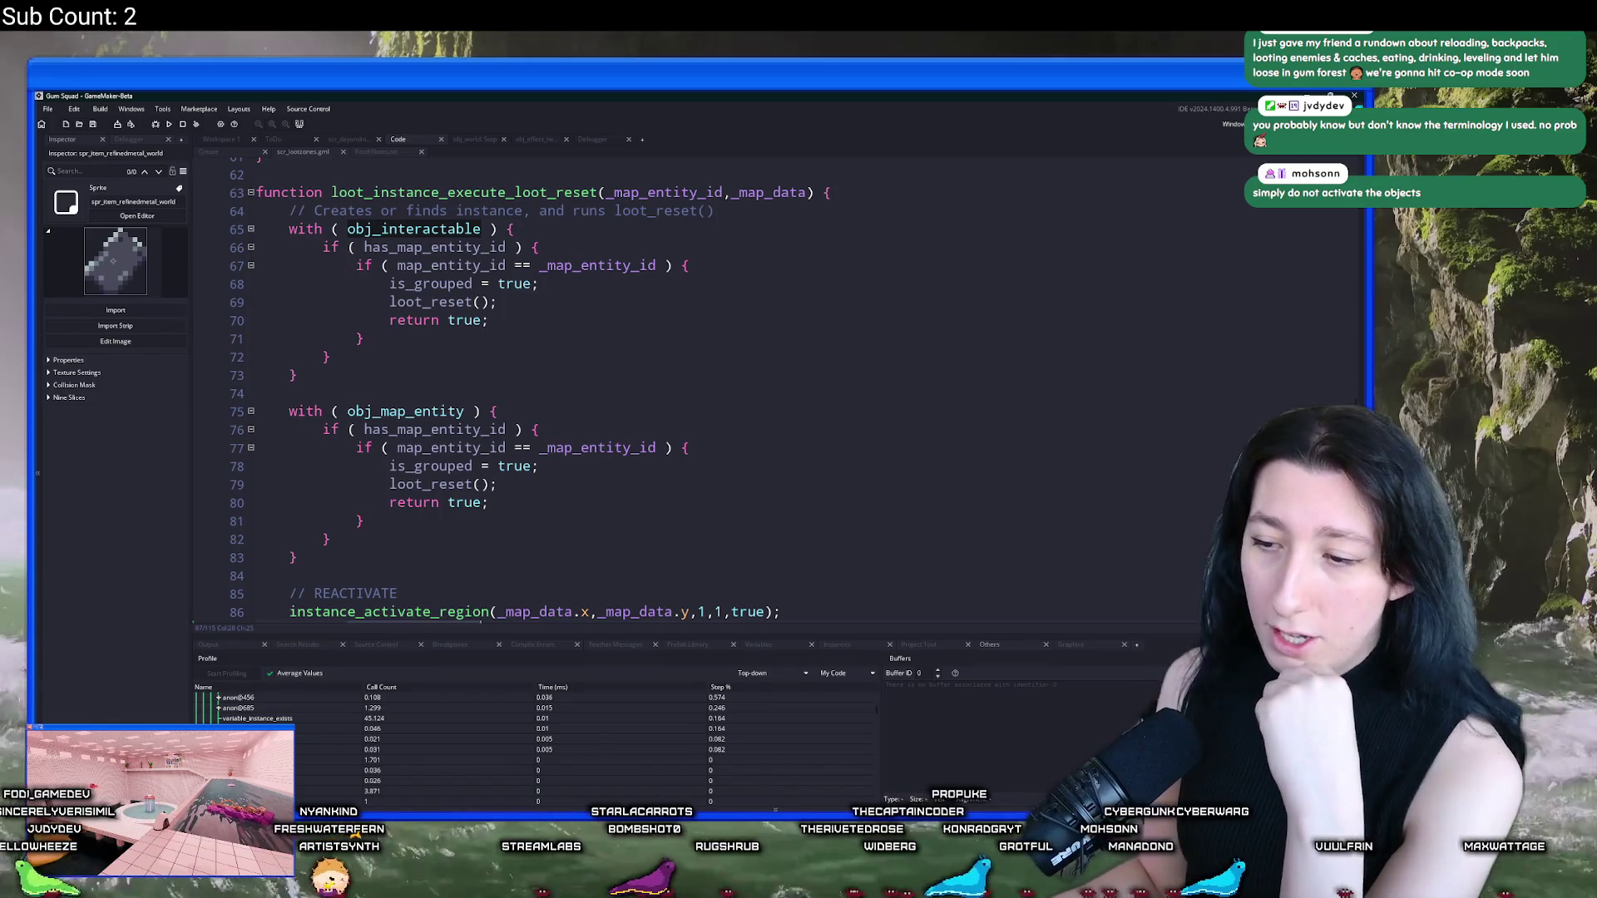
Step: Launch Steam, open Gum Squad's store page from the library, play its trailer, and return to GameMaker
key(super)
text(ste)
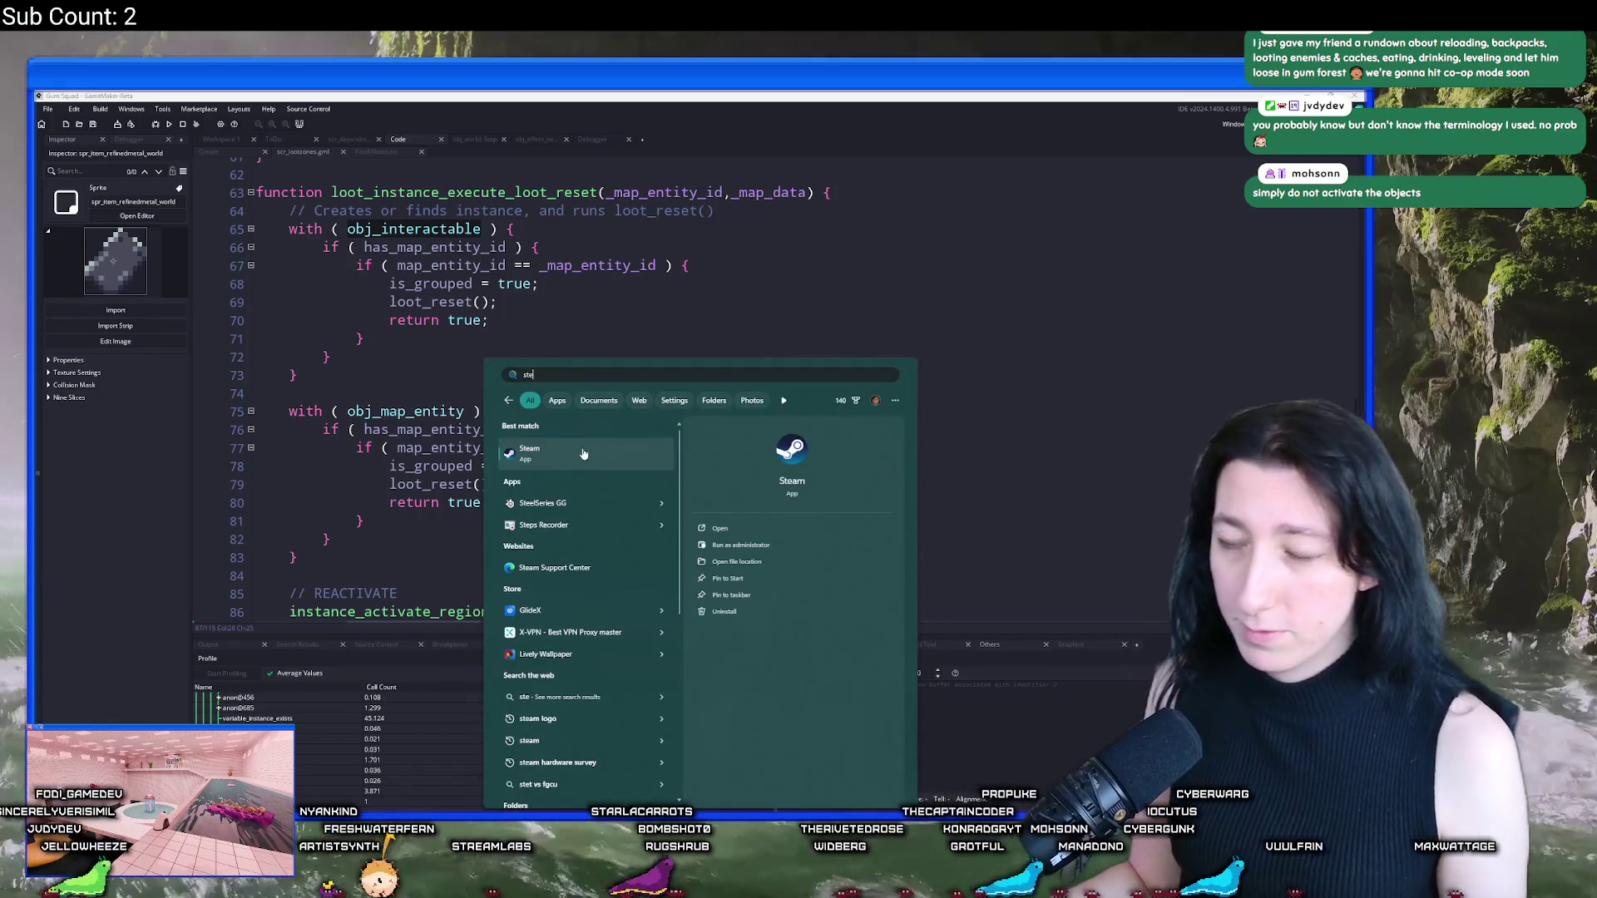
click(583, 453)
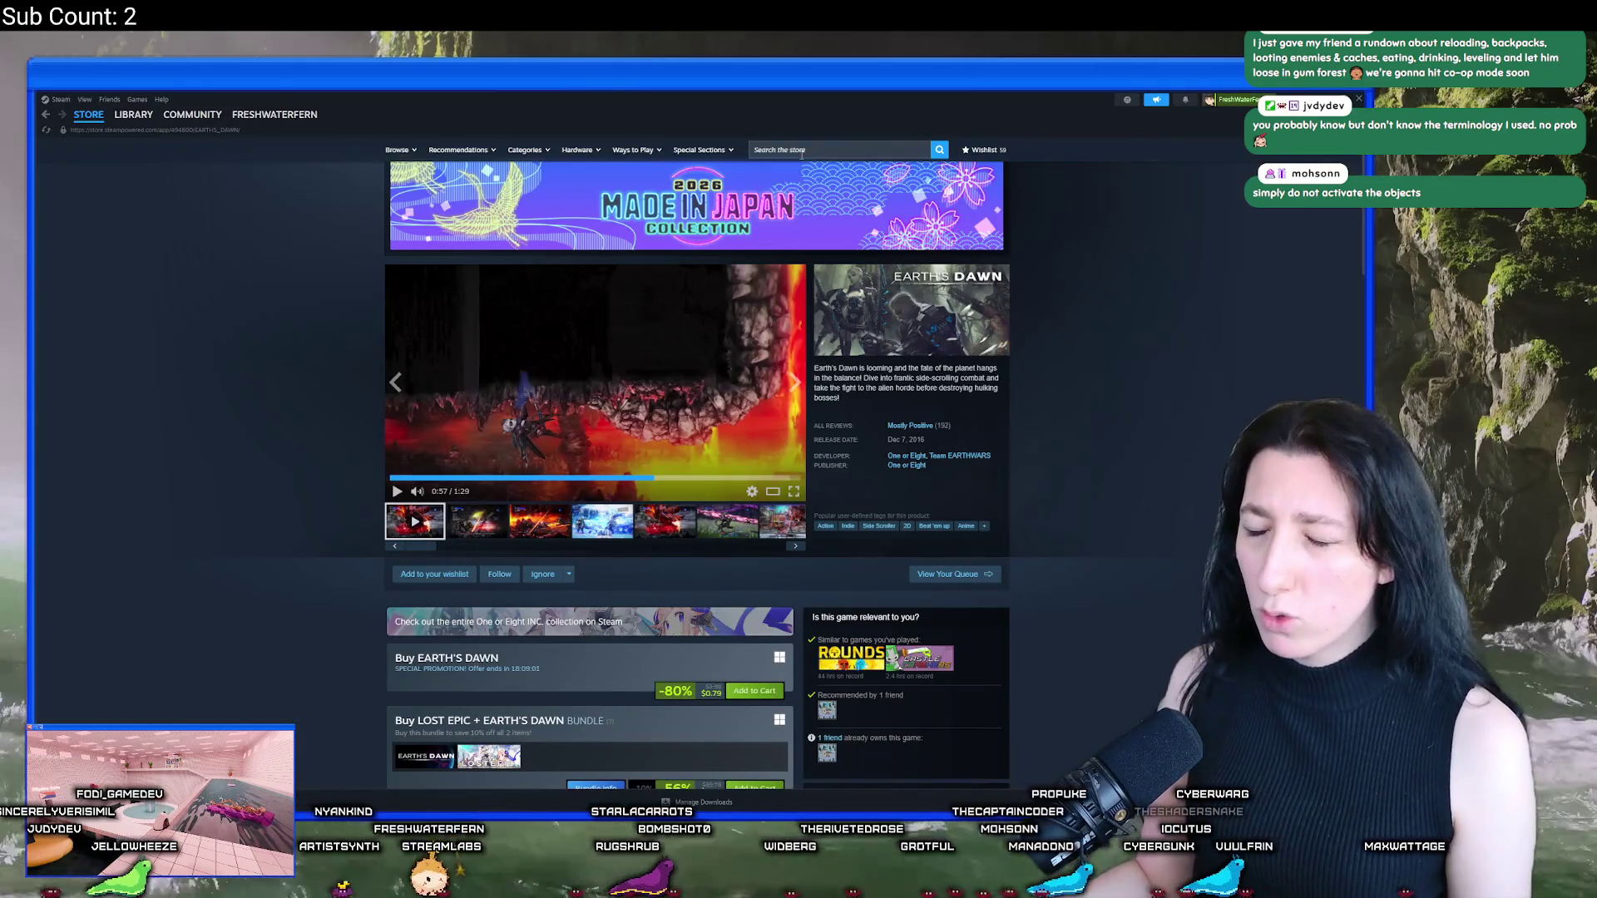
click(133, 135)
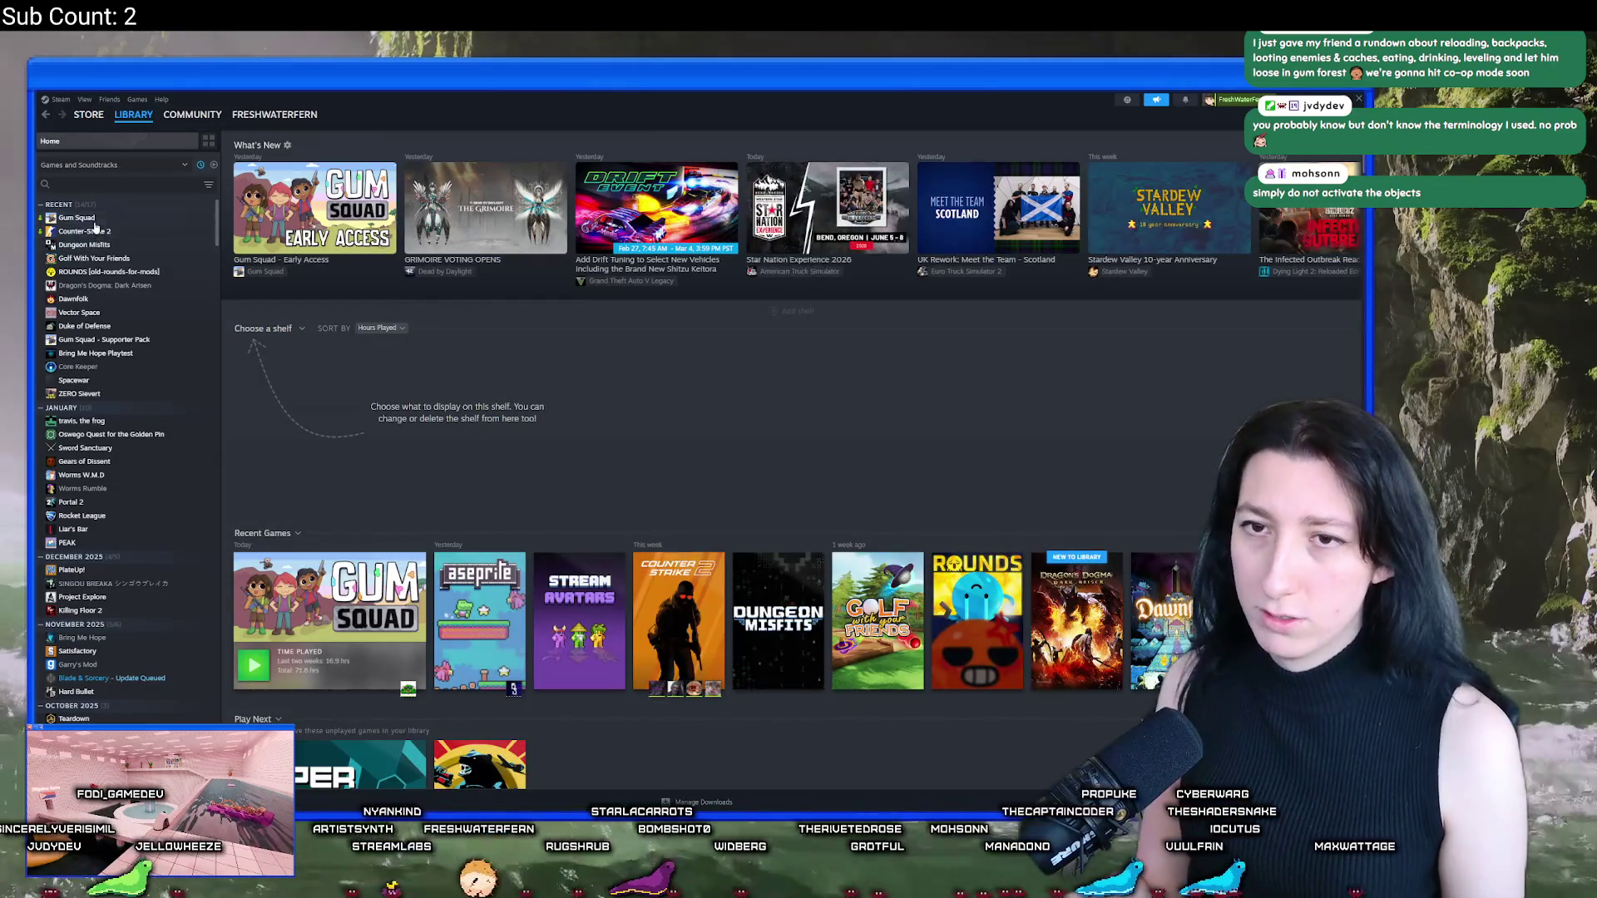
click(79, 218)
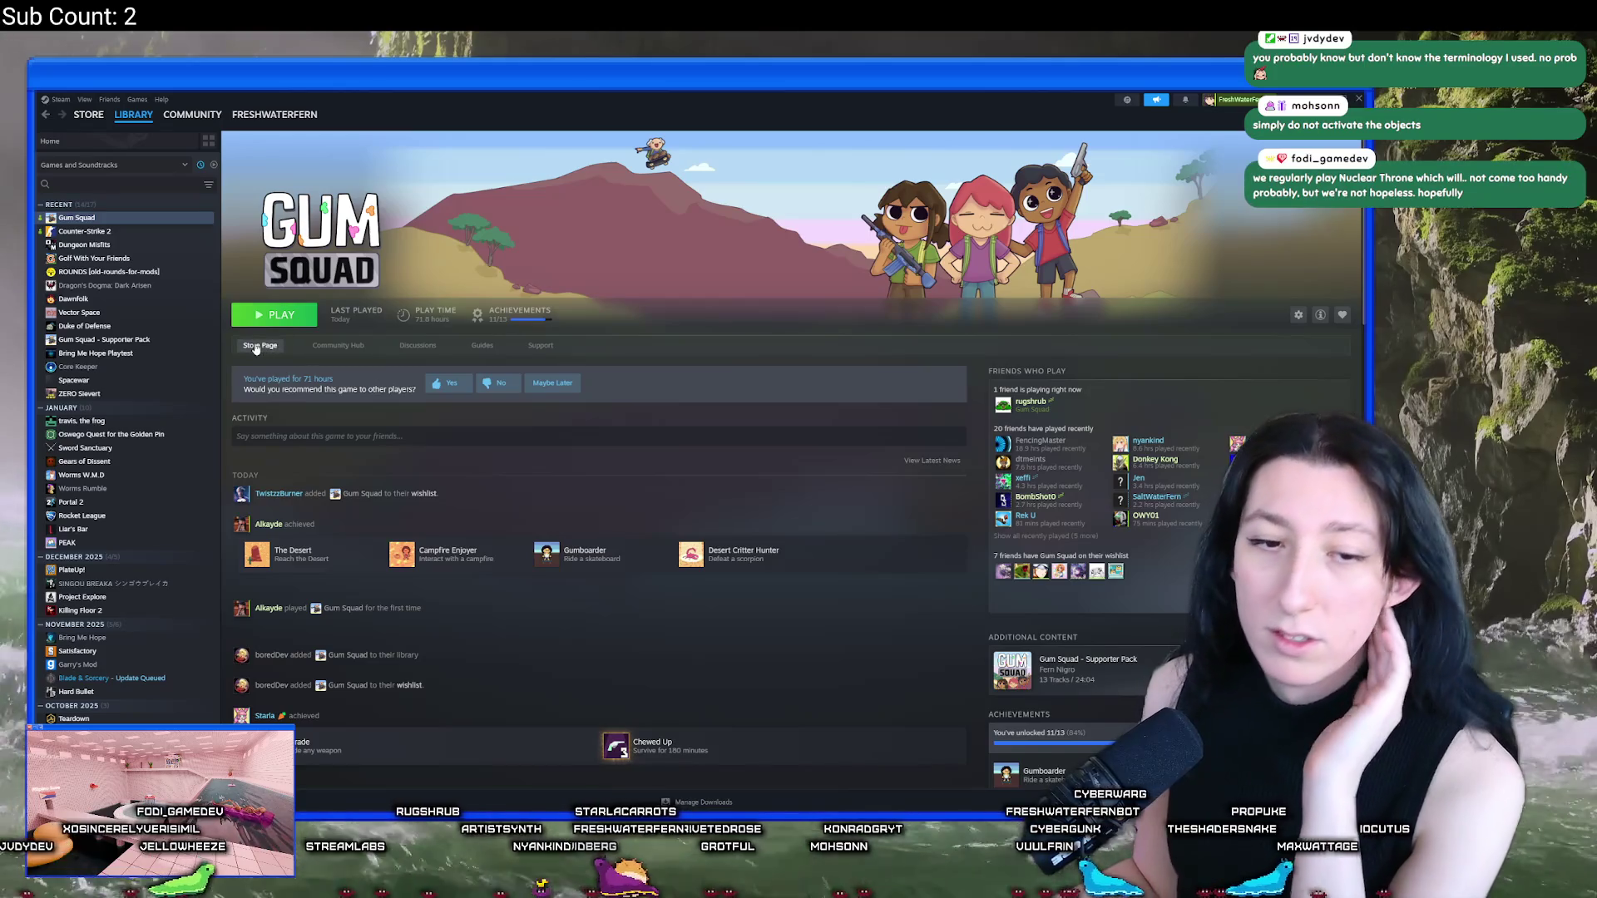
click(260, 345)
click(602, 326)
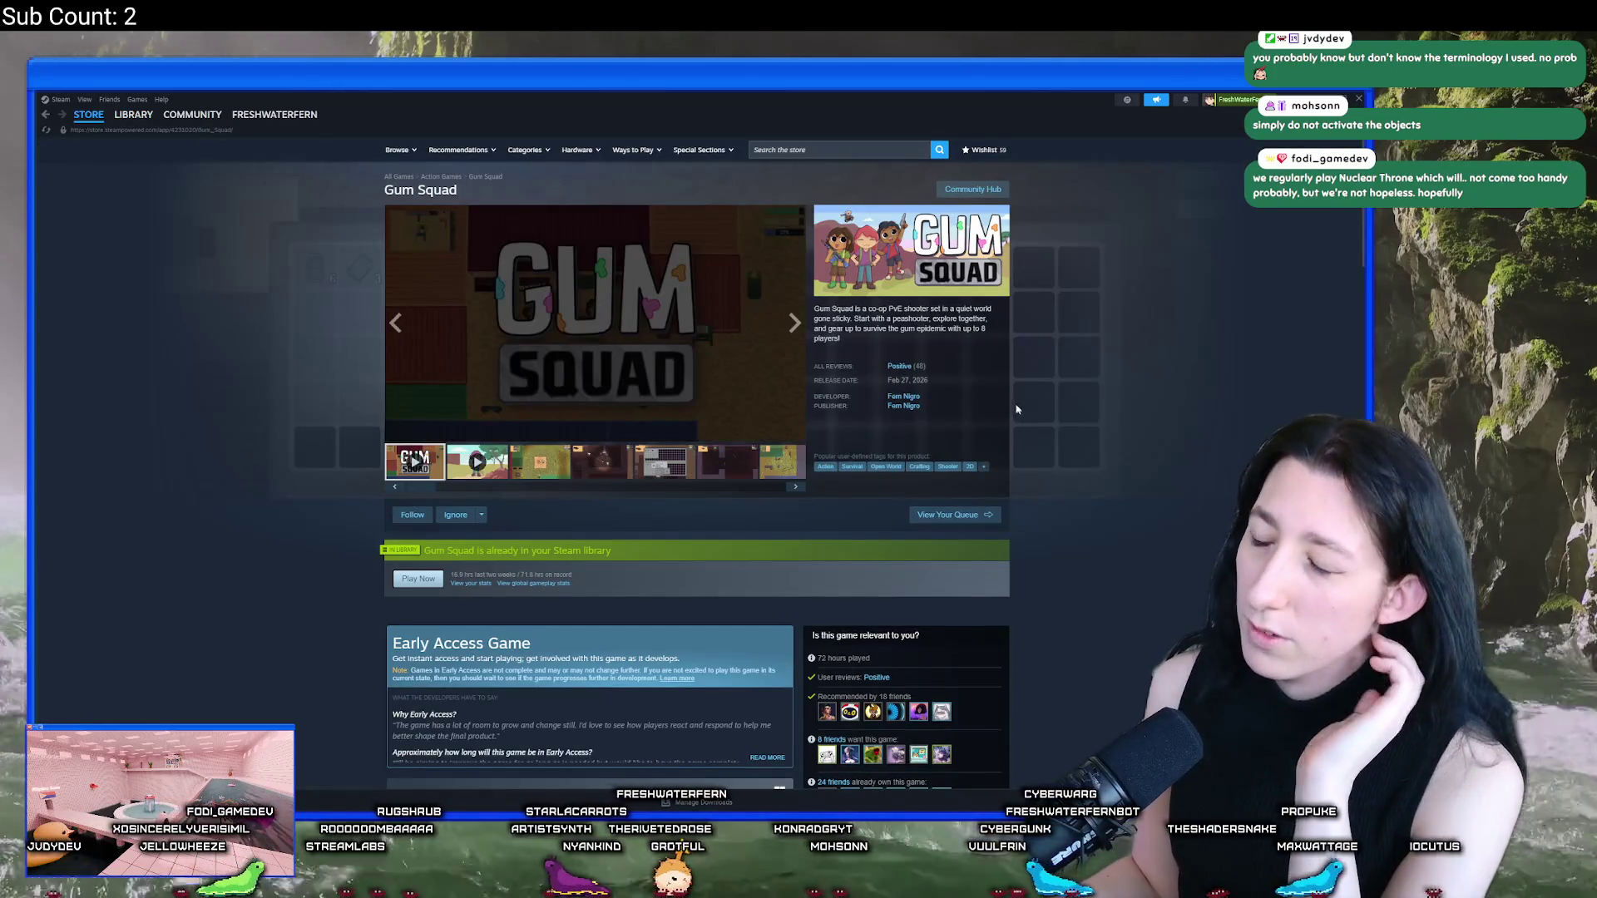
key(alt+Tab)
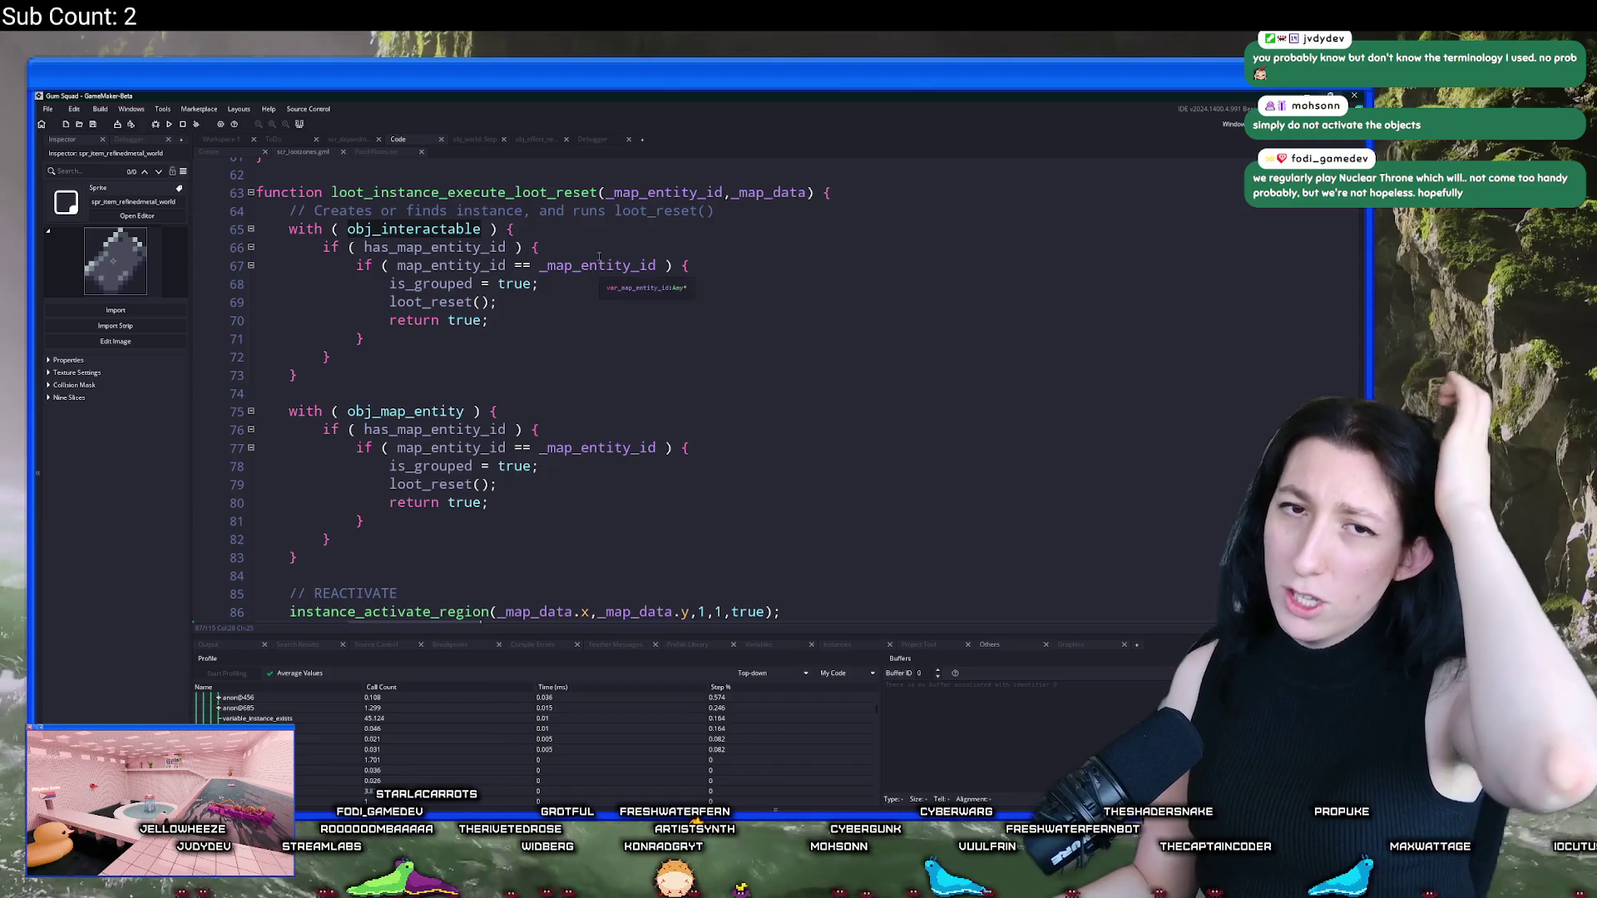
scroll(531, 361, down, 5)
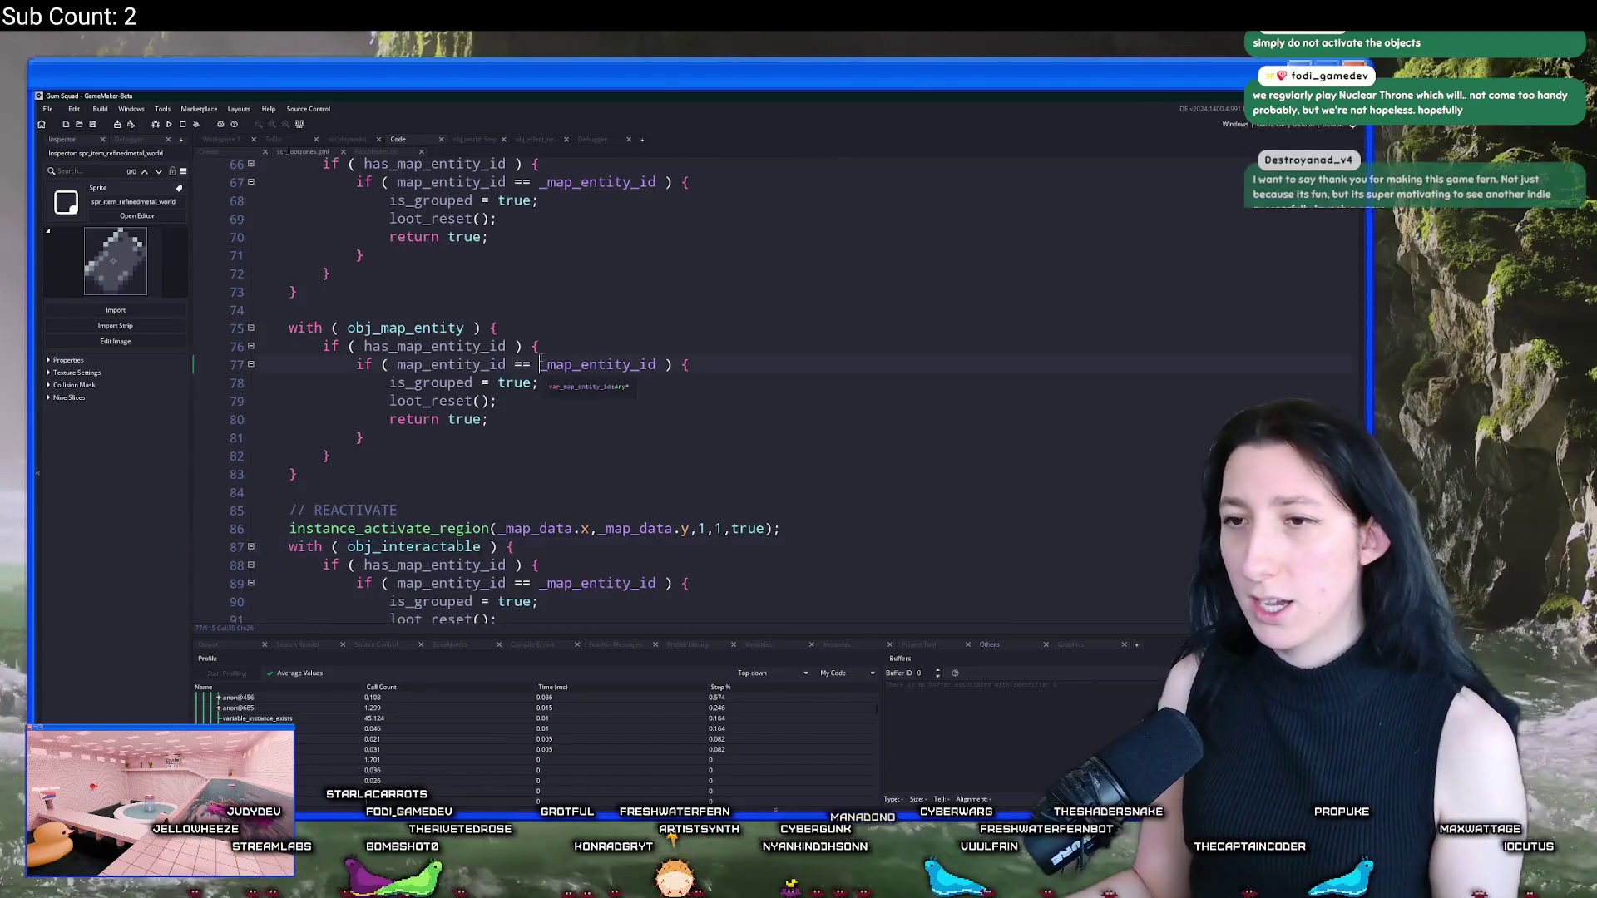
click(573, 346)
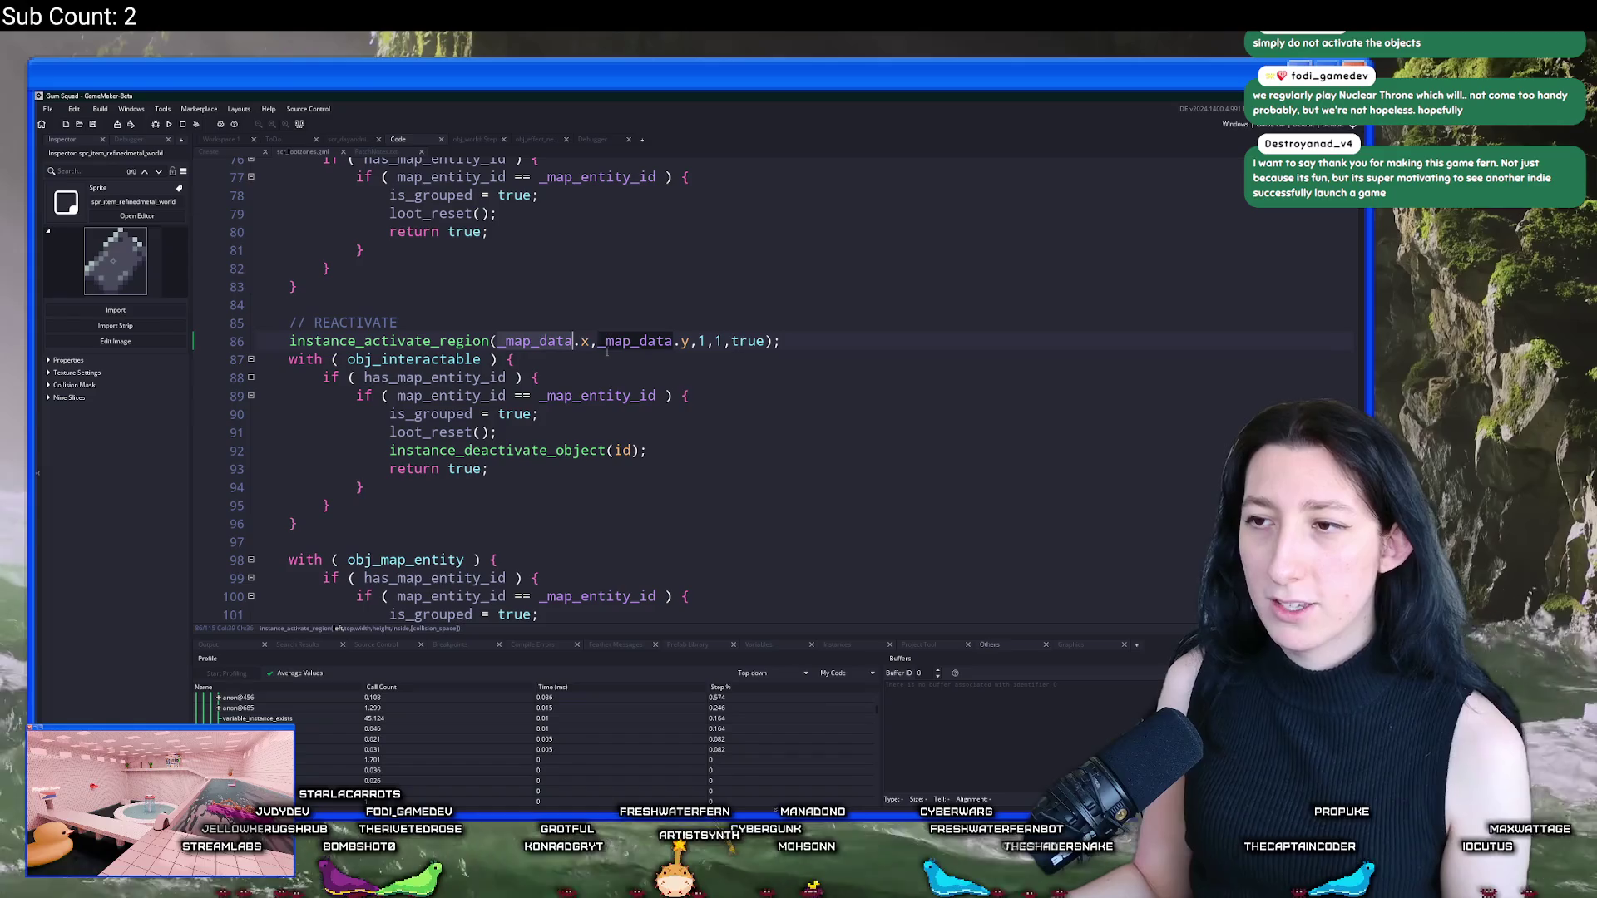
click(702, 341)
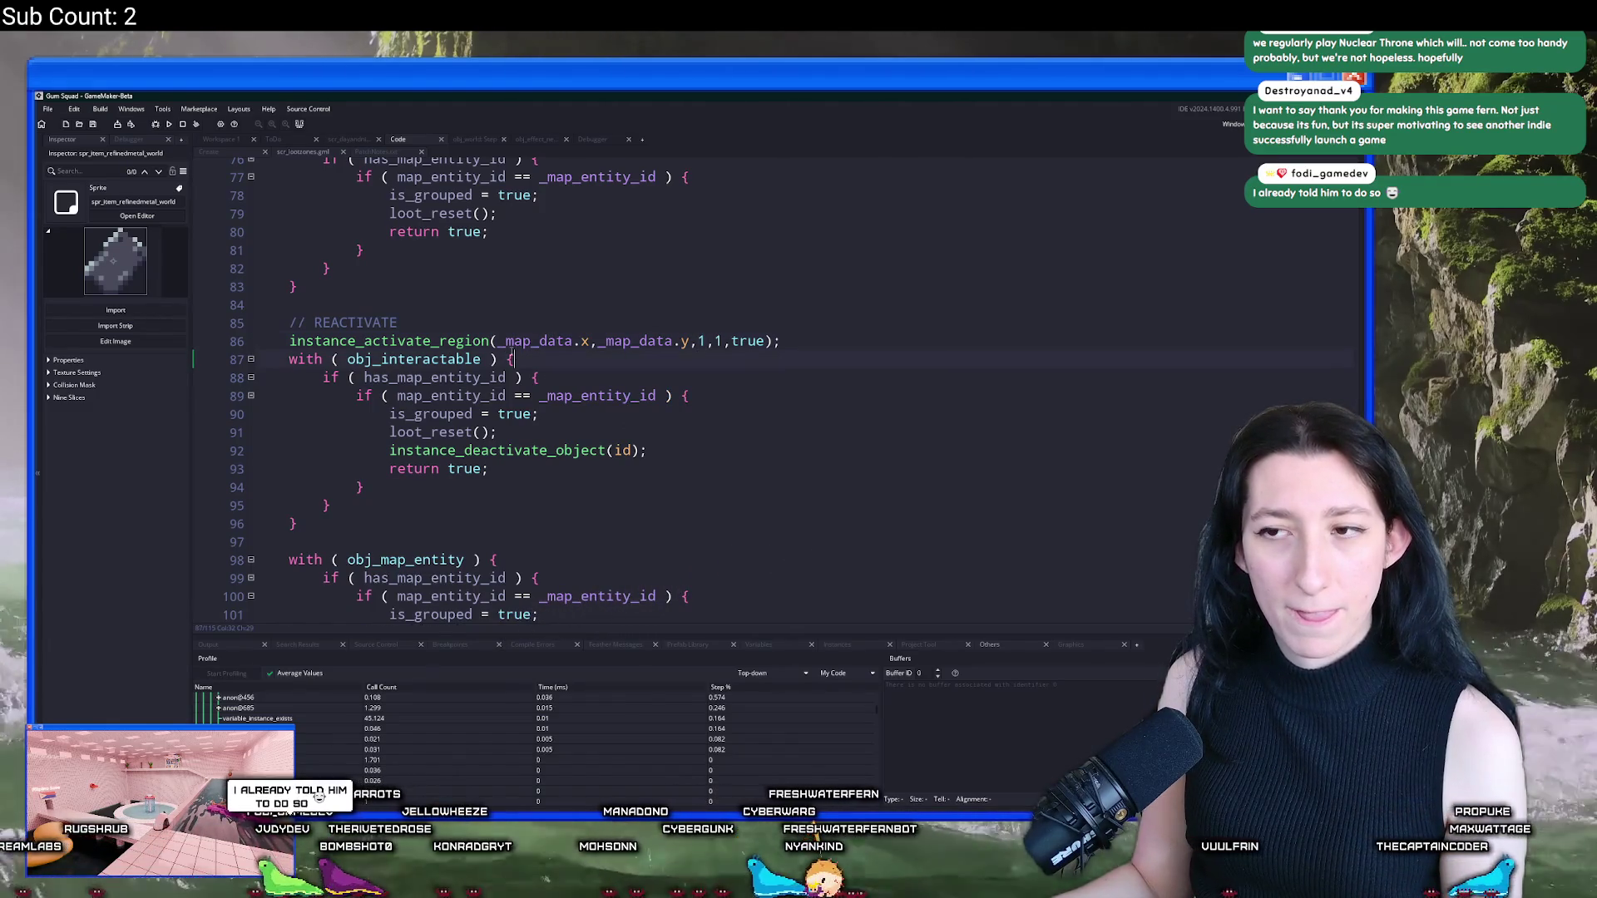
click(574, 341)
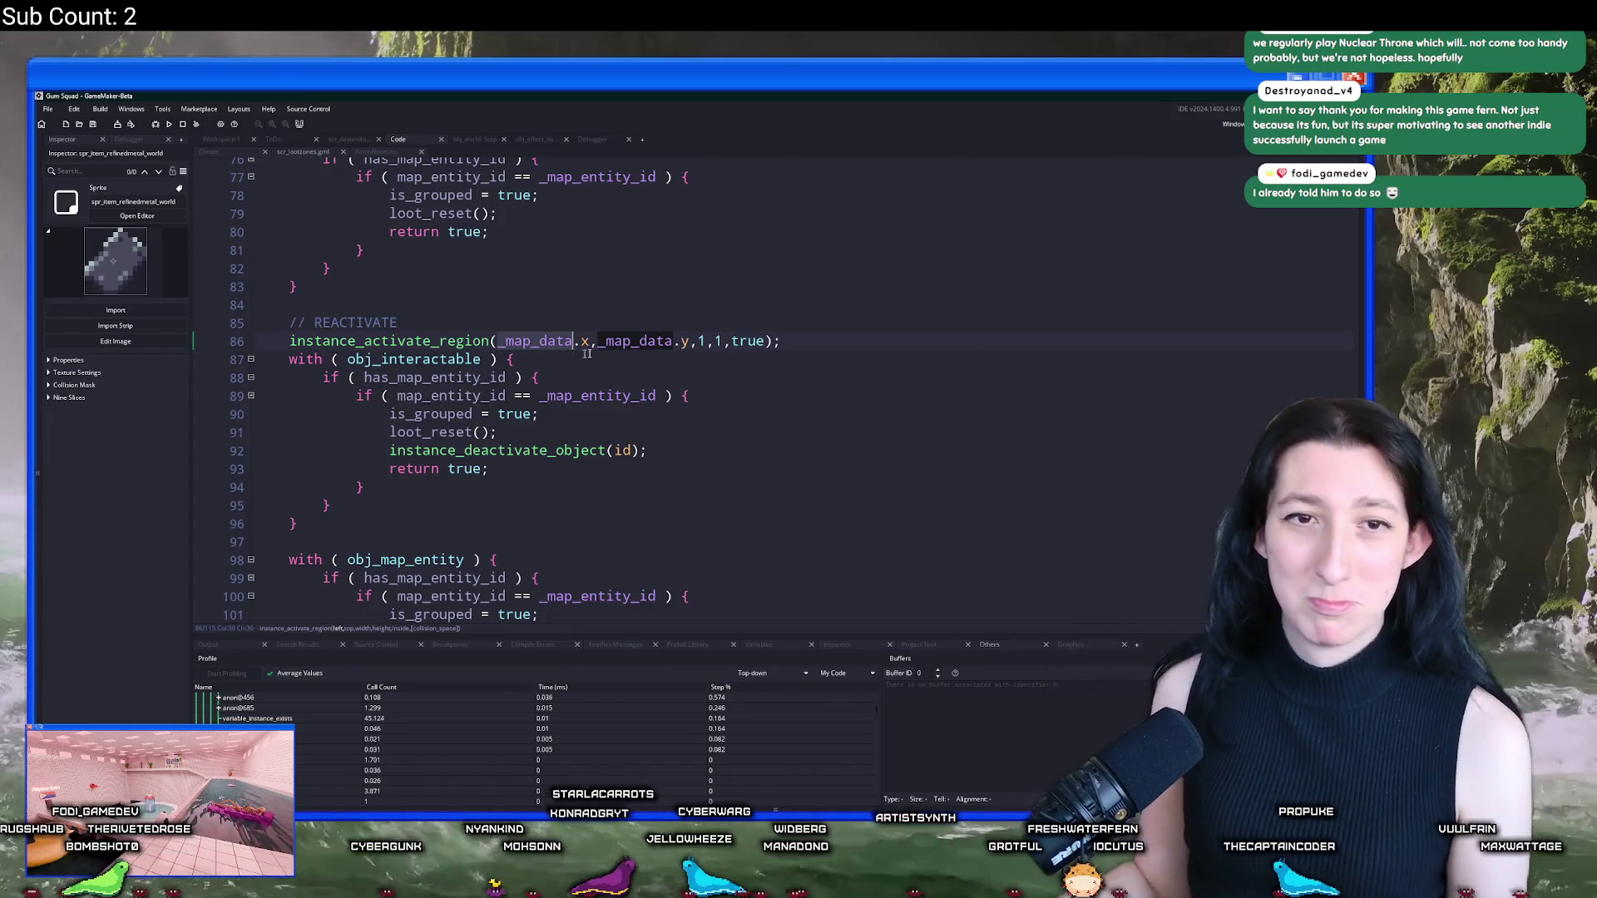
scroll(587, 353, up, 6)
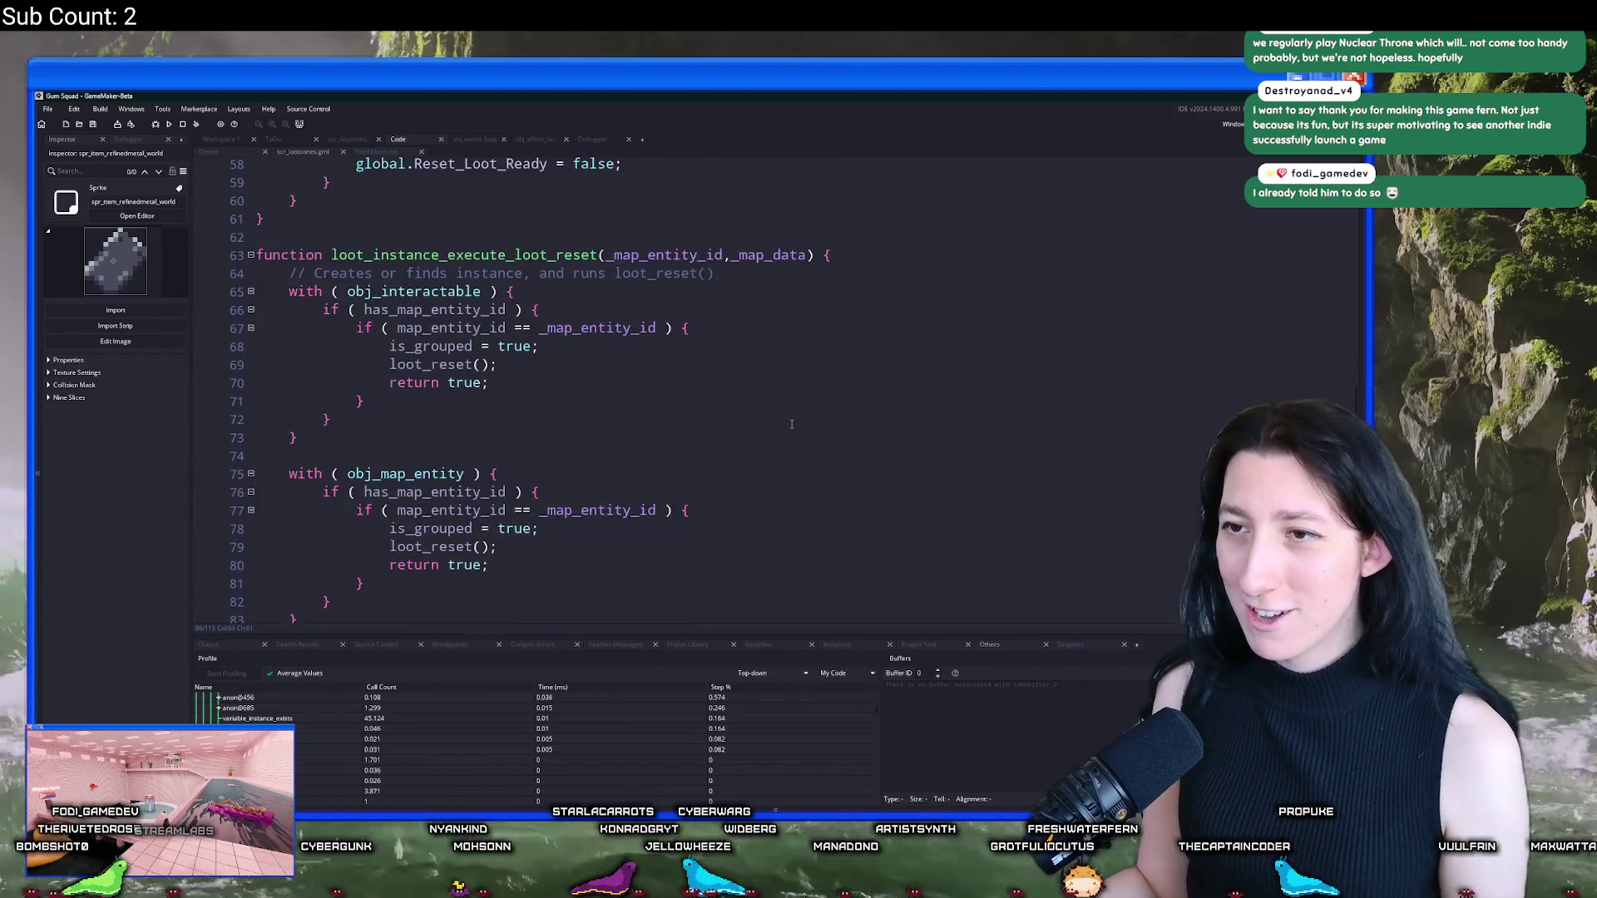
scroll(781, 420, up, 2)
click(598, 360)
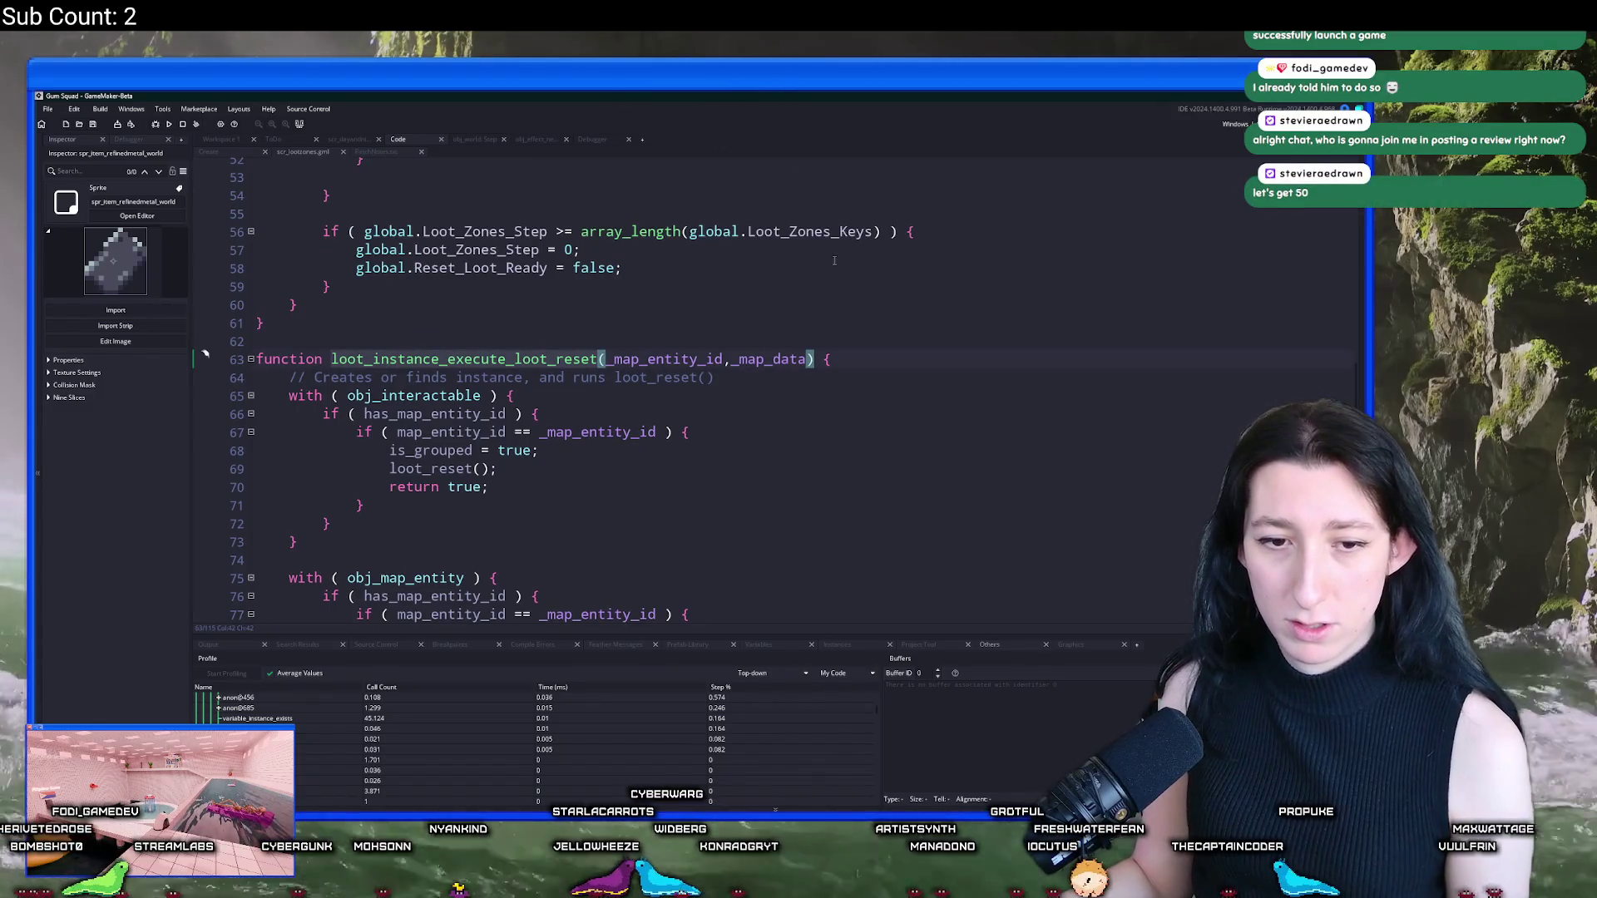
Step: Find loot_instance_execute_loot_reset, jumping between its definition and its call on line 50
key(ctrl+f)
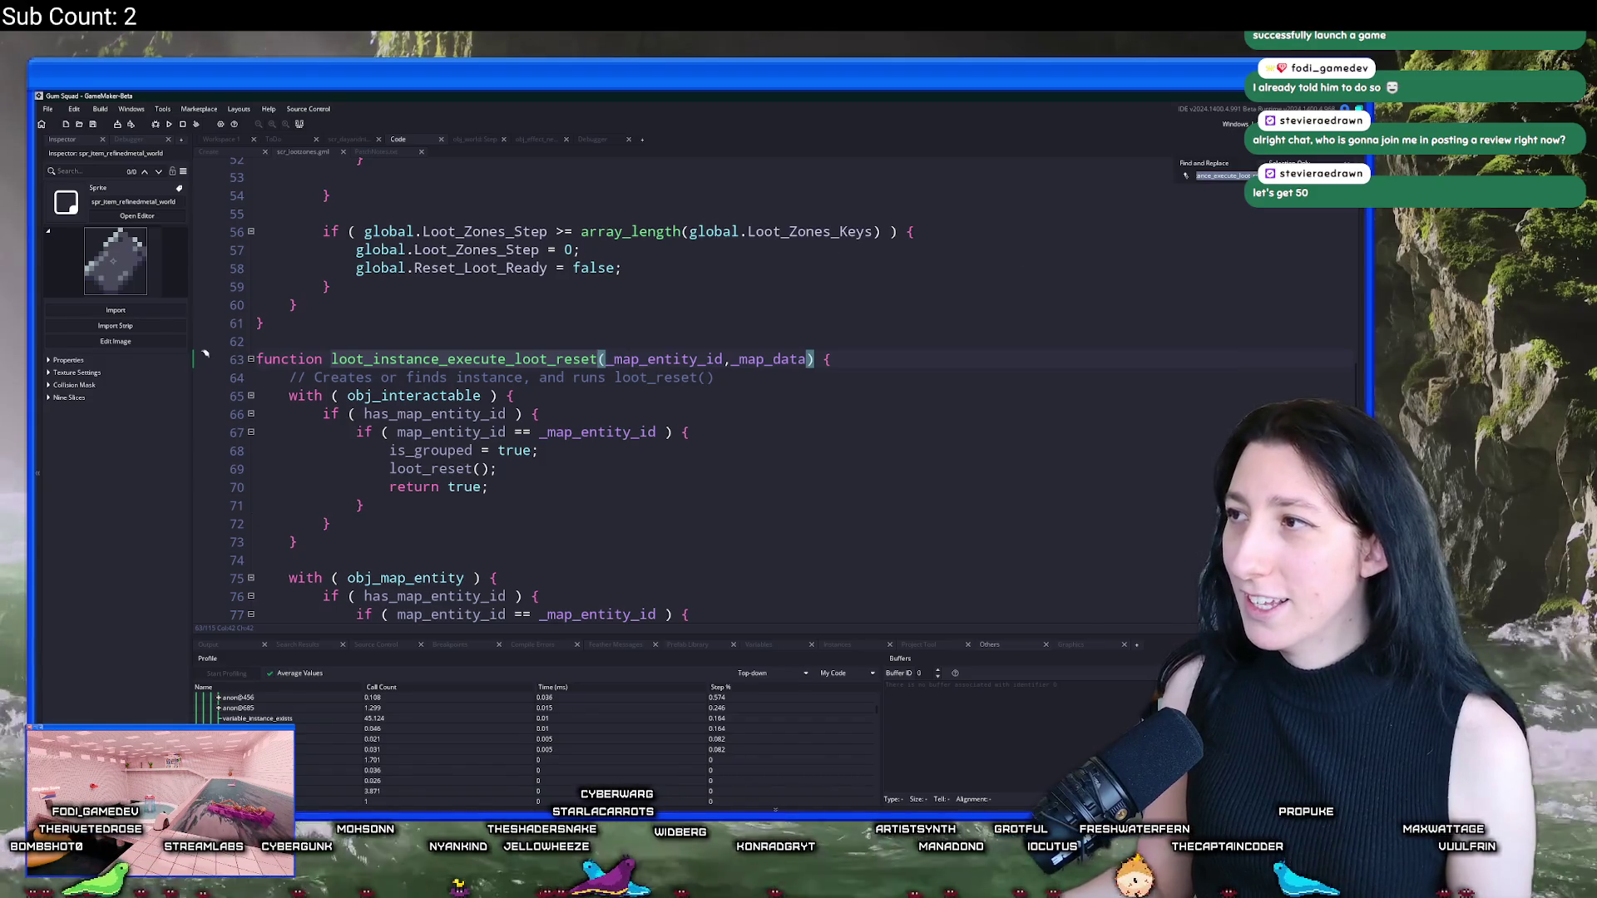
key(Return)
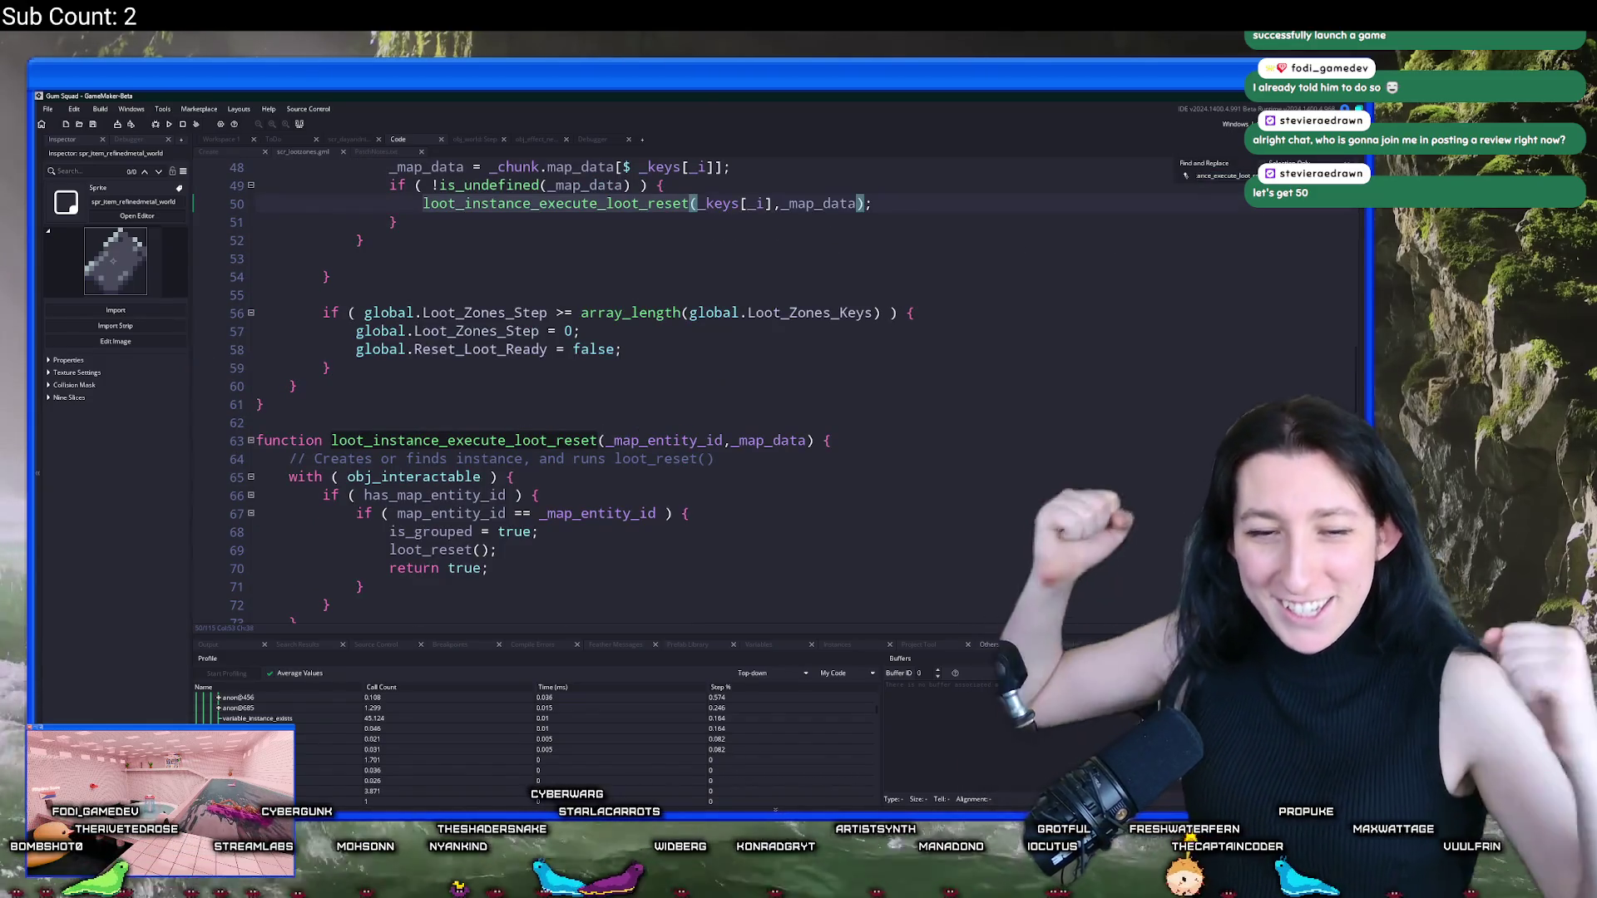
scroll(962, 297, up, 3)
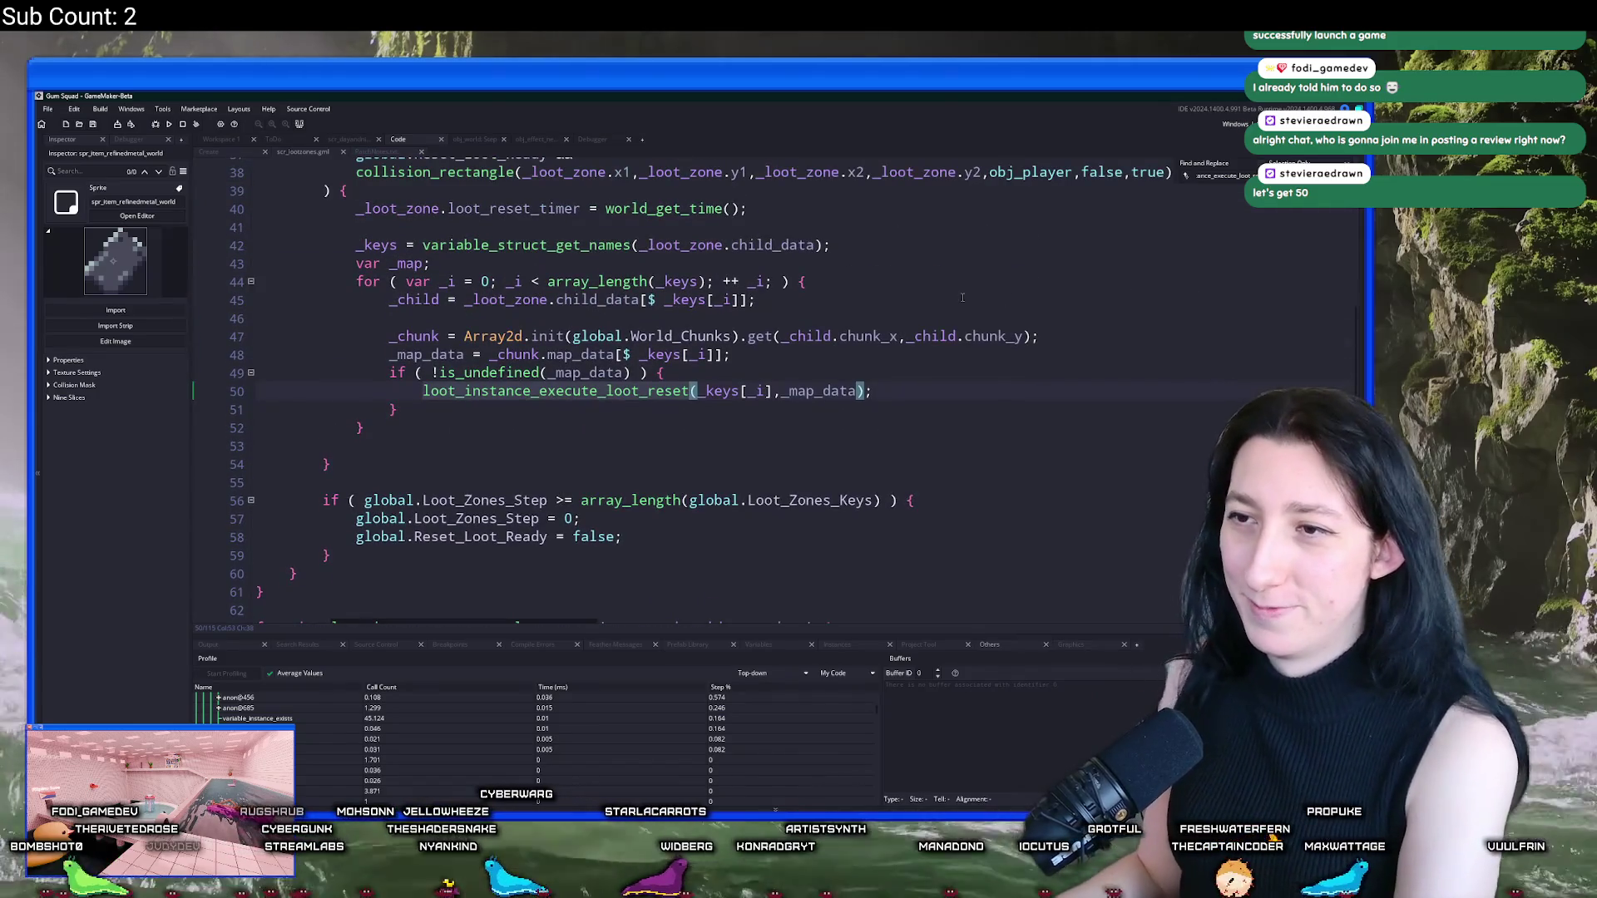
scroll(823, 397, up, 5)
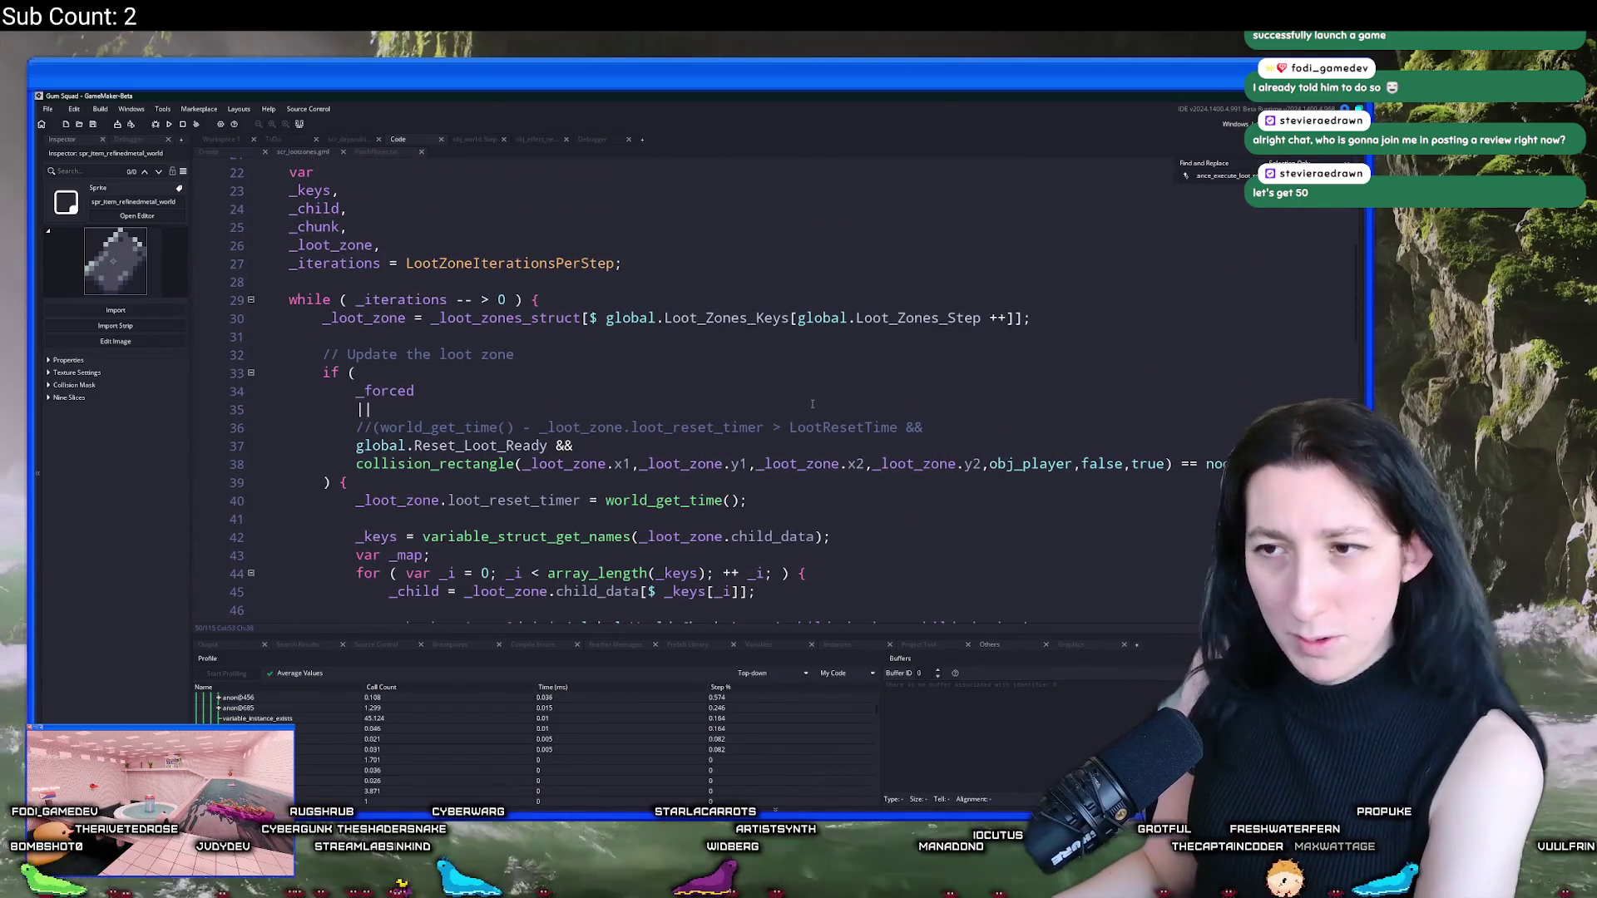
scroll(813, 404, up, 6)
scroll(855, 364, down, 10)
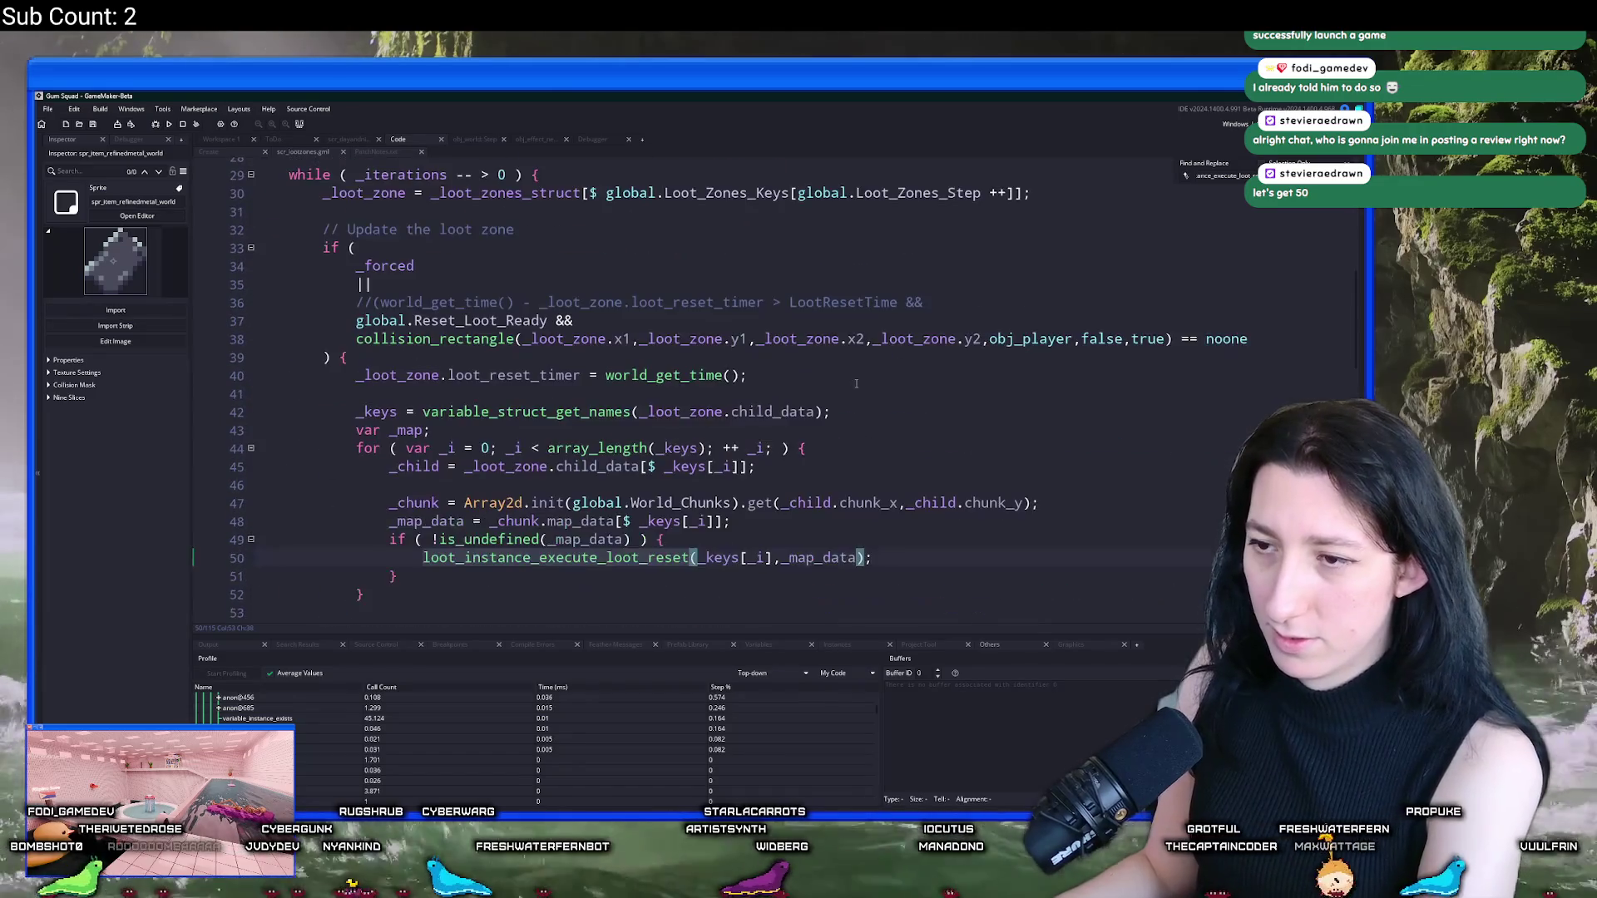
scroll(855, 364, down, 2)
scroll(881, 333, up, 10)
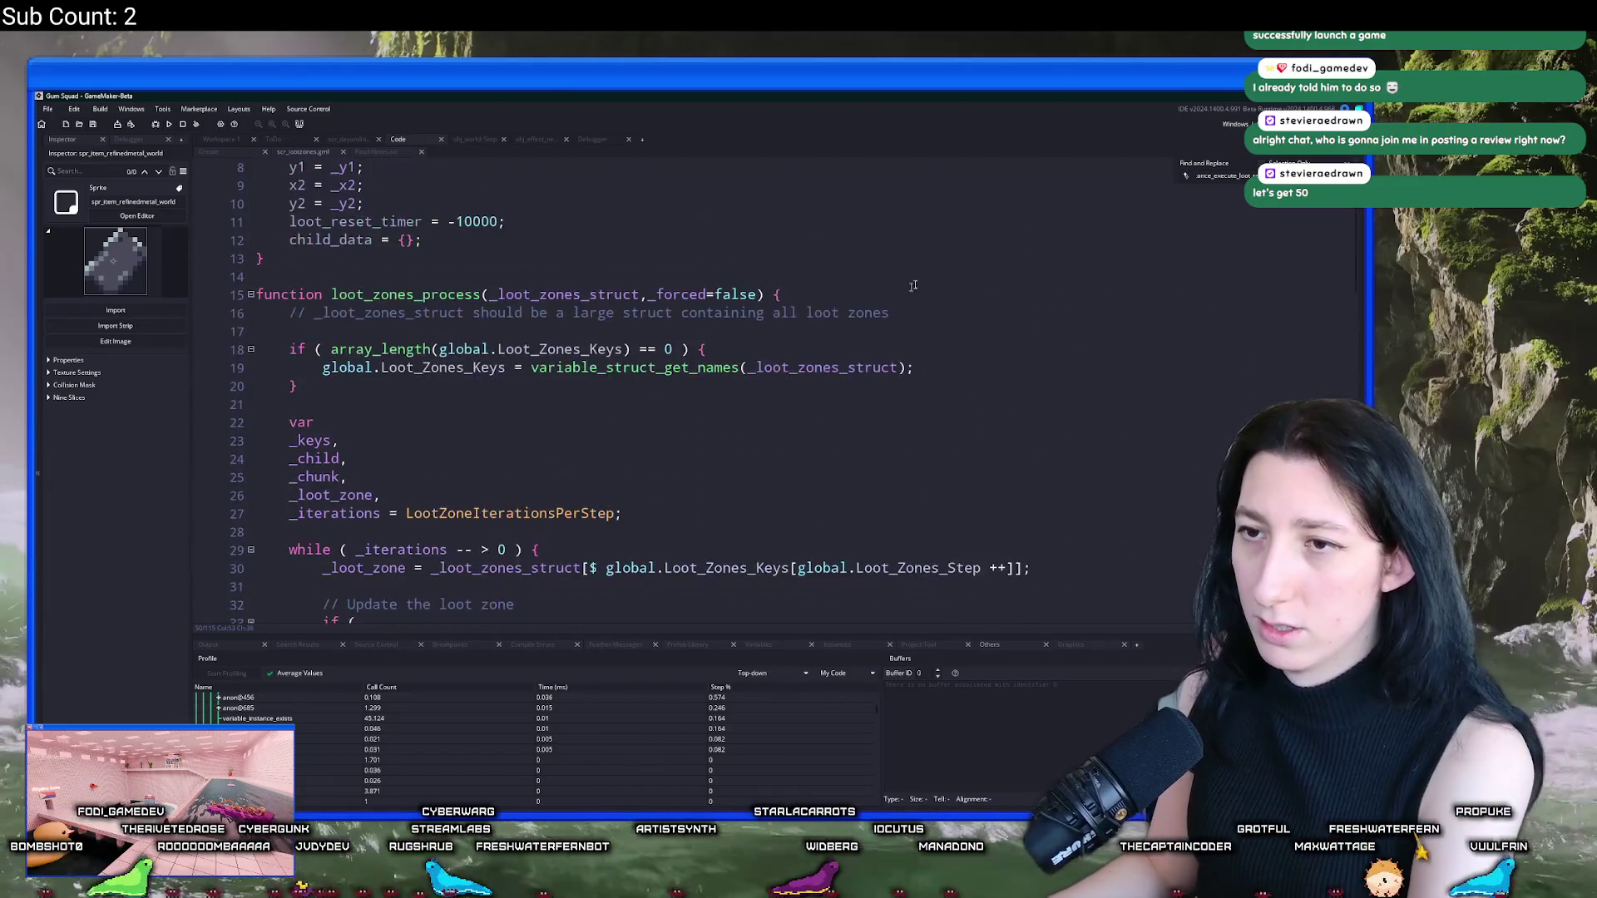
key(Return)
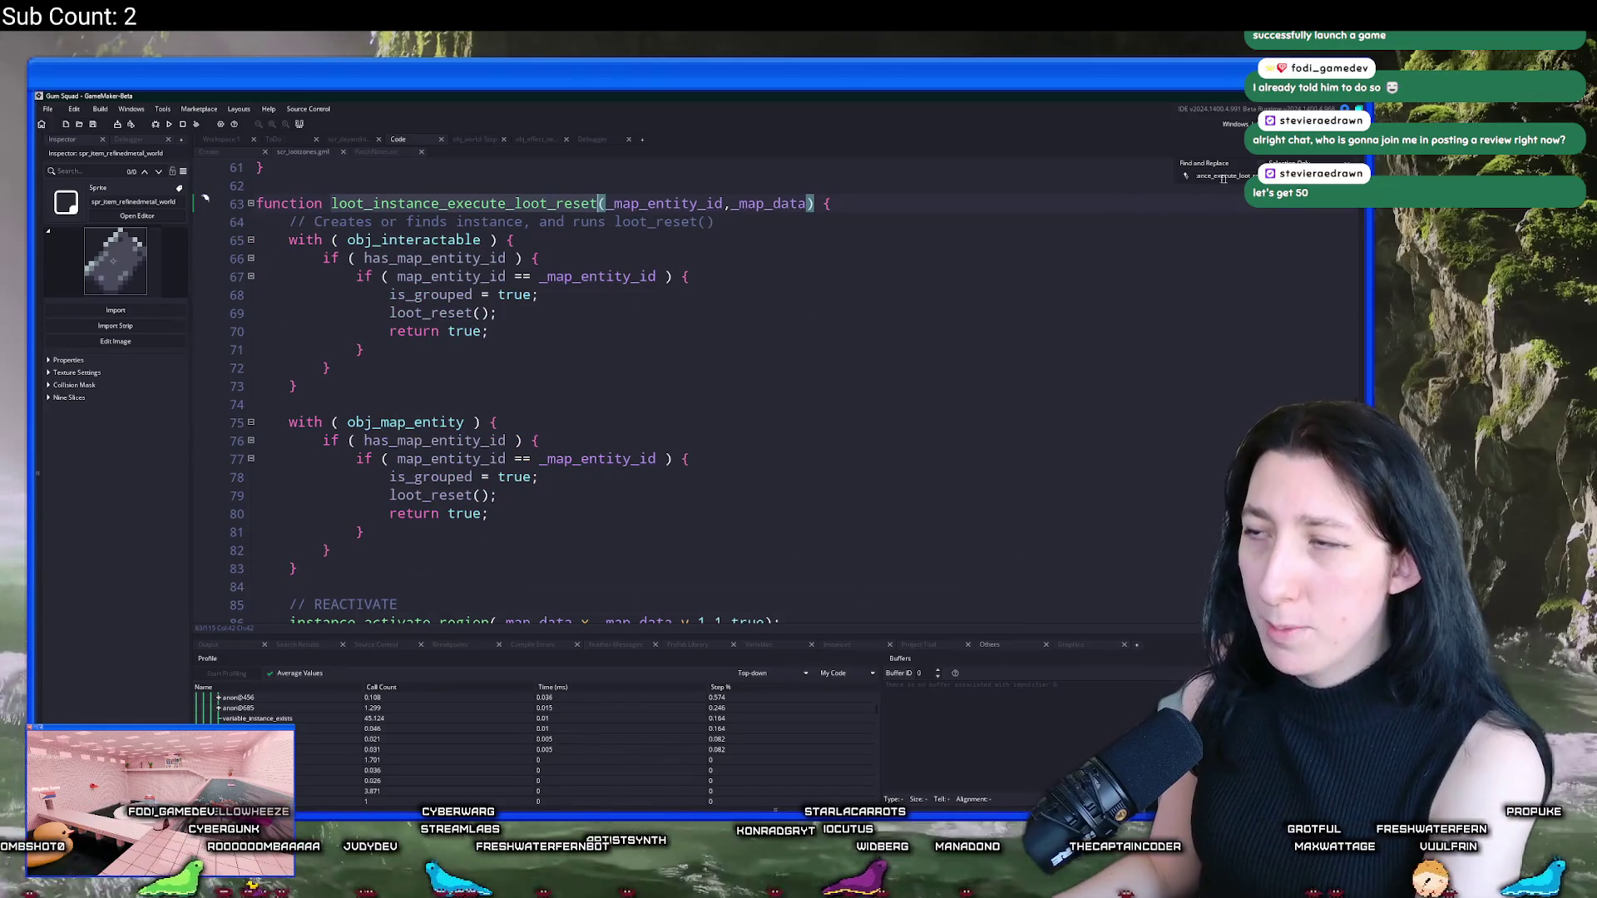
key(Return)
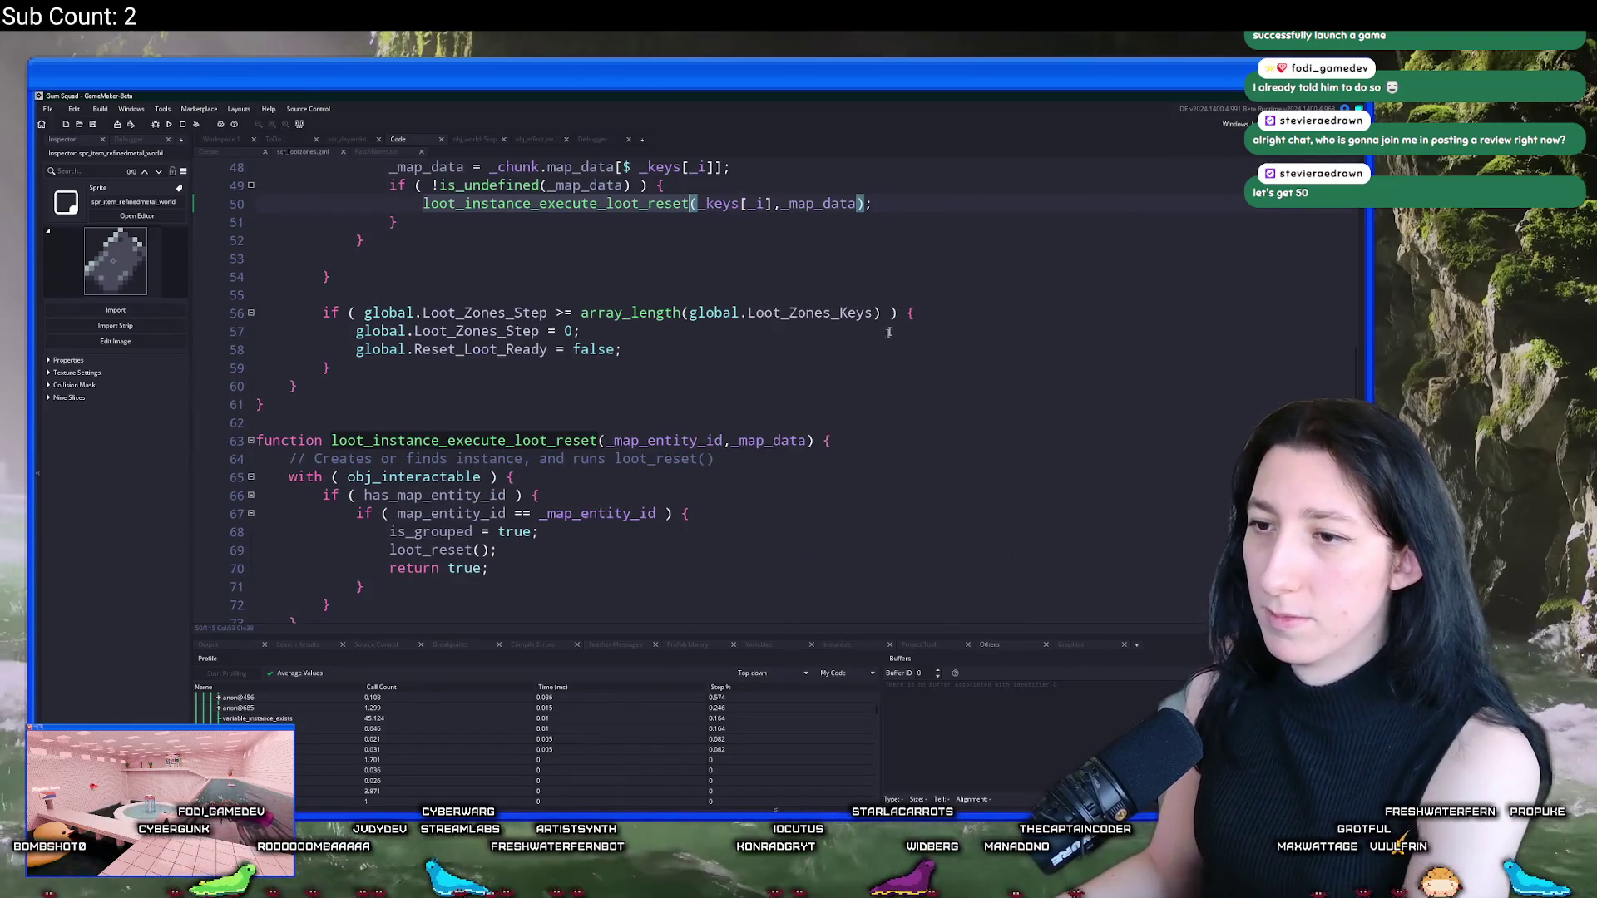
scroll(594, 287, down, 4)
scroll(595, 287, up, 2)
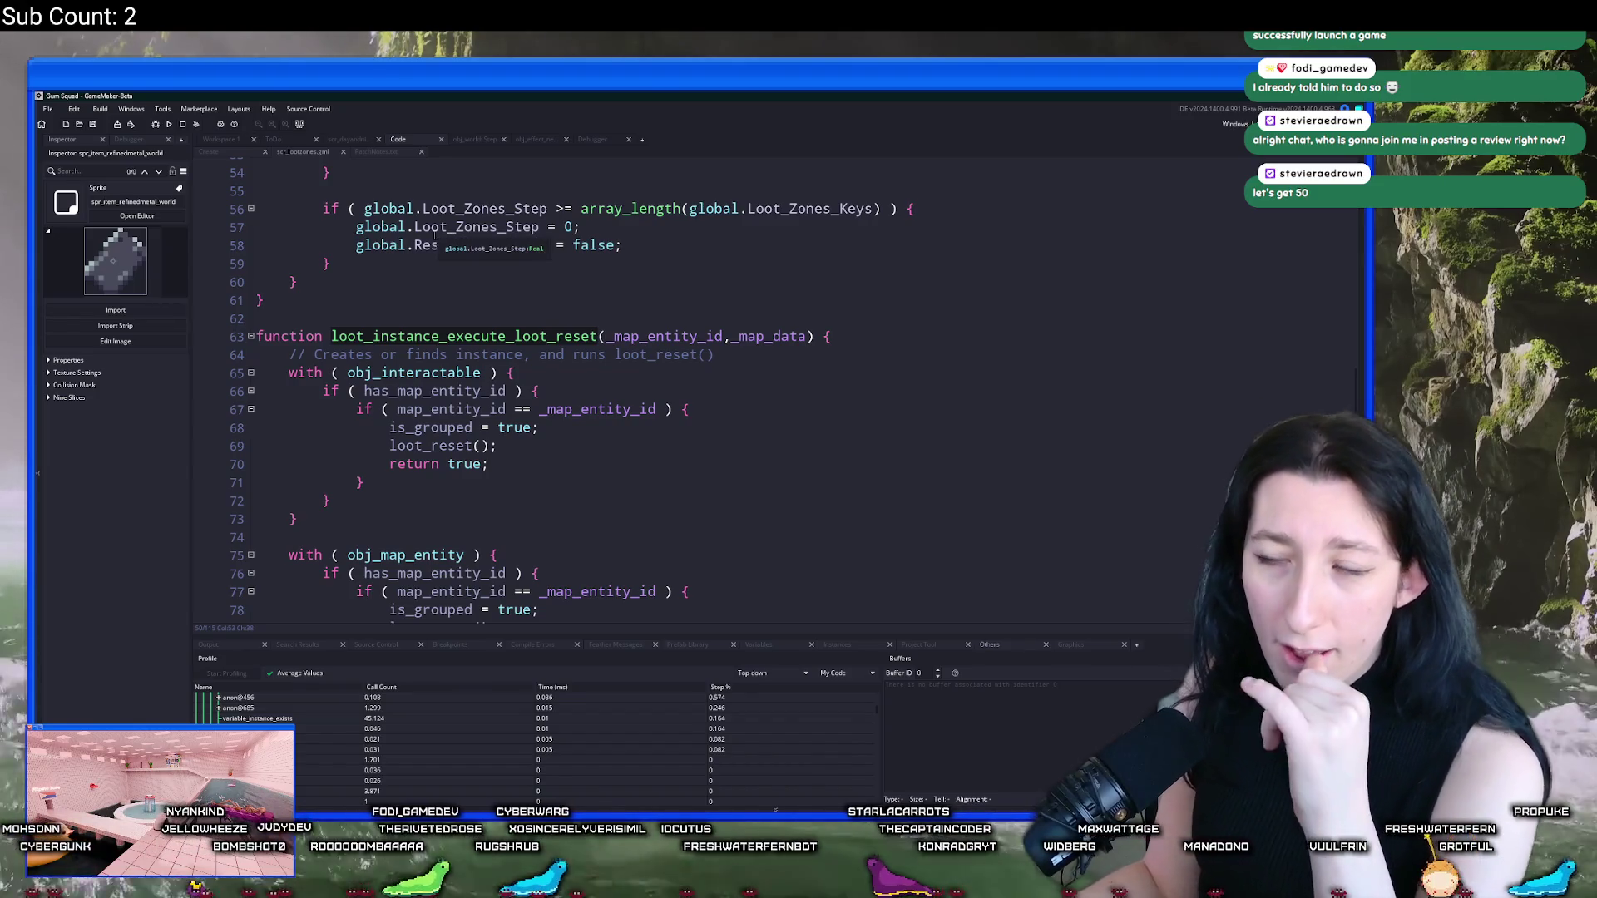
scroll(573, 344, down, 6)
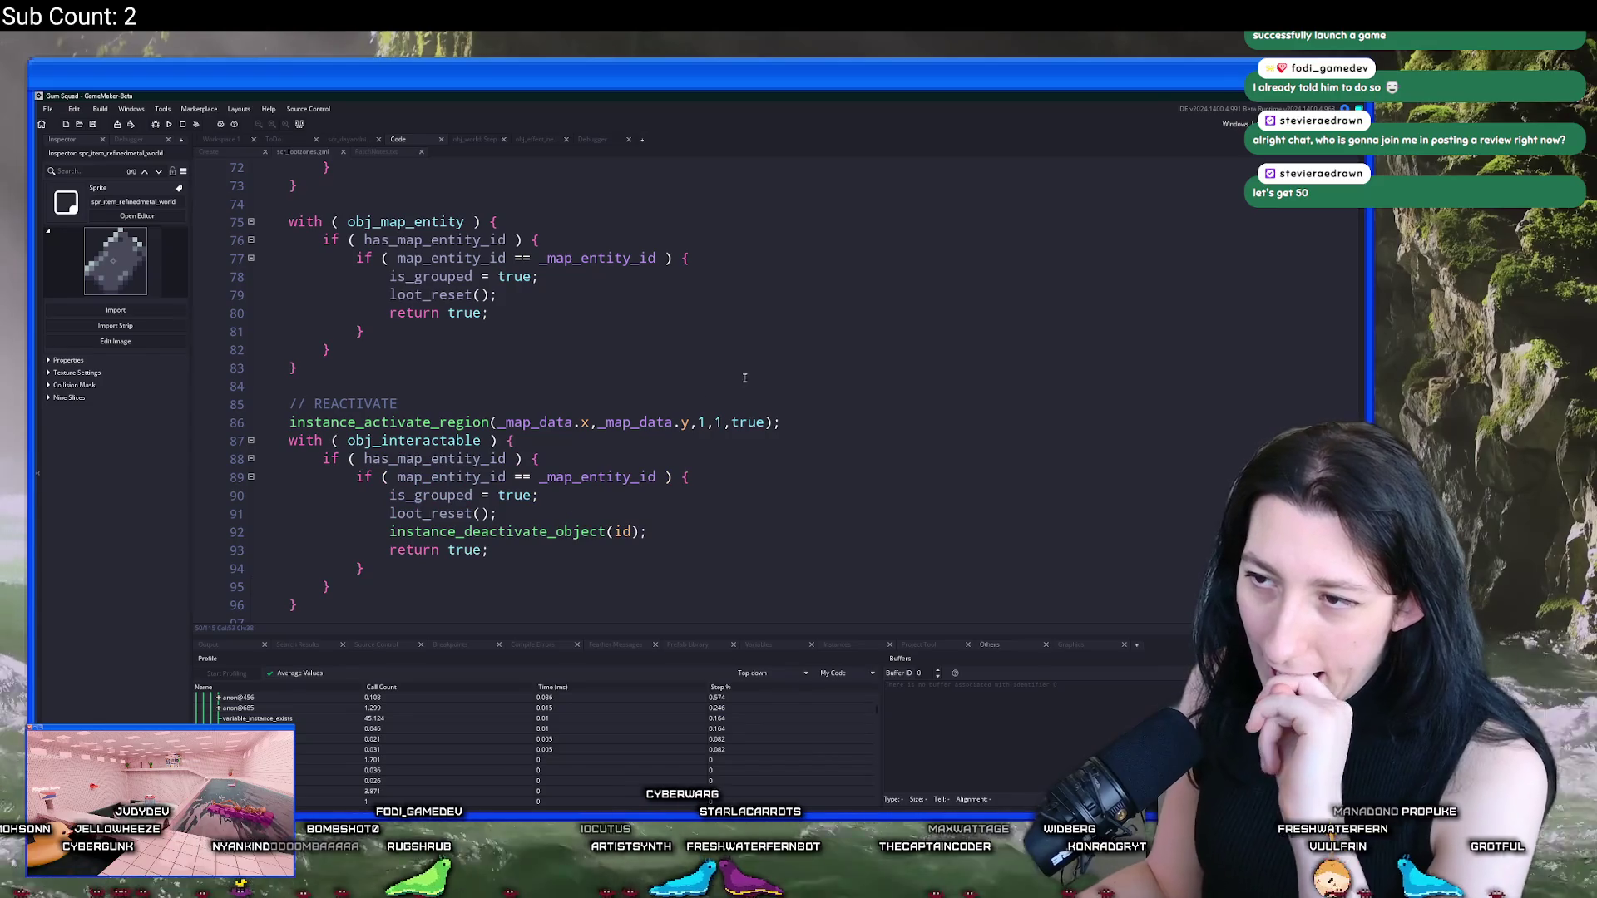
Step: Delete 'region' from the instance_activate_region call on line 86 to list other activate functions
click(746, 423)
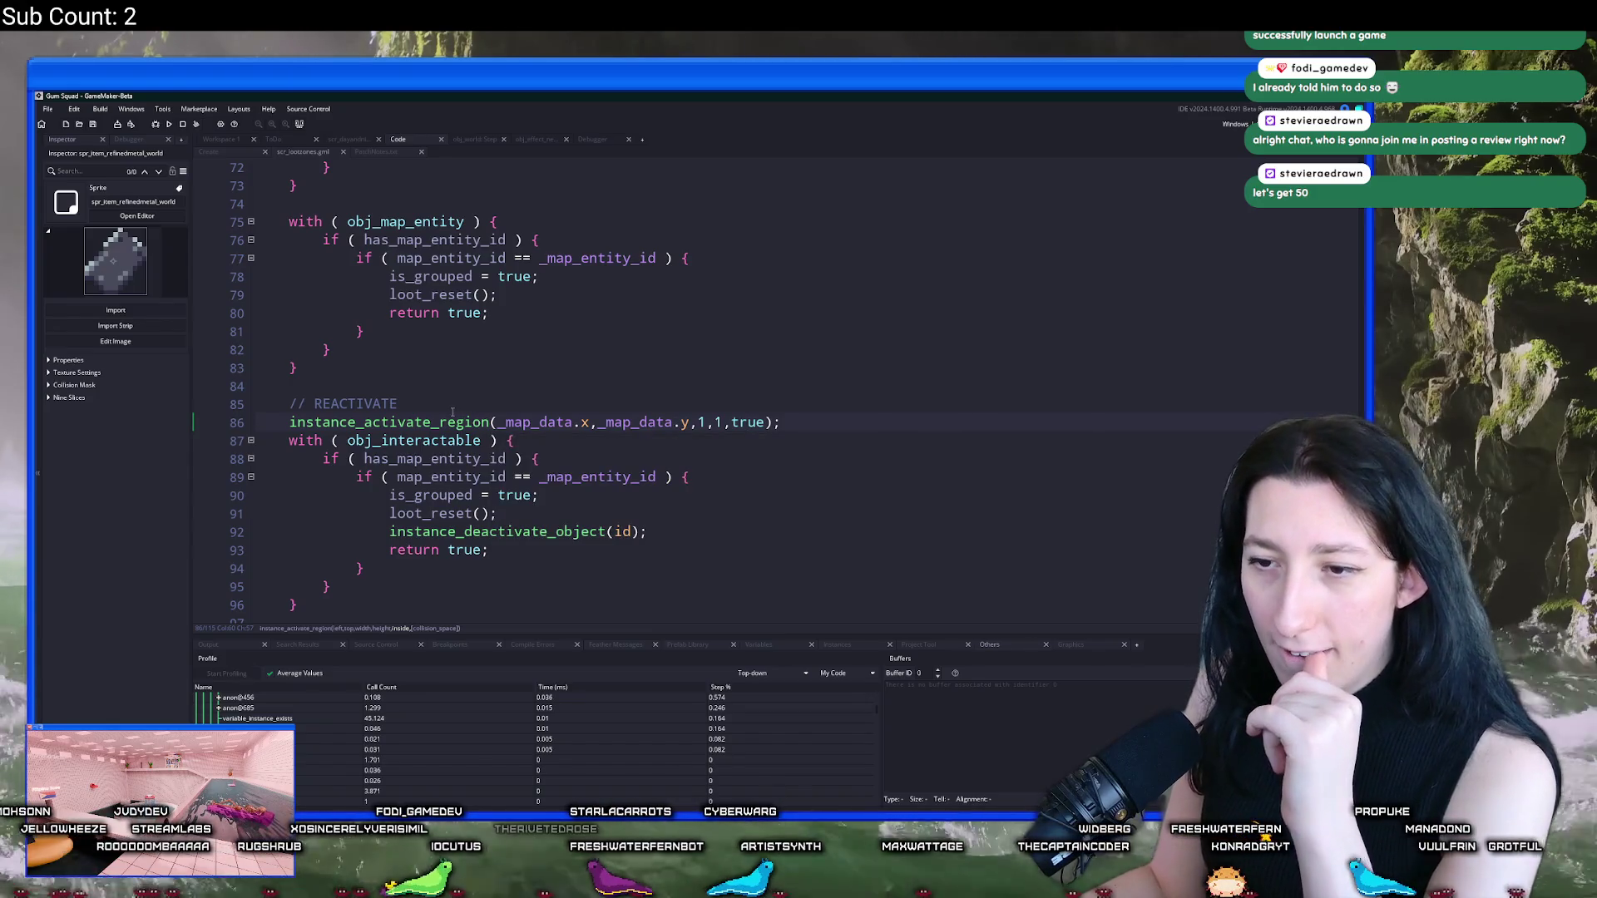
click(456, 421)
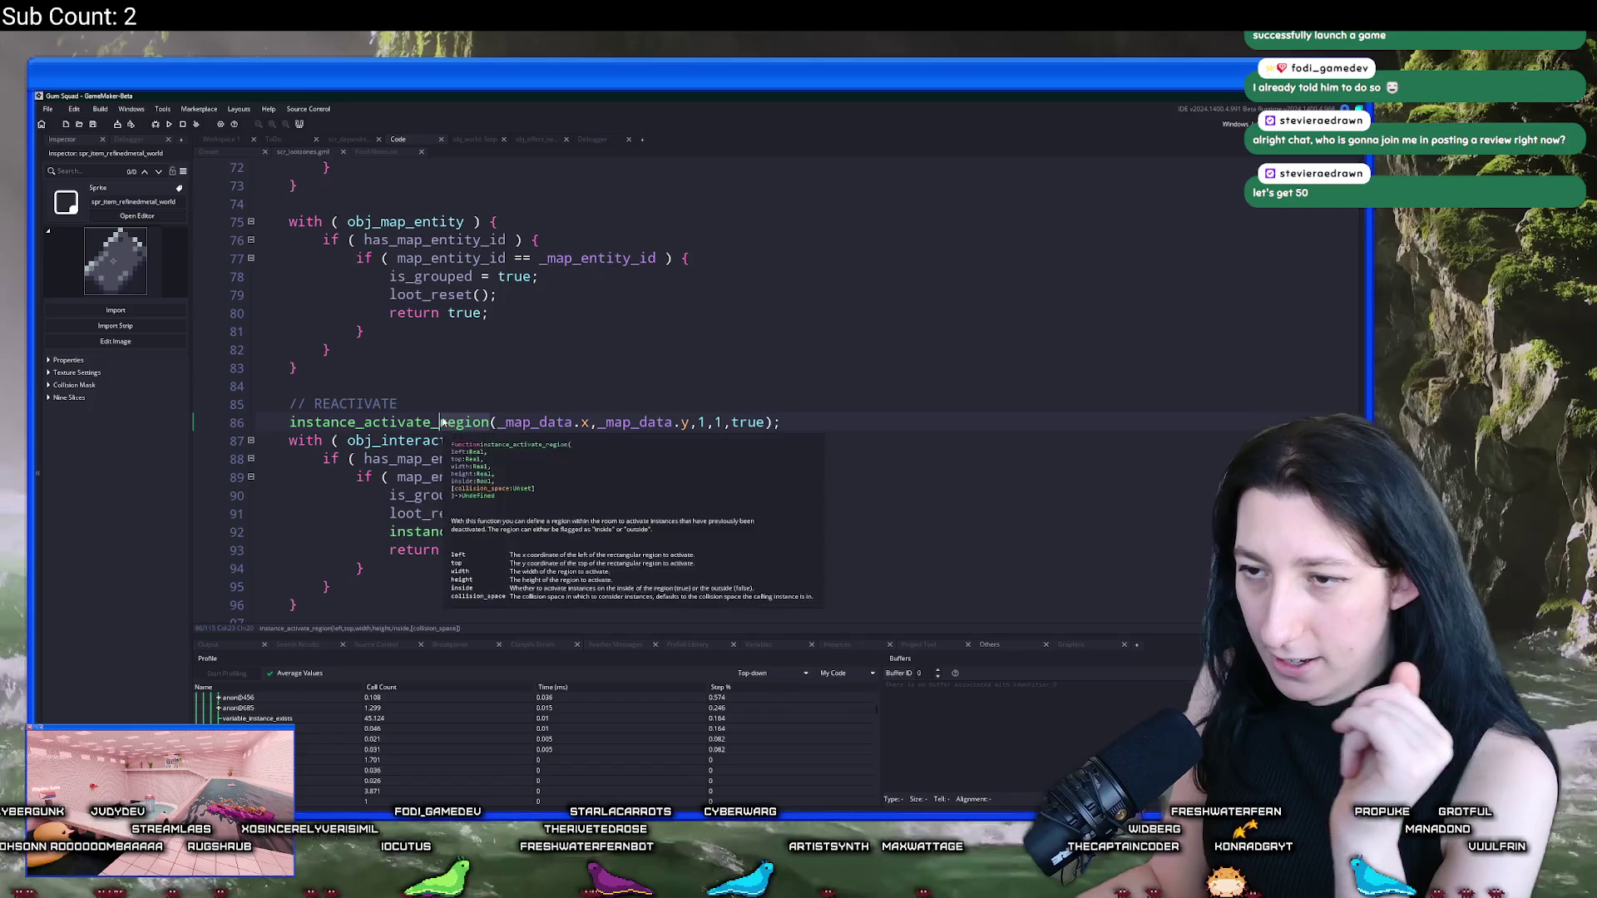
double_click(463, 420)
key(BackSpace)
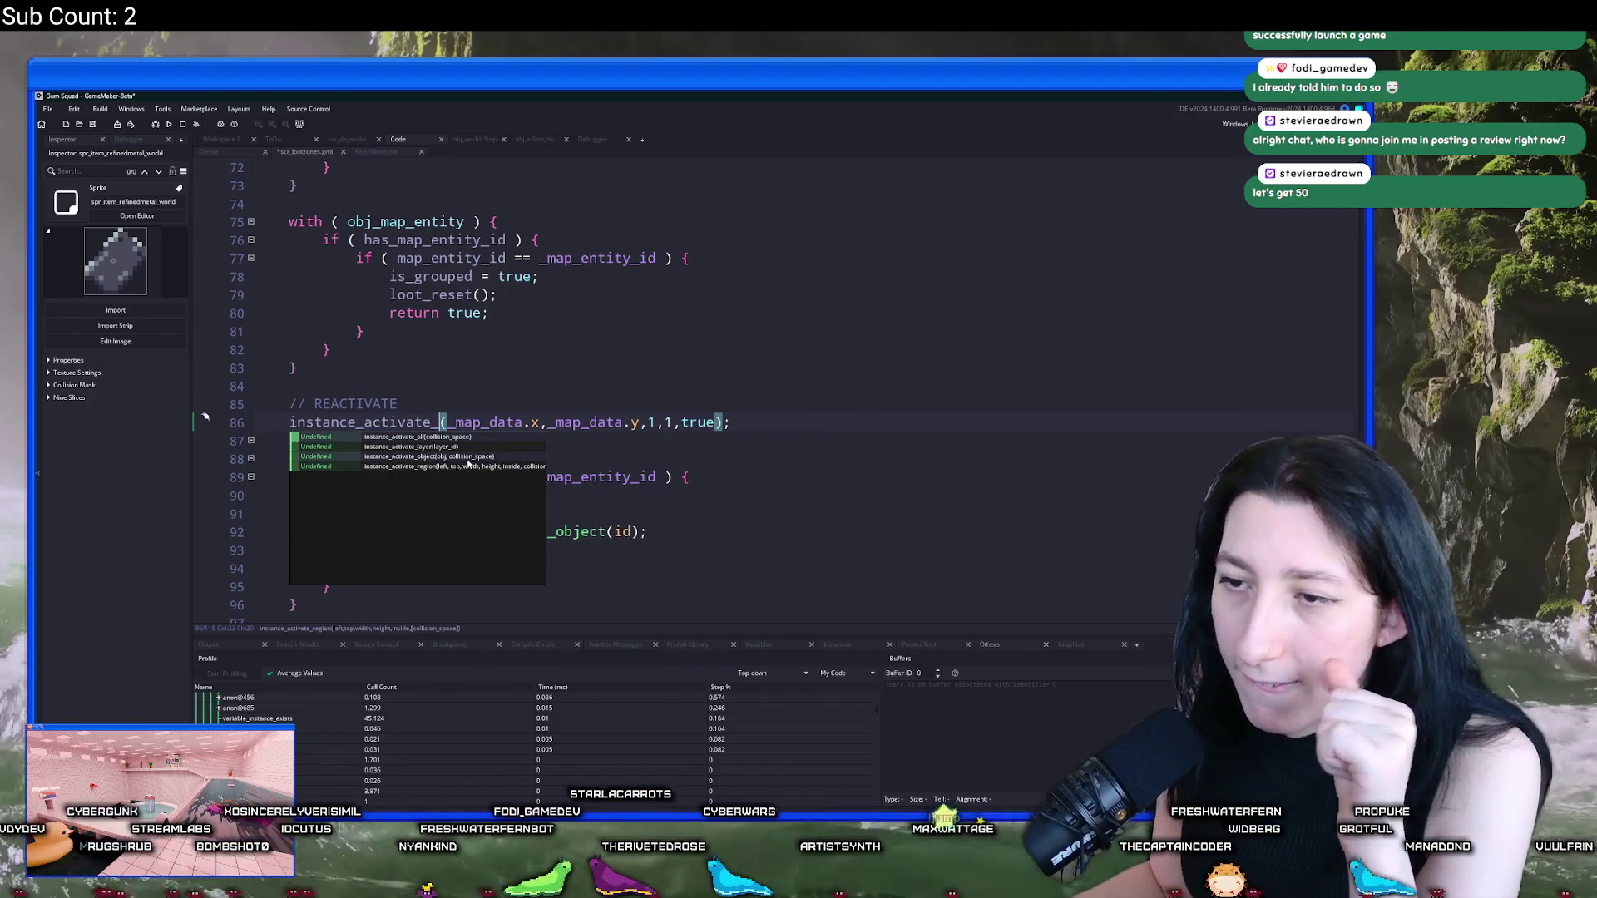
Step: Dismiss the suggestions, restore 'region' with Ctrl+Z, and launch a debug run of the game
click(748, 427)
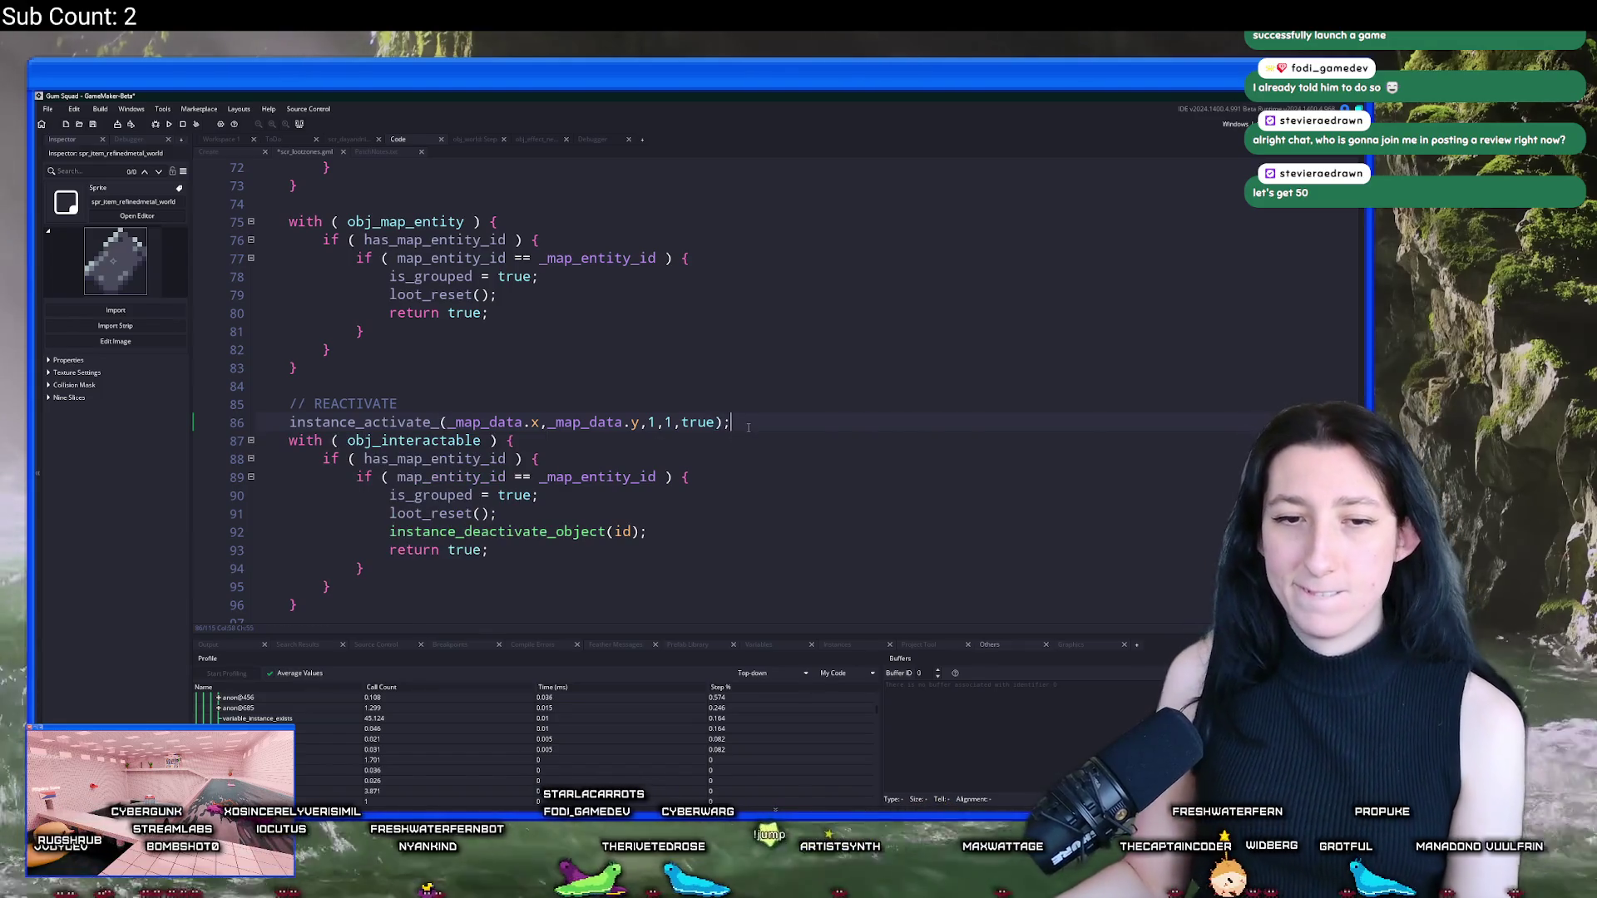
key(ctrl+z)
key(Left)
scroll(333, 724, up, 1)
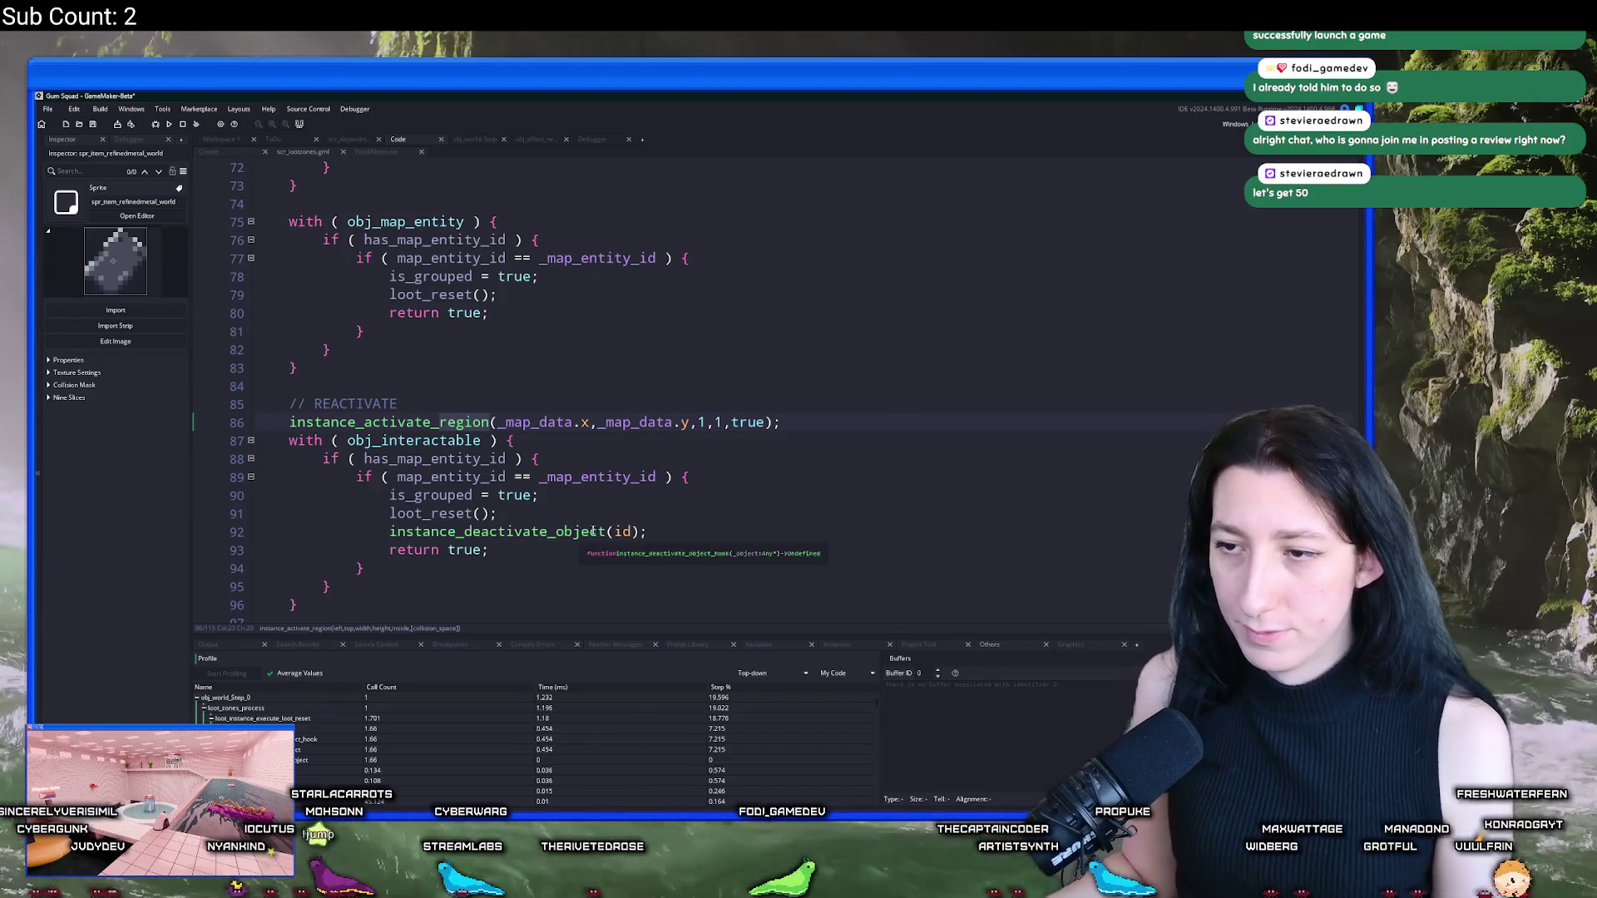
Step: Review the deactivate call on line 92 and the loot_reset and return lines of the block
click(645, 532)
scroll(645, 545, down, 1)
scroll(646, 545, down, 3)
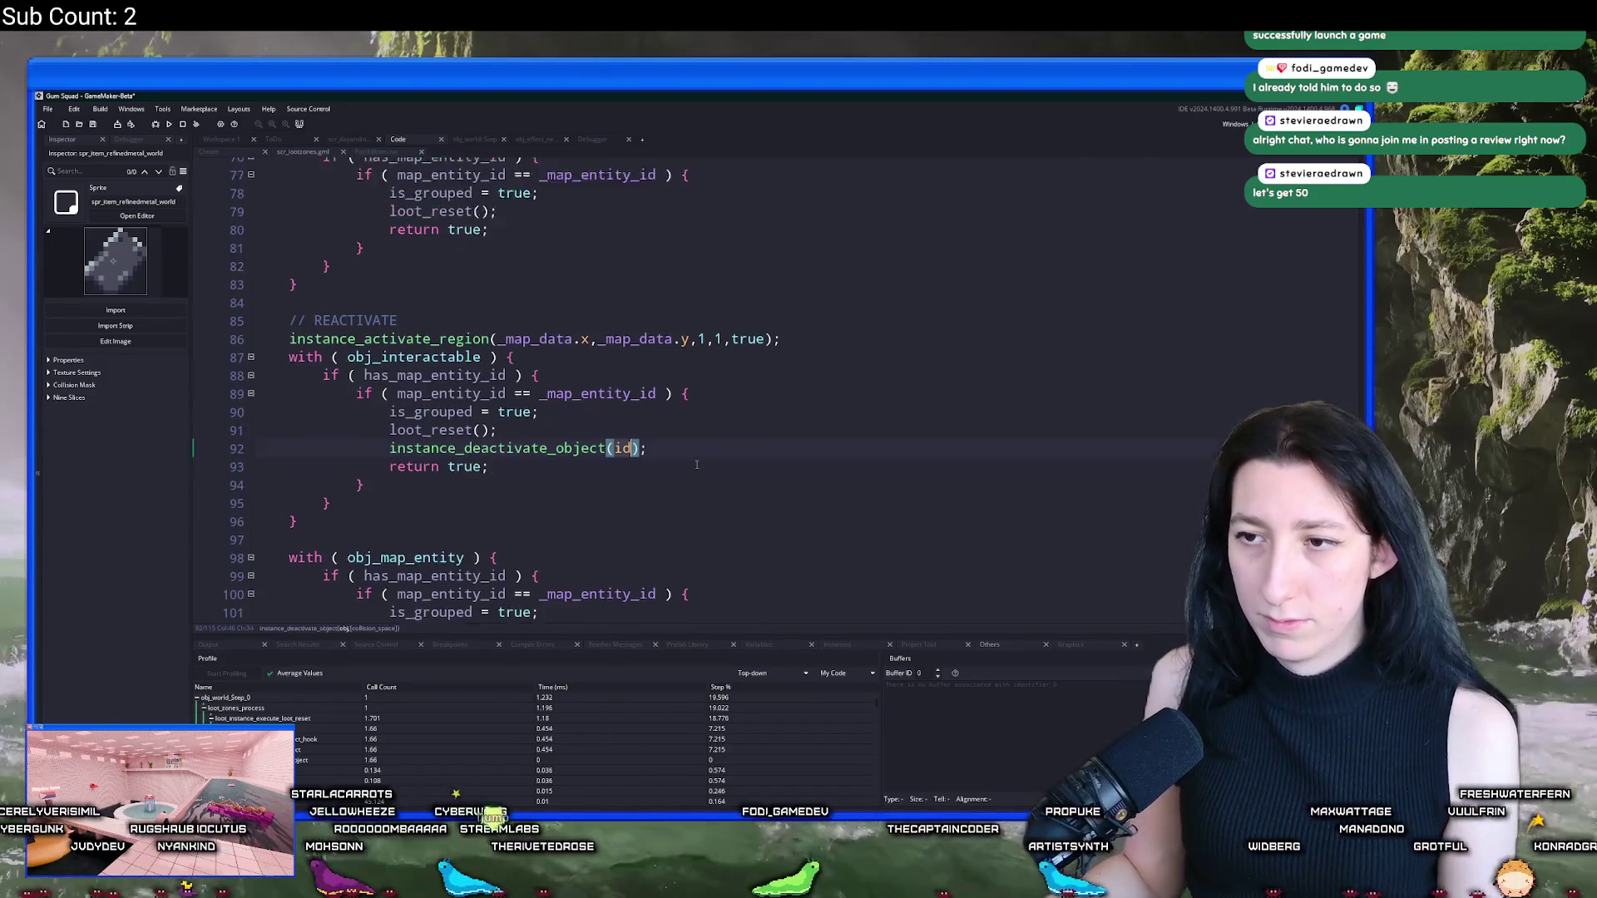
click(704, 406)
scroll(704, 408, down, 2)
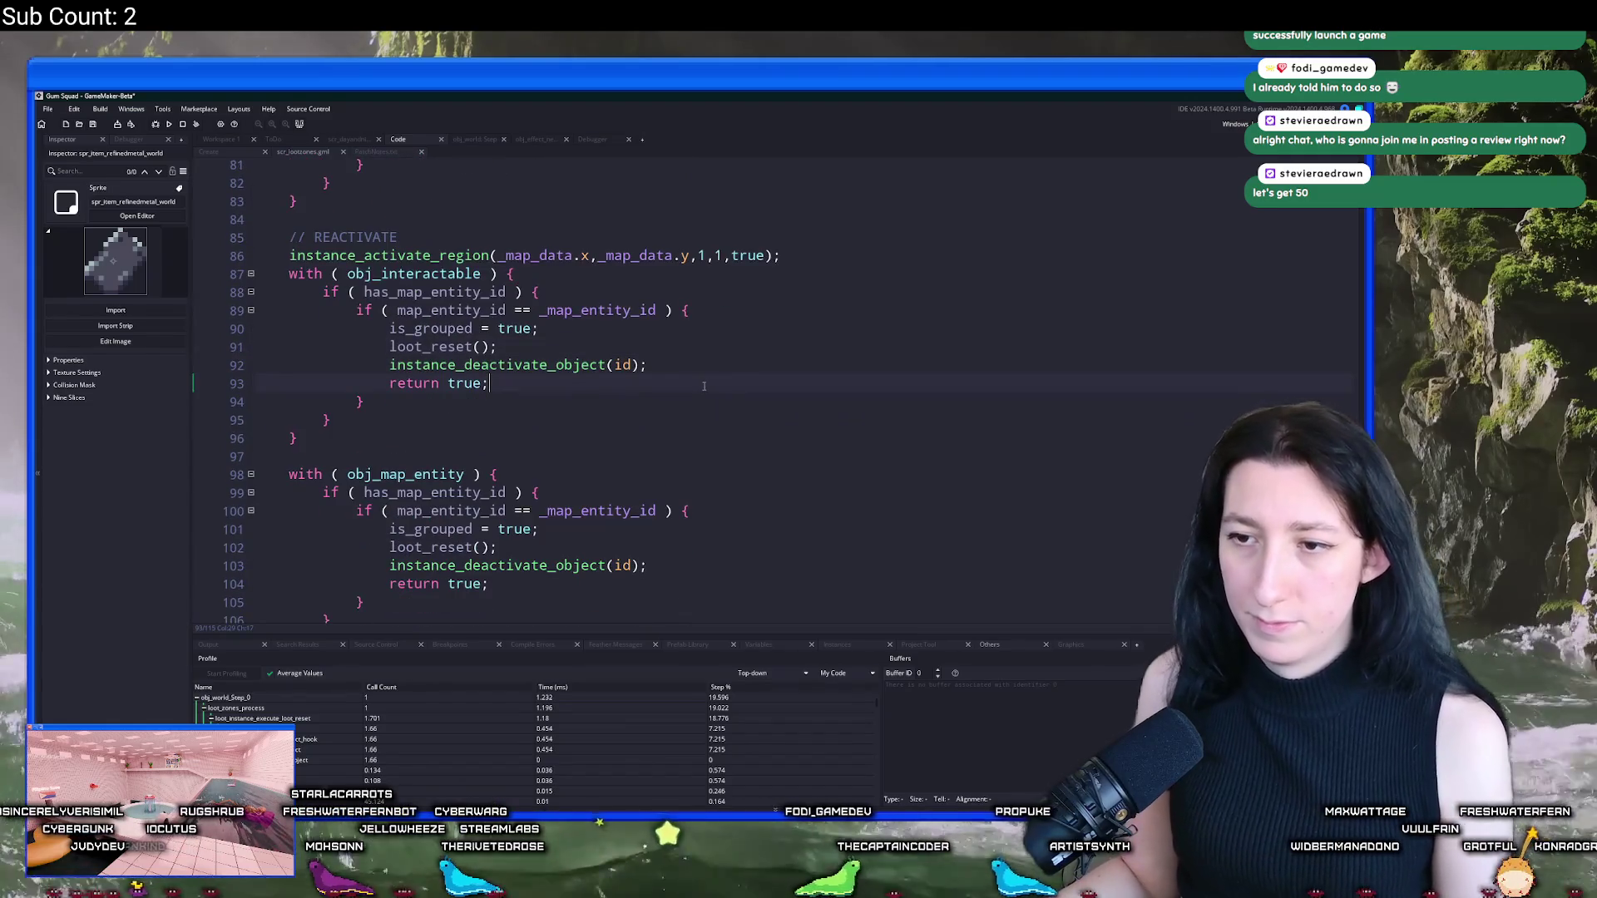
scroll(714, 366, down, 1)
click(721, 333)
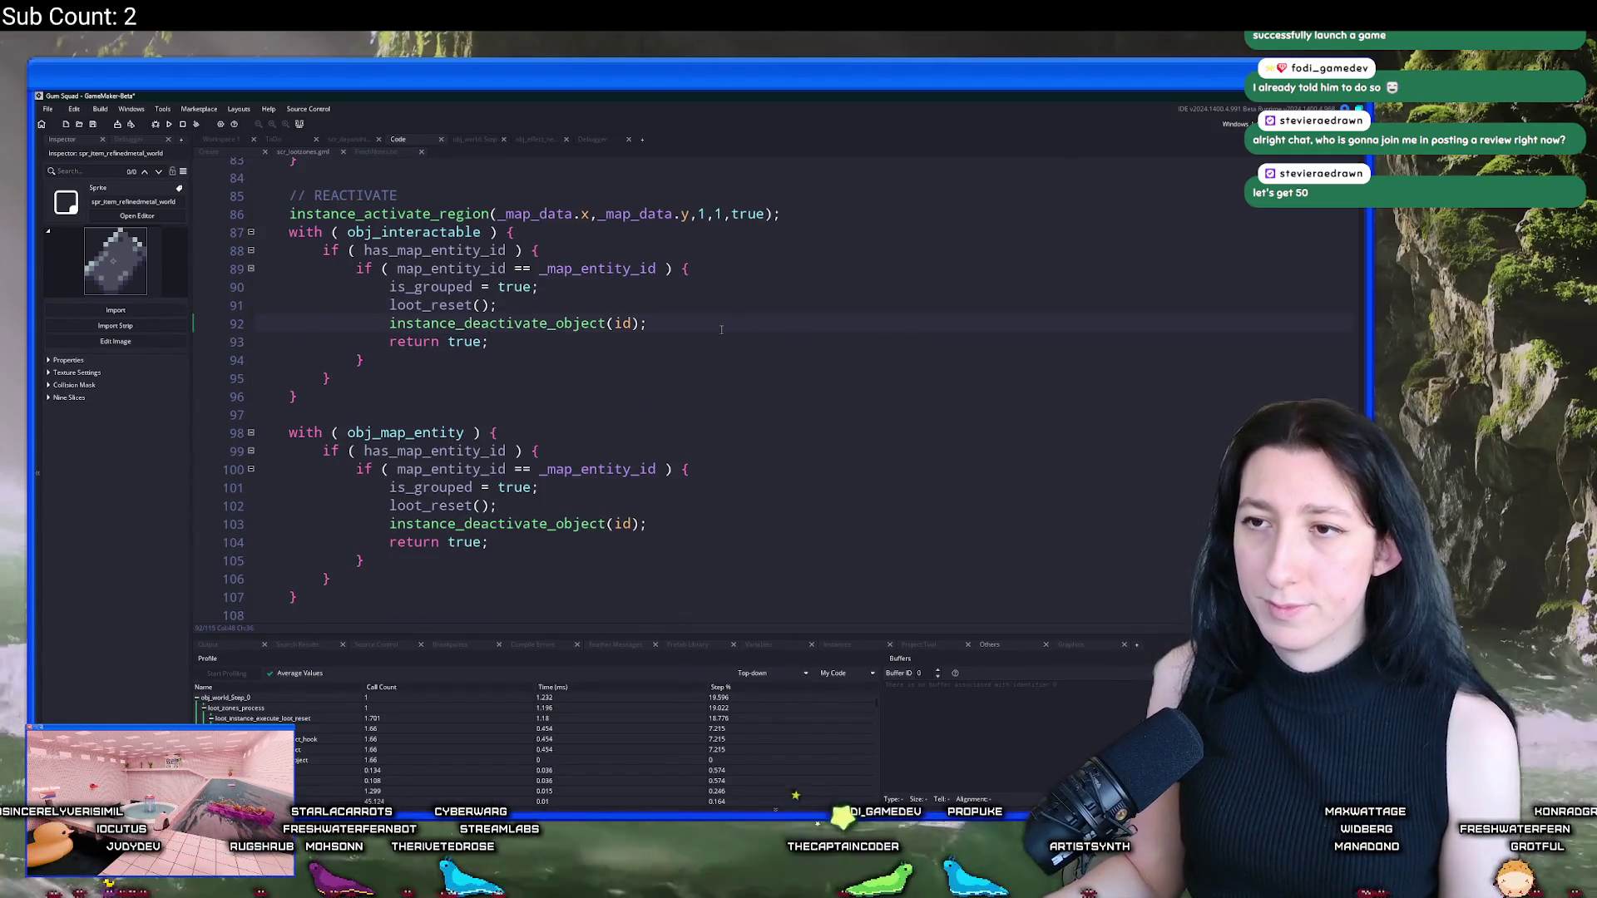
scroll(722, 329, up, 2)
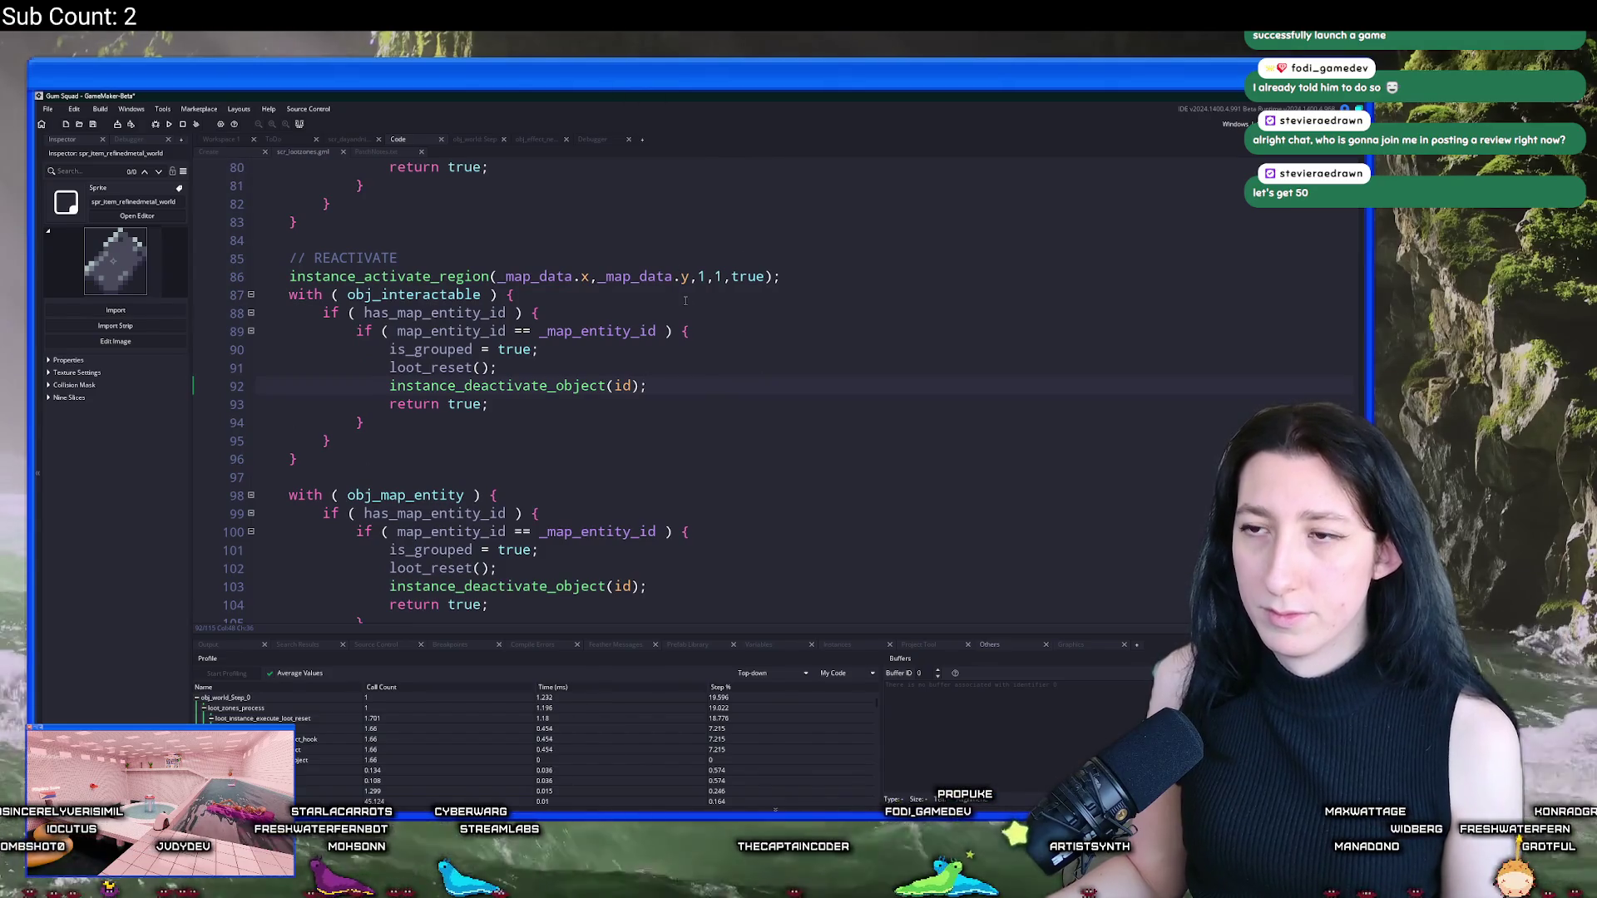
scroll(438, 394, up, 2)
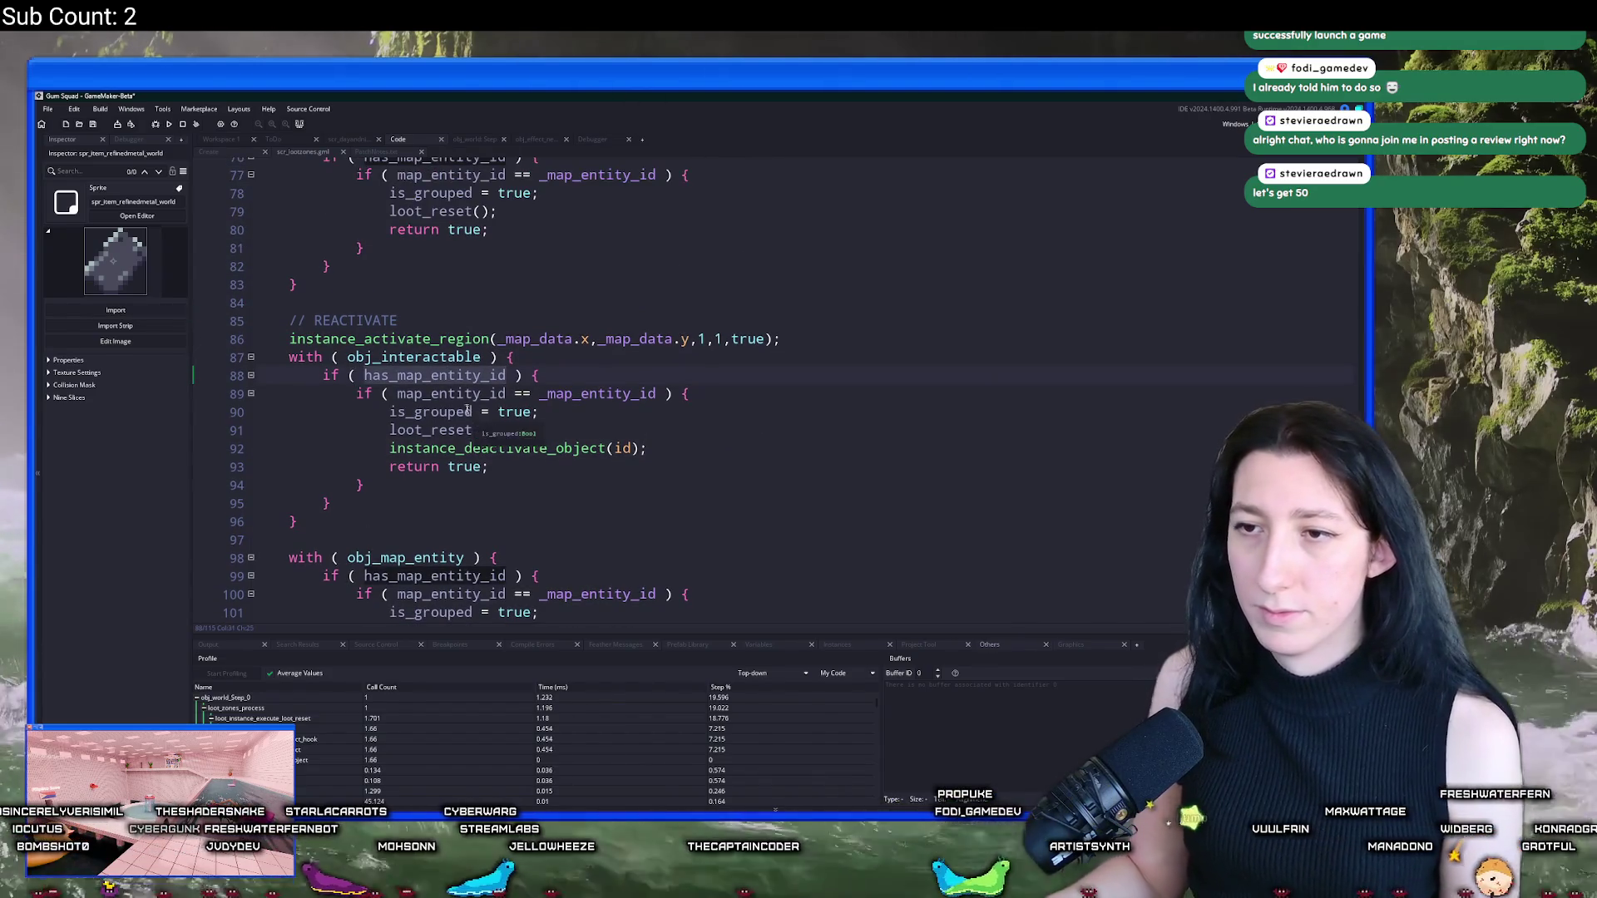
Step: Highlight every use of map_entity_id, has_map_entity_id and the _map_data parameter
double_click(439, 395)
double_click(449, 377)
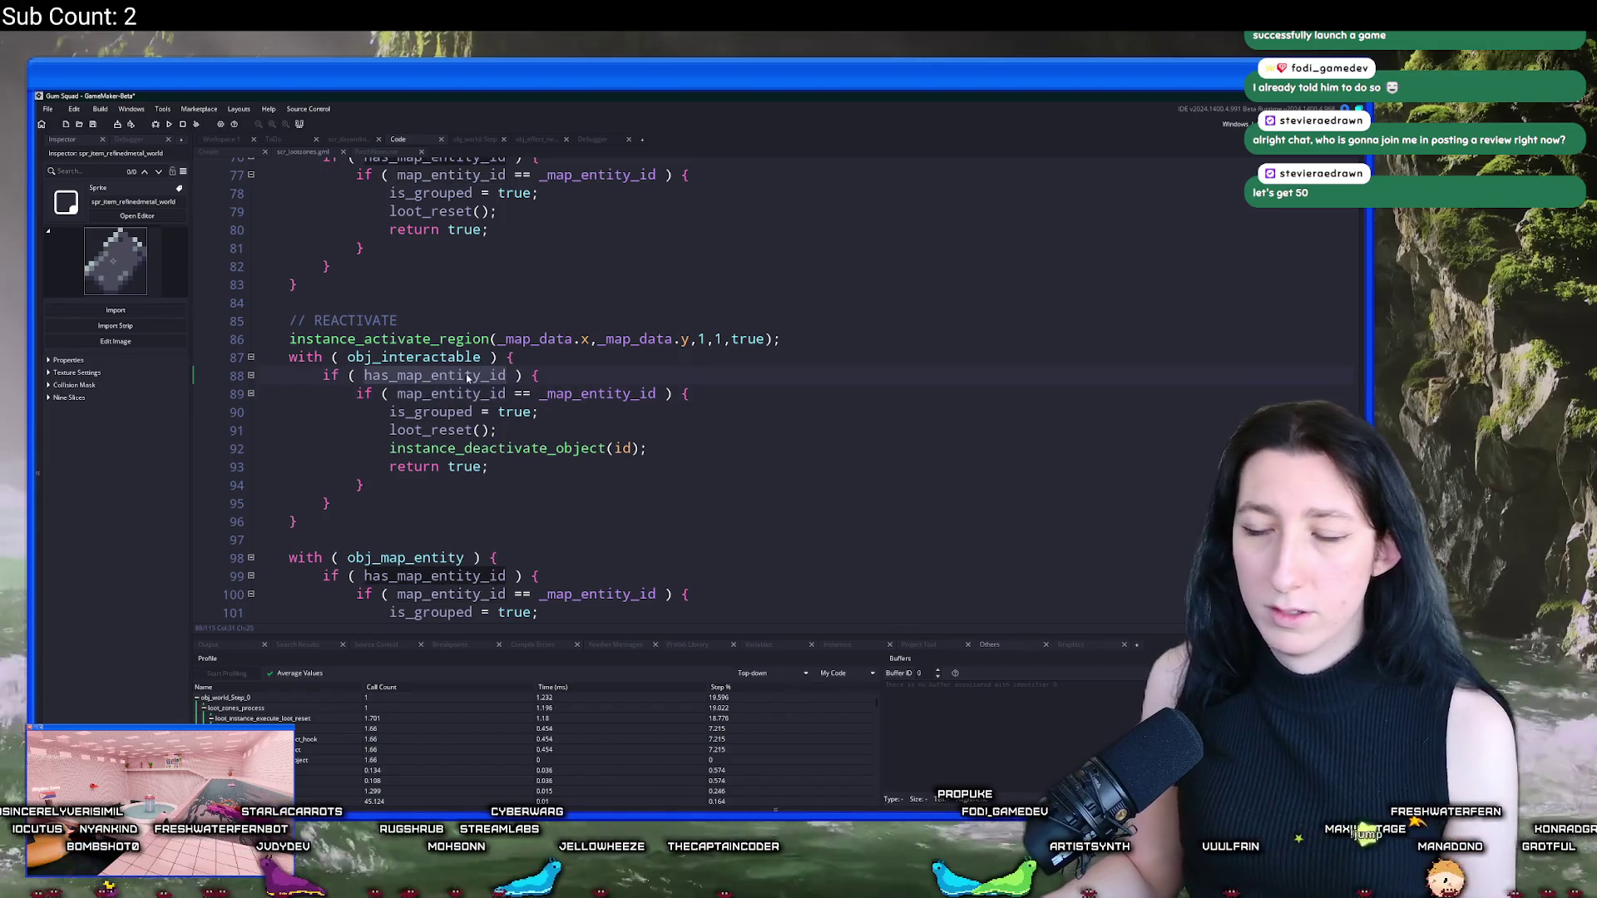
scroll(468, 379, up, 6)
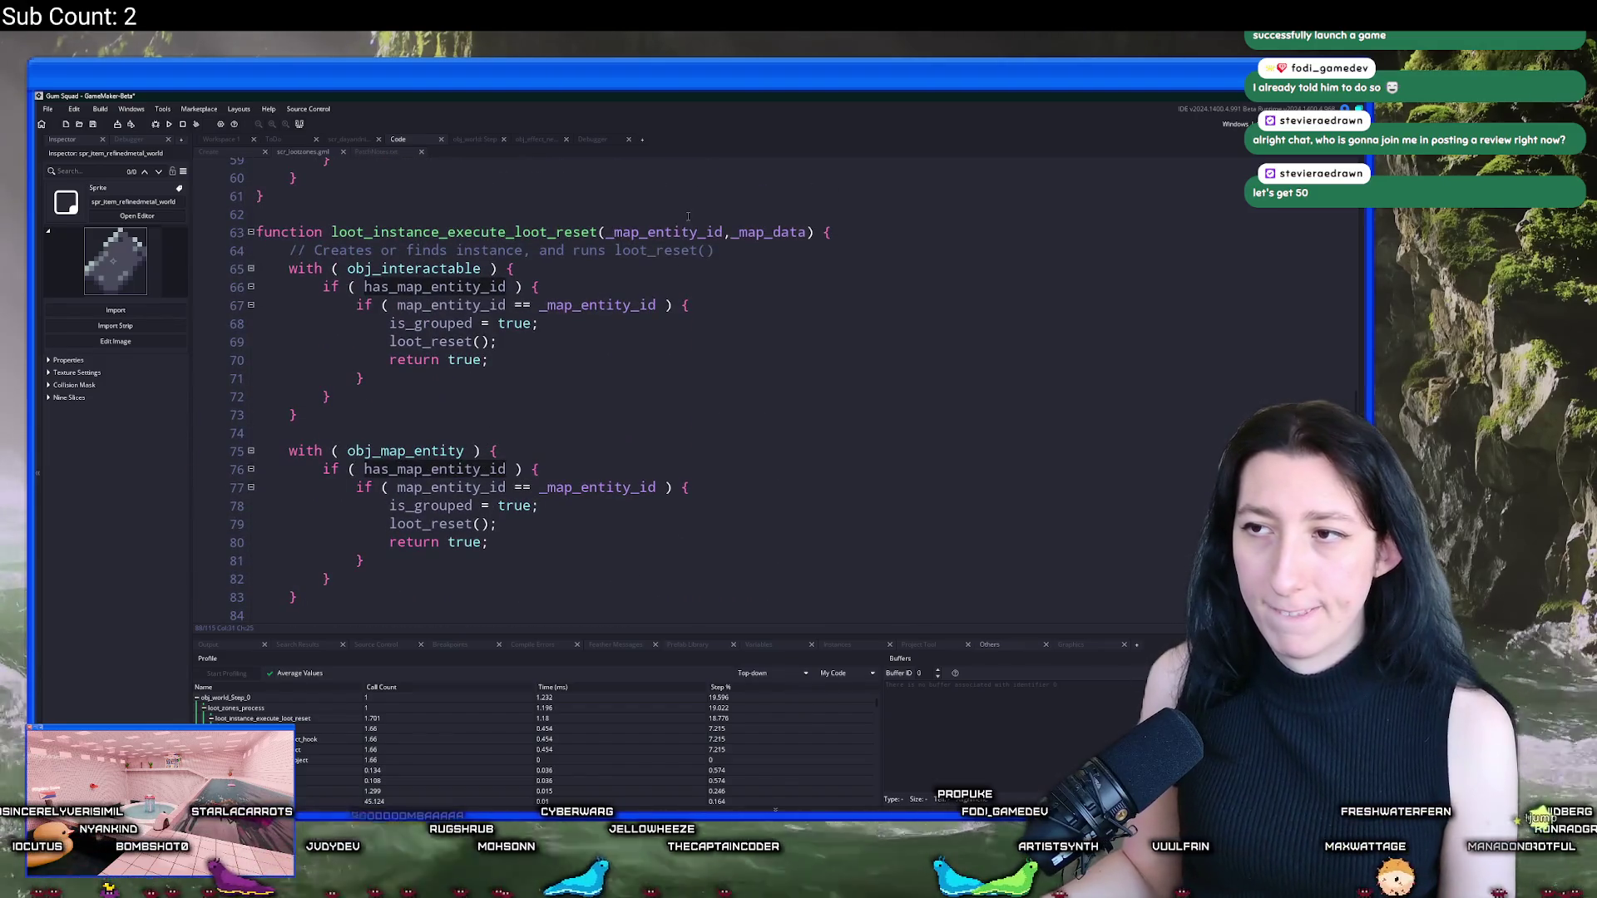
double_click(769, 232)
scroll(653, 392, down, 5)
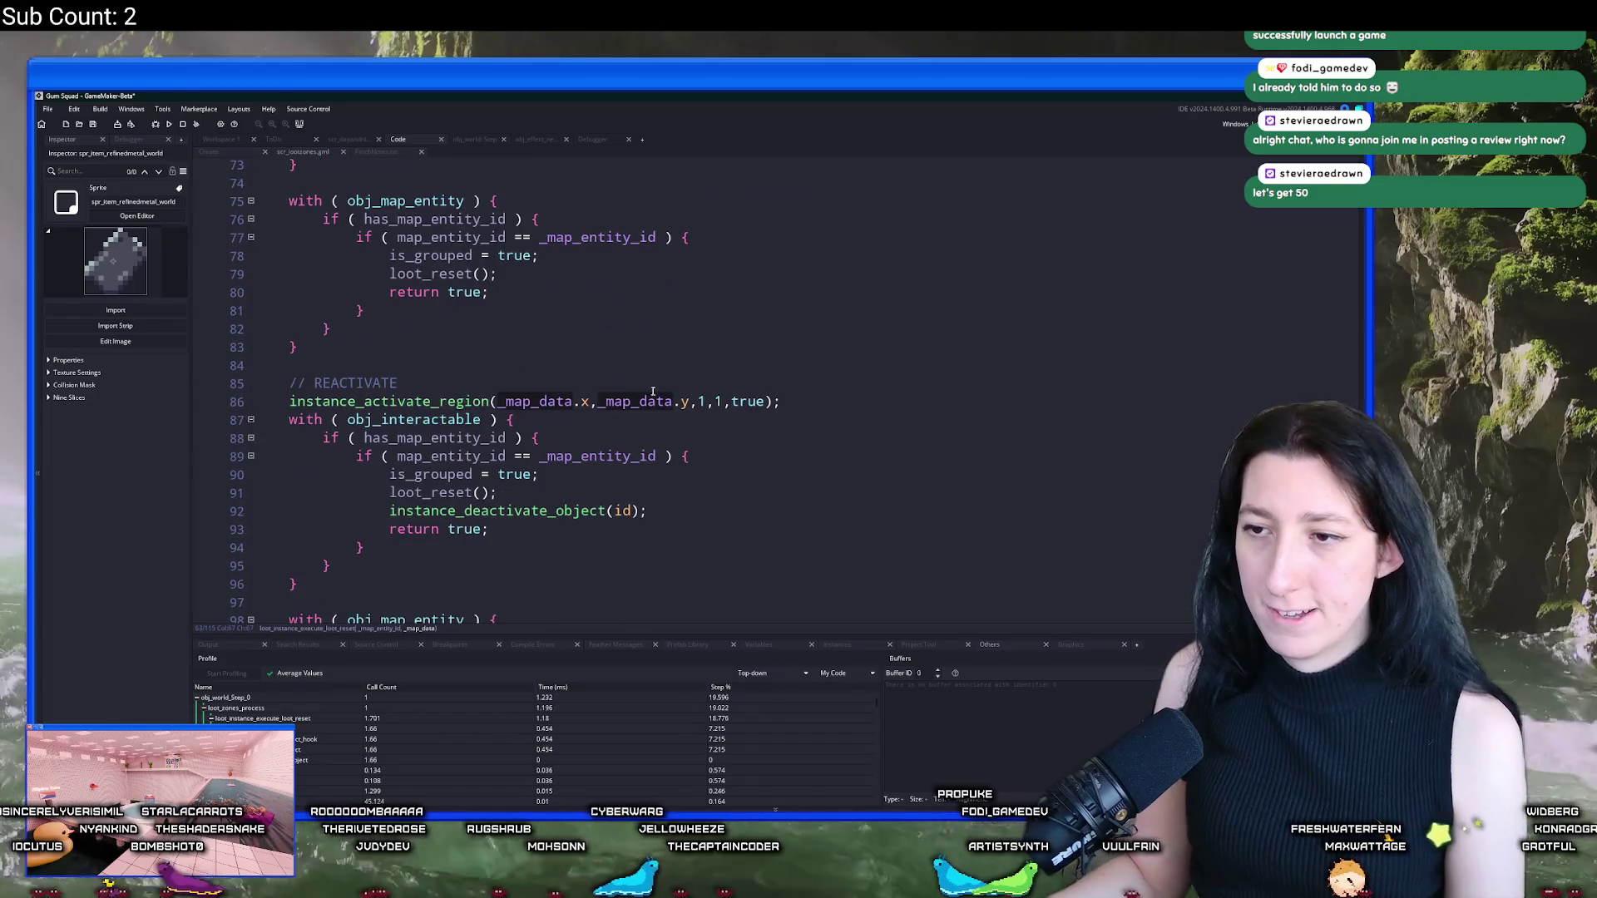
scroll(583, 307, up, 13)
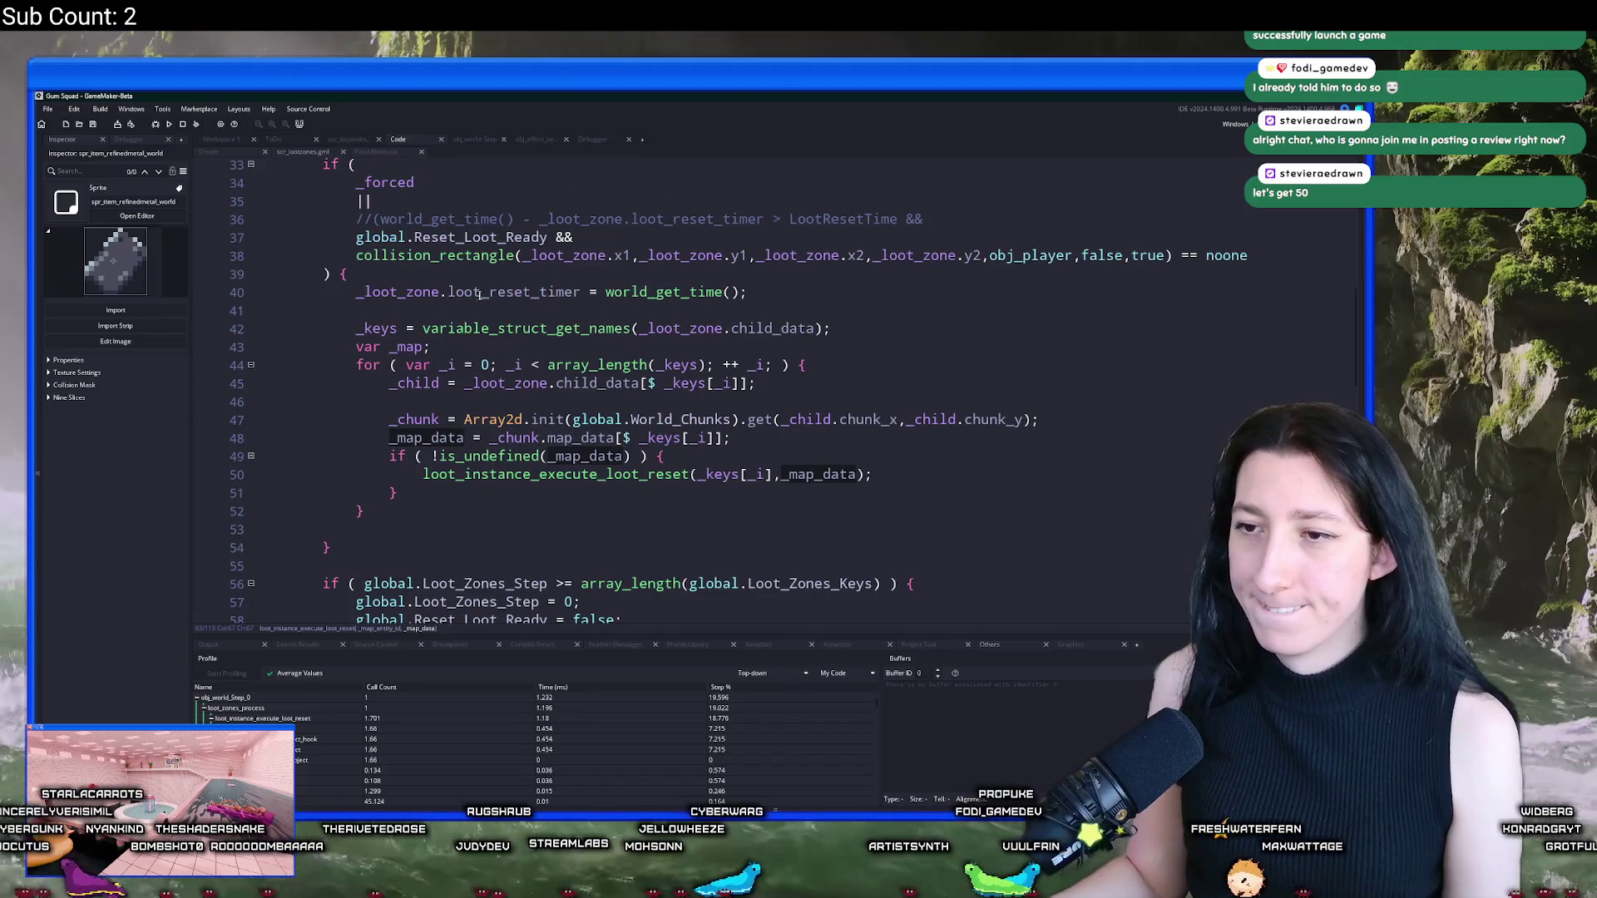
Step: Add _map_data to the local var declarations after _loot_zone
double_click(429, 437)
key(ctrl+c)
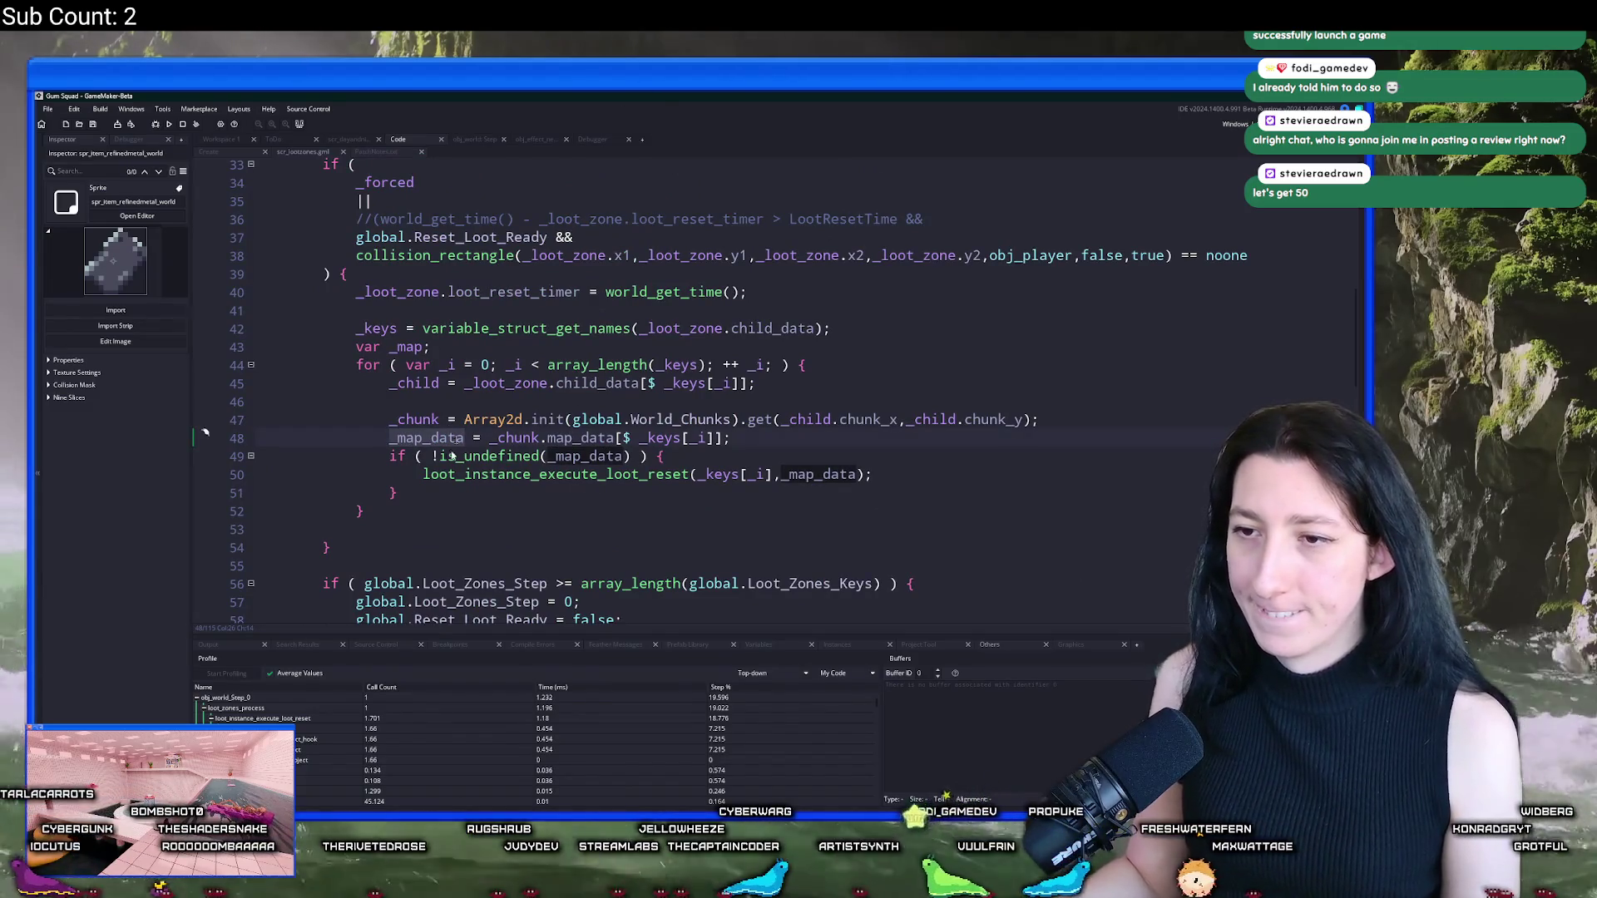
scroll(432, 455, up, 7)
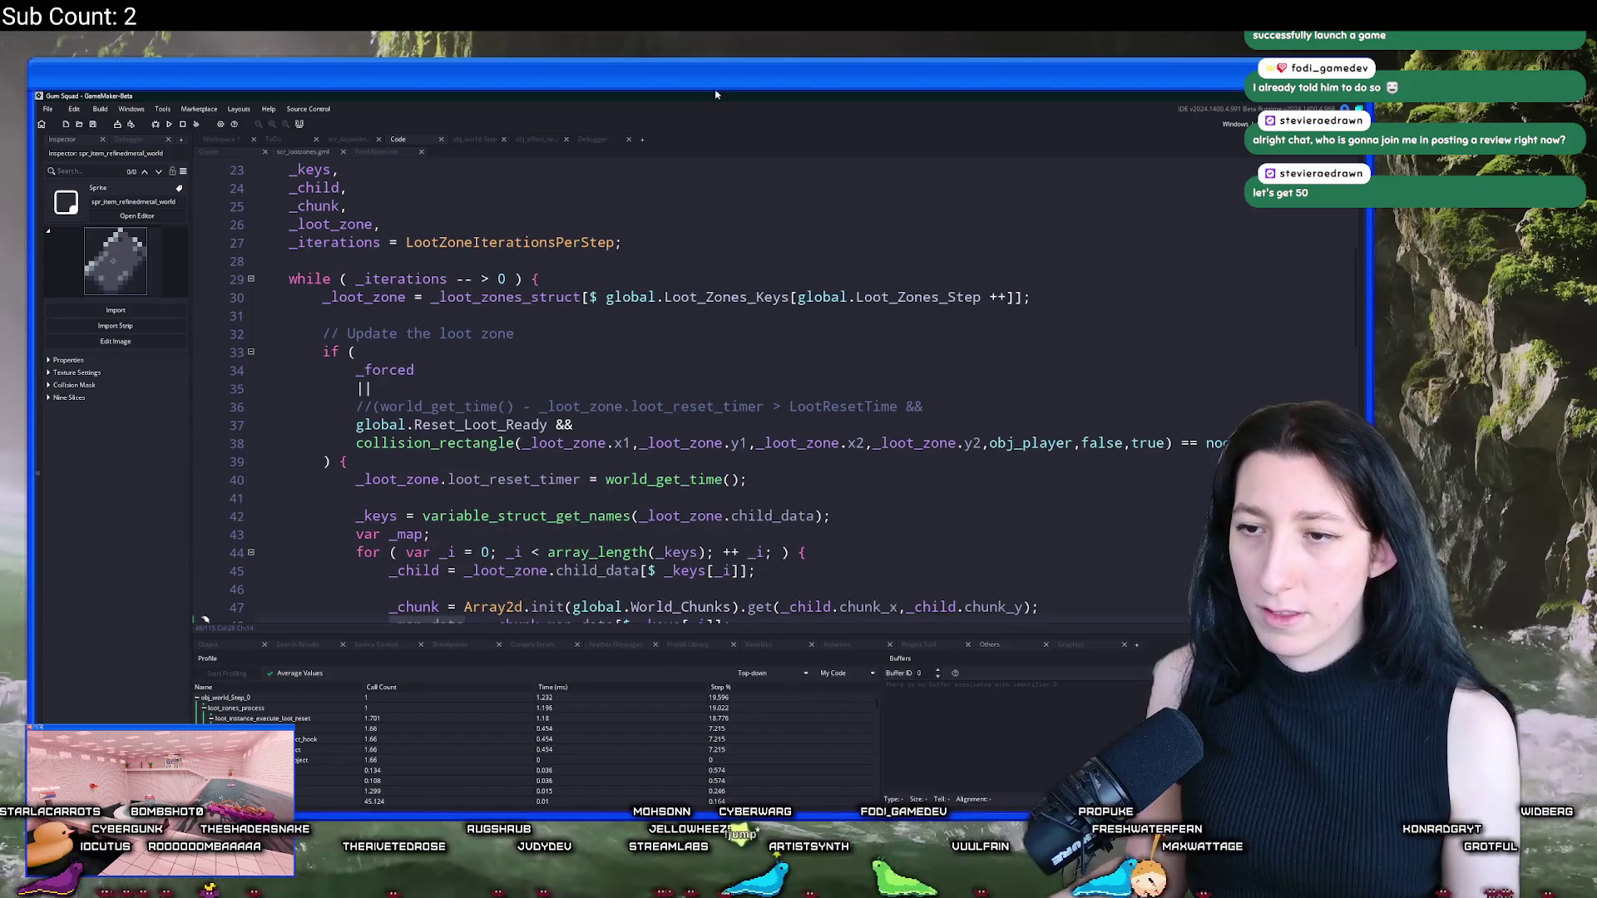
scroll(421, 418, down, 2)
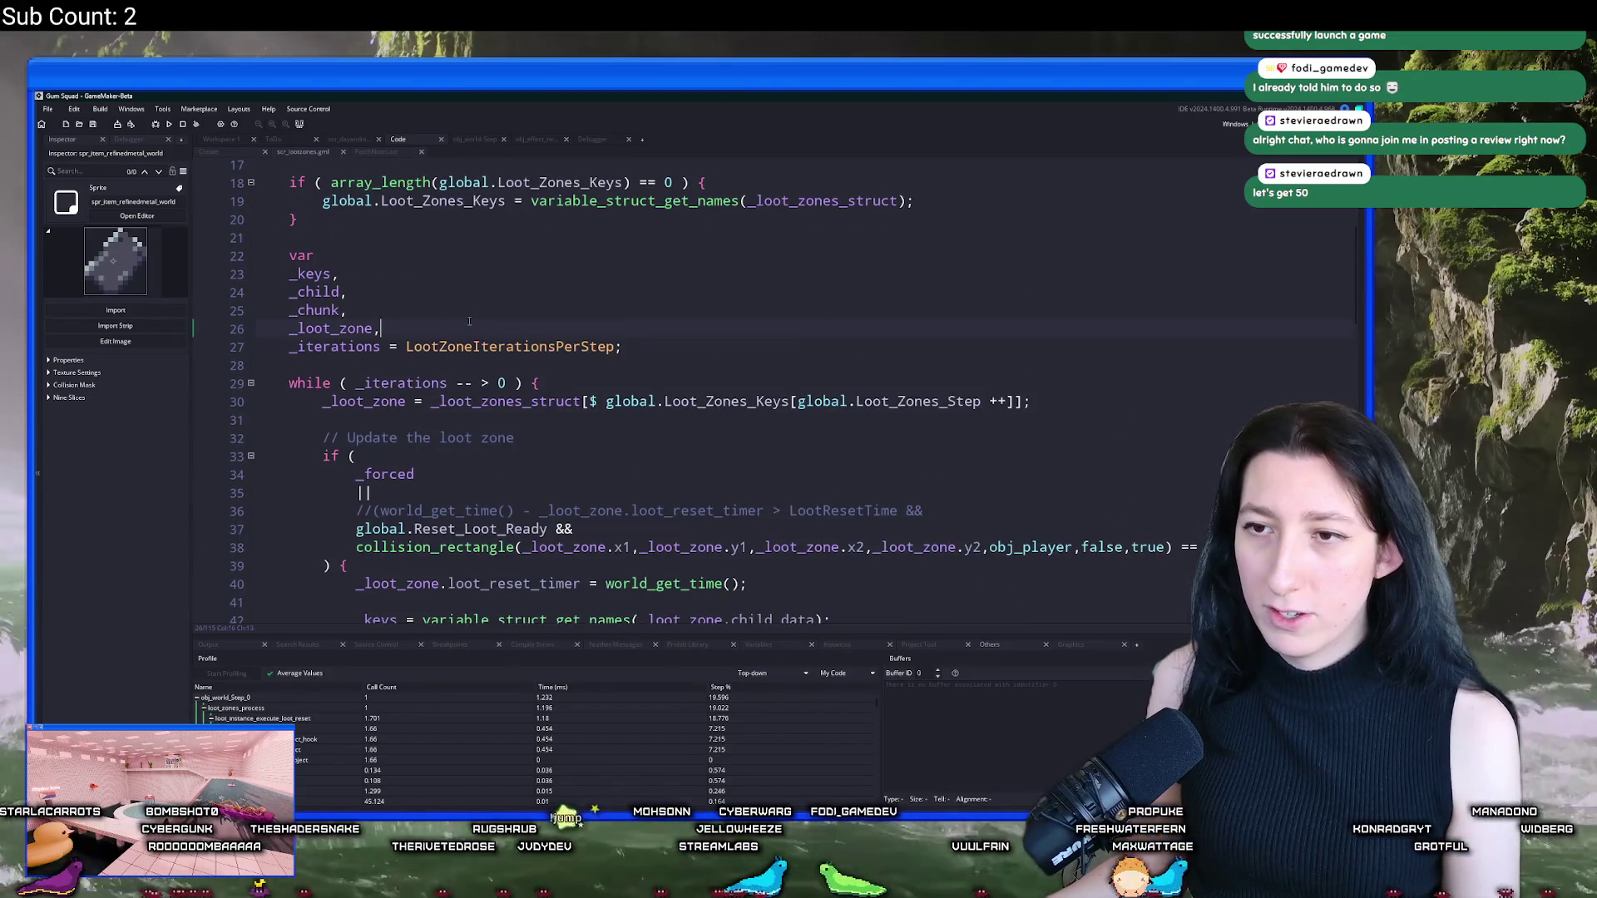
key(Return)
key(ctrl+v)
Step: Inspect the instance_deactivate_object call on line 93, then build and run the game with F5
scroll(486, 332, down, 6)
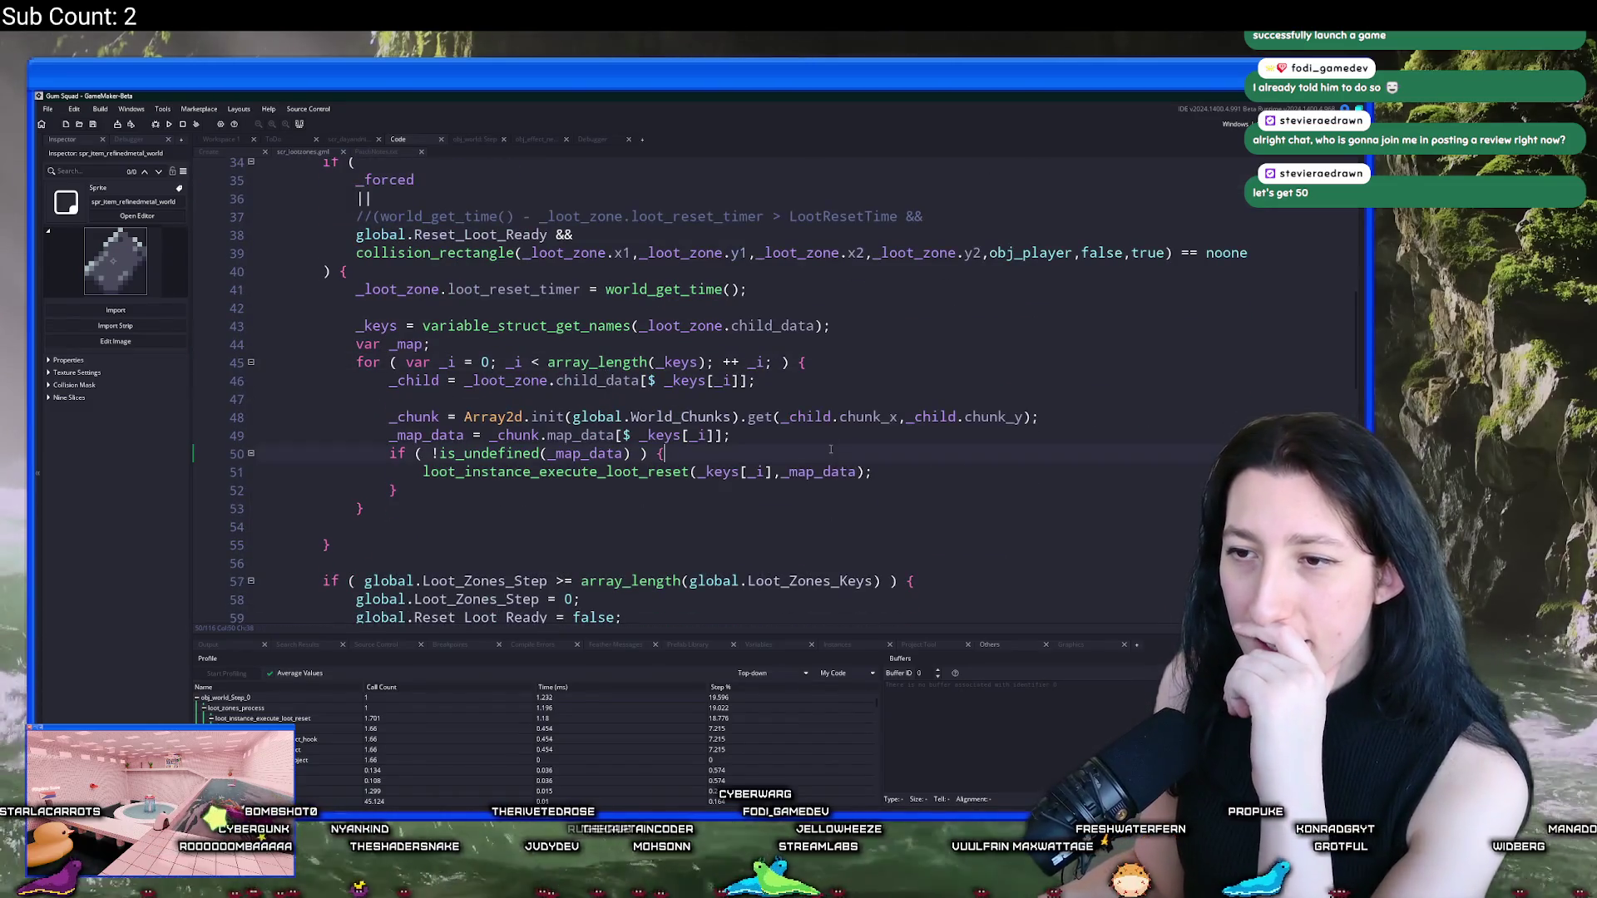
scroll(831, 453, down, 2)
scroll(830, 444, down, 6)
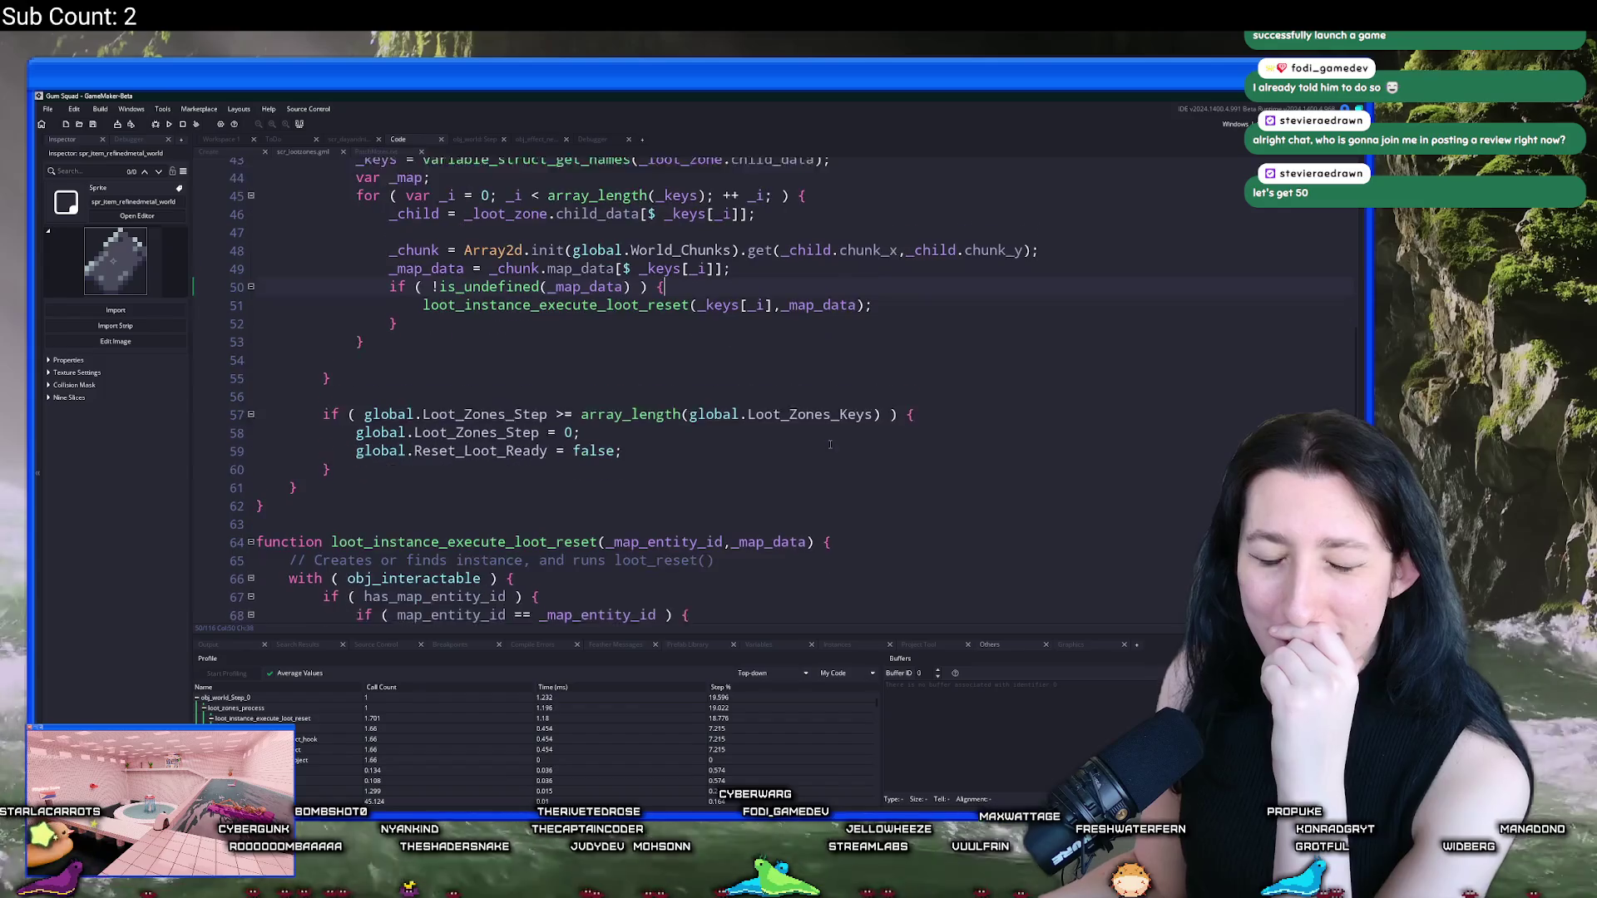
scroll(814, 414, down, 8)
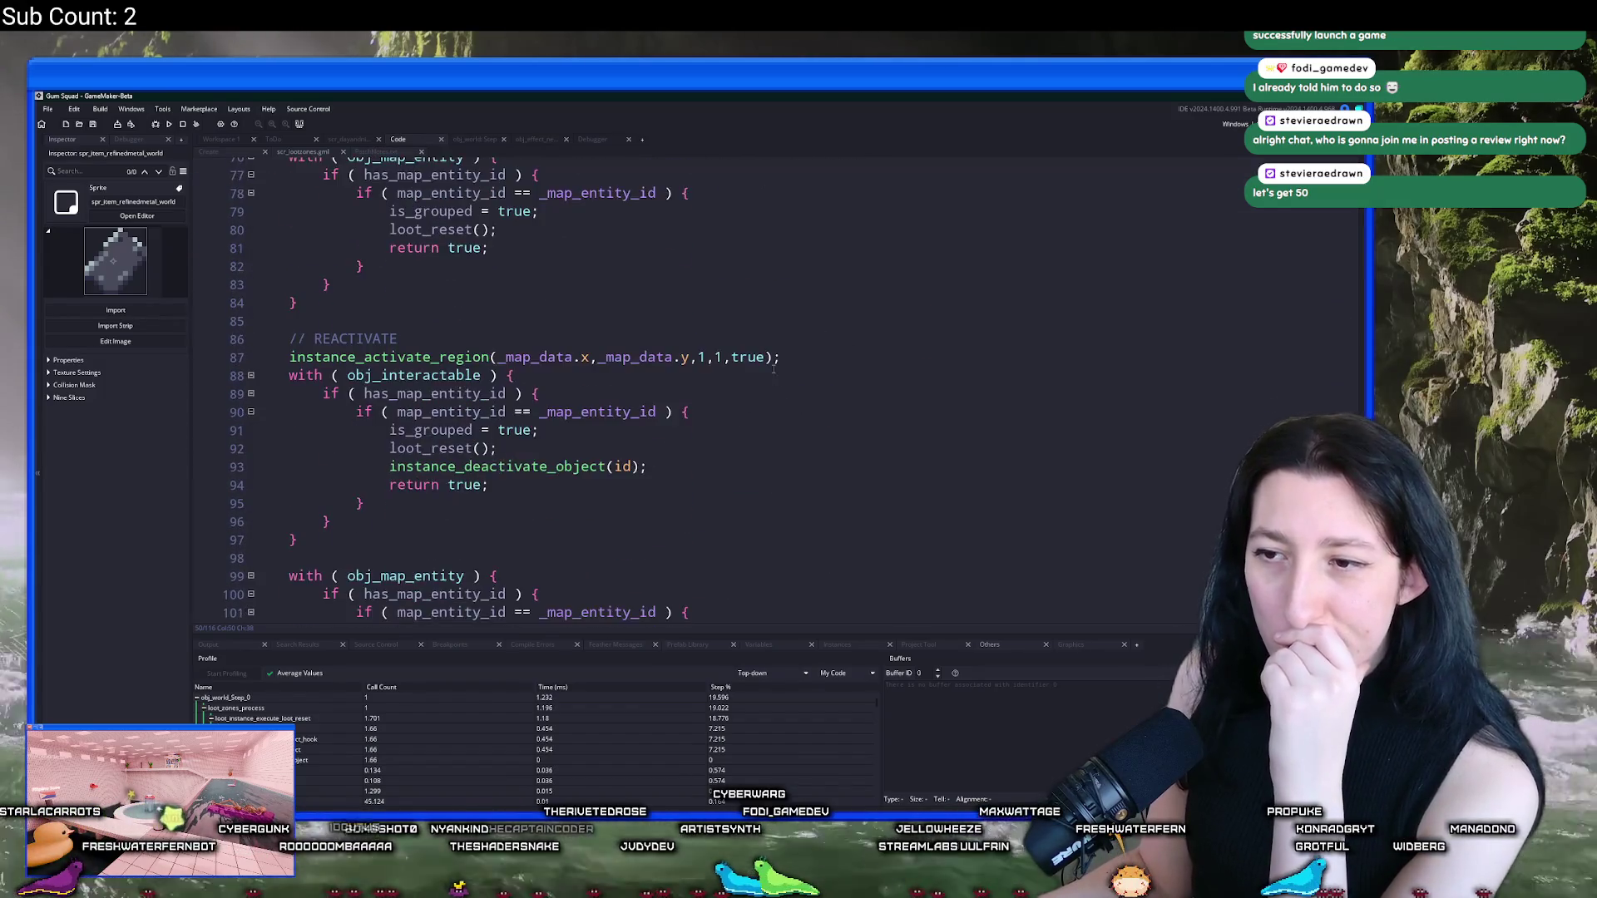
scroll(748, 370, down, 1)
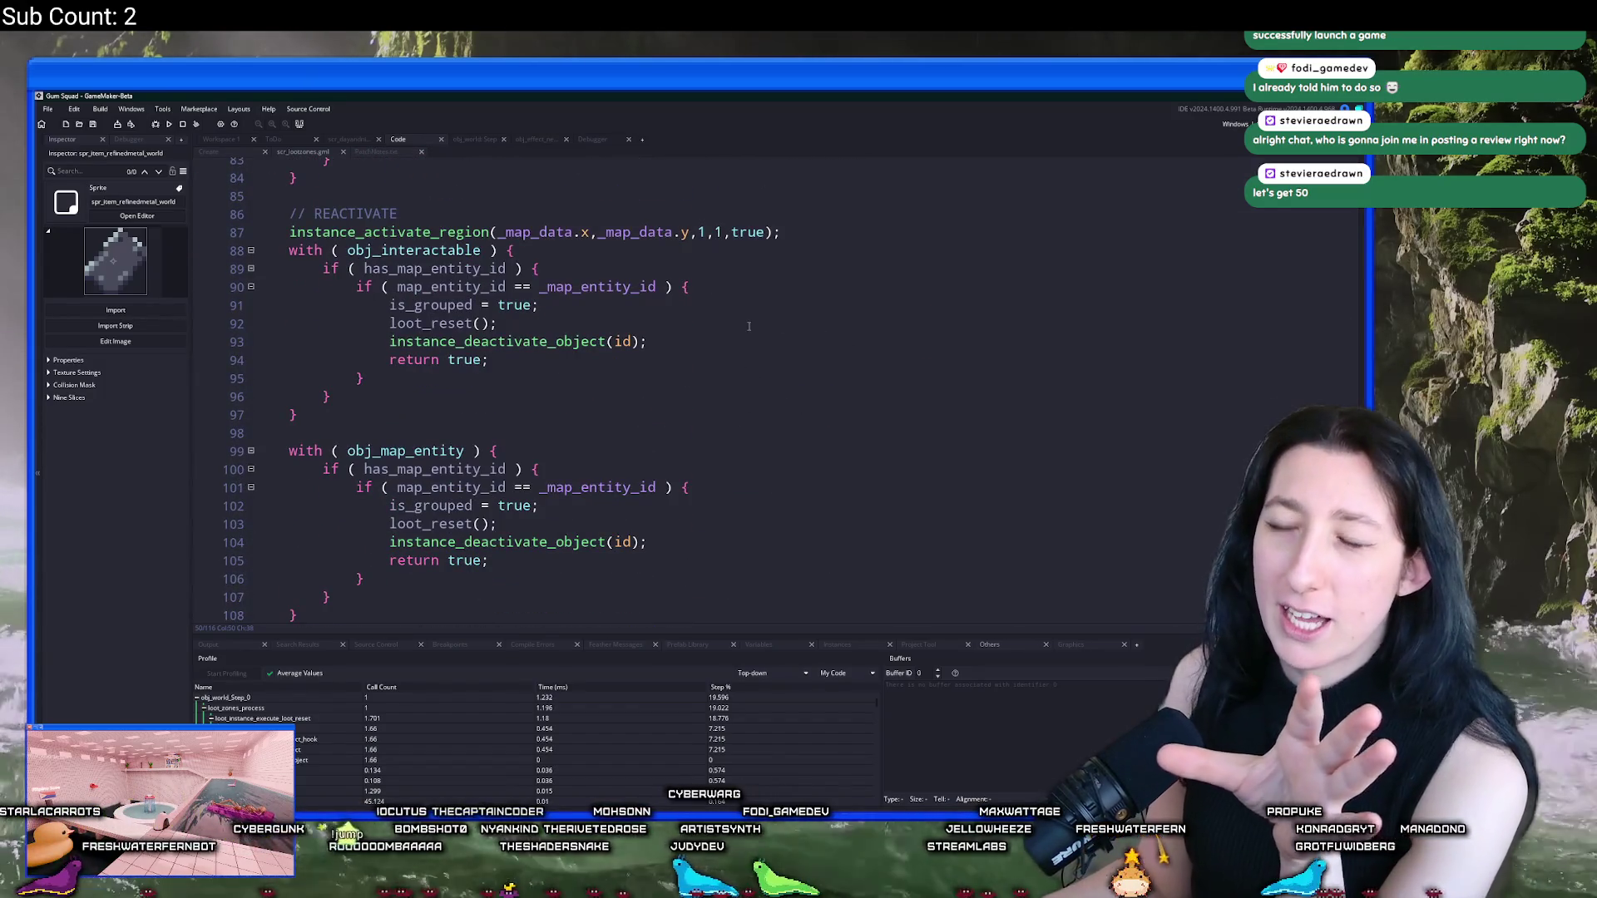
scroll(737, 324, down, 2)
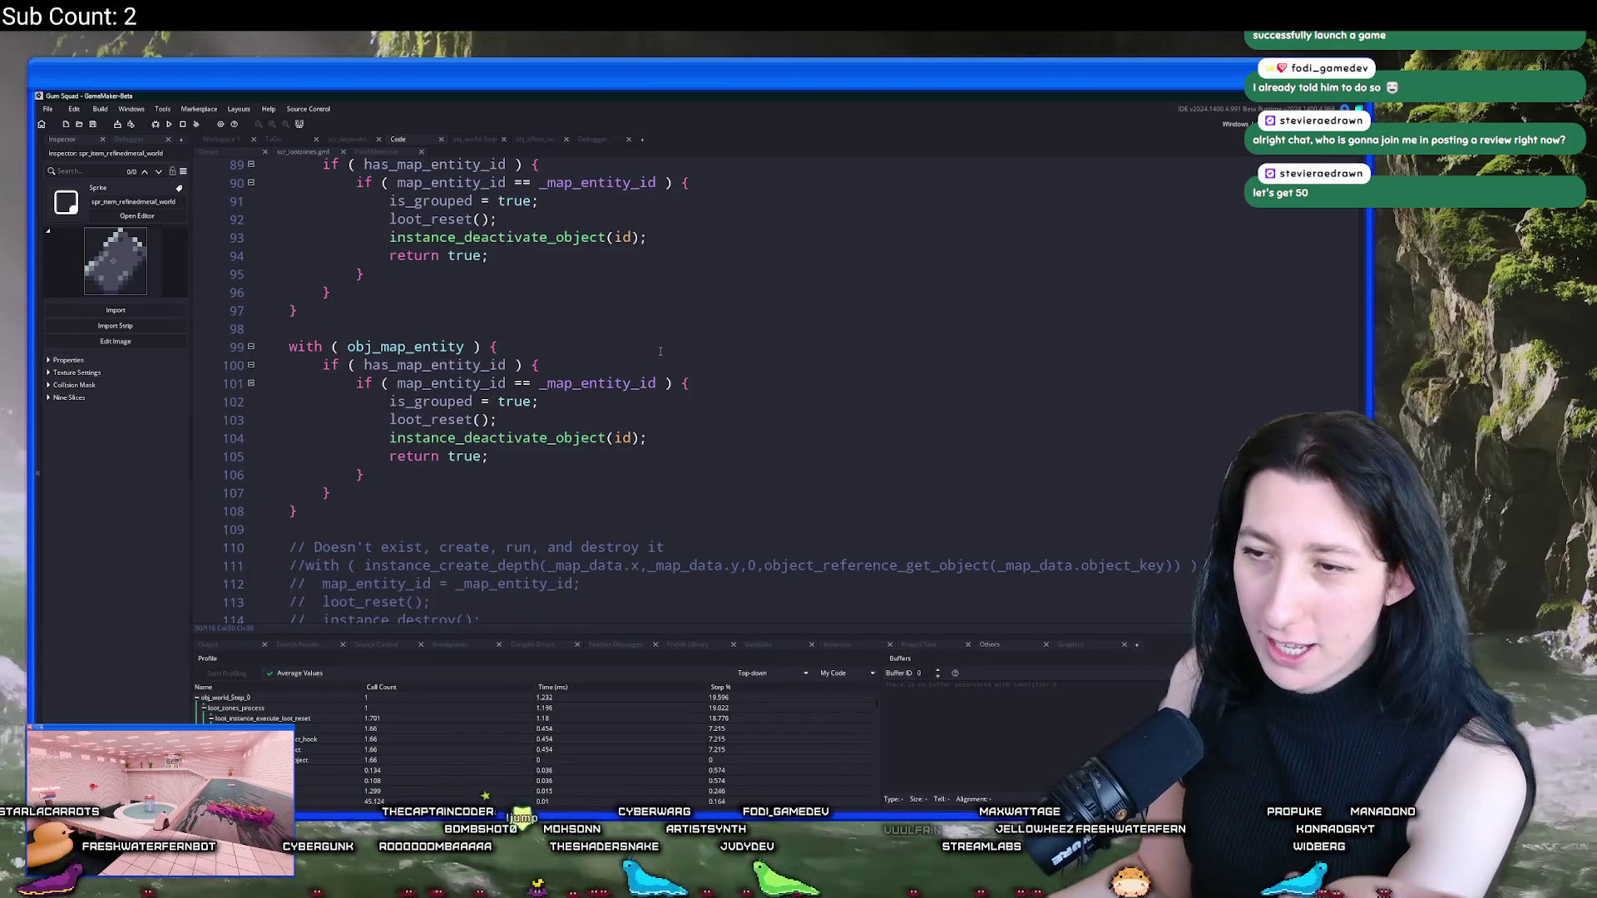
scroll(611, 376, up, 2)
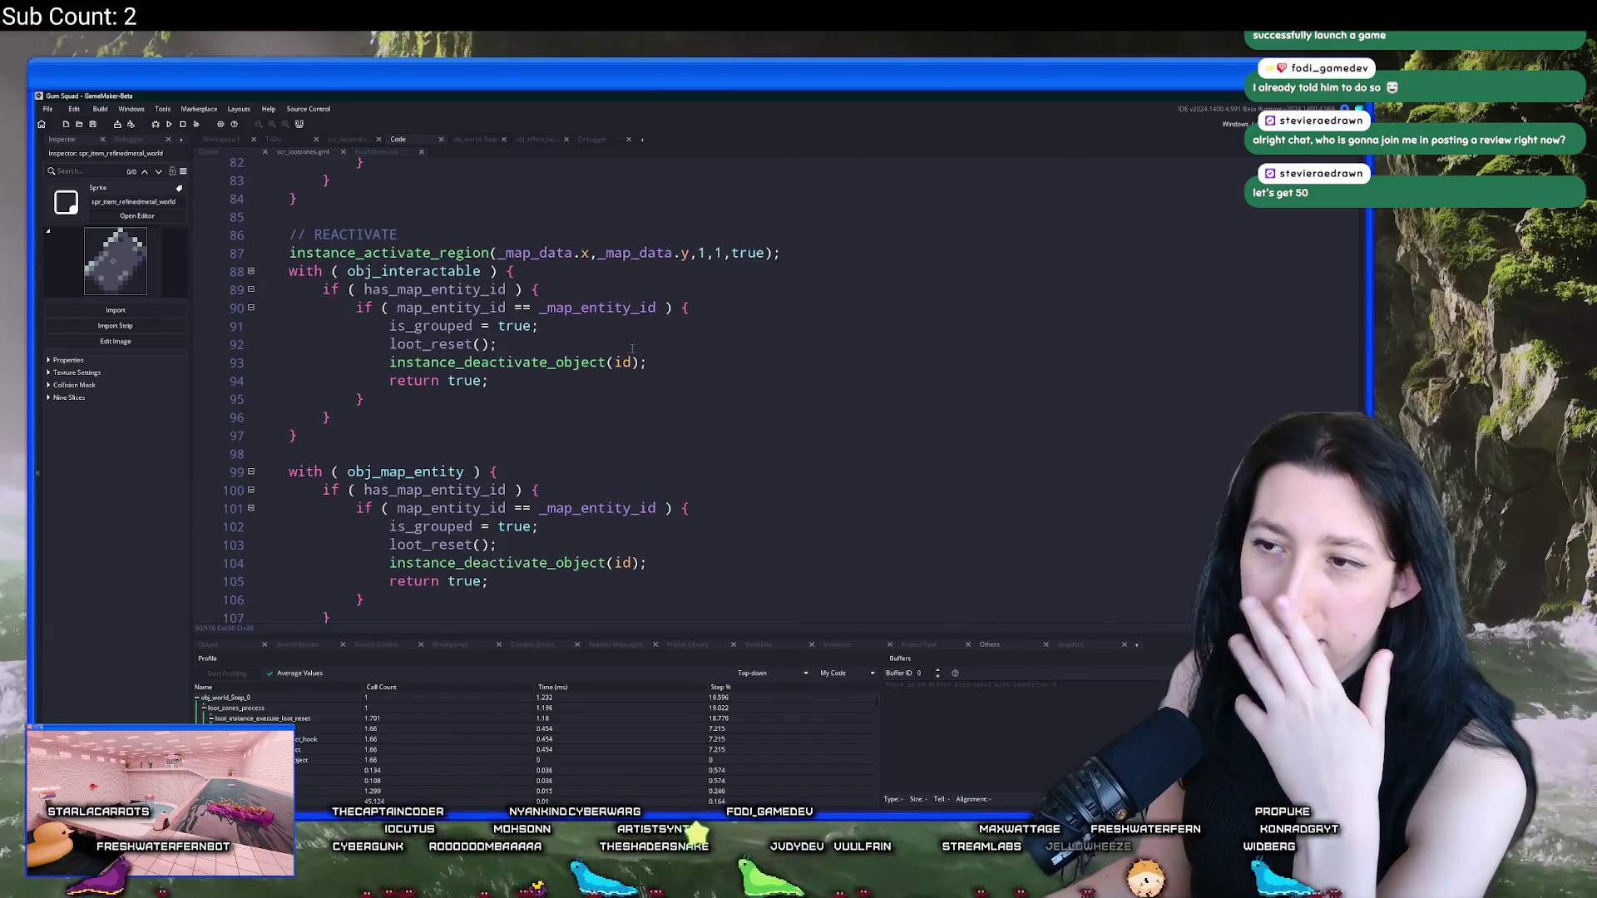
click(558, 362)
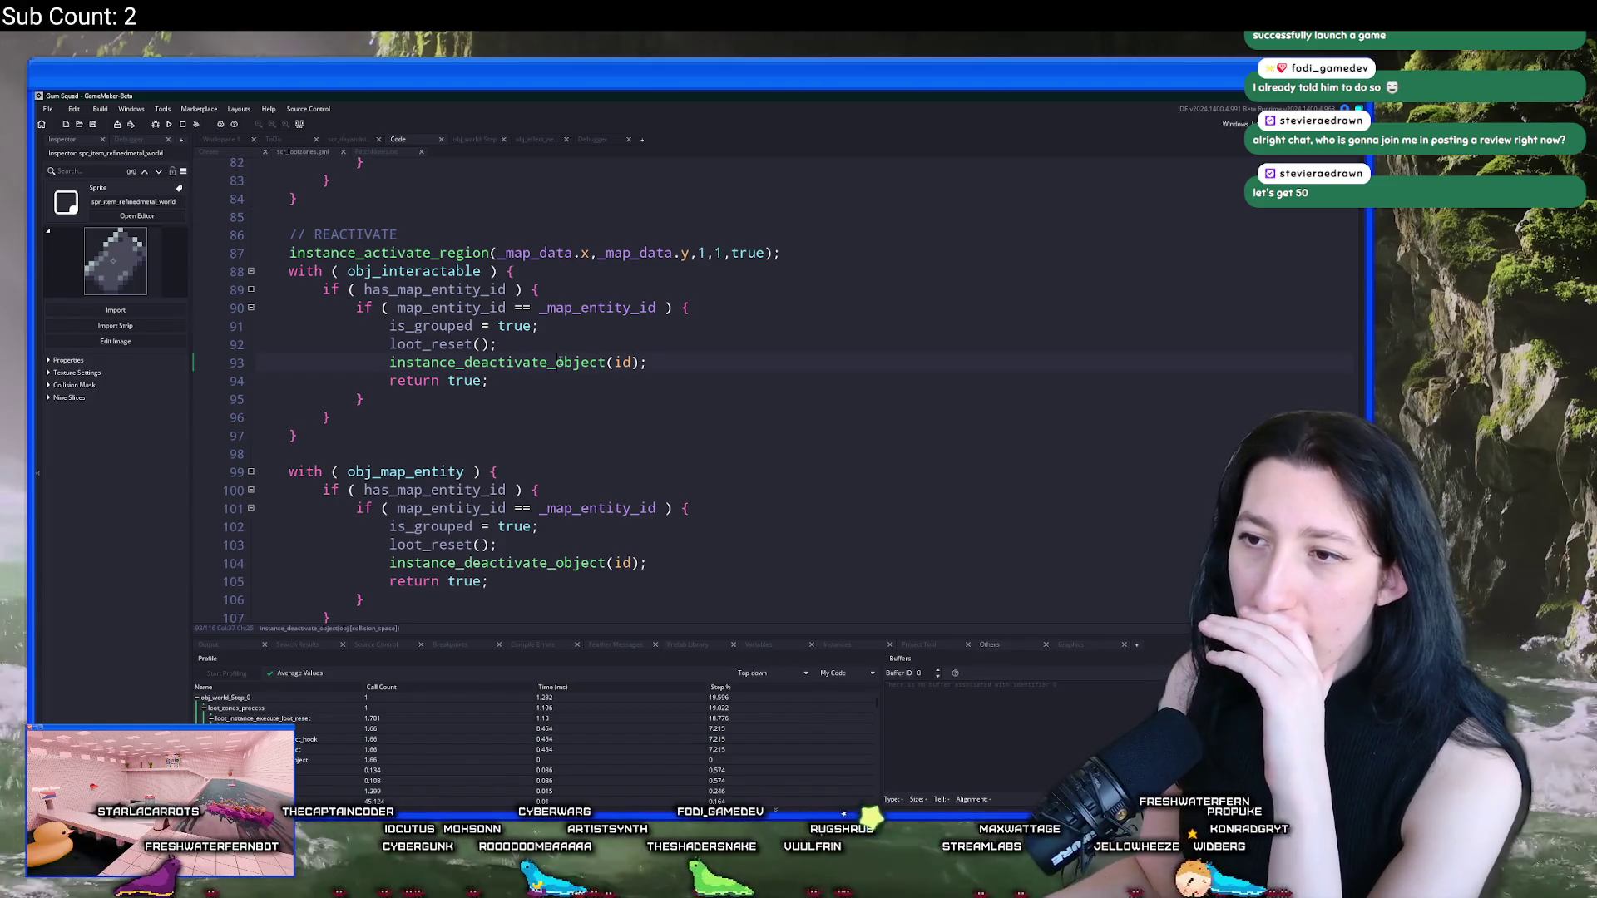
key(alt+Tab)
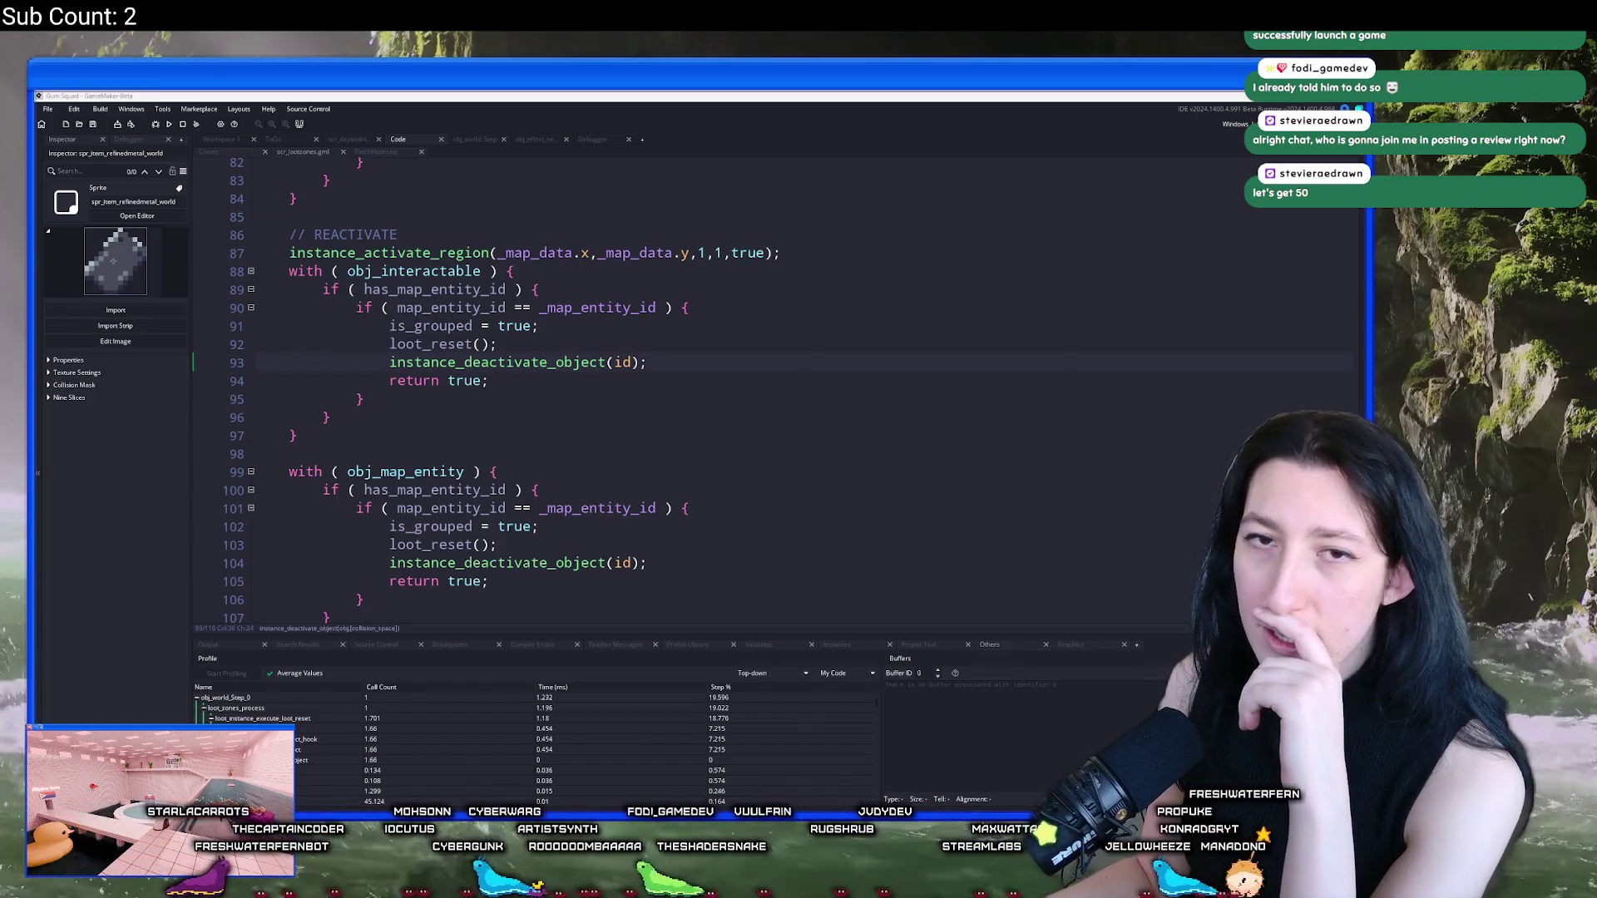
key(alt+Tab)
click(607, 362)
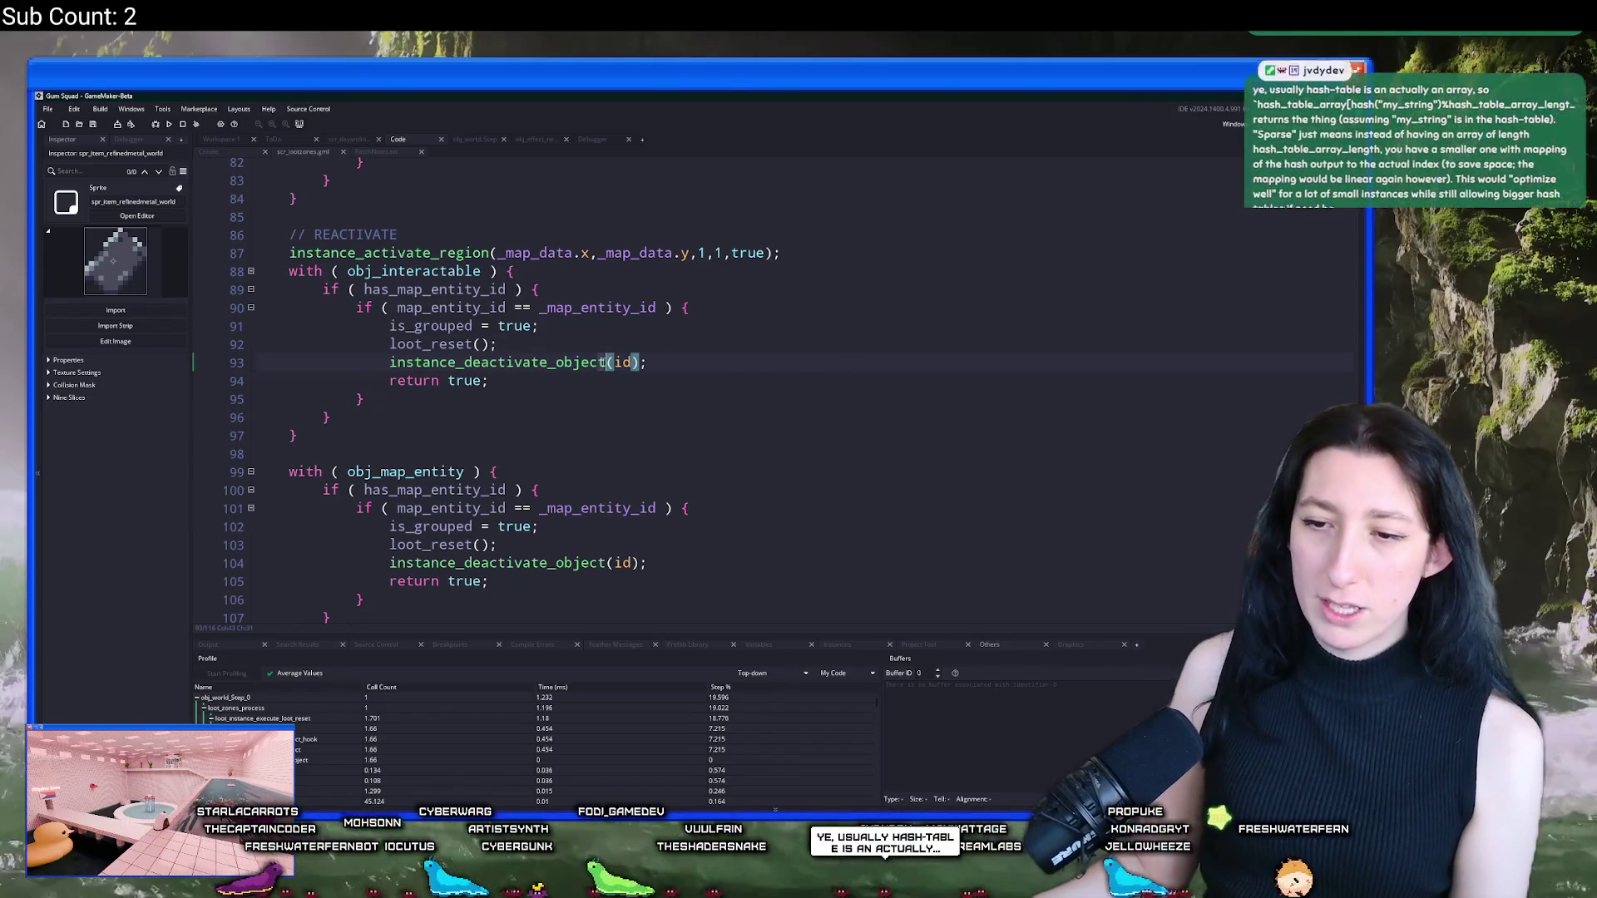
scroll(601, 362, up, 1)
key(F5)
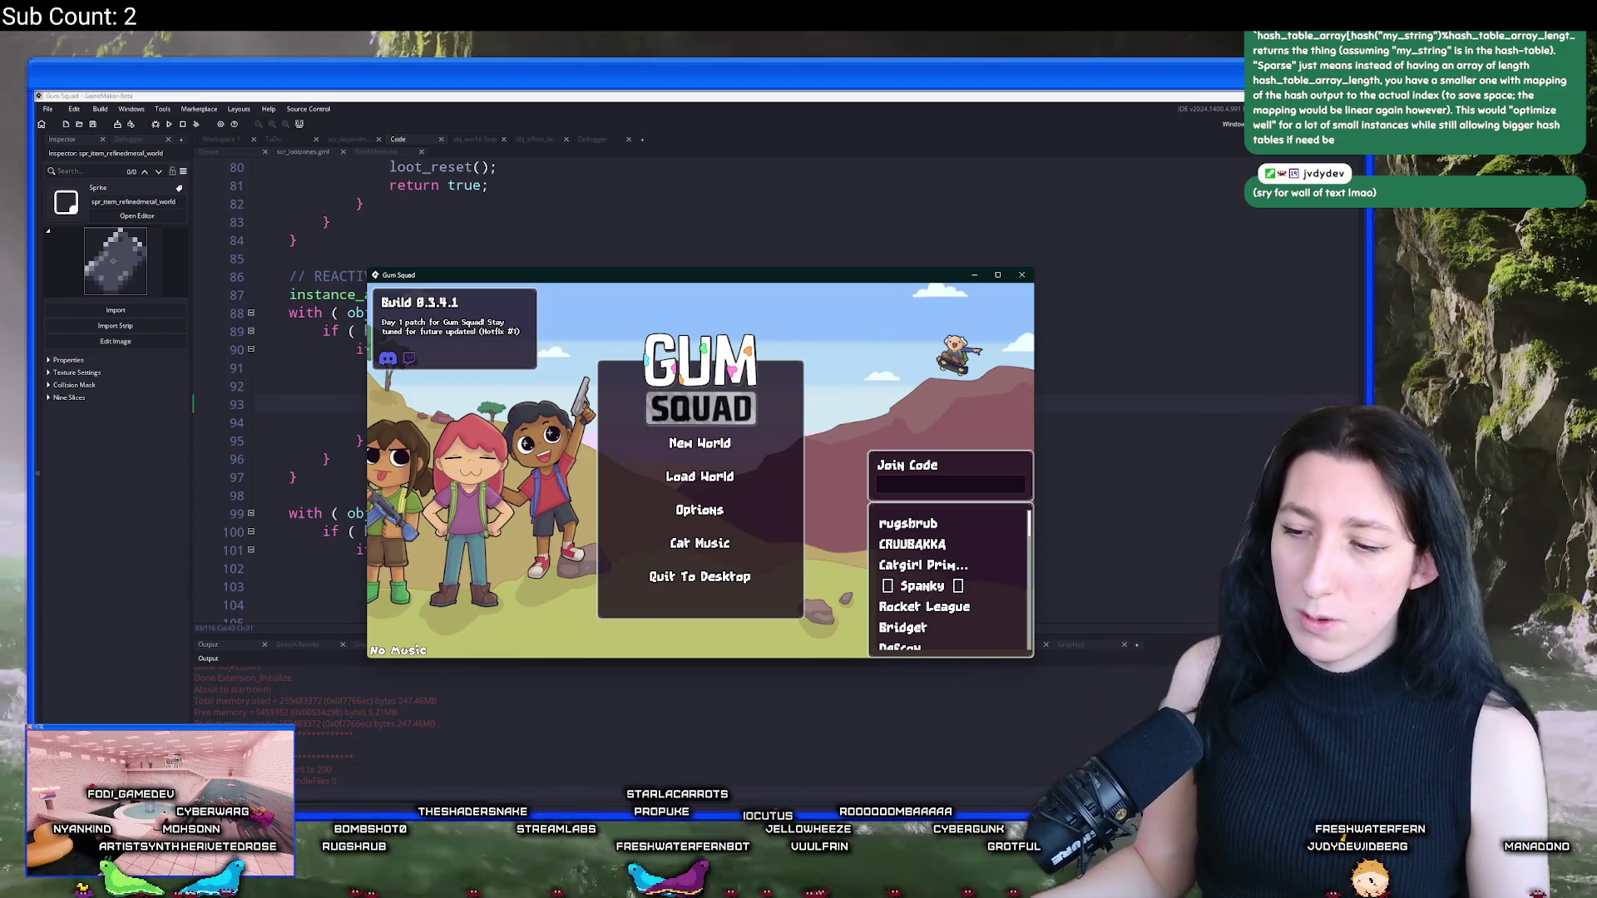
Step: Insert a blank line after the closing brace on line 84, above // REACTIVATE
scroll(419, 372, up, 2)
click(420, 367)
key(Return)
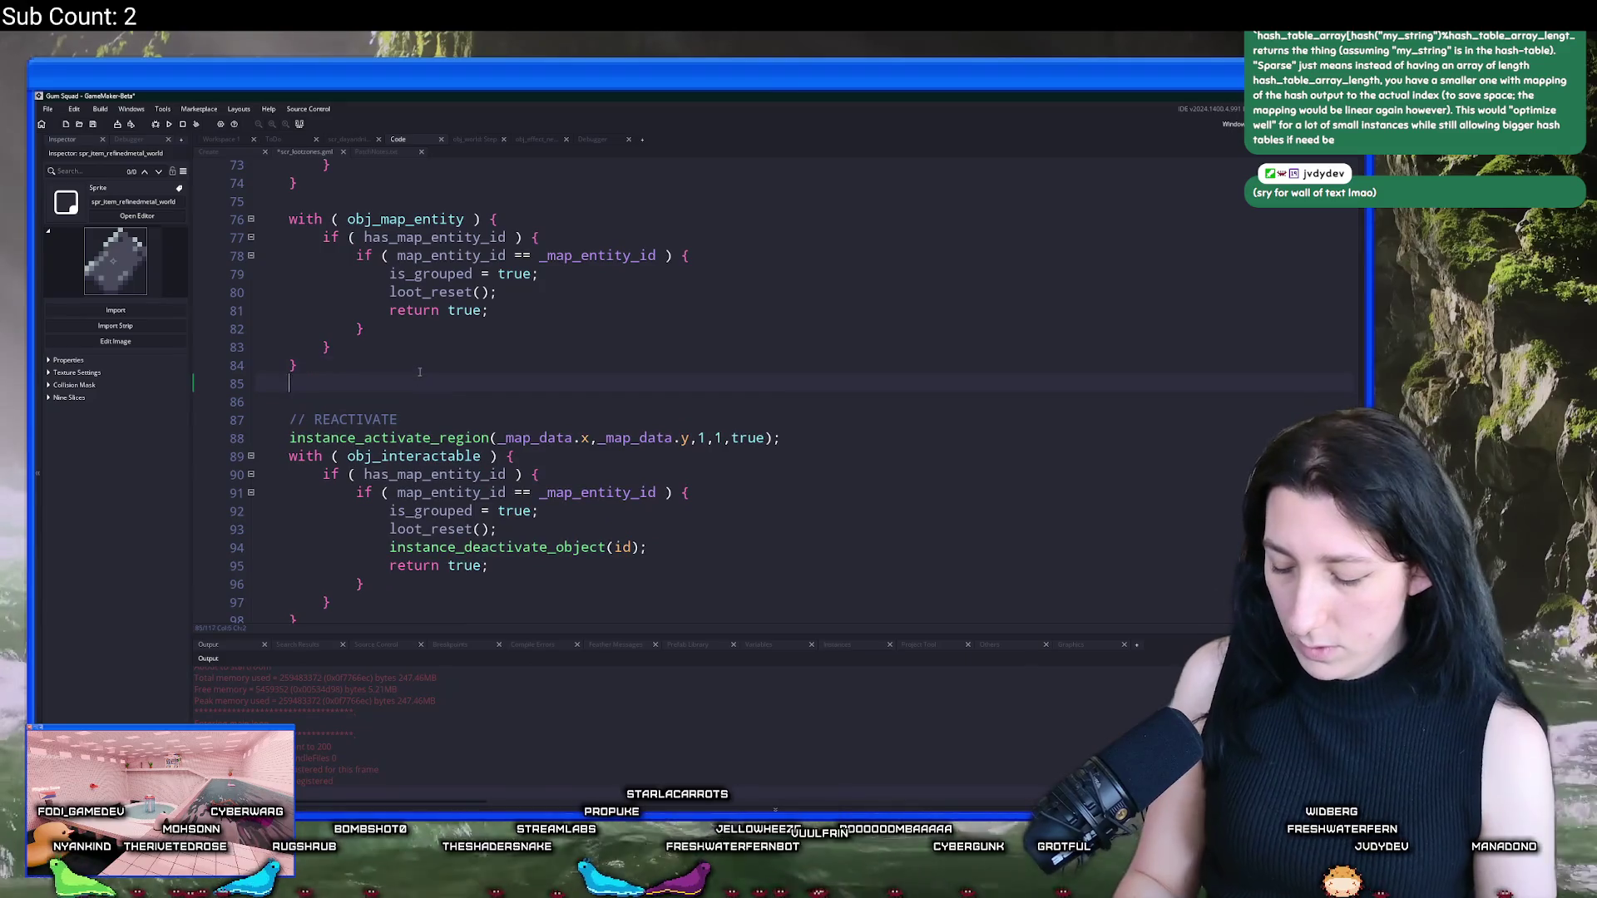
Step: Draft a bracketed array with numeric entries 0, 1, 2, 3 on separate lines
key(Return)
text([)
key(Return)
key(Return)
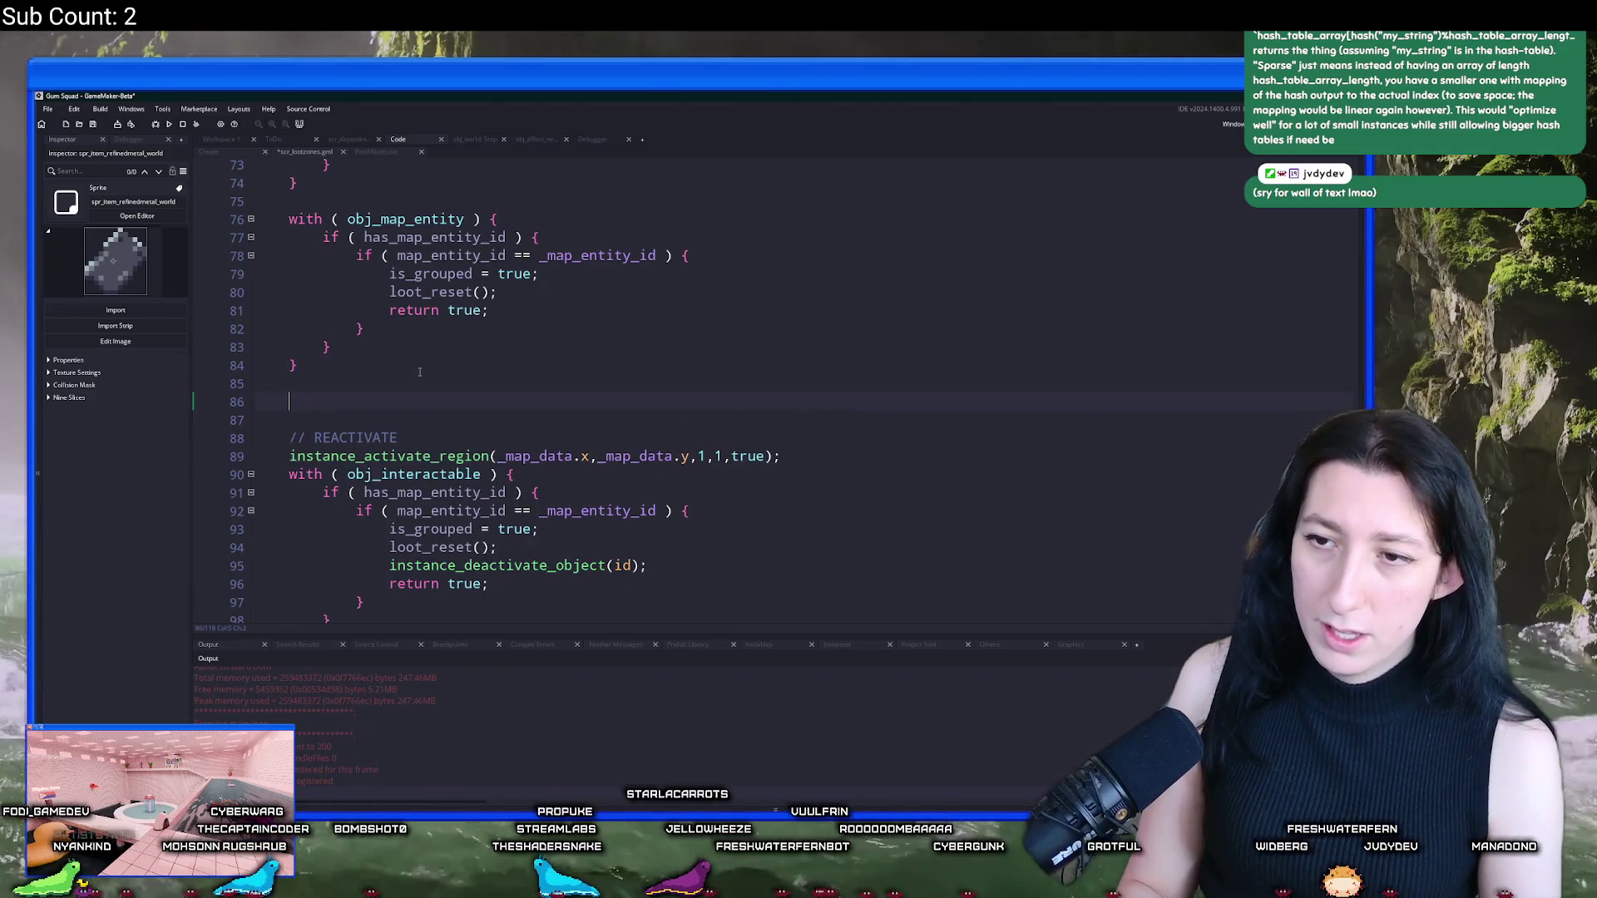
key(Home)
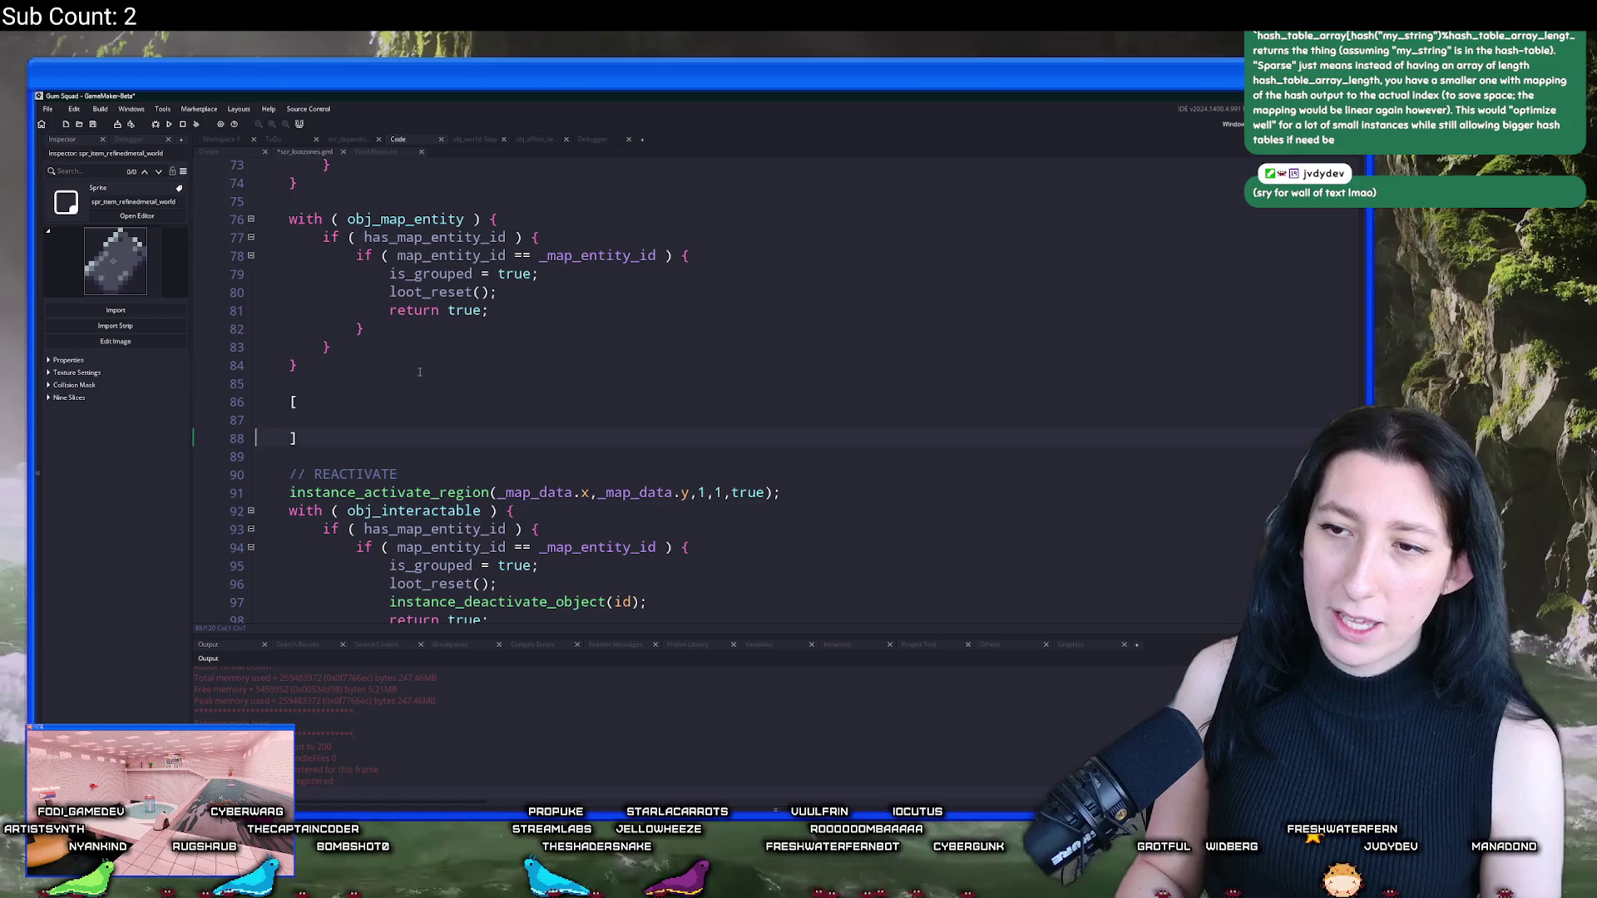
key(Up)
key(Up)
key(End)
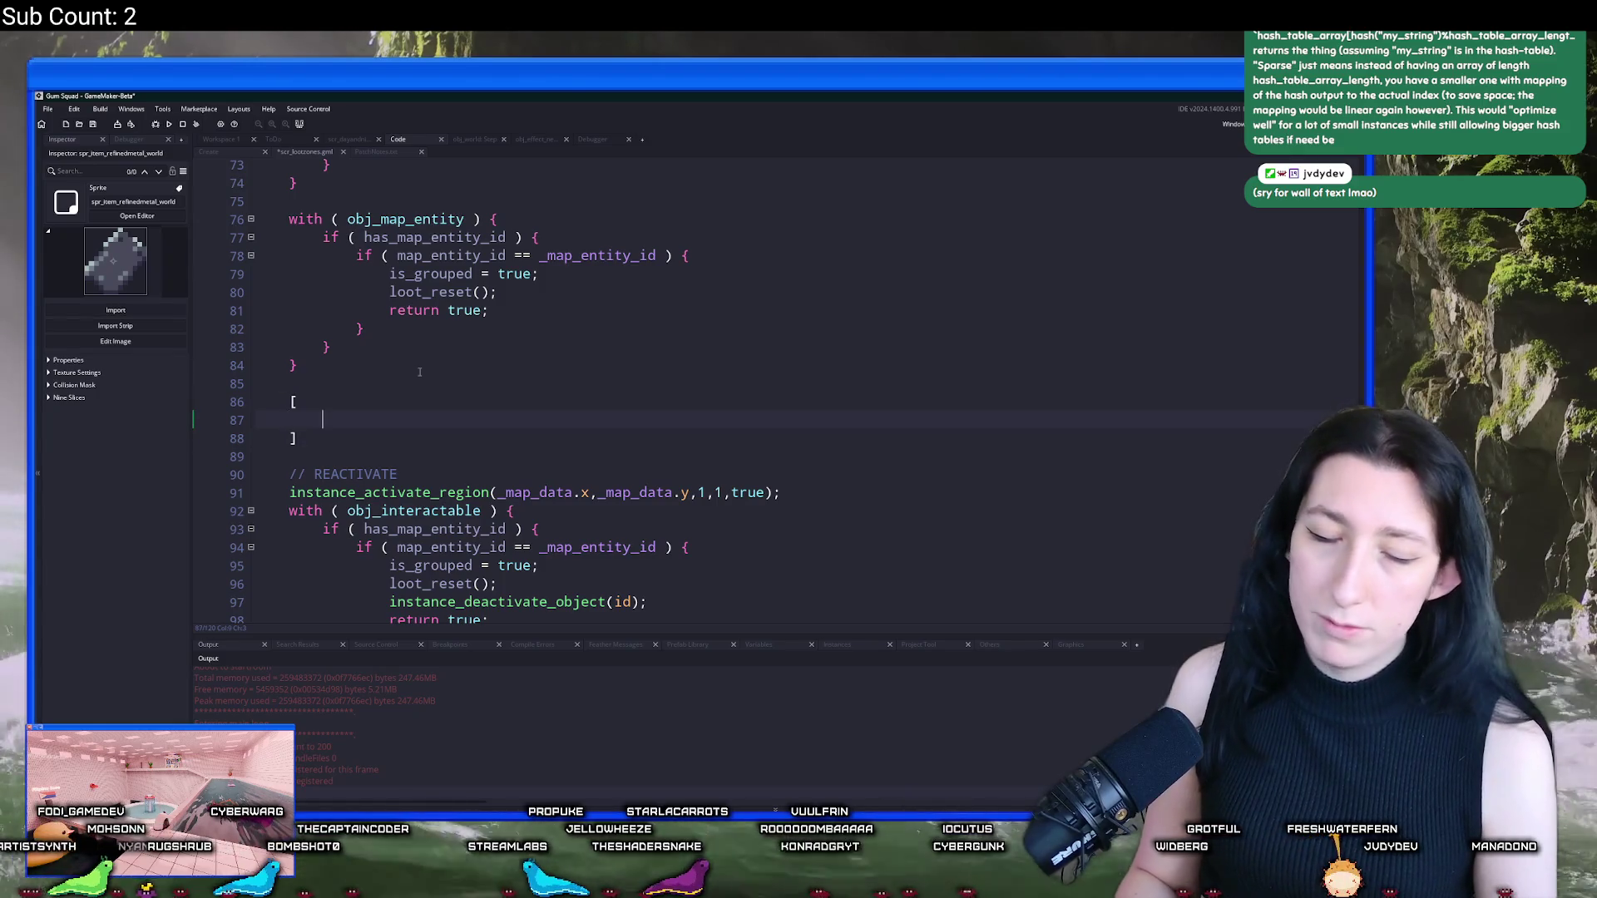
text(0,)
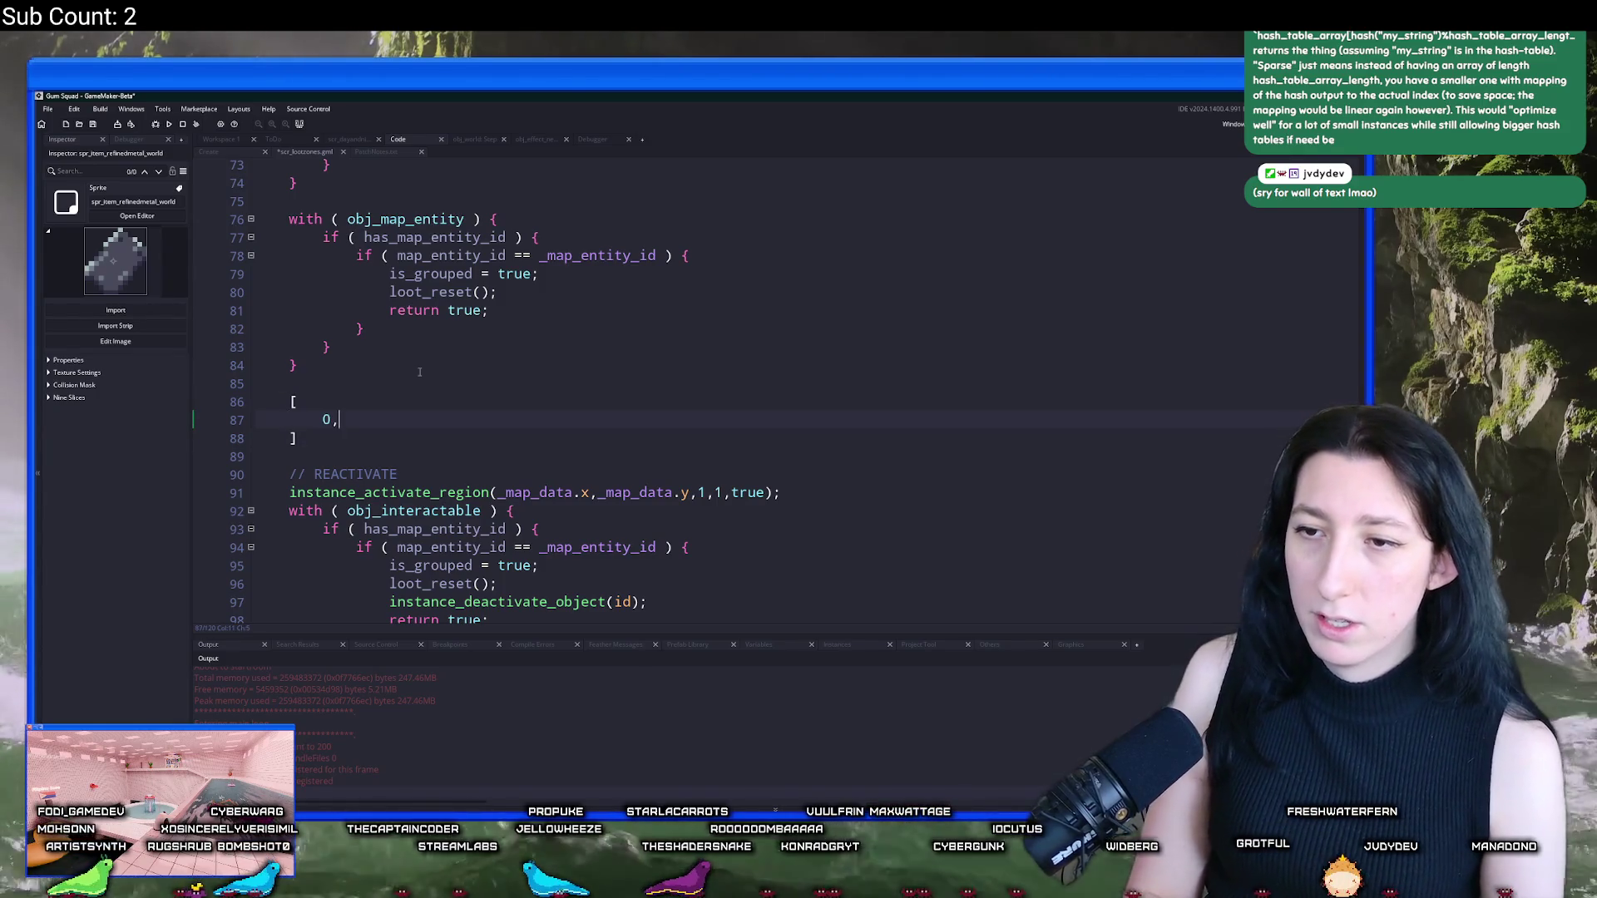
key(Return)
text(1,)
key(Return)
text(2,)
key(Return)
text(3,)
key(Return)
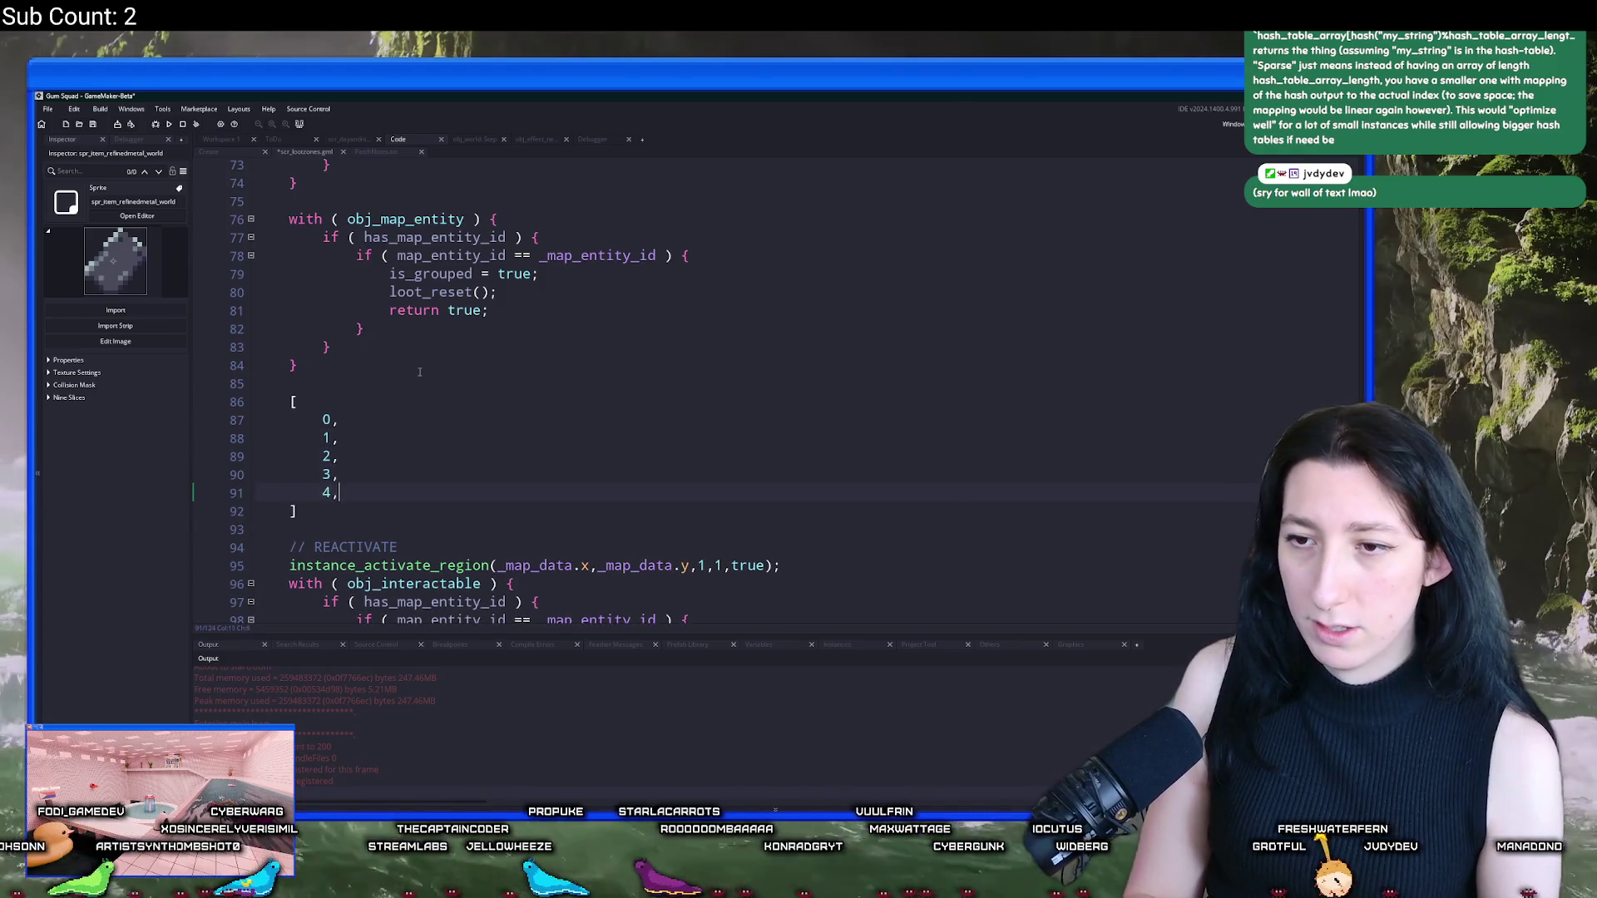
Step: Replace the numeric entries with keys "a", "b" and "c"
key(BackSpace)
key(BackSpace)
key(BackSpace)
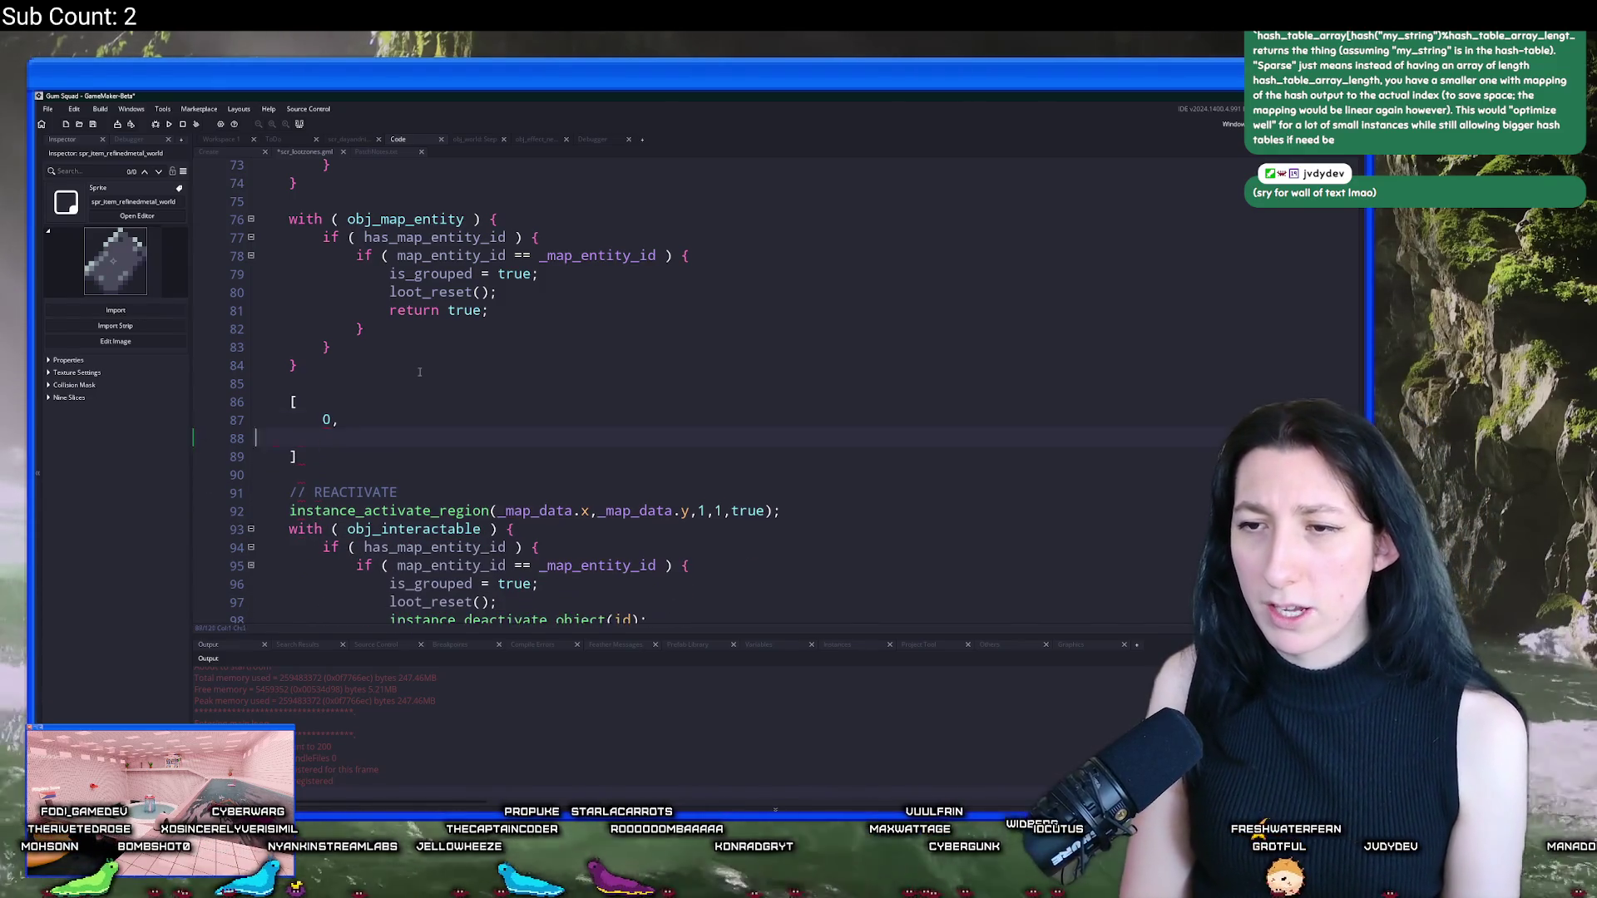
text("a)
text(",)
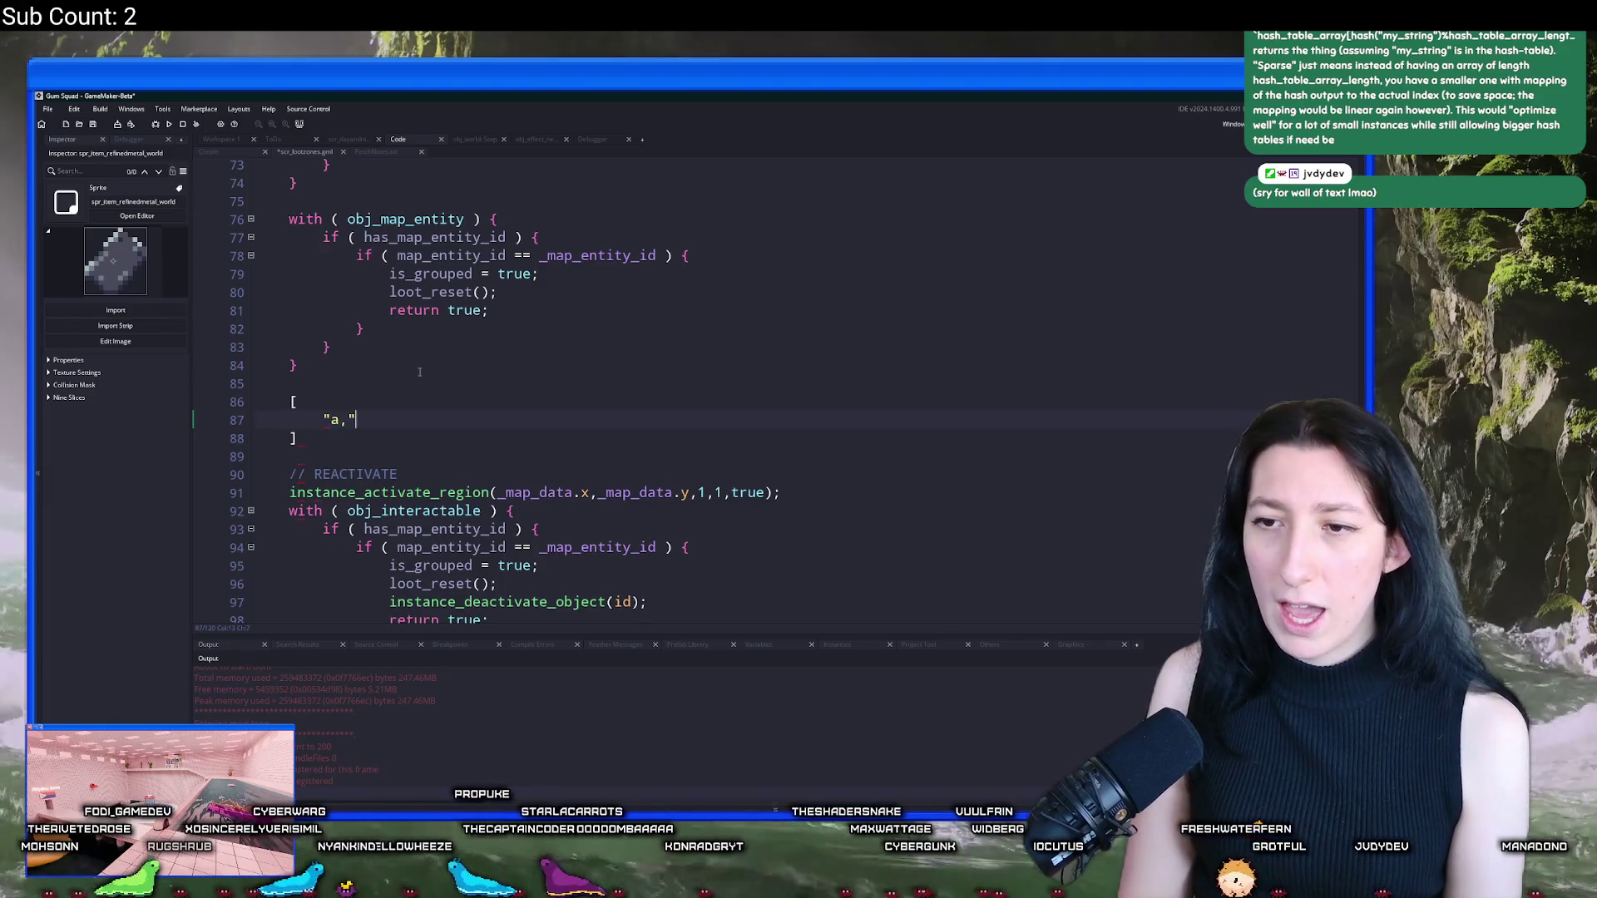
key(Return)
text("b",)
key(Return)
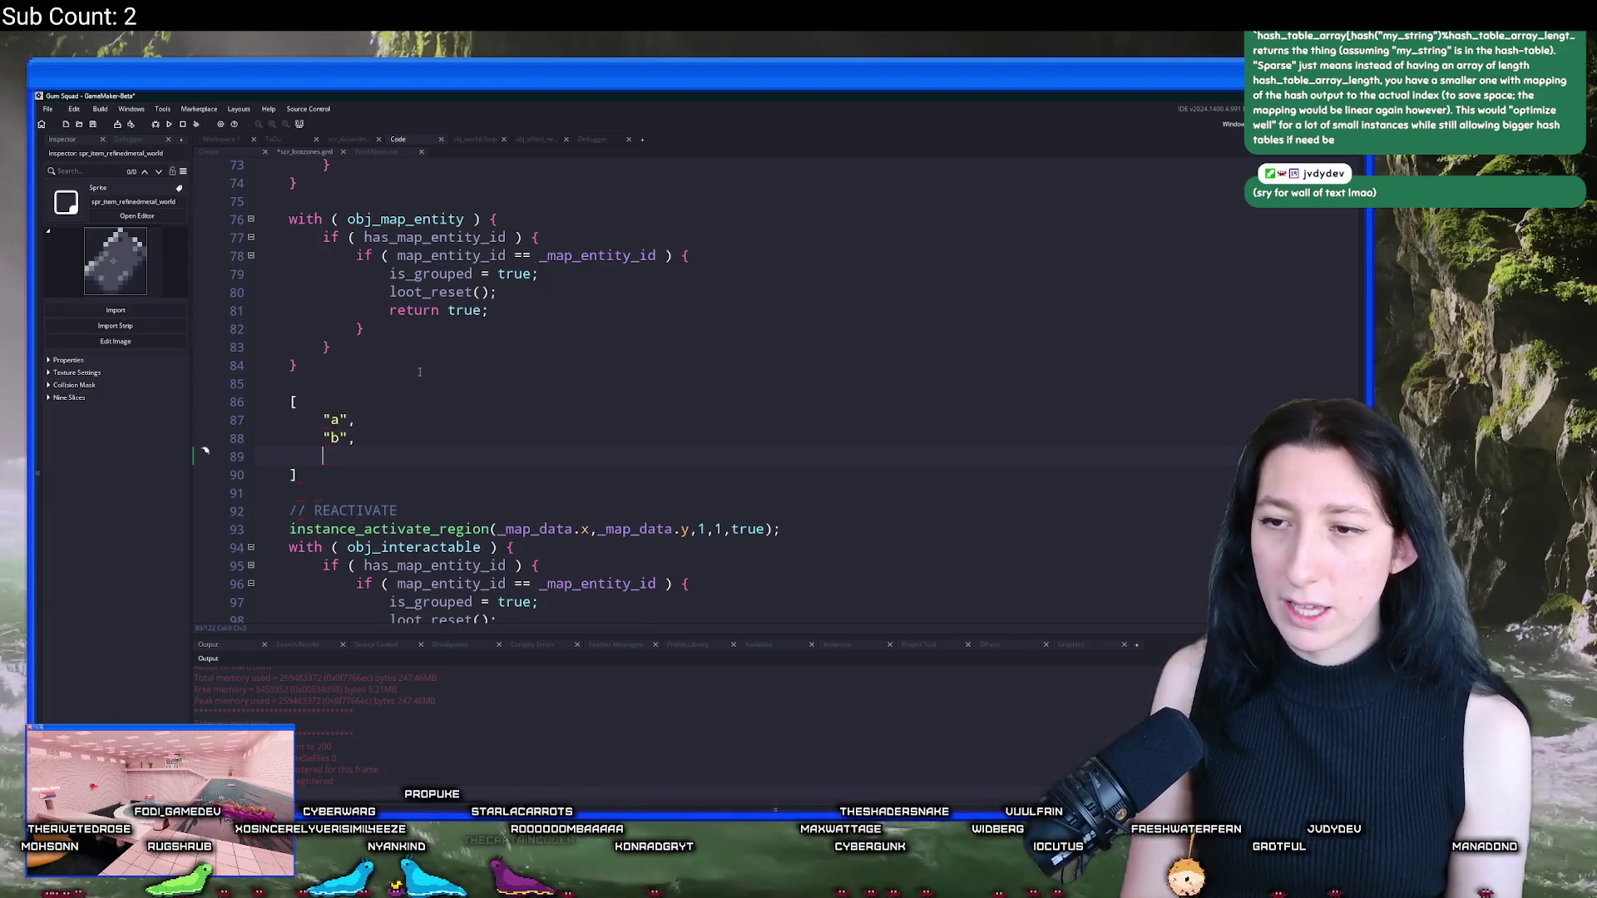
text("c")
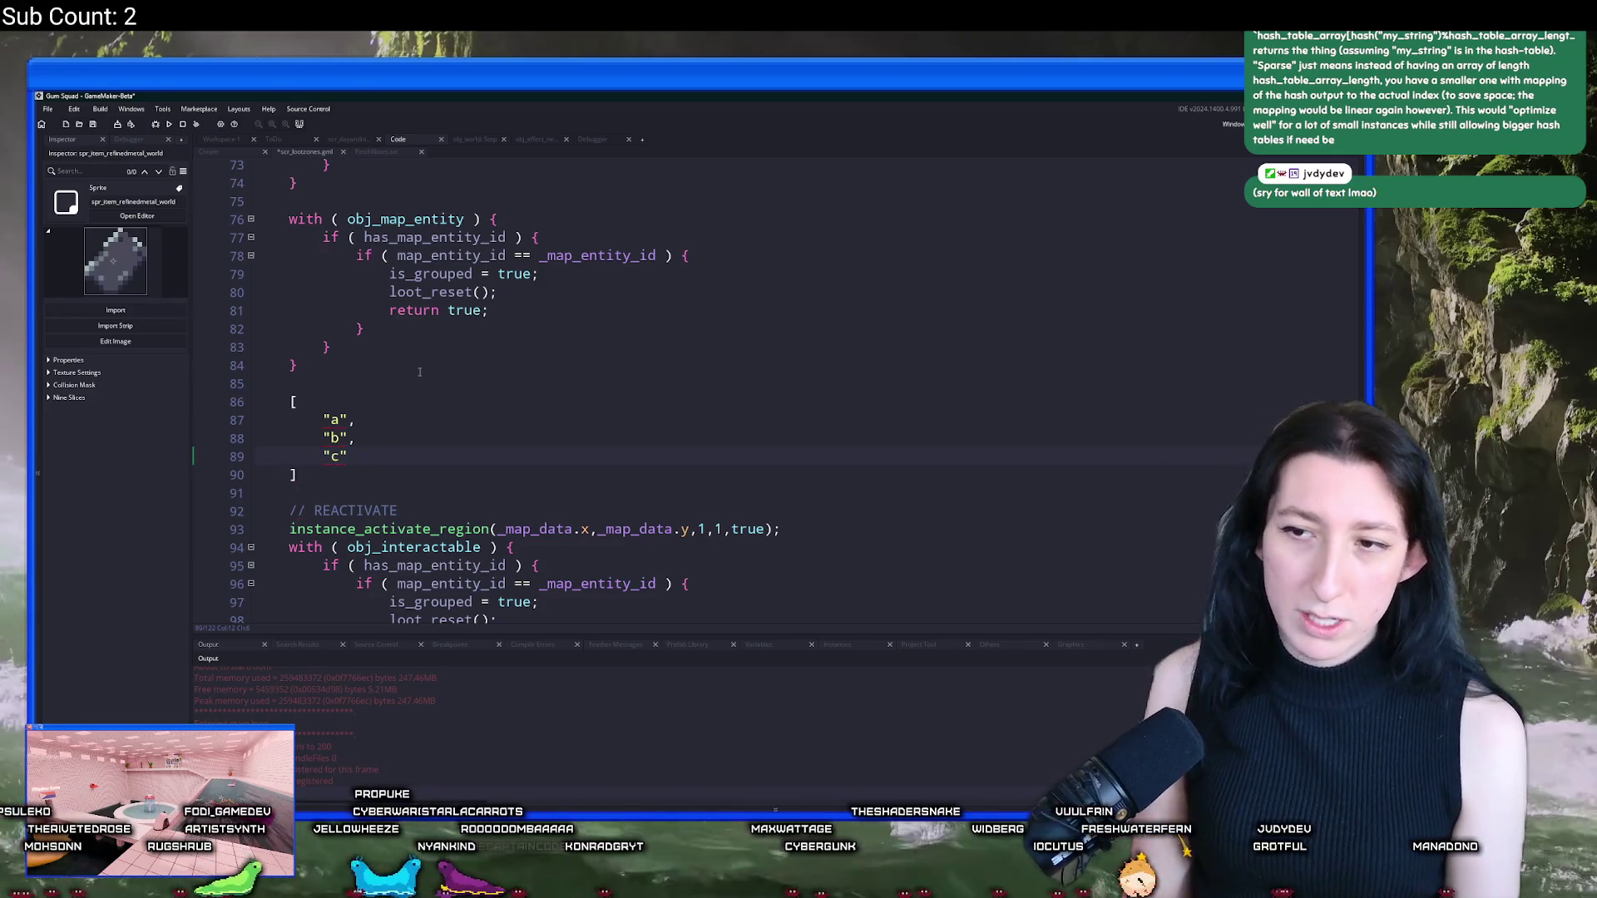
text([])
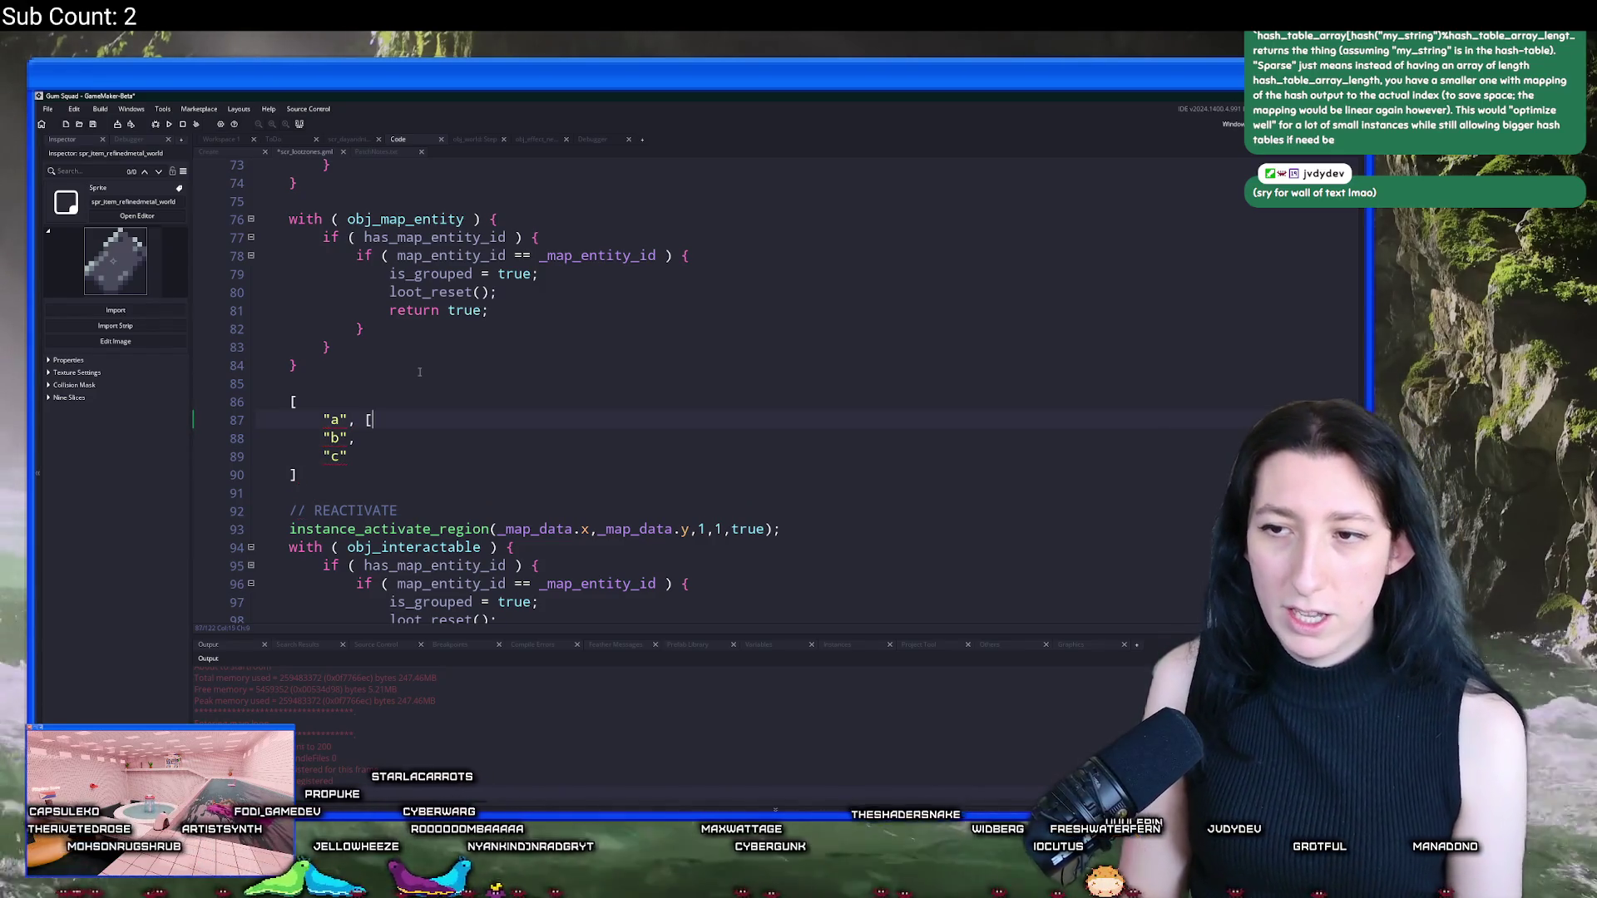
Step: Pair the keys with values ["r"], ["e"] and ["t"]
key(Left)
text(")
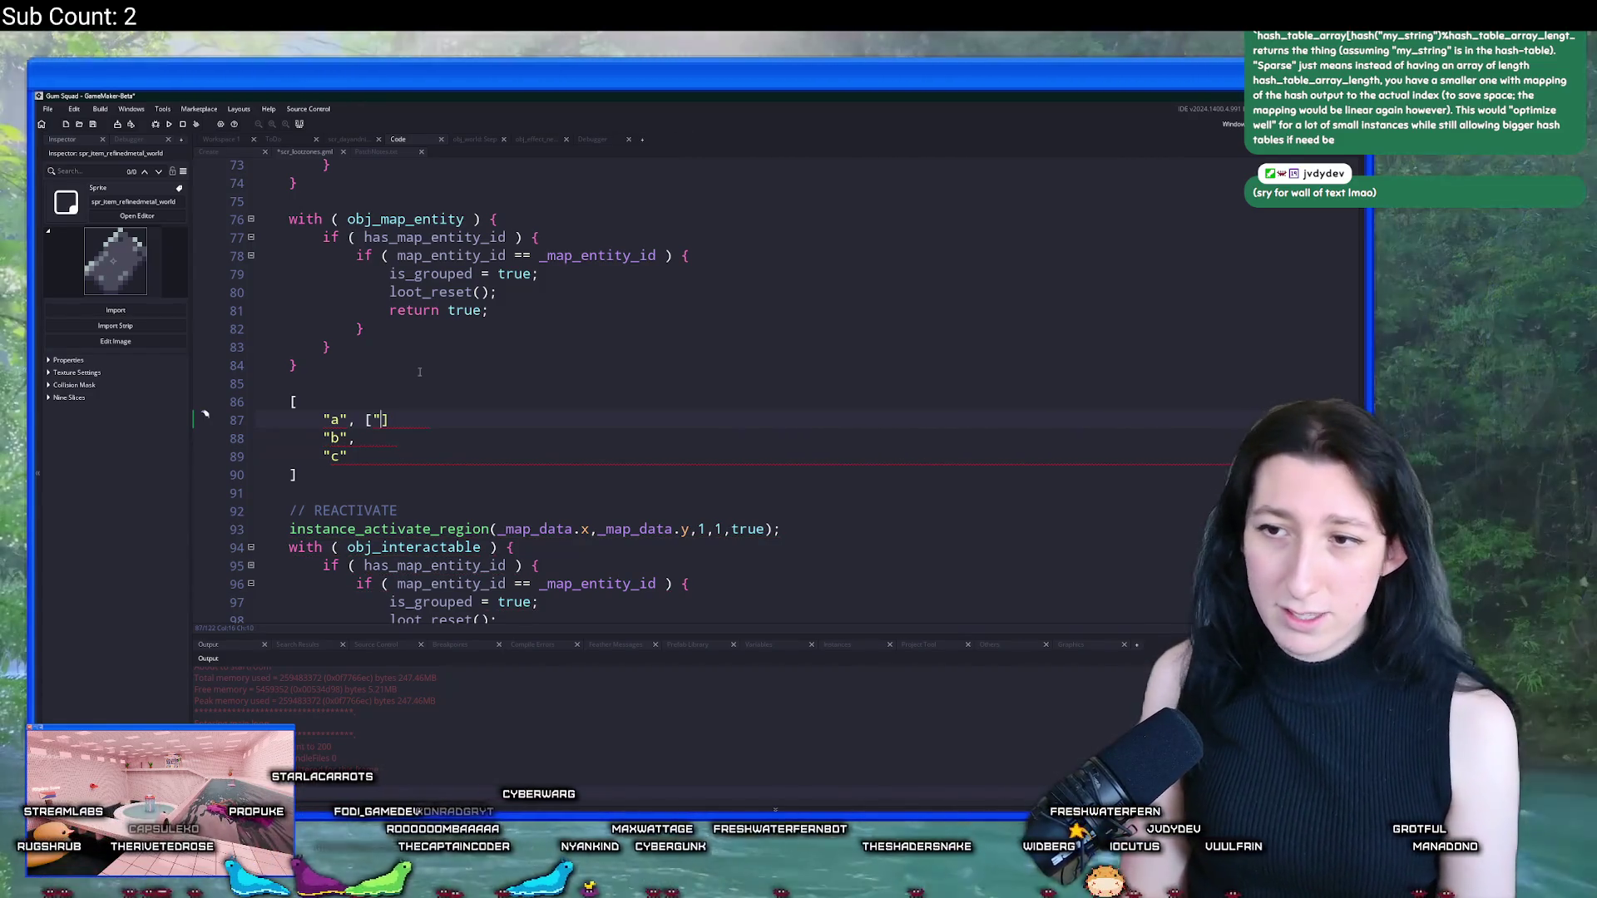
text(r")
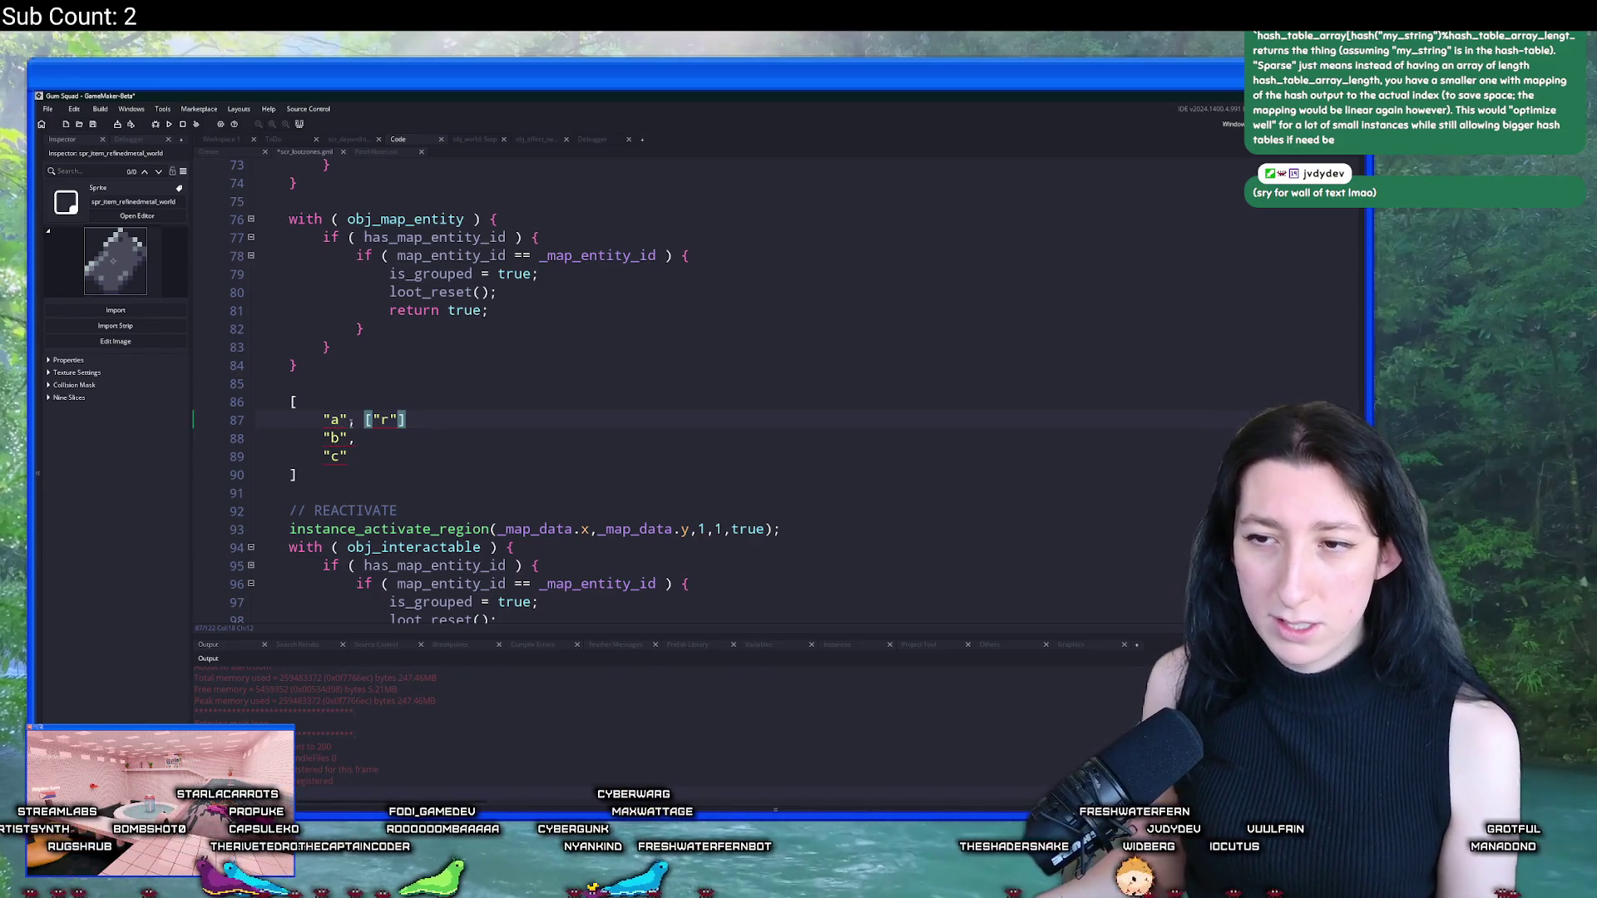
click(364, 438)
text(["e"])
click(372, 449)
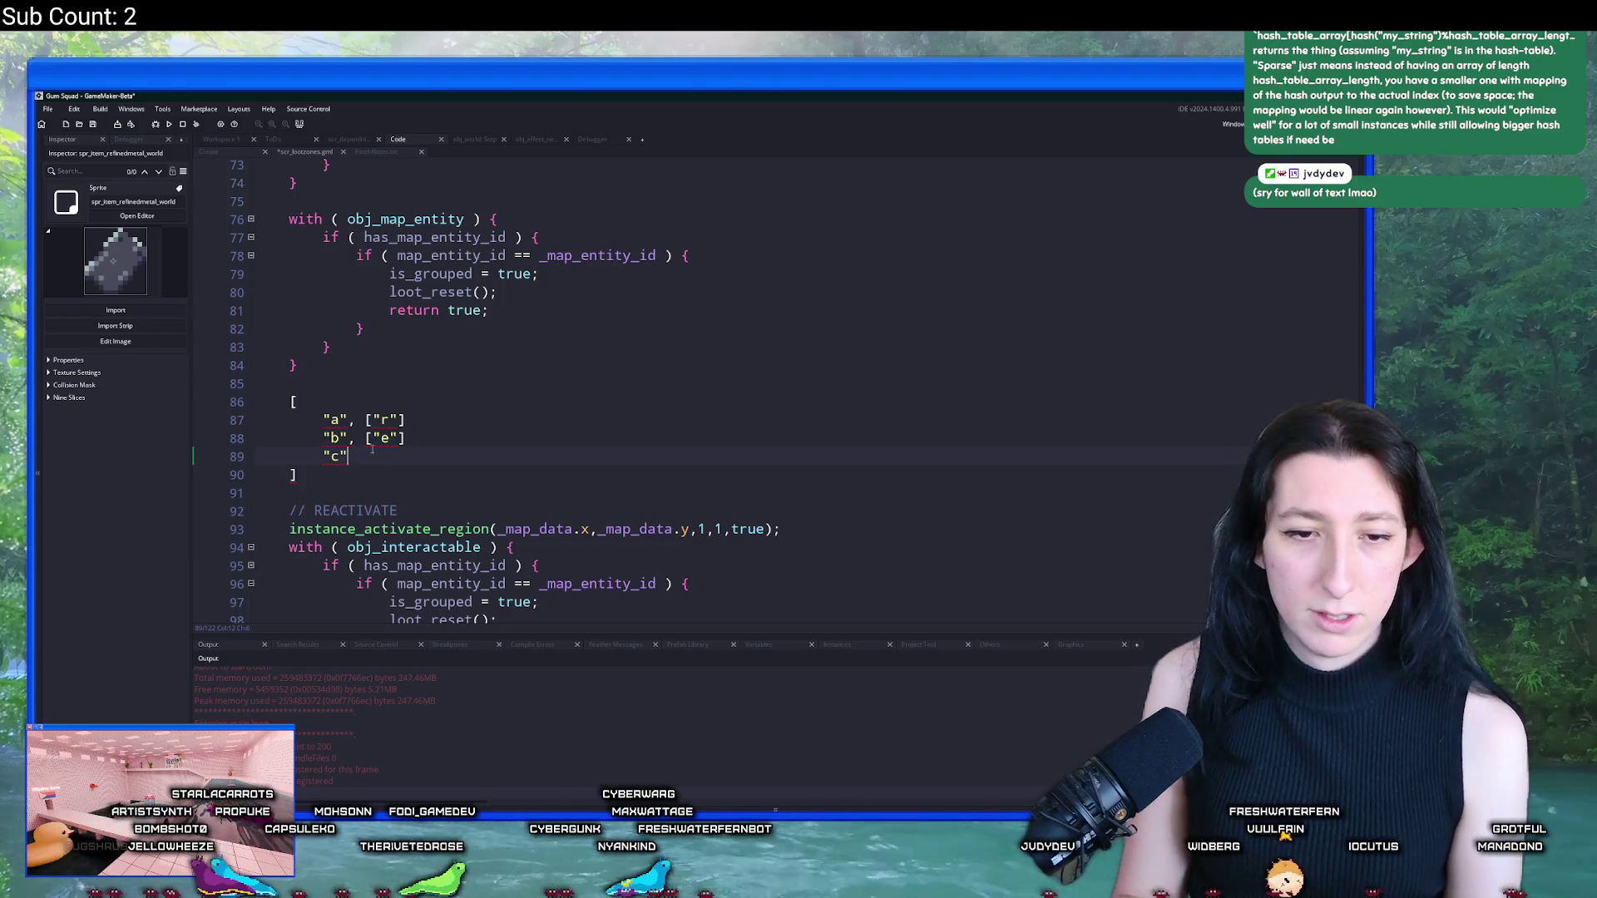
text(,["r"])
key(Left)
key(Left)
key(Left)
key(BackSpace)
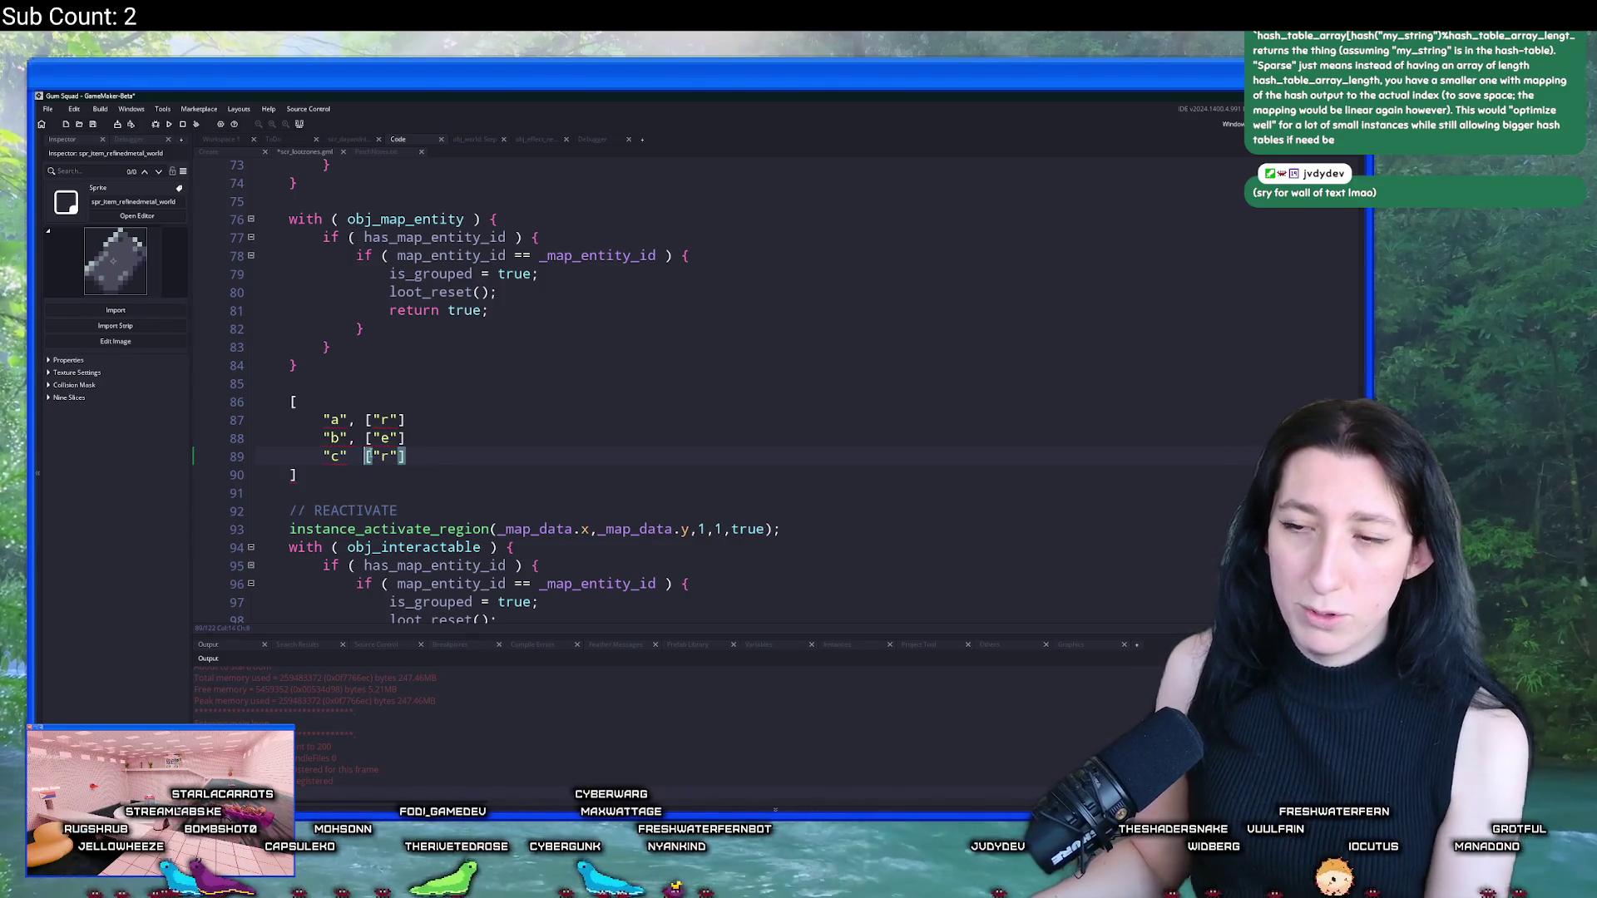
key(Right)
key(Right)
key(BackSpace)
text(t)
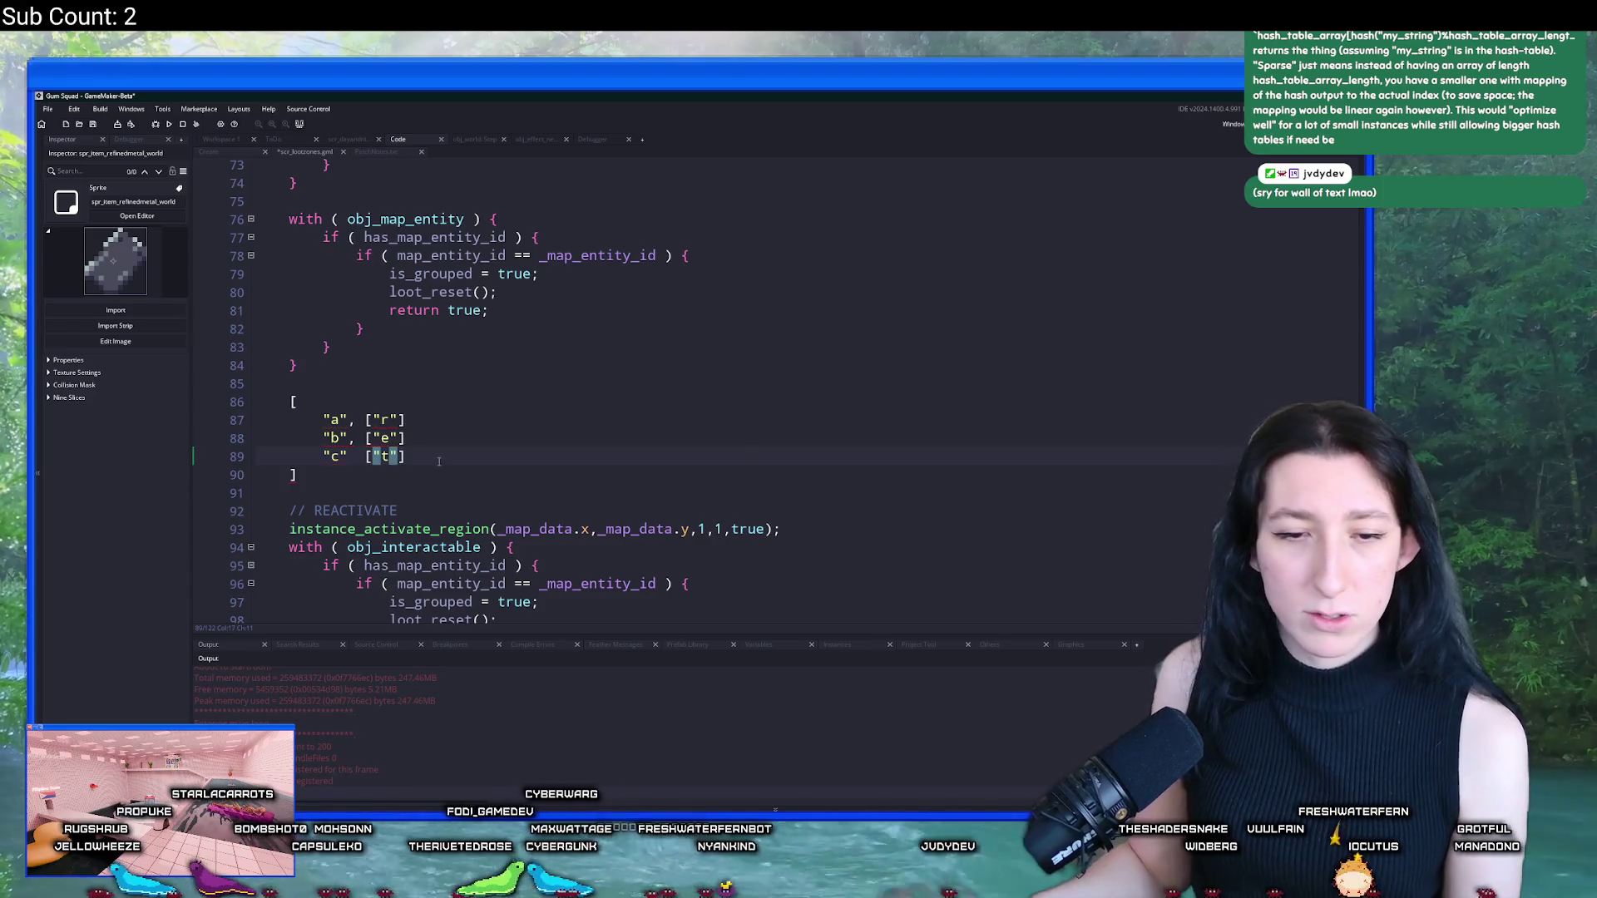
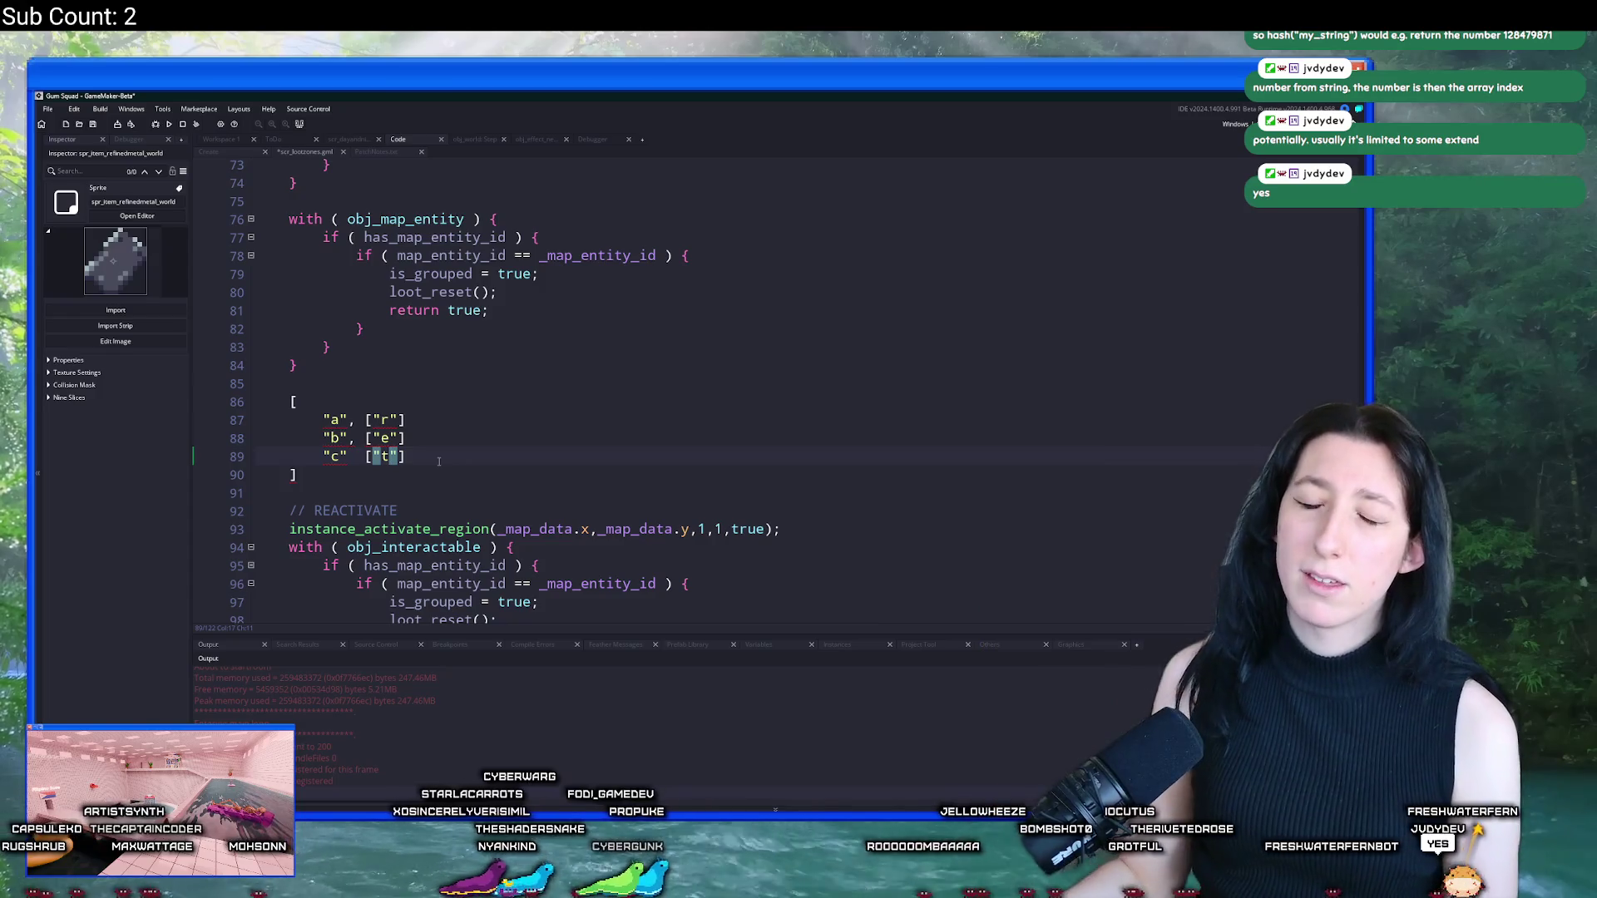
Step: Replace the array example on lines 86–90 with struct = { key : "pair" }
click(459, 449)
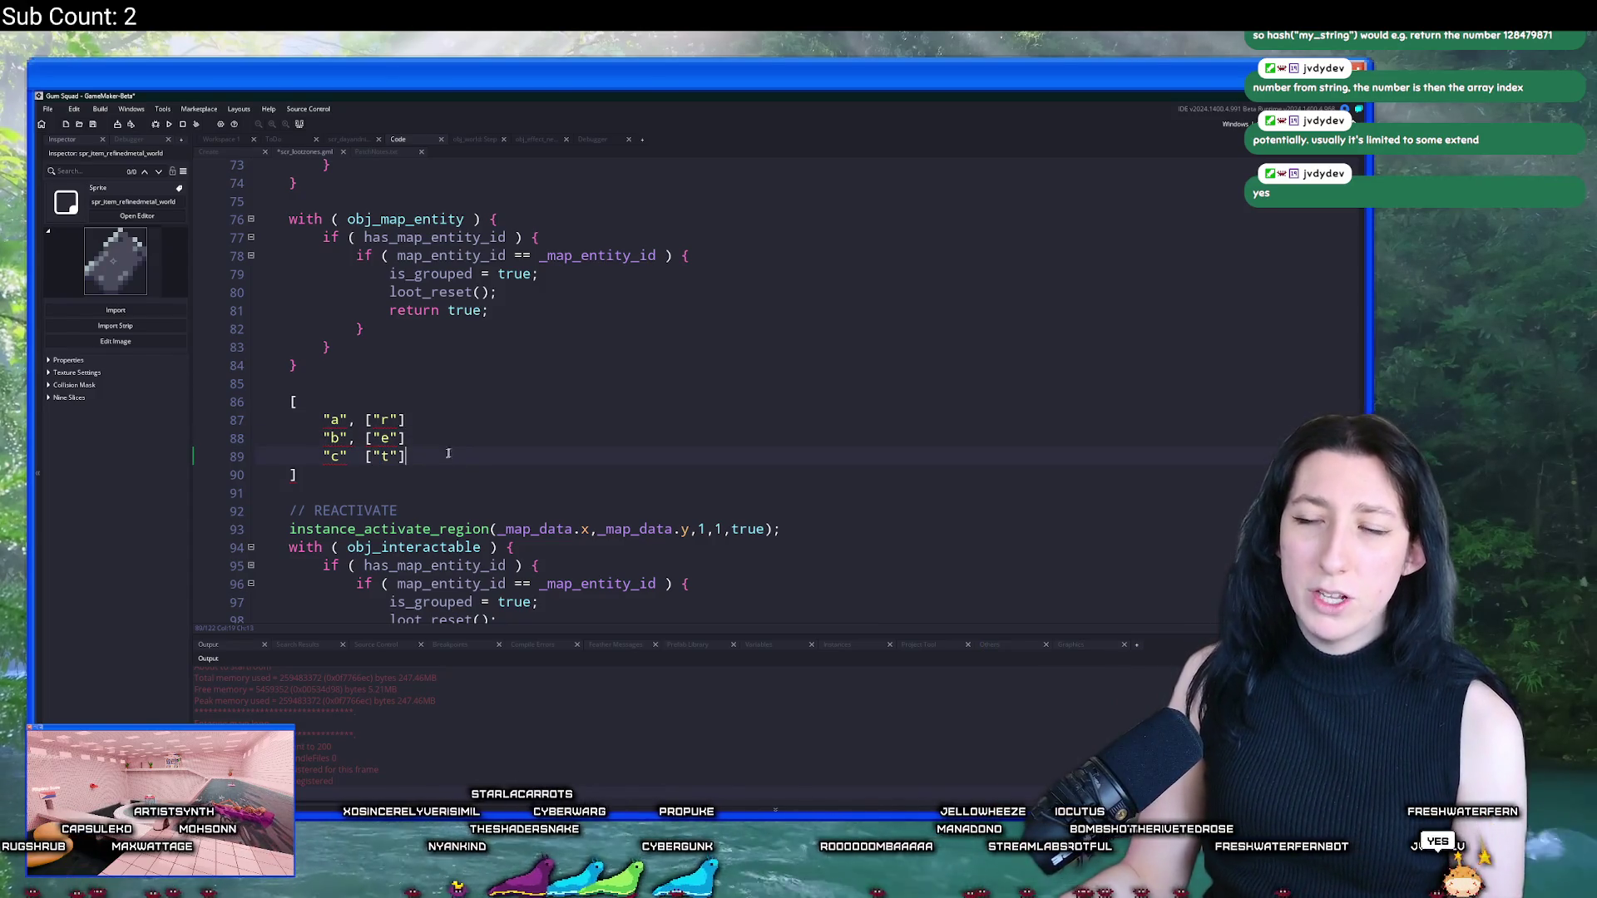
drag(299, 476, 280, 400)
key(BackSpace)
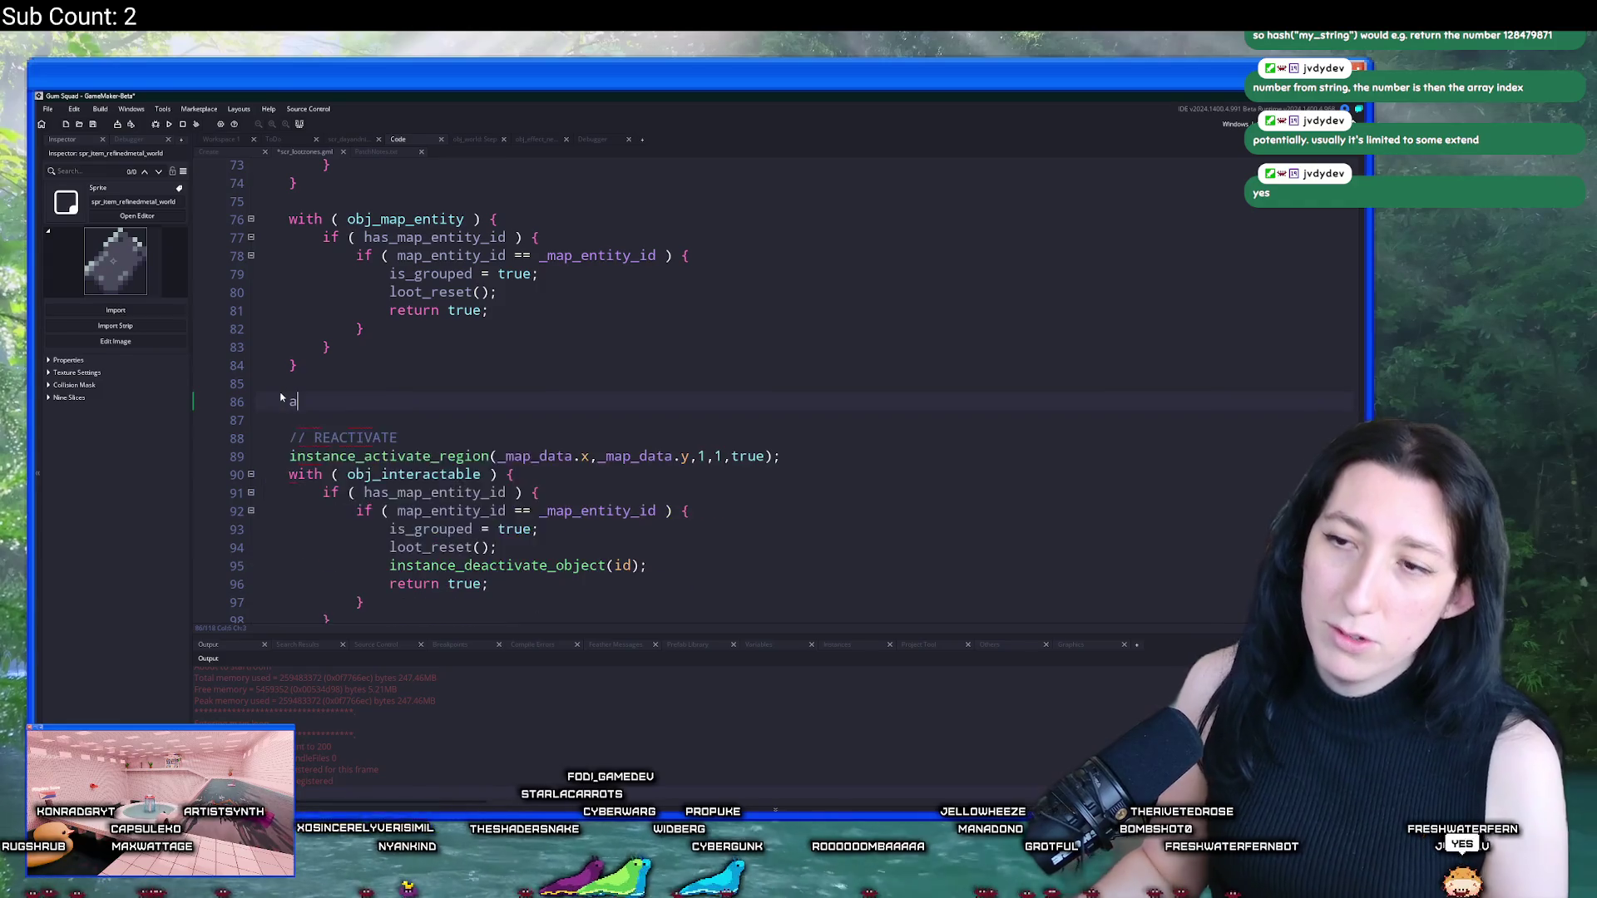
text(structk)
key(BackSpace)
text(= {)
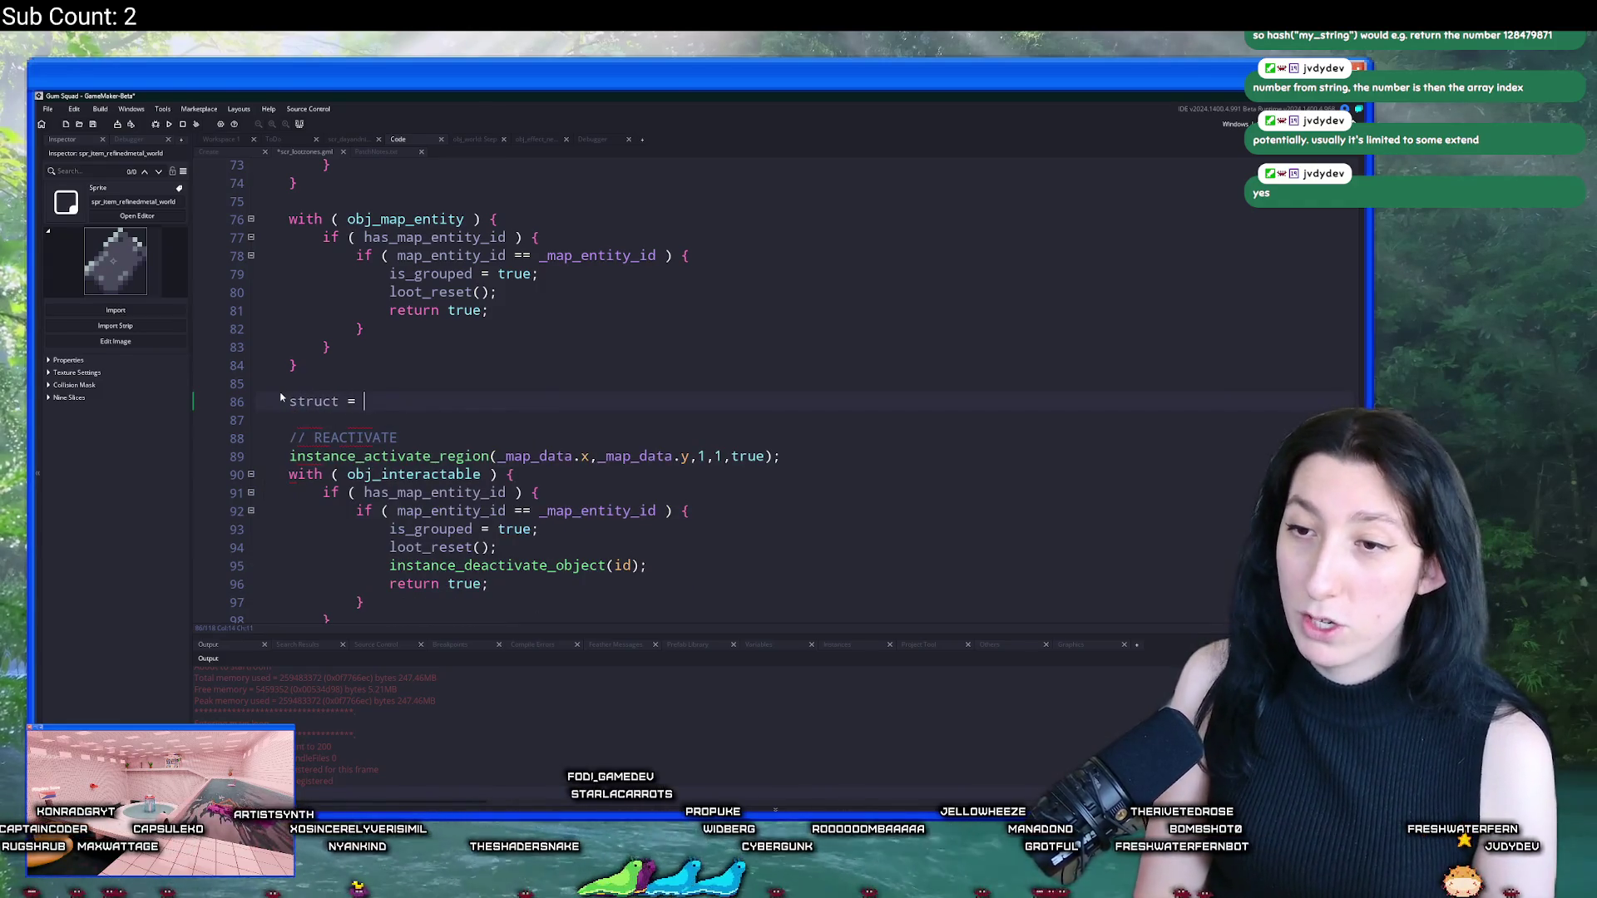
key(Return)
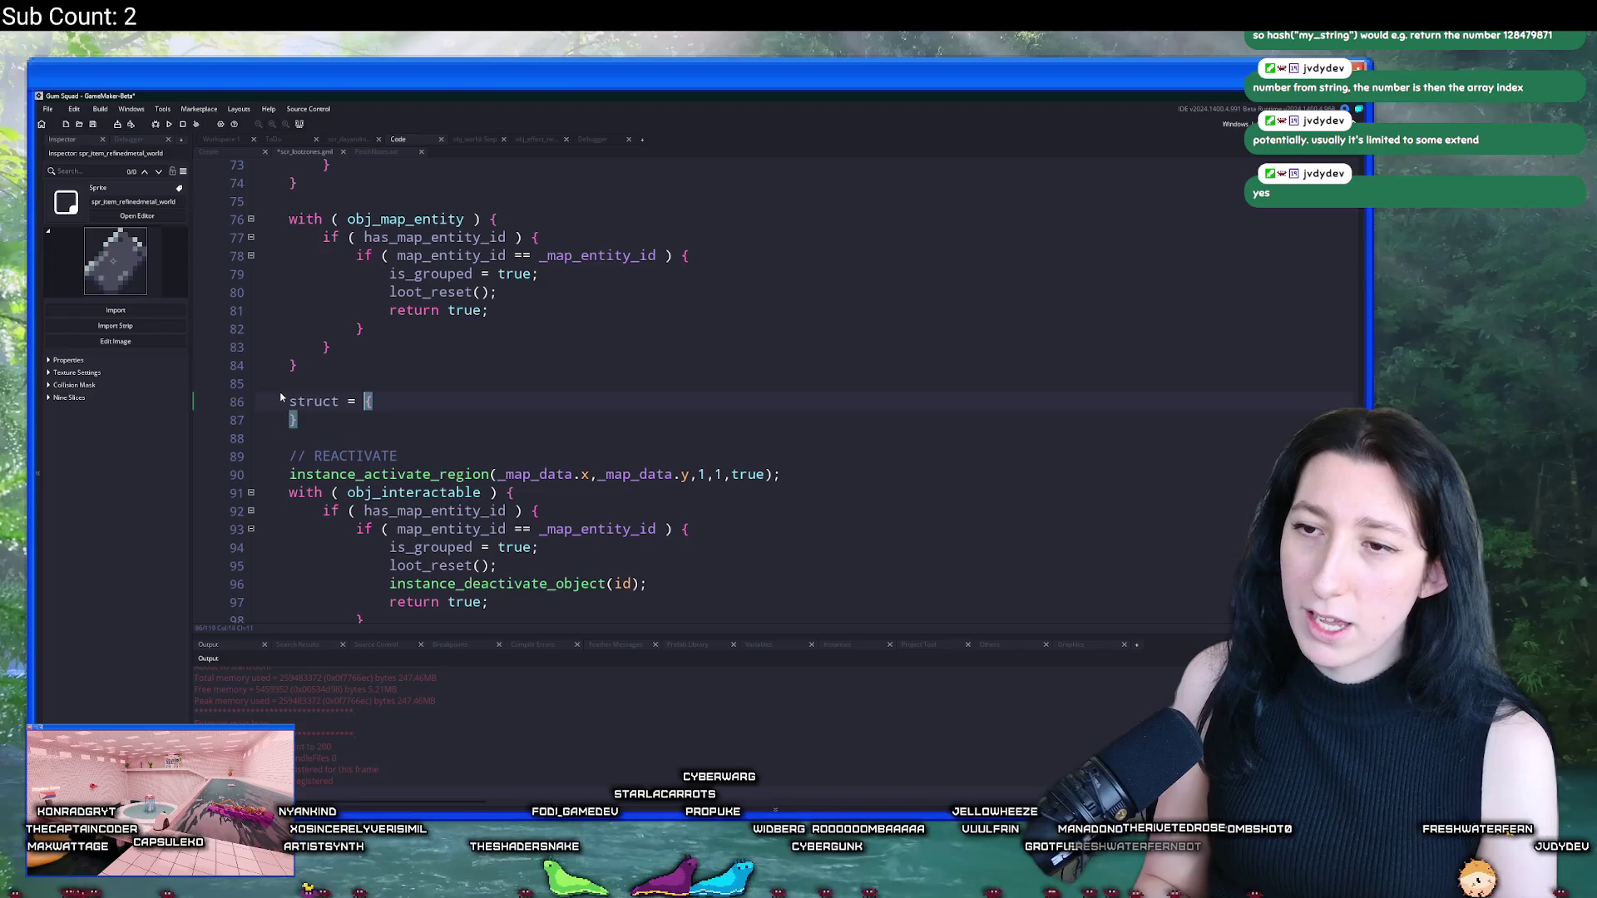
key(Return)
text(key : pairk)
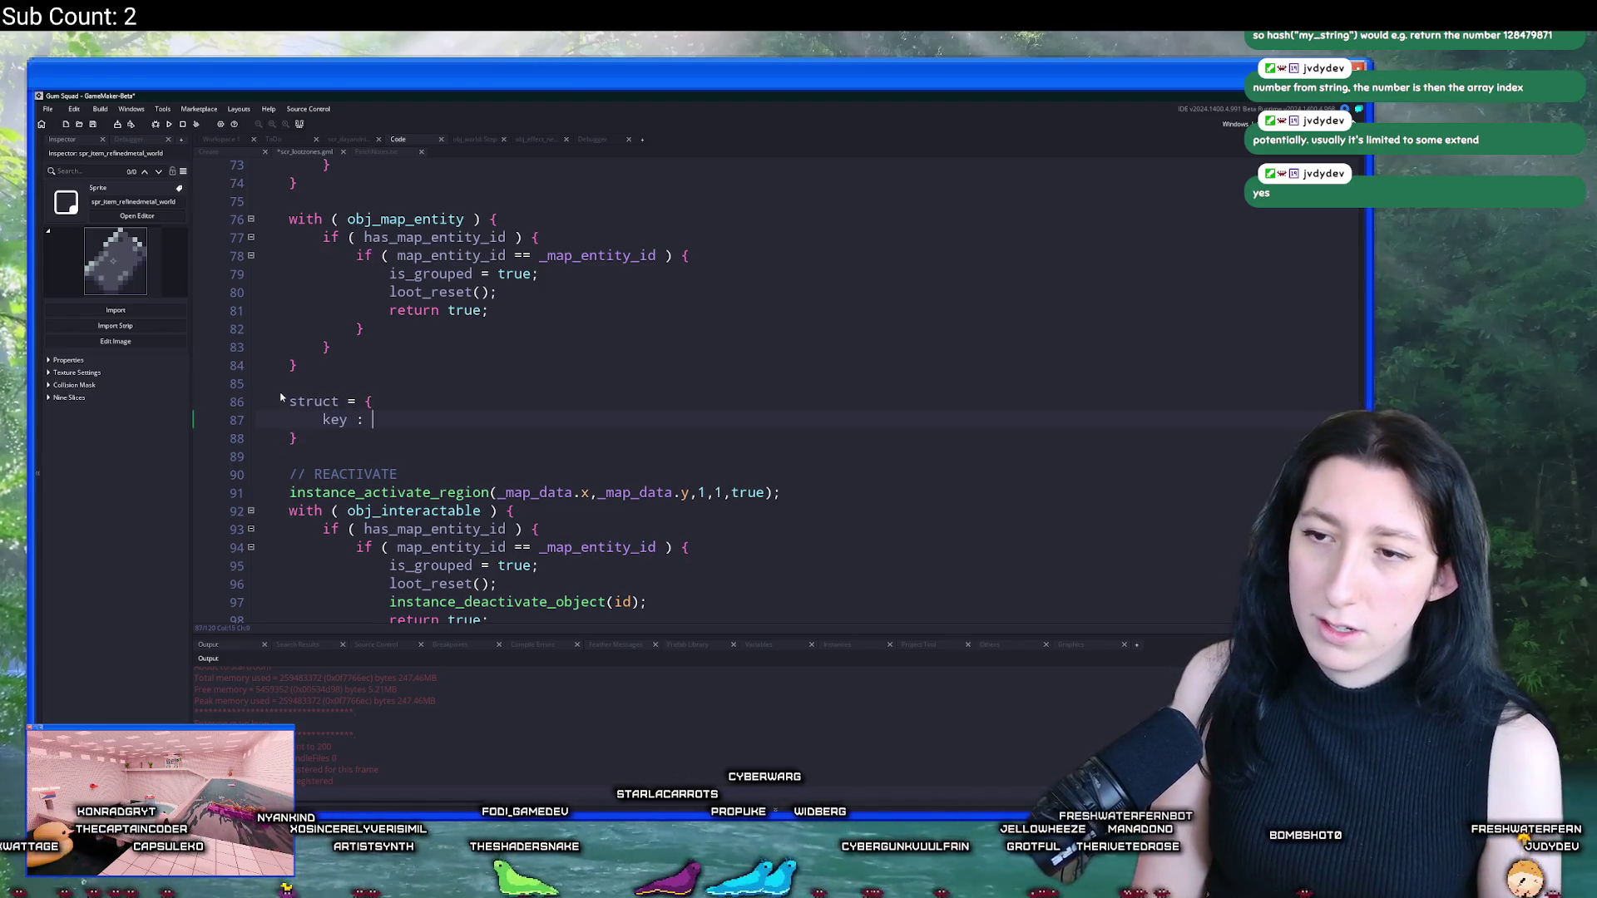
key(BackSpace)
key(BackSpace)
key(BackSpace)
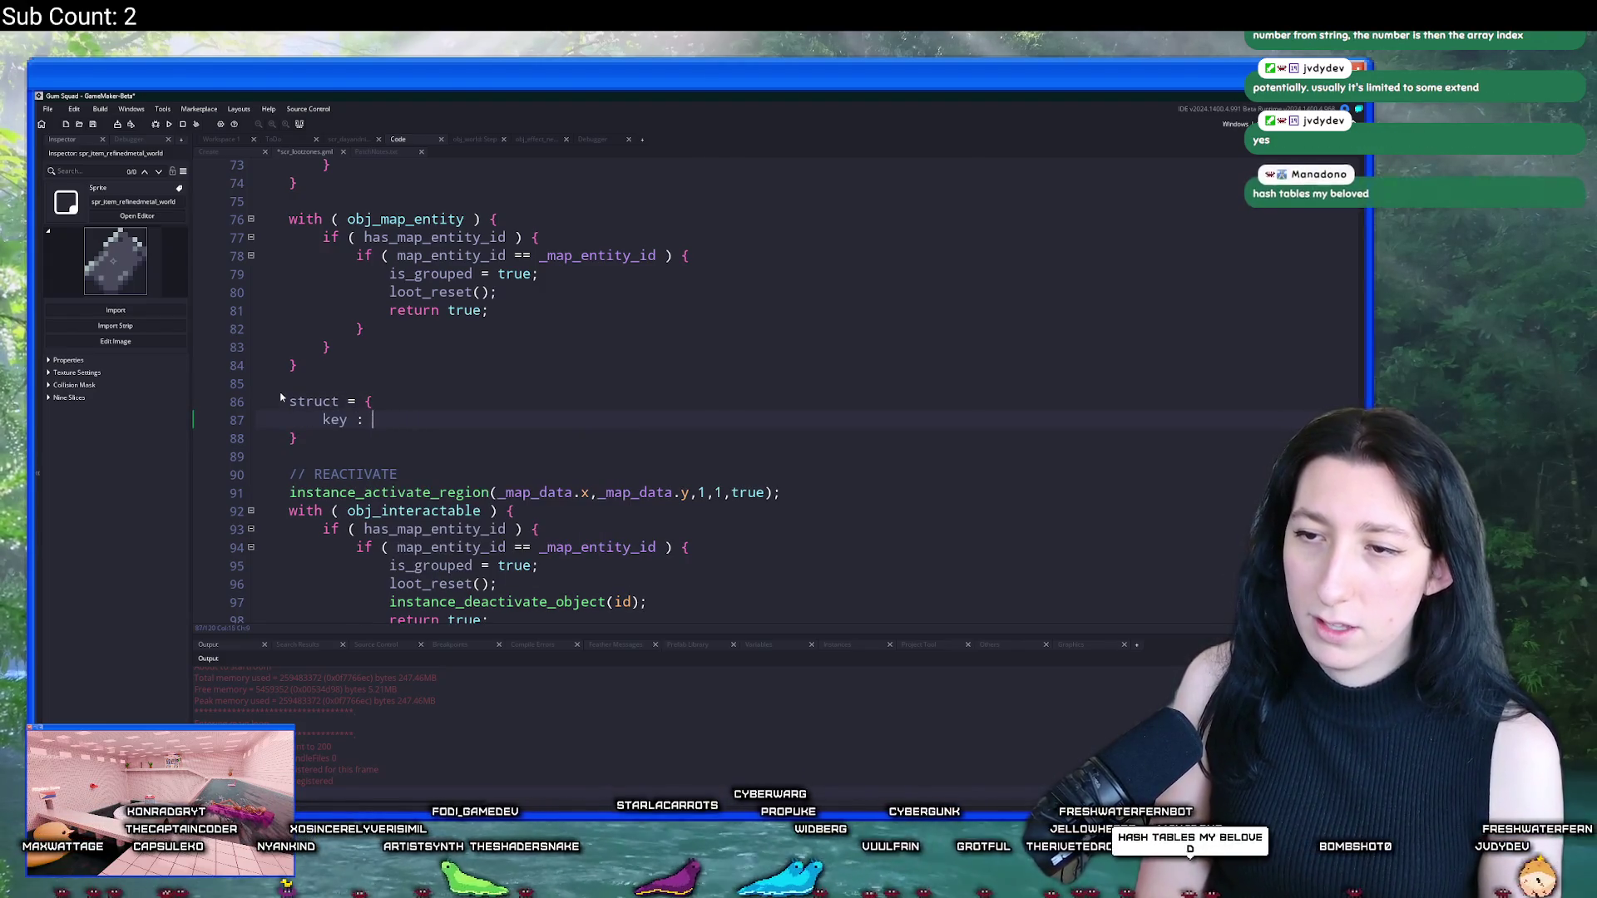
text("a"pair")
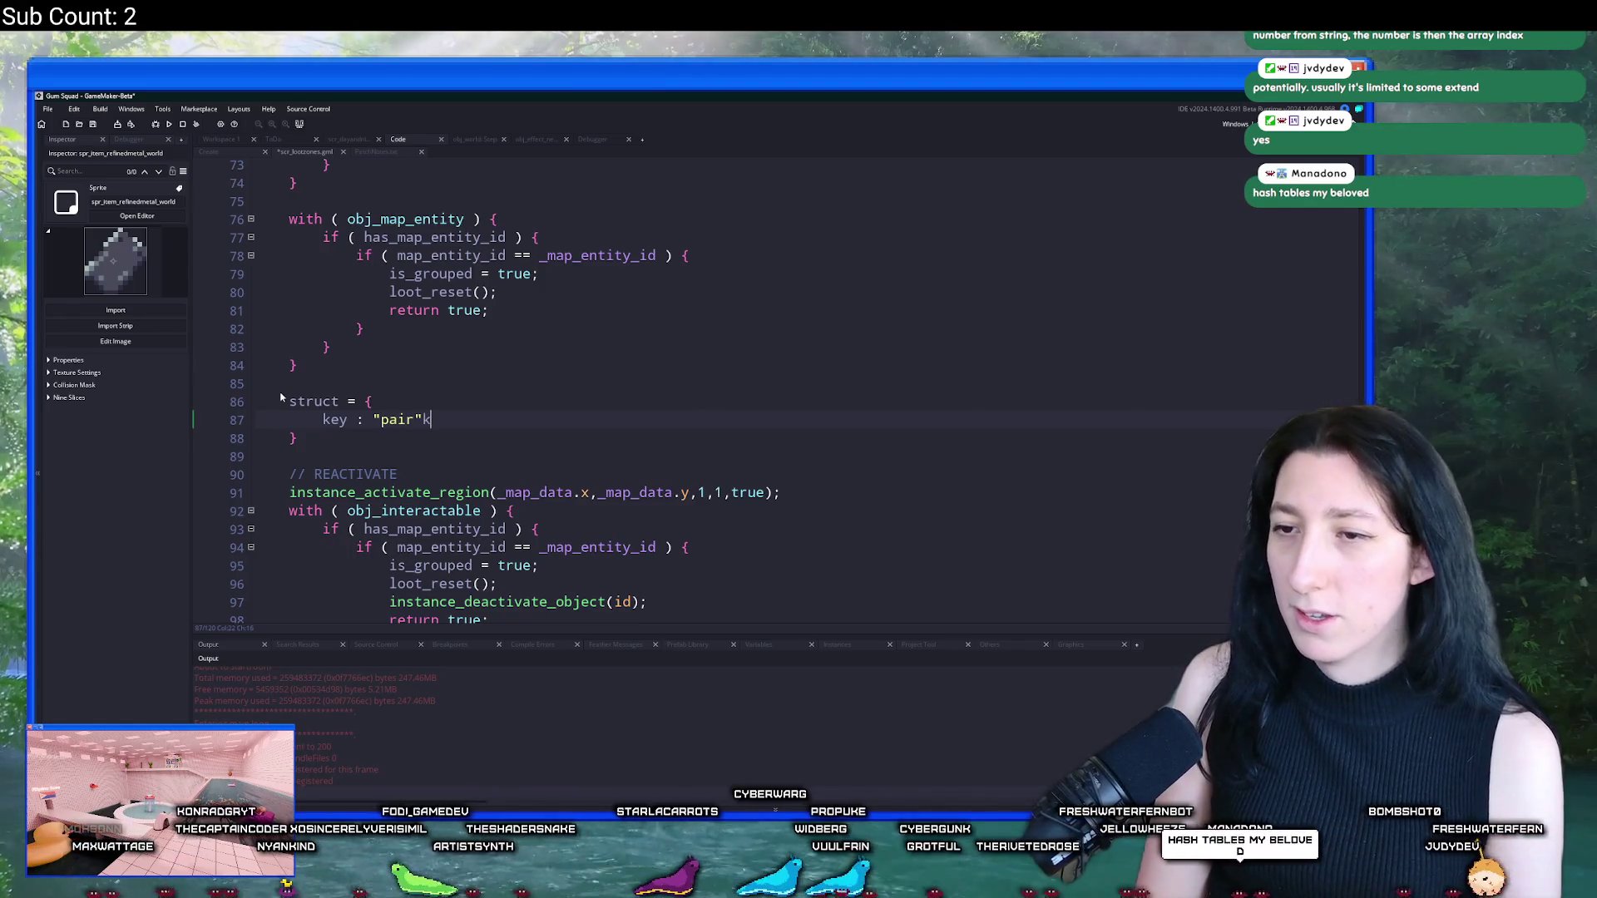
Step: Add the accessor line struct[$ 5] = "pair" below the struct
key(Down)
key(Return)
key(Return)
text(struct)
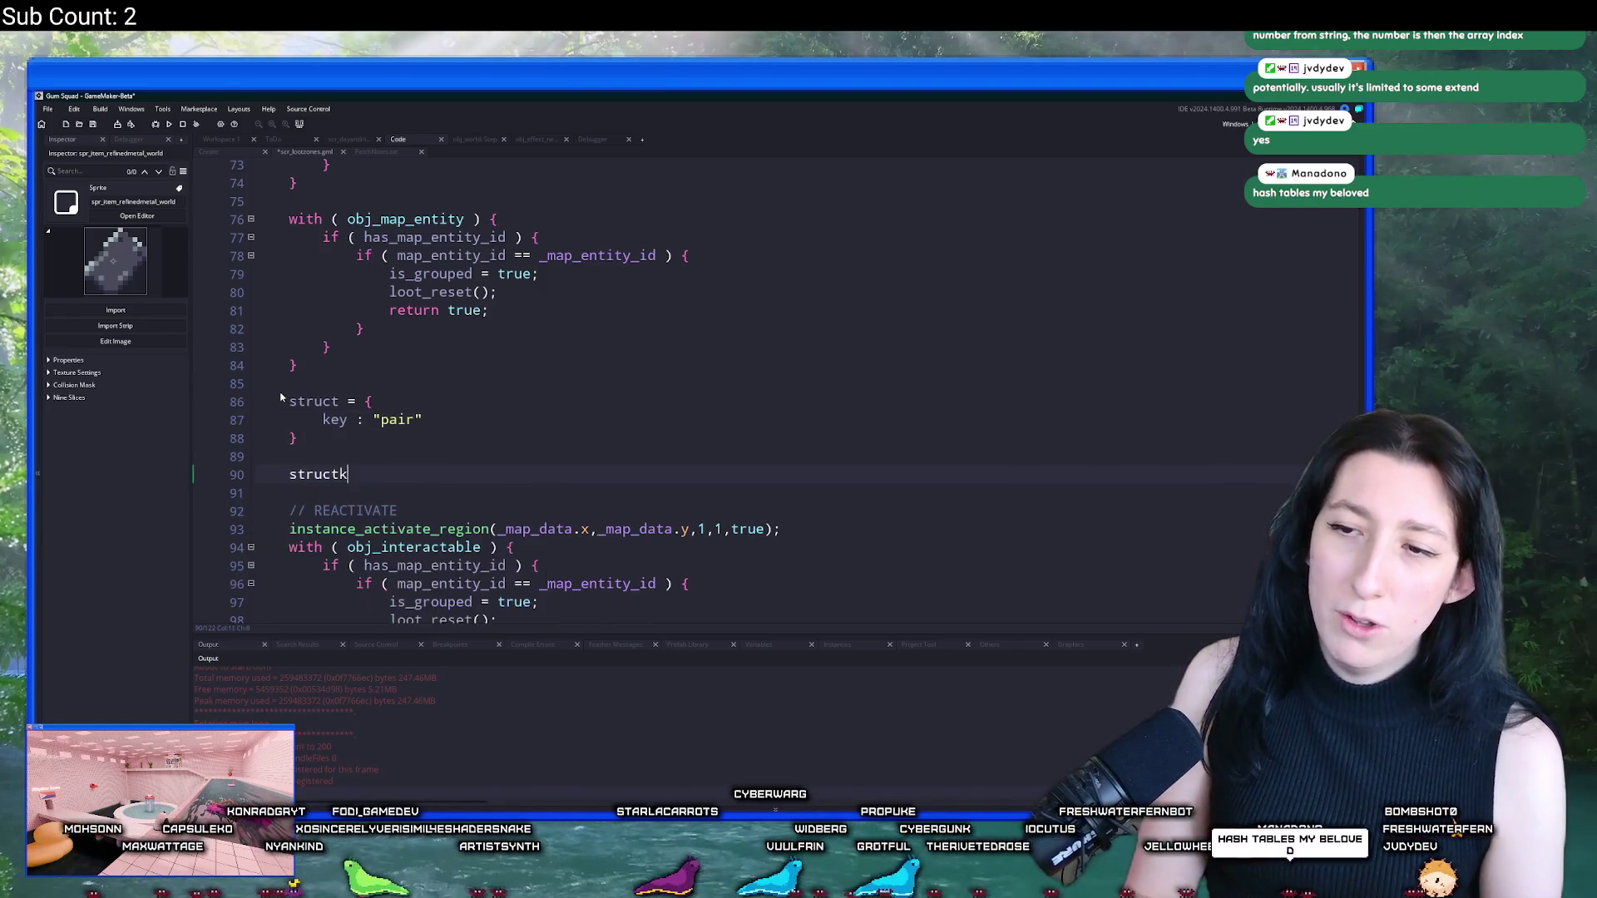
text([$ )
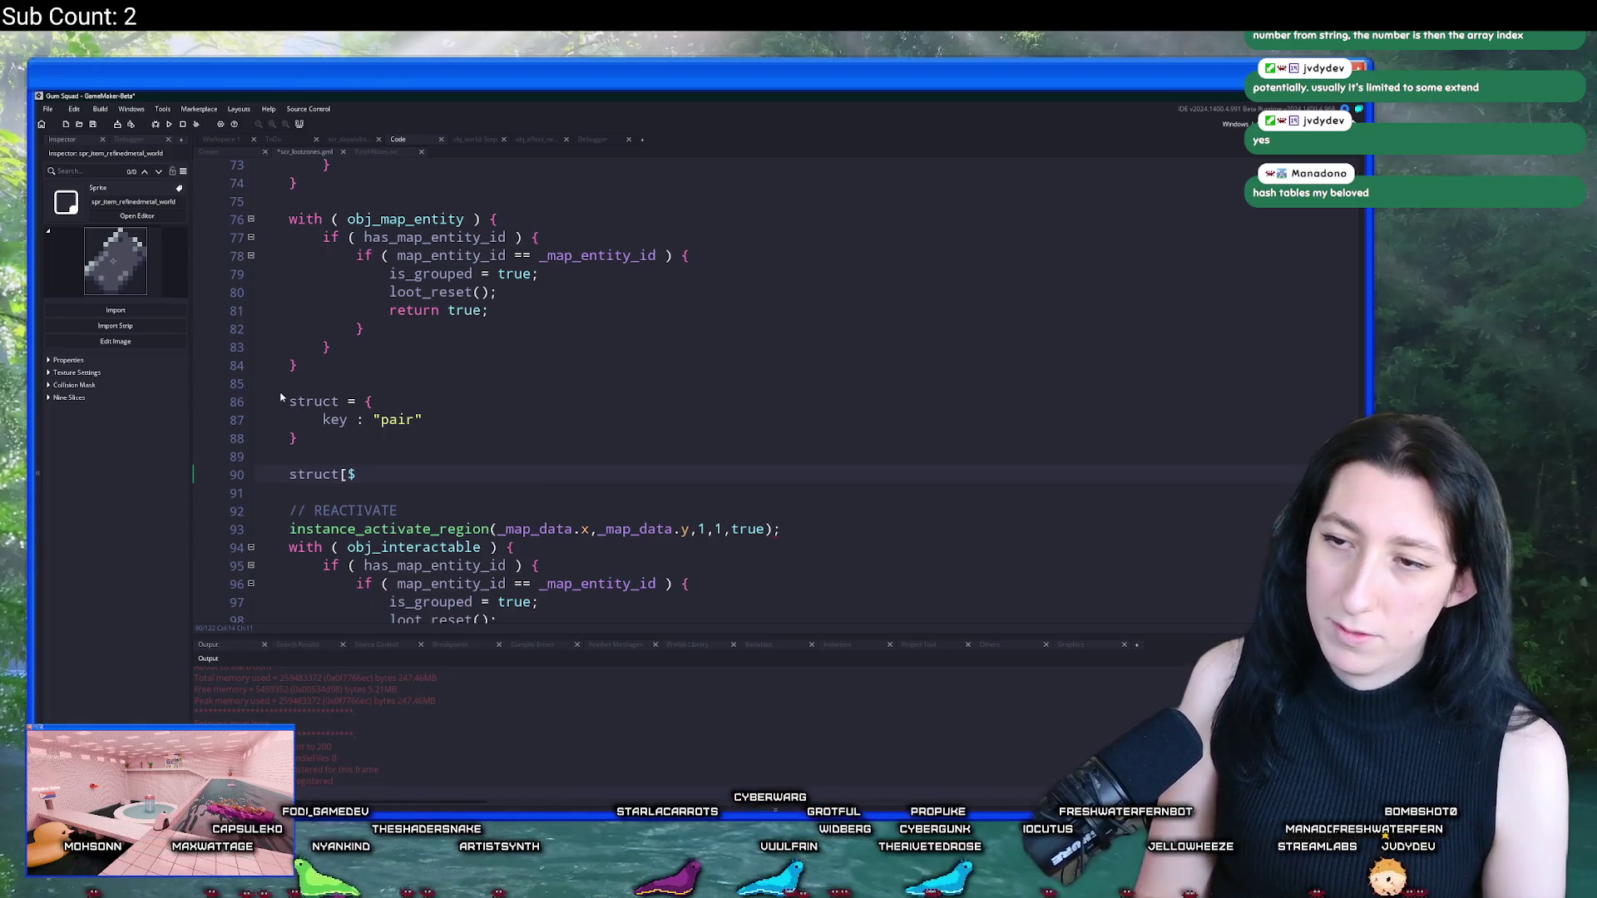
text(5] = )
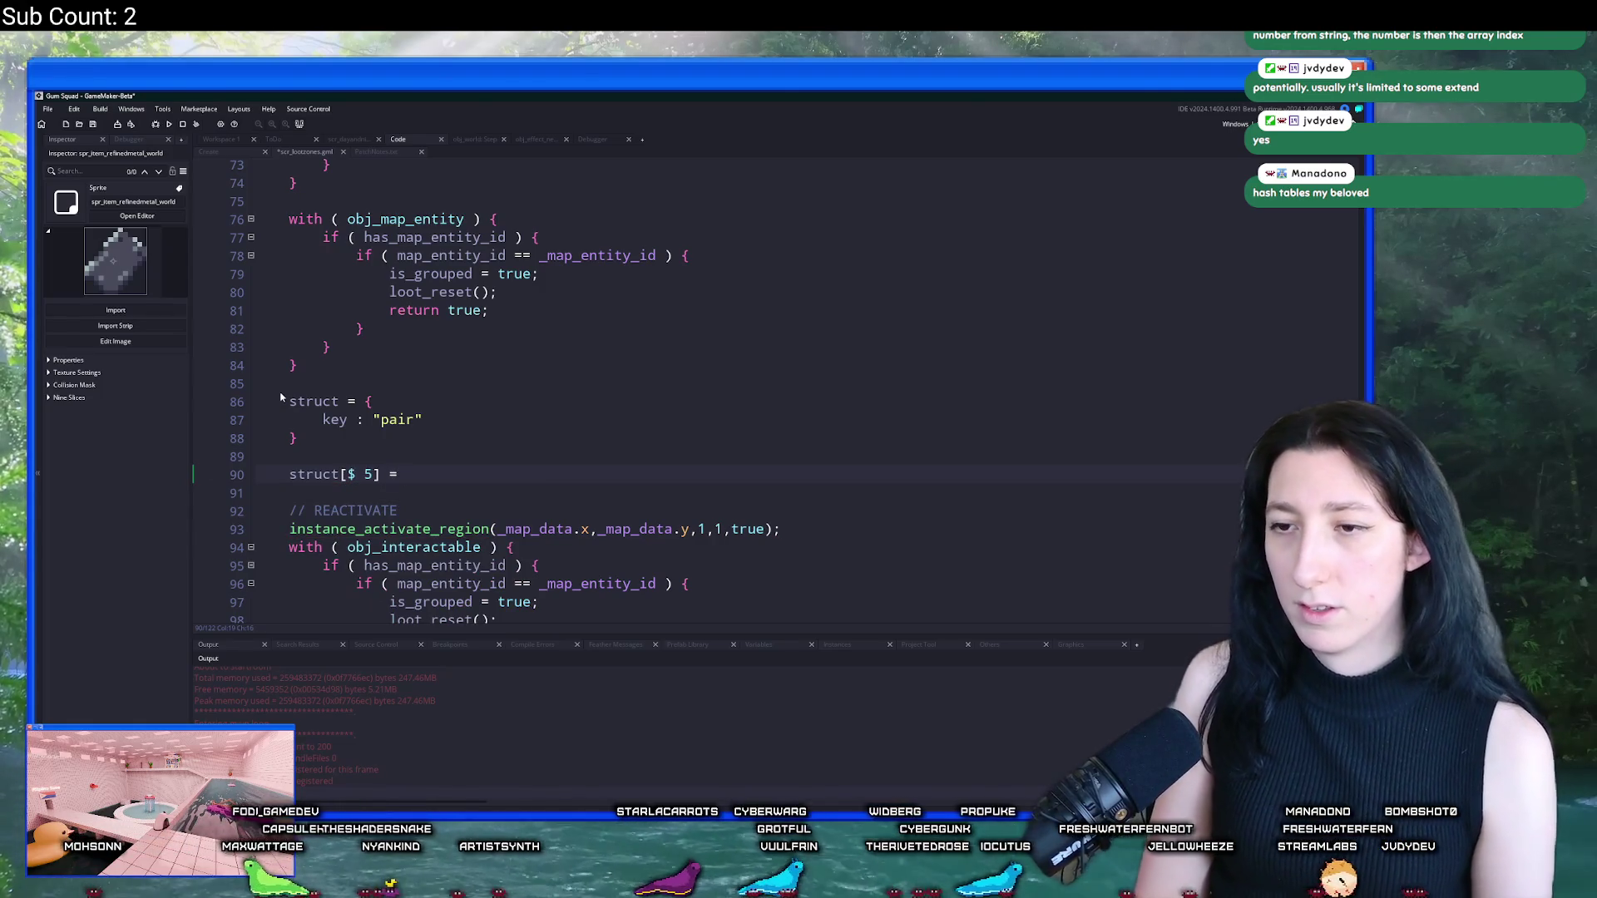
text("pair";)
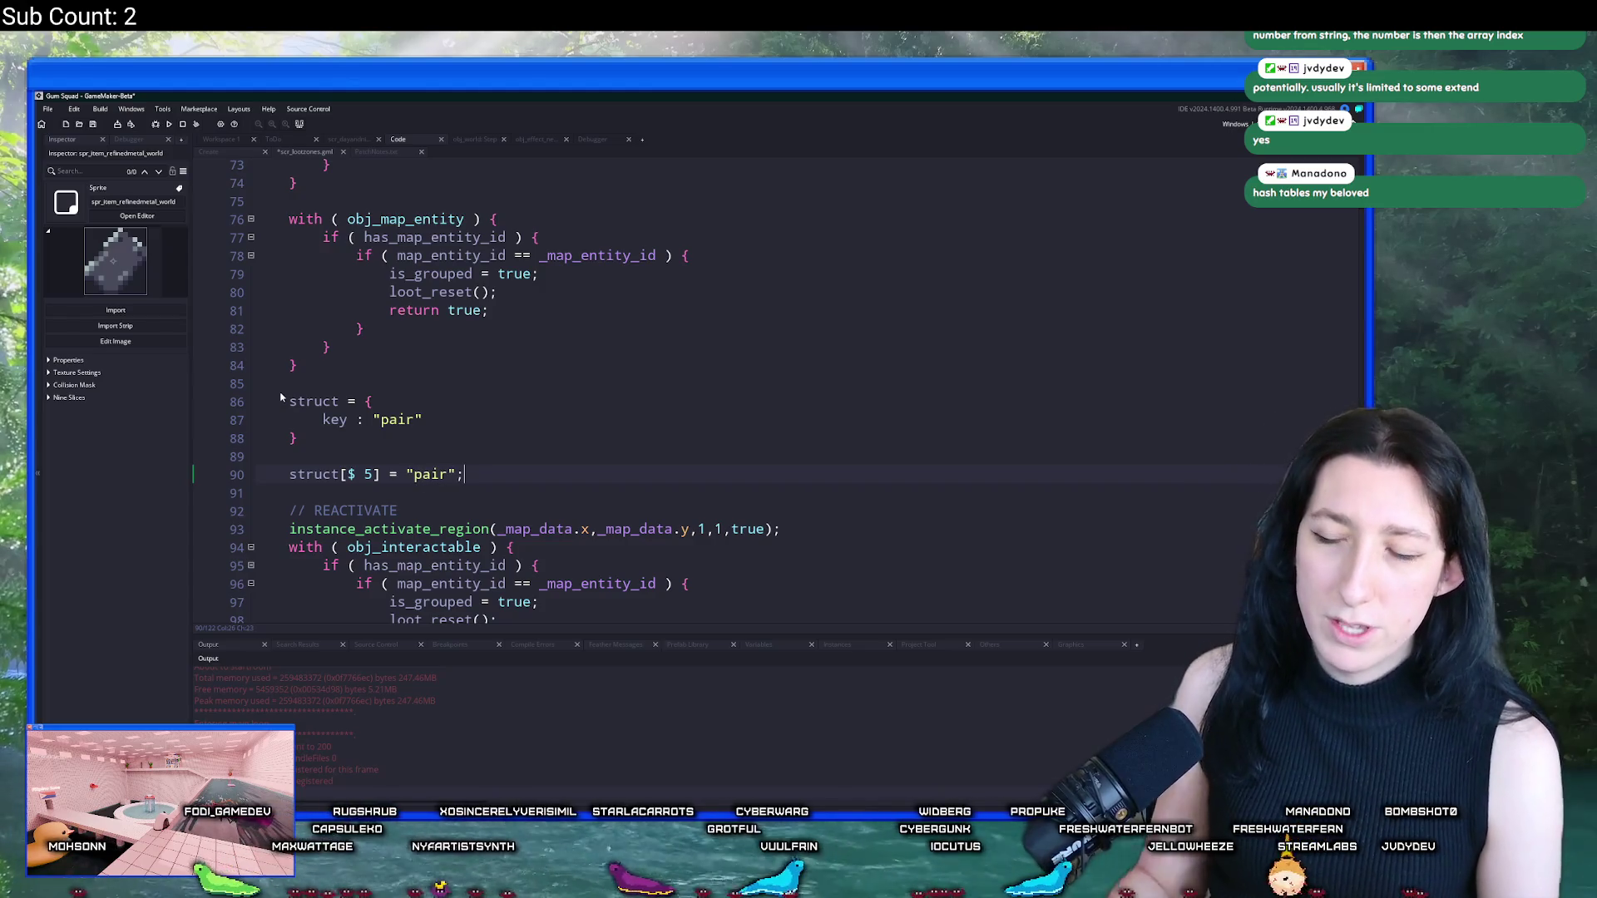
drag(290, 474, 465, 474)
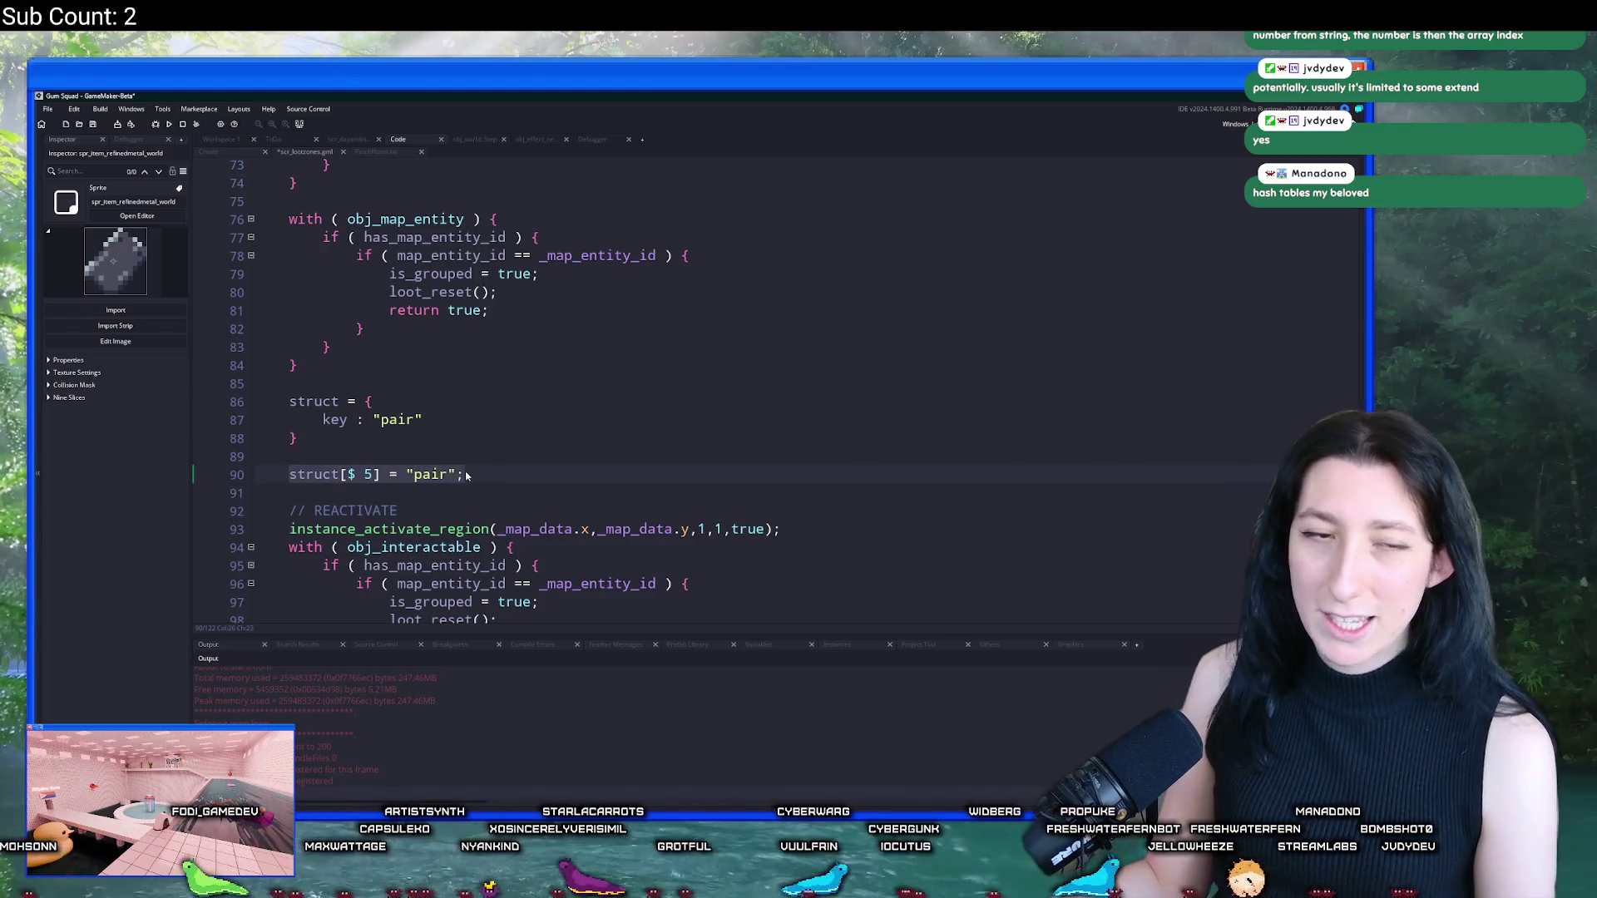
Step: Delete the struct example code on lines 85–90 from the loot script
click(471, 475)
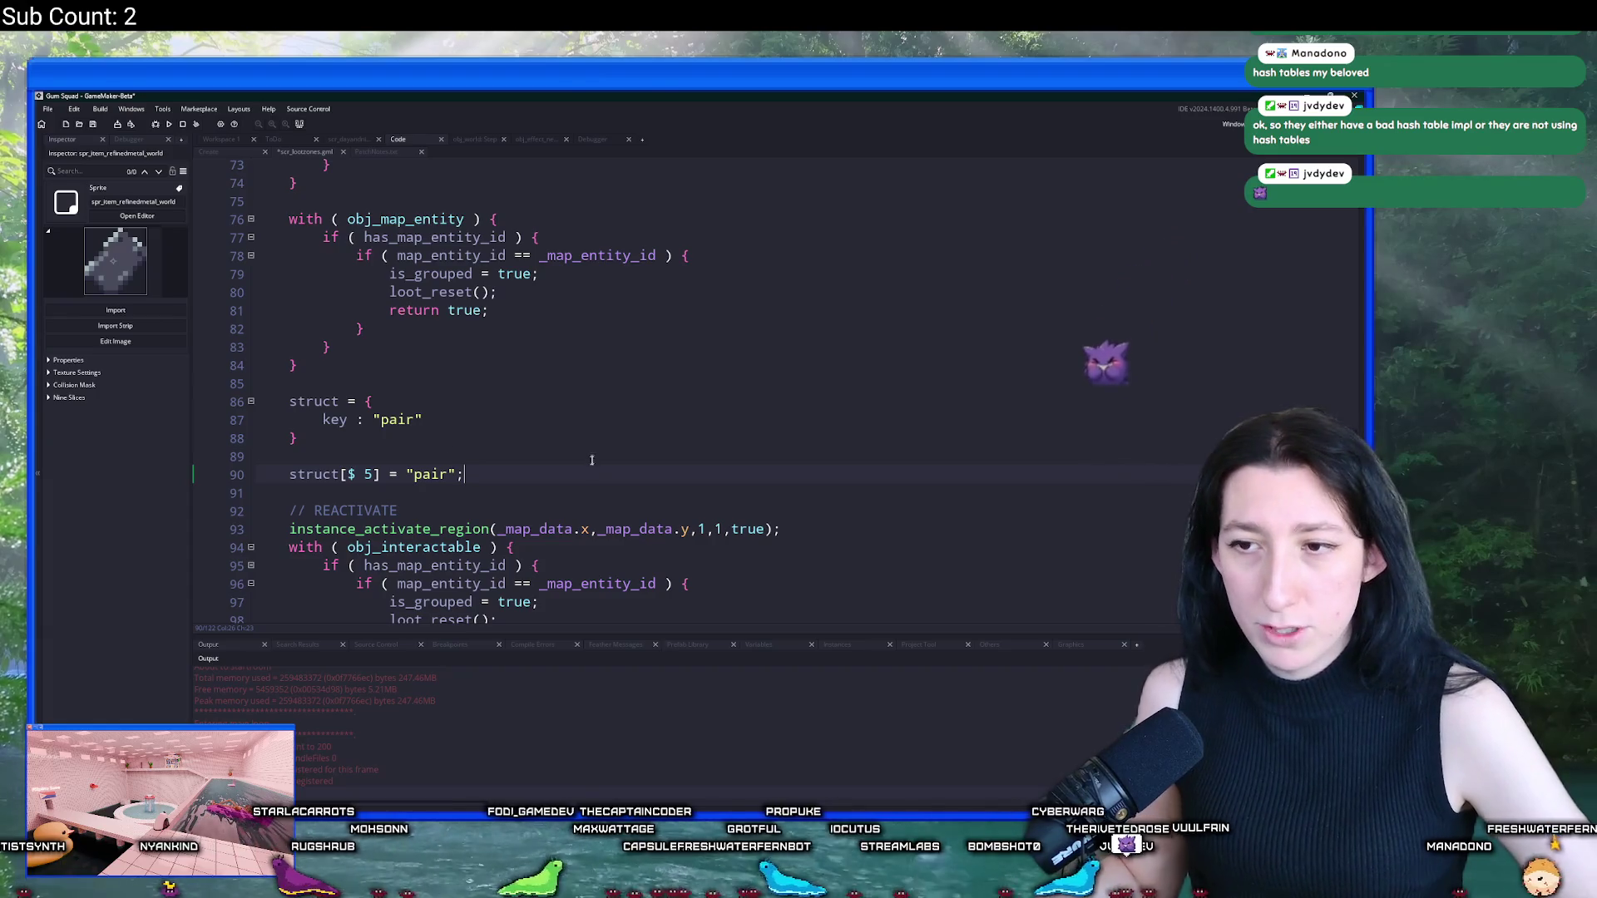
drag(464, 474, 262, 387)
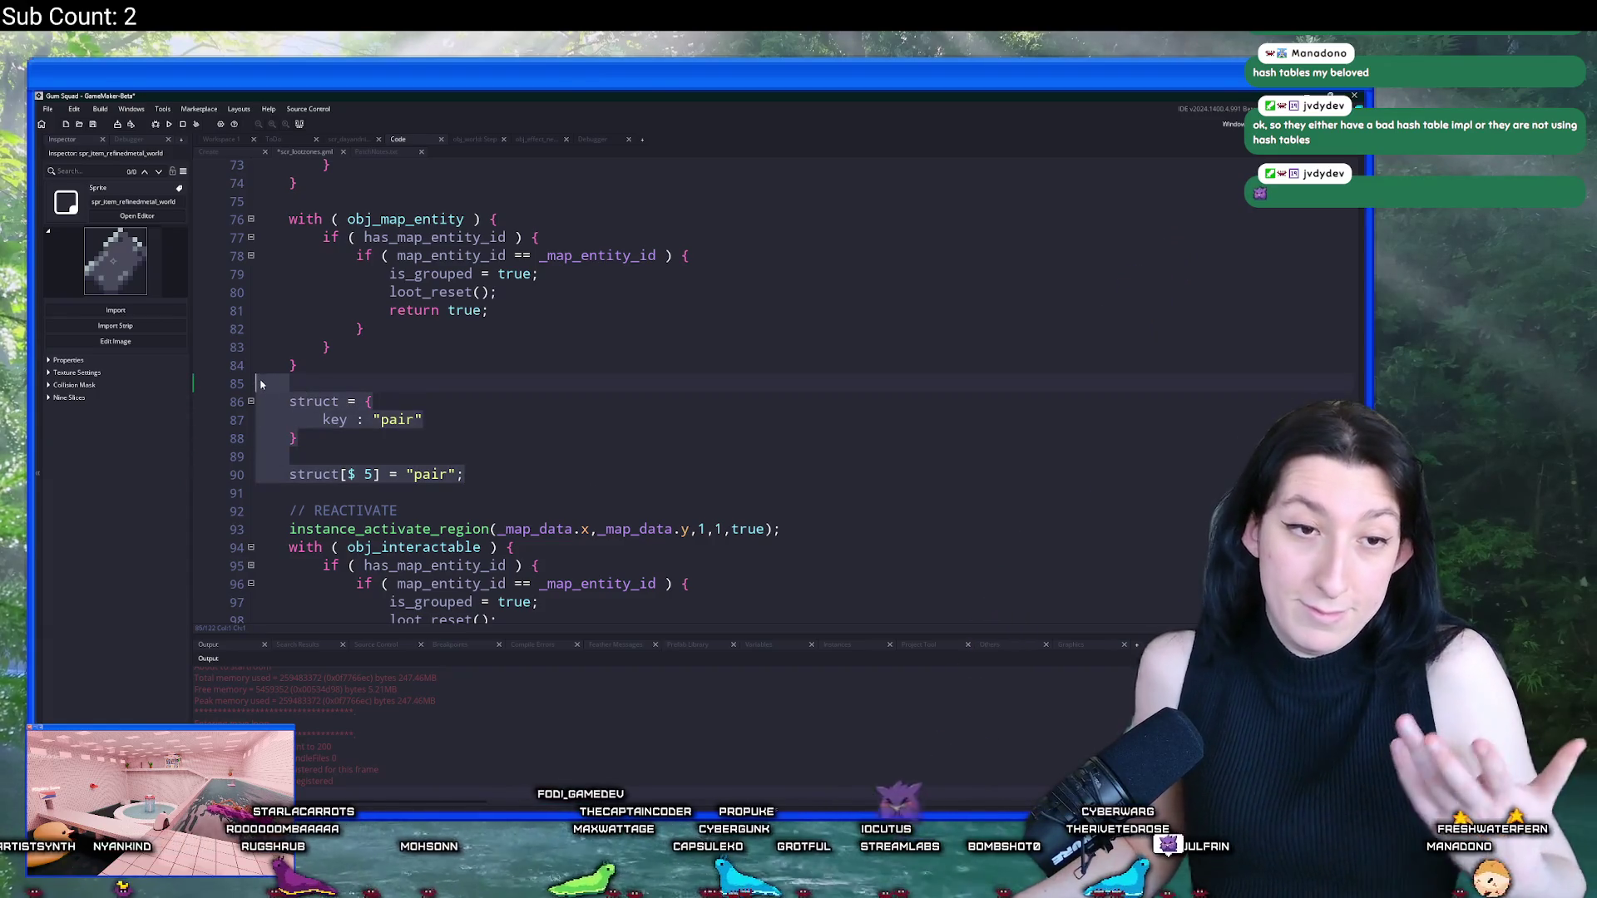
key(Delete)
scroll(333, 374, up, 5)
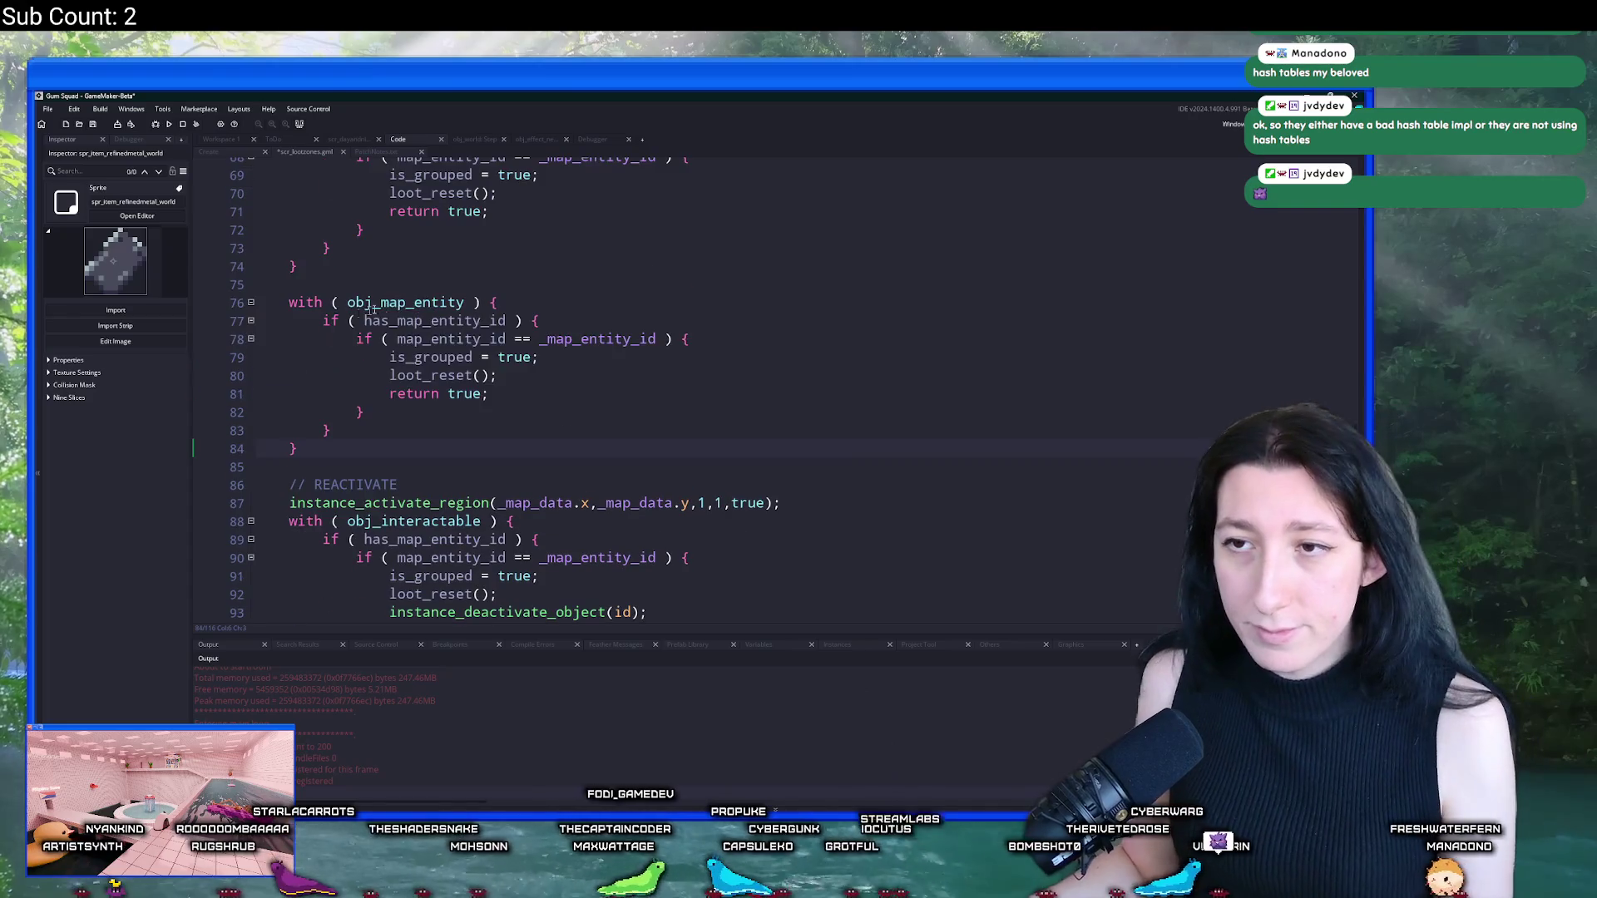
scroll(375, 310, up, 8)
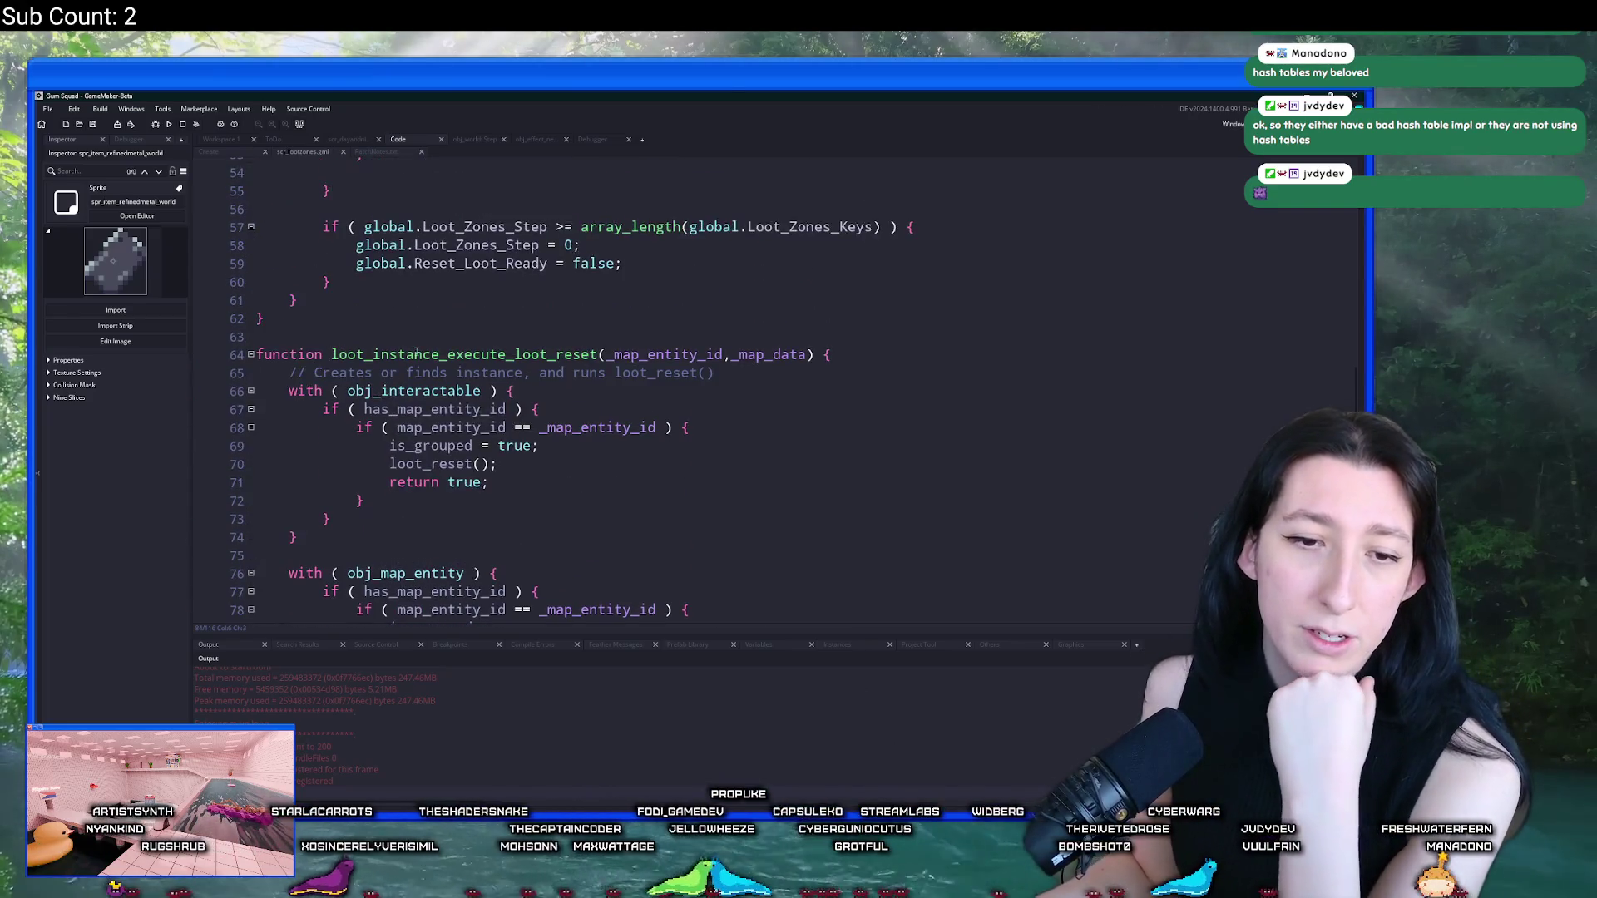
Step: Return to the vehicle object's Create event workspace and close the extra code editors
click(255, 153)
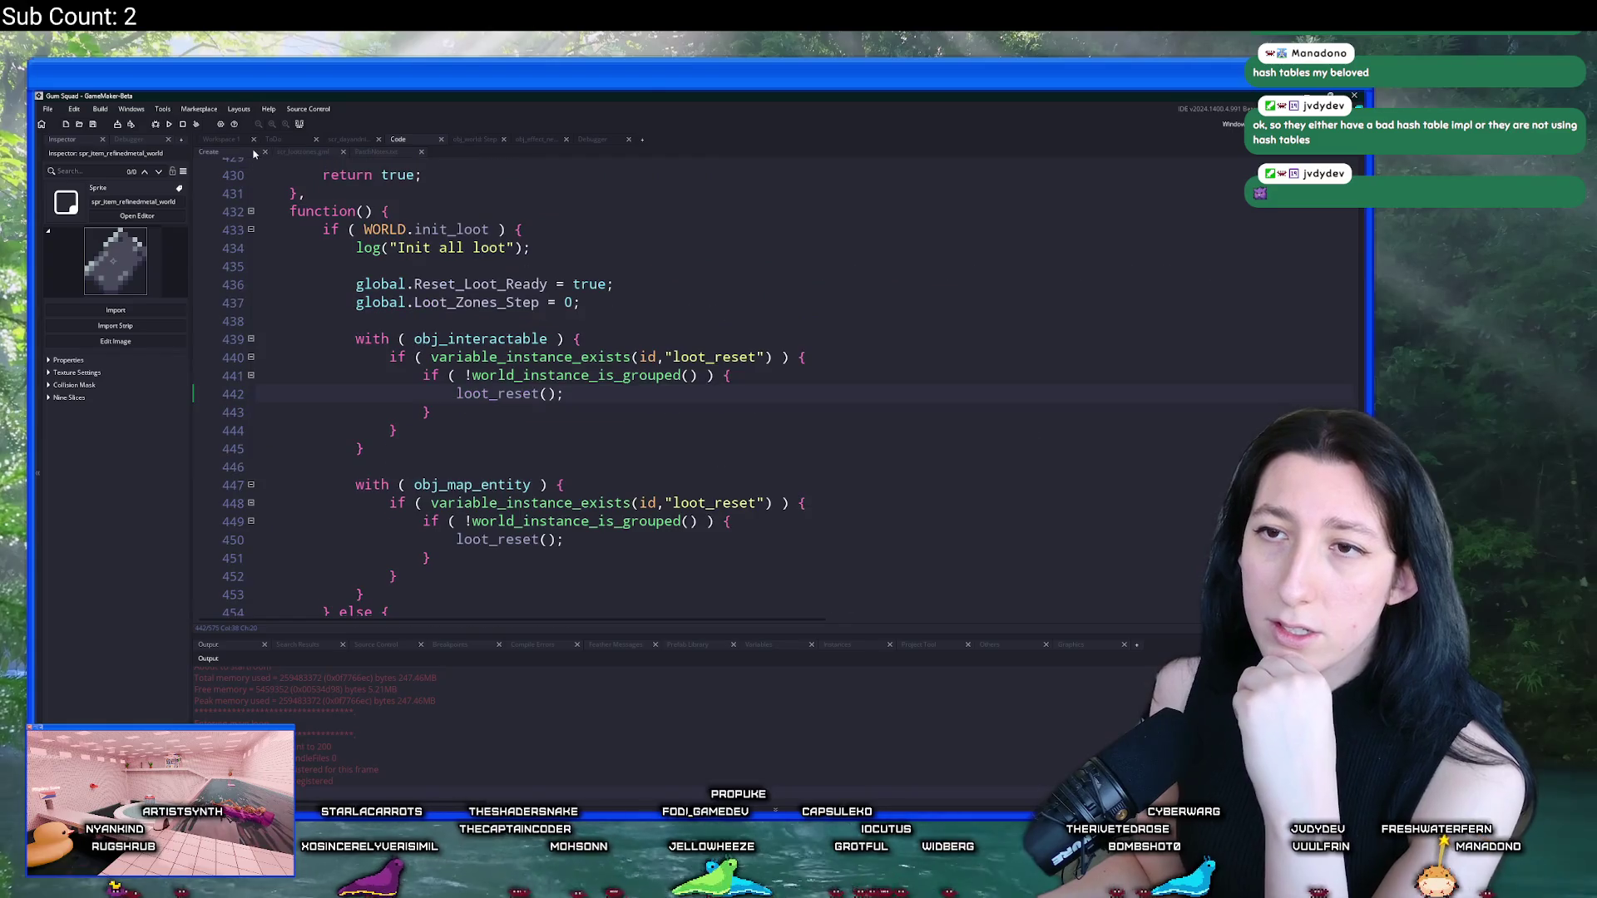
click(235, 139)
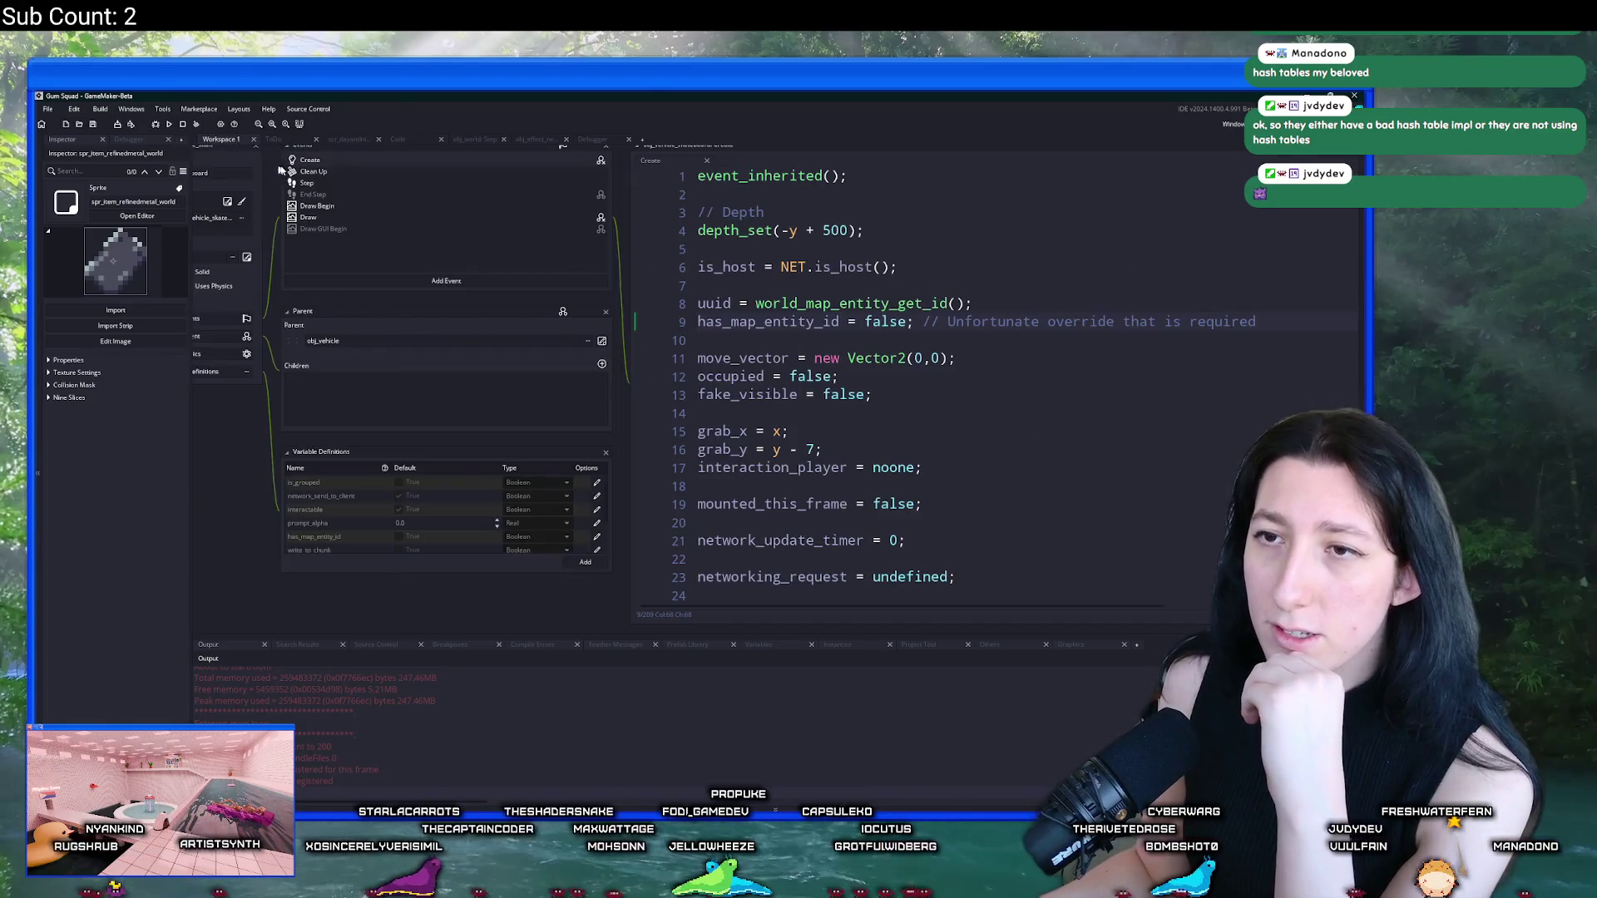
middle_click(346, 141)
middle_click(346, 142)
middle_click(346, 142)
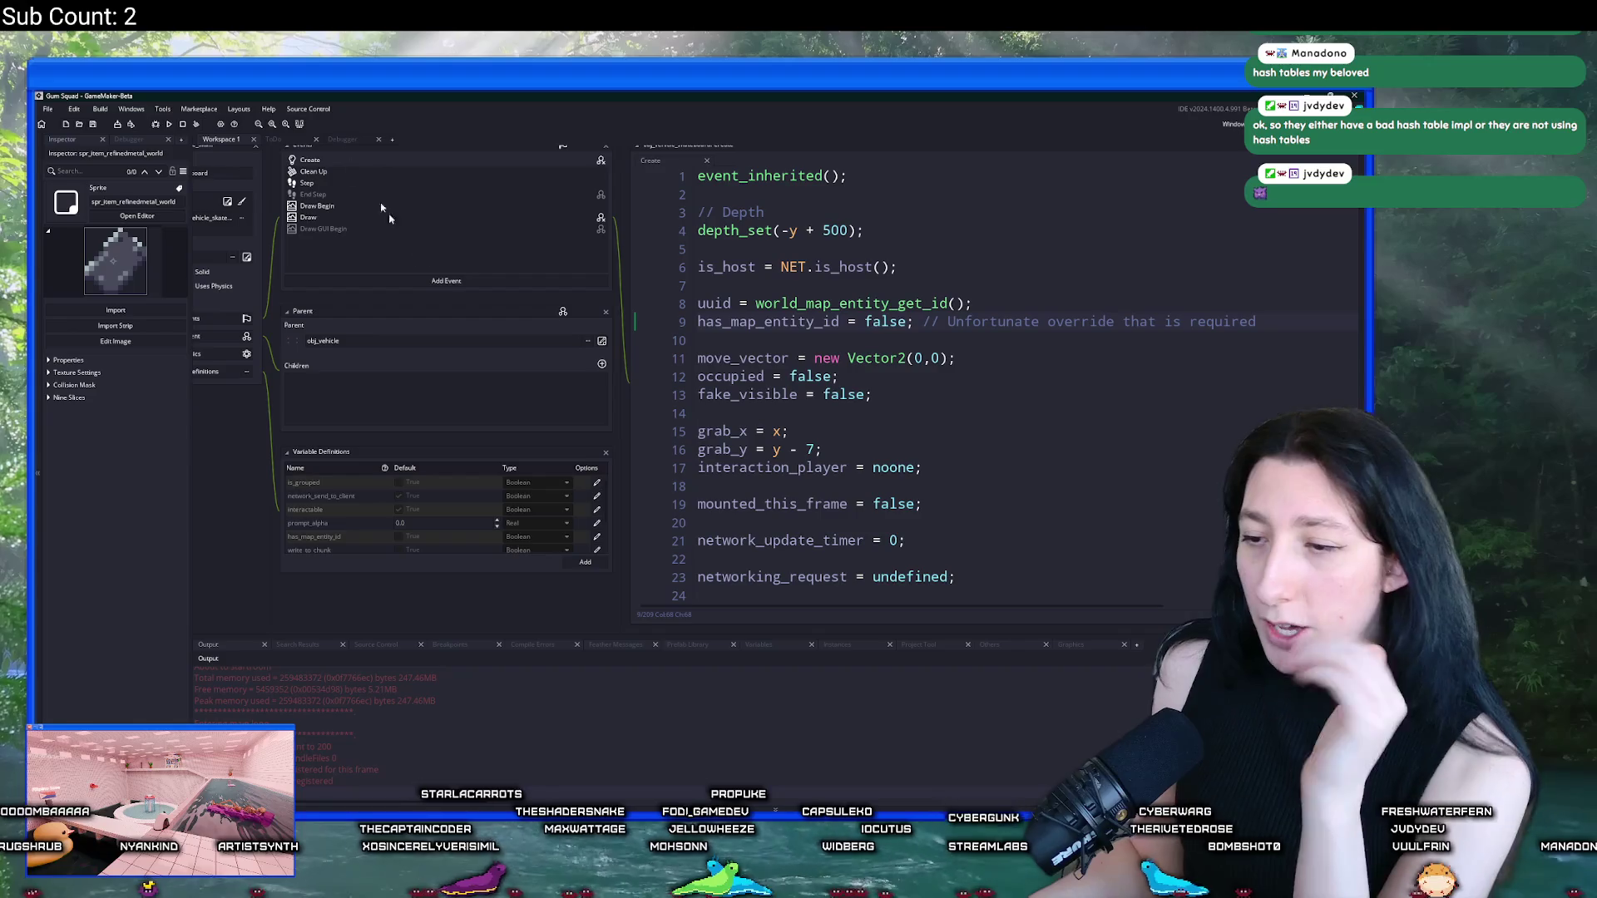
scroll(521, 297, up, 2)
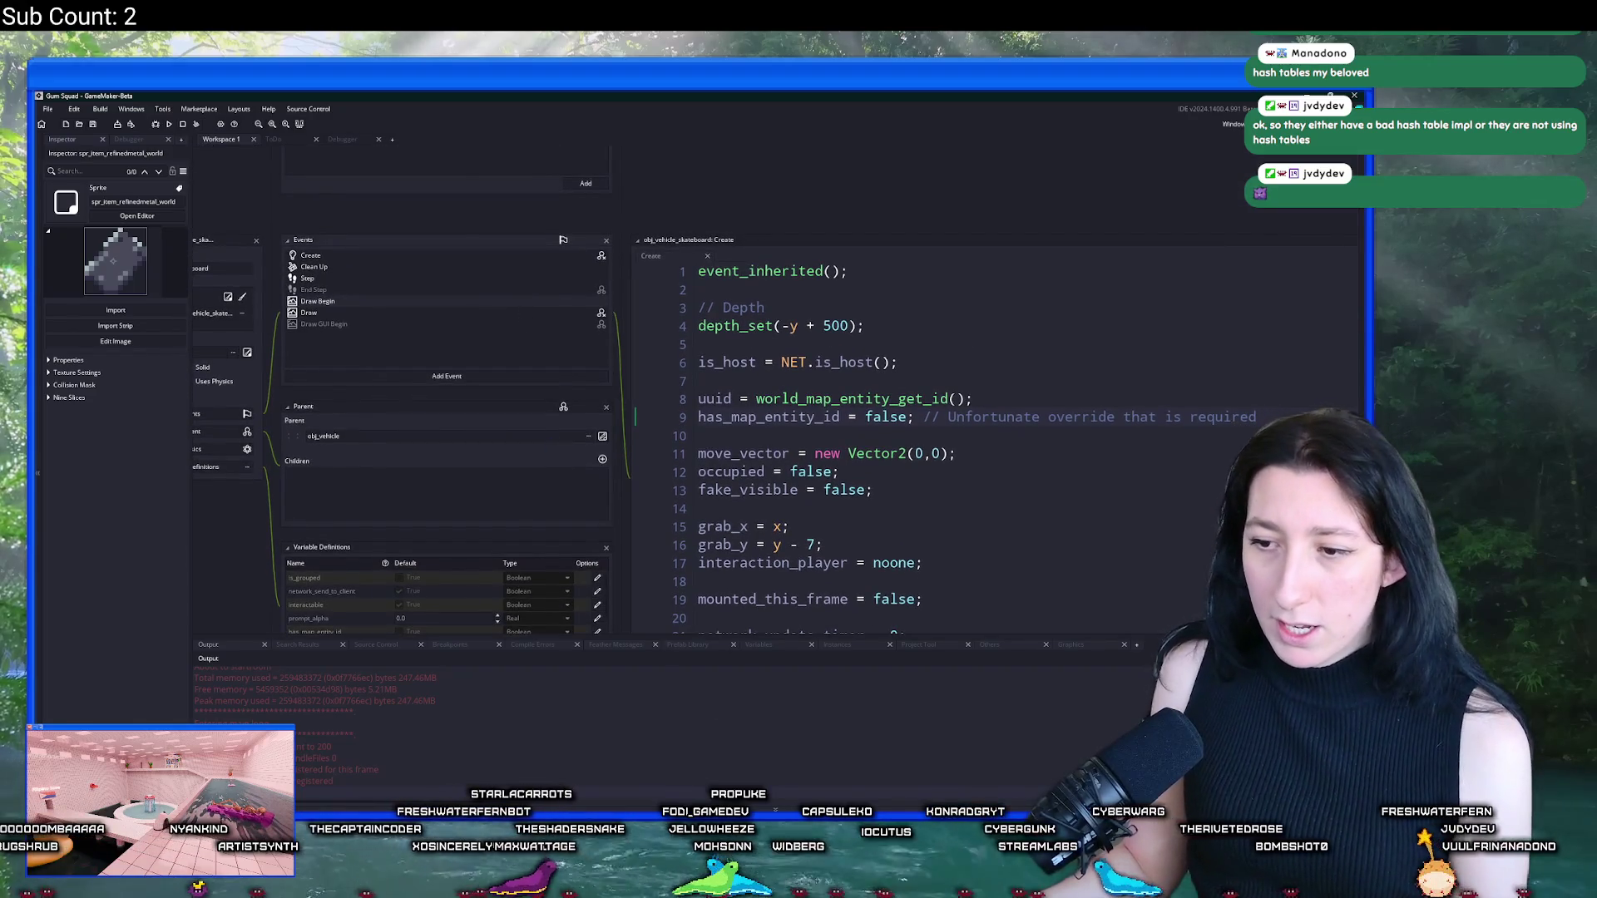
key(ctrl+t)
Step: Open PatchNotes.txt and write 'Loot Reset has received a massive performance boost', starting a new bullet
text(patch)
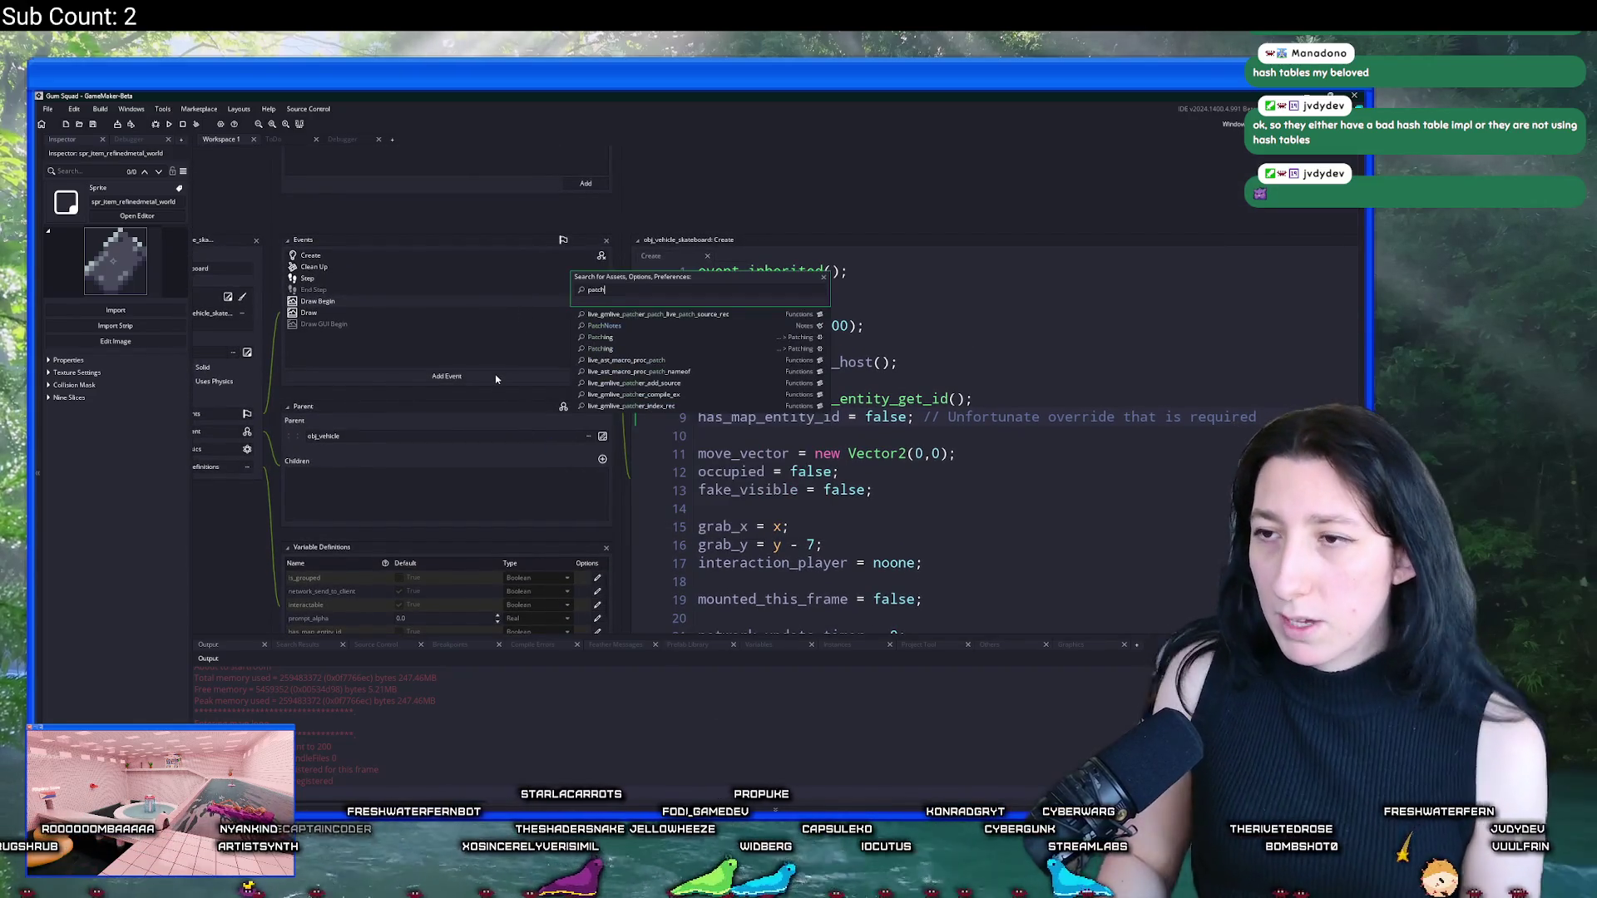
key(Return)
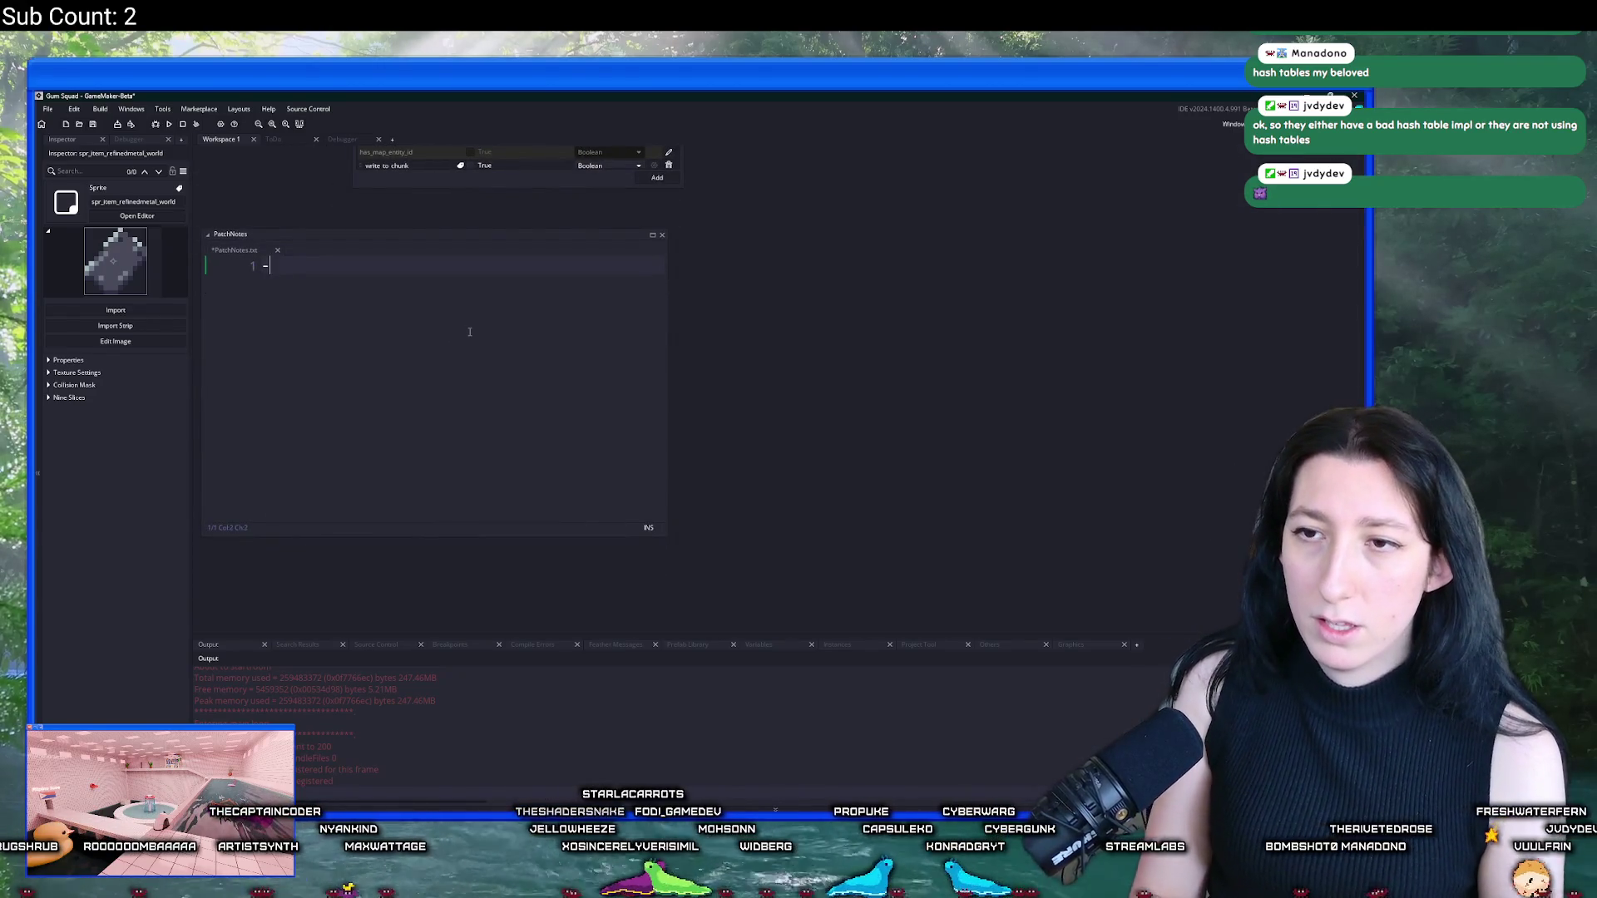
text(Loot Resets)
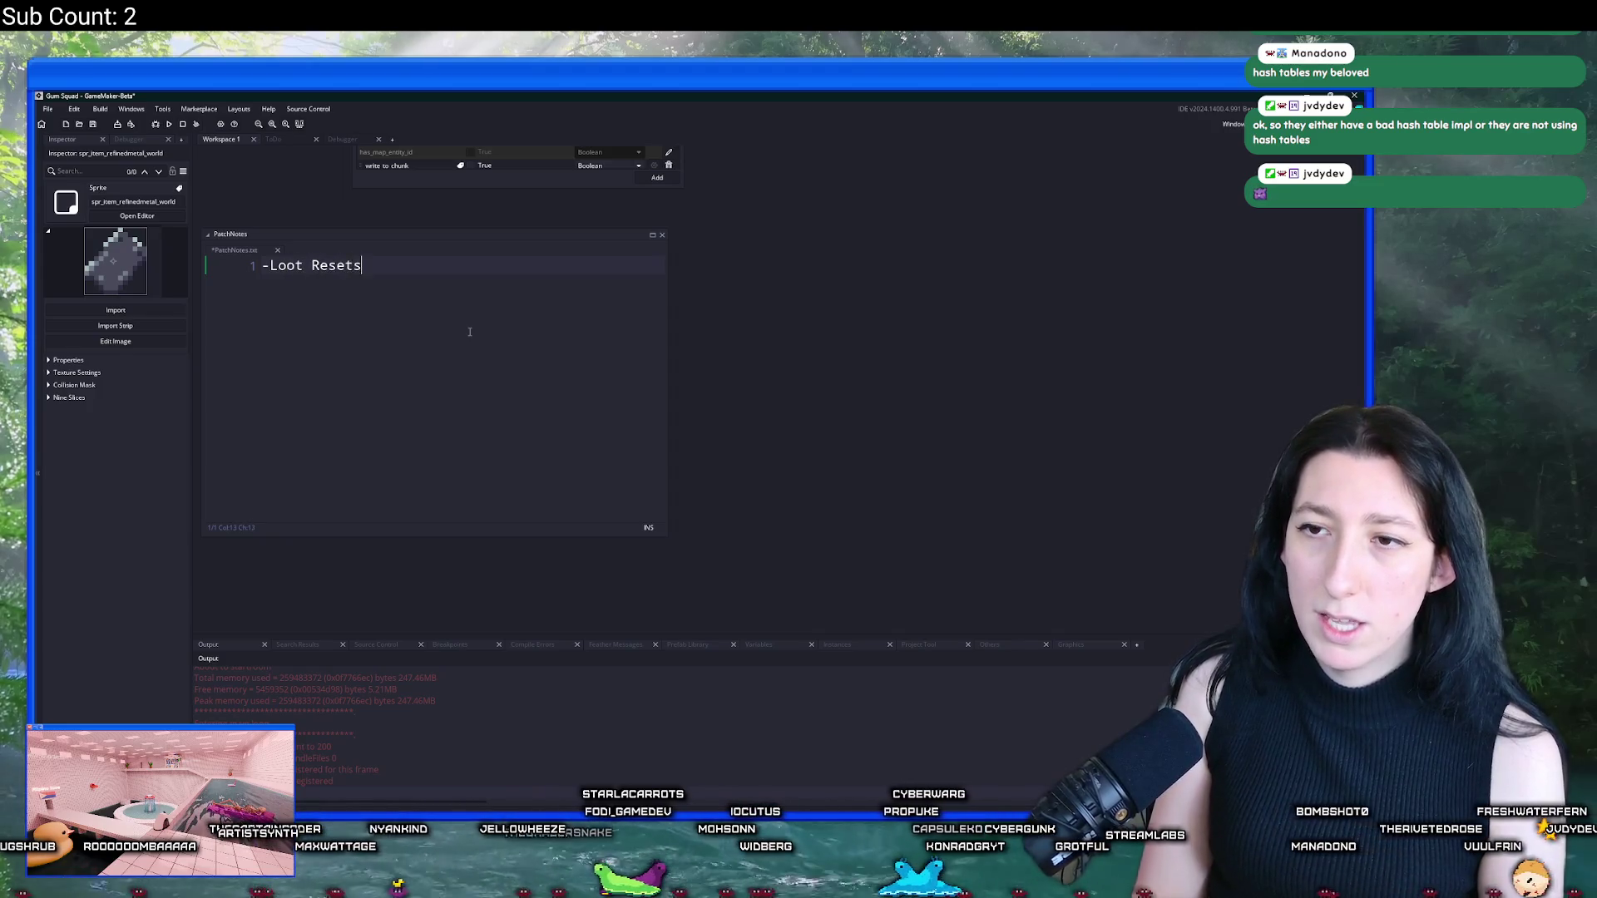
text(has go)
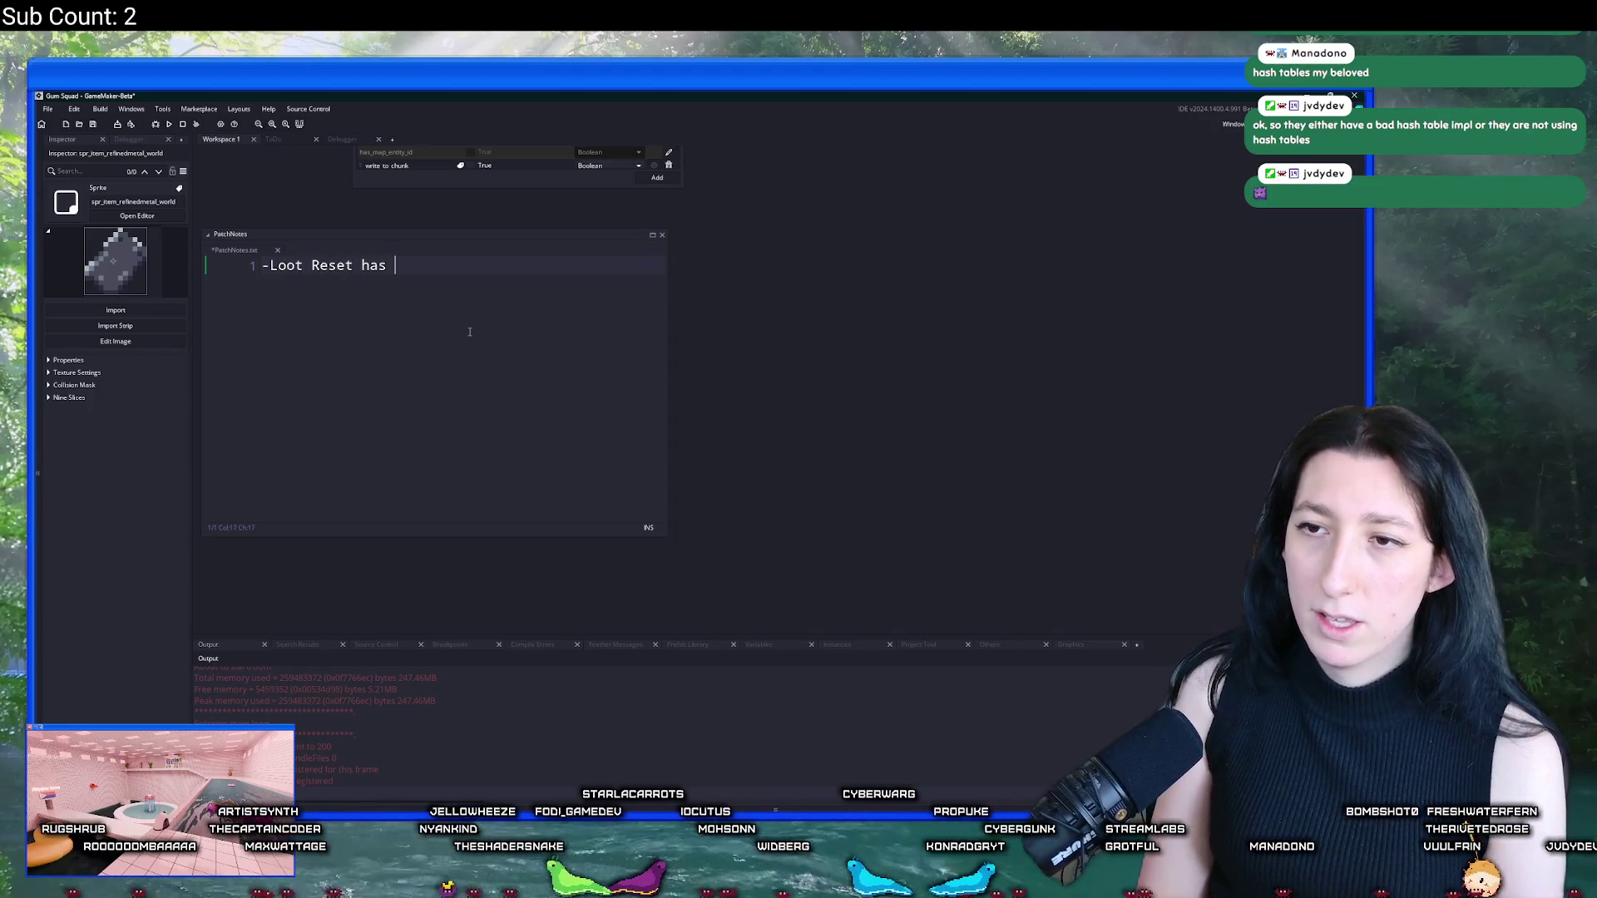
text(t a)
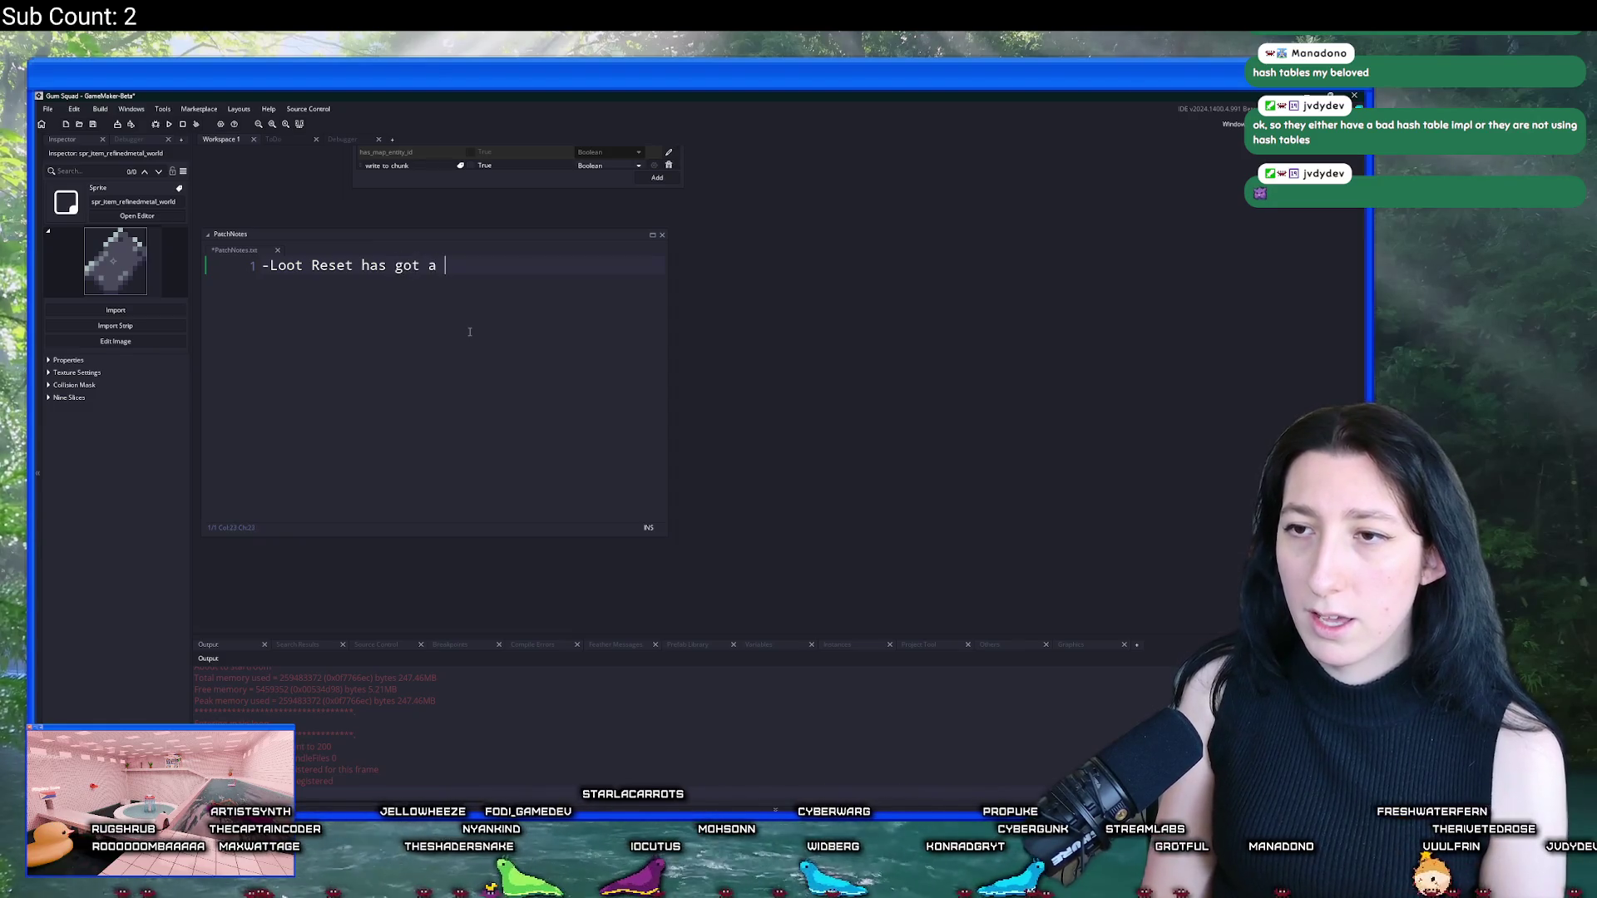
key(BackSpace)
key(BackSpace)
key(BackSpace)
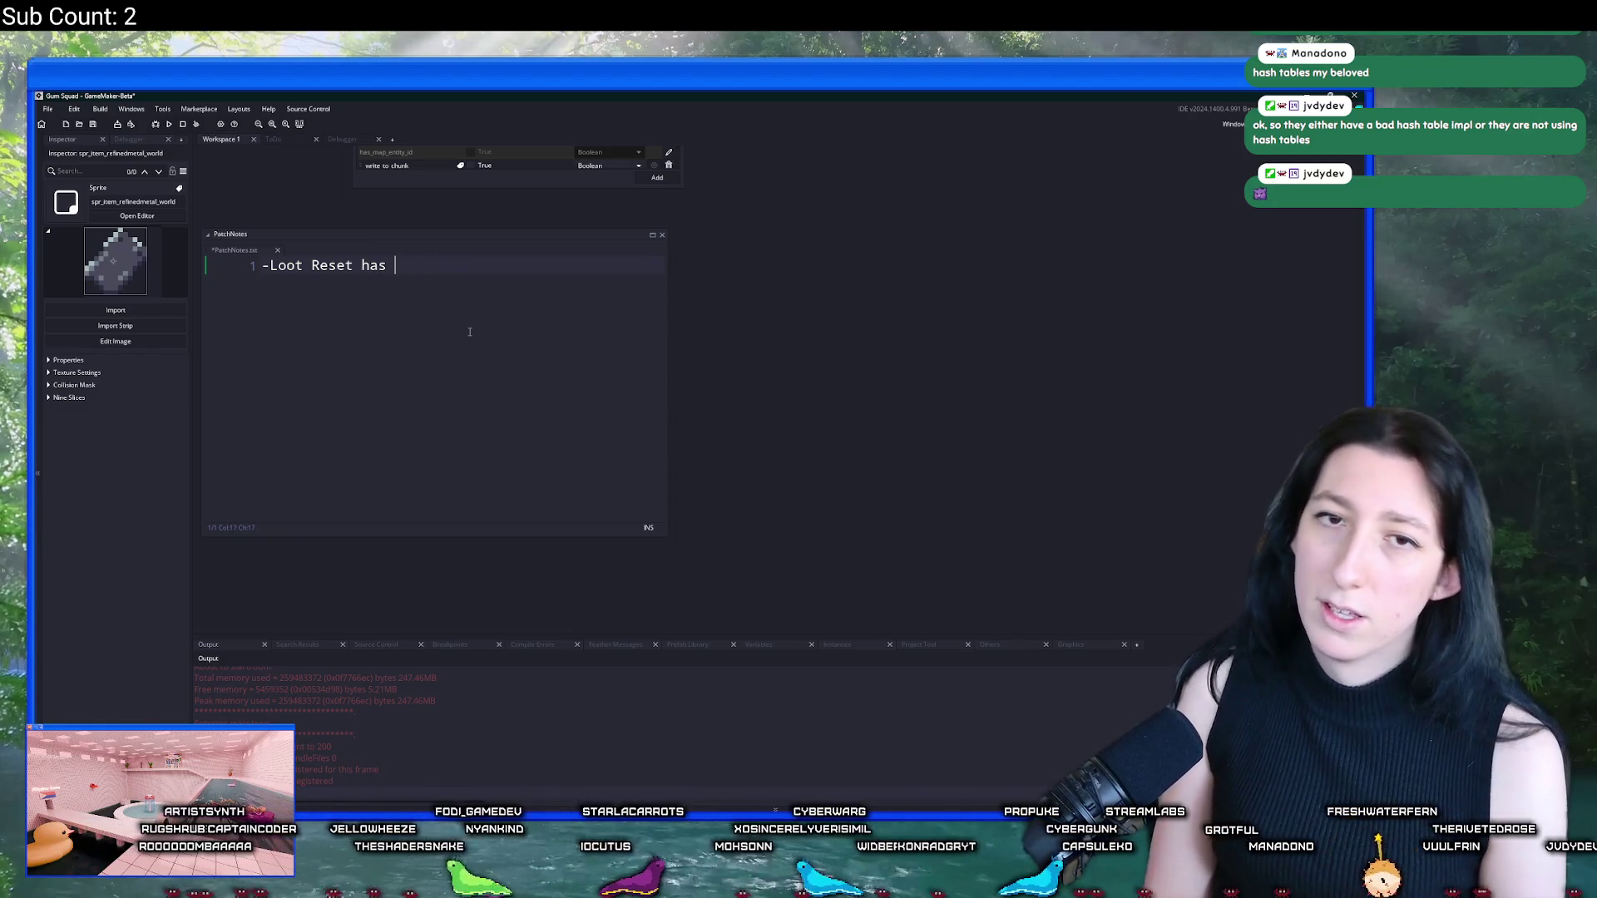
text(received)
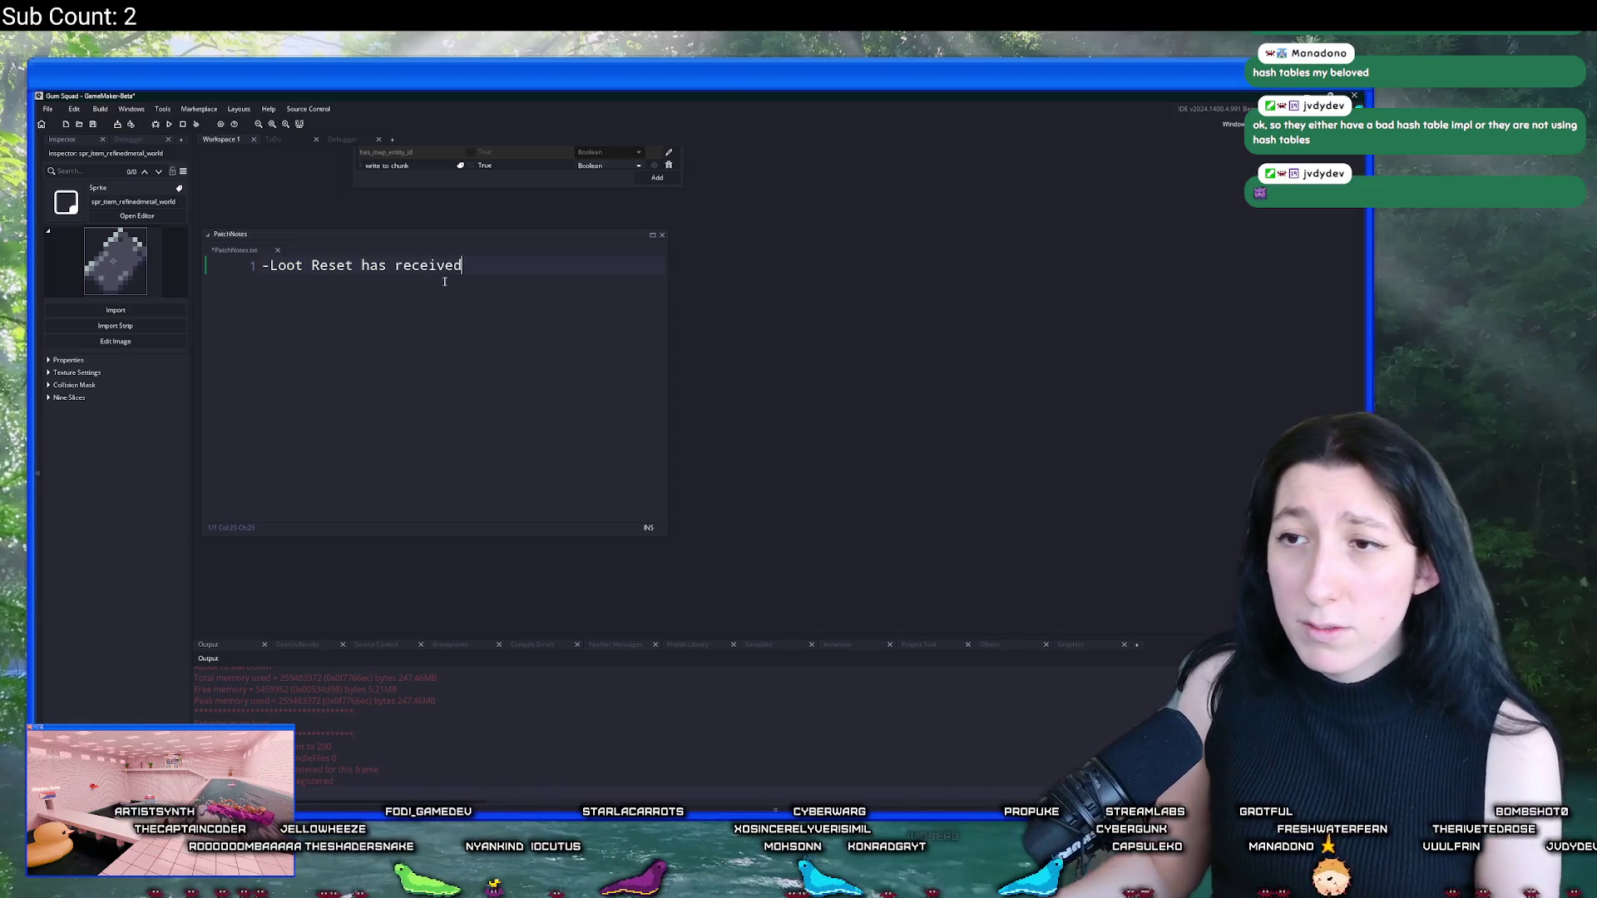
double_click(434, 268)
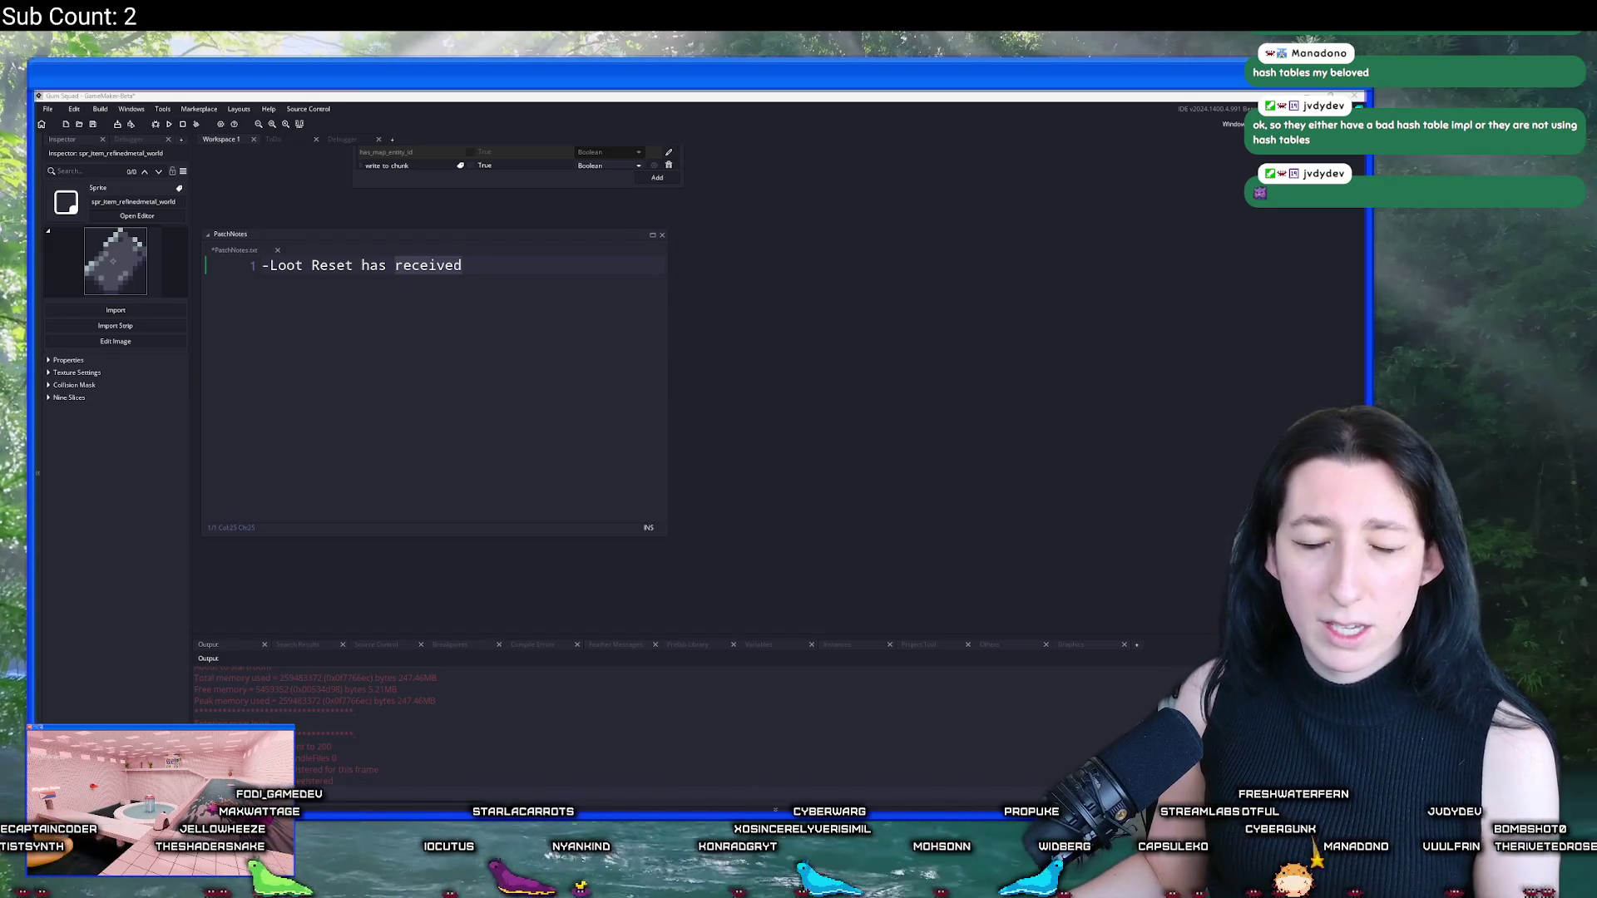
click(543, 276)
text(a massive p)
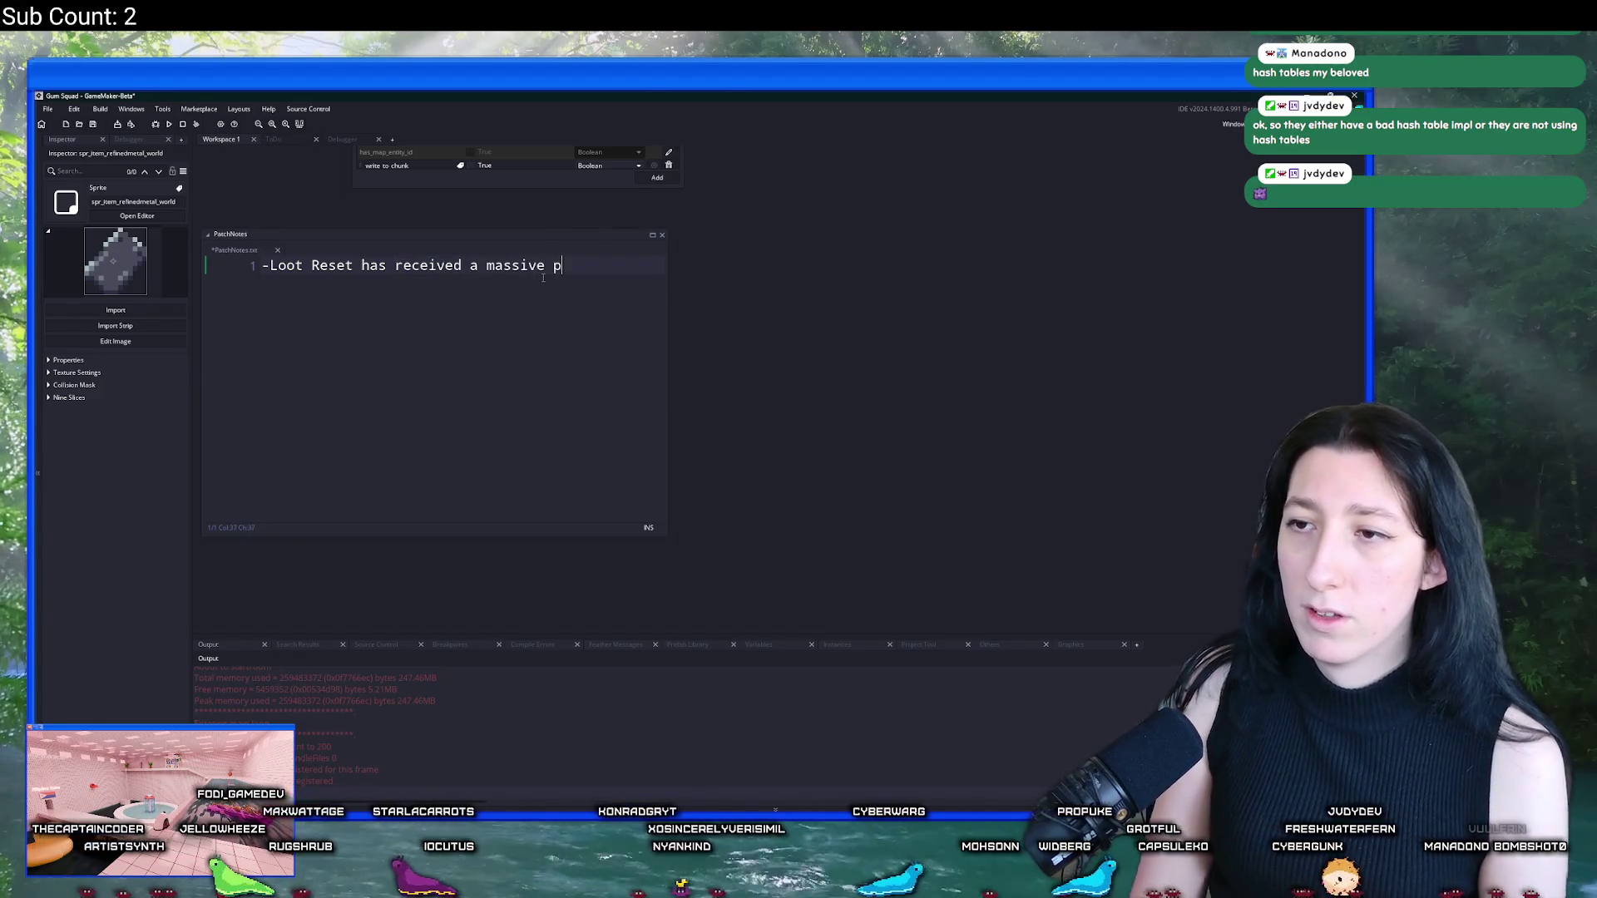
text(erformance boos)
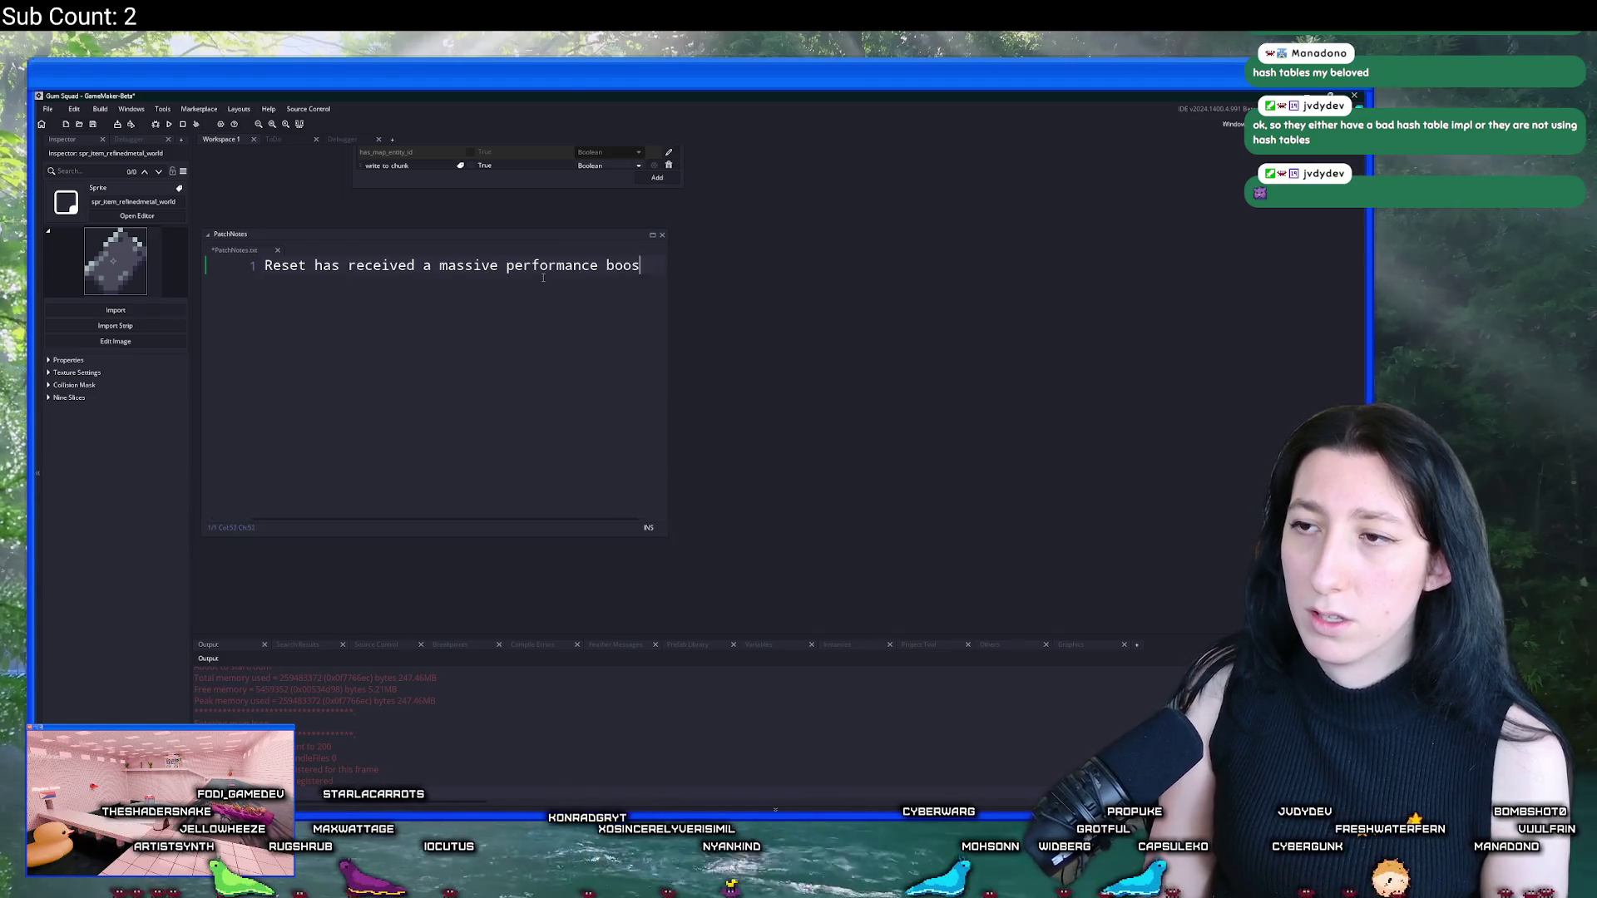
text(t)
key(Return)
text(-)
text(-Loot)
Step: Insert '(the once a day reset)' after Loot Reset in the first note
click(361, 265)
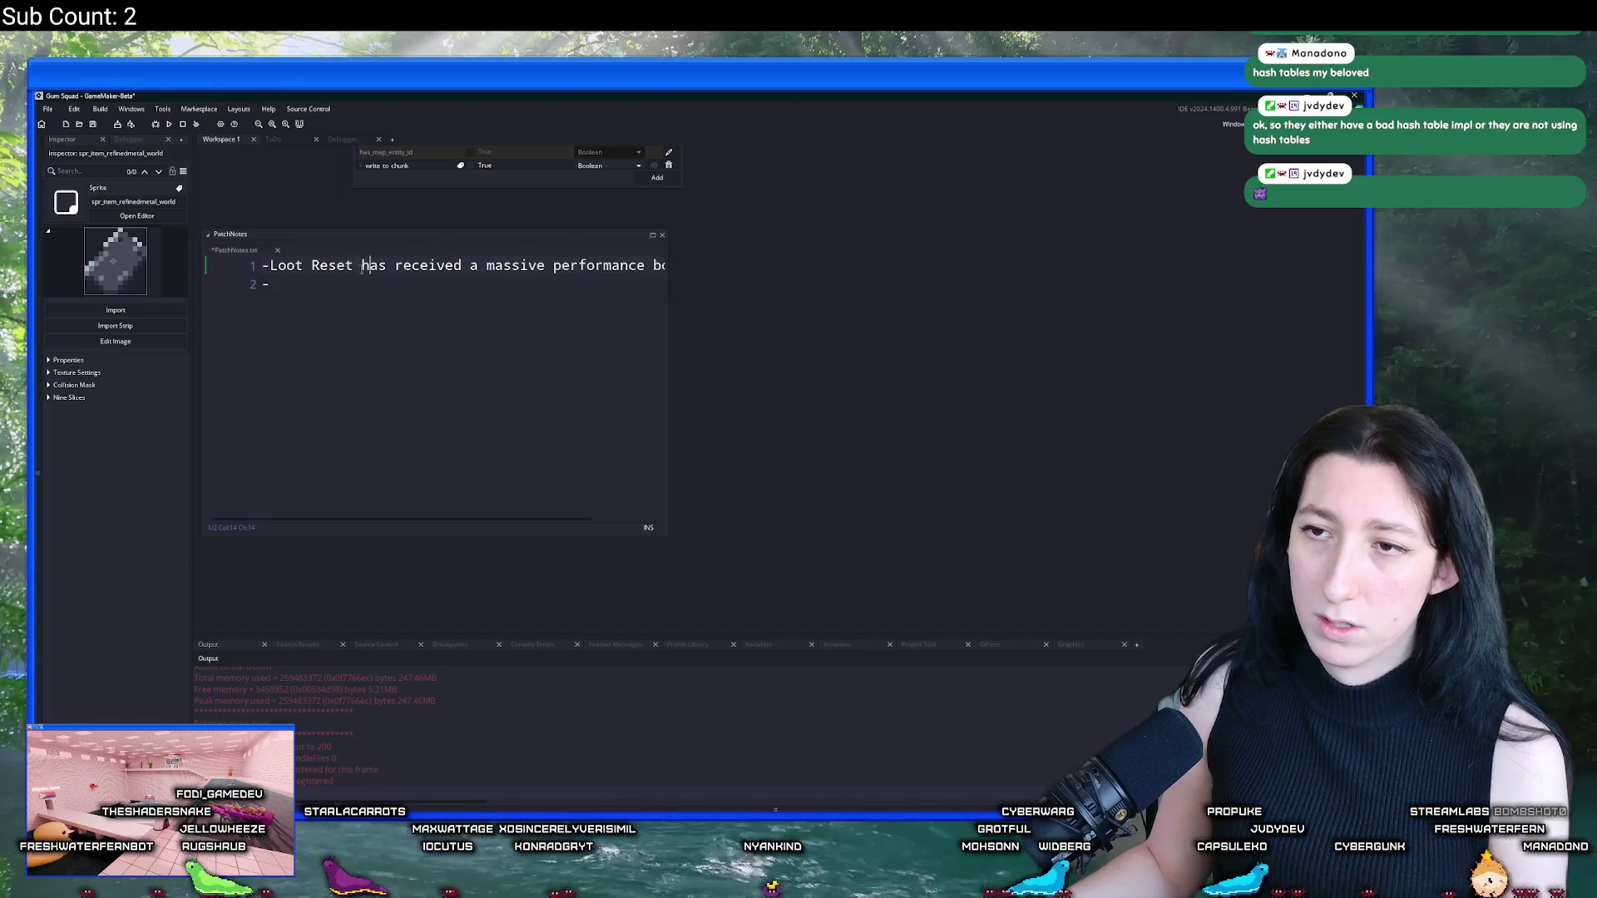
text((once a day)
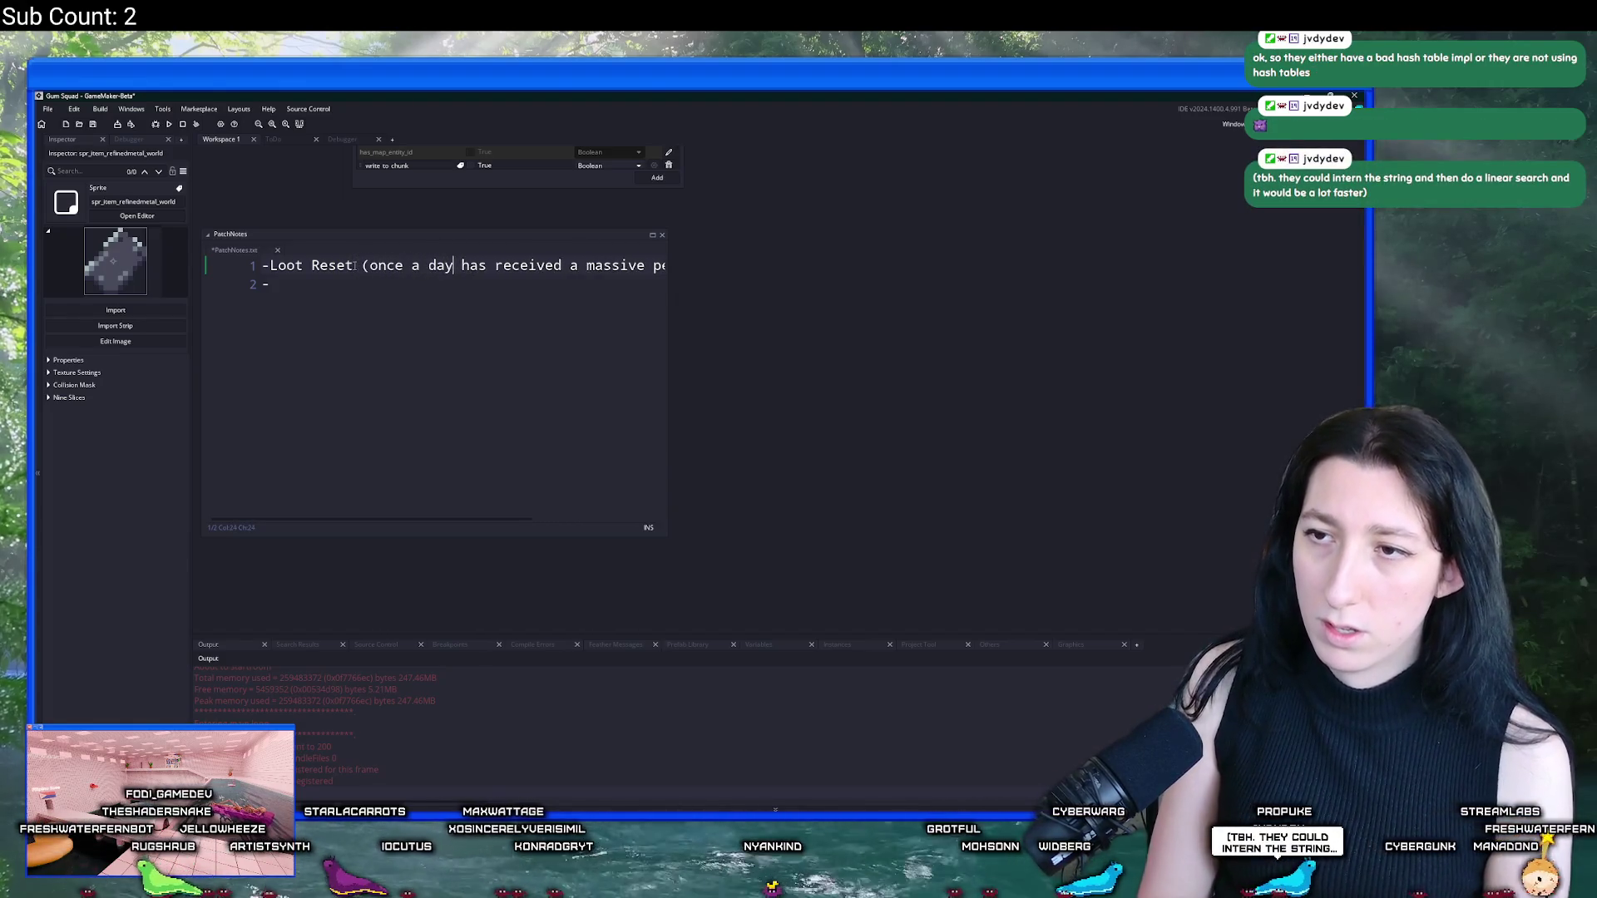
text())
drag(666, 266, 1074, 281)
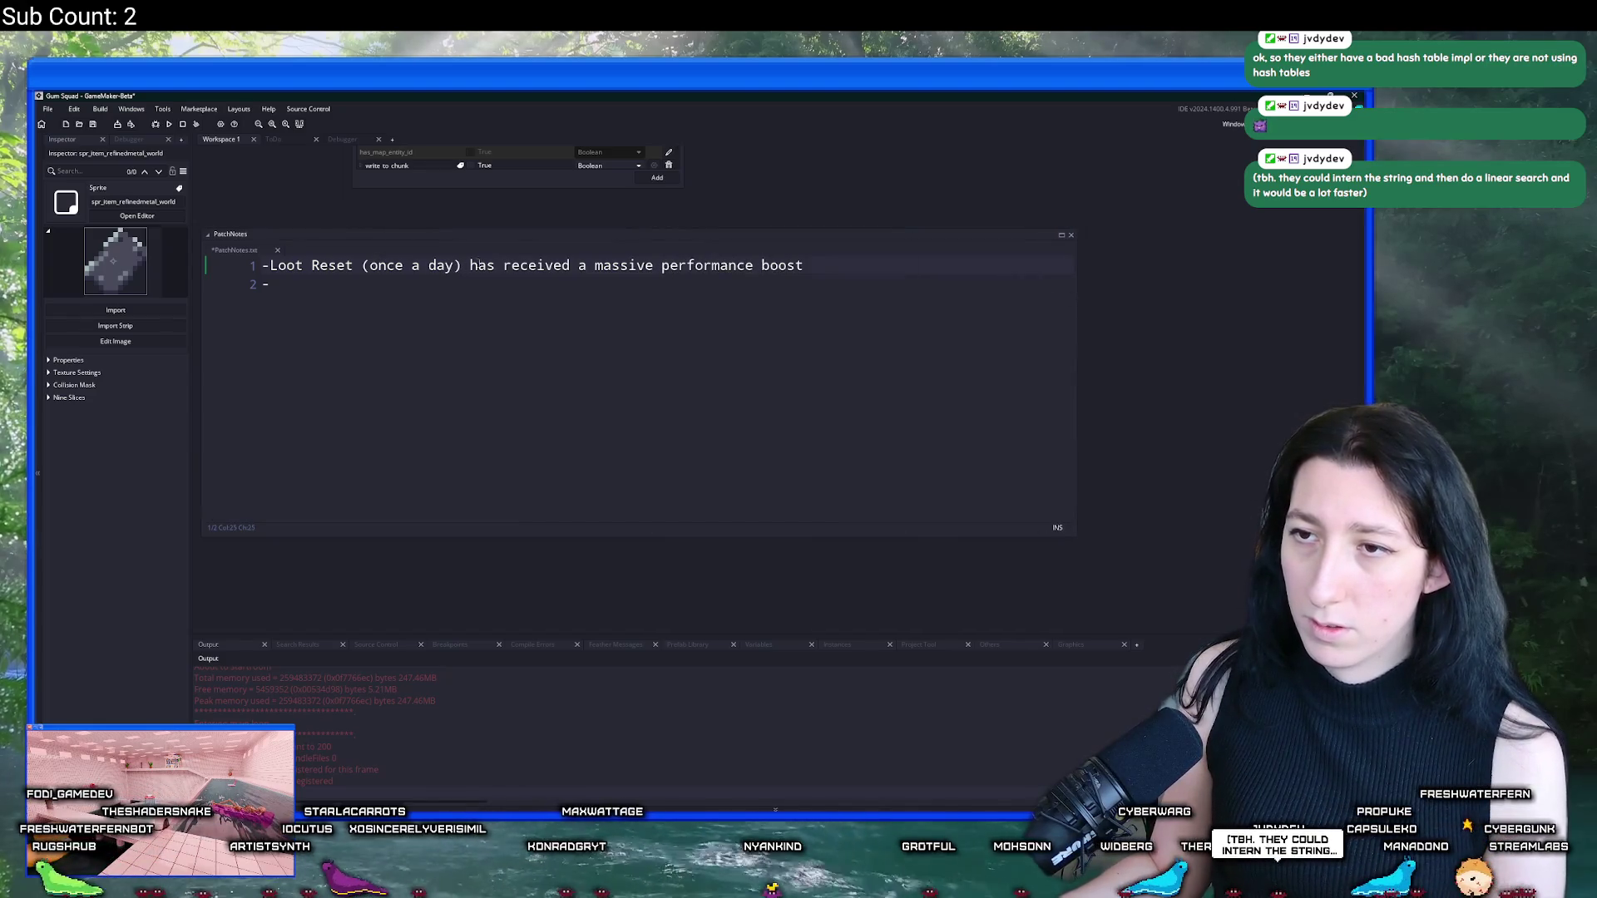
click(370, 265)
text(the once)
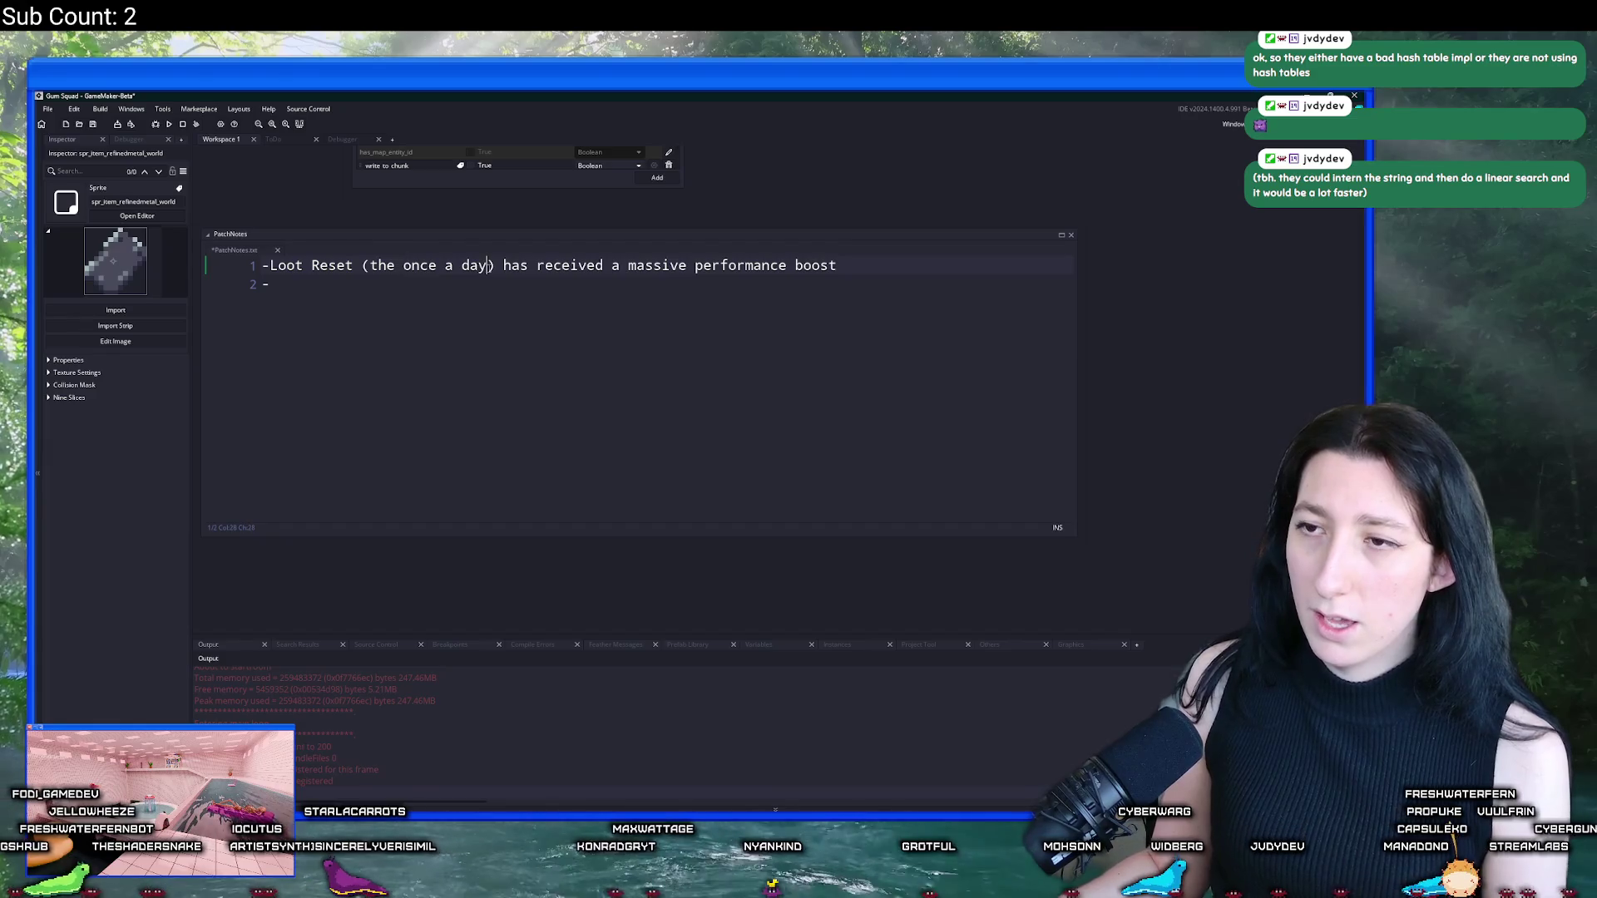
text( a day reset)
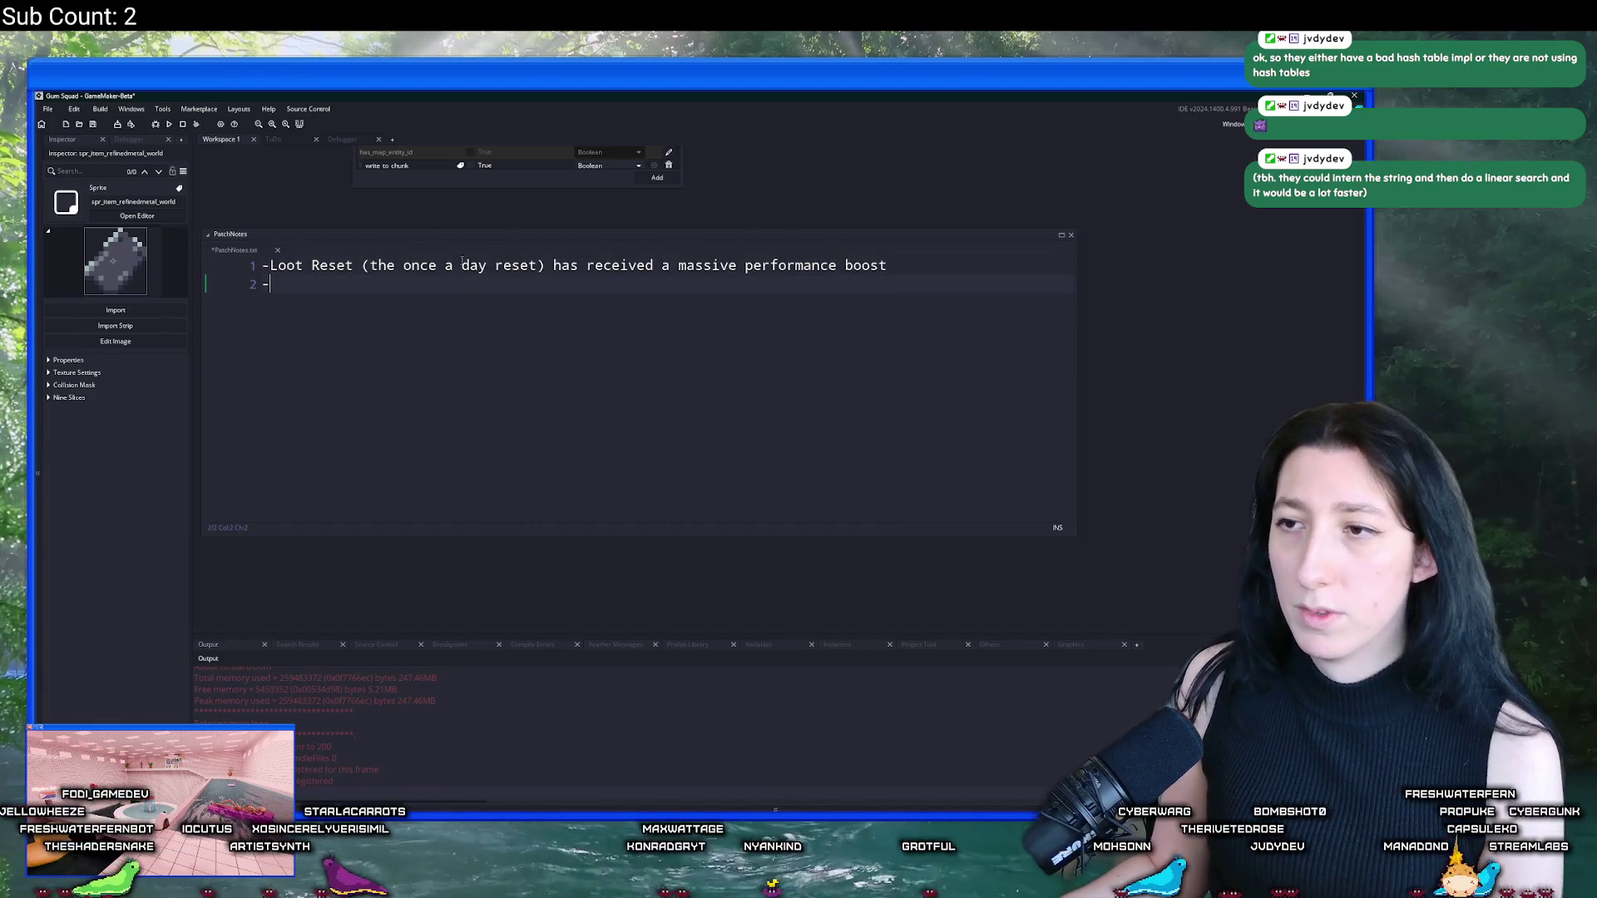
Step: Add the note that night time is much brighter and should help visibility, then save
click(442, 292)
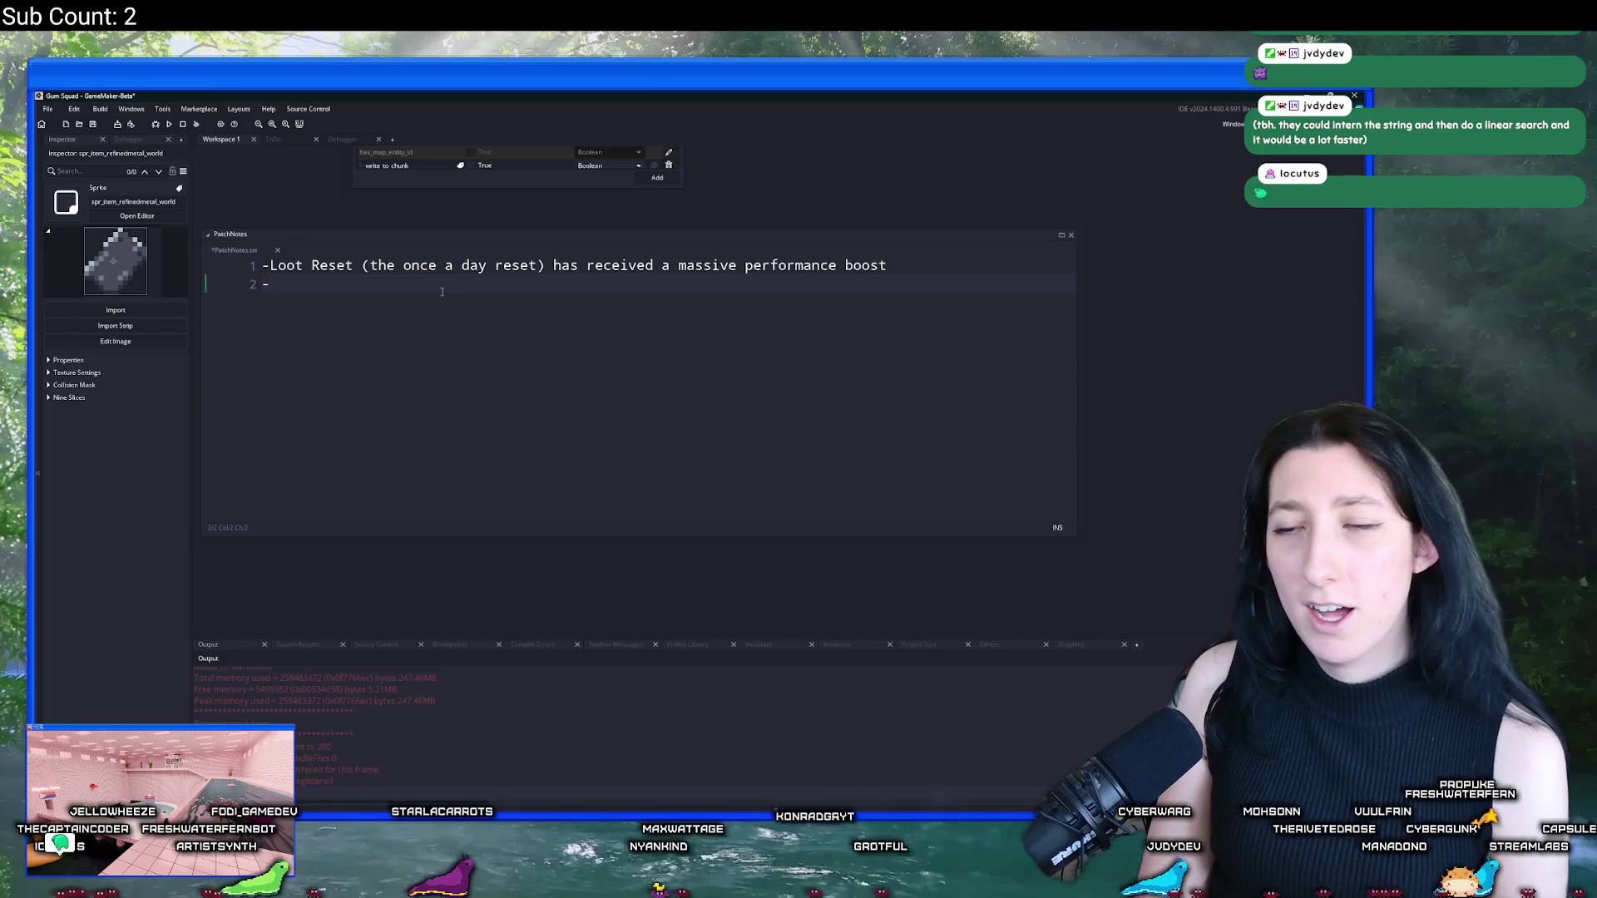
text(Night t)
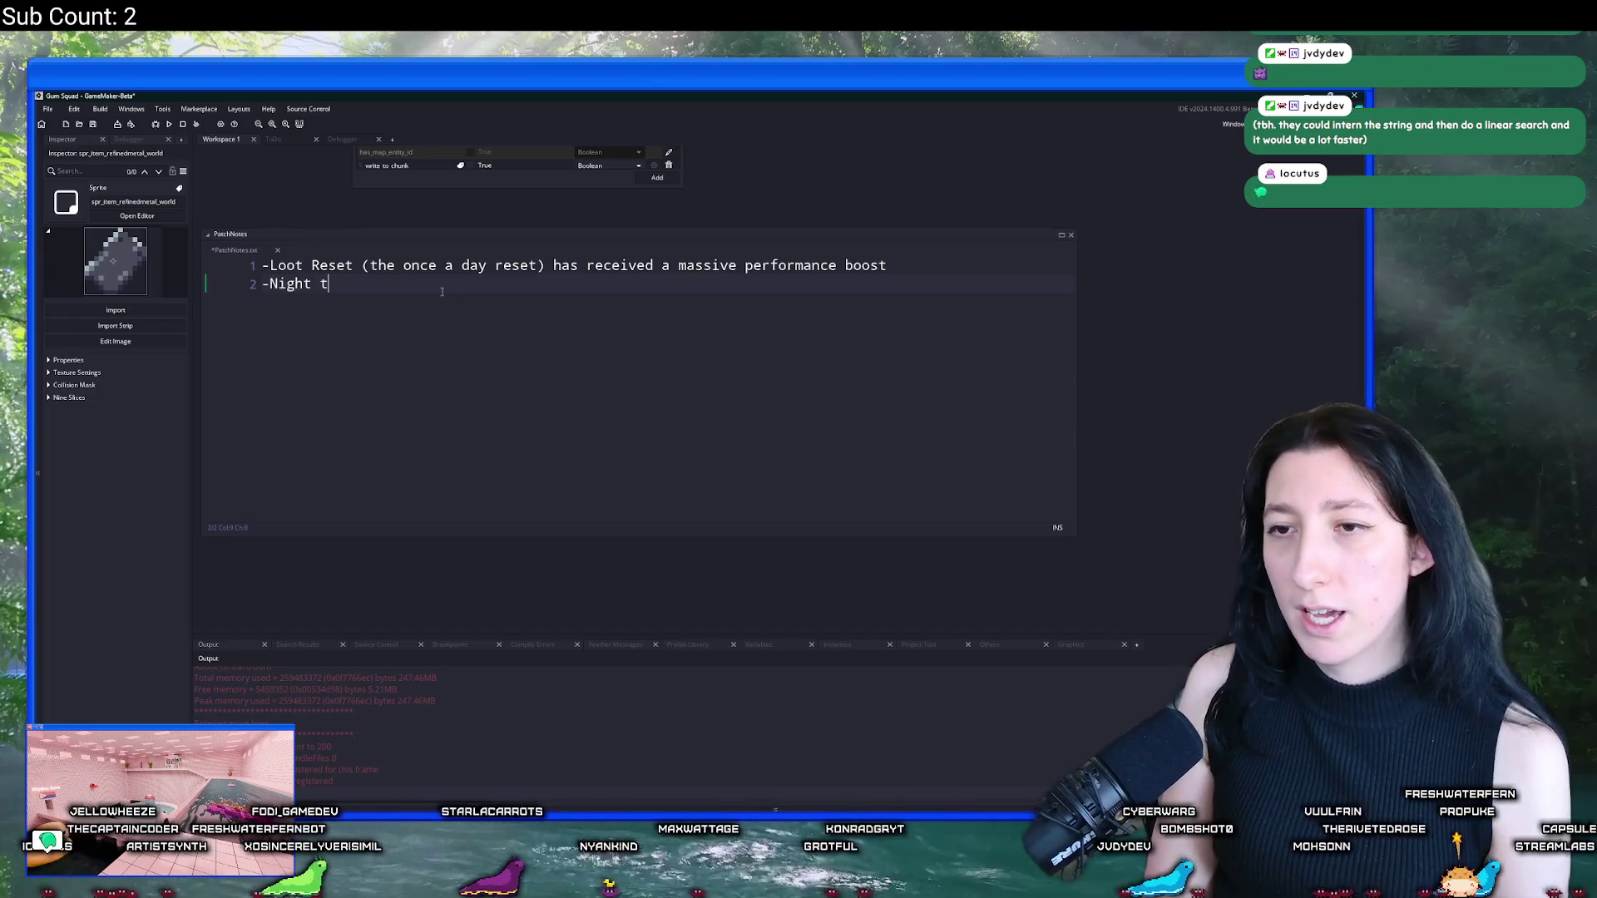
text(ime )
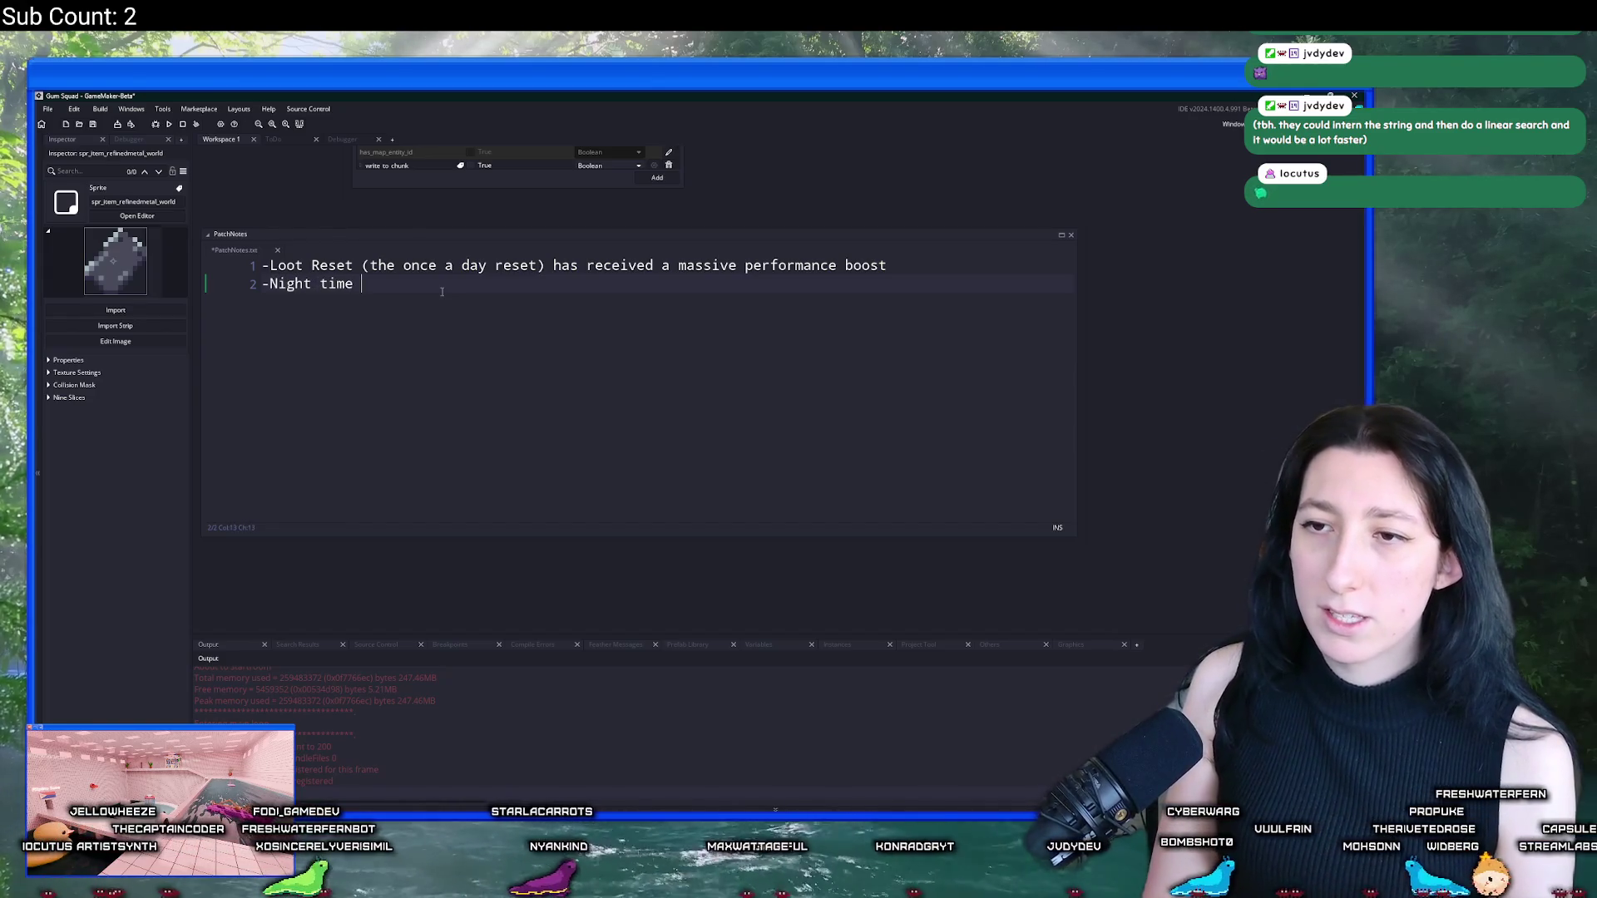
text(is )
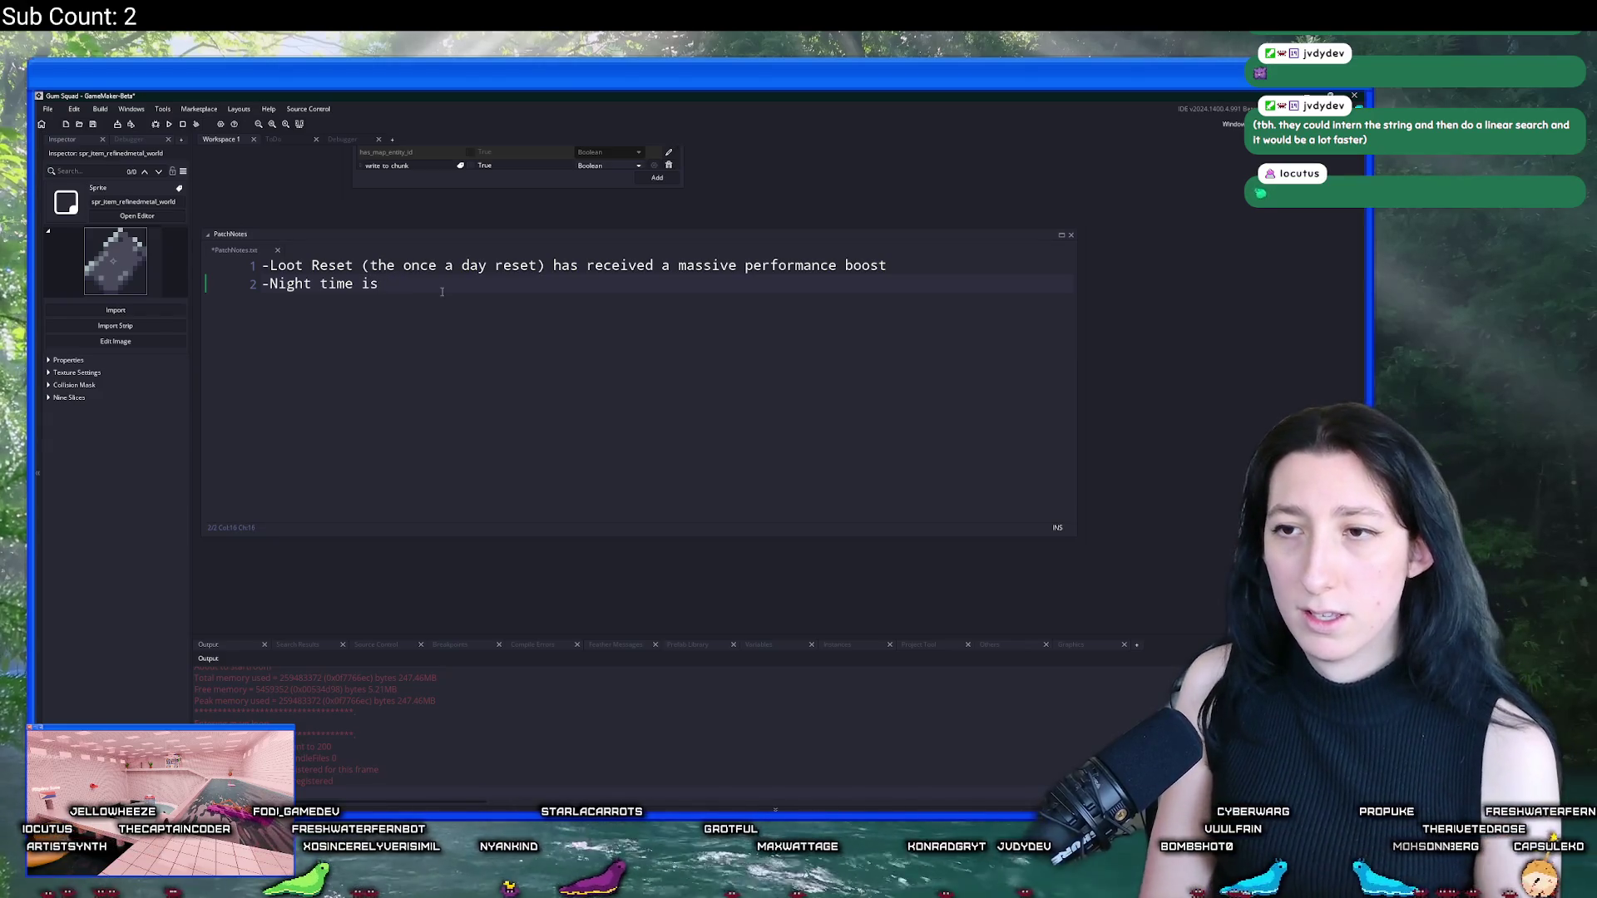
text(kmuch brighterk)
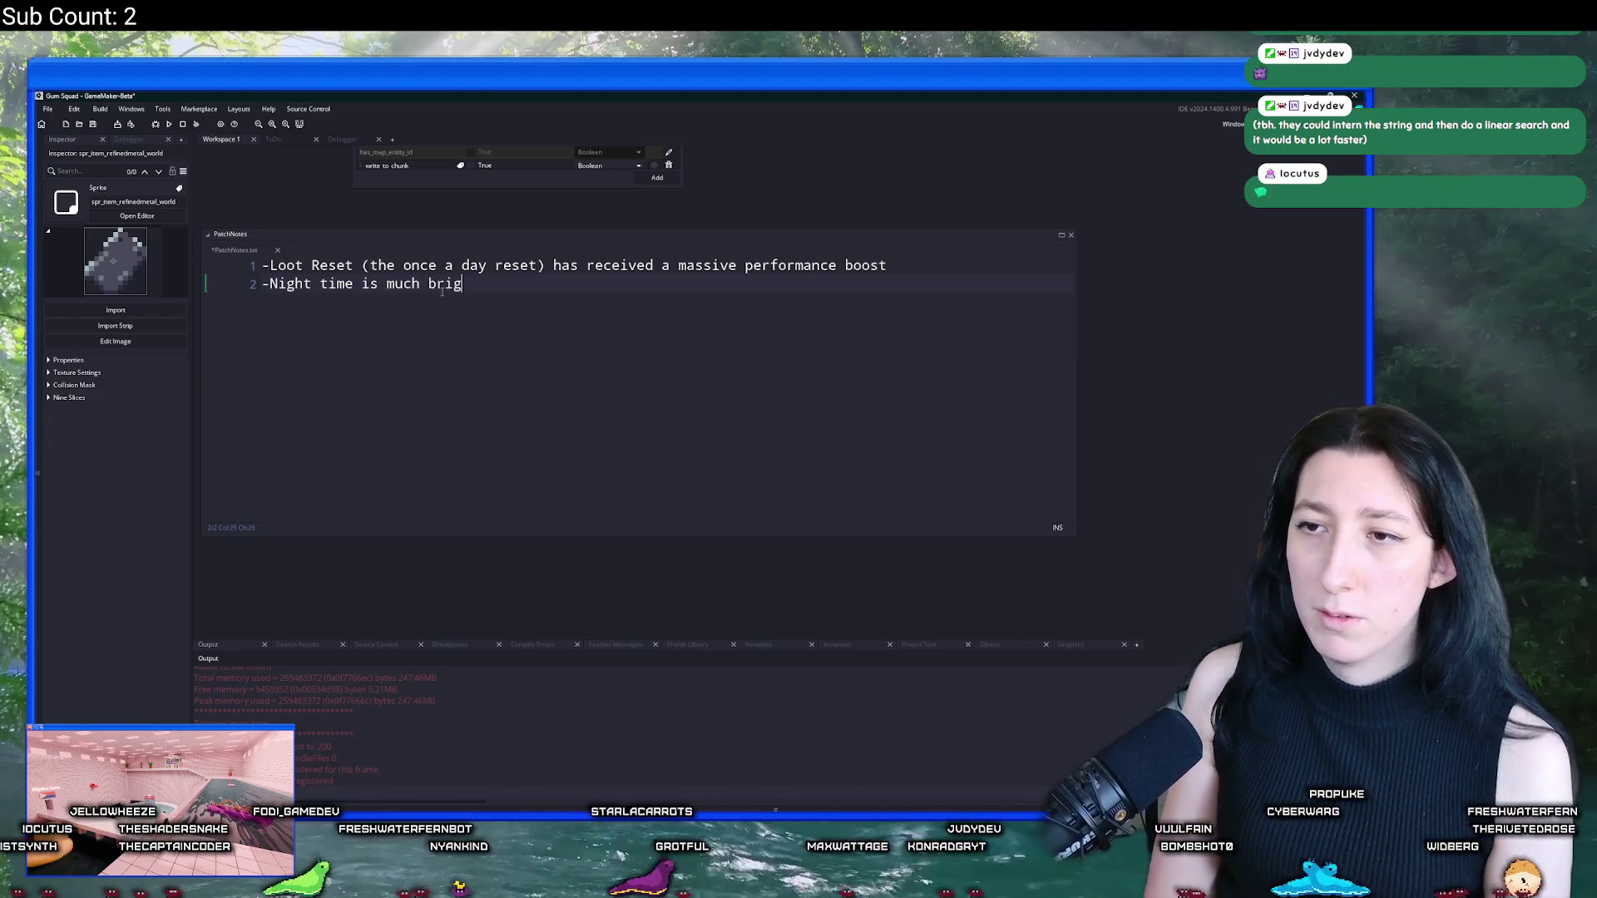
key(BackSpace)
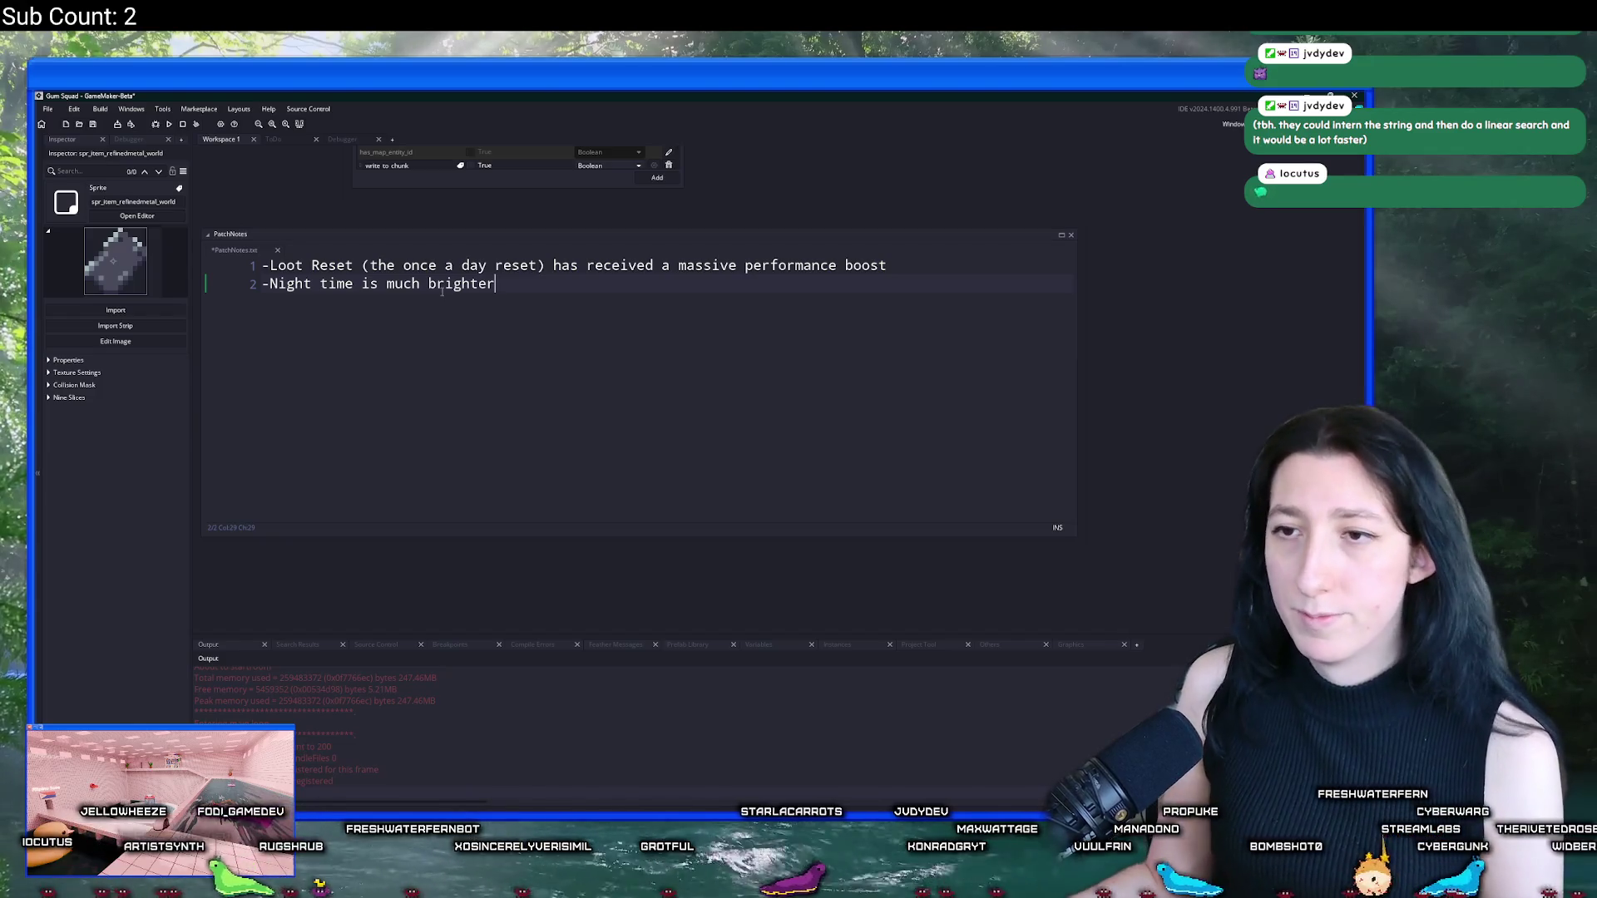
drag(442, 290, 507, 386)
click(944, 368)
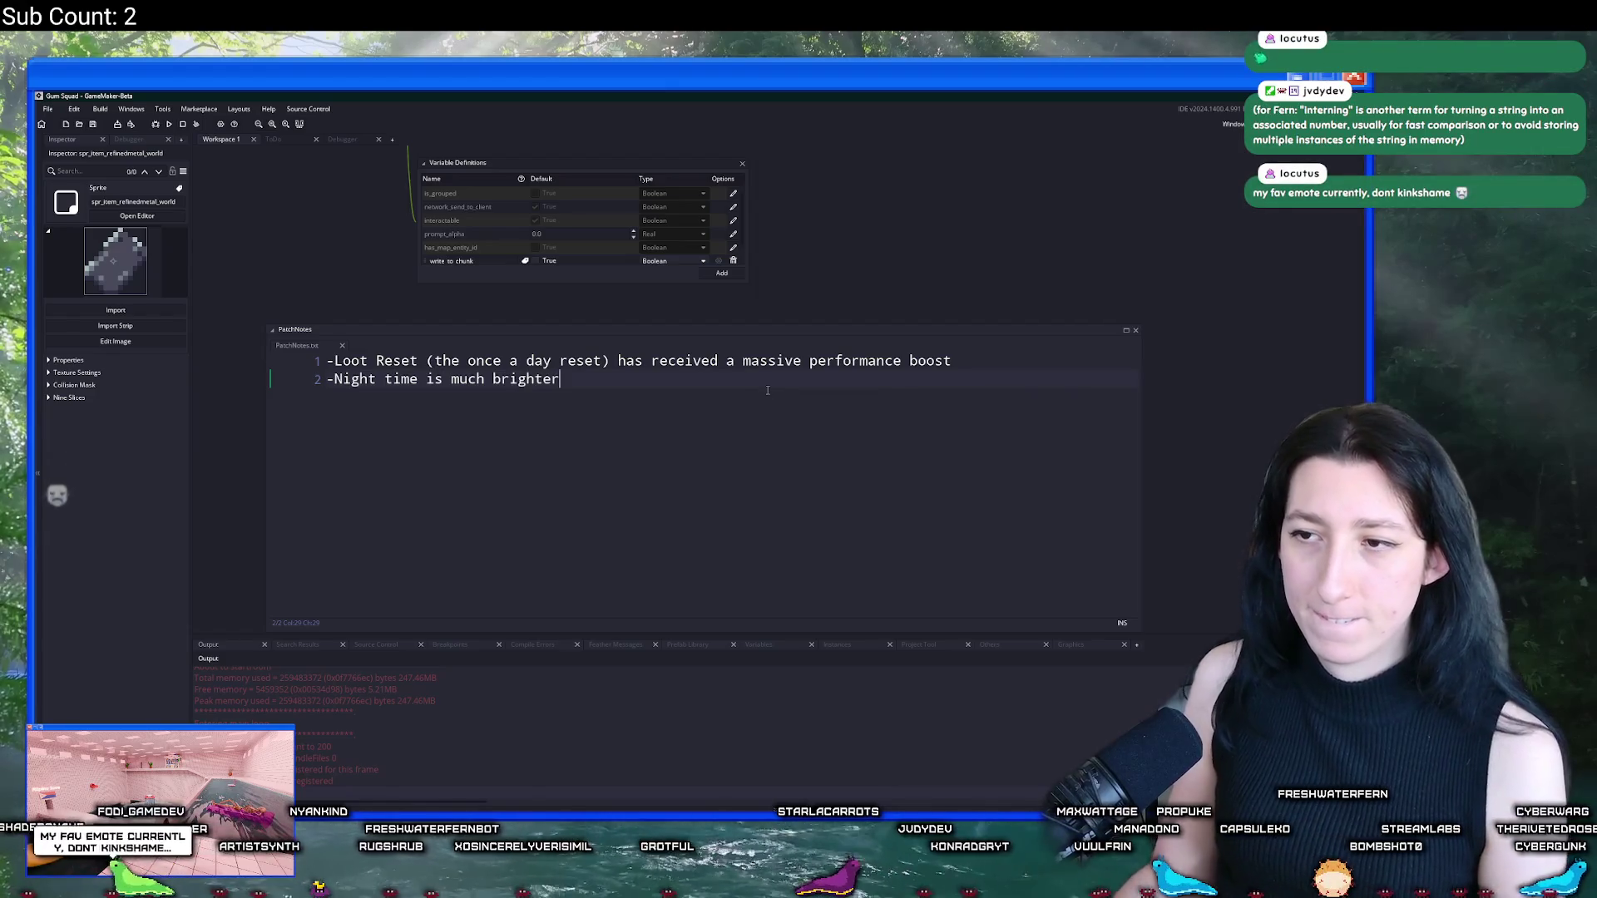
text(, shoudld help with visibili)
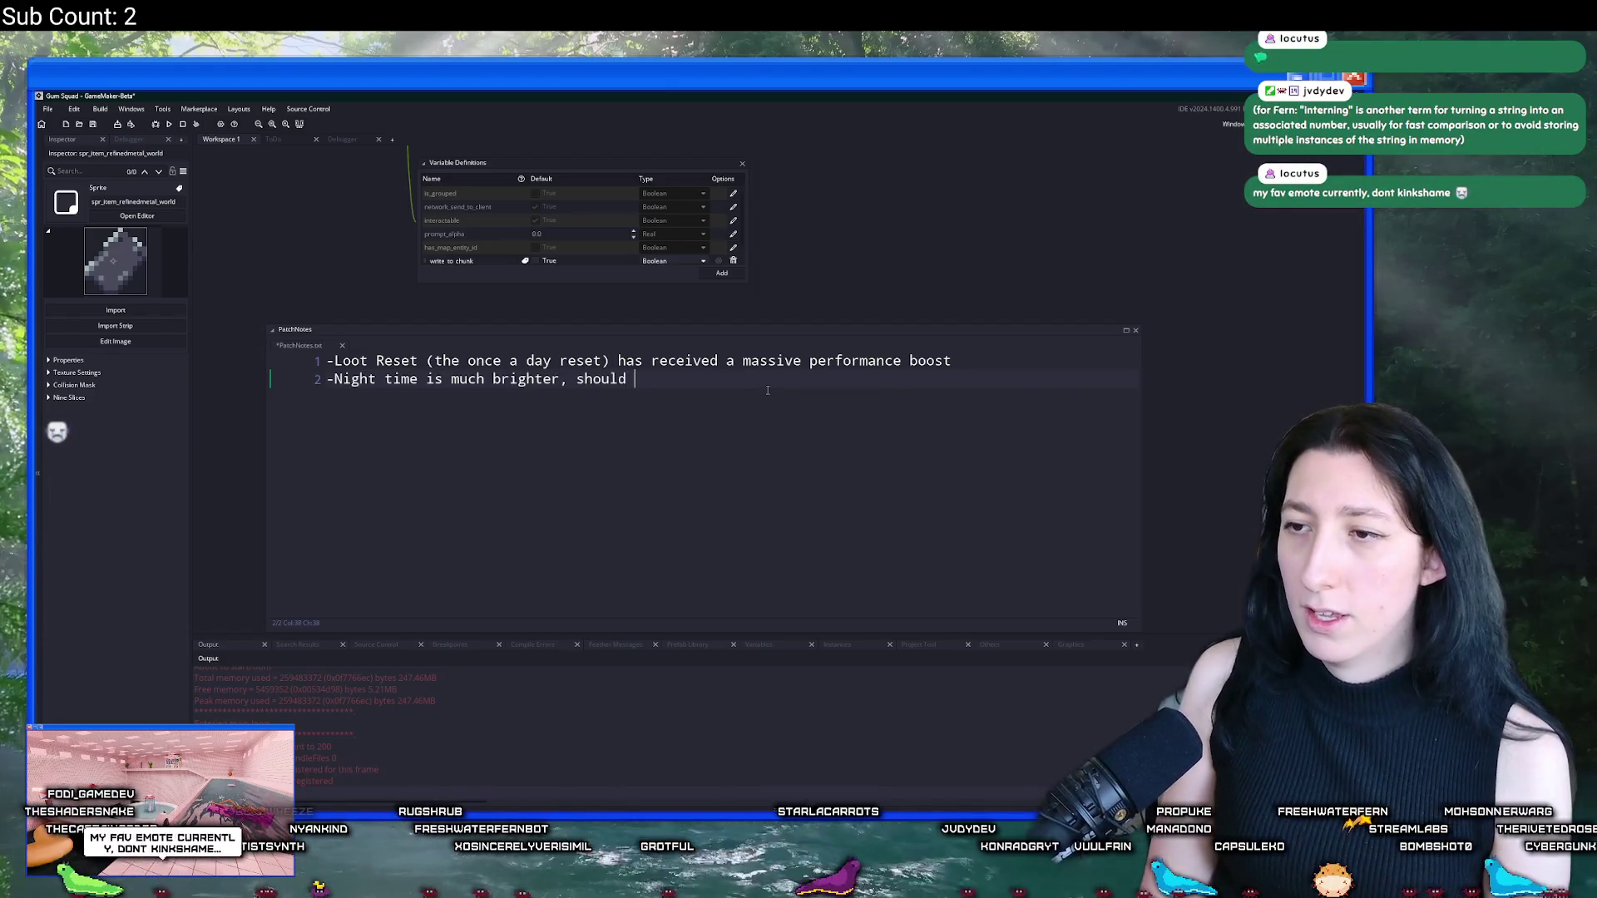
text(ty)
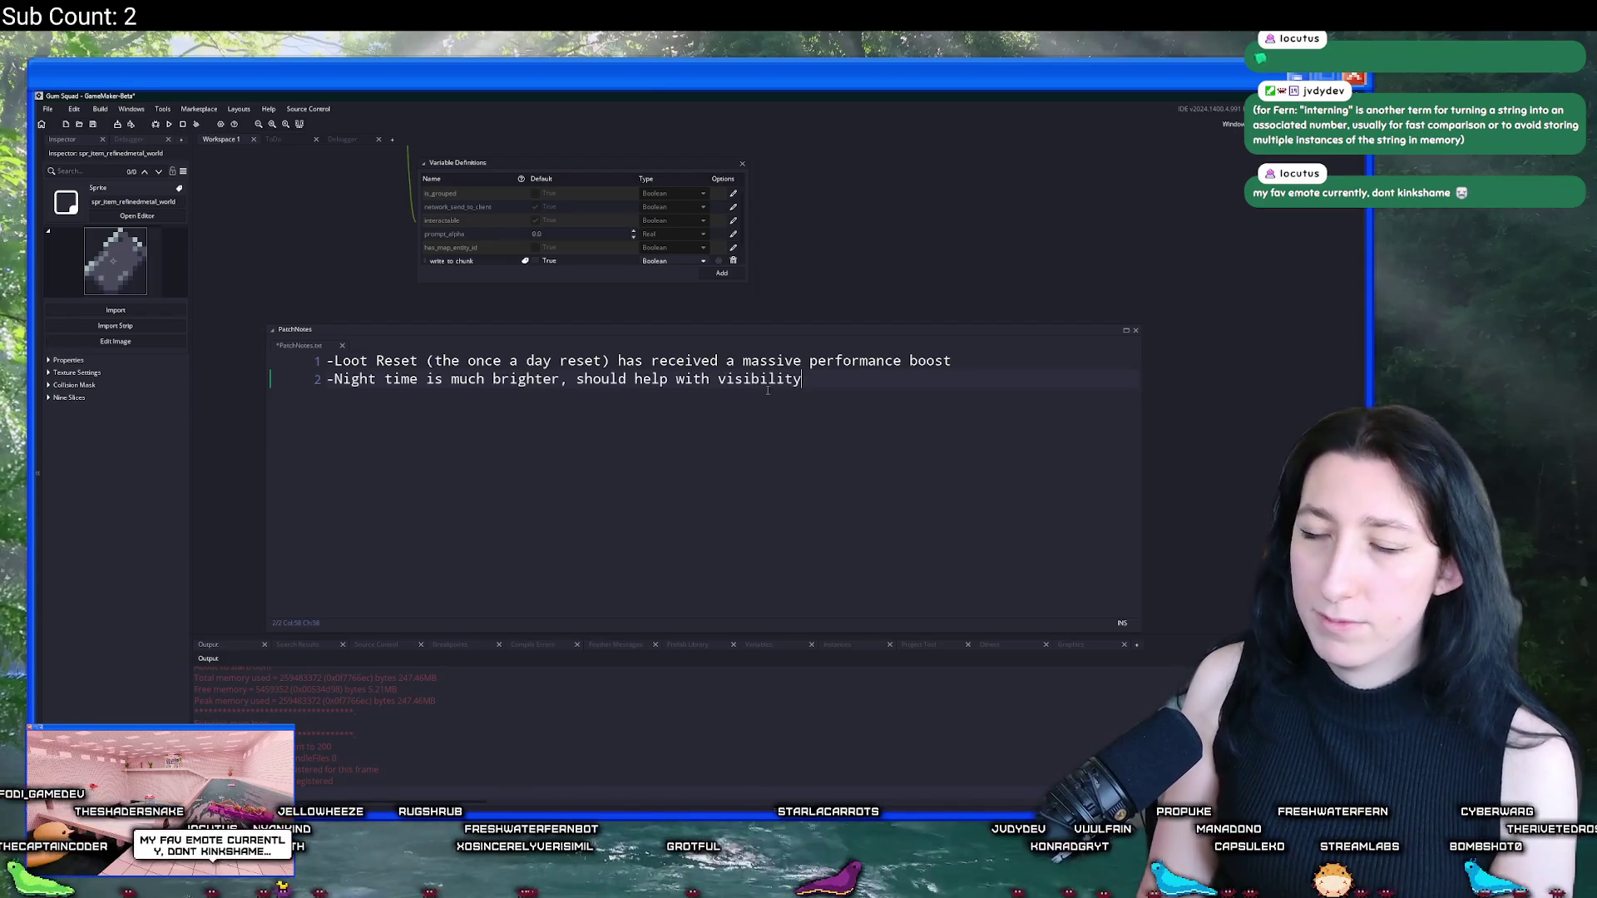
key(ctrl+s)
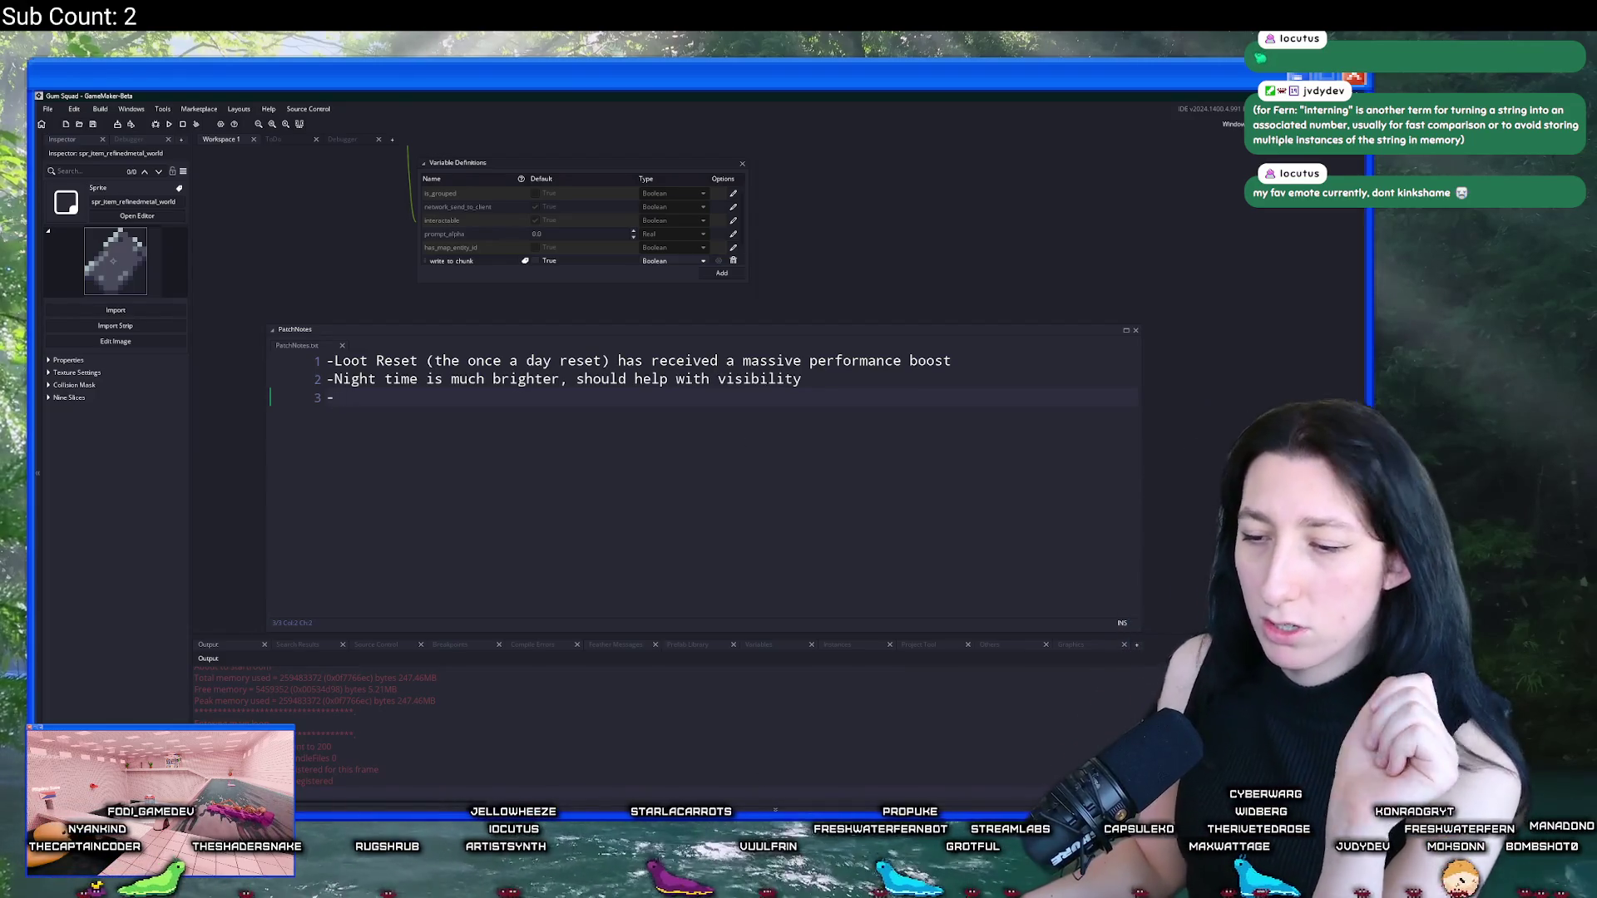
Step: Switch over to Discord through the system search
key(super)
text(disc)
key(Return)
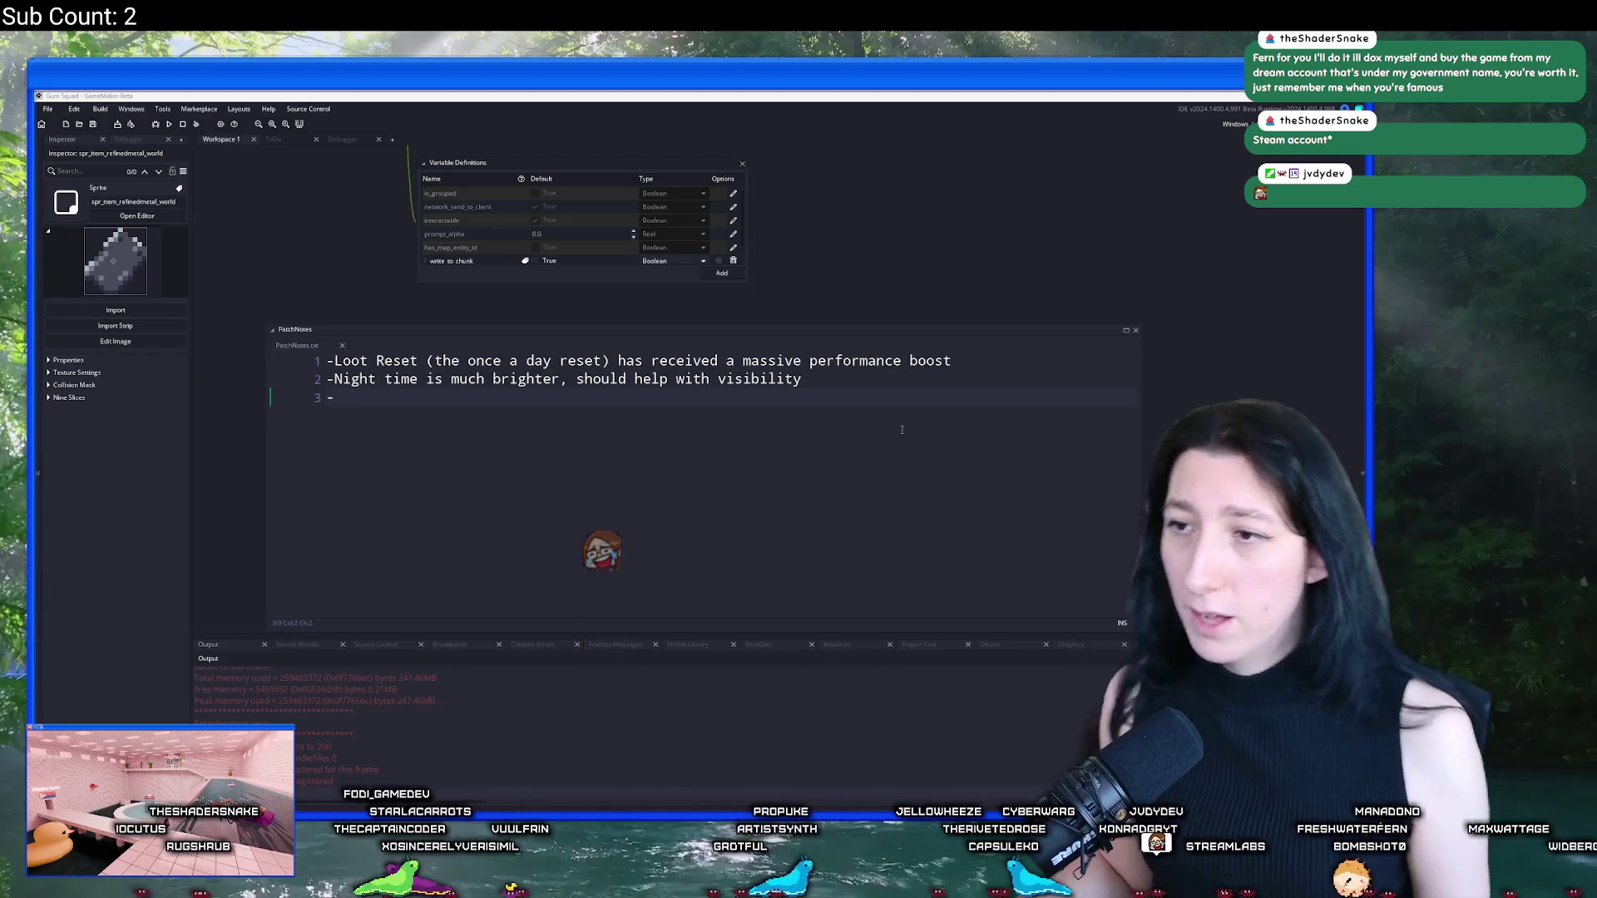
click(1362, 472)
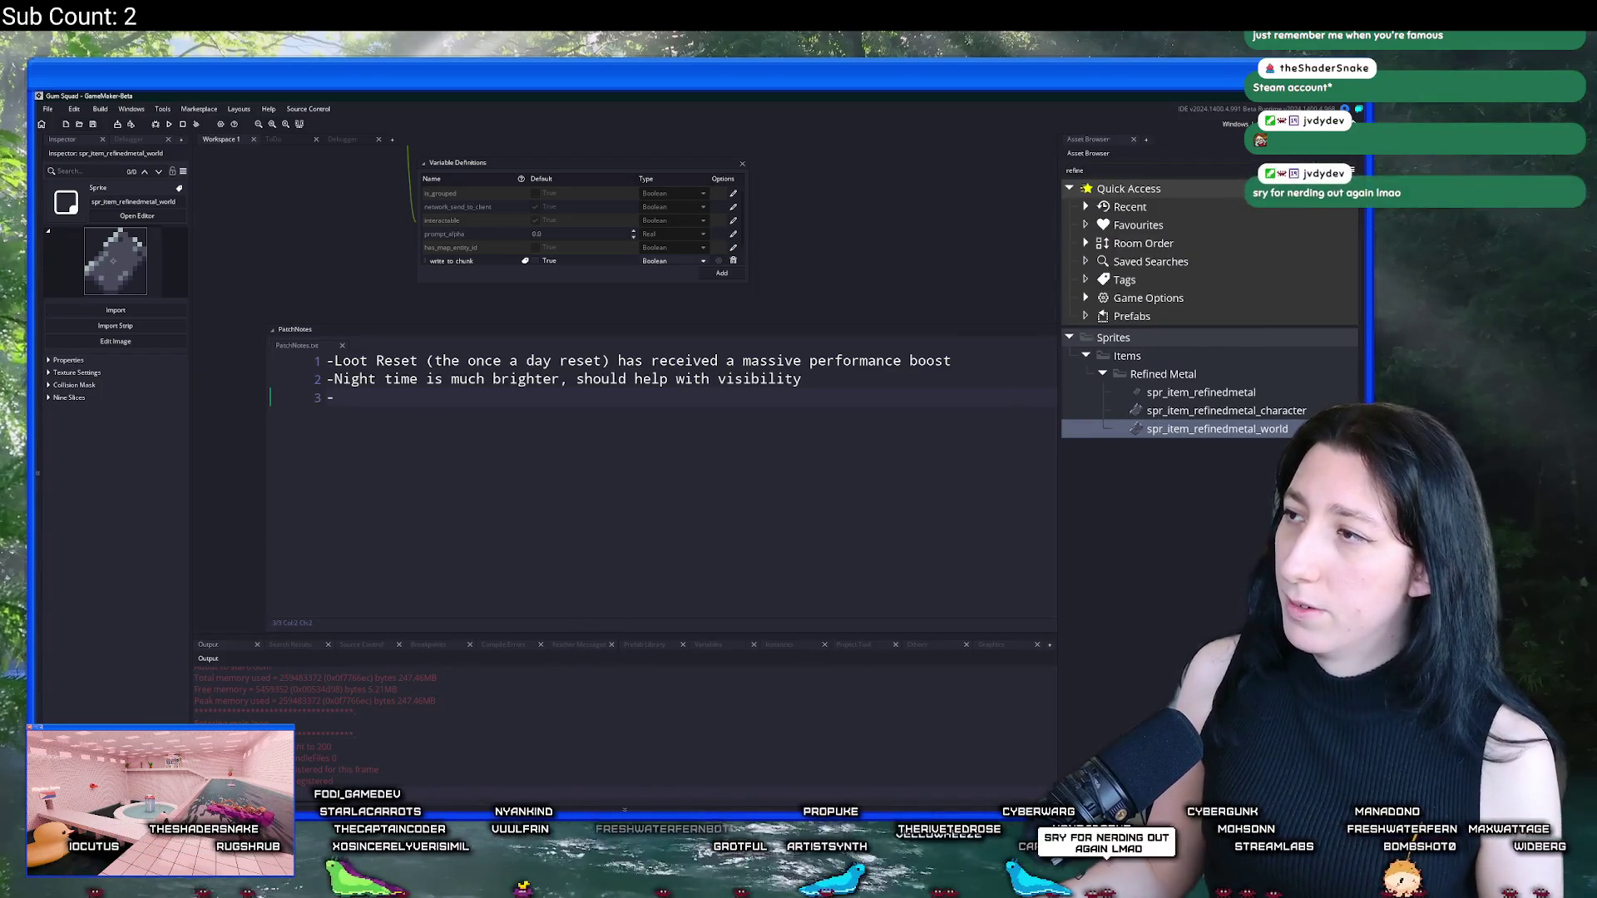
Step: Clear the asset browser's refine filter and scroll through the full asset tree
key(Escape)
scroll(1190, 326, down, 5)
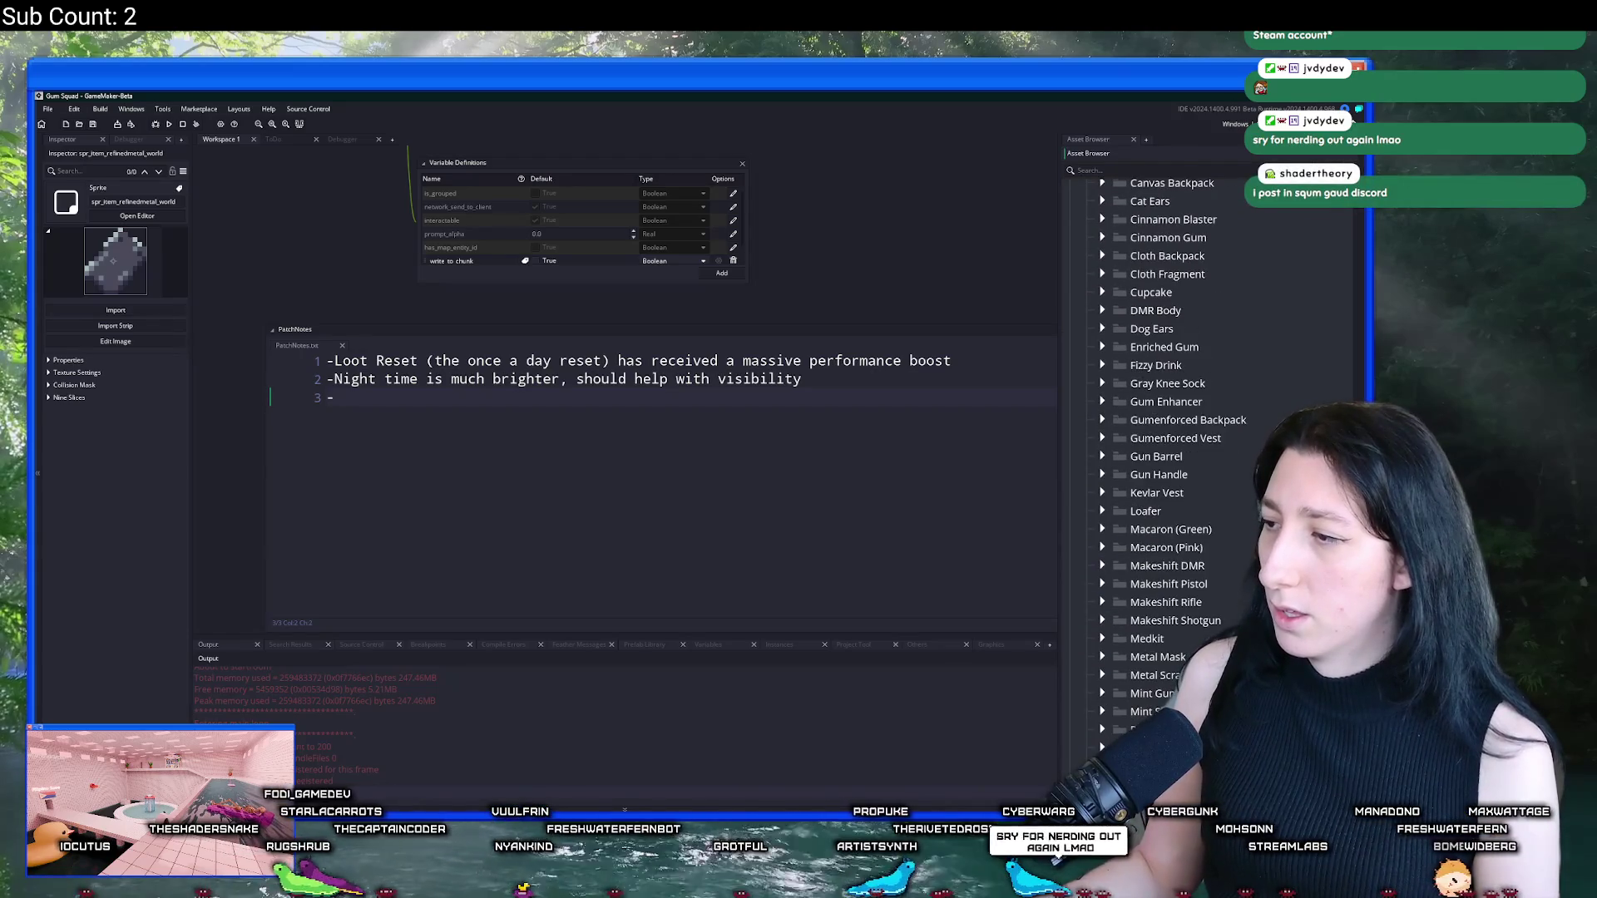
scroll(1239, 311, up, 10)
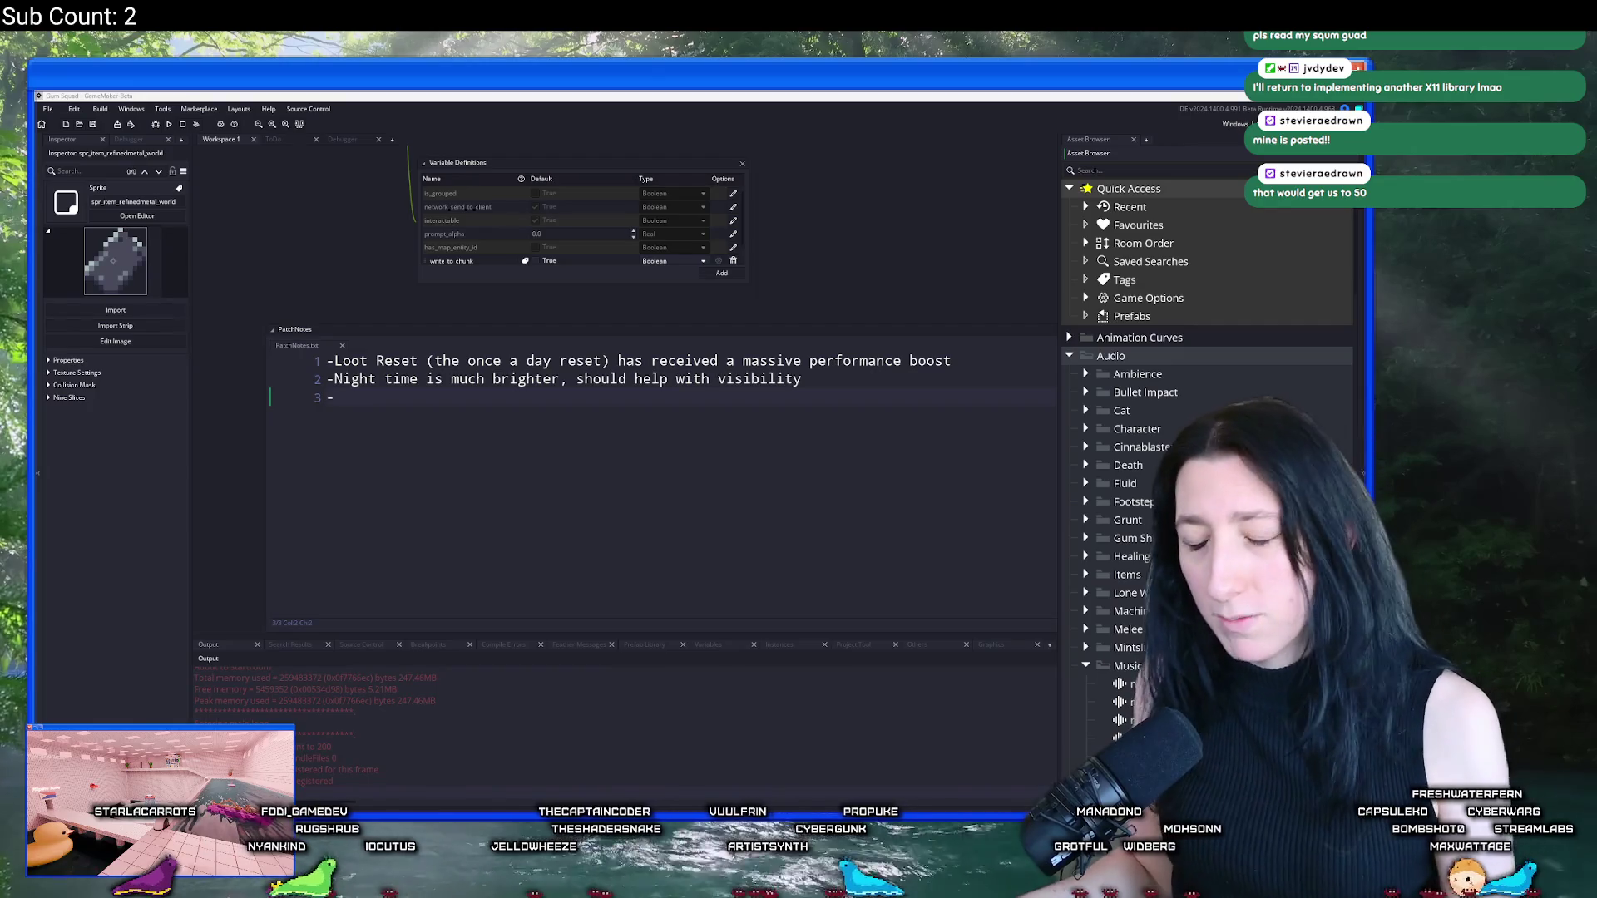
key(super)
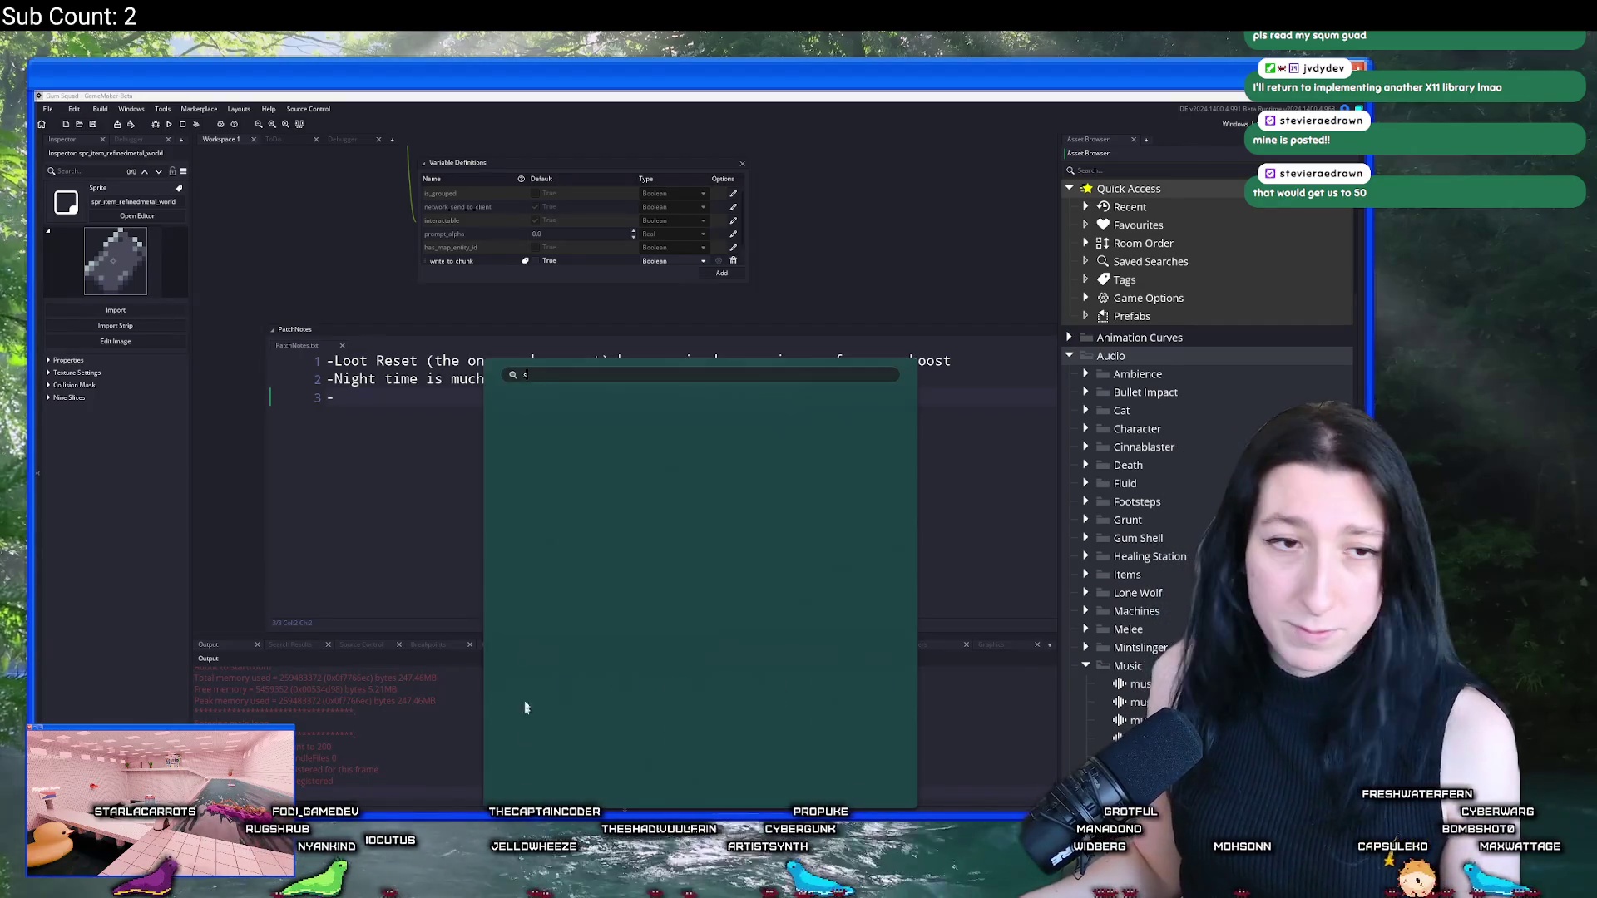
Step: Launch Steam and open your community profile's Edit Profile page
text(steam)
key(Return)
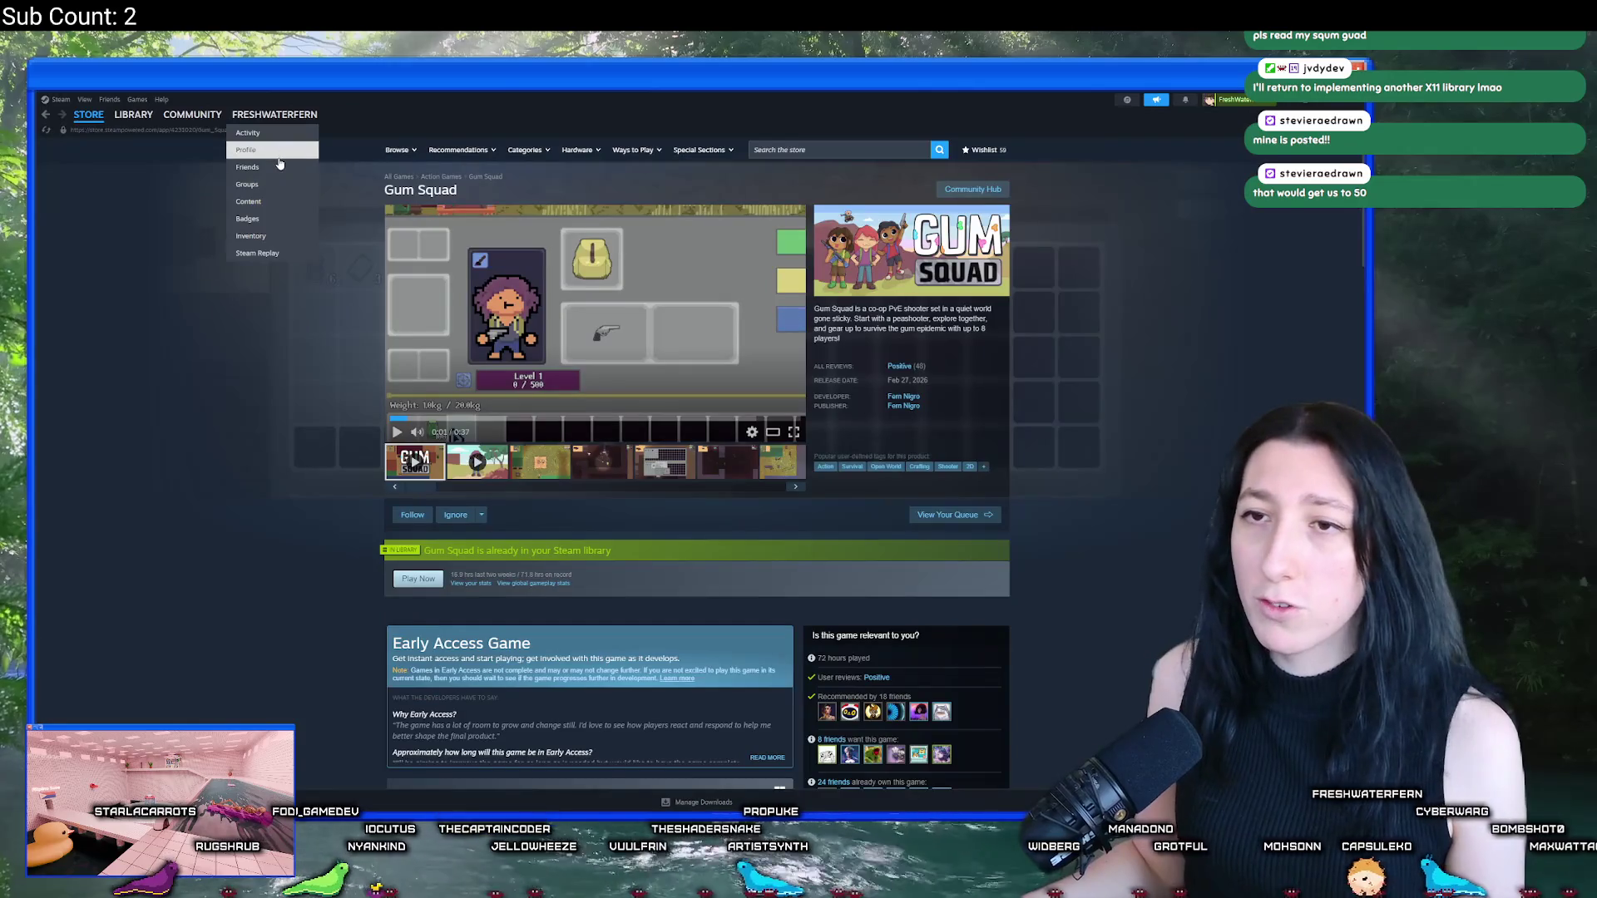
click(299, 148)
drag(652, 166, 565, 166)
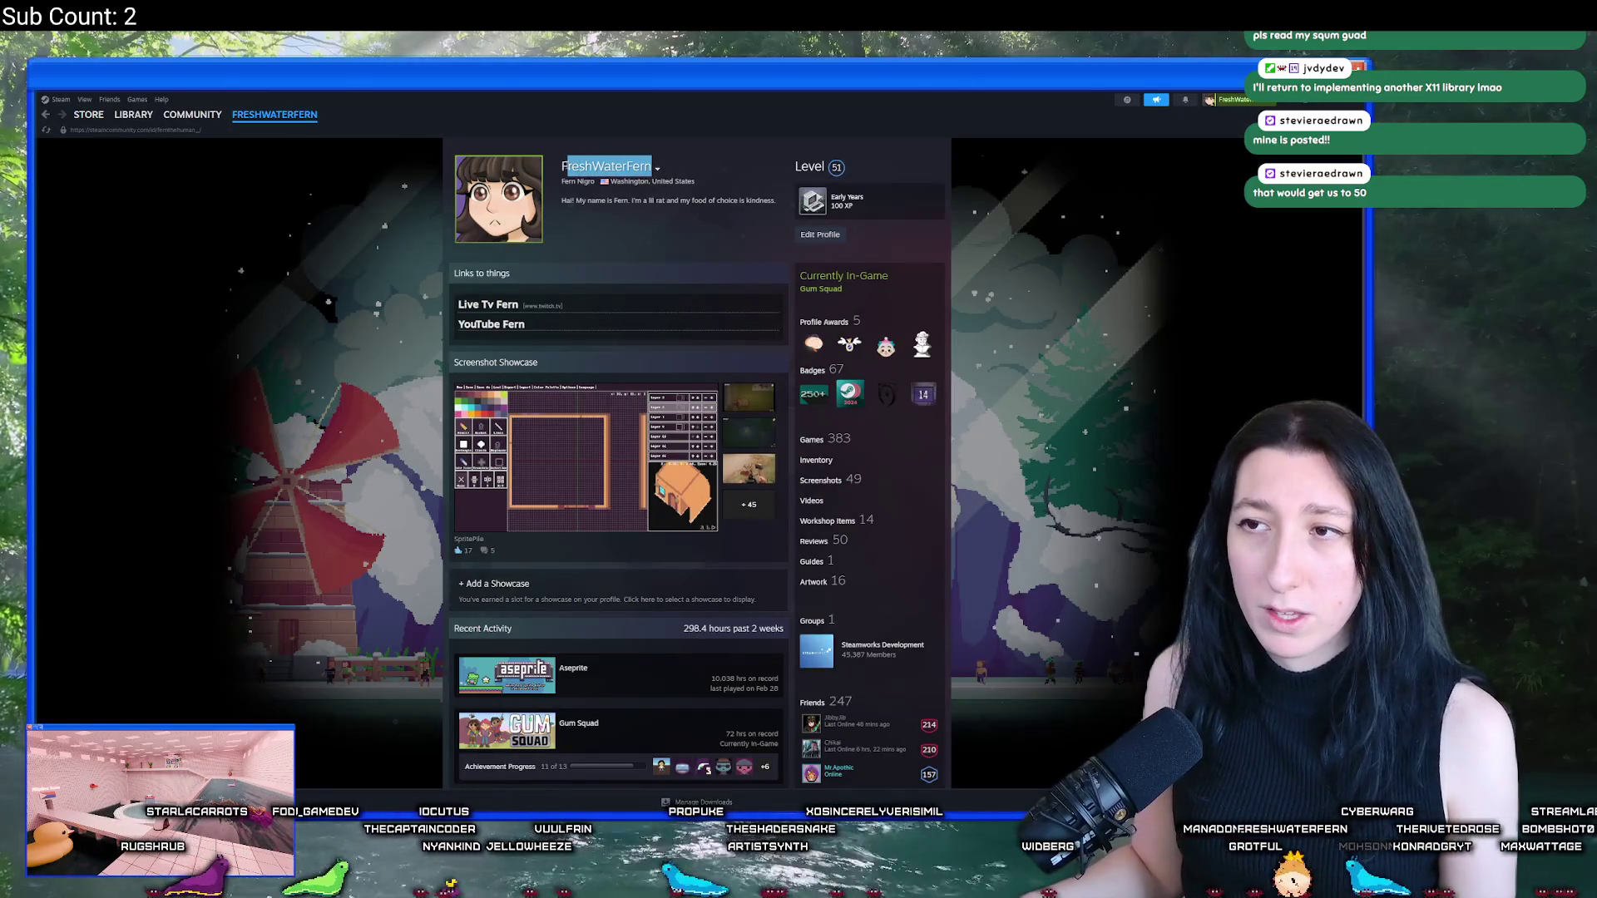
click(832, 237)
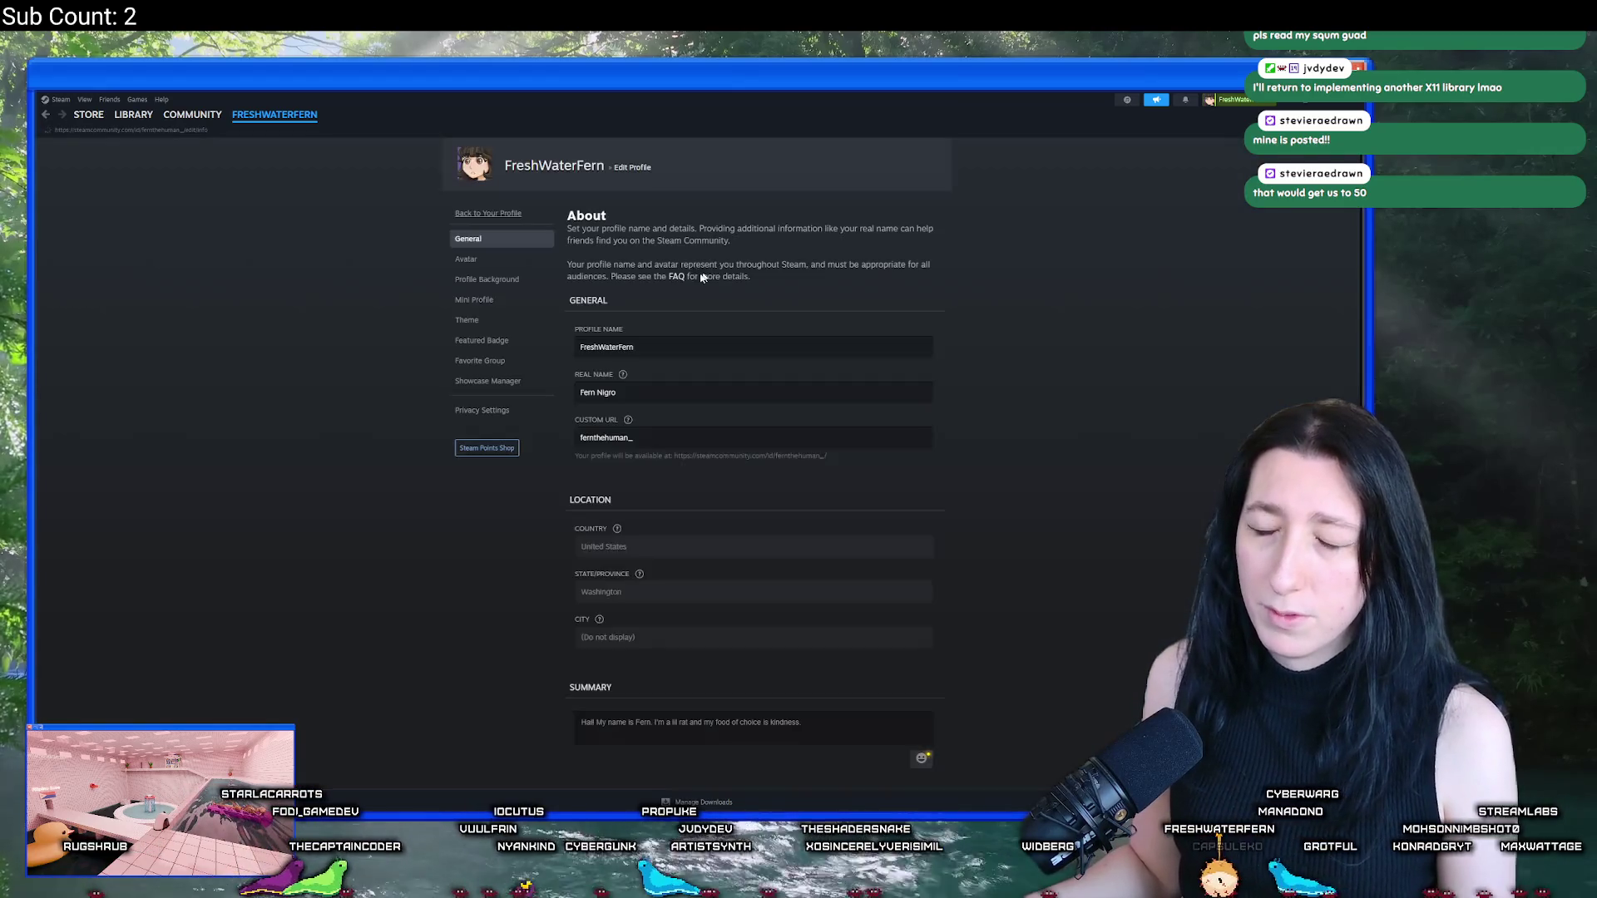
drag(642, 347, 571, 356)
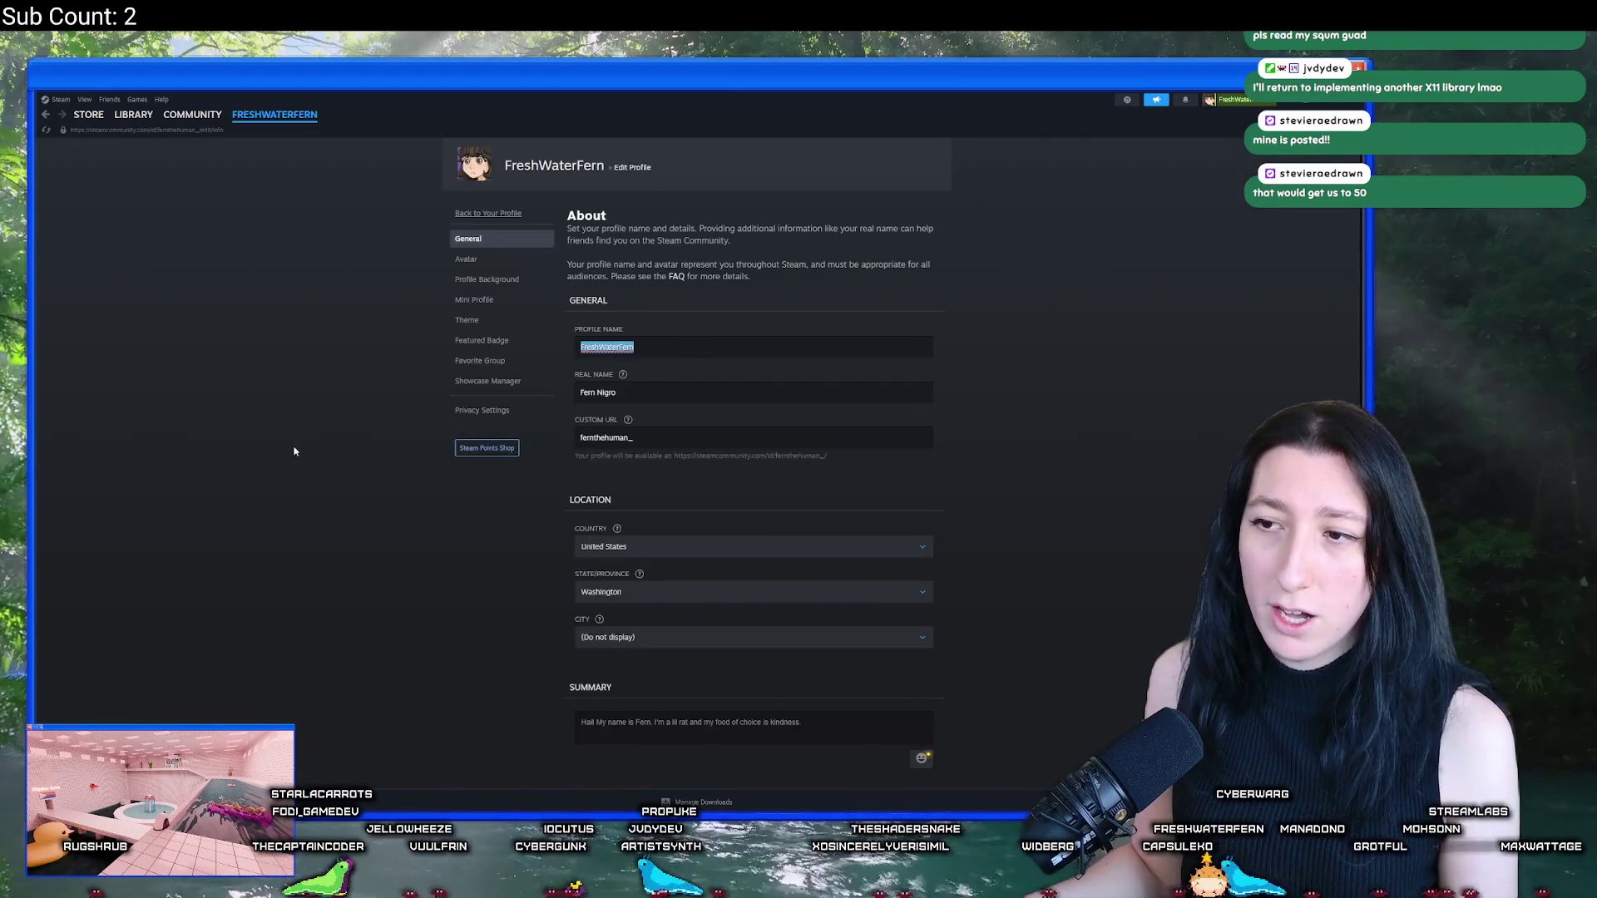
Step: Go back to the profile, view the past-alias list, then return to the Library home
click(45, 115)
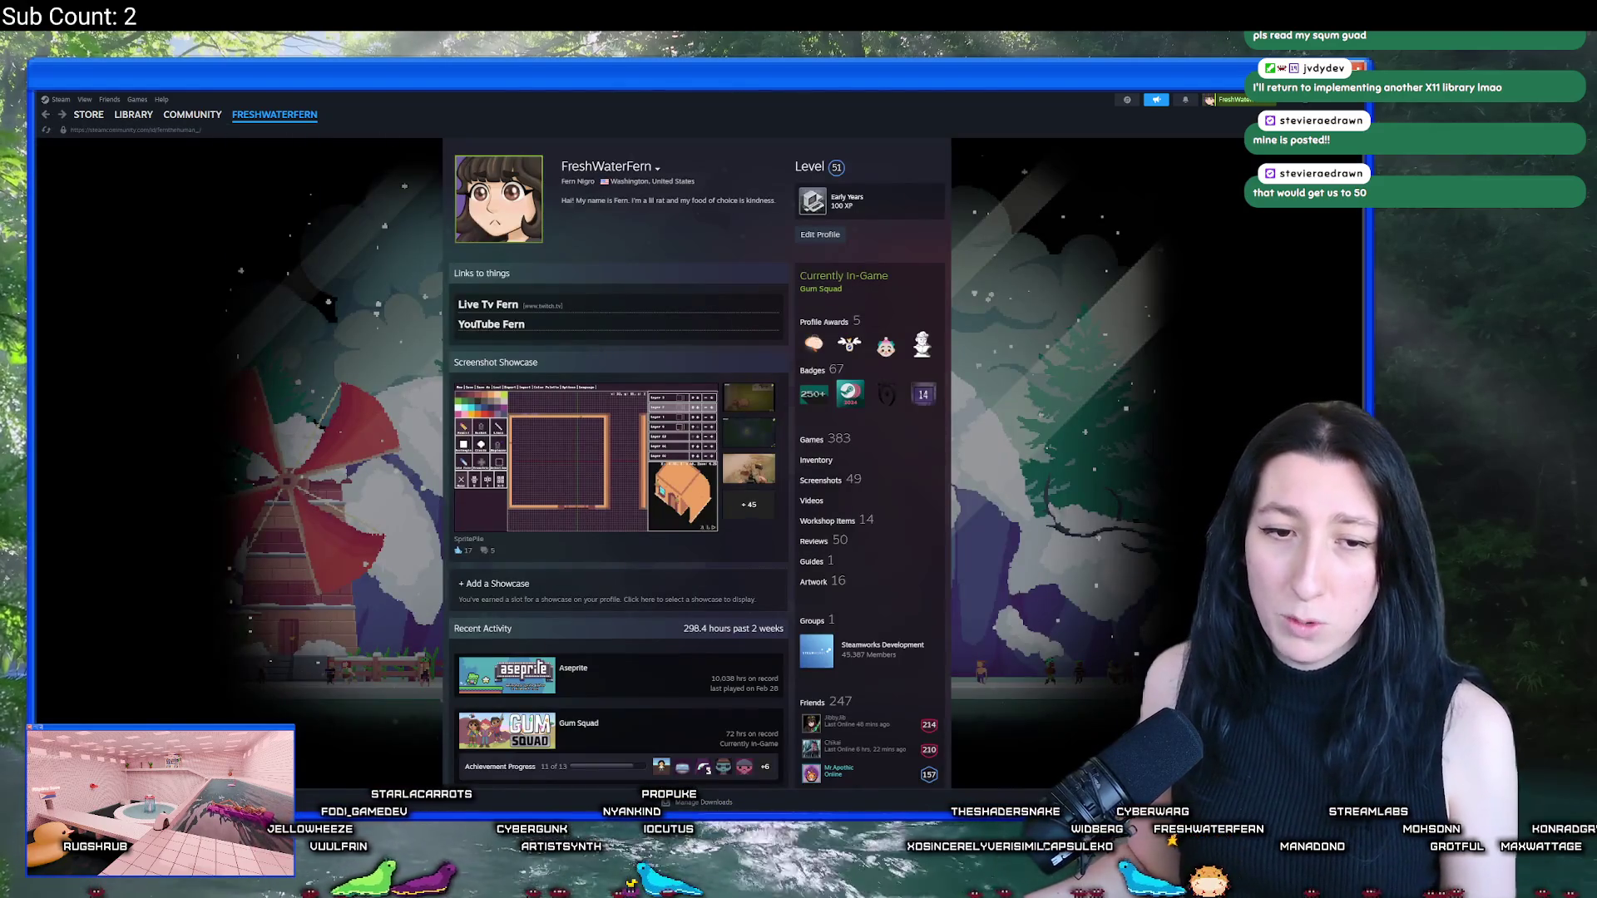
click(659, 171)
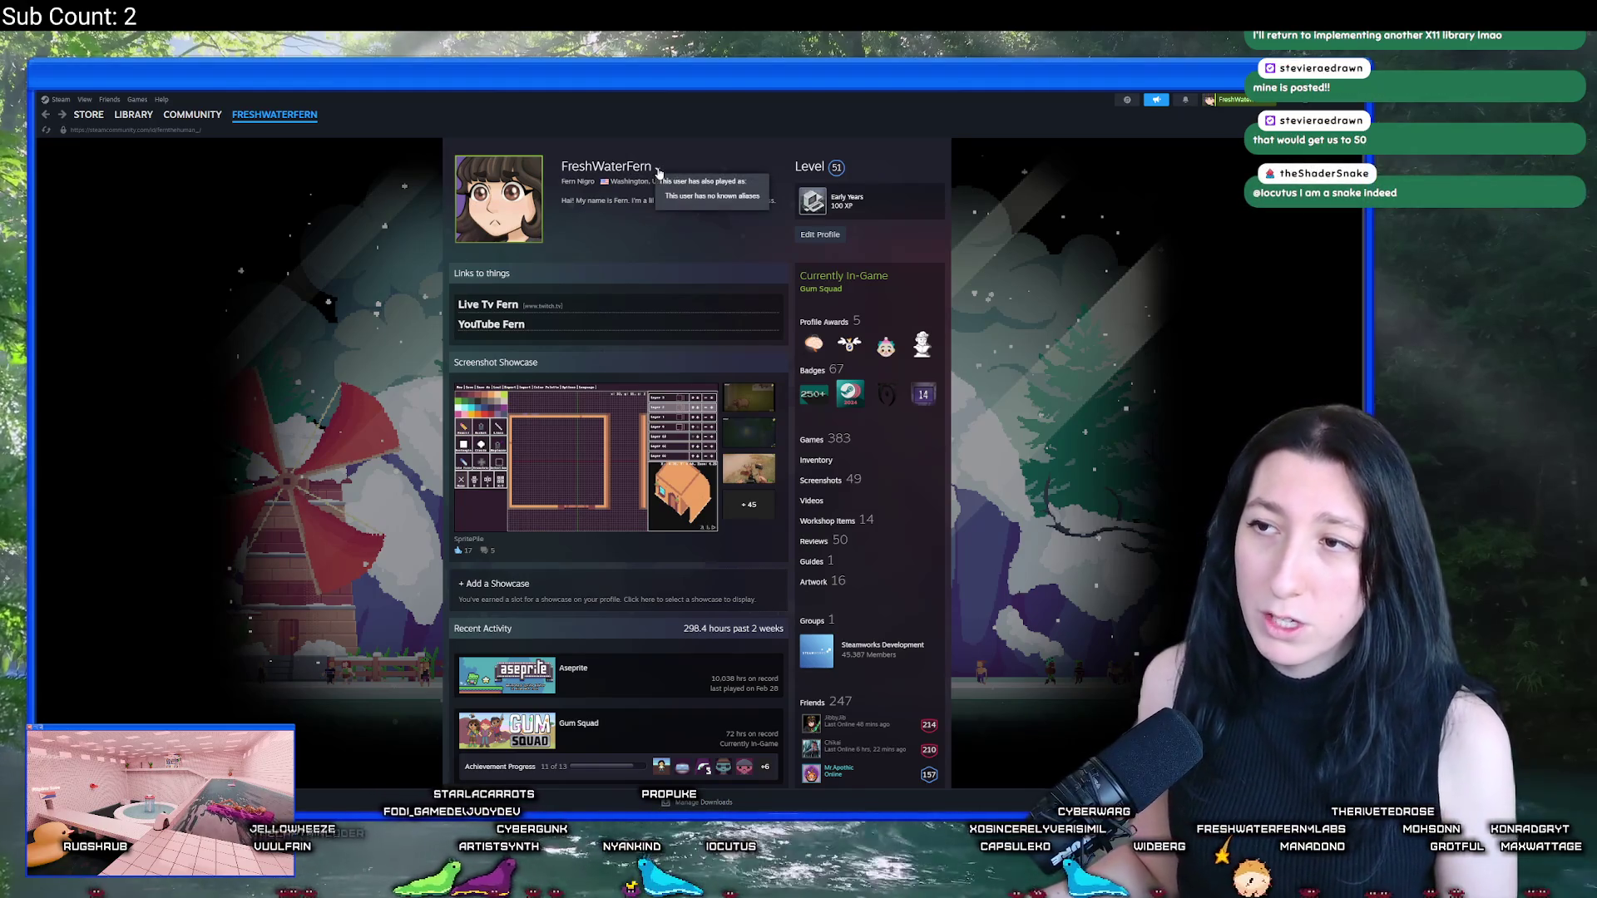
click(595, 266)
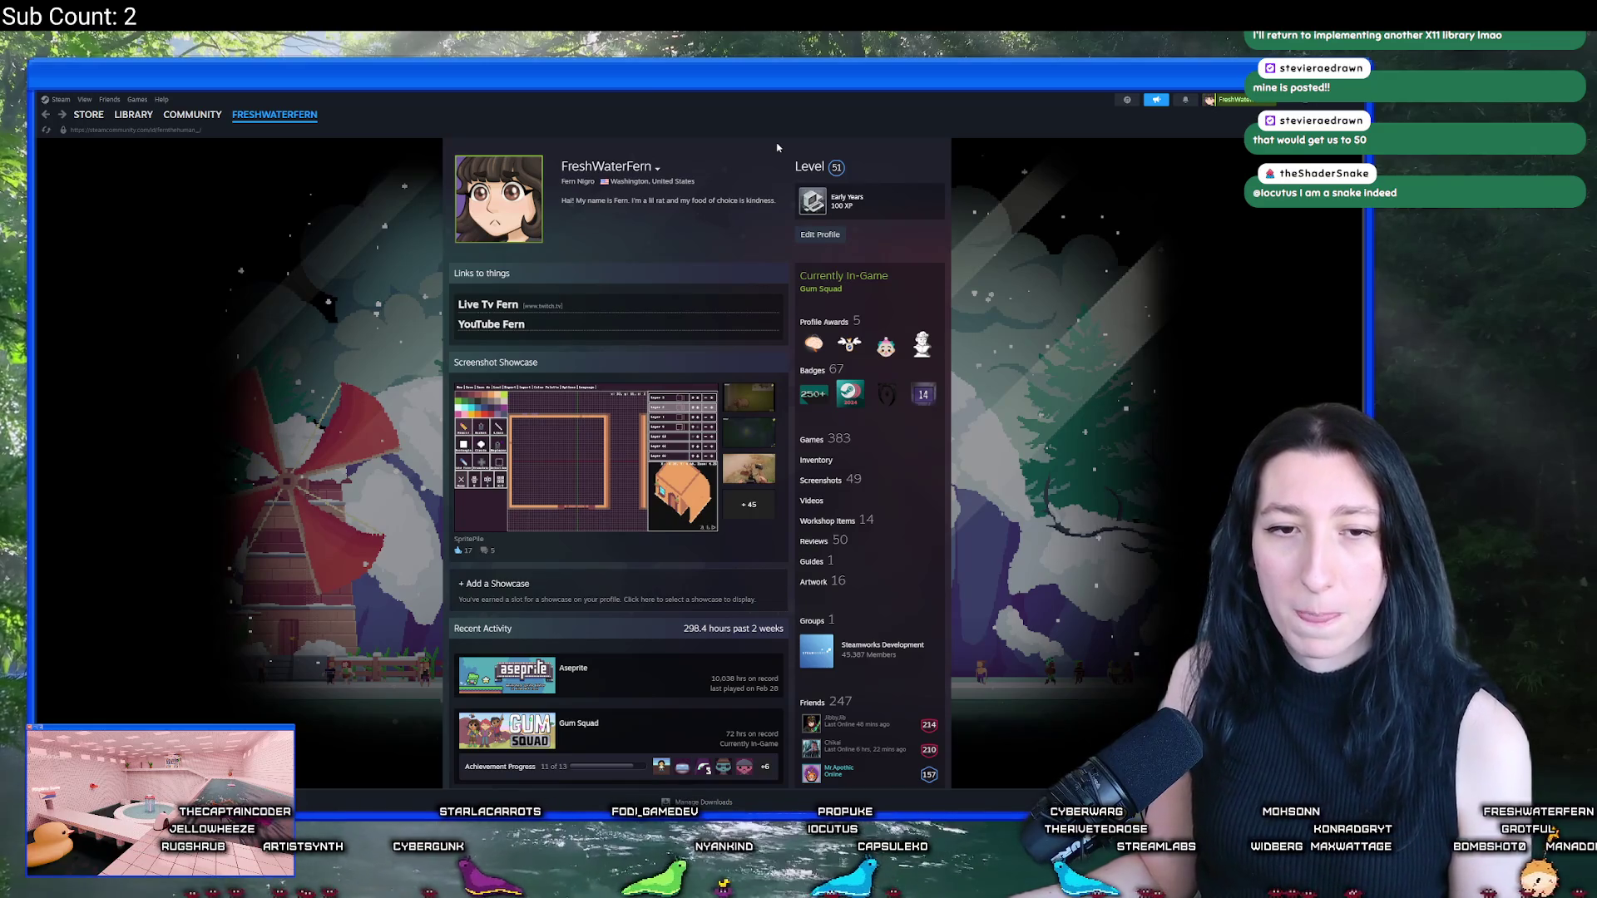
click(133, 114)
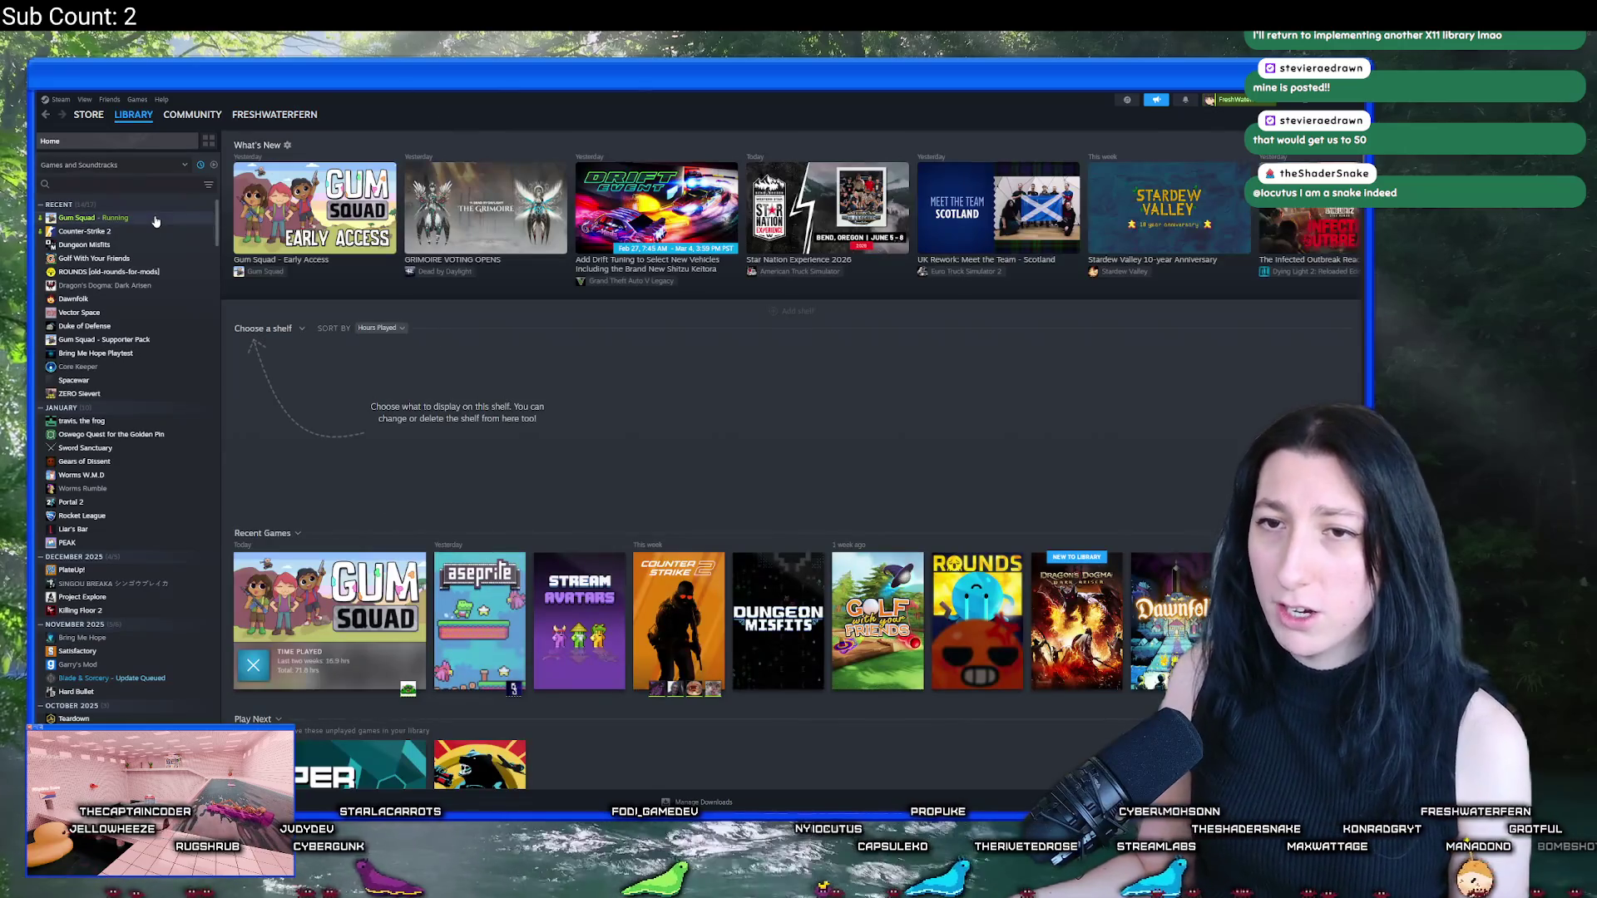
Step: Open Gum Squad's store page and scroll down to its customer reviews
click(158, 218)
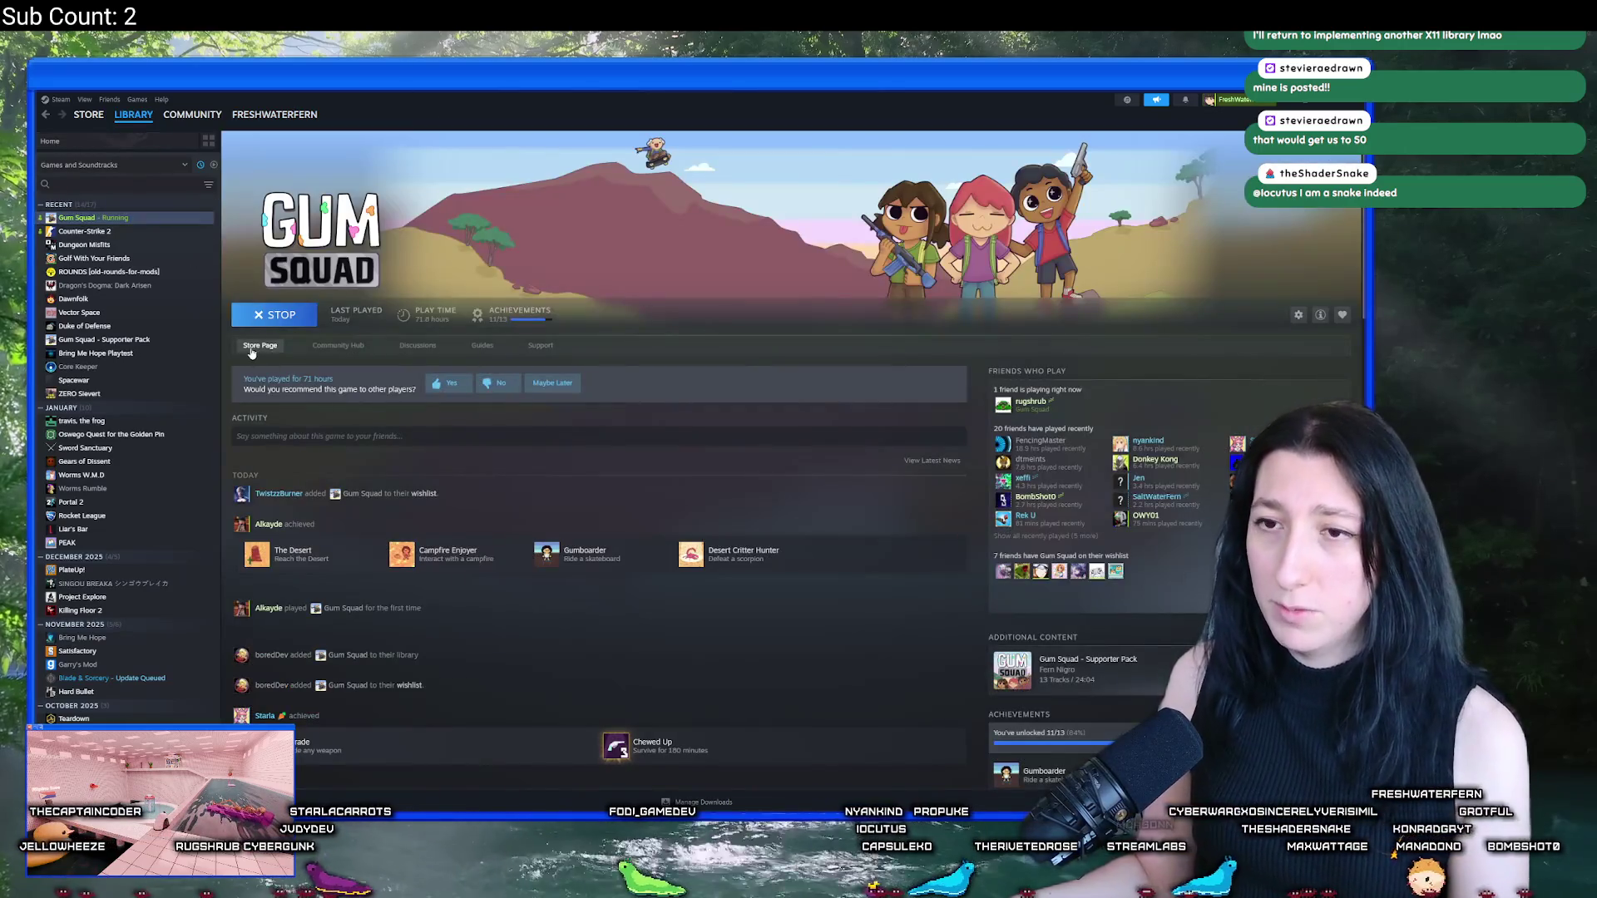
click(259, 346)
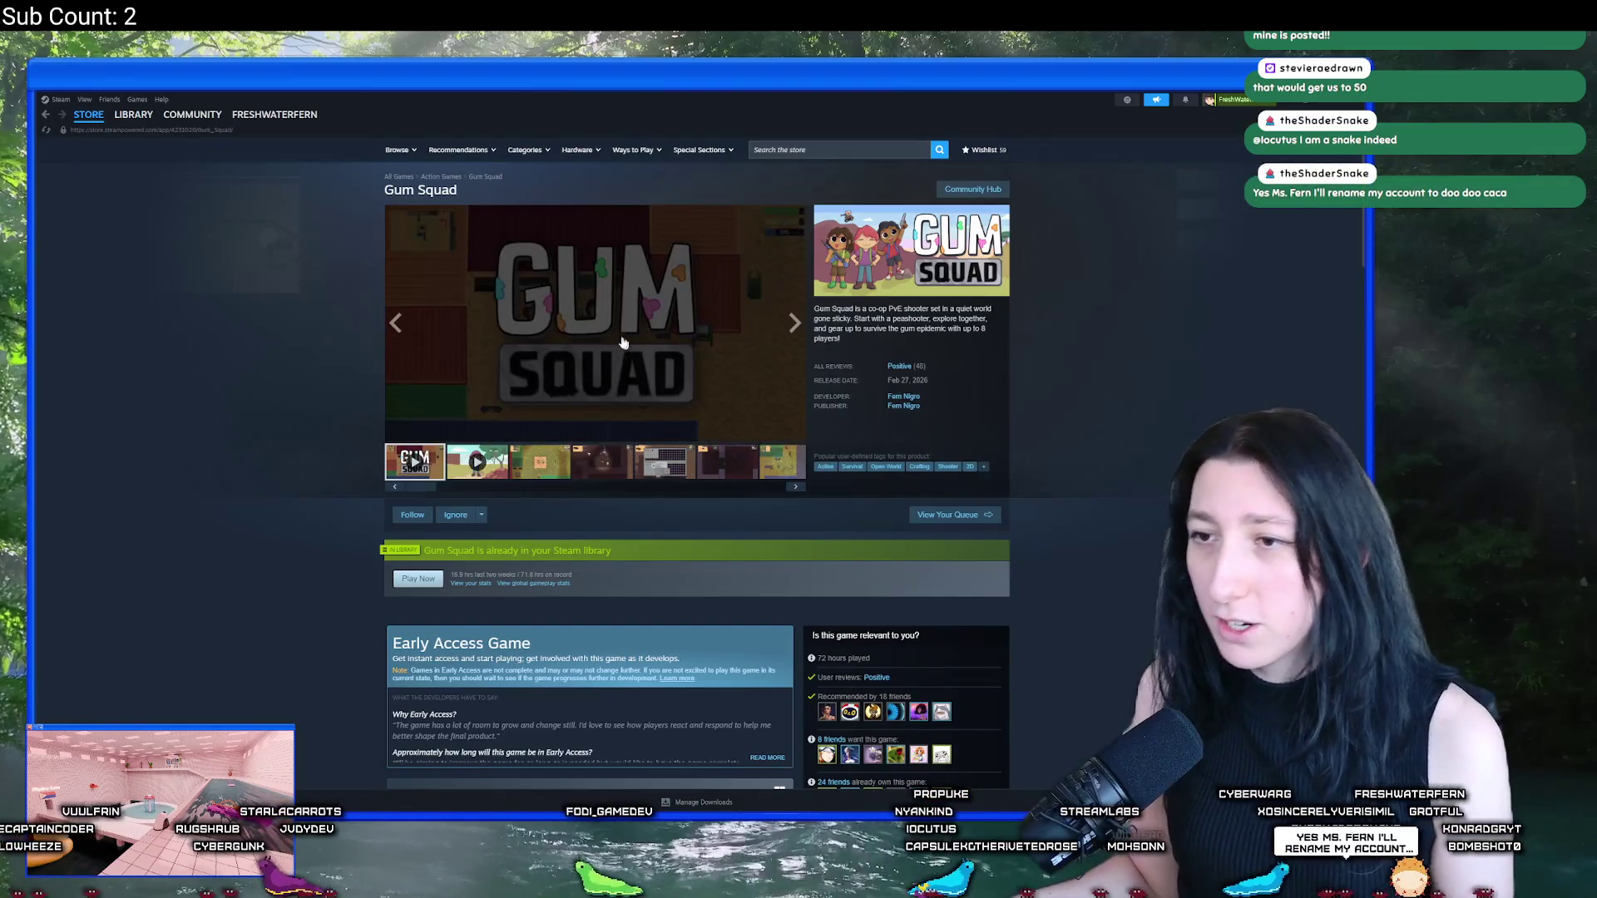
scroll(561, 628, down, 5)
scroll(561, 628, down, 20)
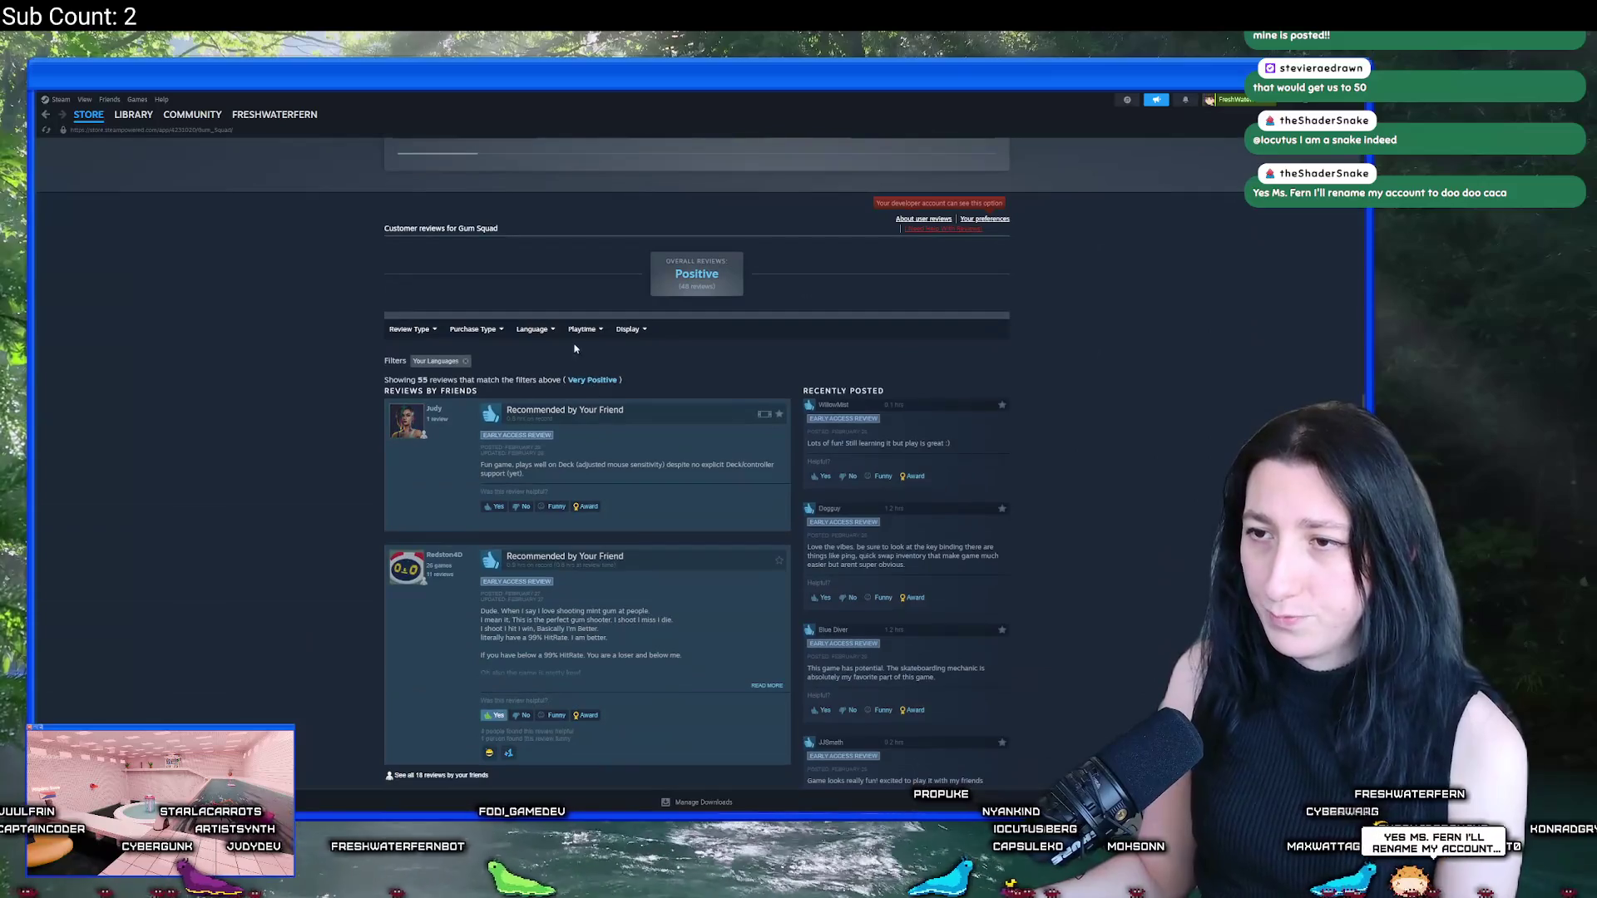
mouse_move(488, 338)
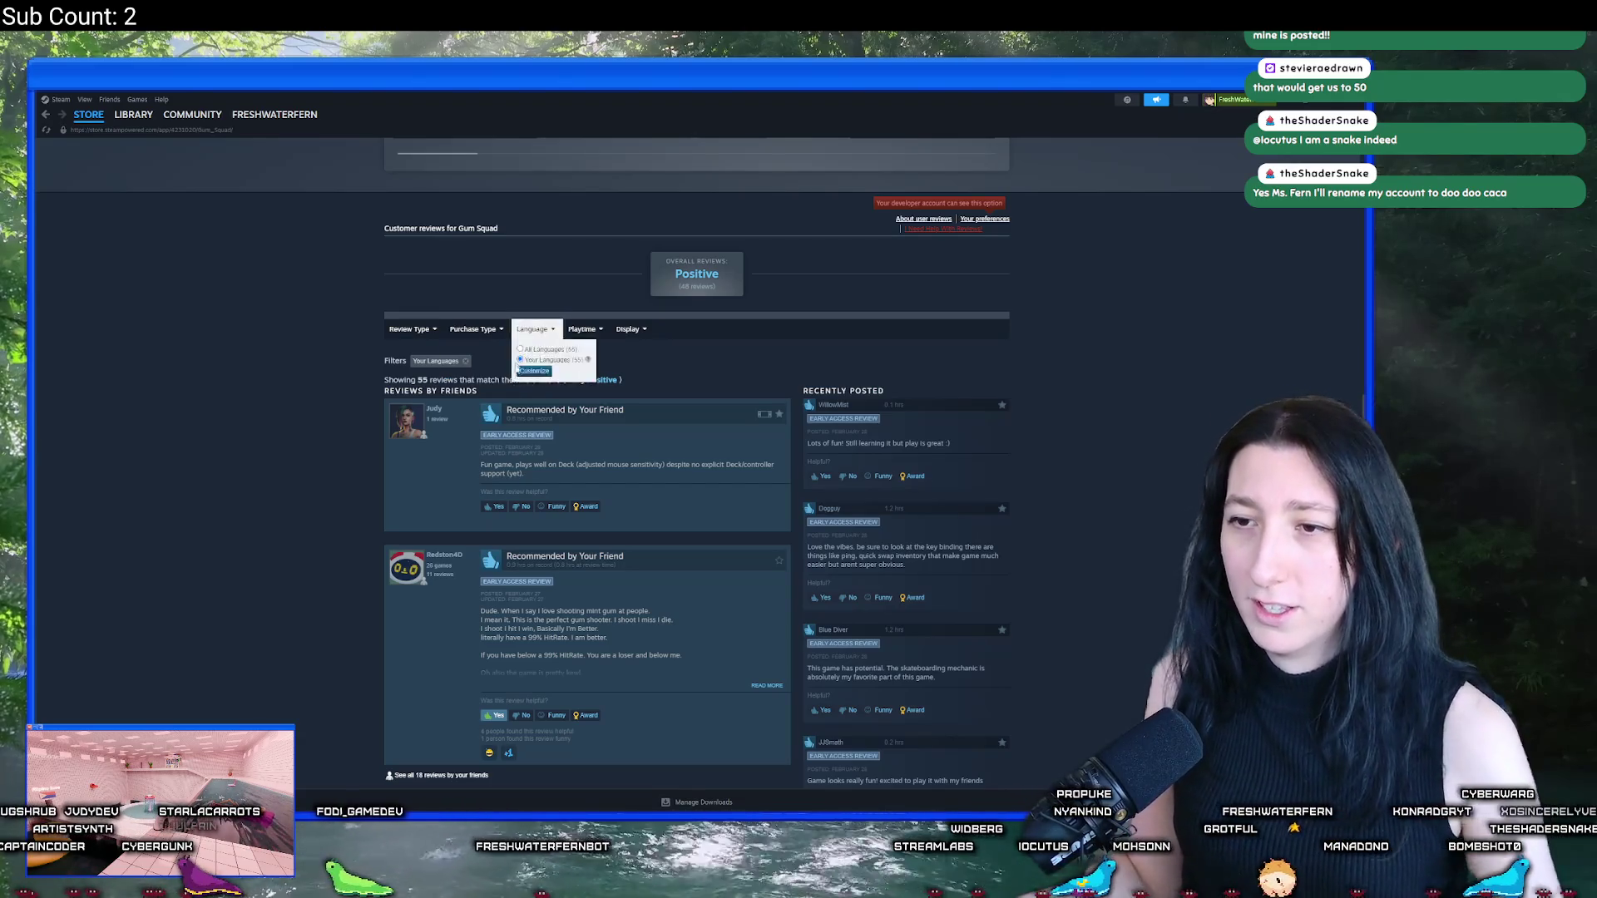
Step: Mark the first review helpful, give it the 500-point Winner award, then sort reviews by Recent
click(496, 507)
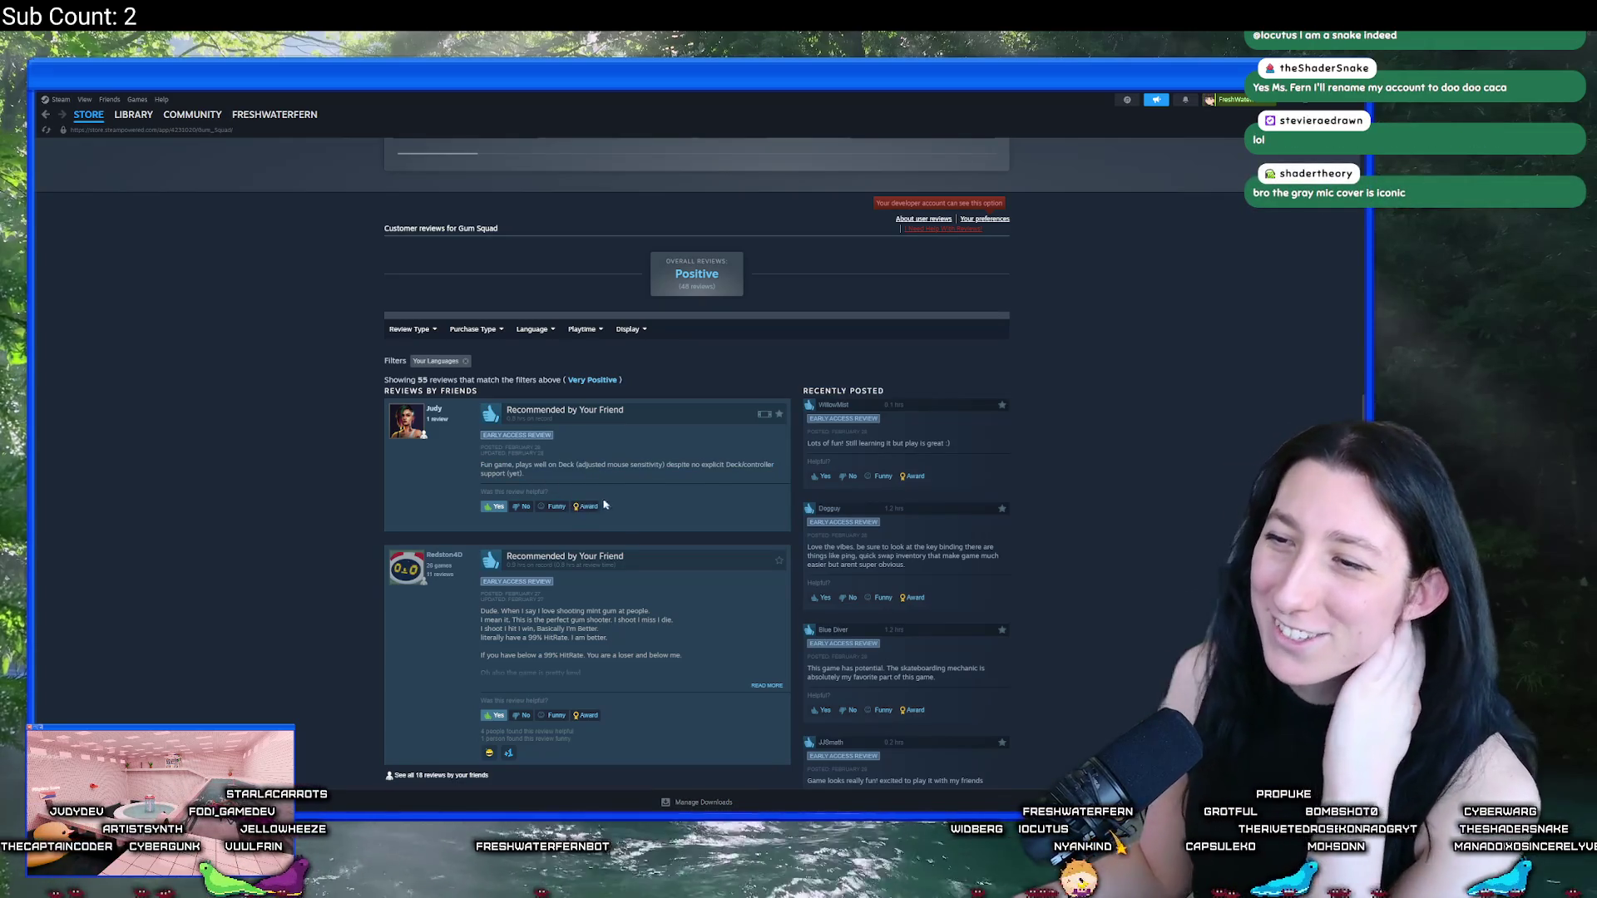
click(584, 509)
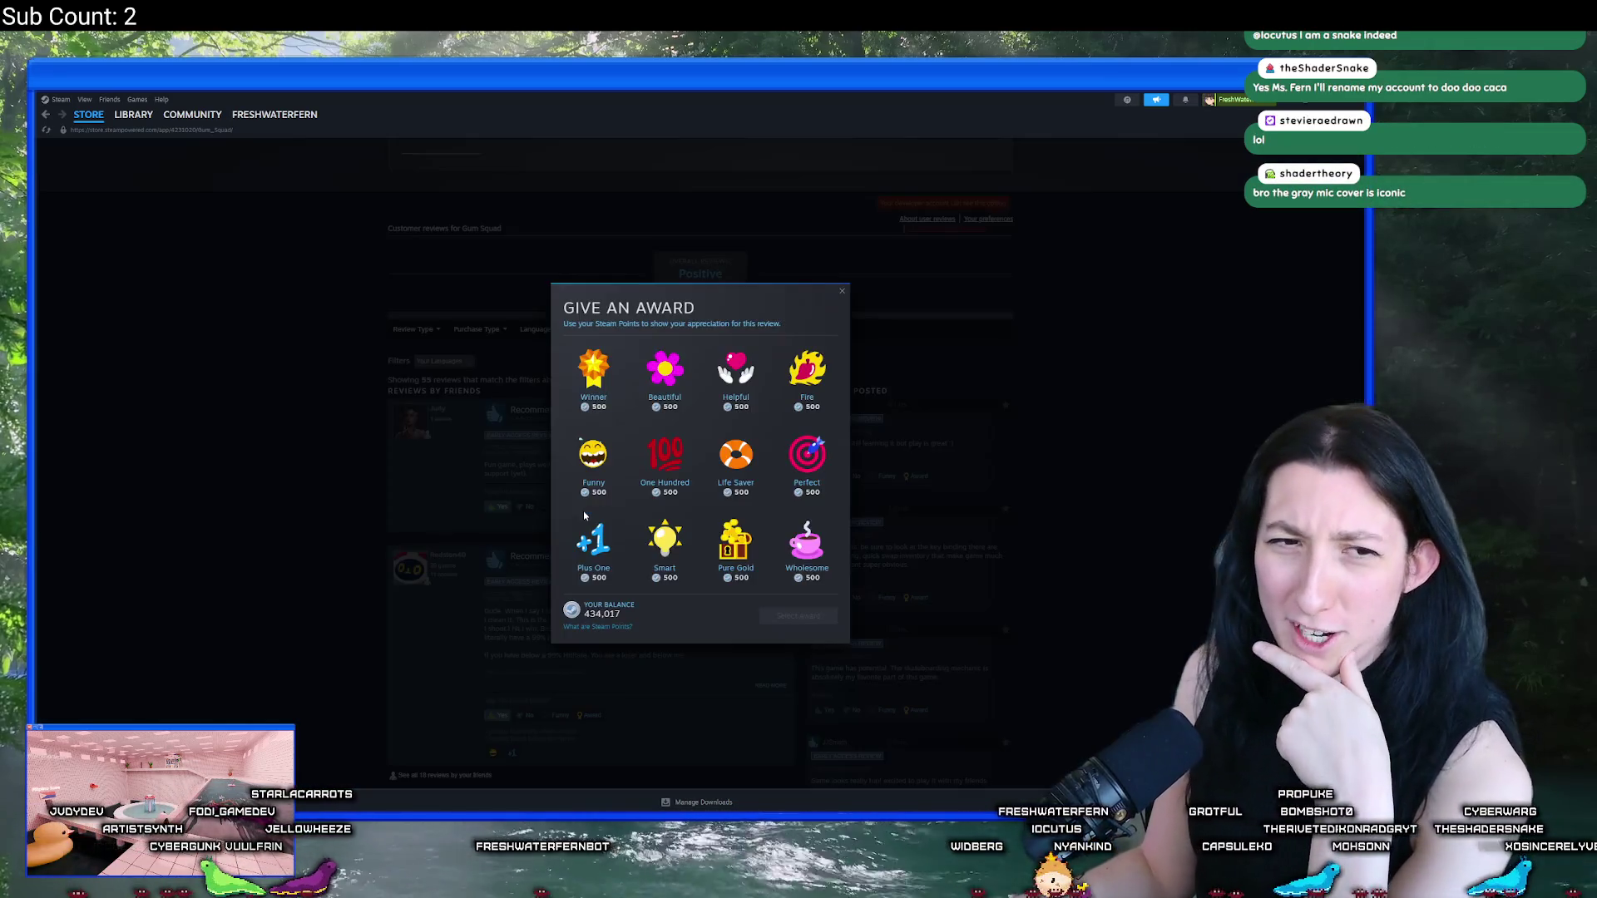
click(619, 371)
click(799, 615)
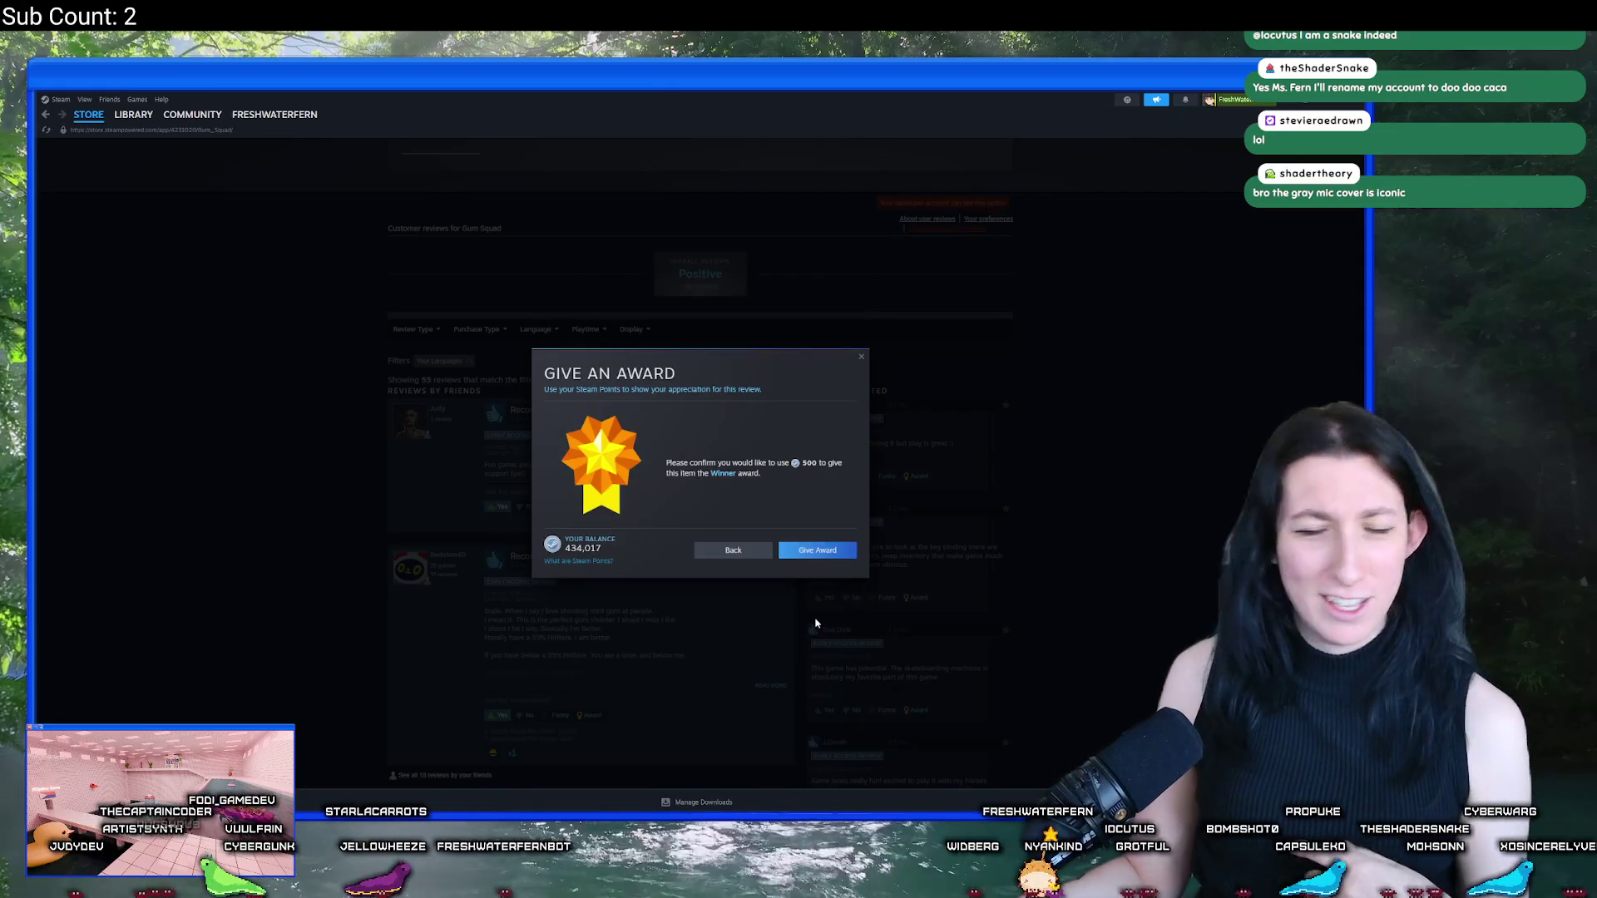
click(813, 550)
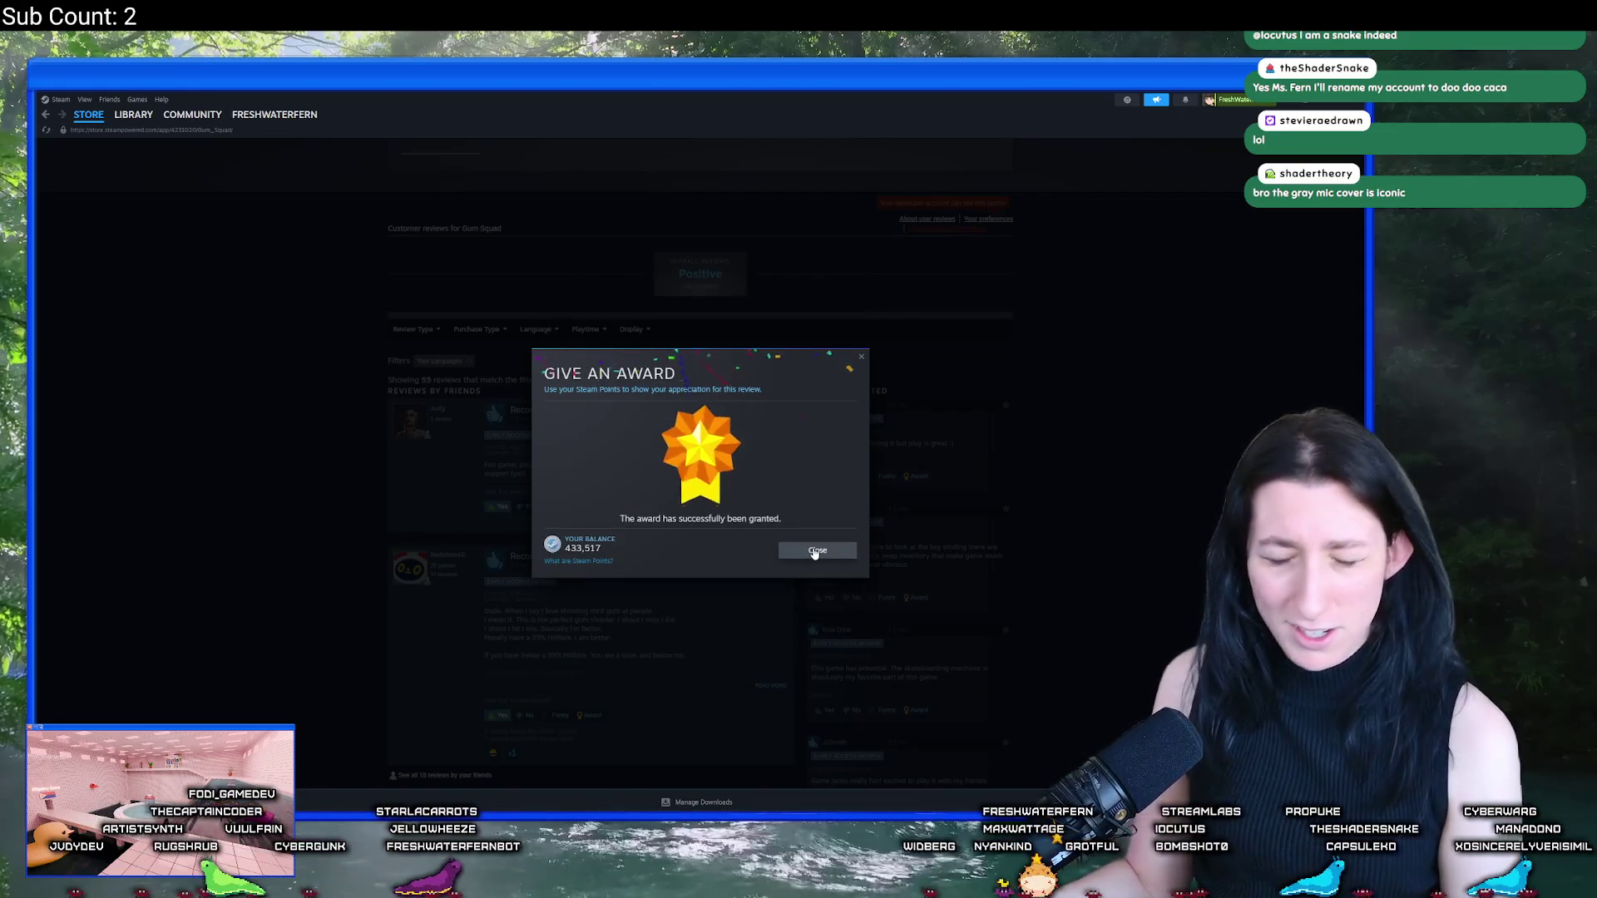
click(815, 549)
mouse_move(615, 333)
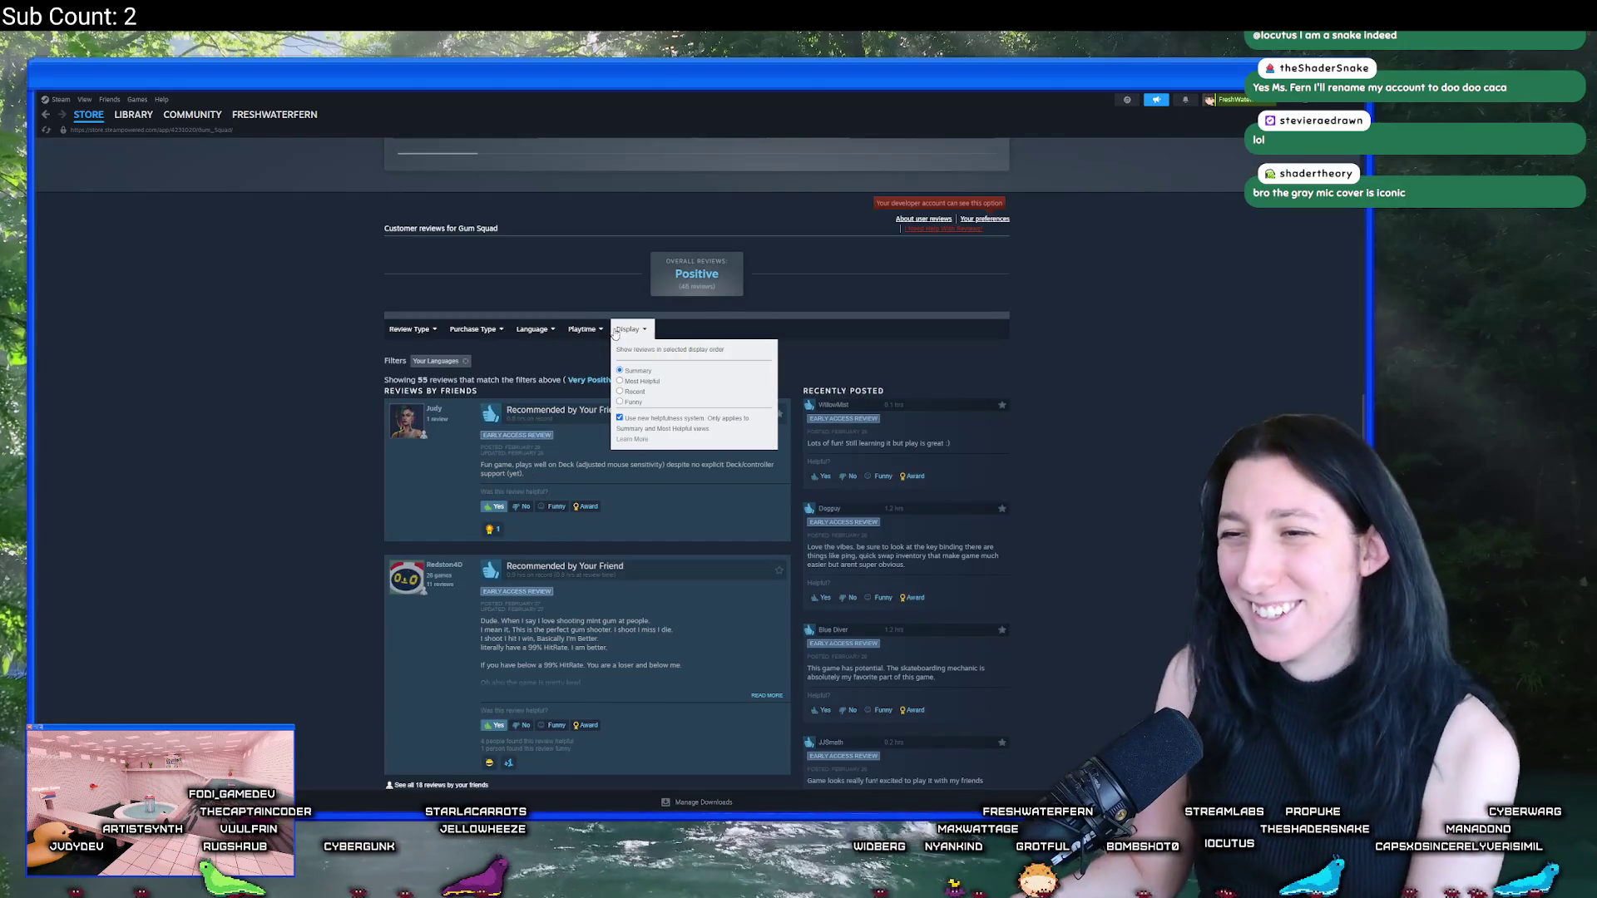
click(631, 390)
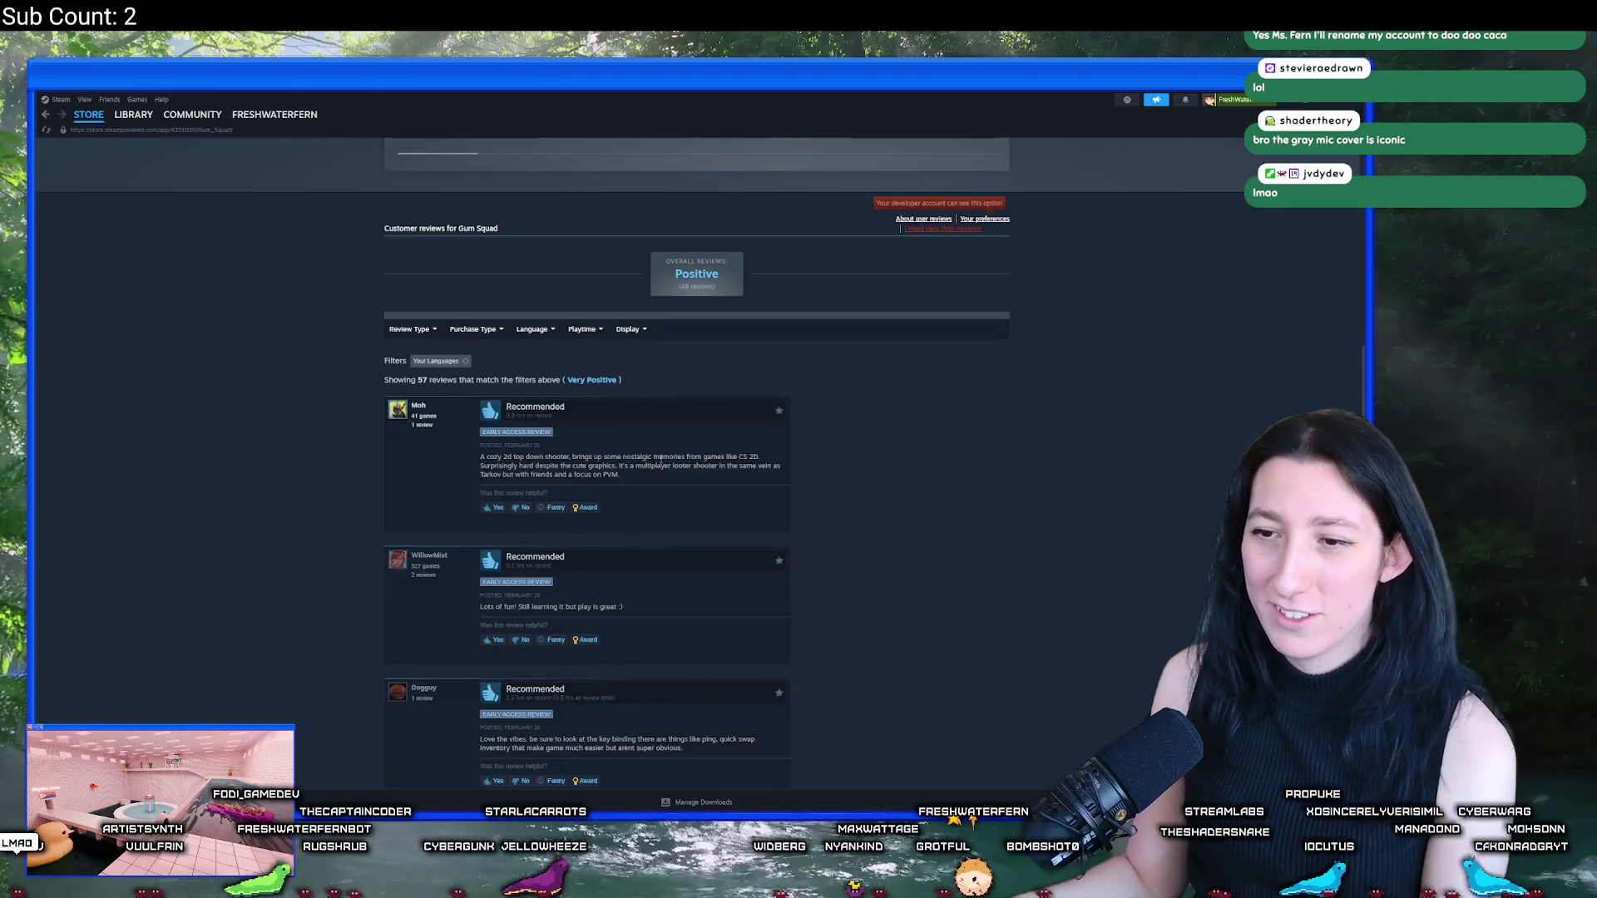
Step: Filter Gum Squad reviews to Not Purchased on Steam and scroll through the 7 results
scroll(651, 469, up, 2)
scroll(651, 469, down, 4)
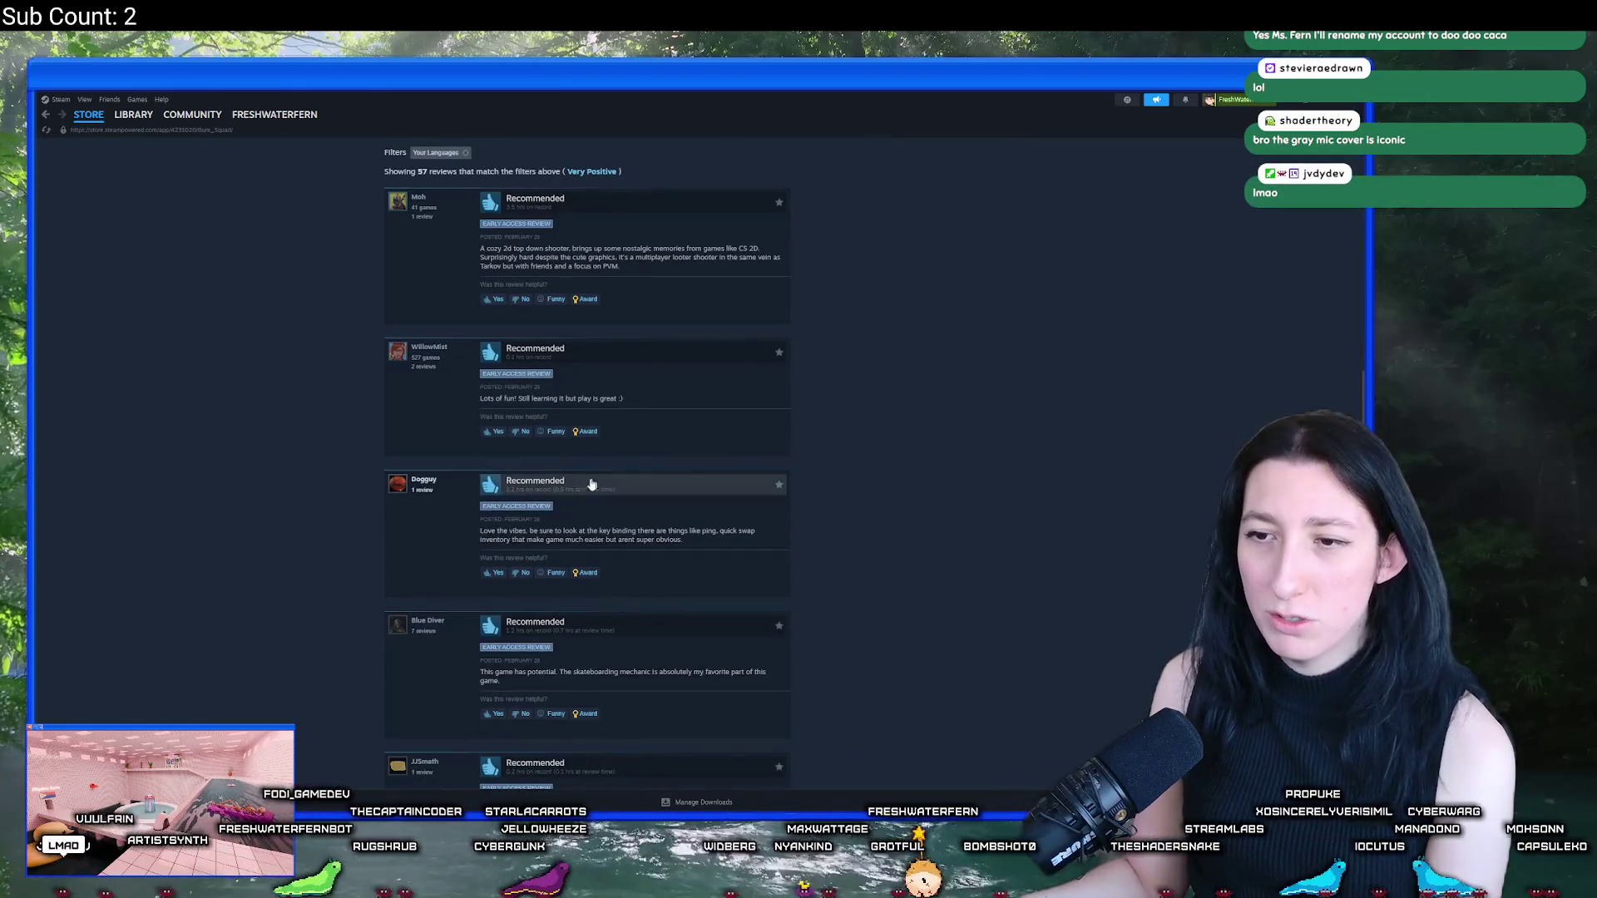
scroll(508, 515, up, 4)
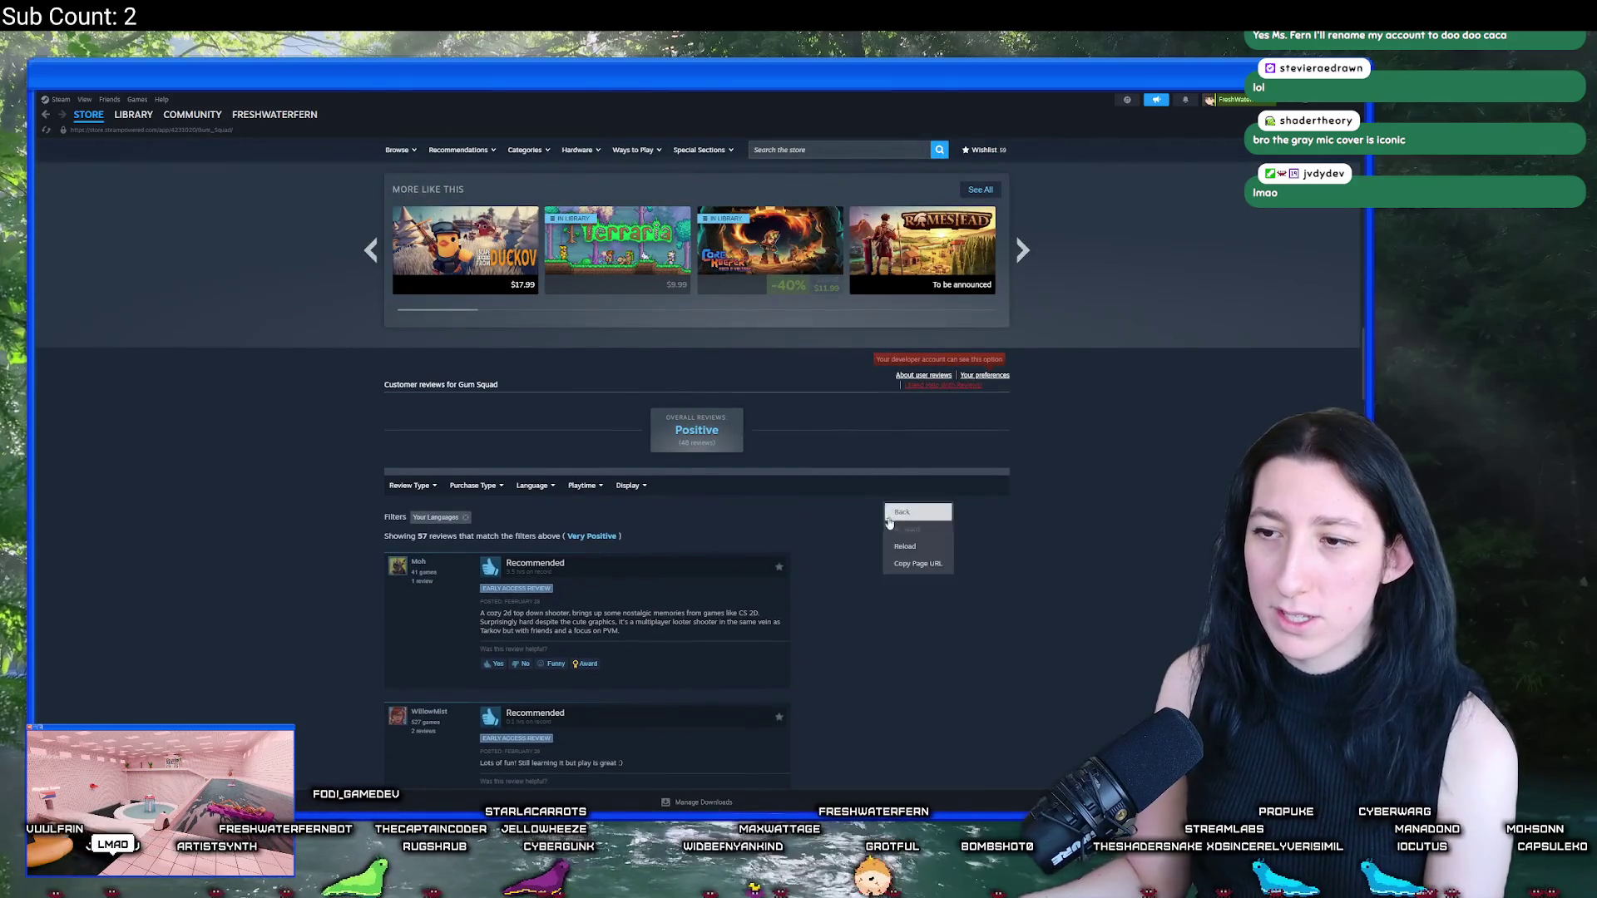
mouse_move(456, 488)
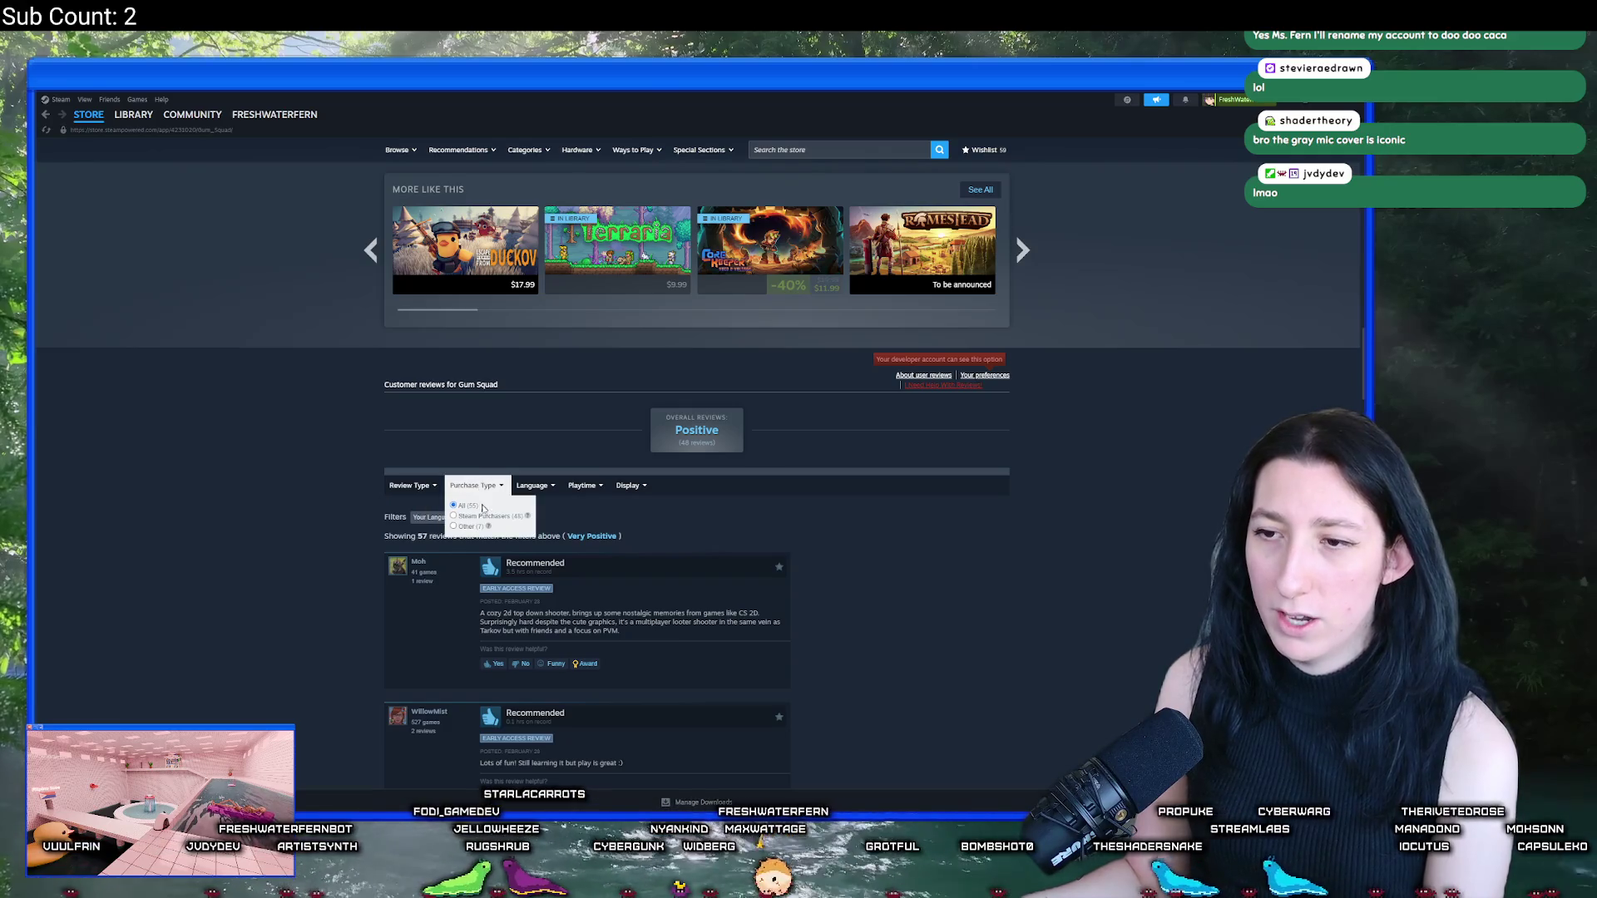
click(470, 526)
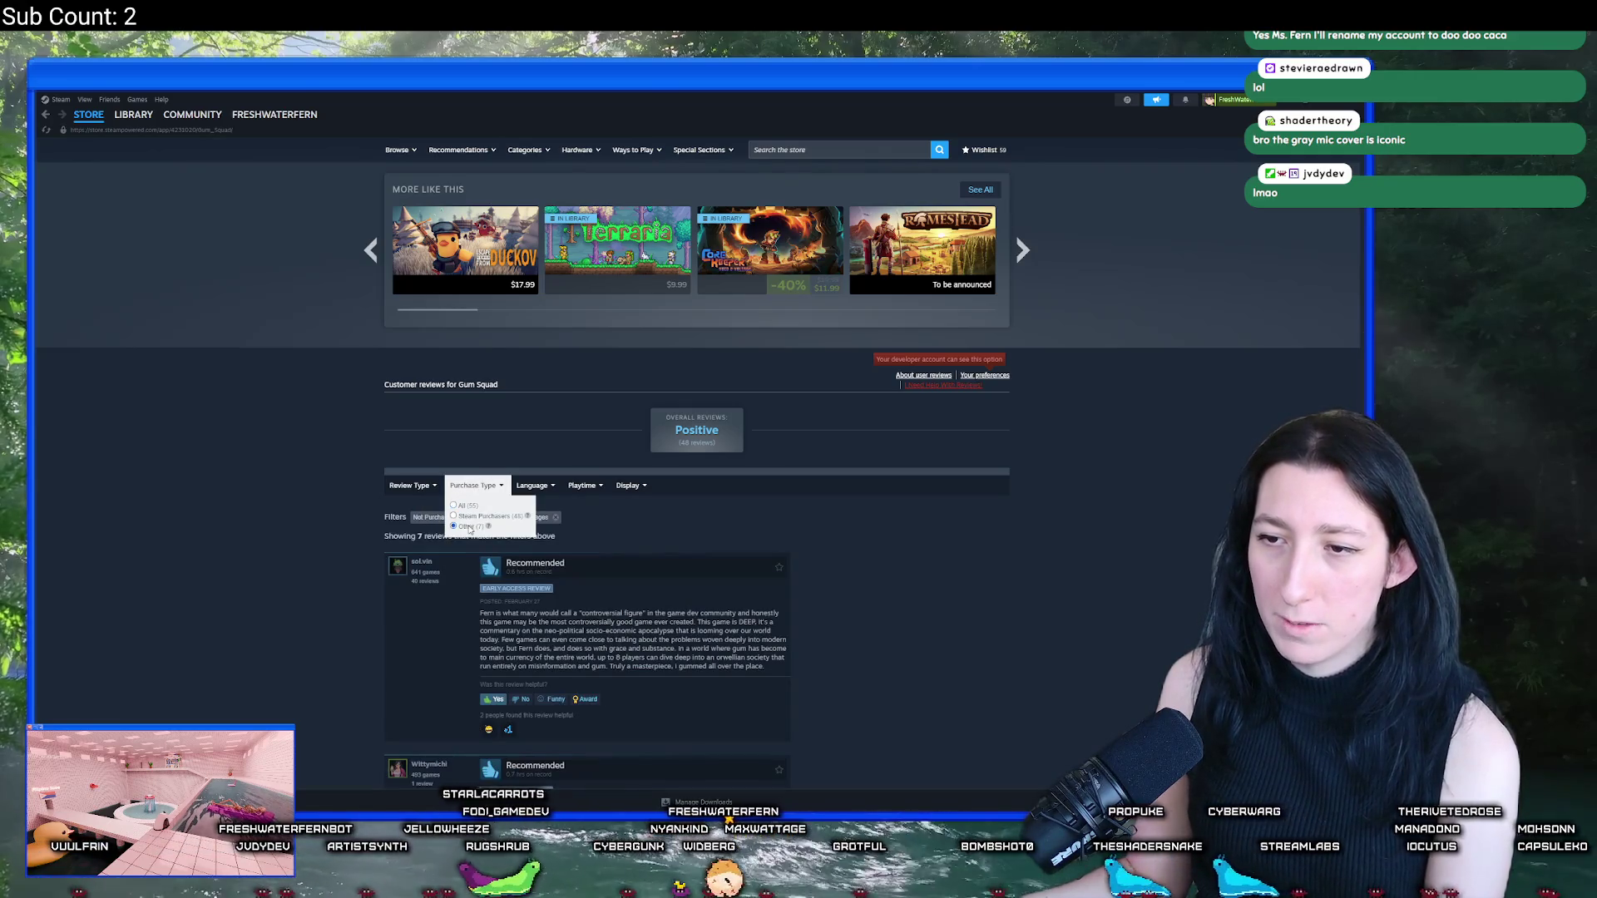
scroll(635, 438, down, 4)
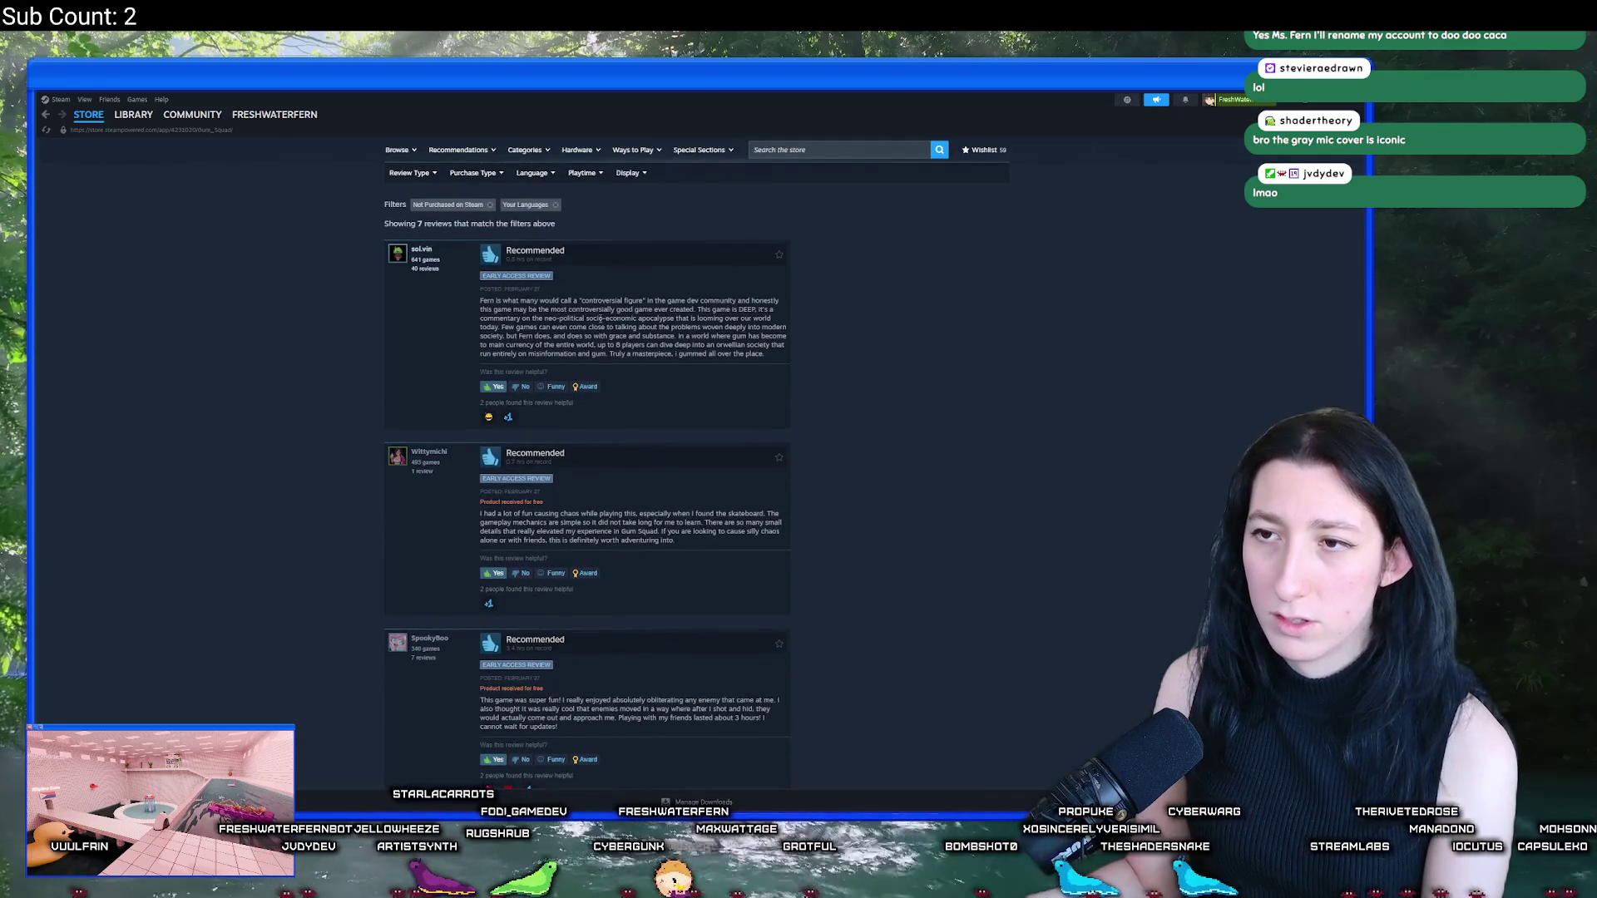
scroll(597, 285, up, 1)
mouse_move(781, 312)
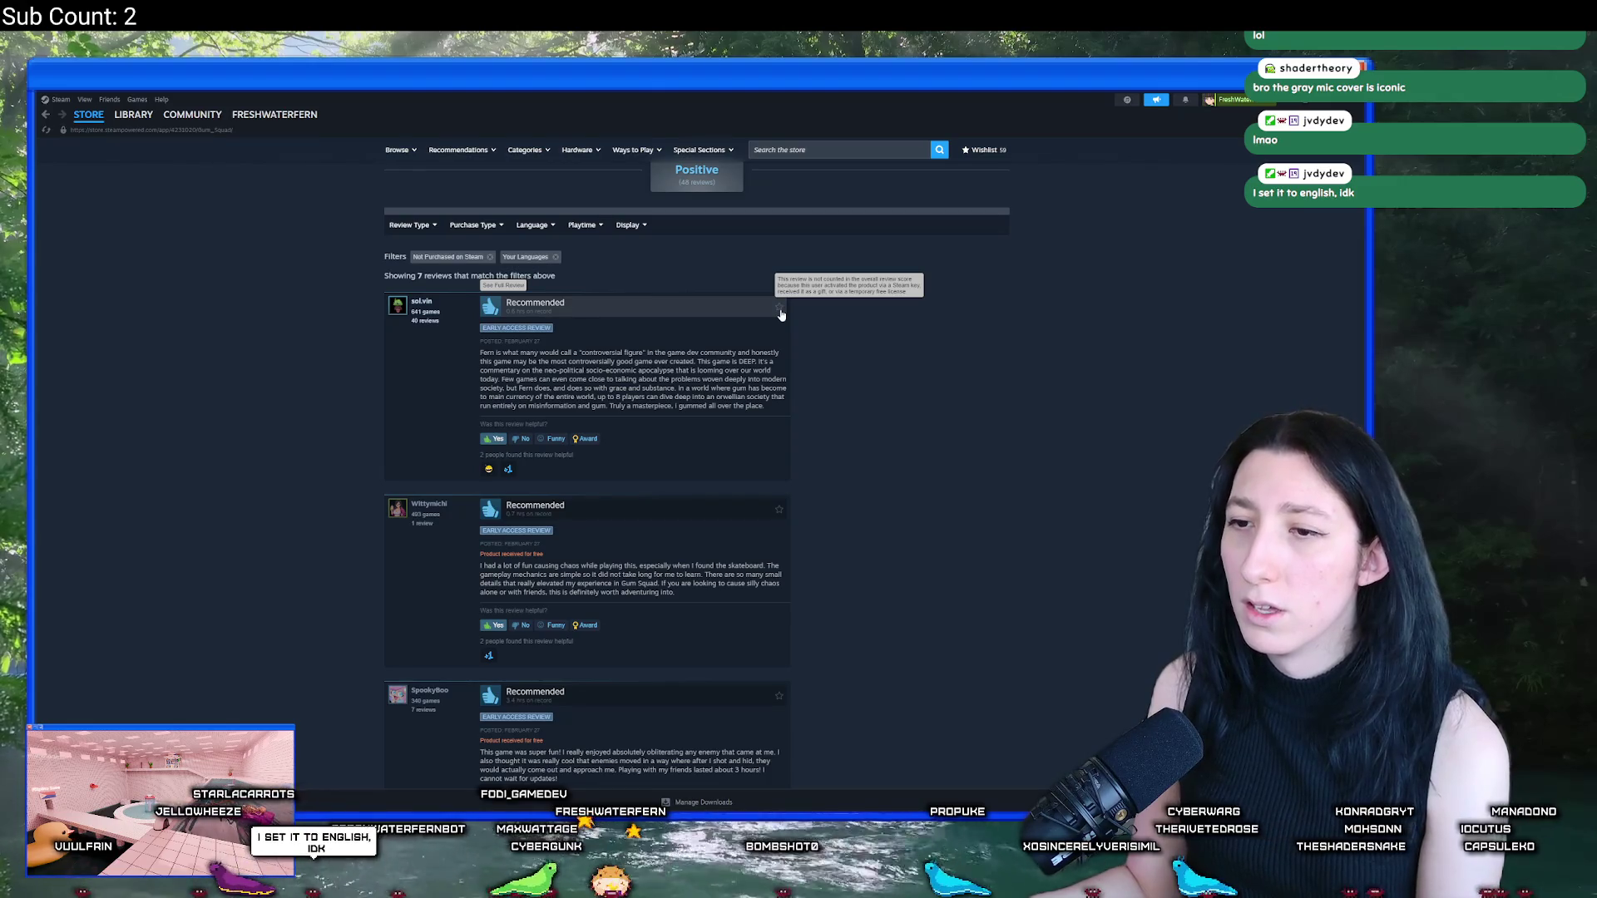
scroll(512, 425, down, 10)
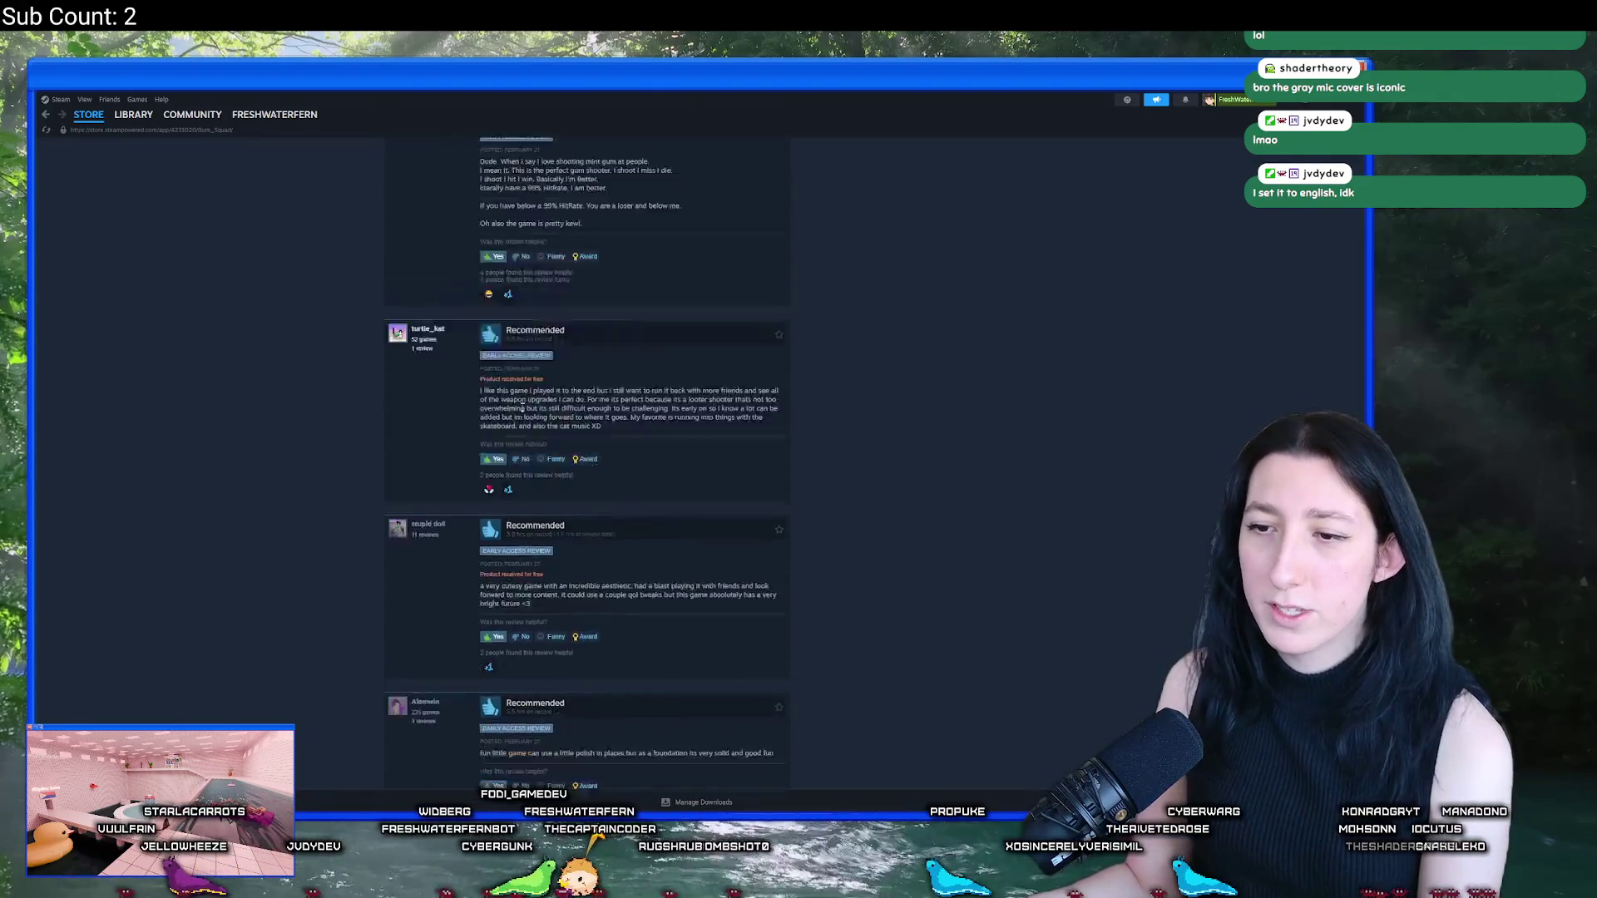
scroll(512, 425, up, 4)
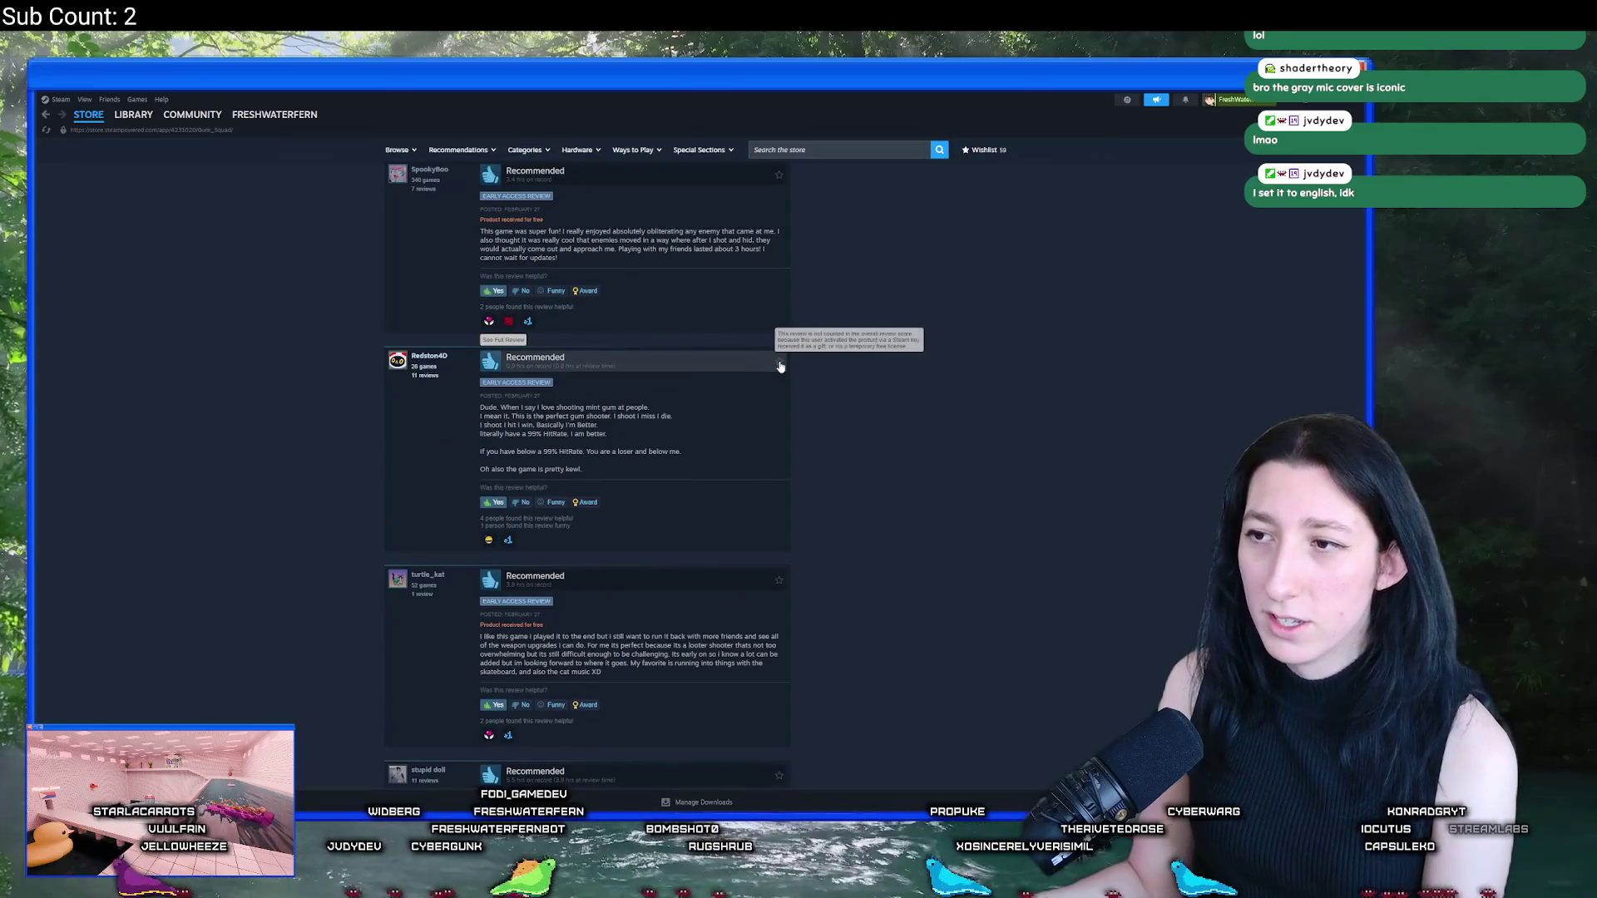
scroll(705, 456, down, 6)
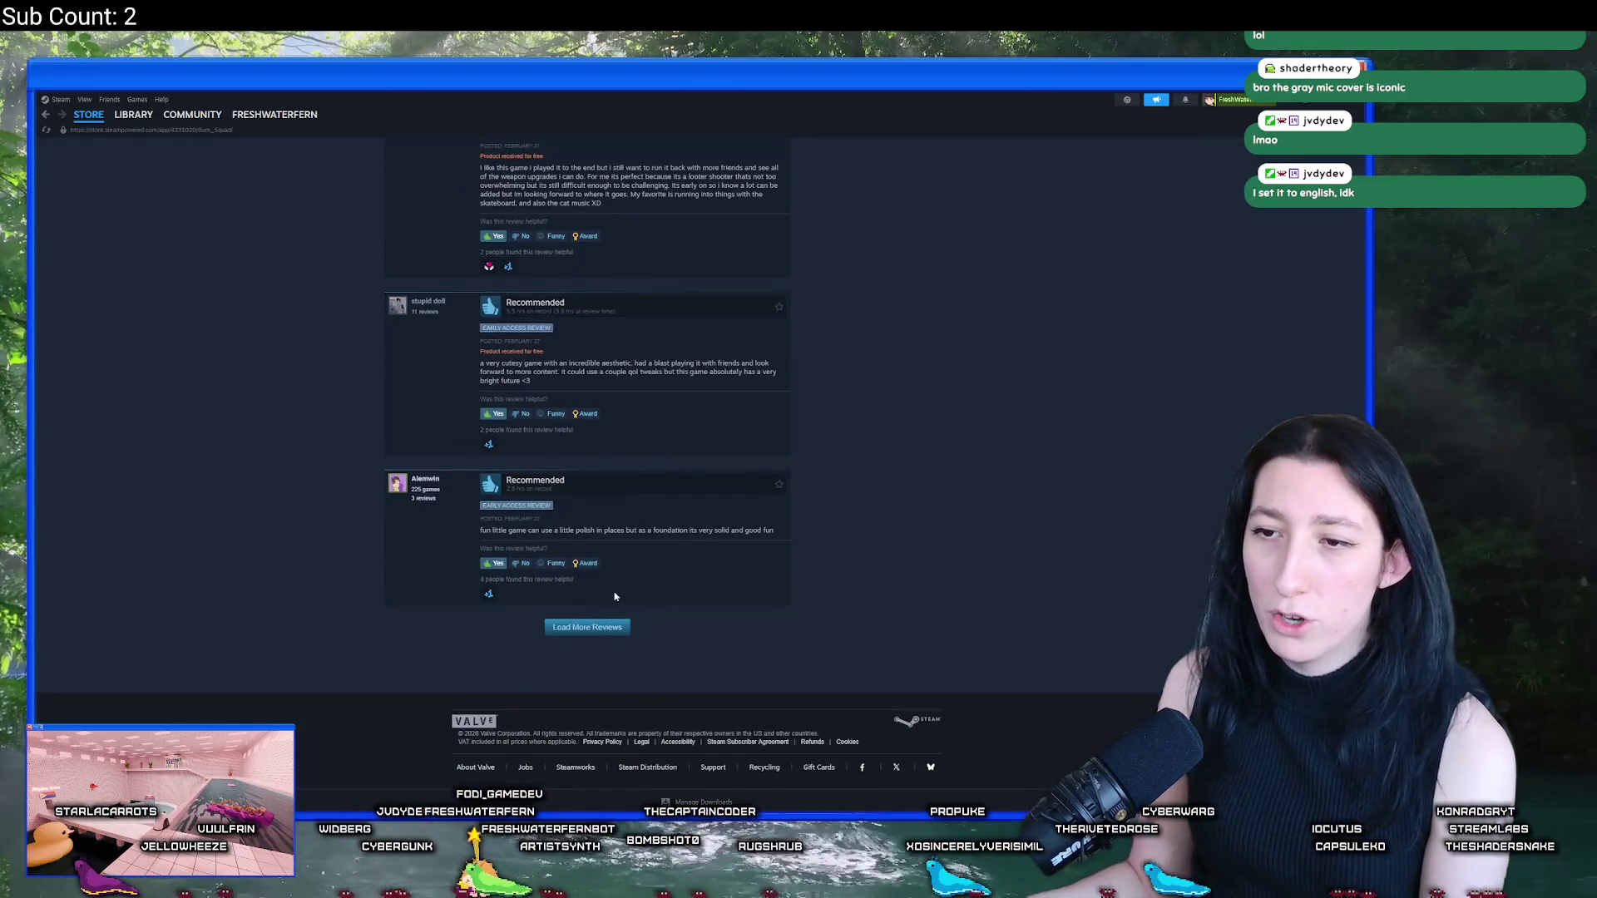
scroll(615, 596, up, 3)
scroll(615, 595, up, 10)
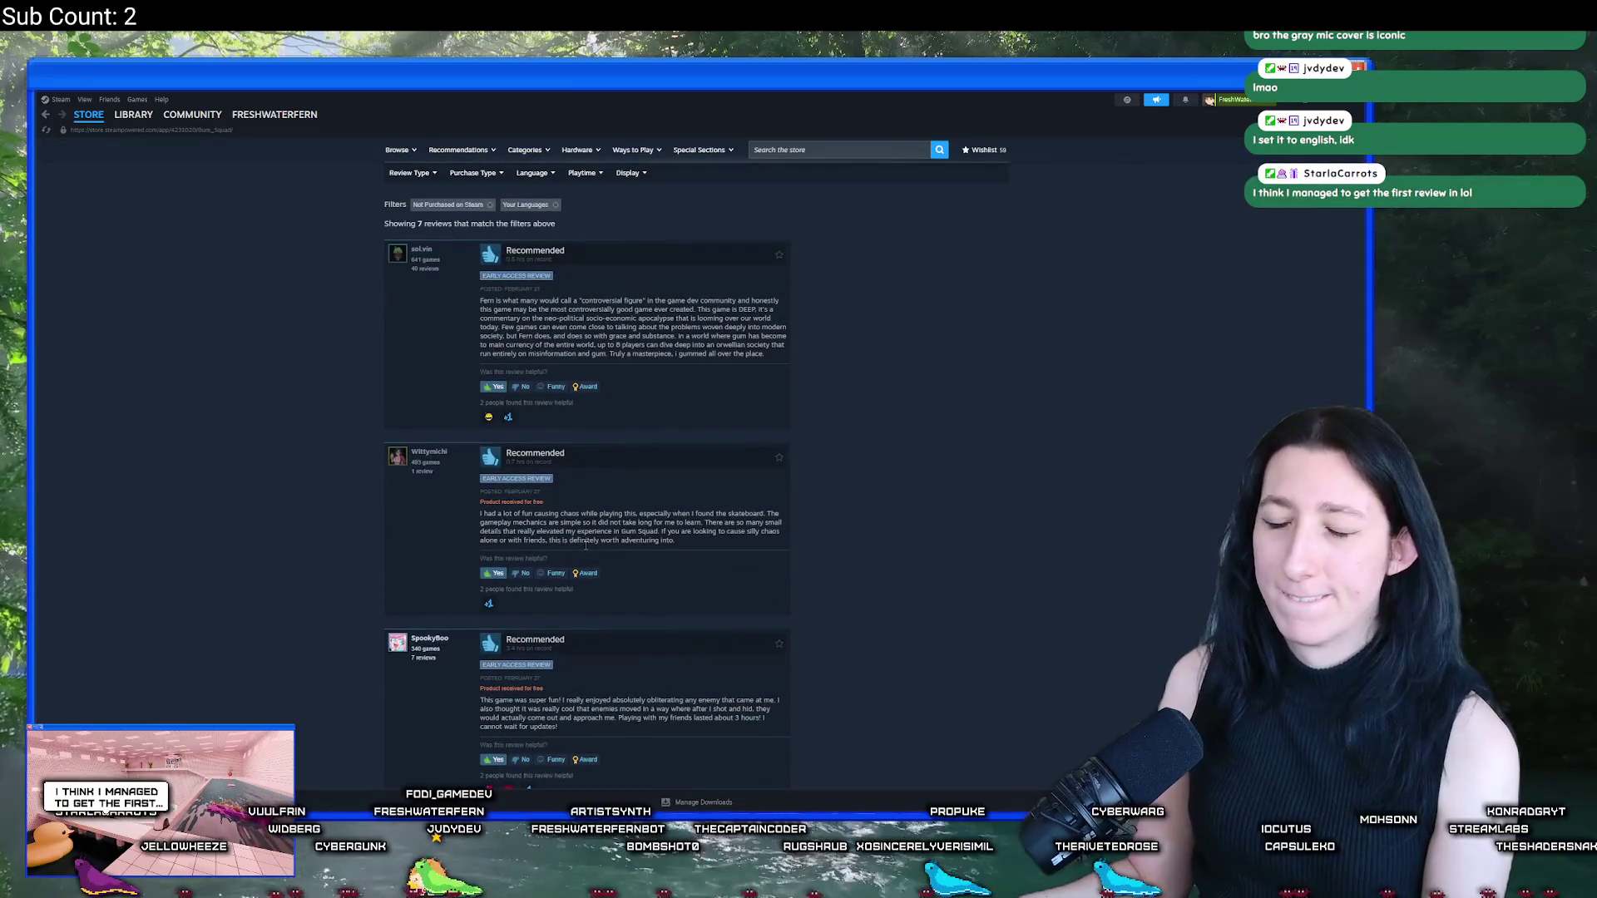
scroll(627, 426, up, 5)
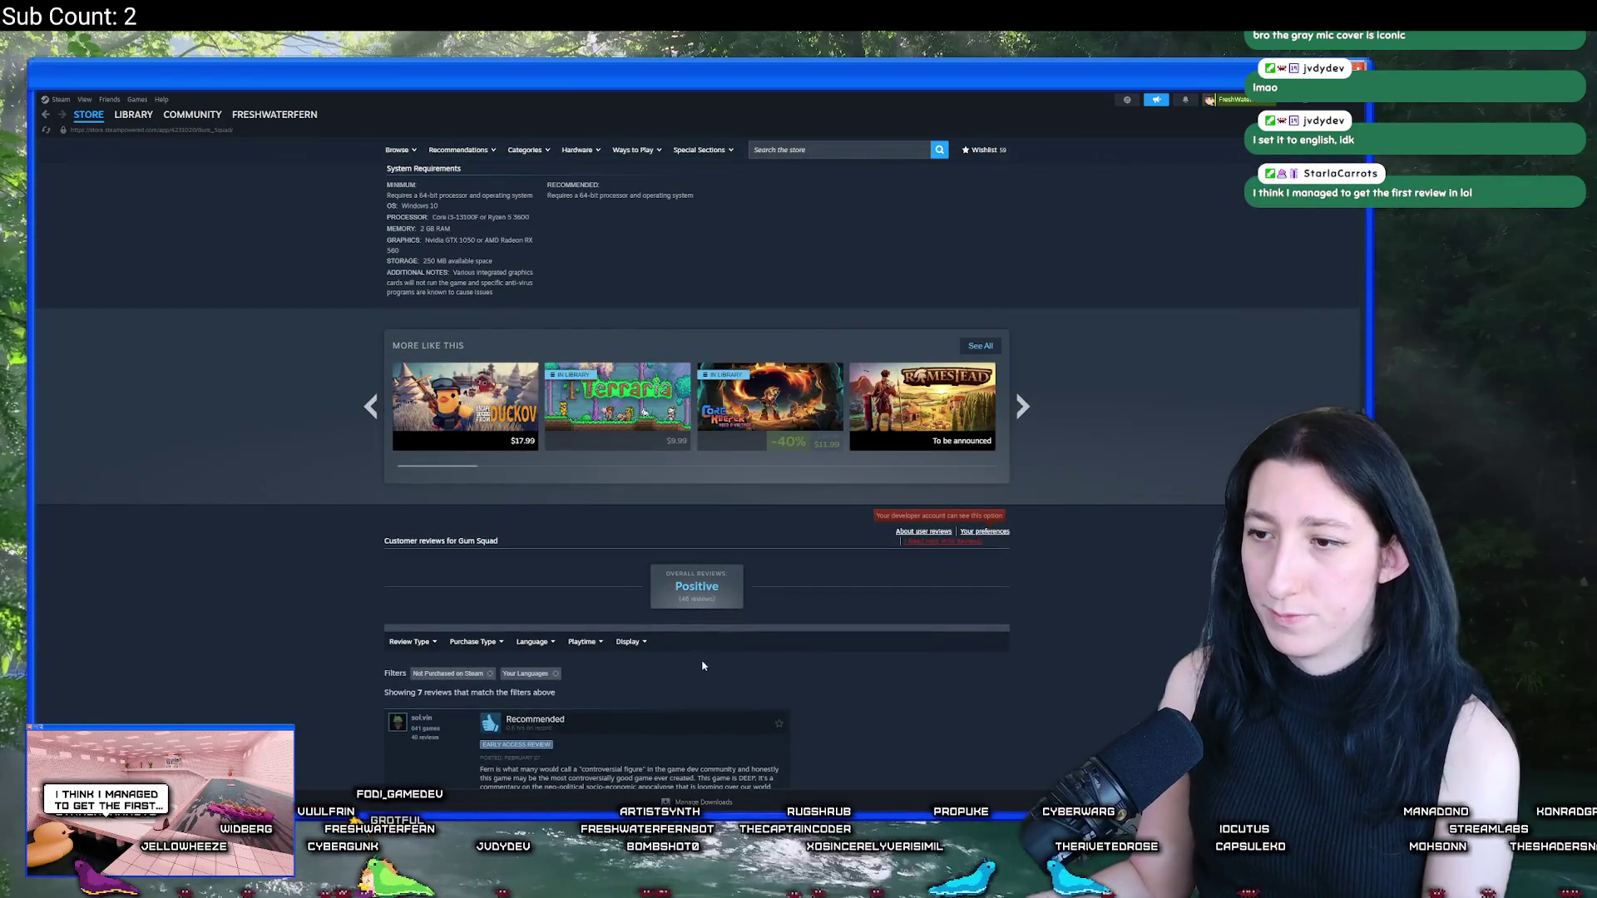
Step: Switch the filter to Steam purchasers and mark the second review as helpful
click(489, 674)
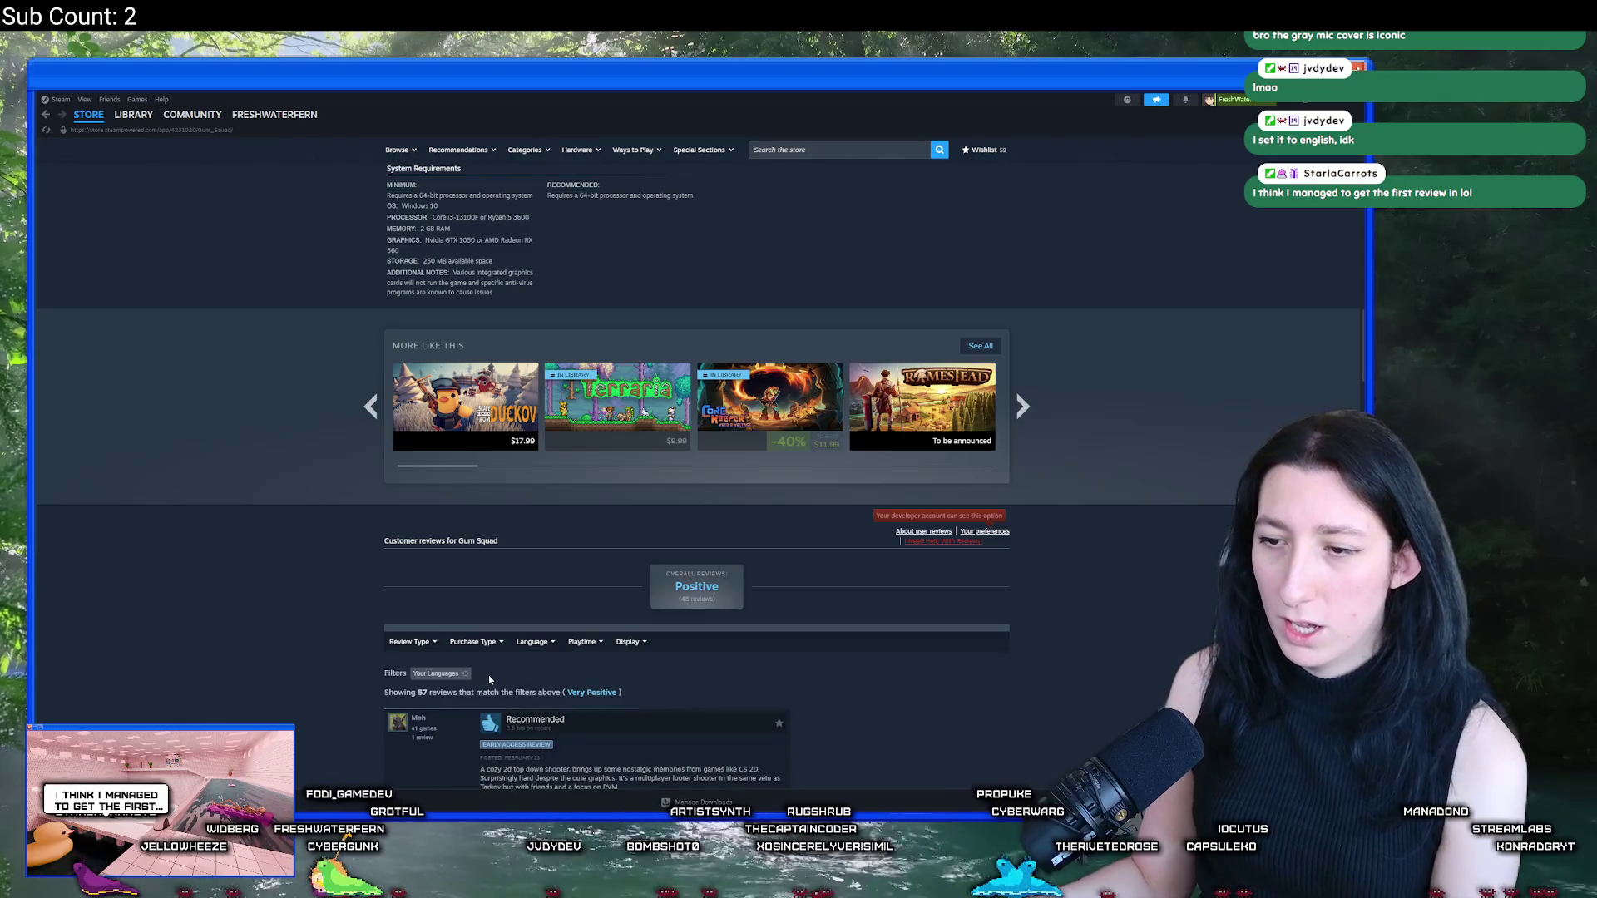
click(468, 673)
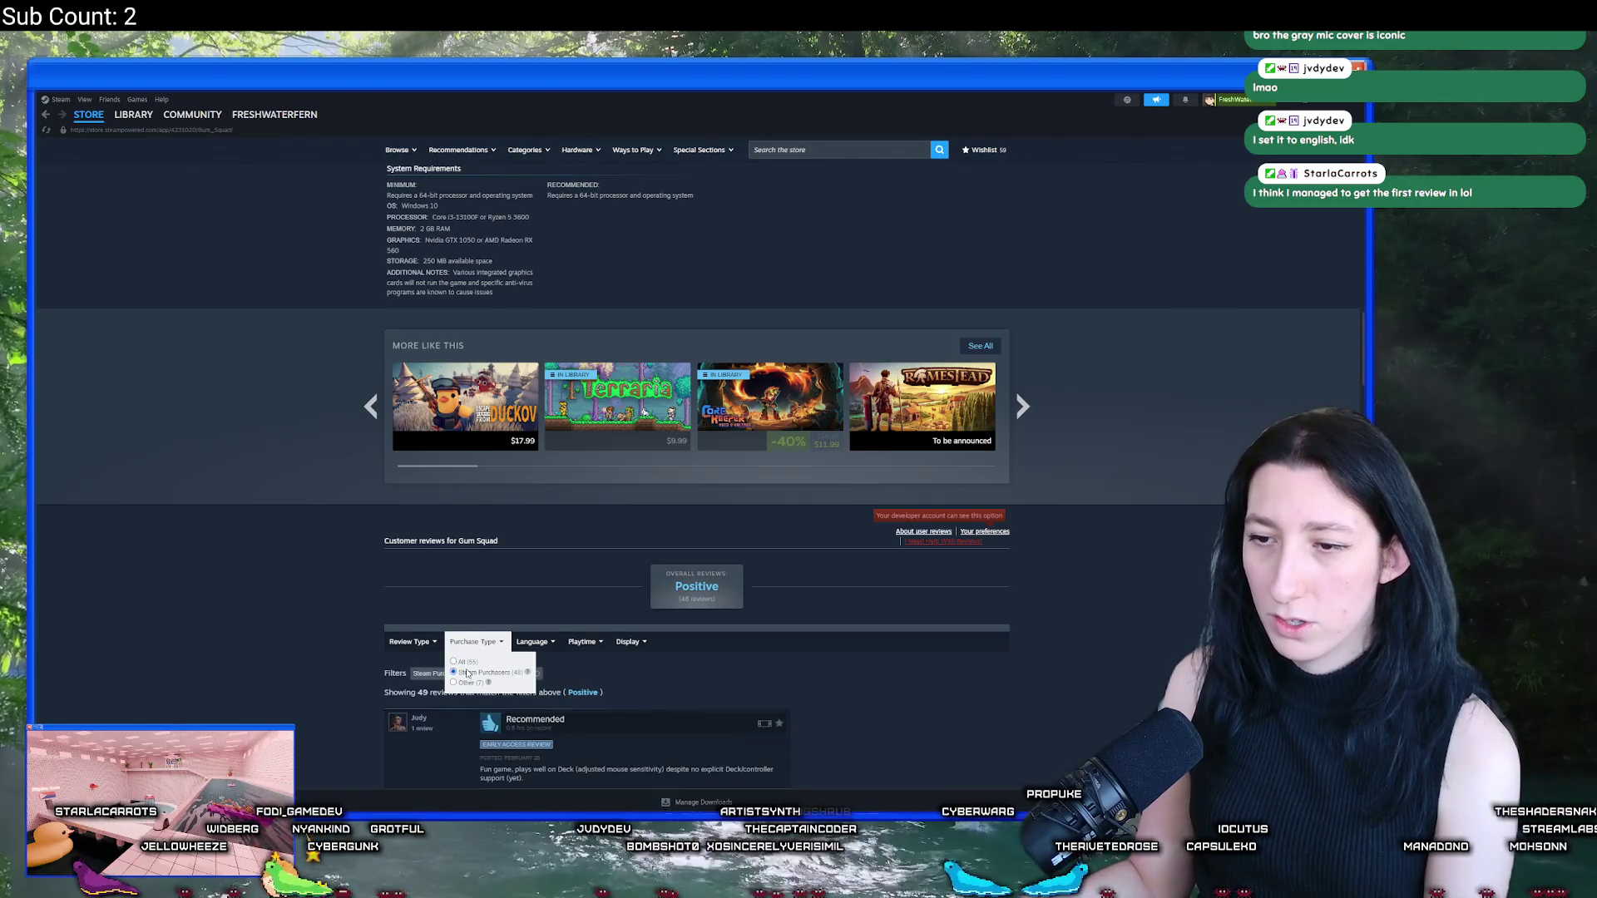
scroll(578, 550, down, 4)
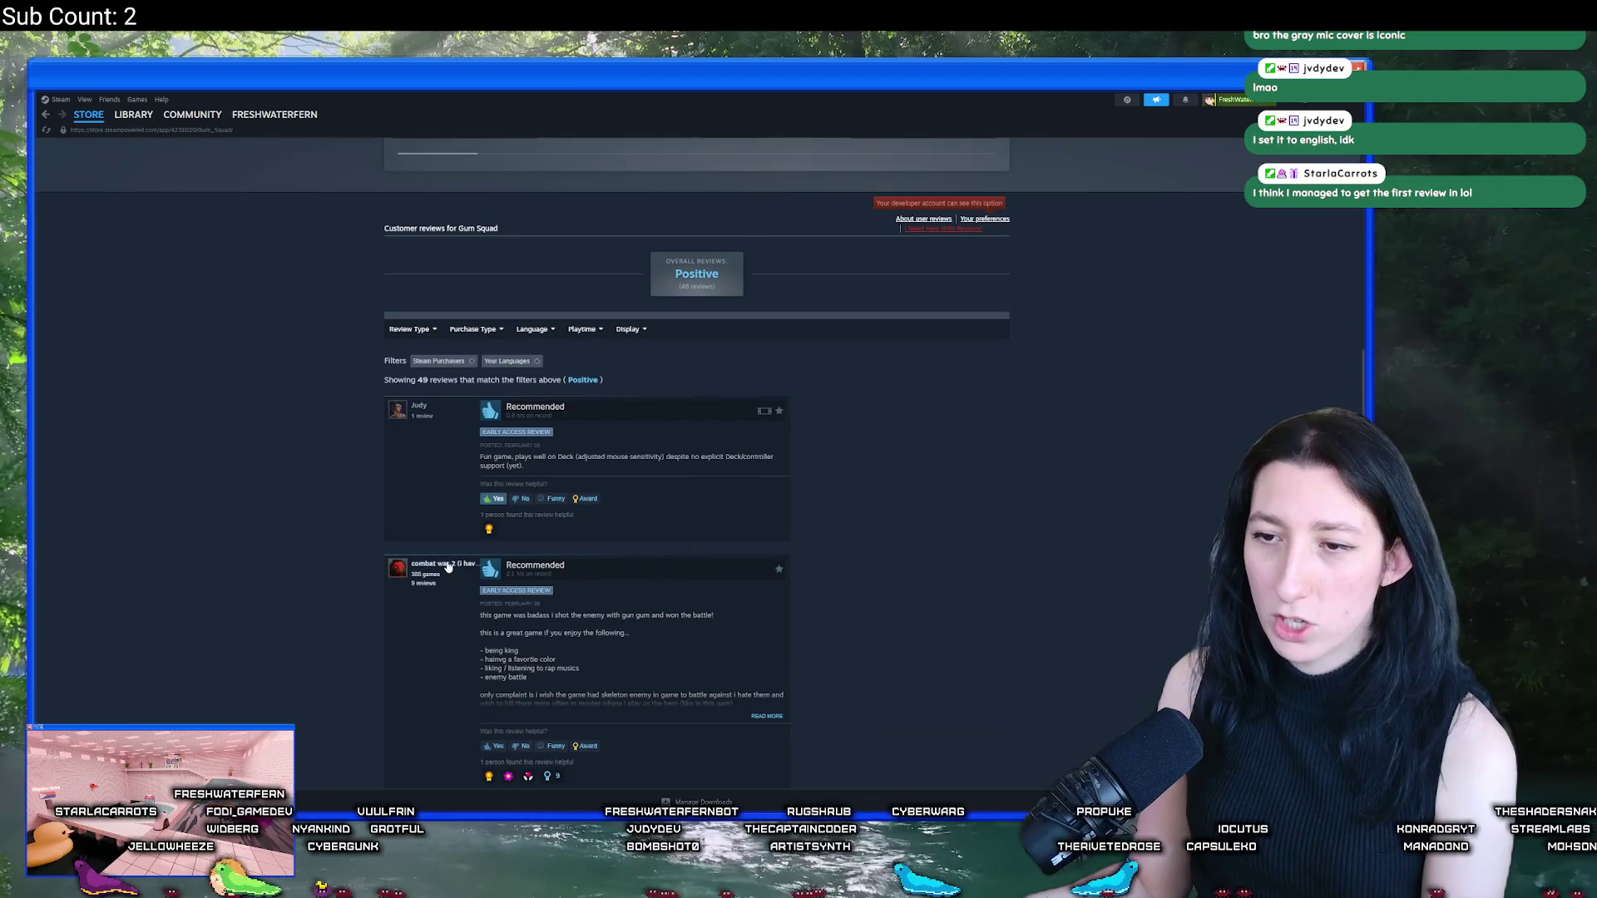
mouse_move(448, 565)
scroll(585, 515, down, 1)
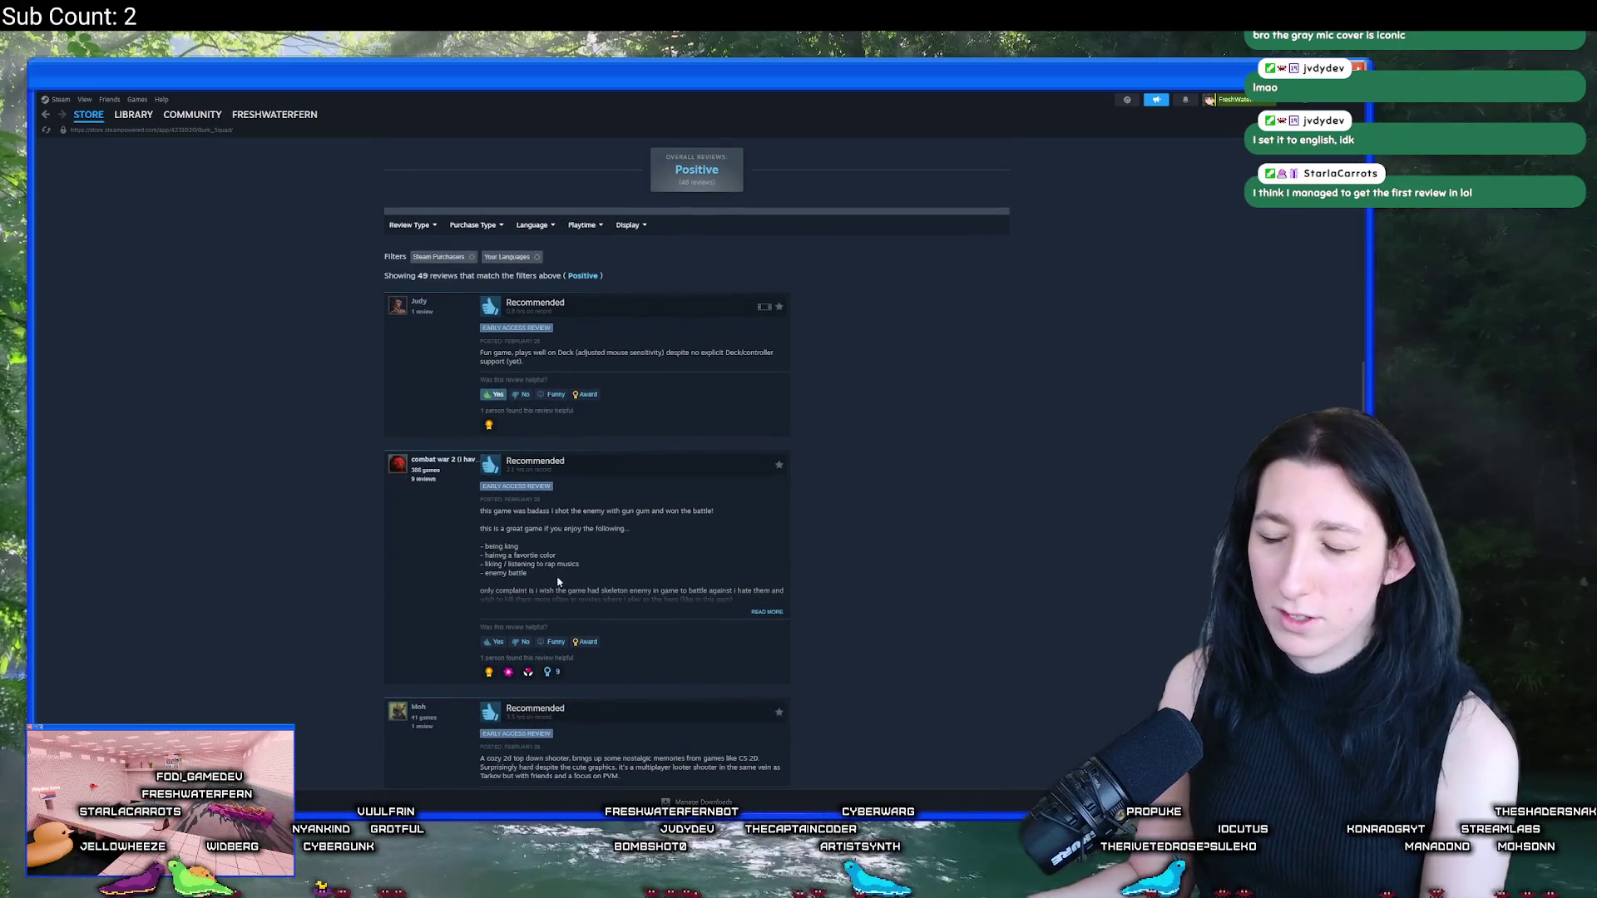
scroll(558, 583, down, 1)
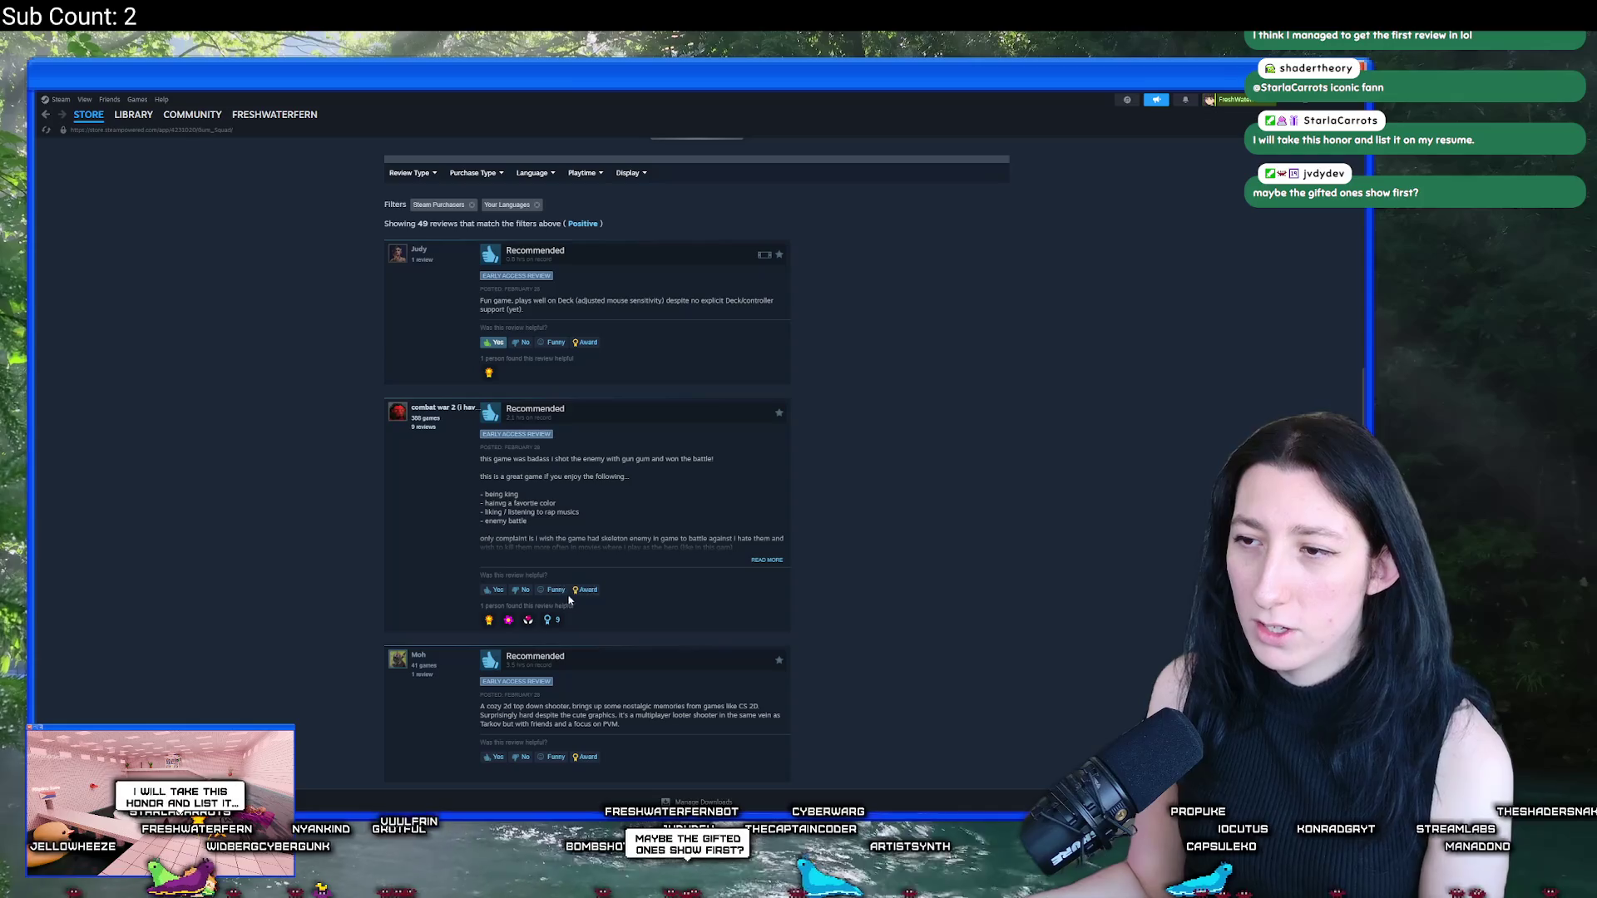
click(496, 590)
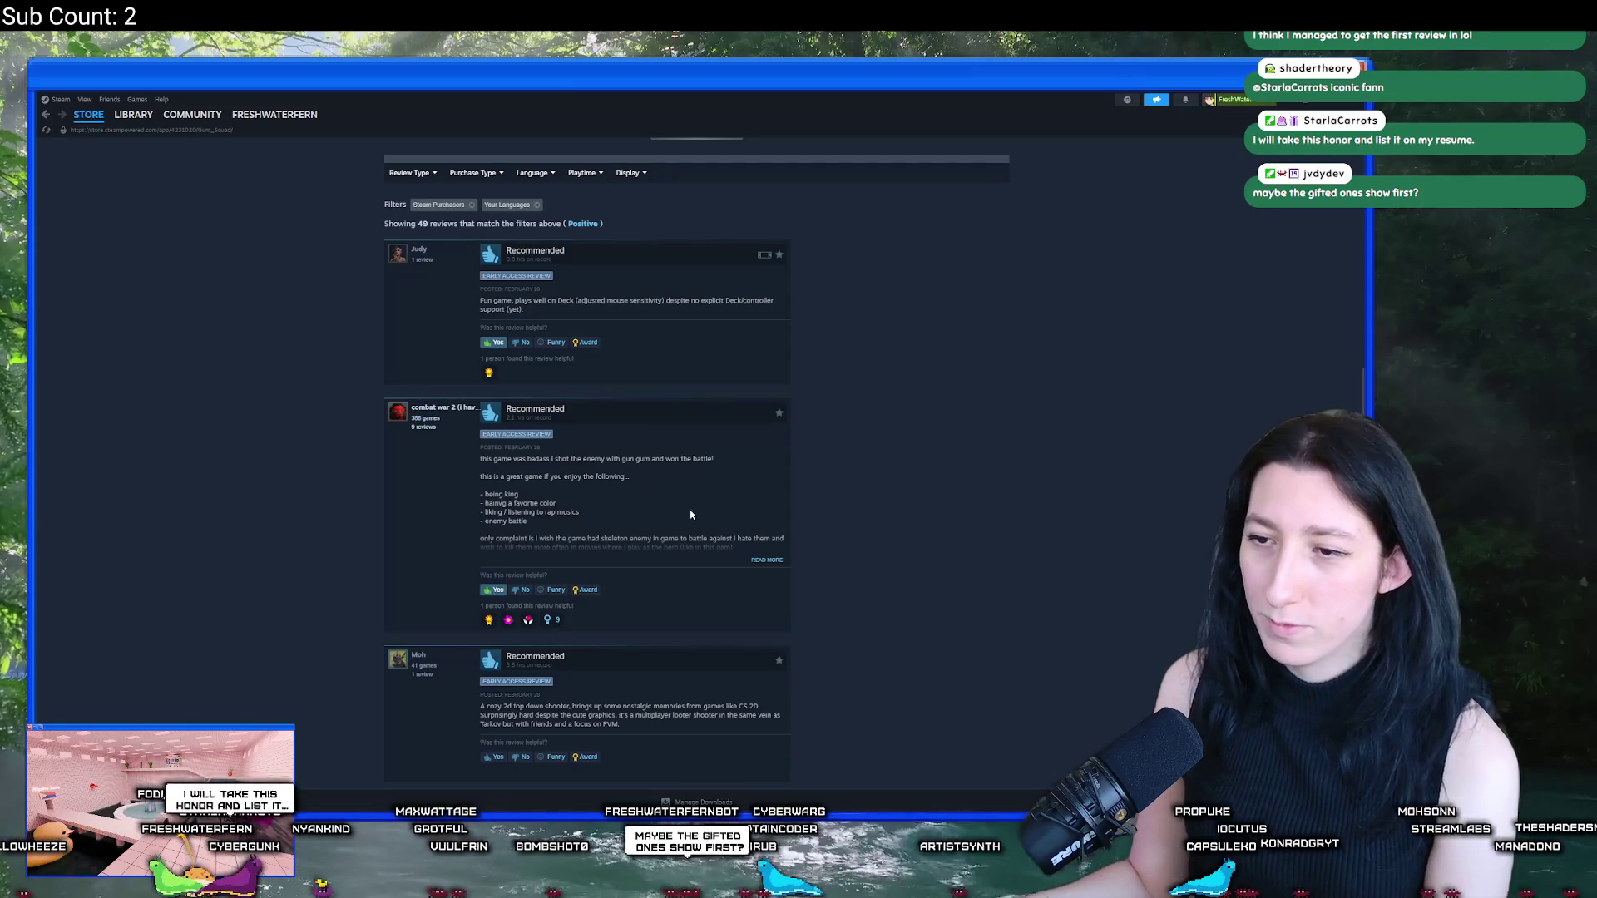
Step: Go back to the non-Steam purchase reviews, browse them, then return to GameMaker
scroll(690, 515, up, 2)
scroll(935, 577, up, 3)
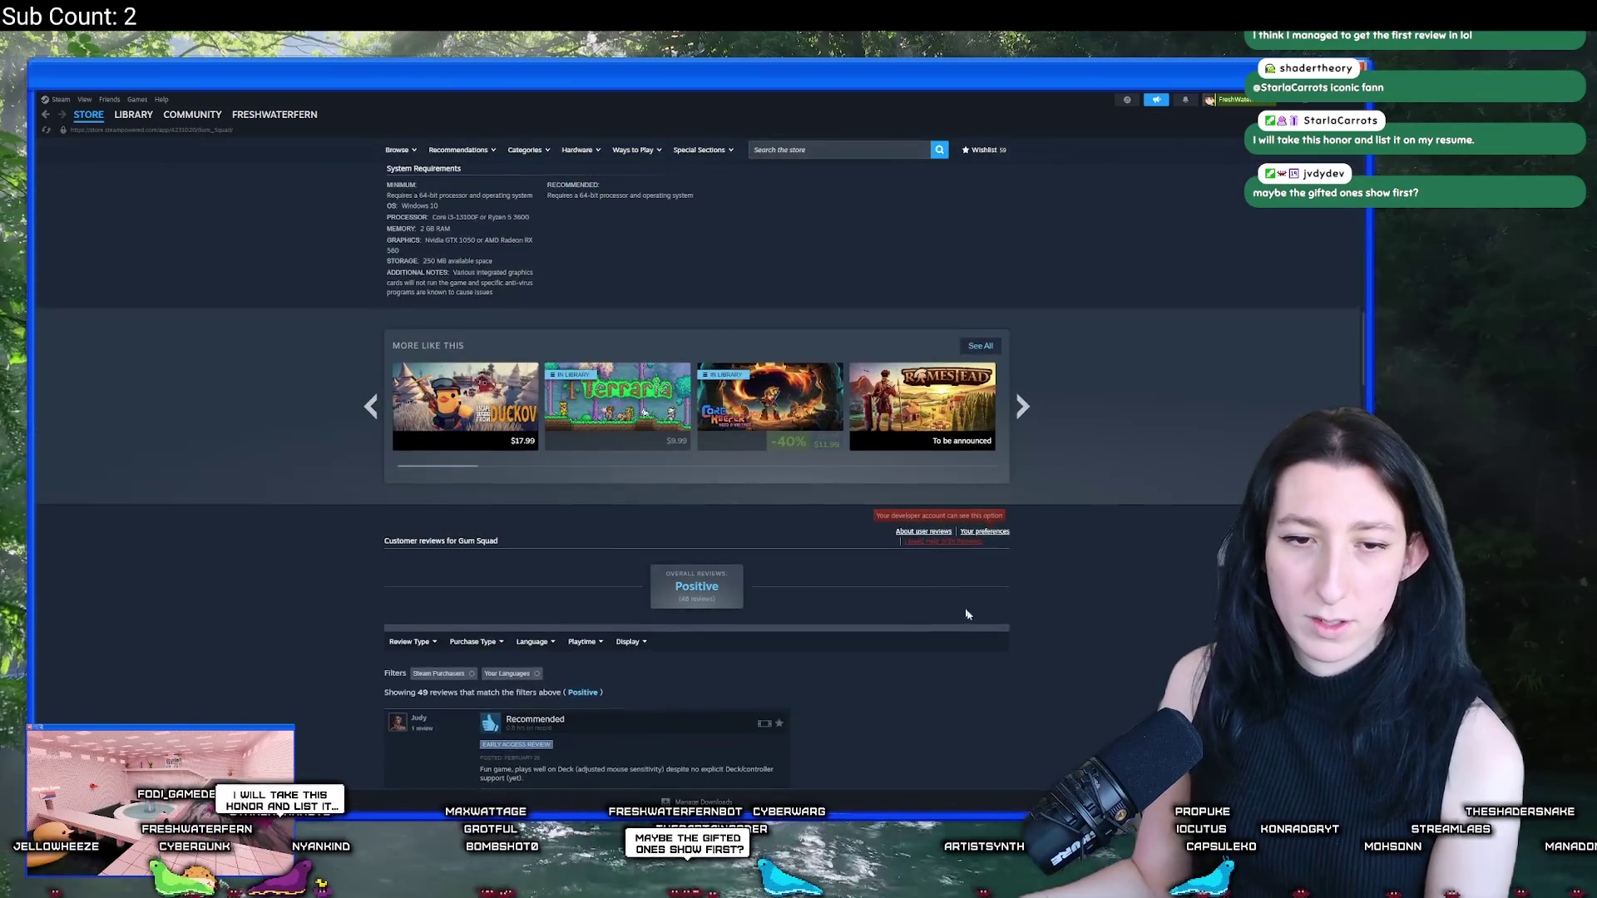
scroll(967, 614, up, 15)
scroll(1031, 414, down, 15)
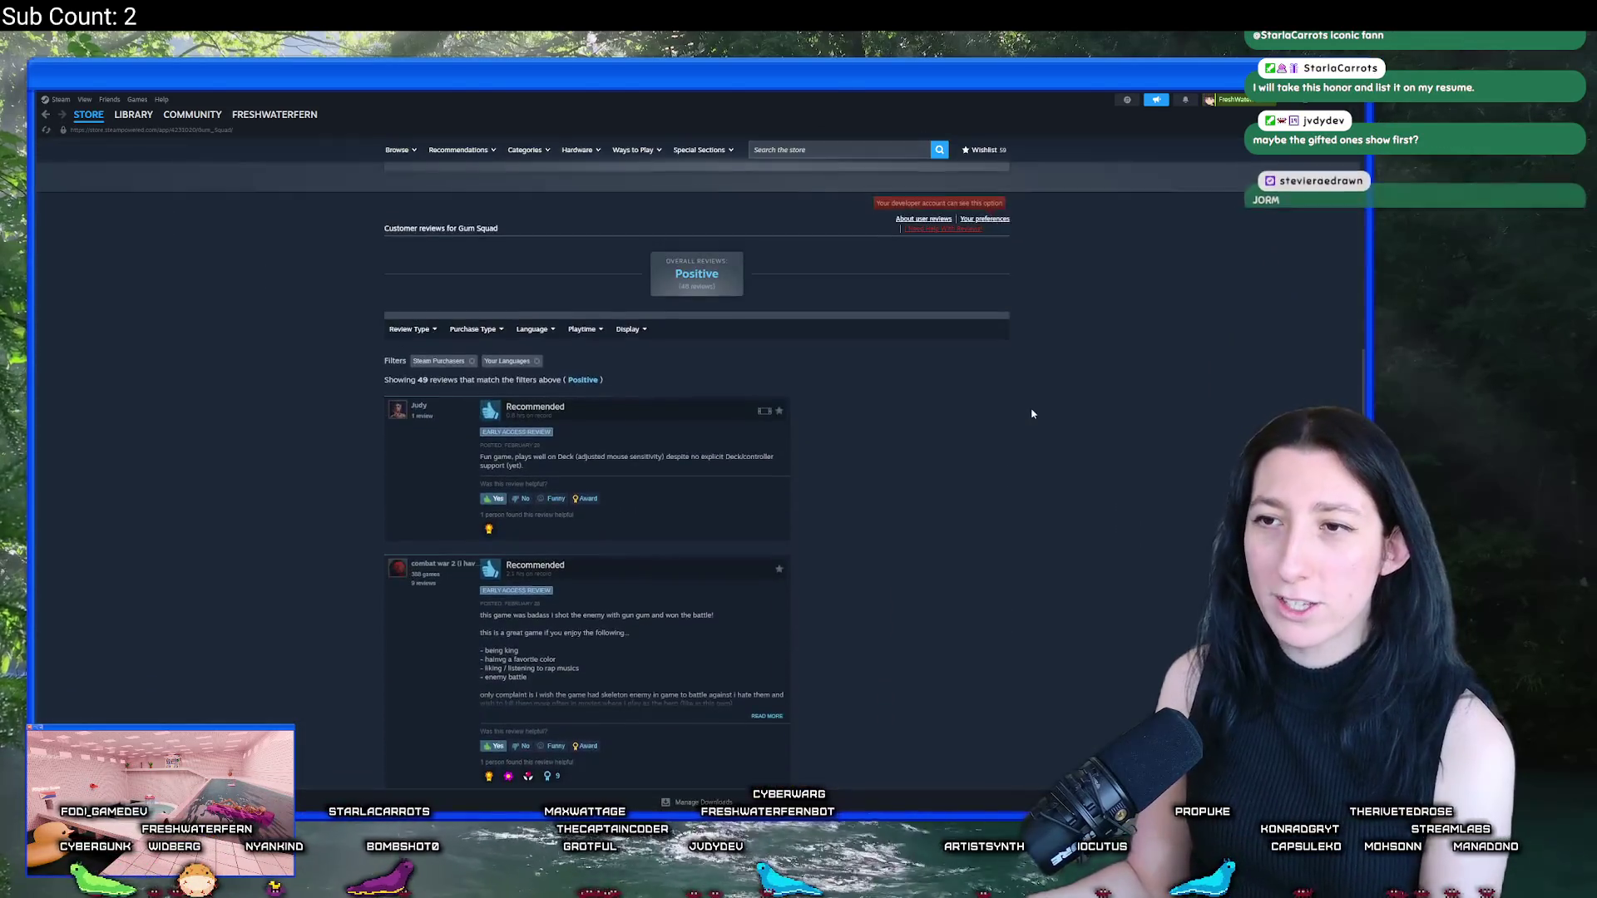
scroll(1048, 474, up, 2)
scroll(1081, 529, up, 1)
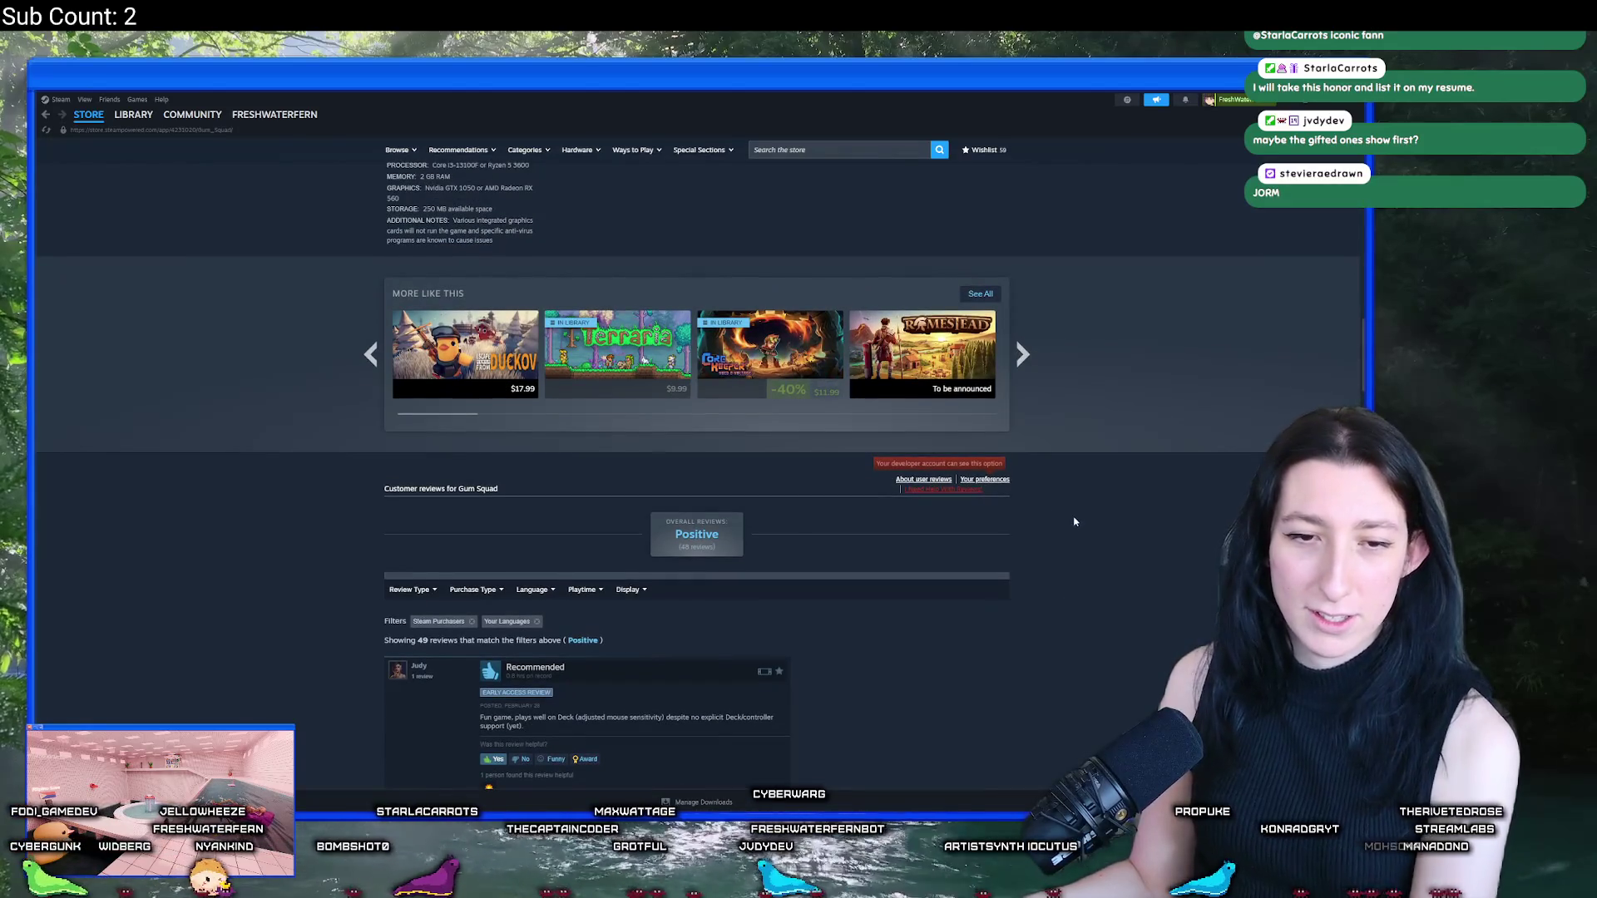
scroll(1037, 445, down, 5)
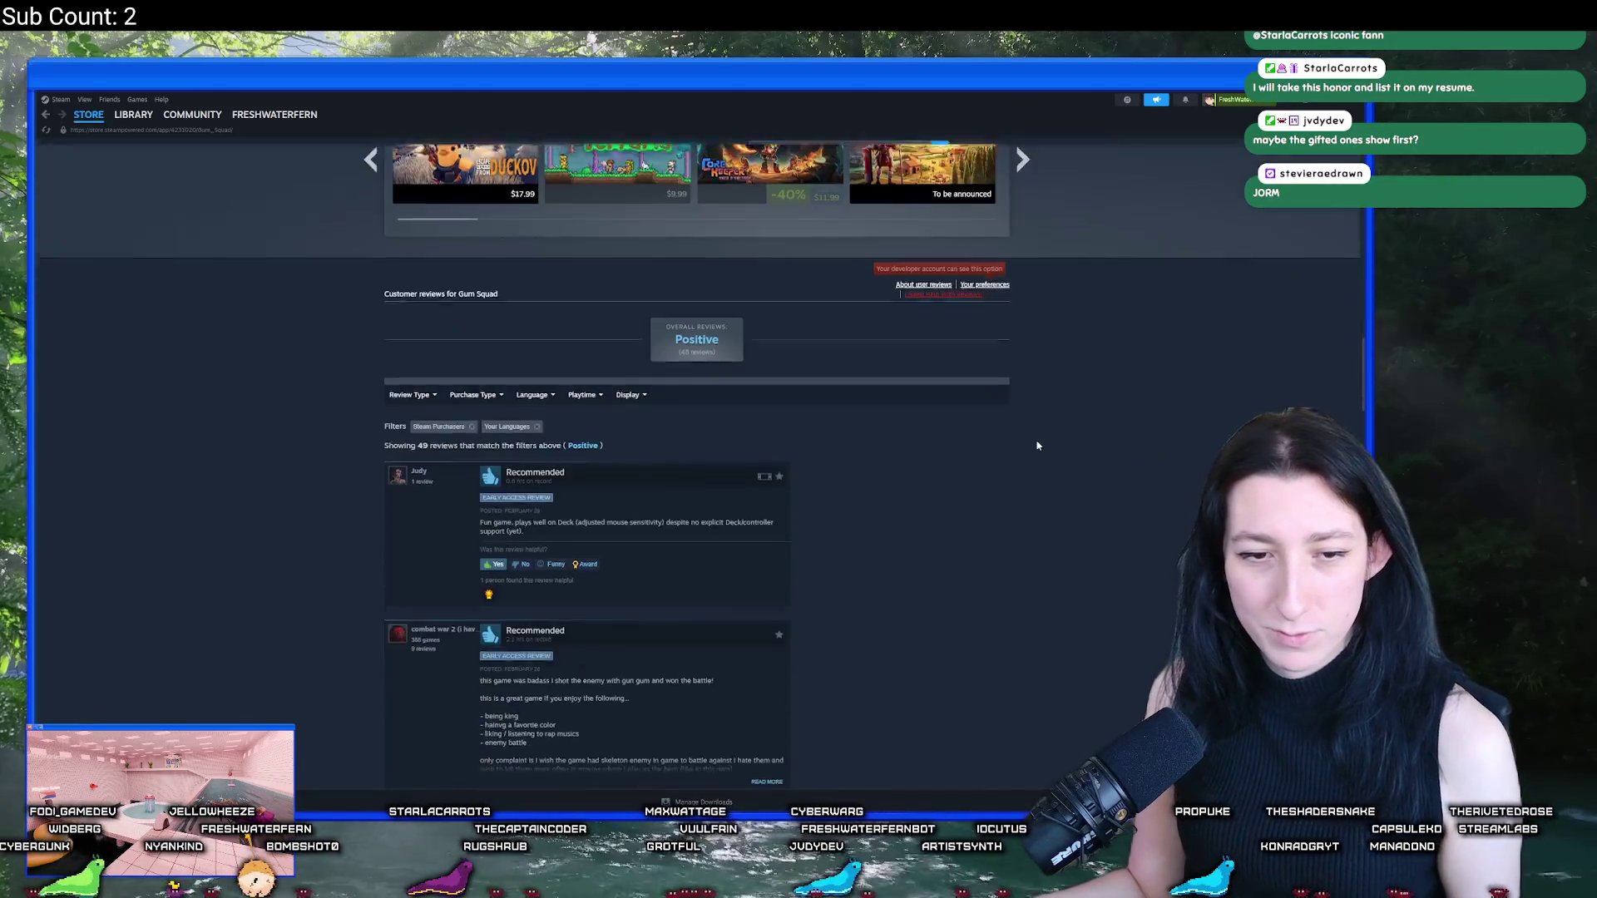
scroll(735, 385, up, 1)
mouse_move(472, 277)
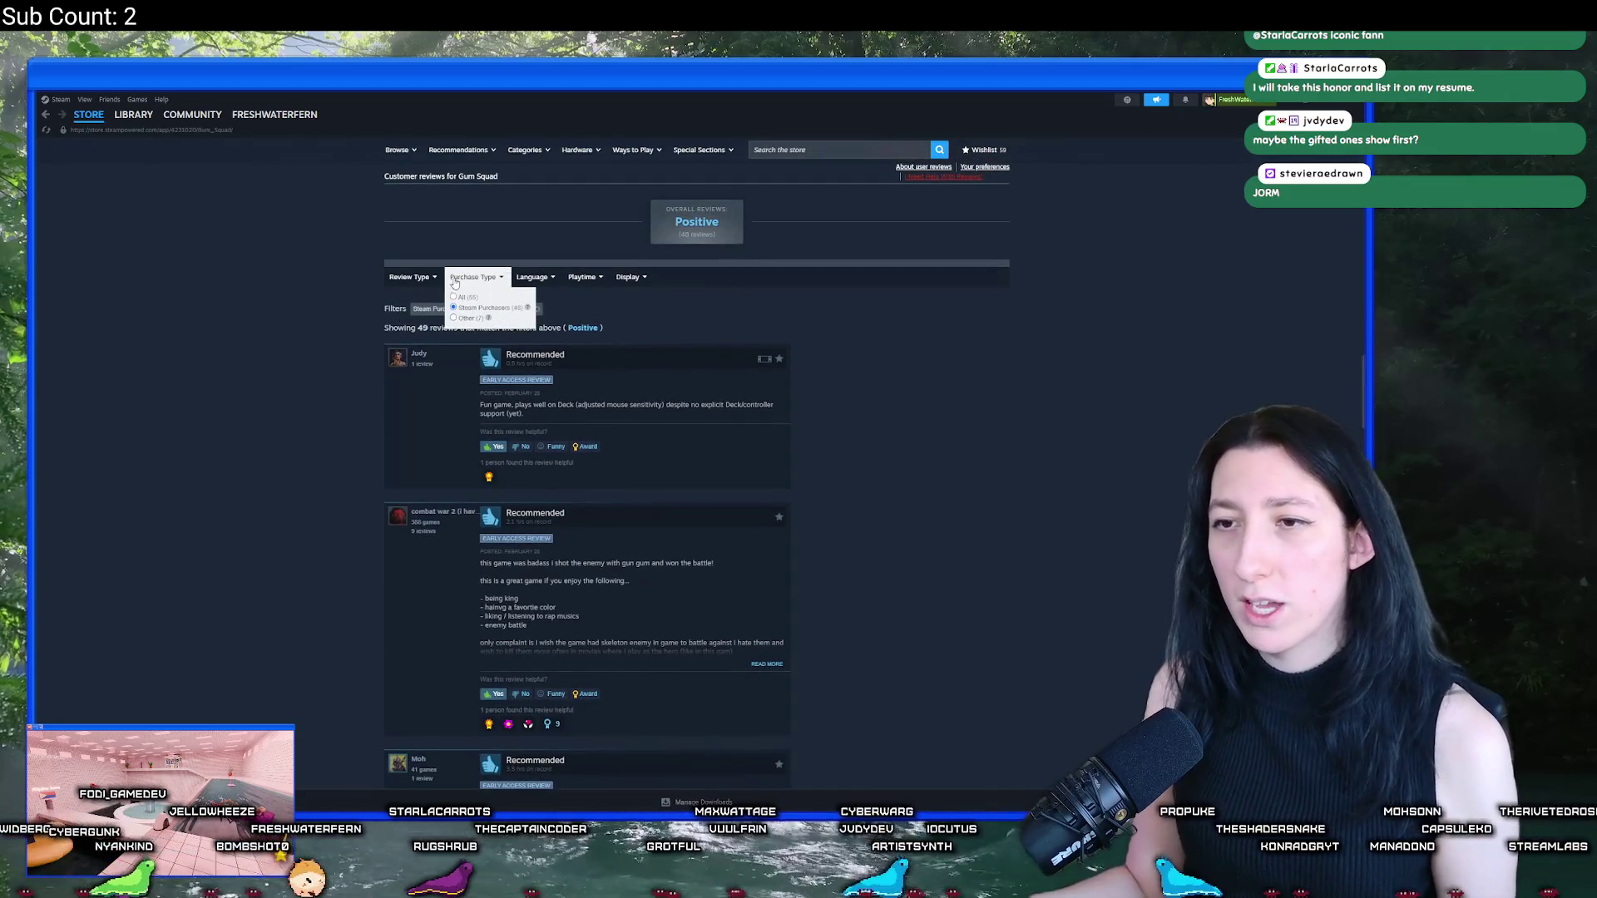
click(464, 318)
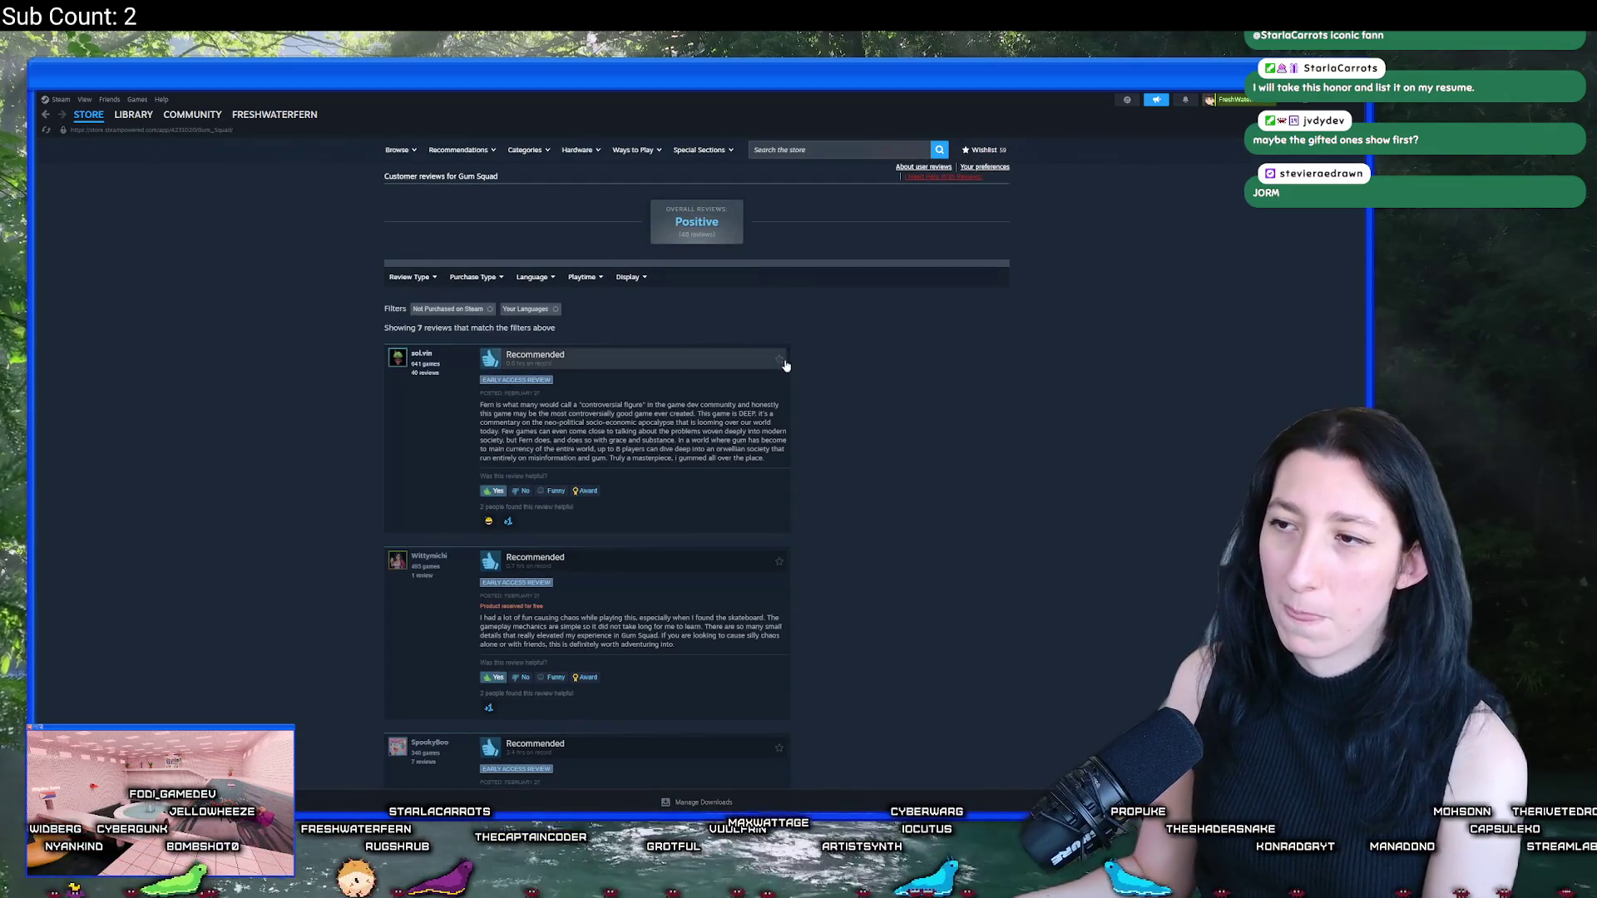
scroll(773, 399, down, 6)
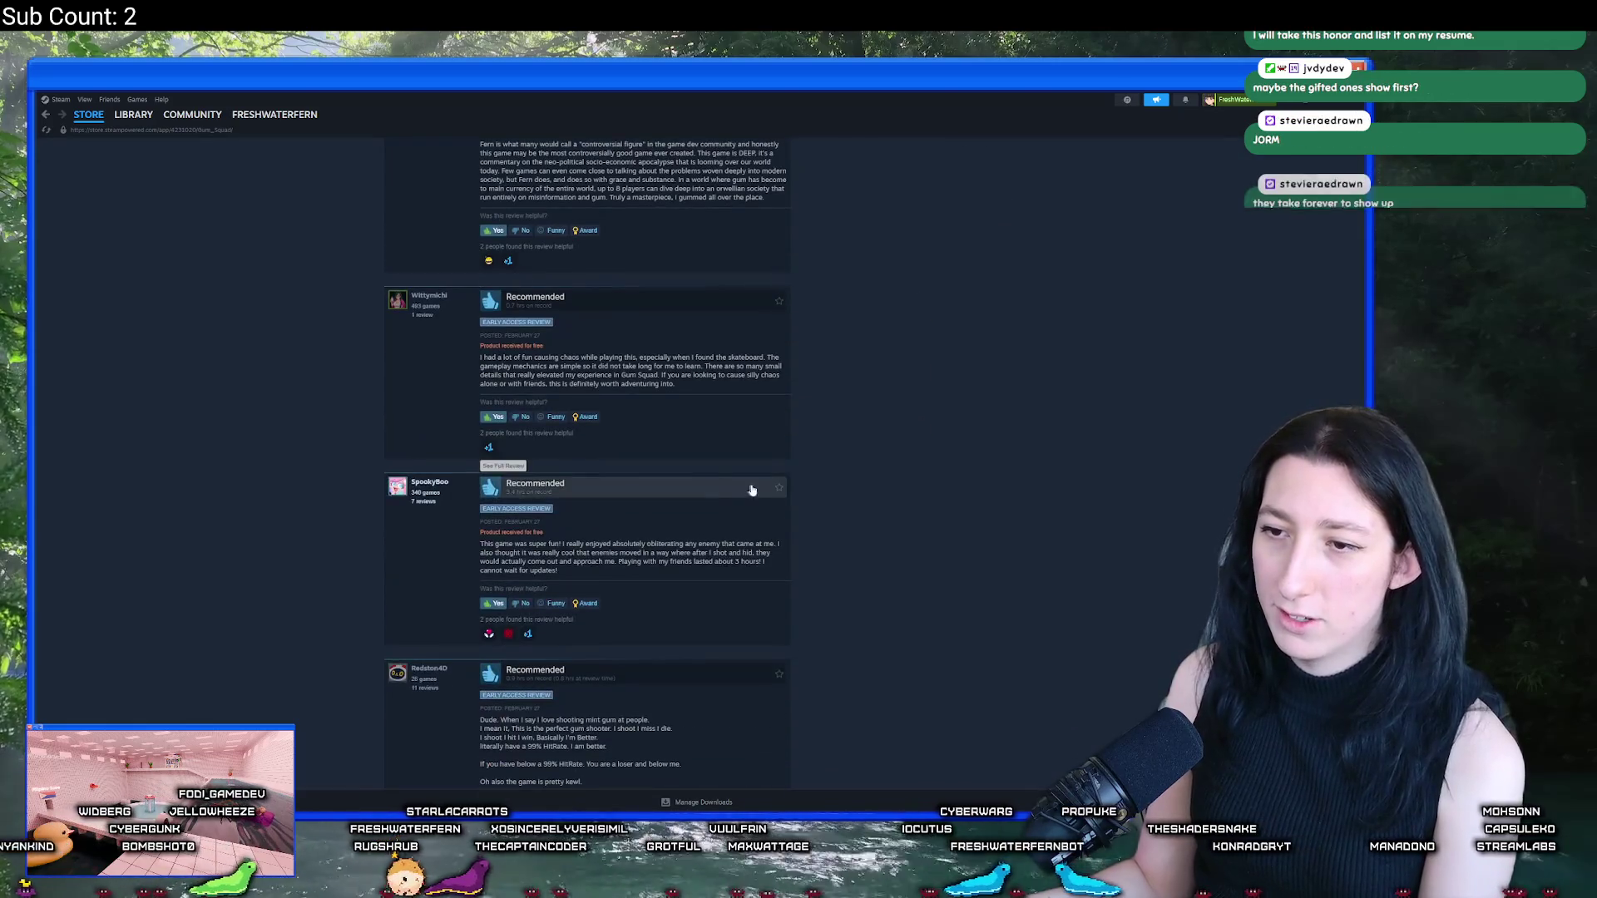
scroll(753, 484, down, 2)
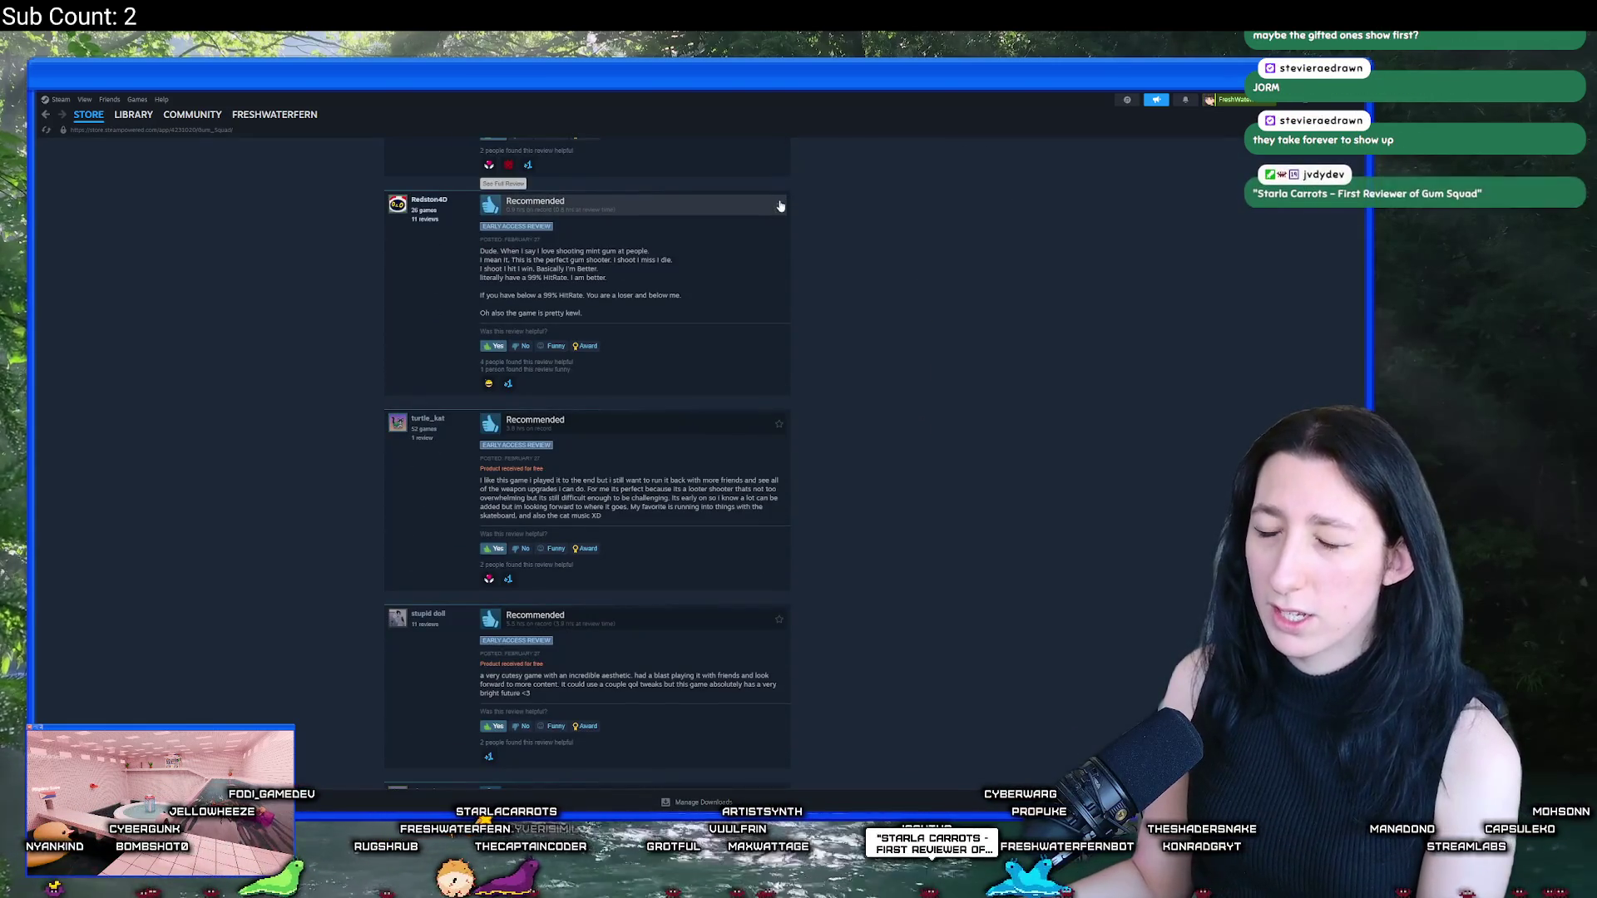
scroll(757, 303, down, 4)
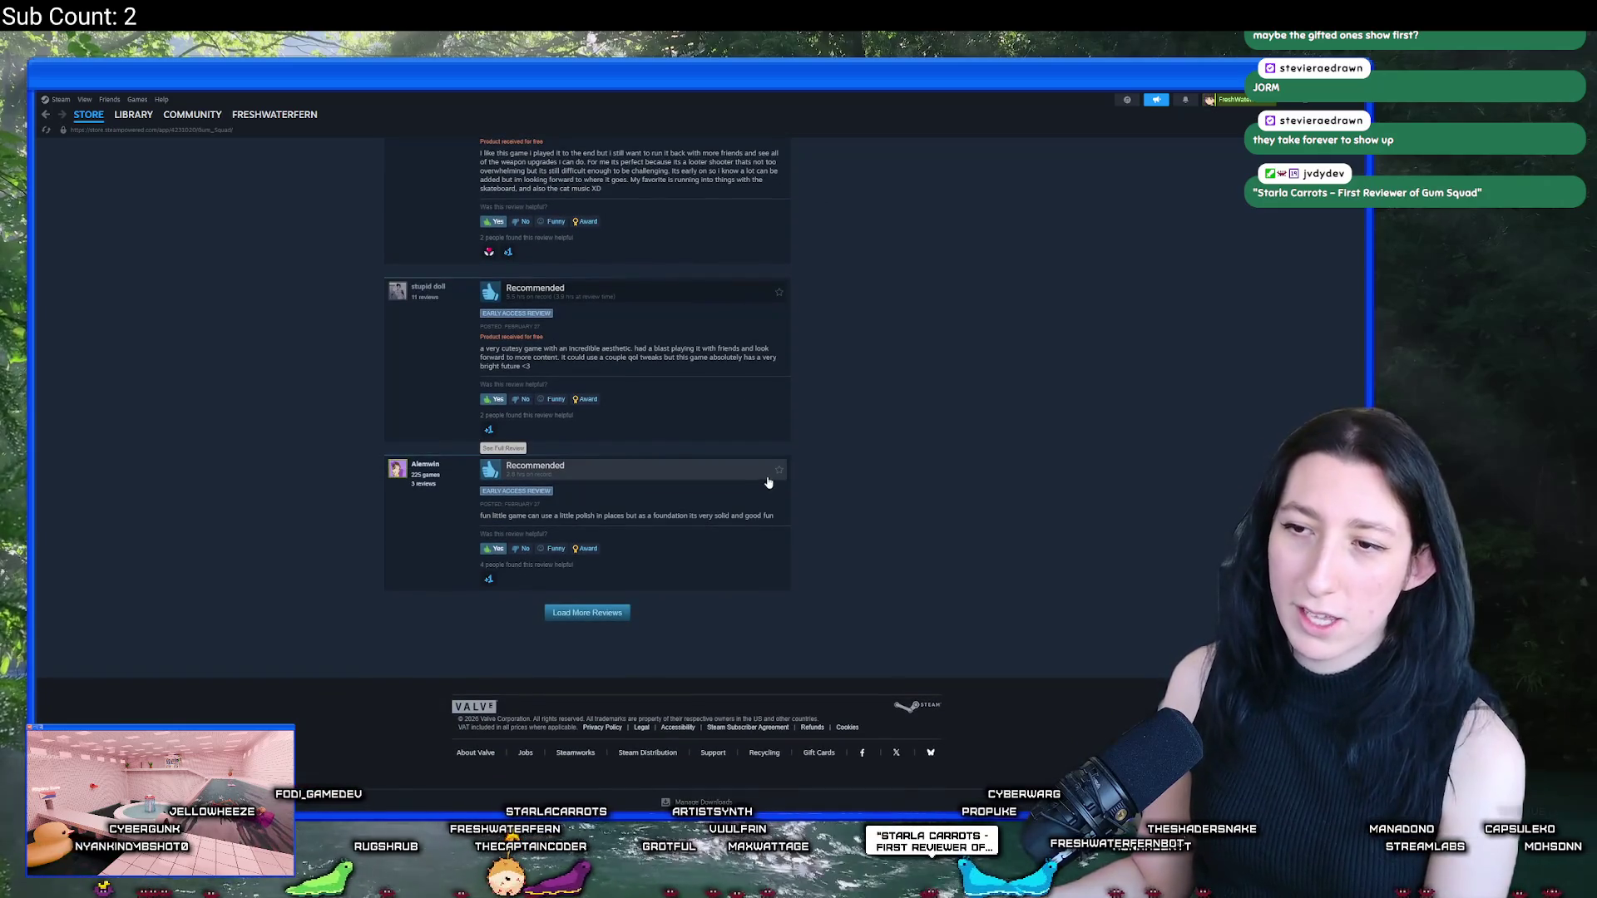
scroll(957, 521, up, 9)
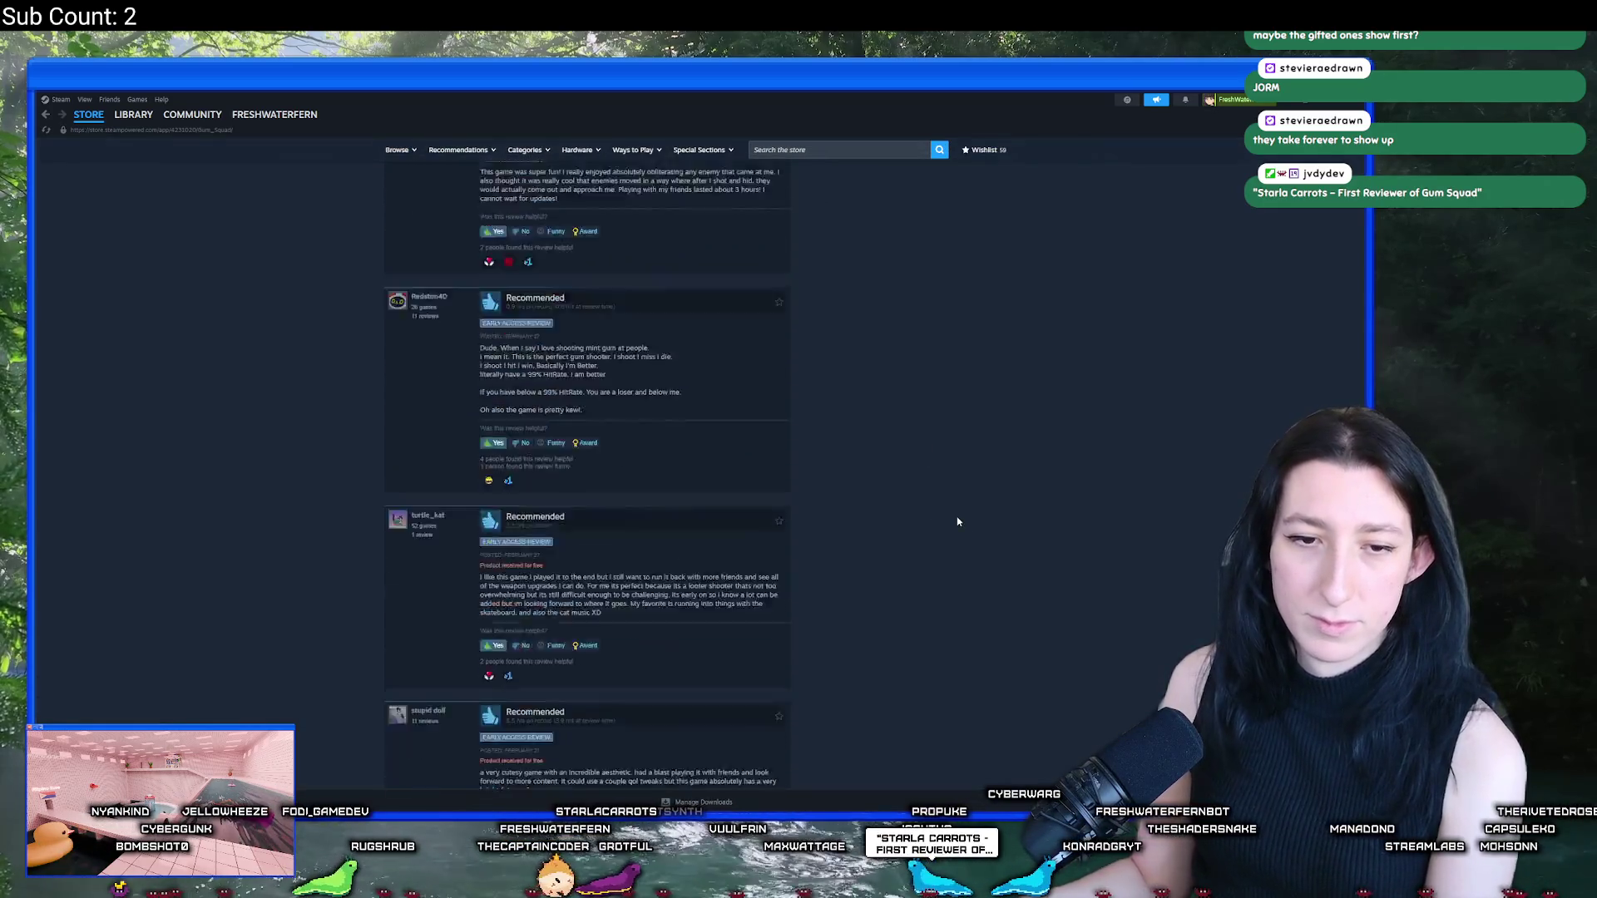
scroll(957, 521, up, 8)
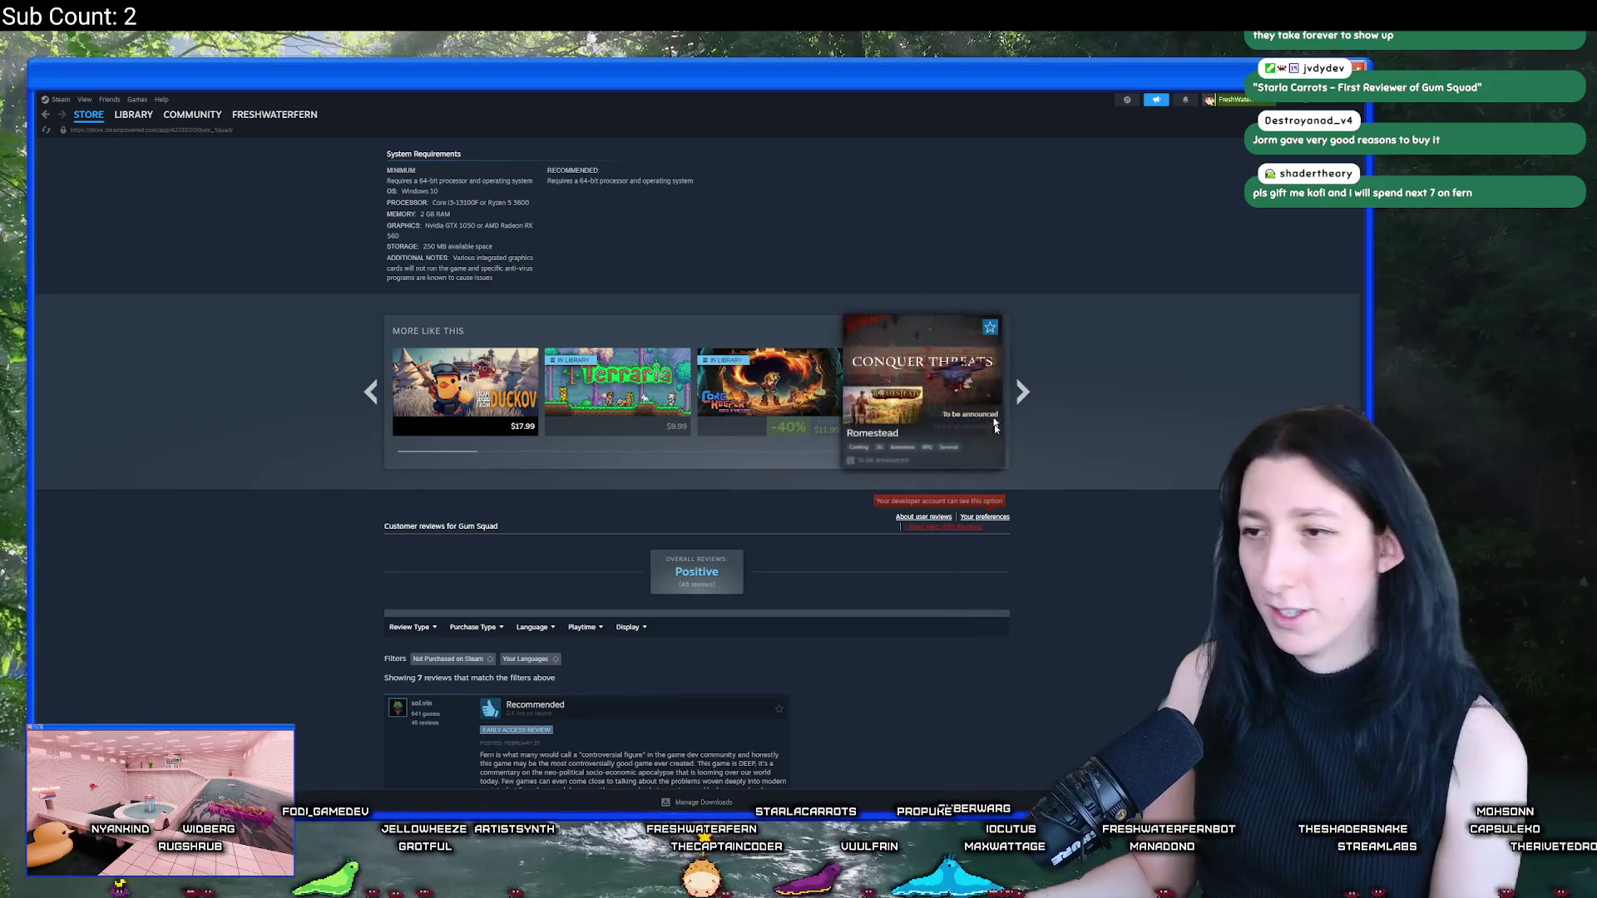
click(1355, 104)
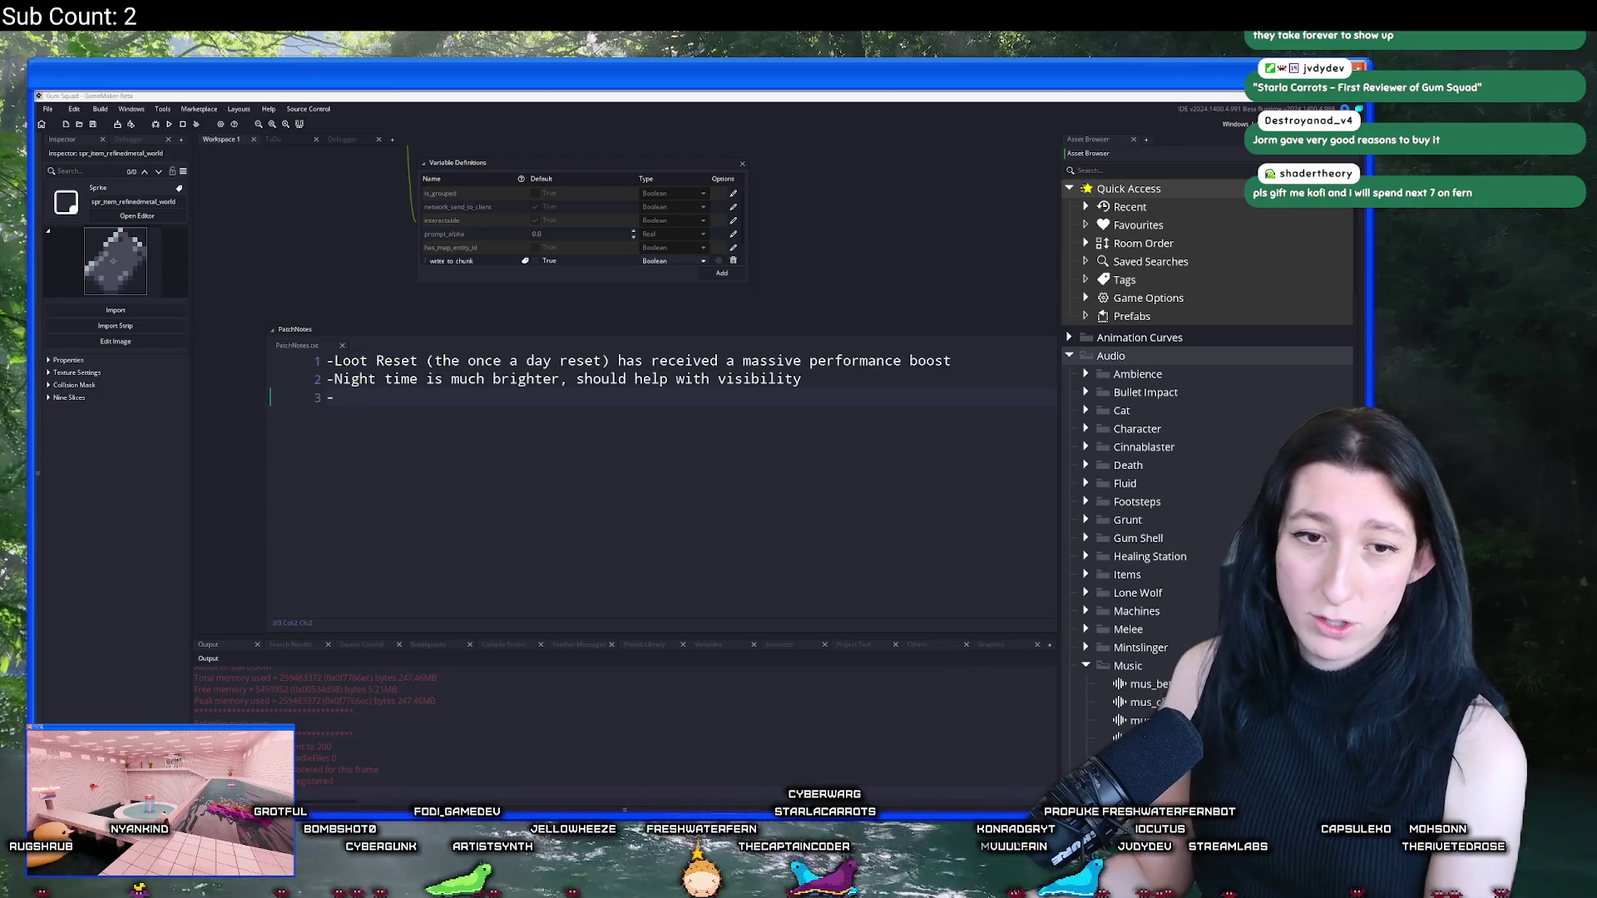
Step: Bring the GameMaker window with the PatchNotes editor to the front
click(815, 386)
click(834, 406)
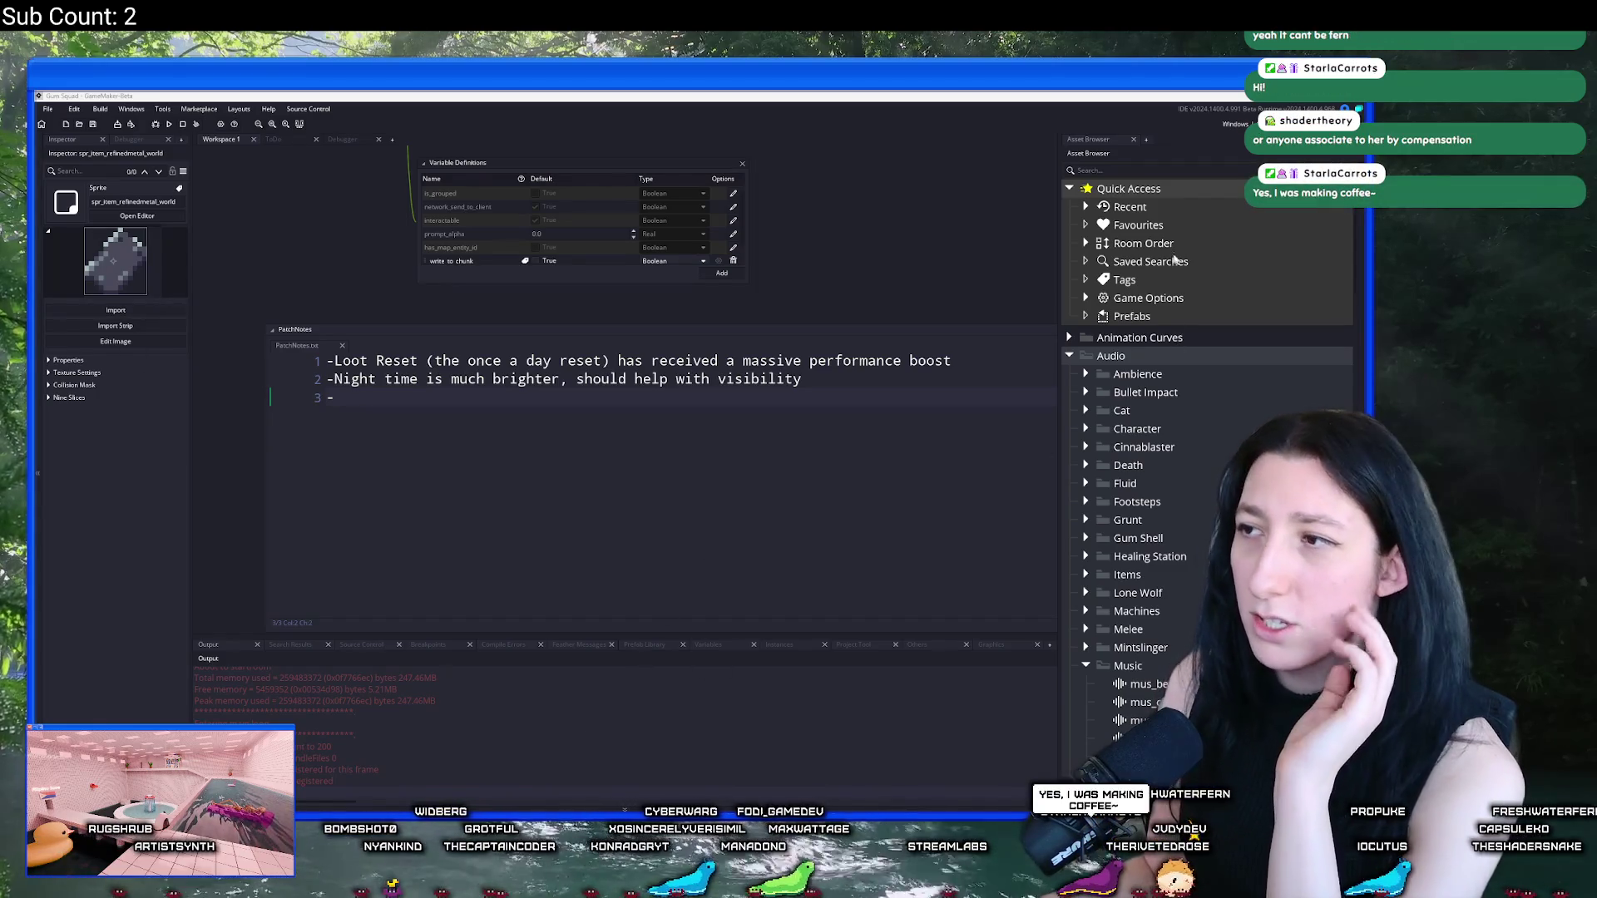
Step: Search the assets for 'section', open mus_newsection and preview it
click(1159, 168)
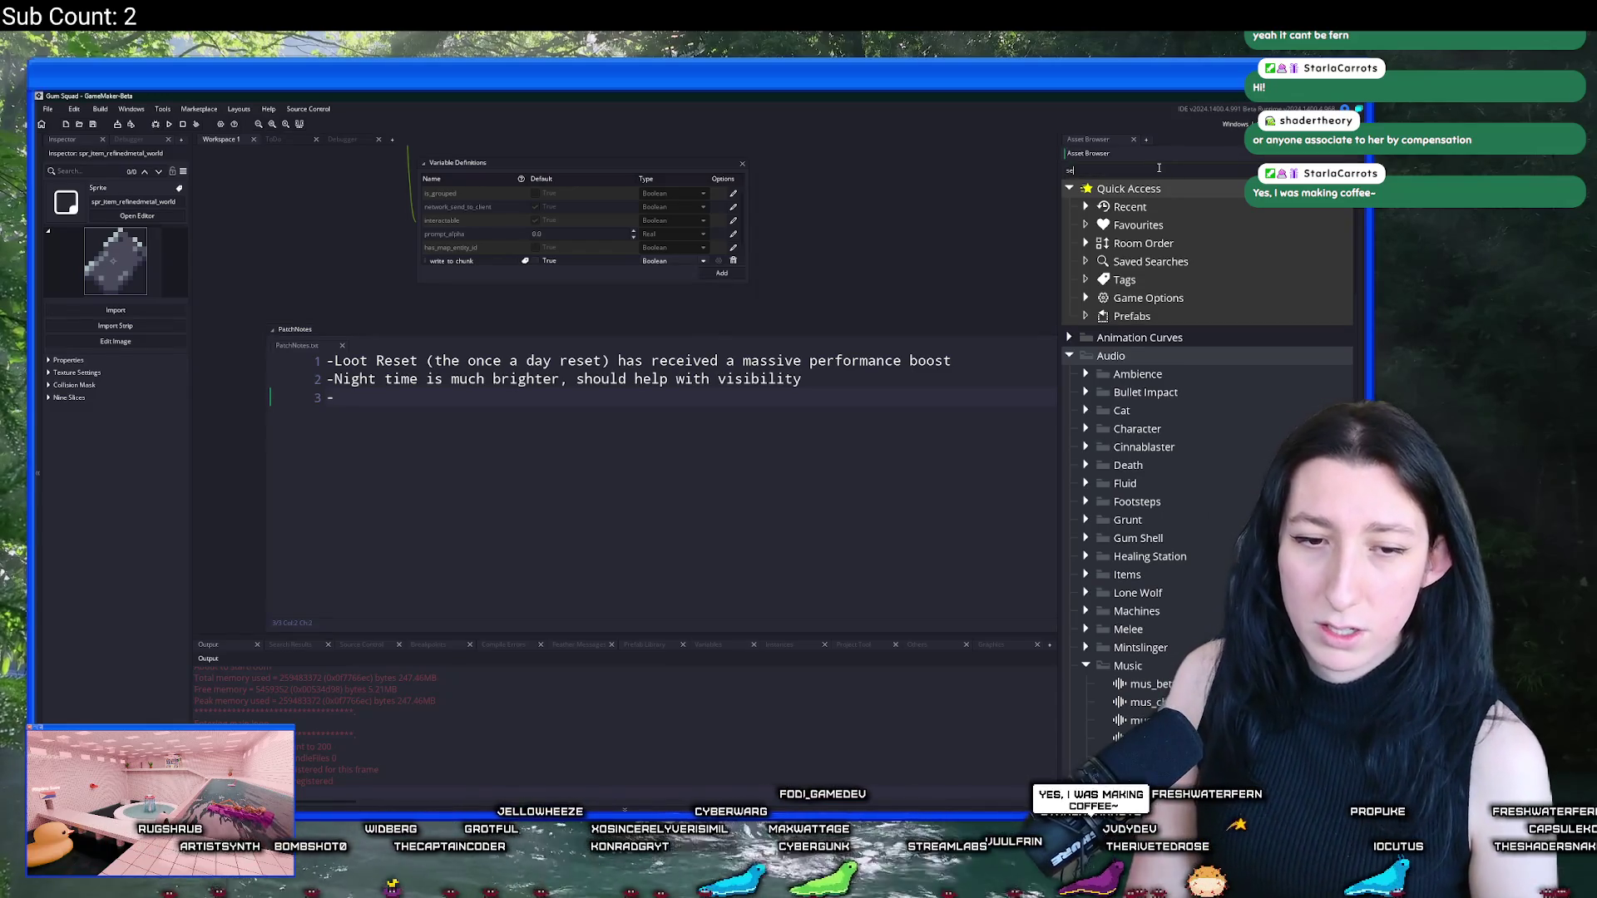
key(BackSpace)
key(BackSpace)
key(BackSpace)
text(section)
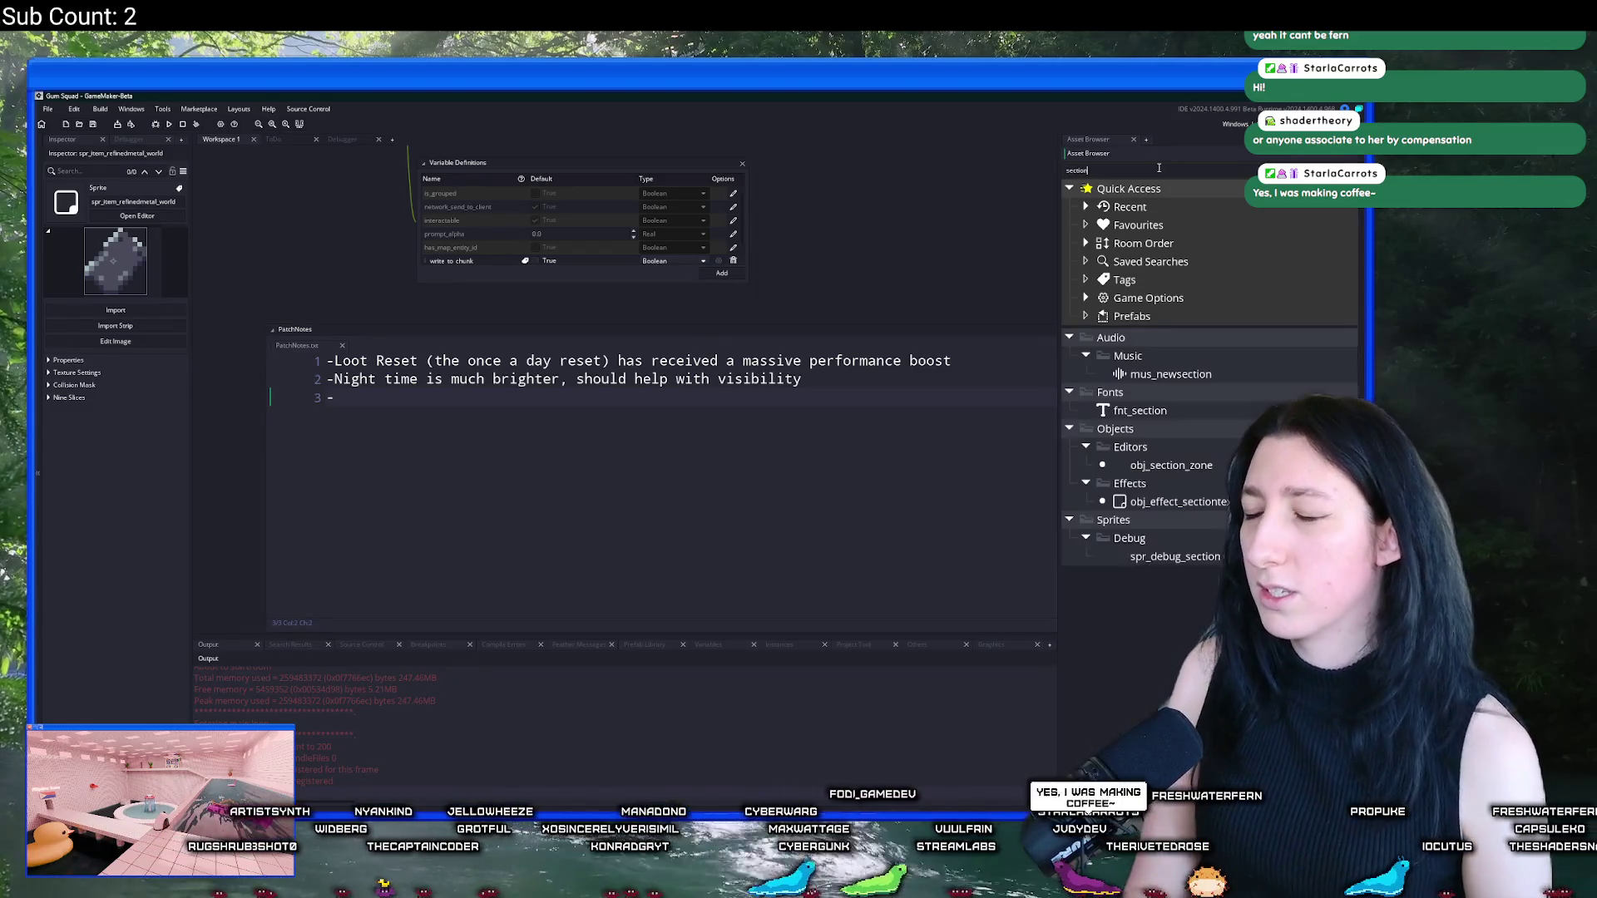
double_click(1171, 374)
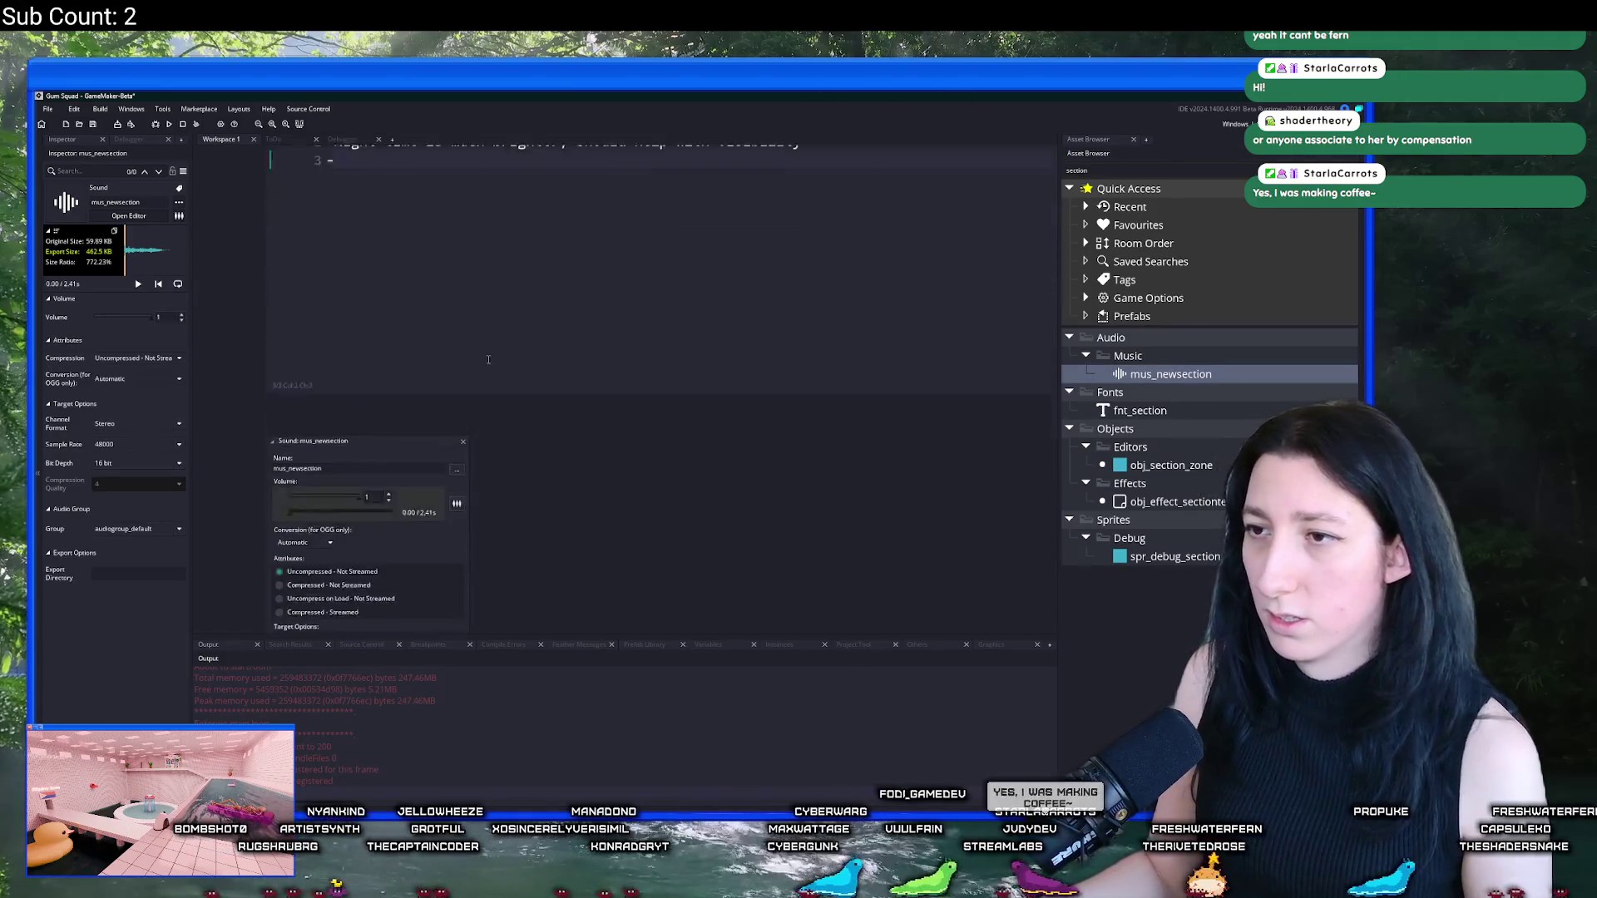
click(402, 304)
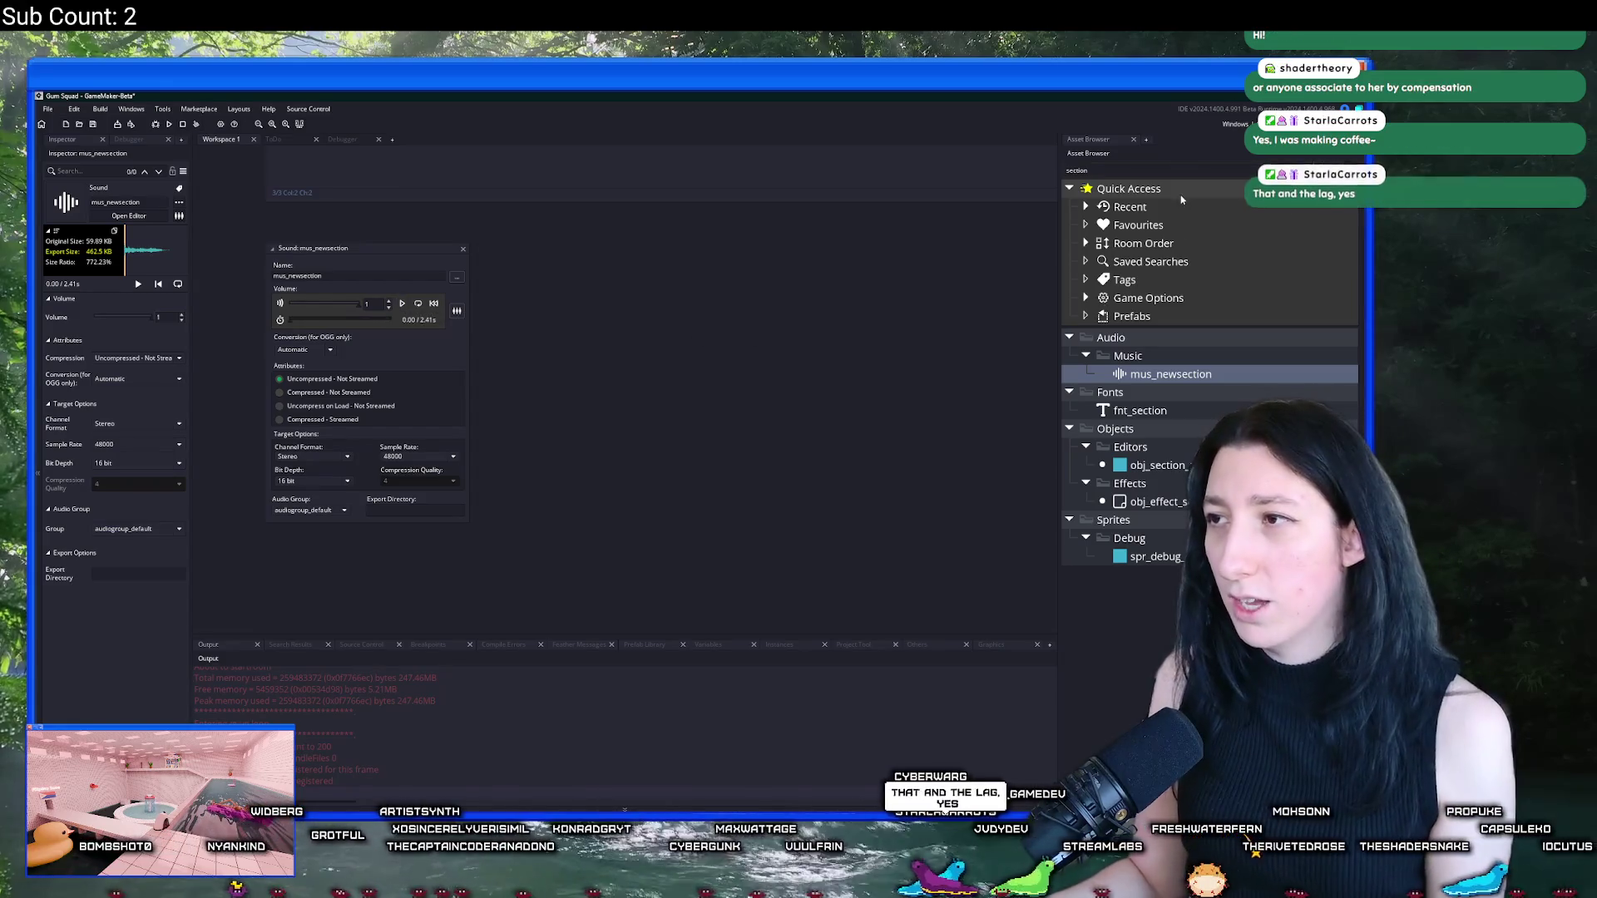
Step: Open and preview the mus_newday sound, then run the project with F5
key(ctrl+a)
text(nweday)
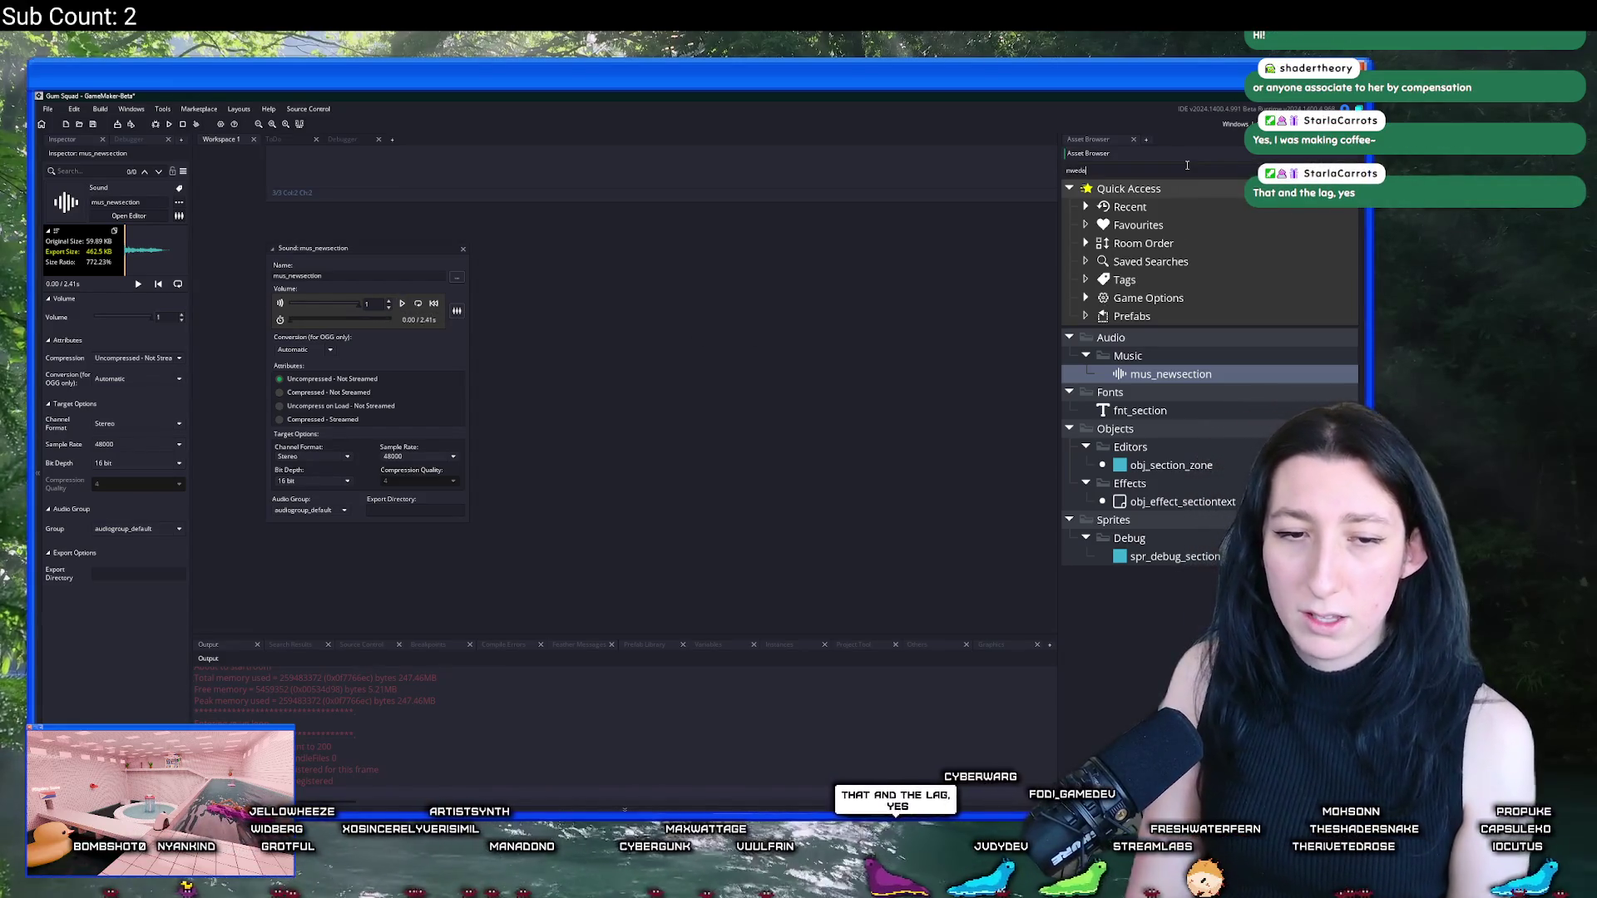
key(ctrl+a)
text(da)
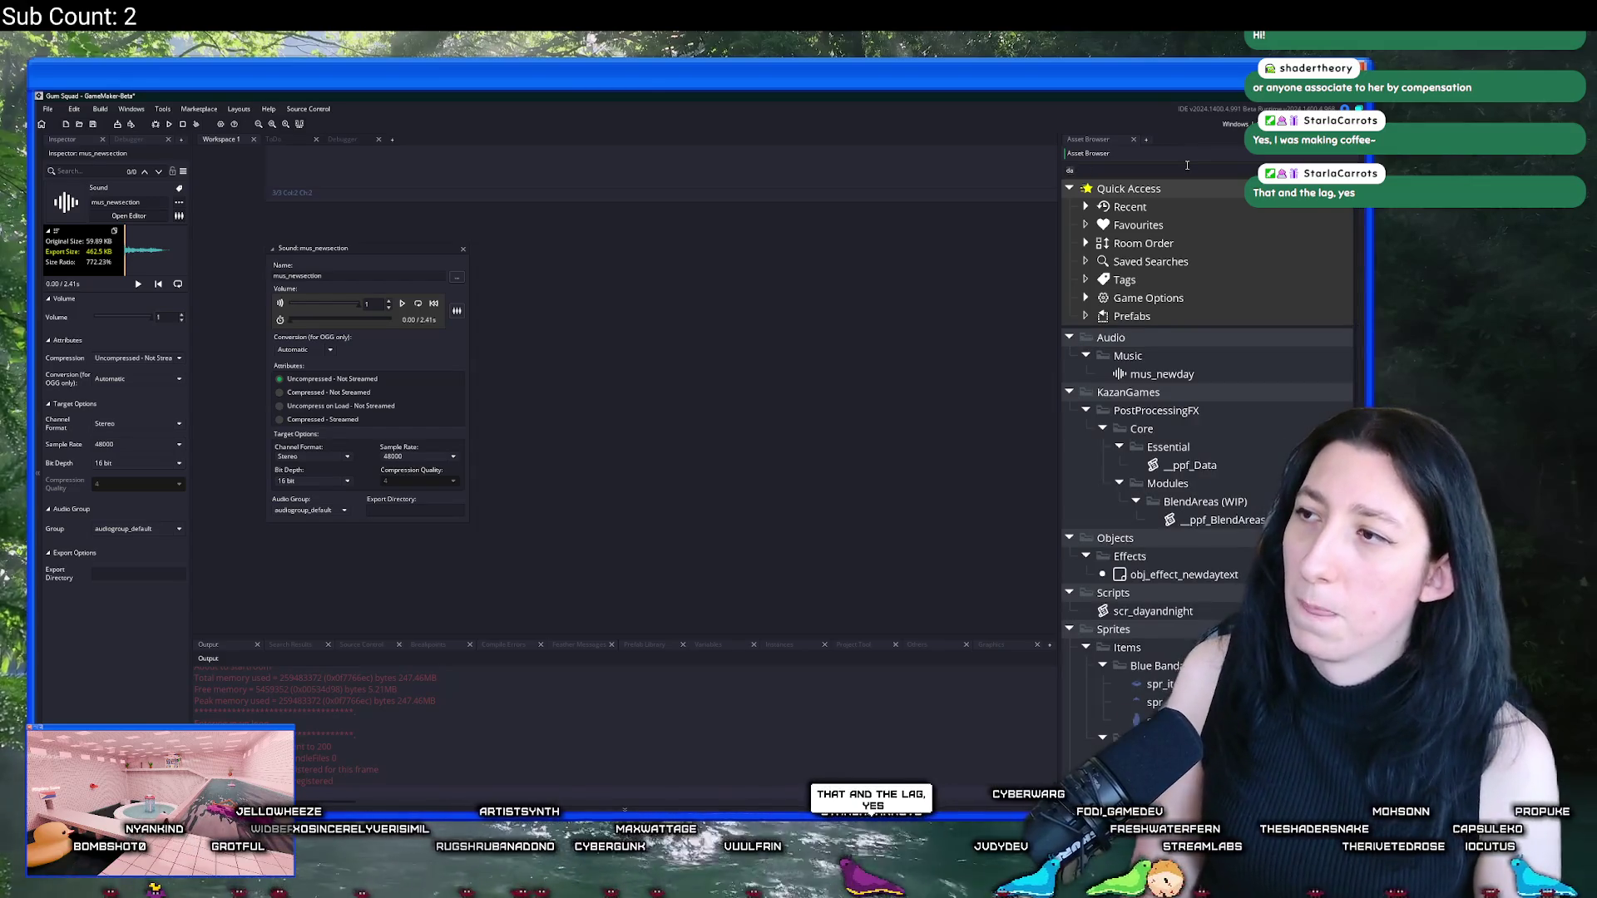
text(newday)
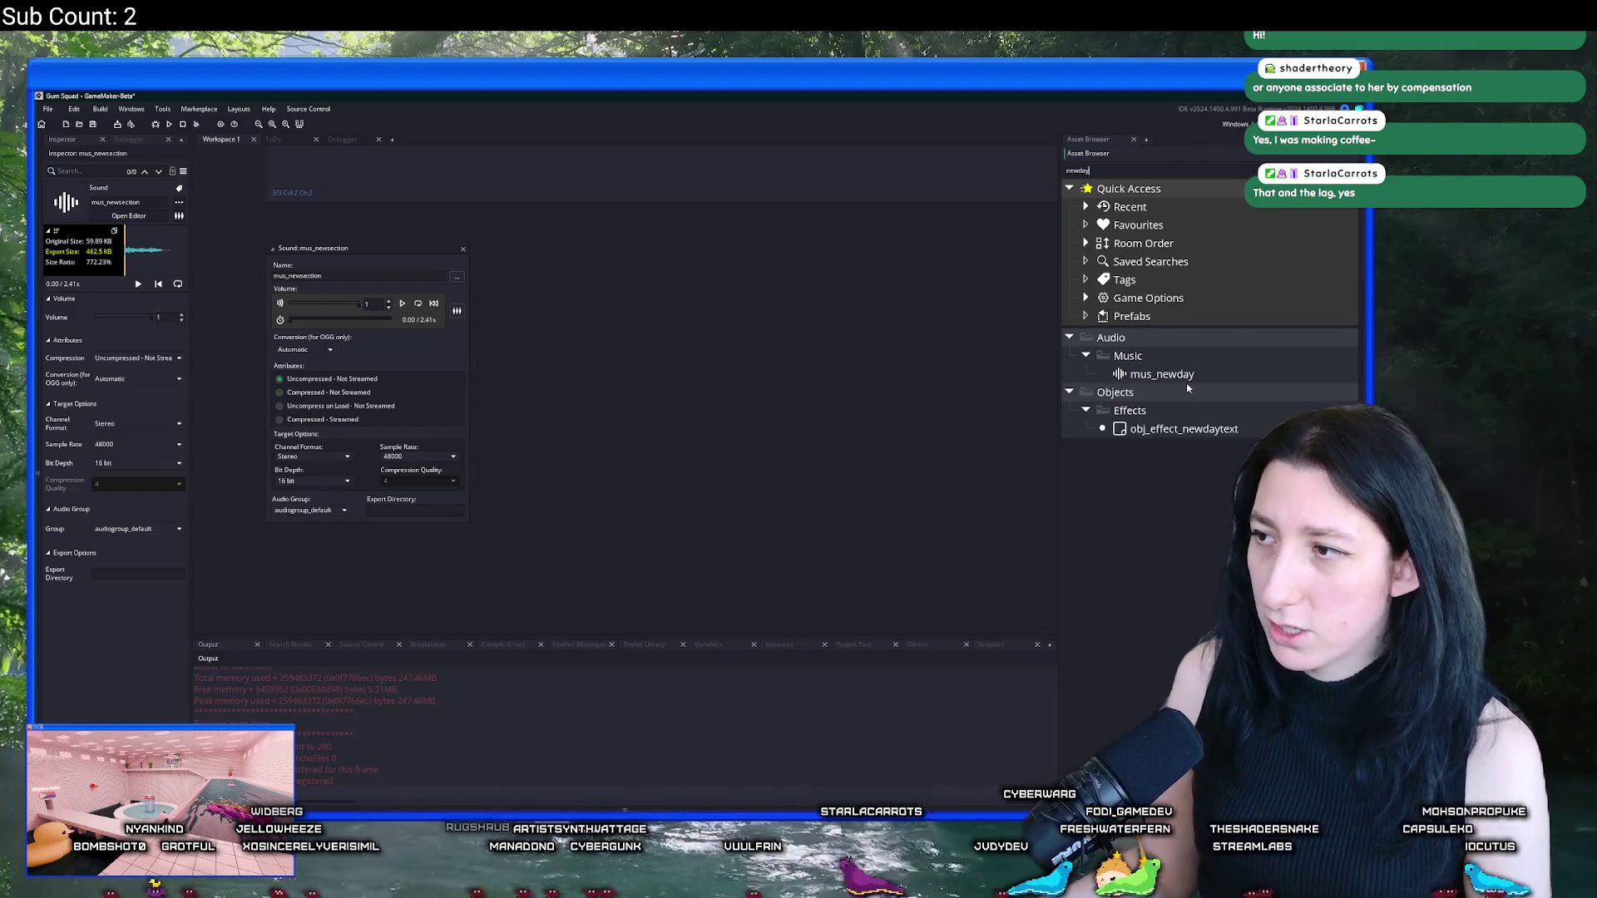
double_click(1162, 374)
click(402, 304)
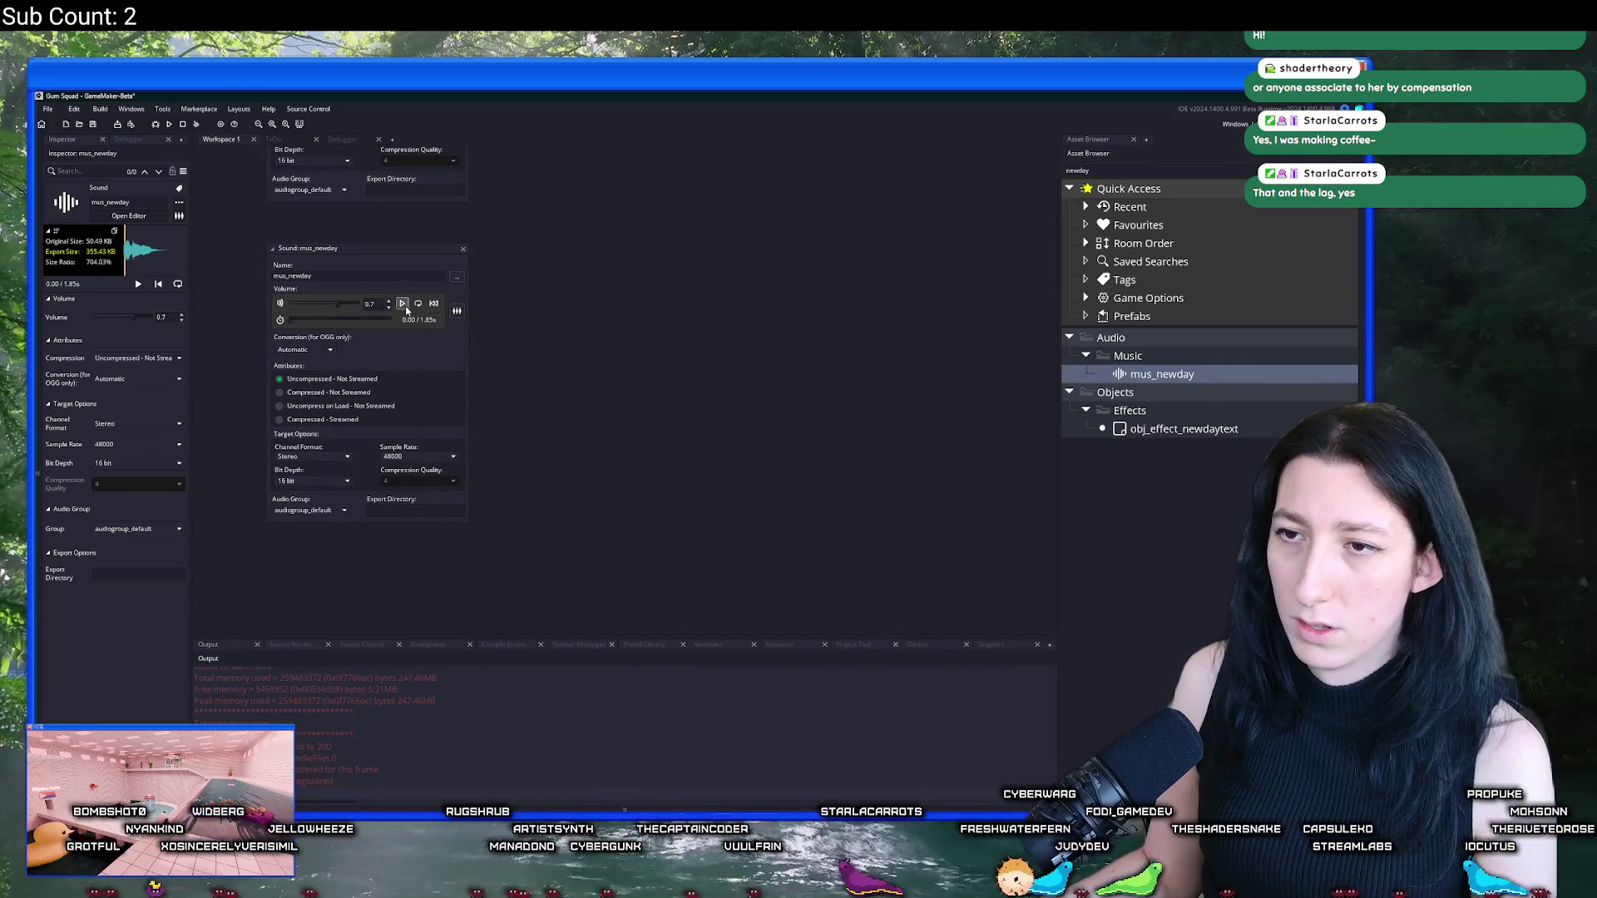
click(404, 305)
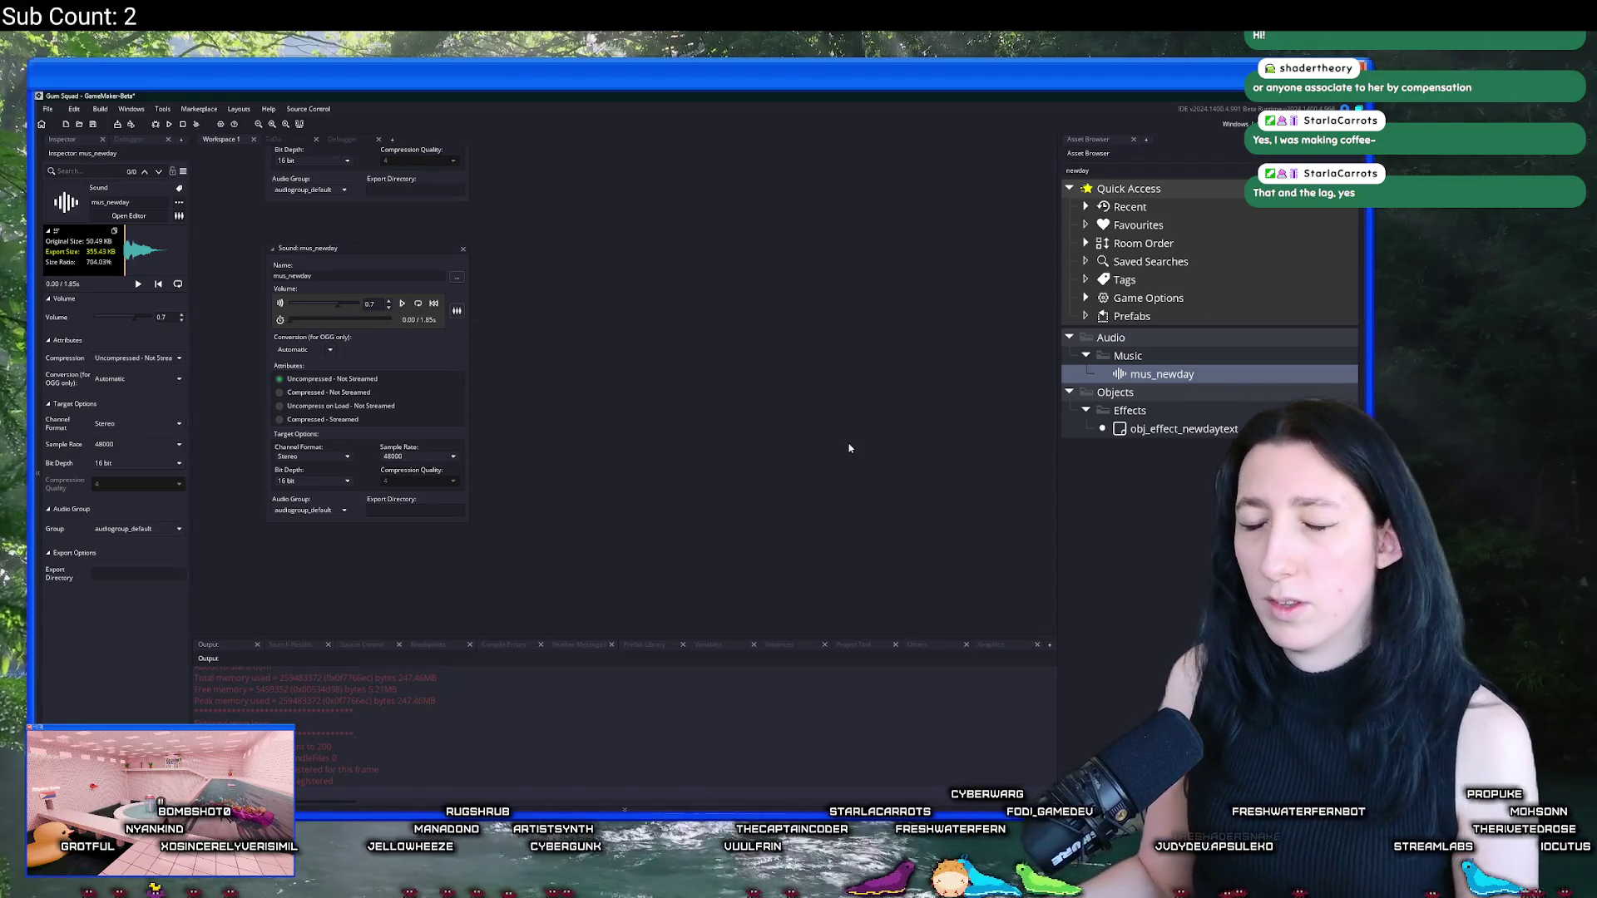
key(F5)
Step: Restart the game and create a new Gum Squad world and lobby at 100% difficulty
click(722, 476)
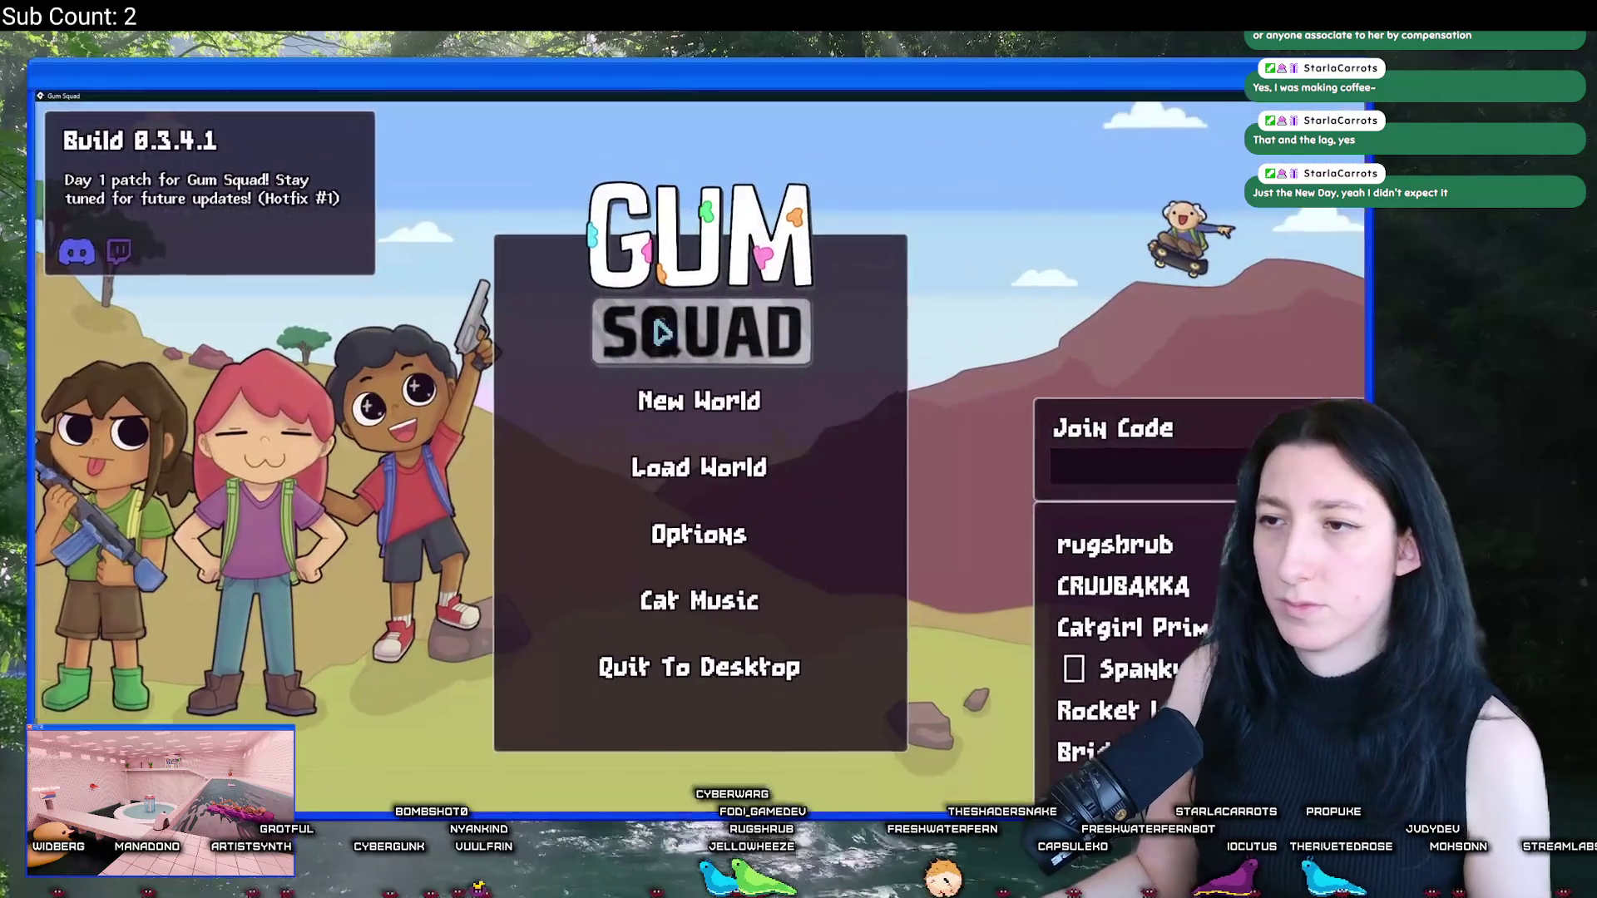
click(657, 401)
click(698, 674)
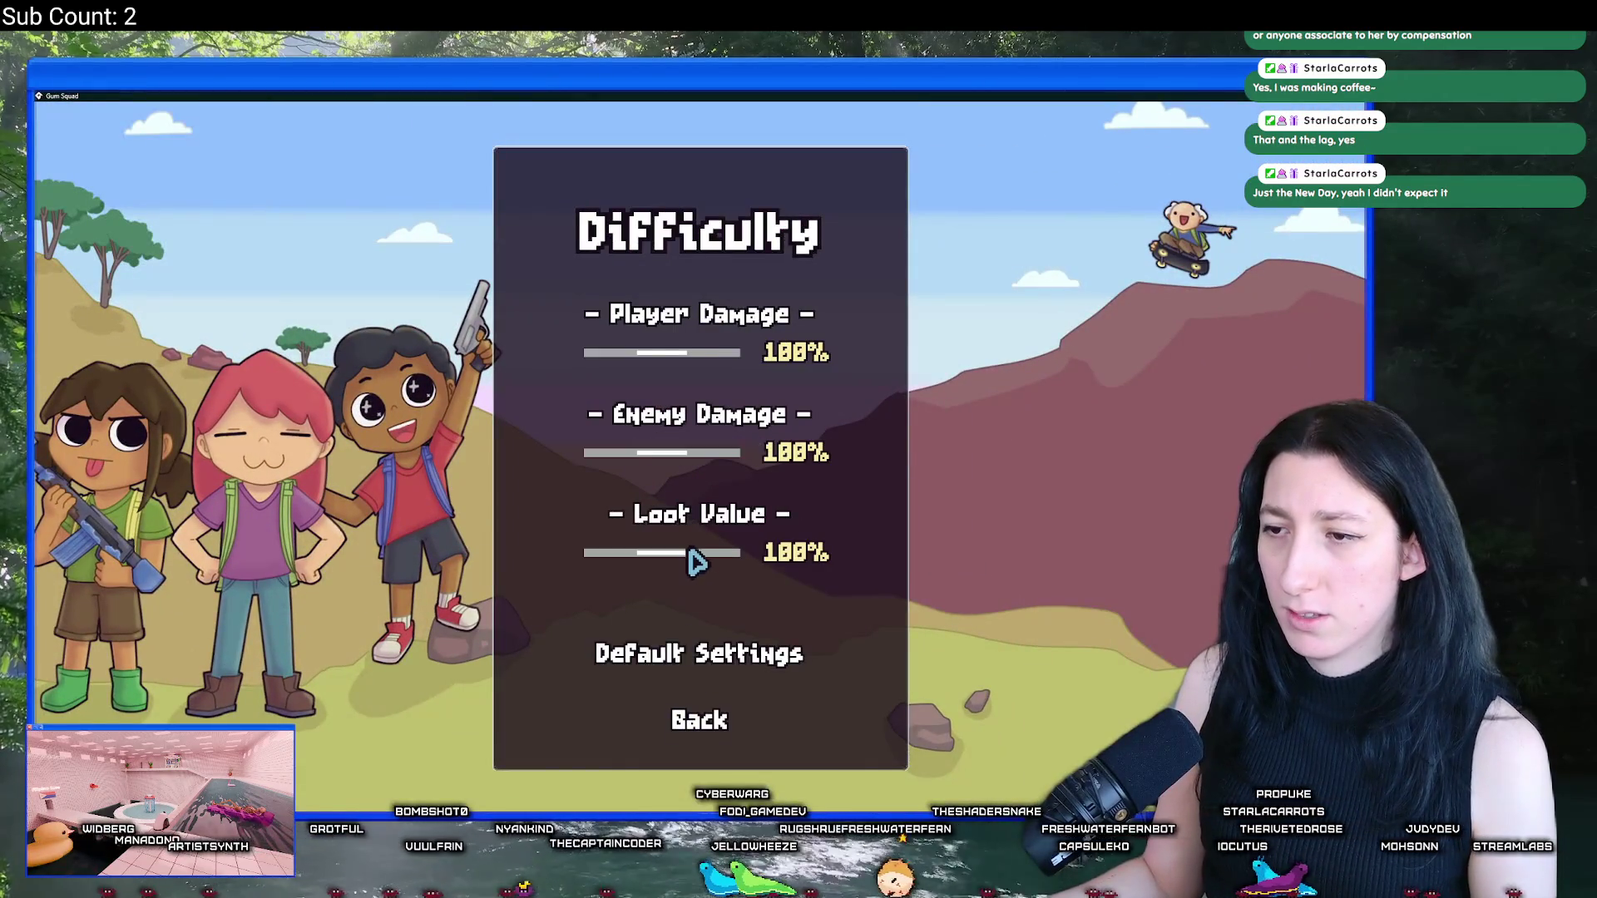
click(698, 719)
click(728, 619)
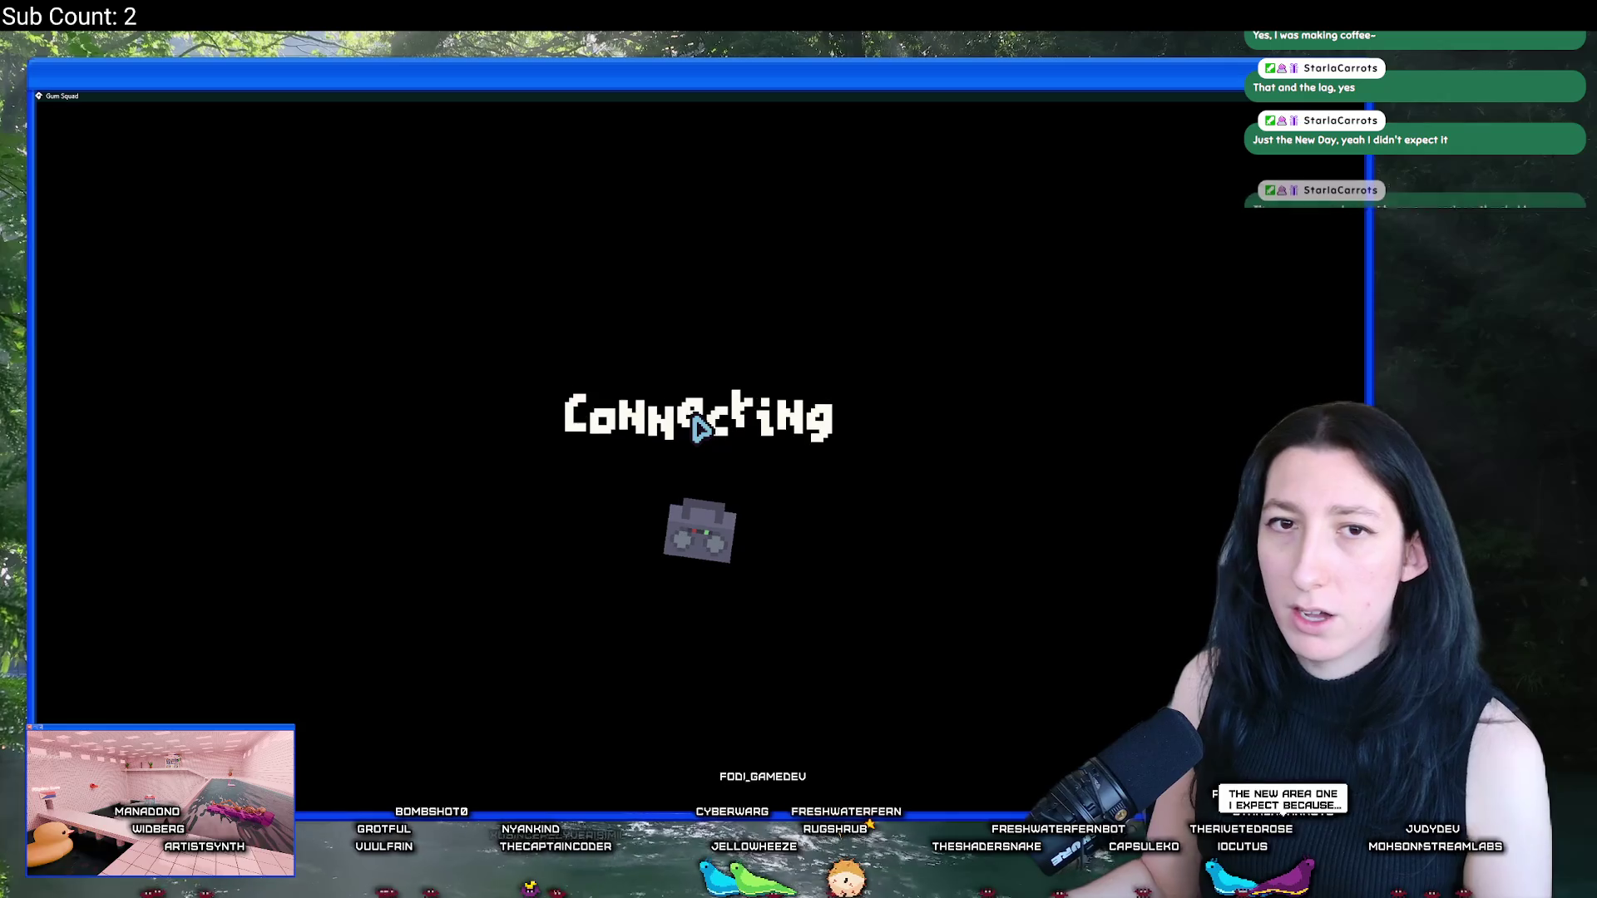
key(Escape)
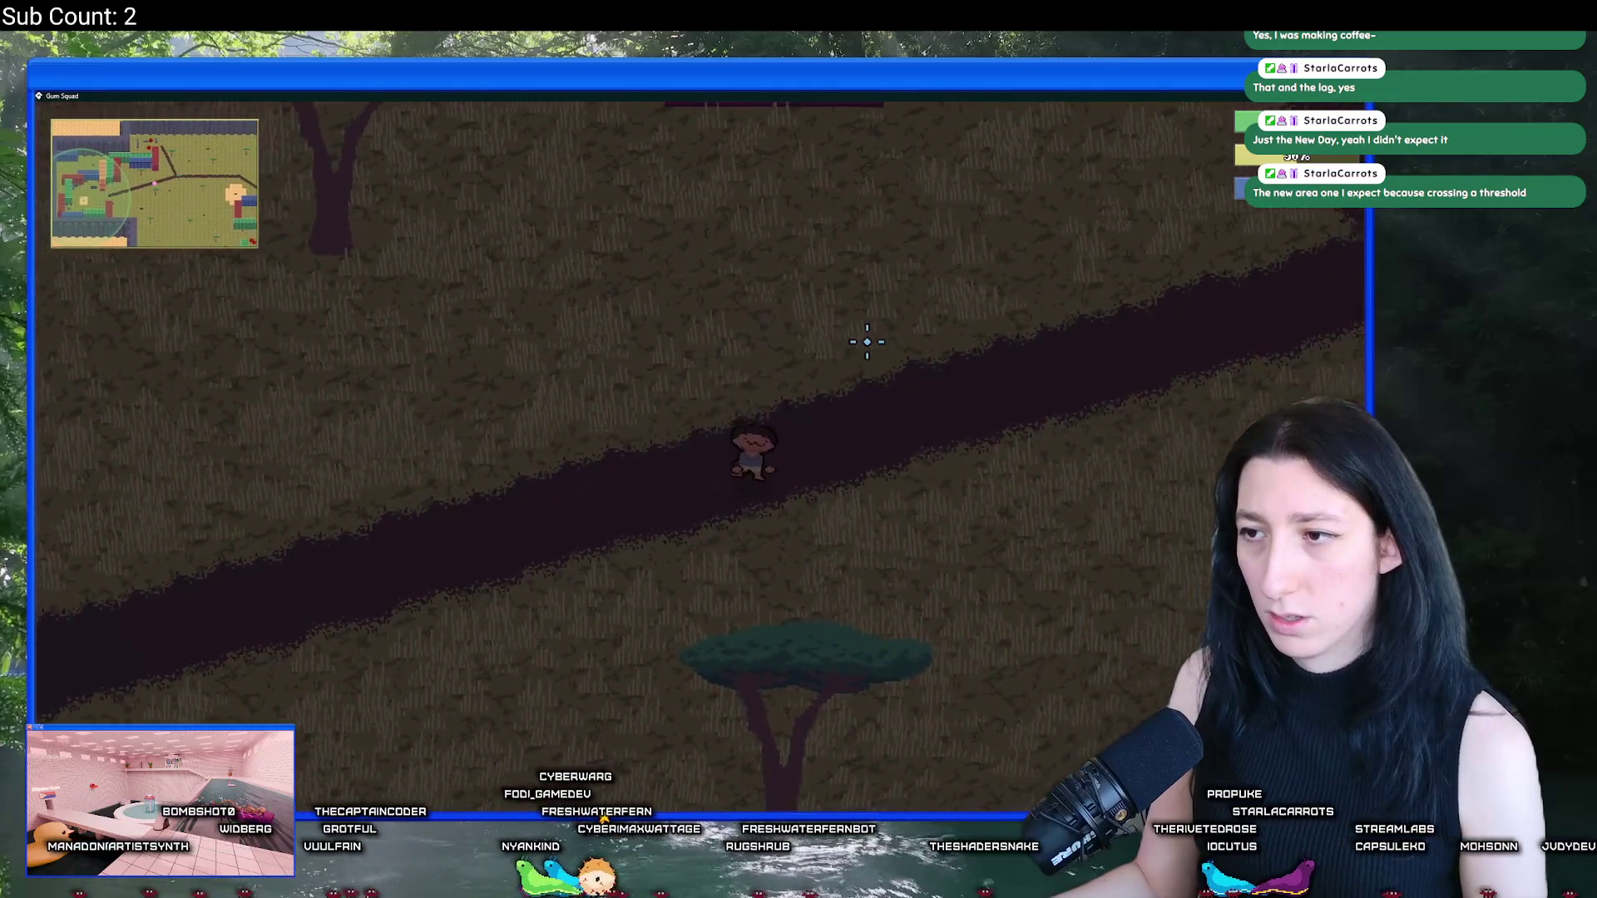
Step: Walk the character right, then up-left along the dirt path
key(d)
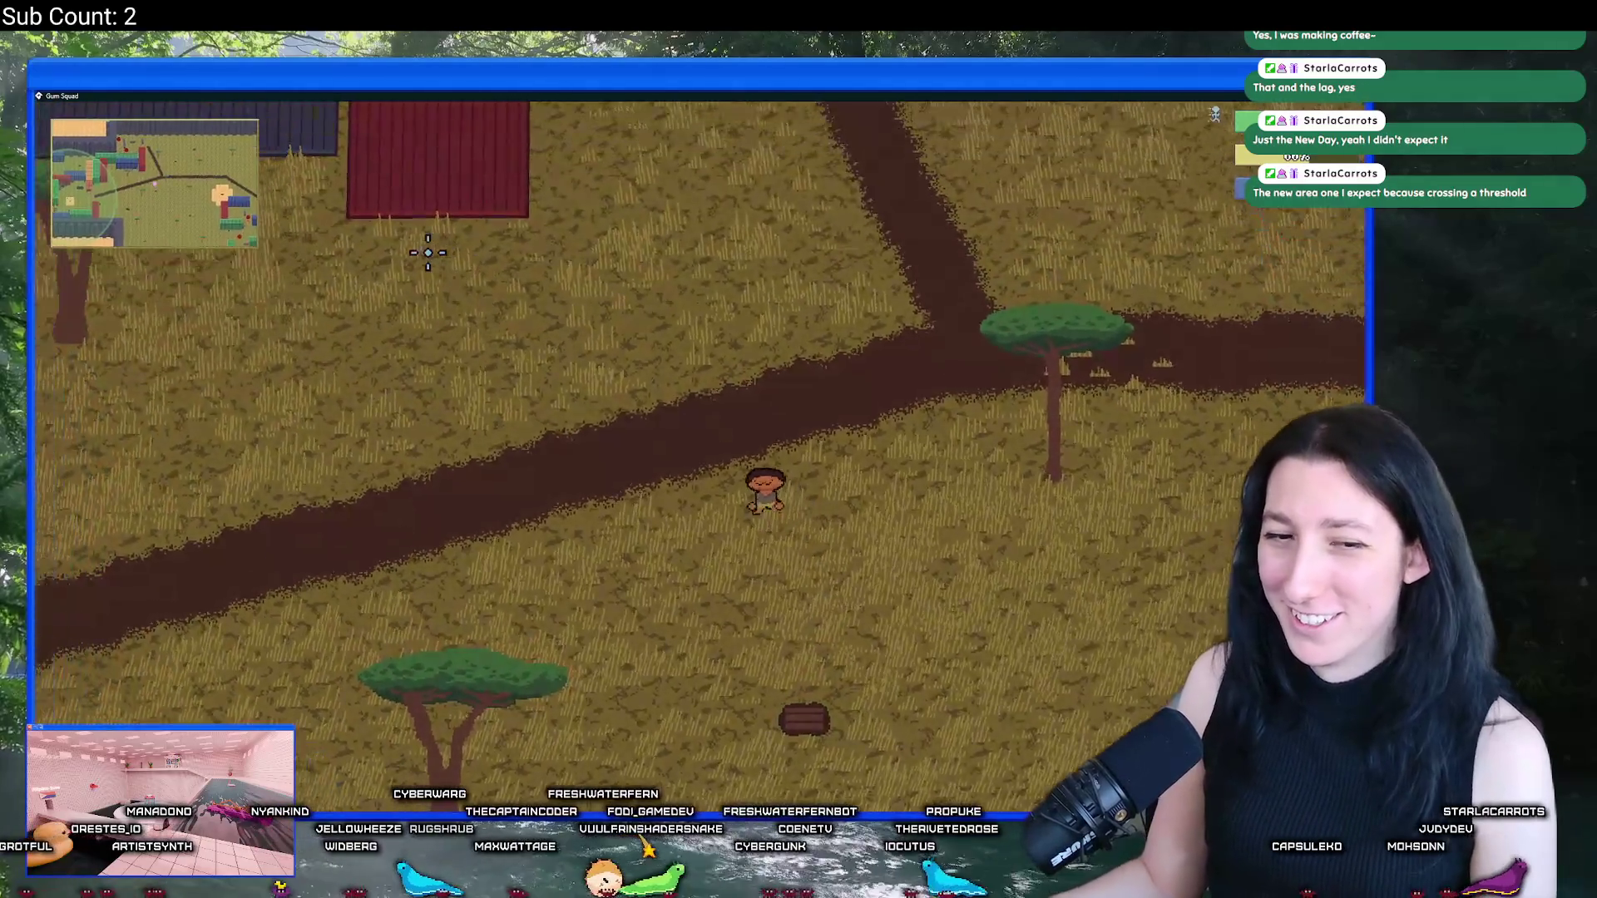
key(w+a)
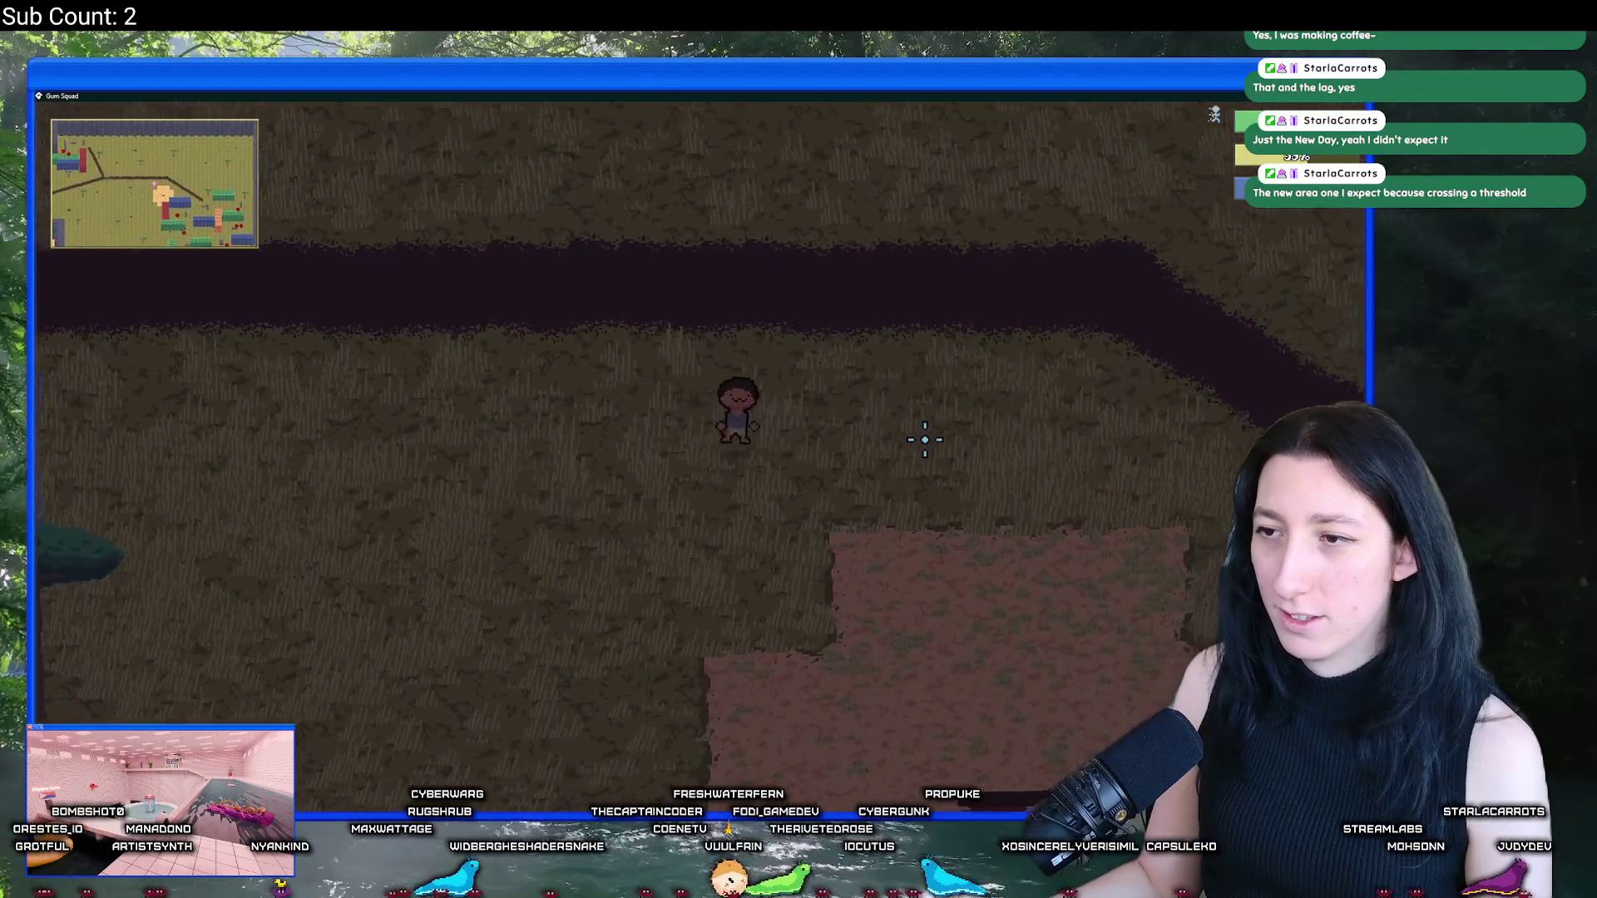
key(s+a)
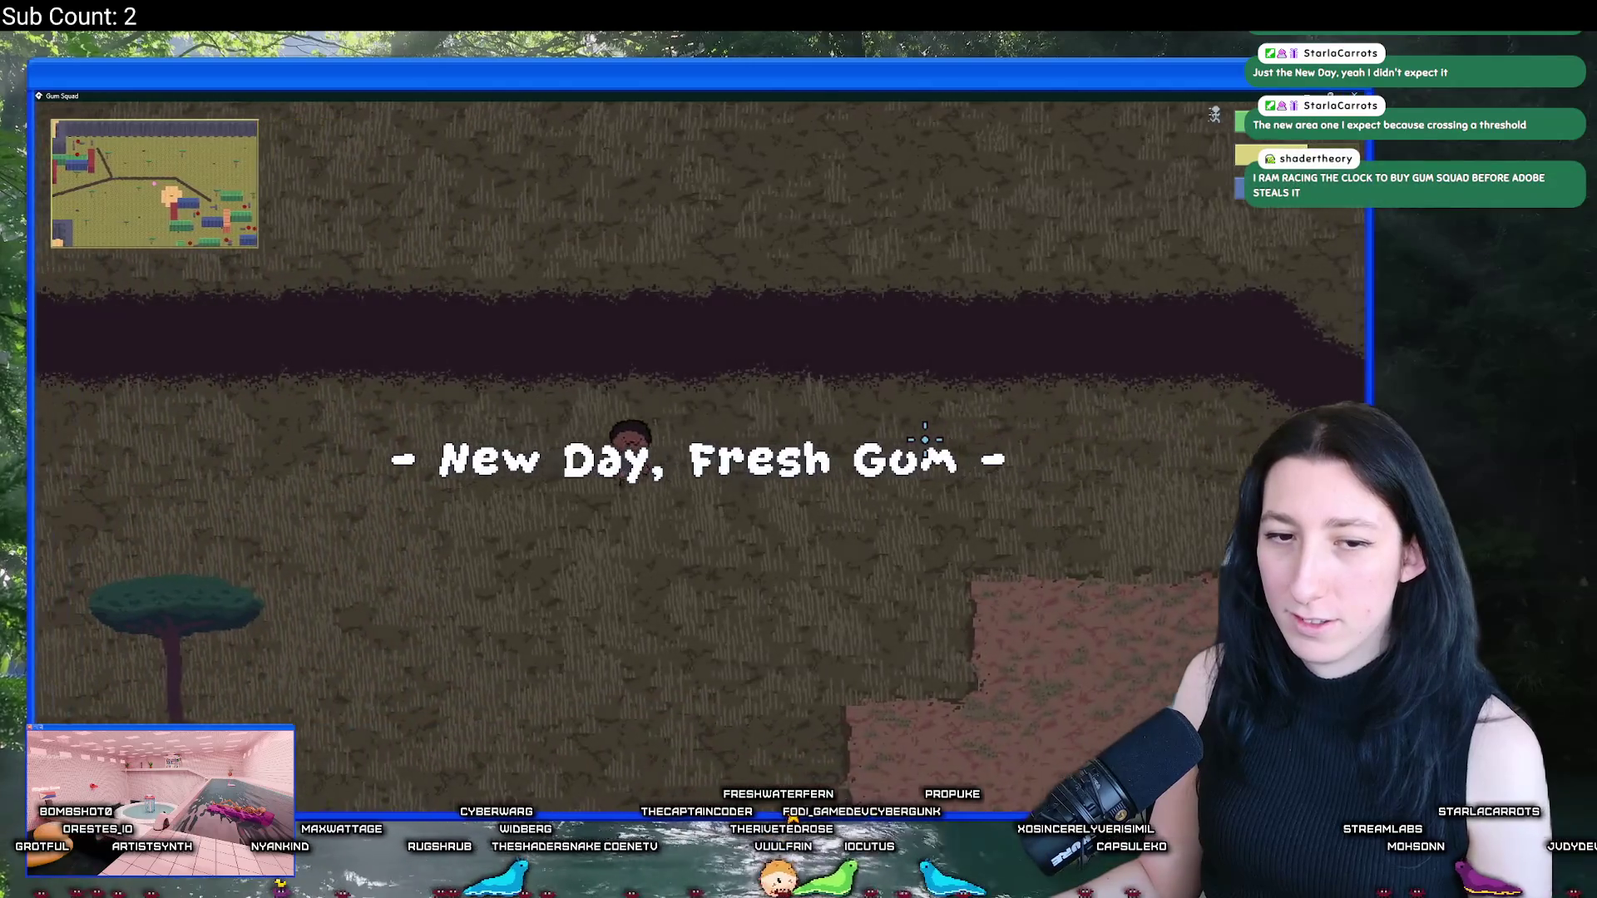
key(a)
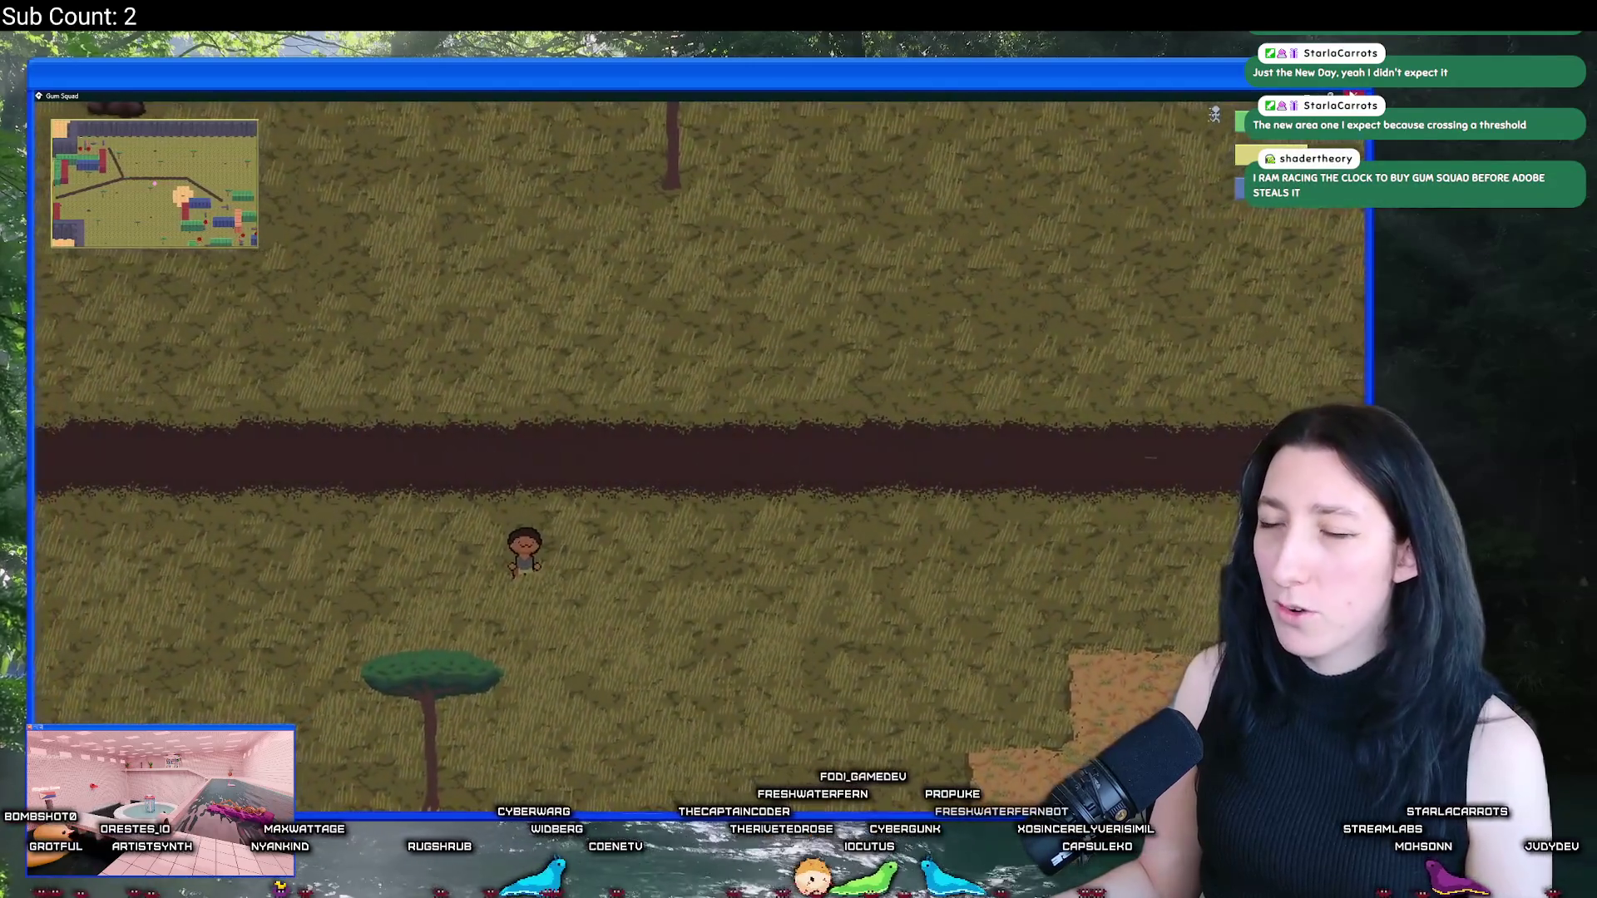
key(a)
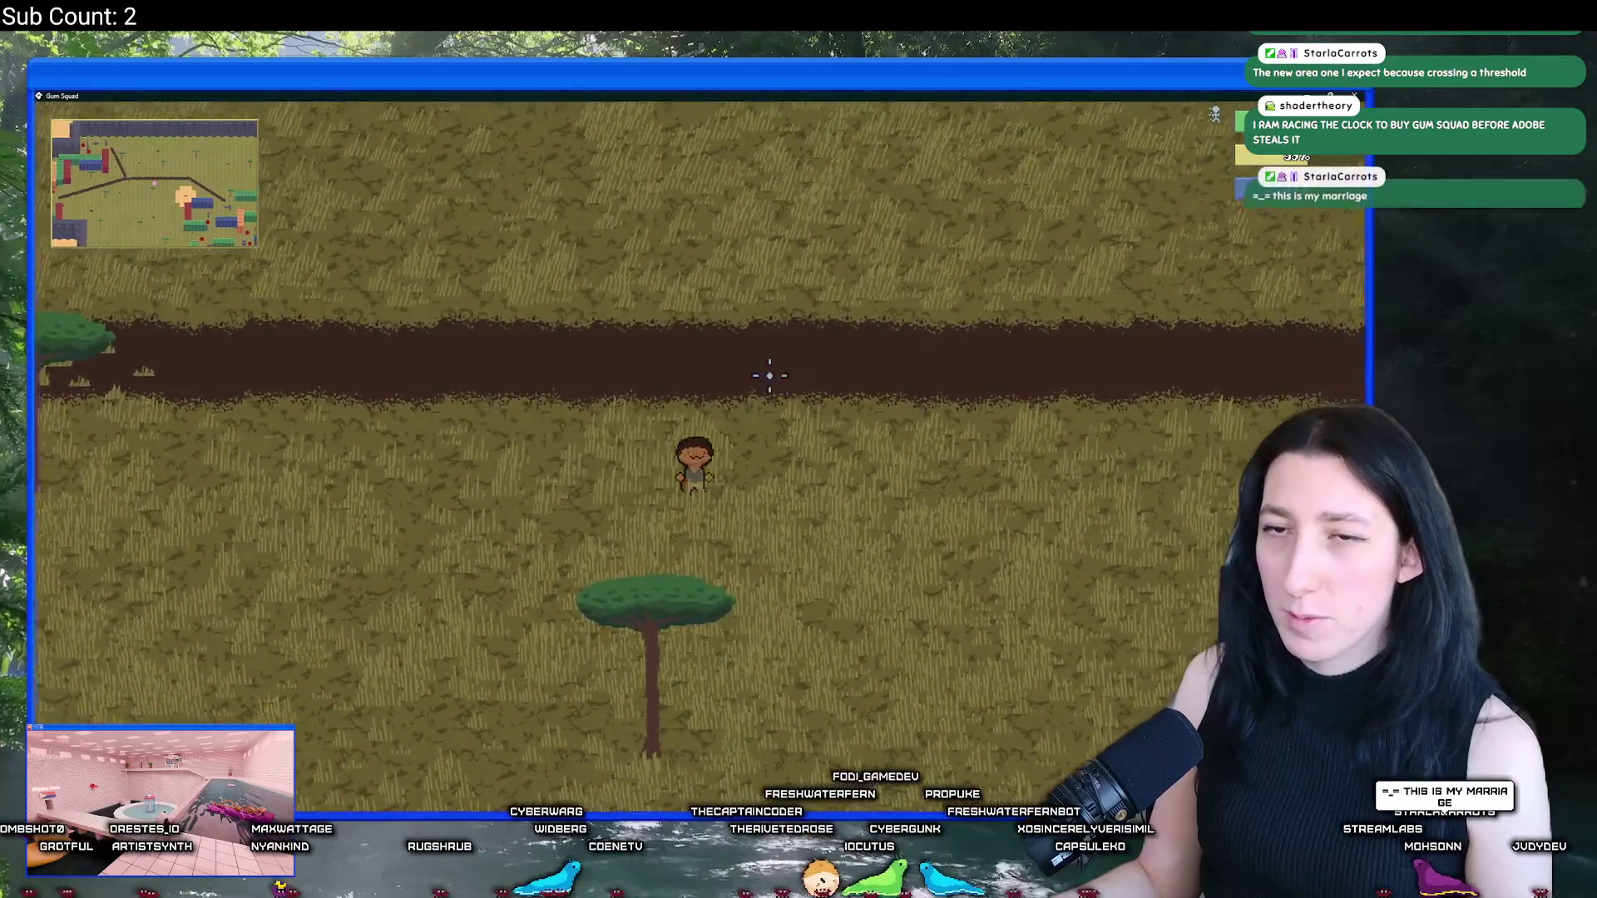
key(w+a)
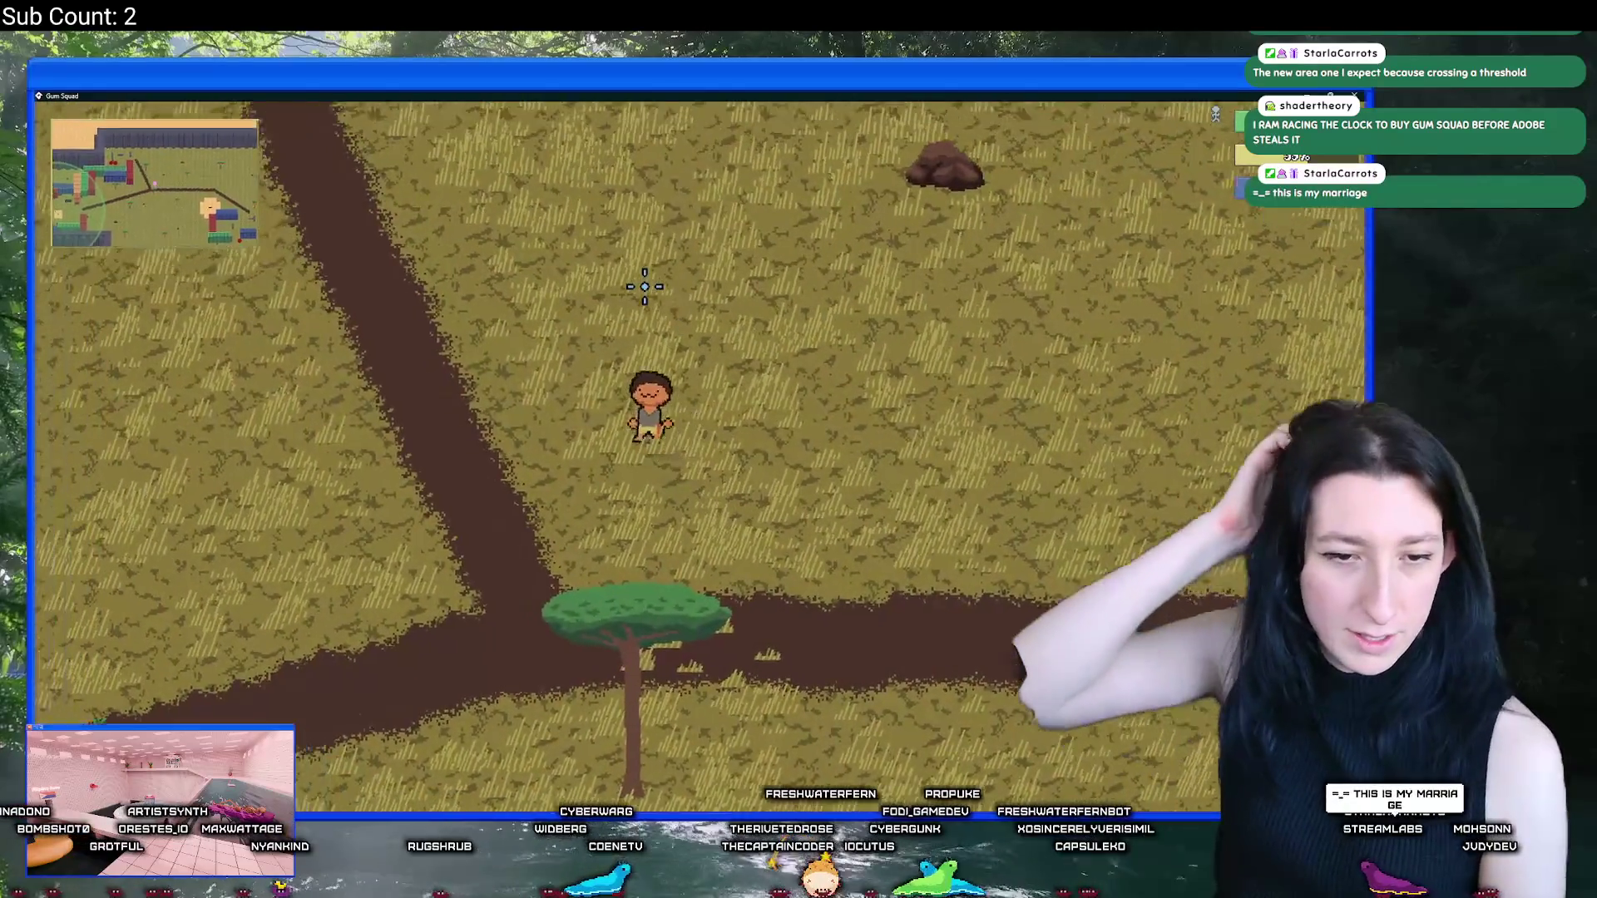
key(w+a)
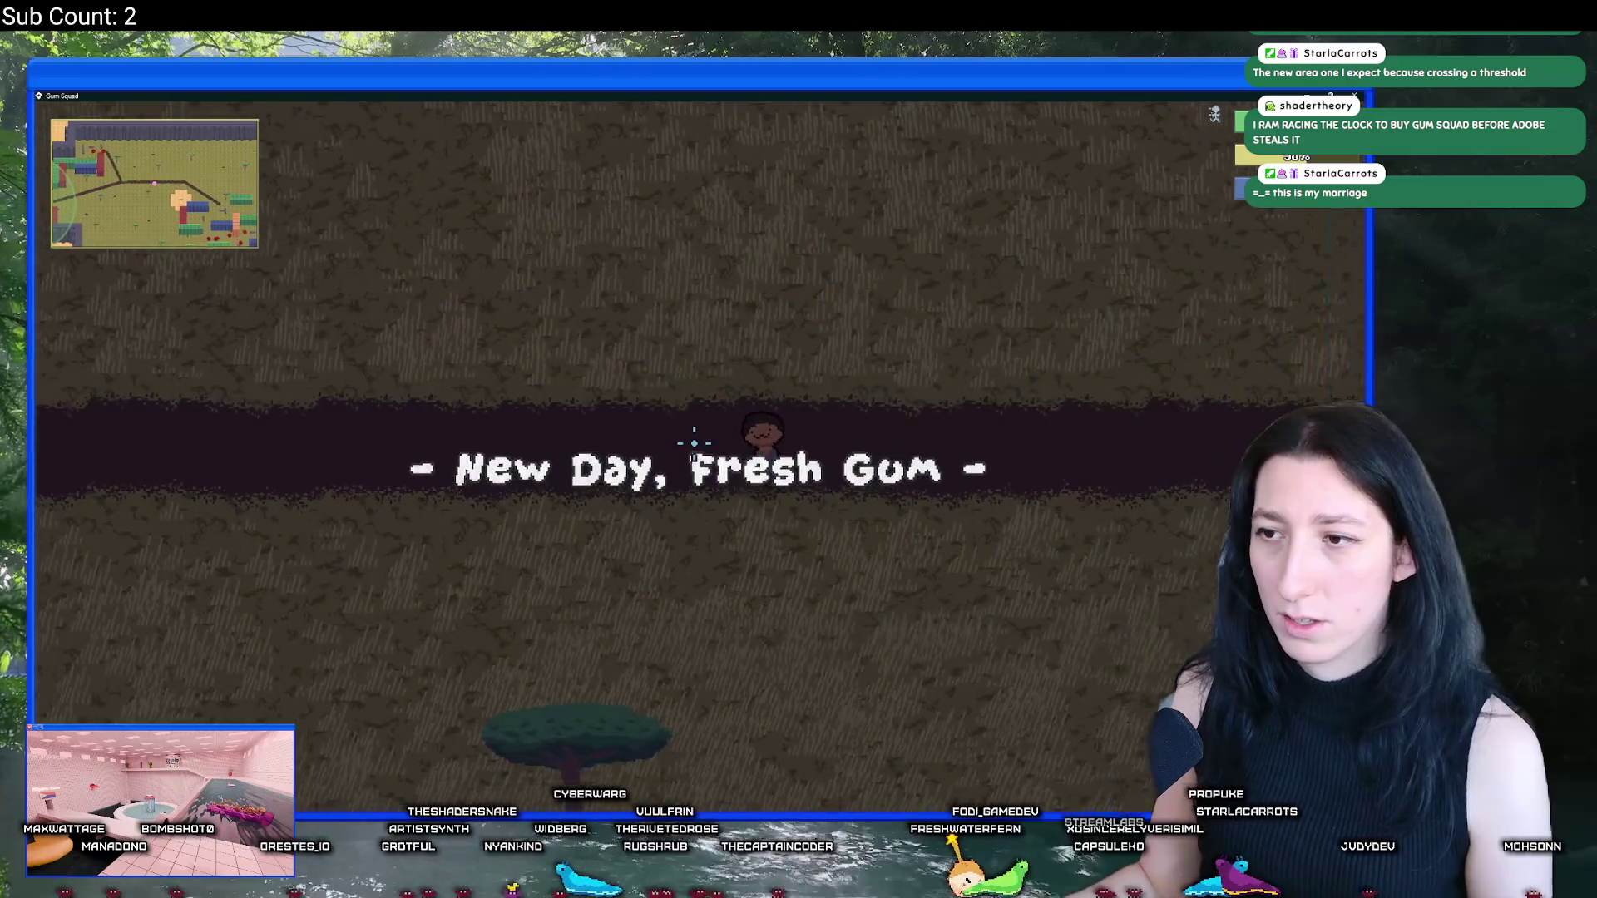
Step: Walk south past the red, blue and green buildings and head east
key(s)
key(d)
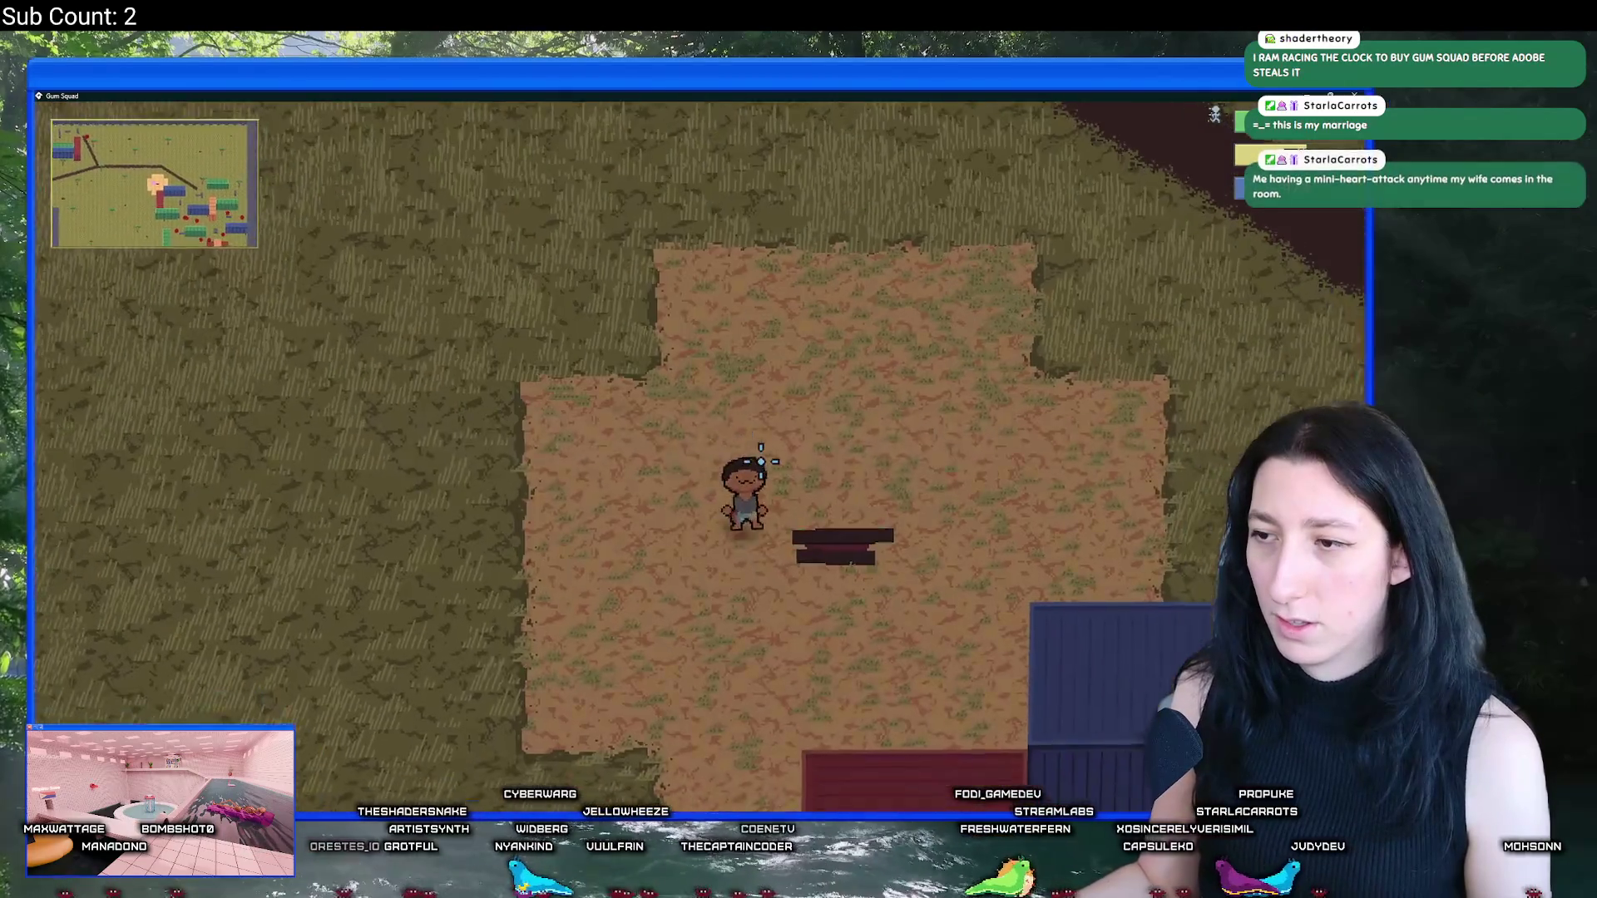
key(a)
key(s)
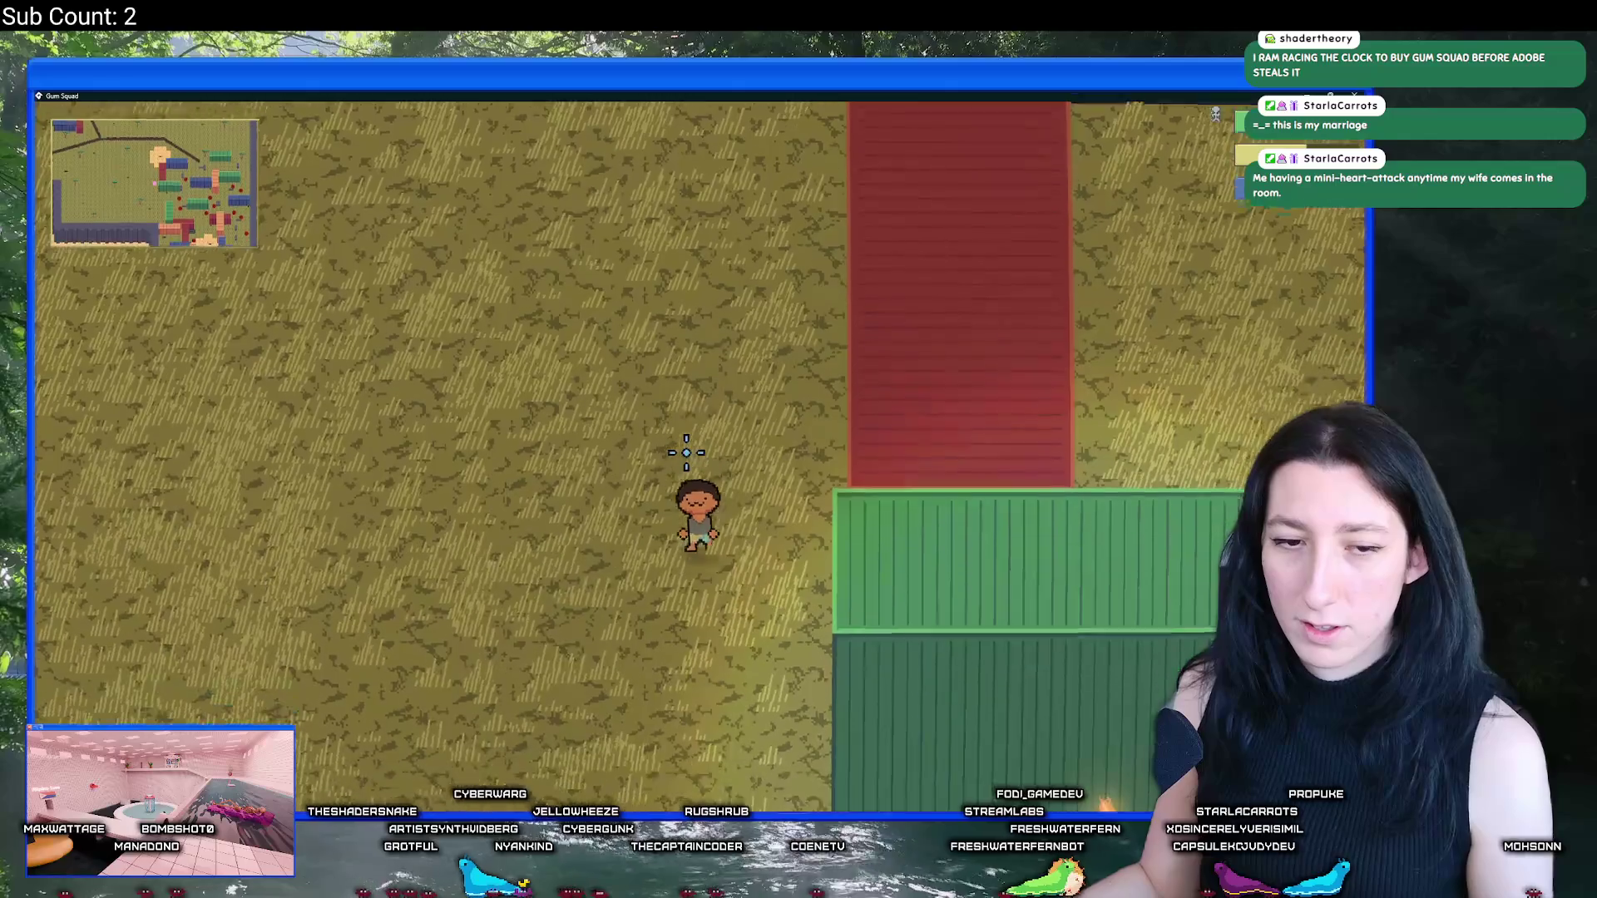
key(d)
key(d)
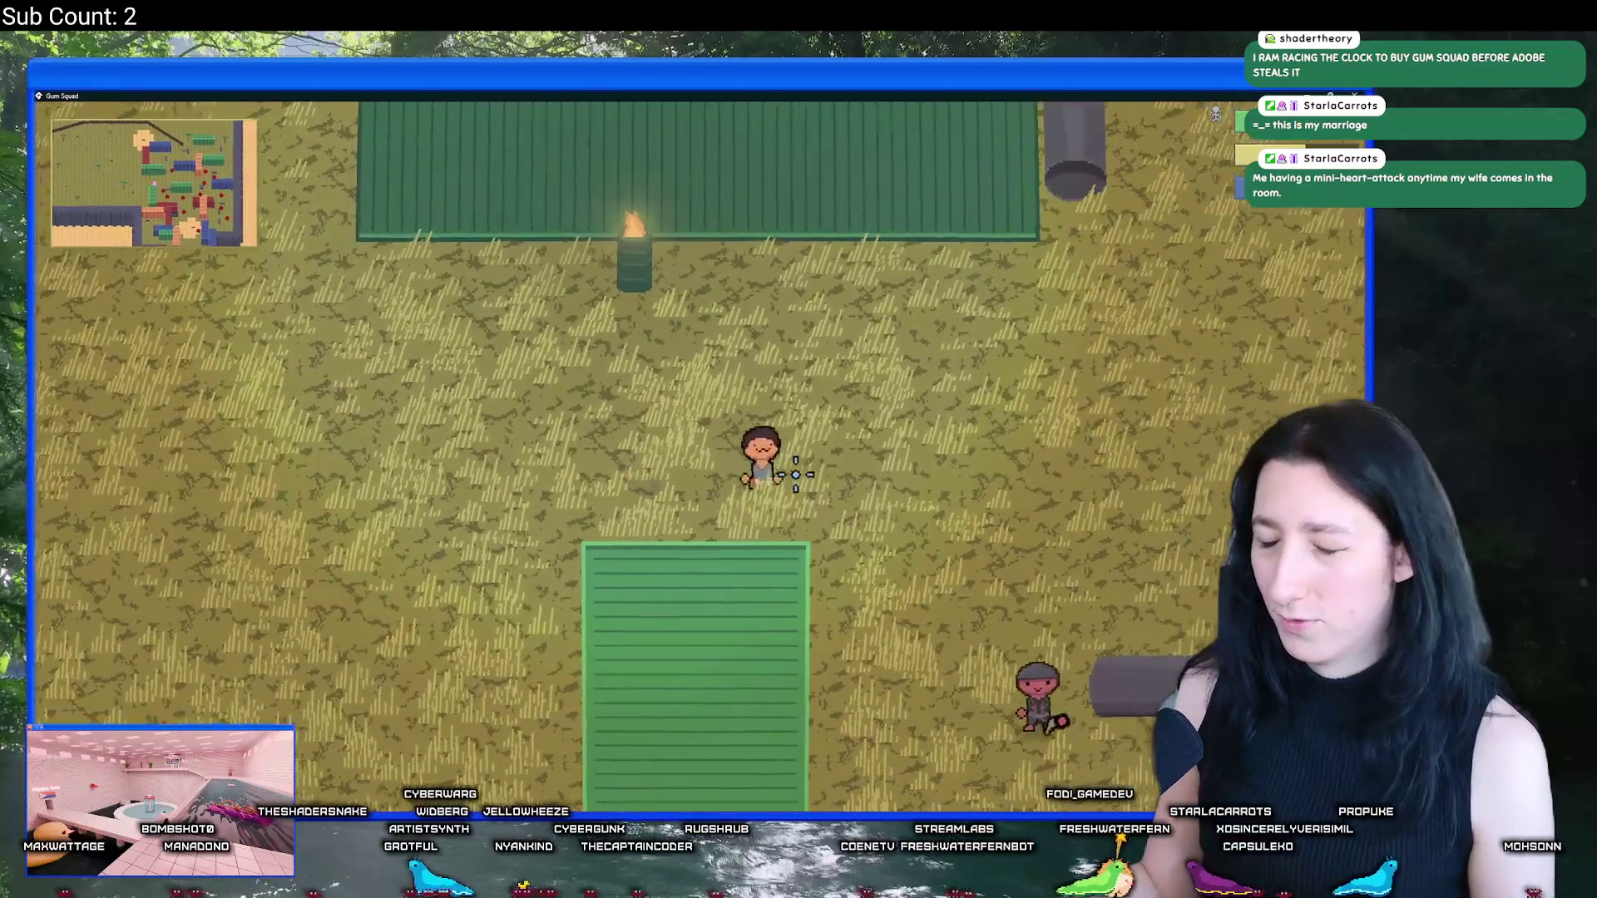
key(s)
Step: Shoot nearby enemies, skate into the Walled Desert until the new day, then close the game
key(s)
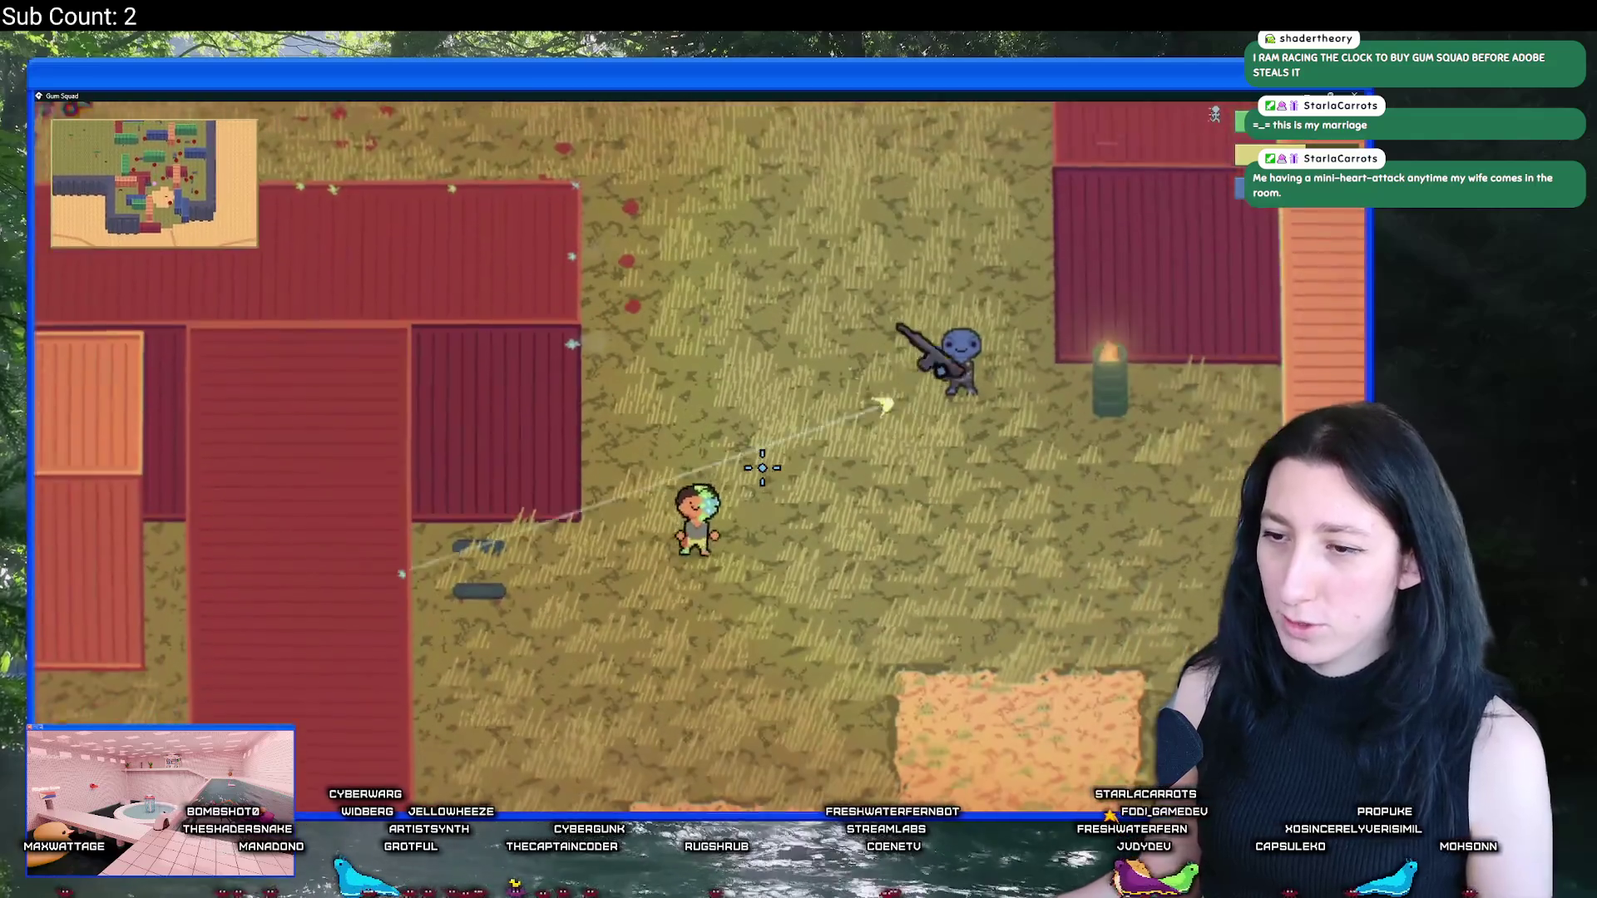
click(747, 464)
key(s)
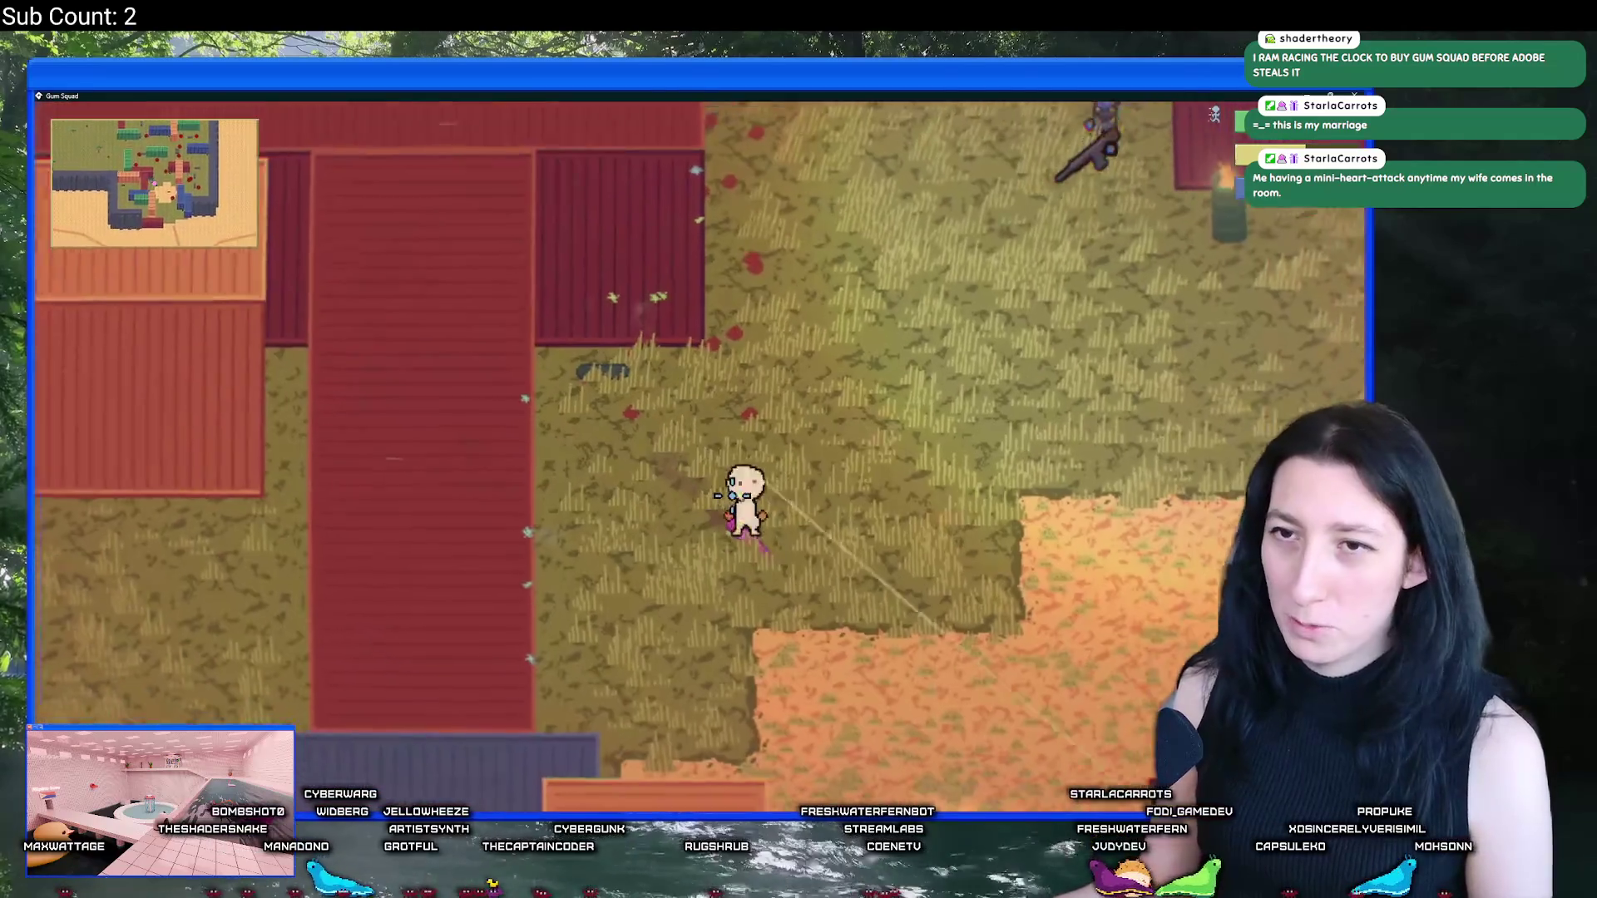
key(s)
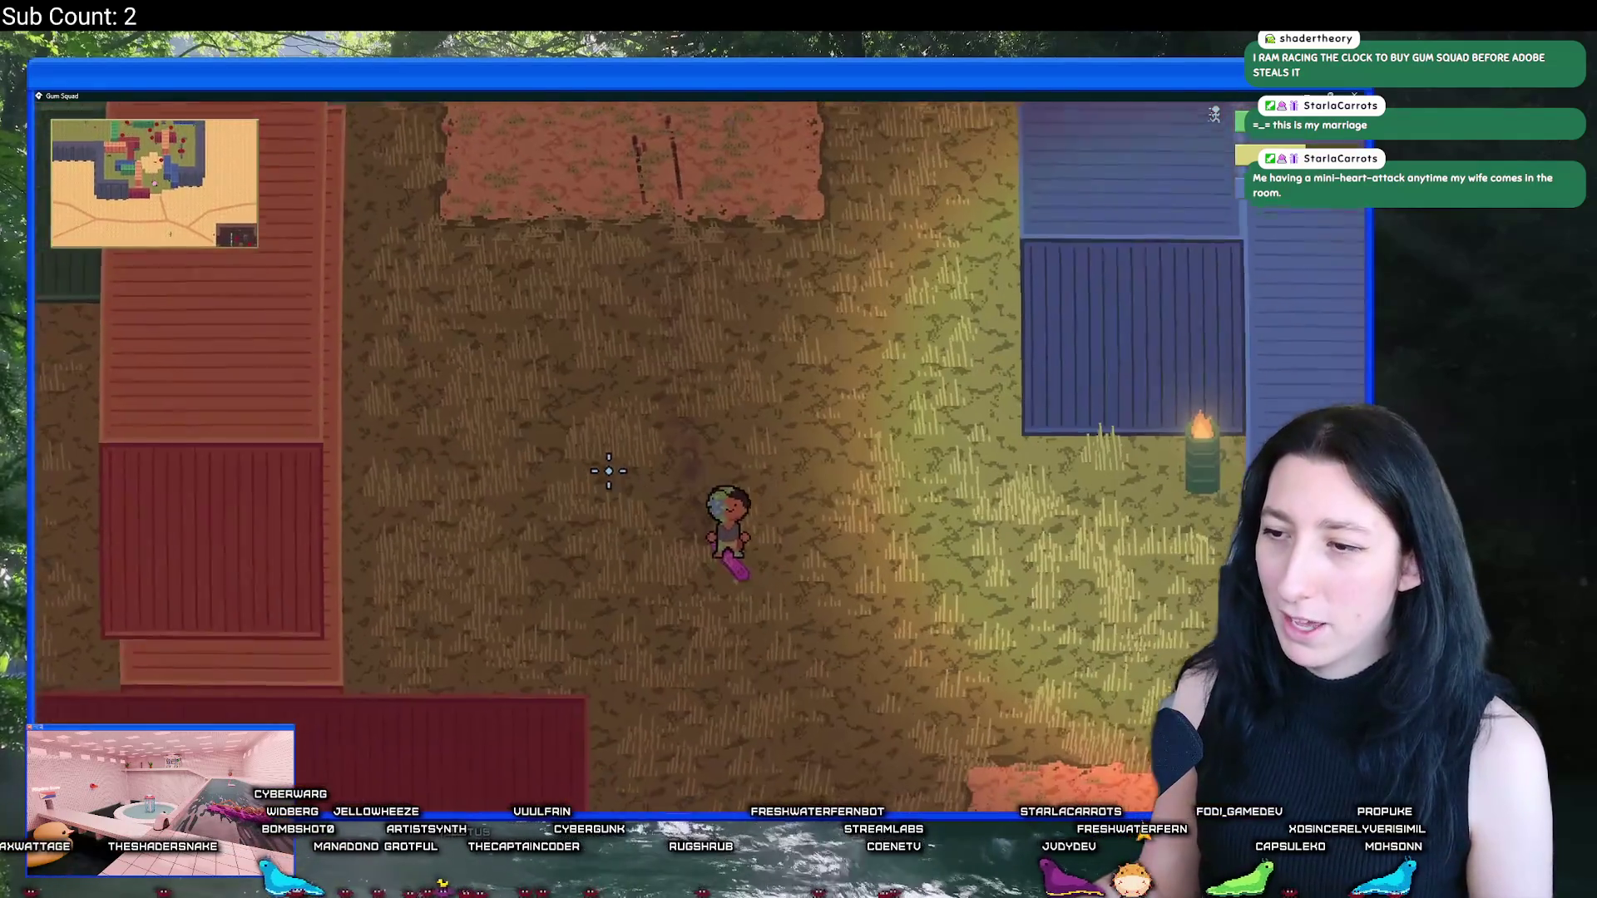
key(s)
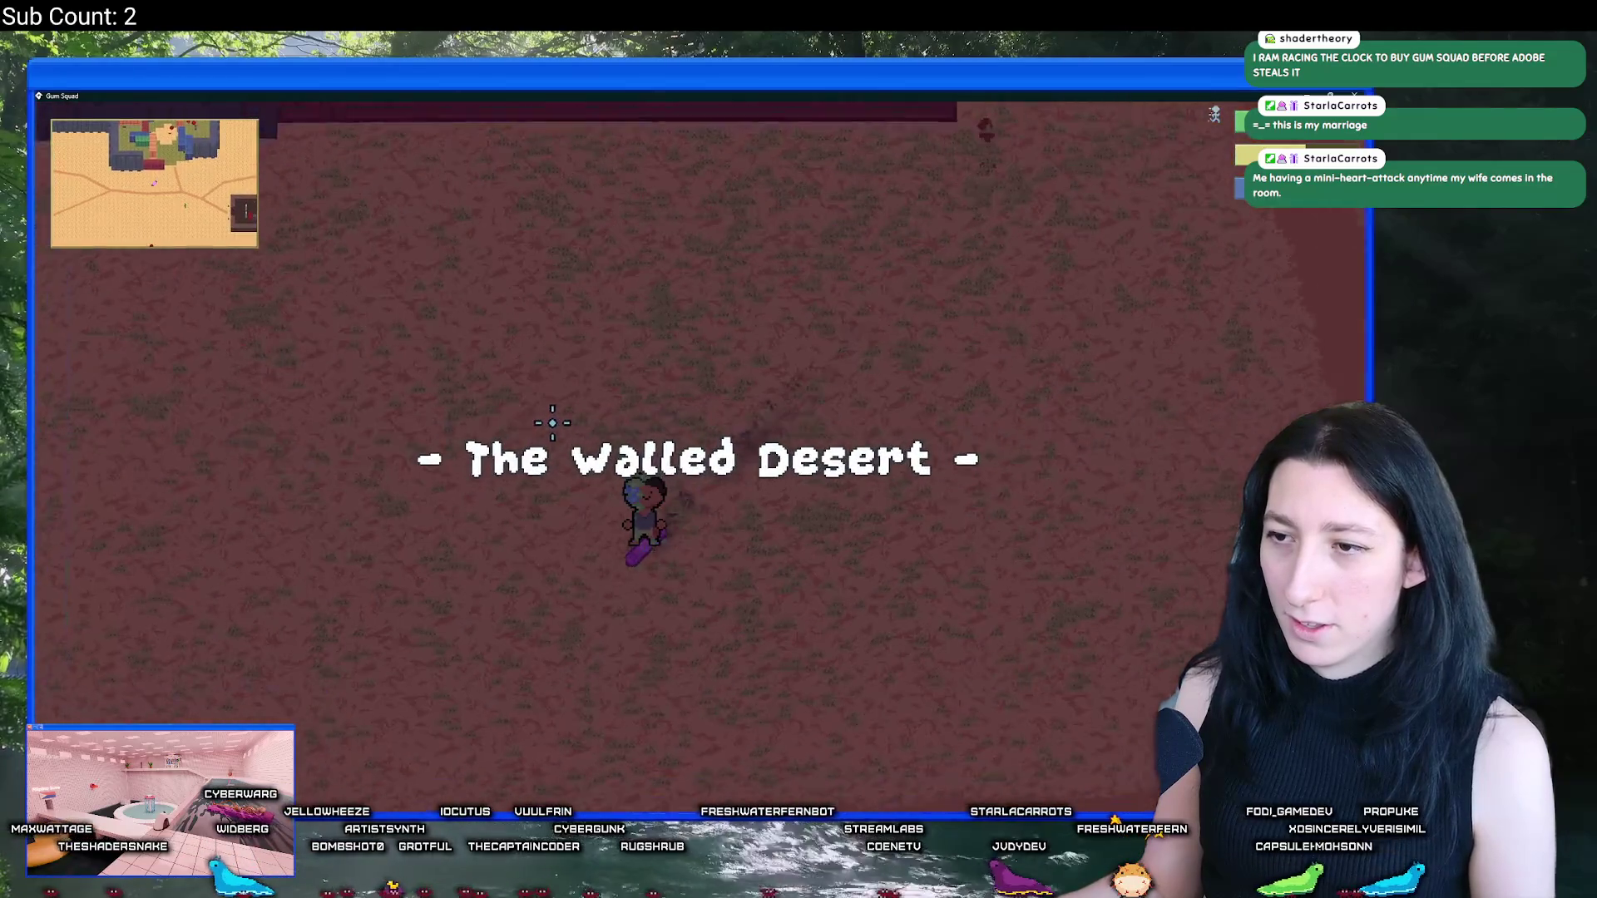
key(a)
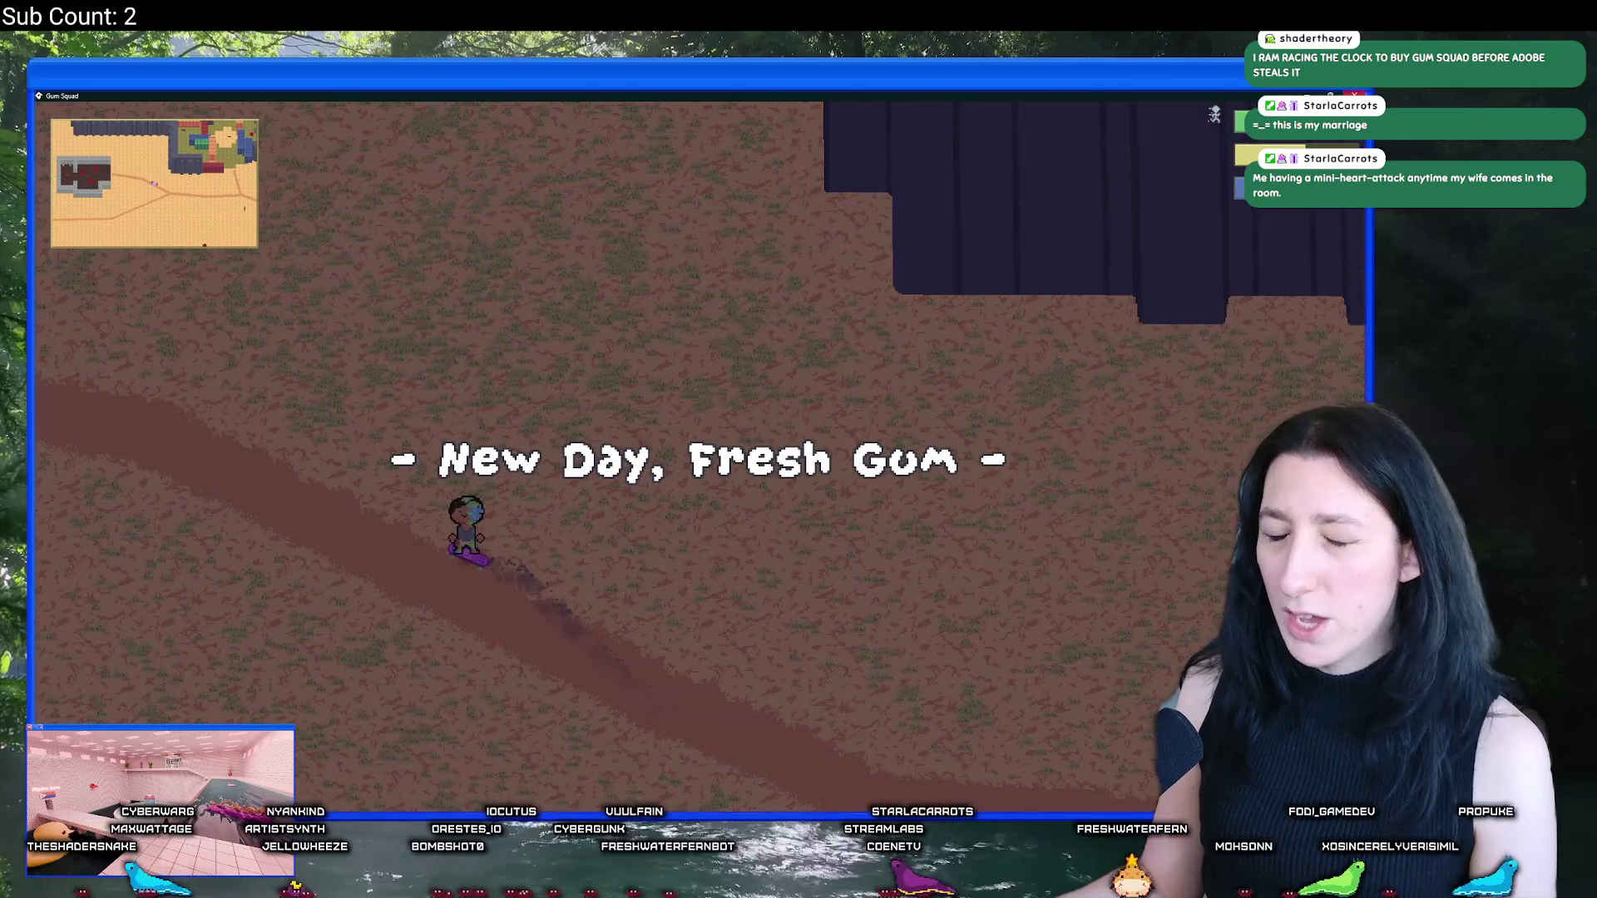
key(Escape)
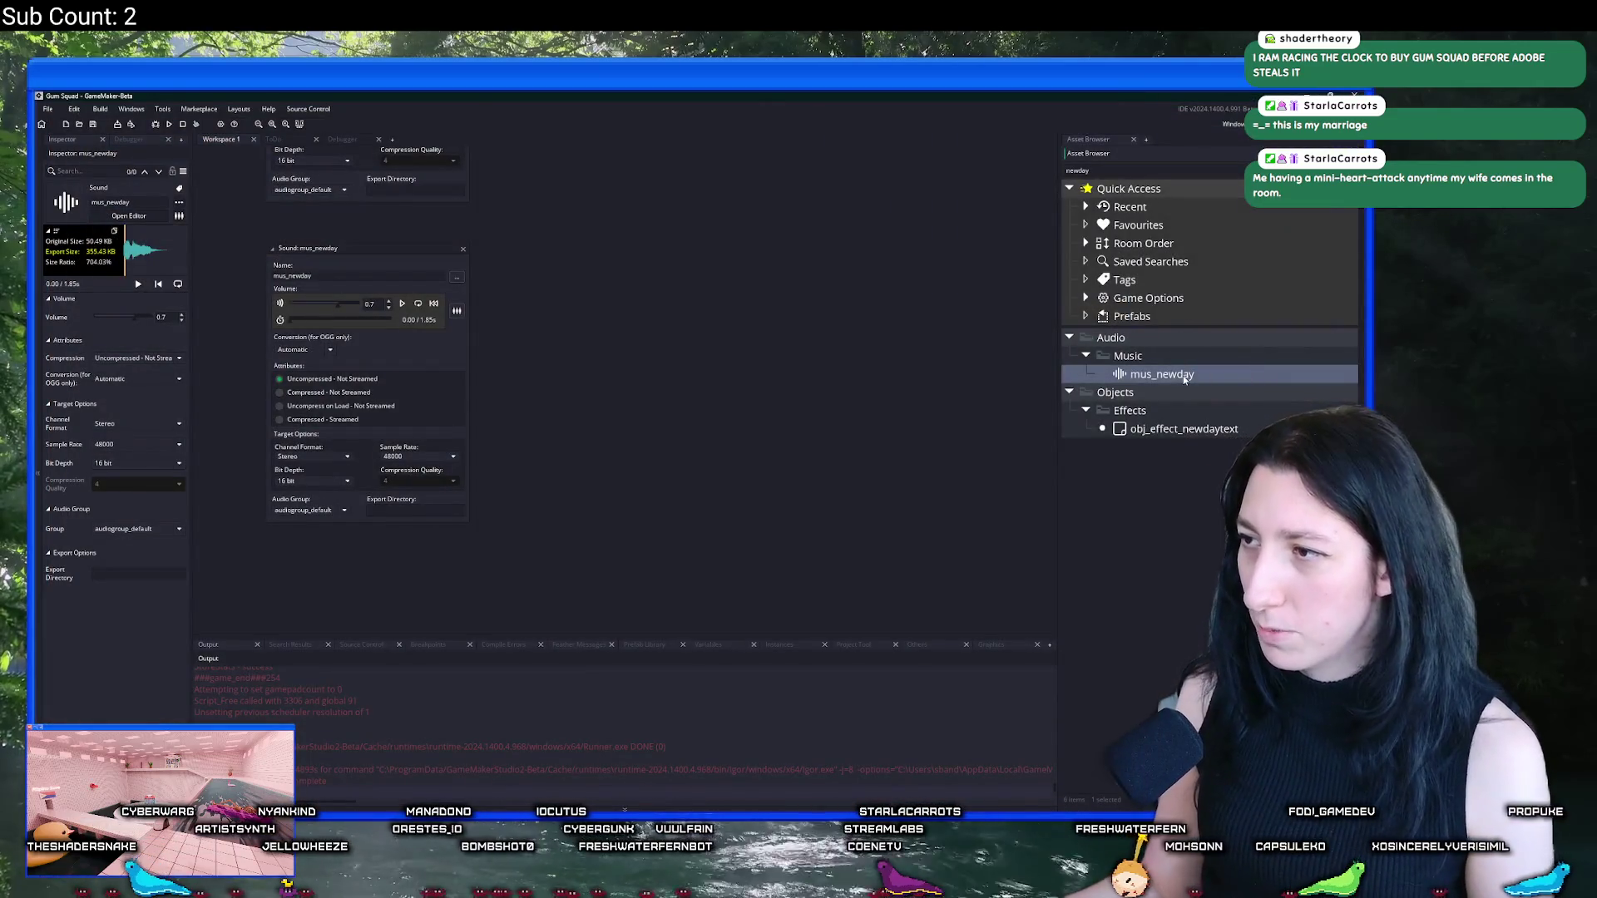
Step: Set the mus_newday sound's volume to 0.55 and play it to compare
click(402, 303)
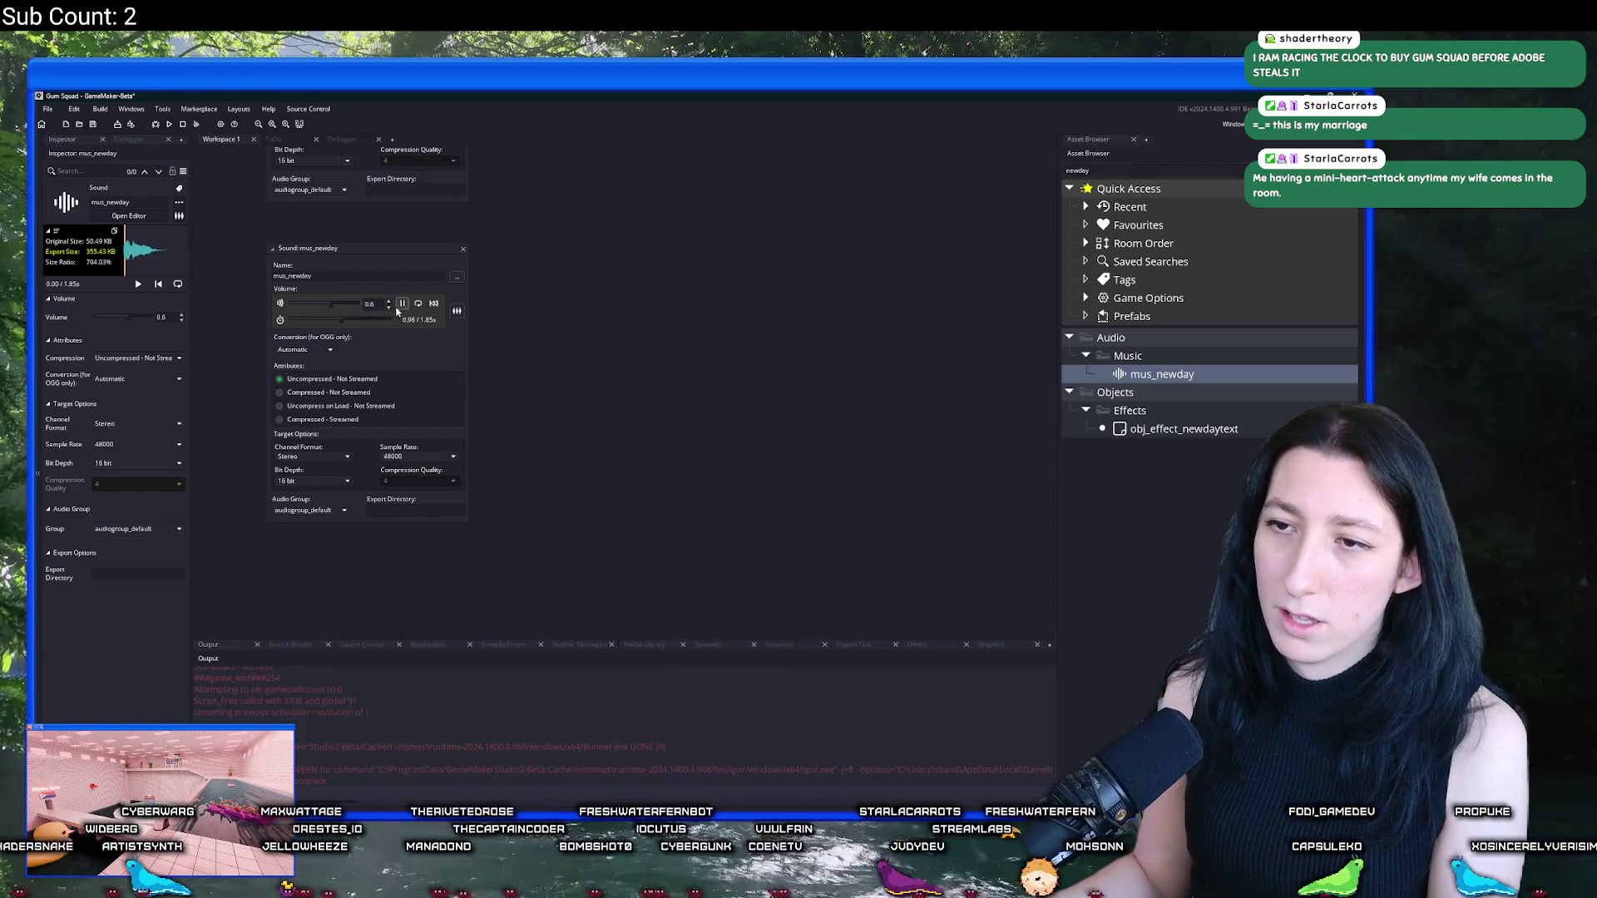
double_click(369, 303)
text(0.5)
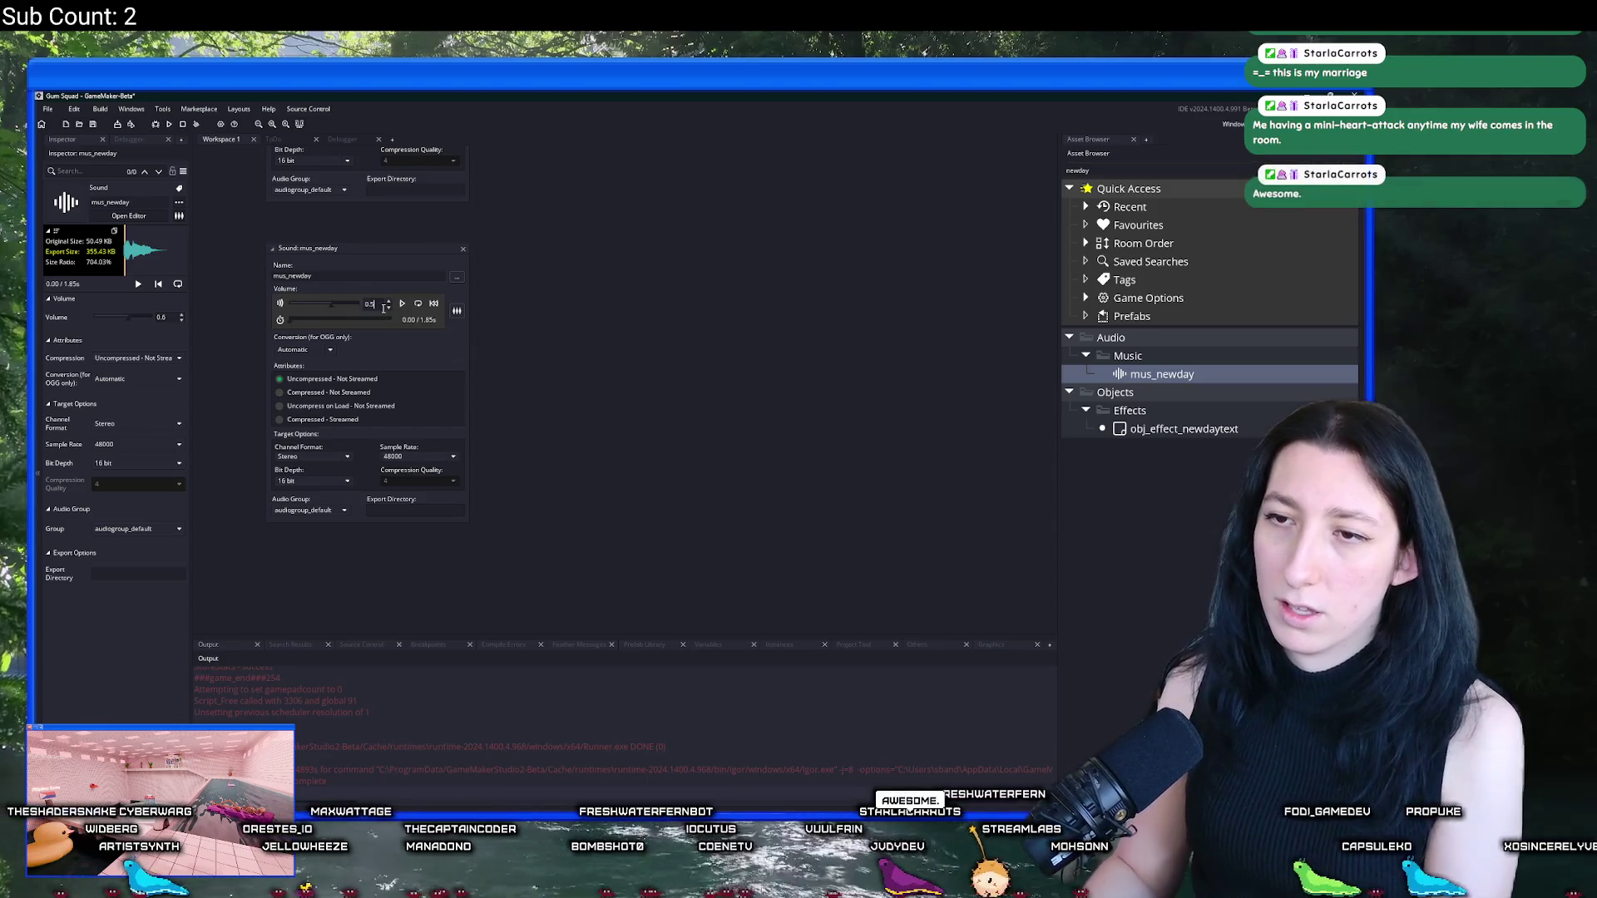
text(5)
click(402, 303)
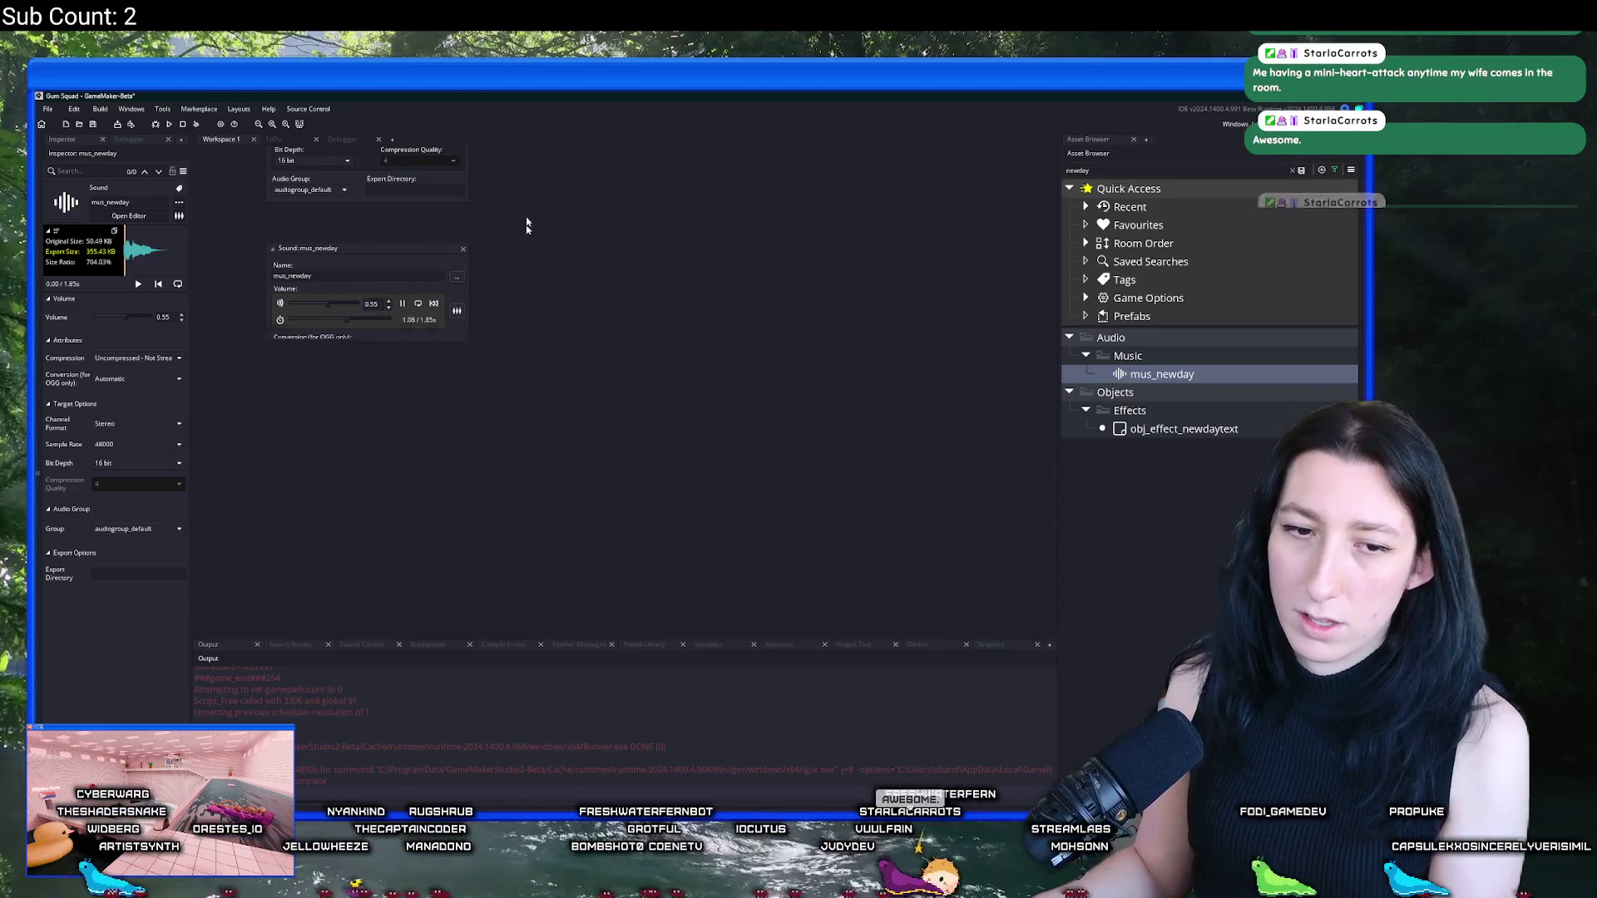
scroll(533, 241, up, 5)
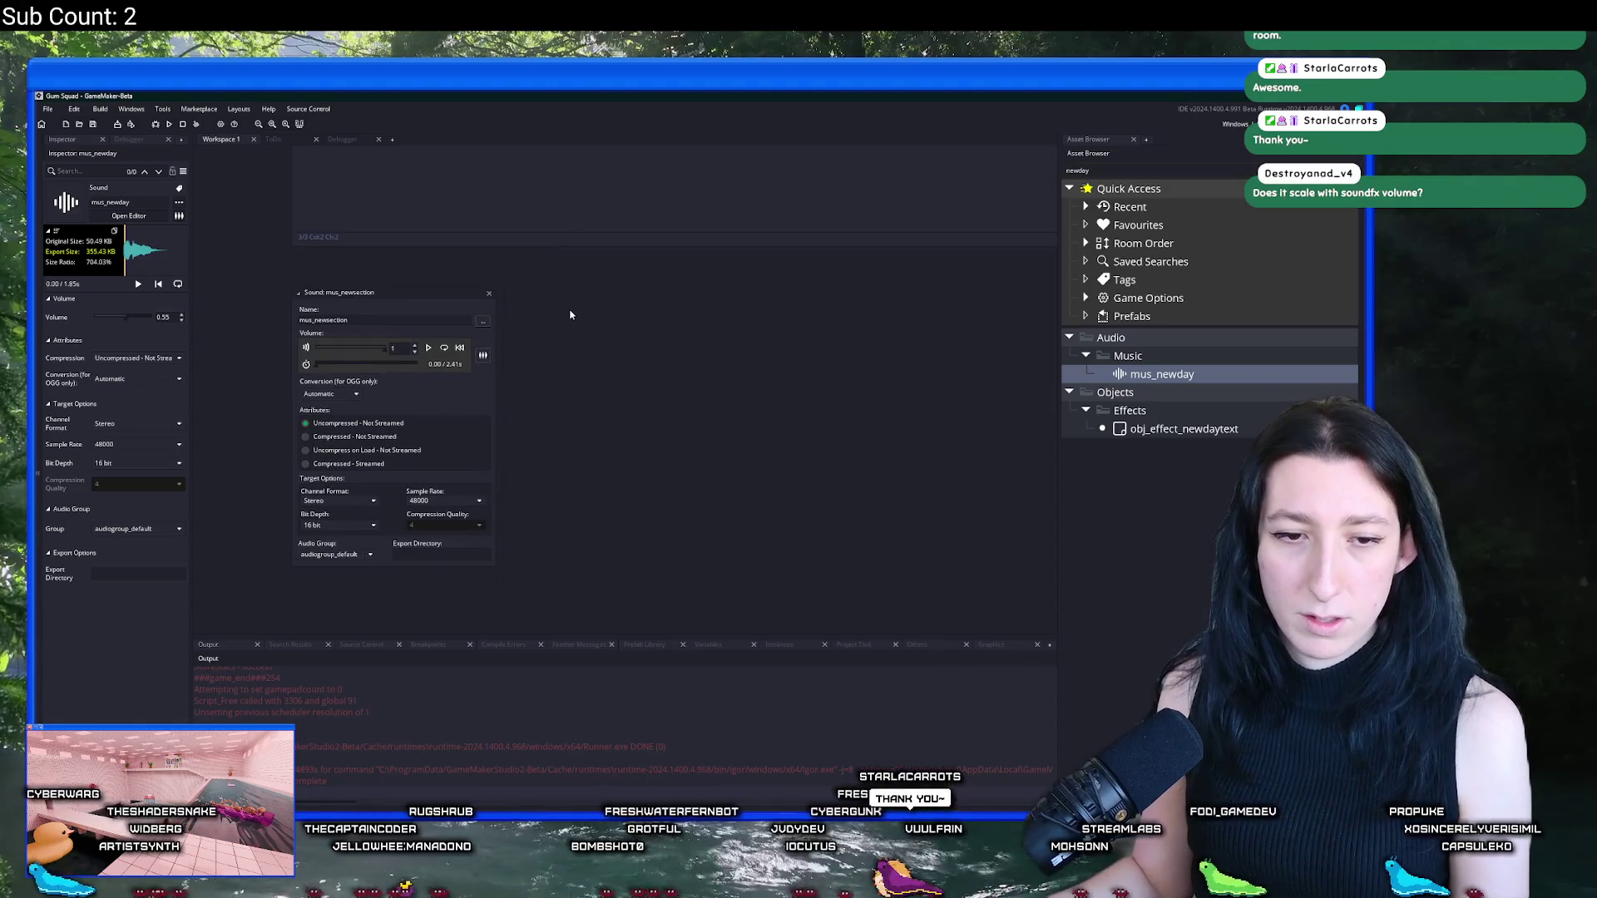
Step: Find where mus_newsection is played, inspect its audio group, then close those windows
key(ctrl+shift+f)
key(Return)
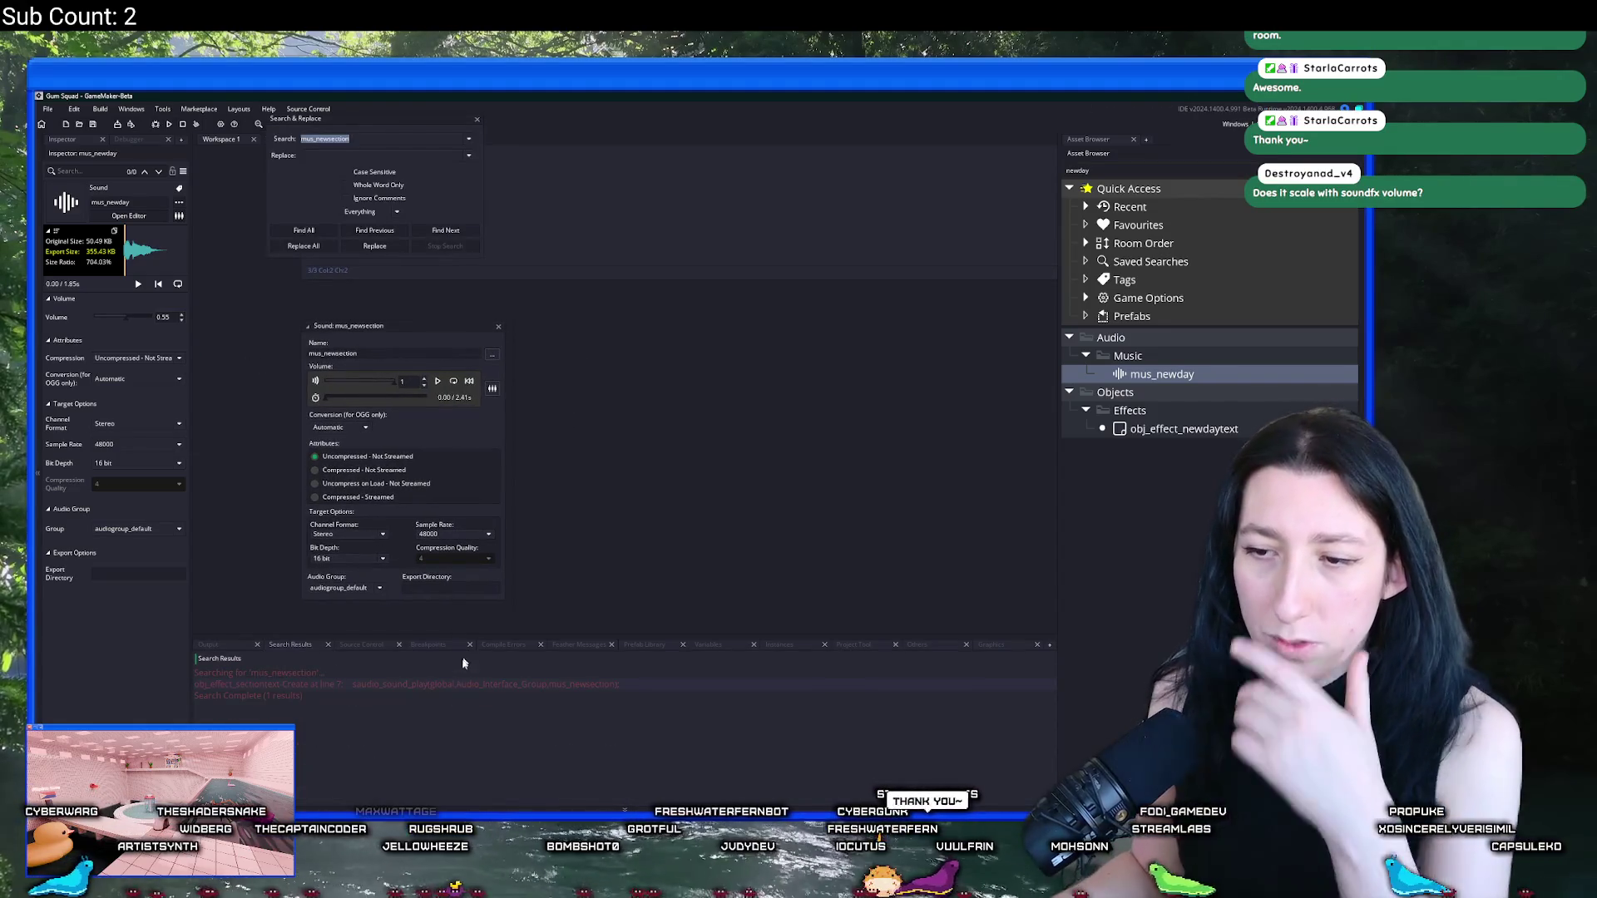
double_click(464, 684)
click(810, 375)
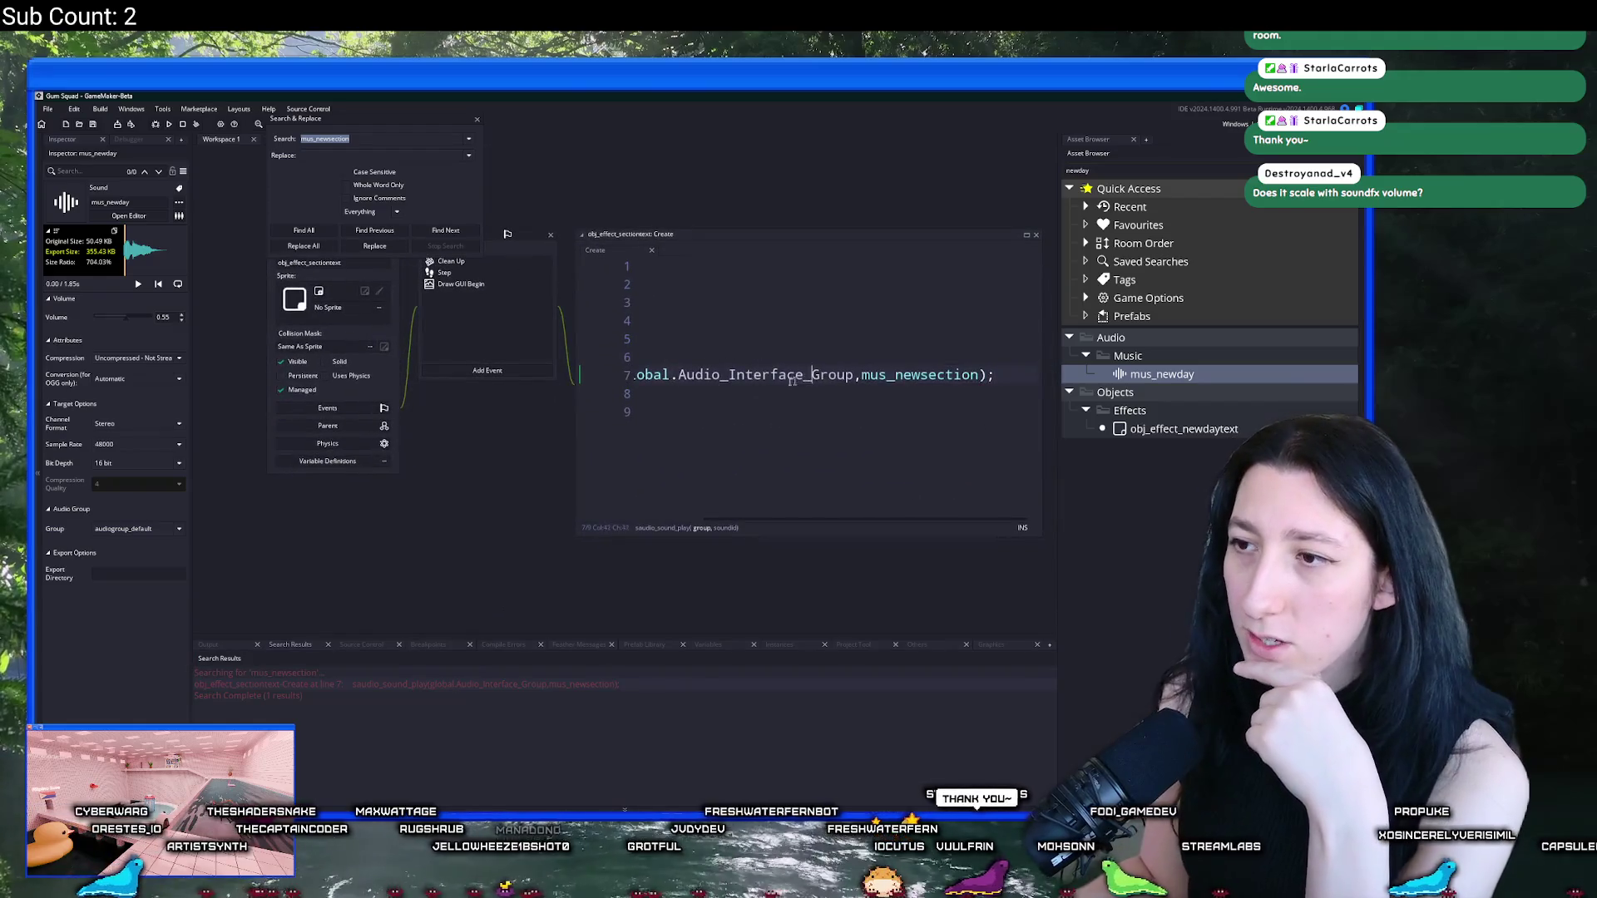
click(477, 118)
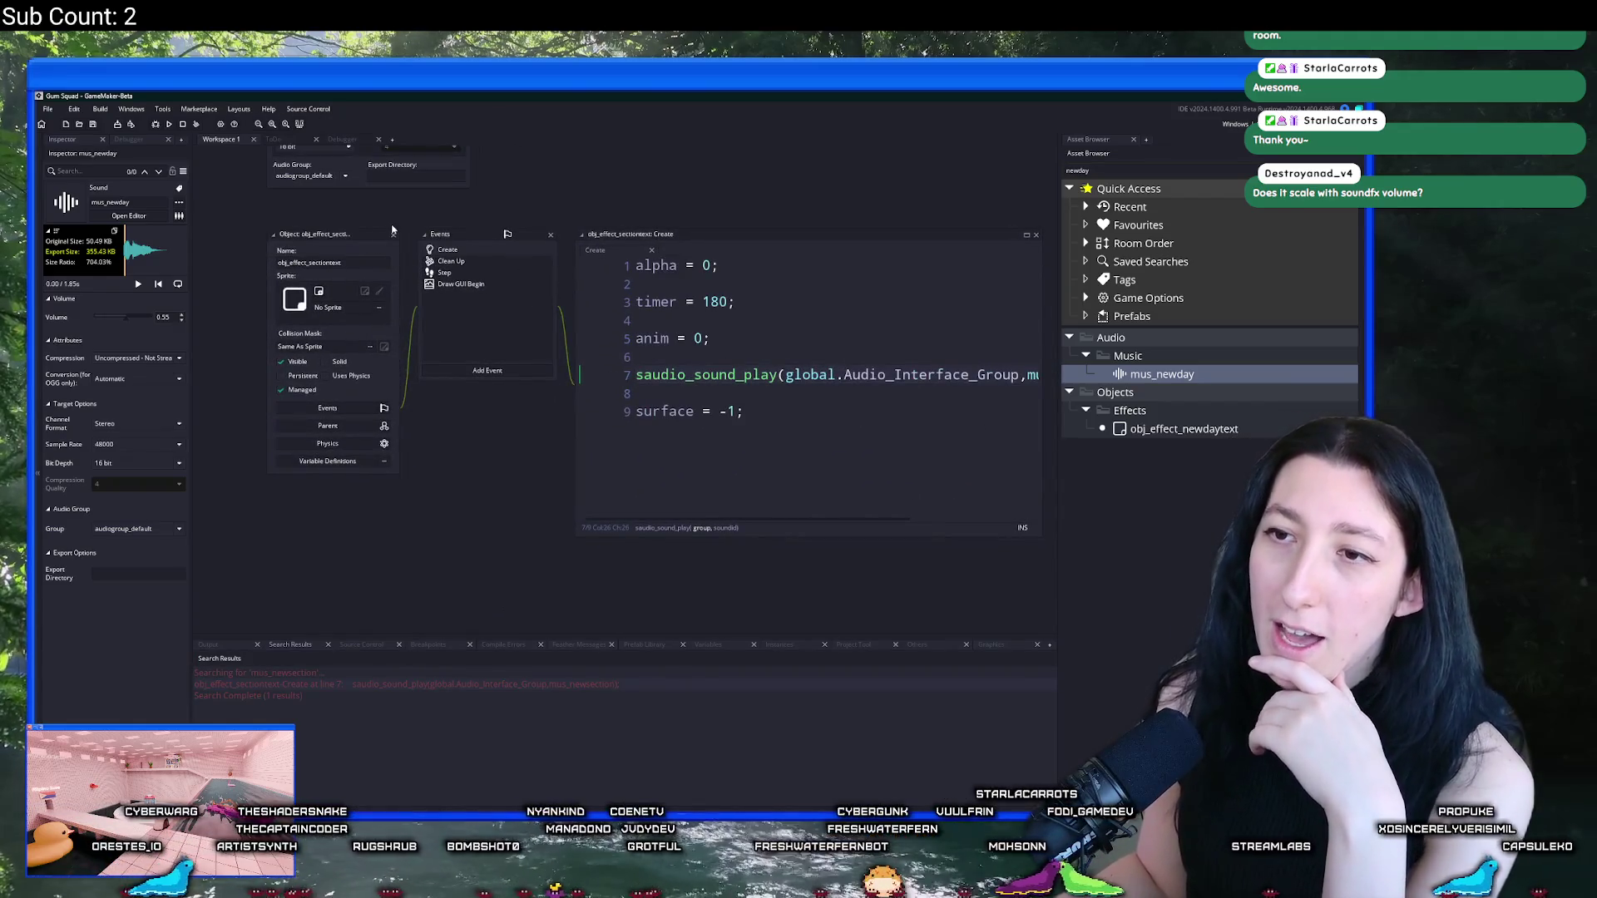
click(393, 235)
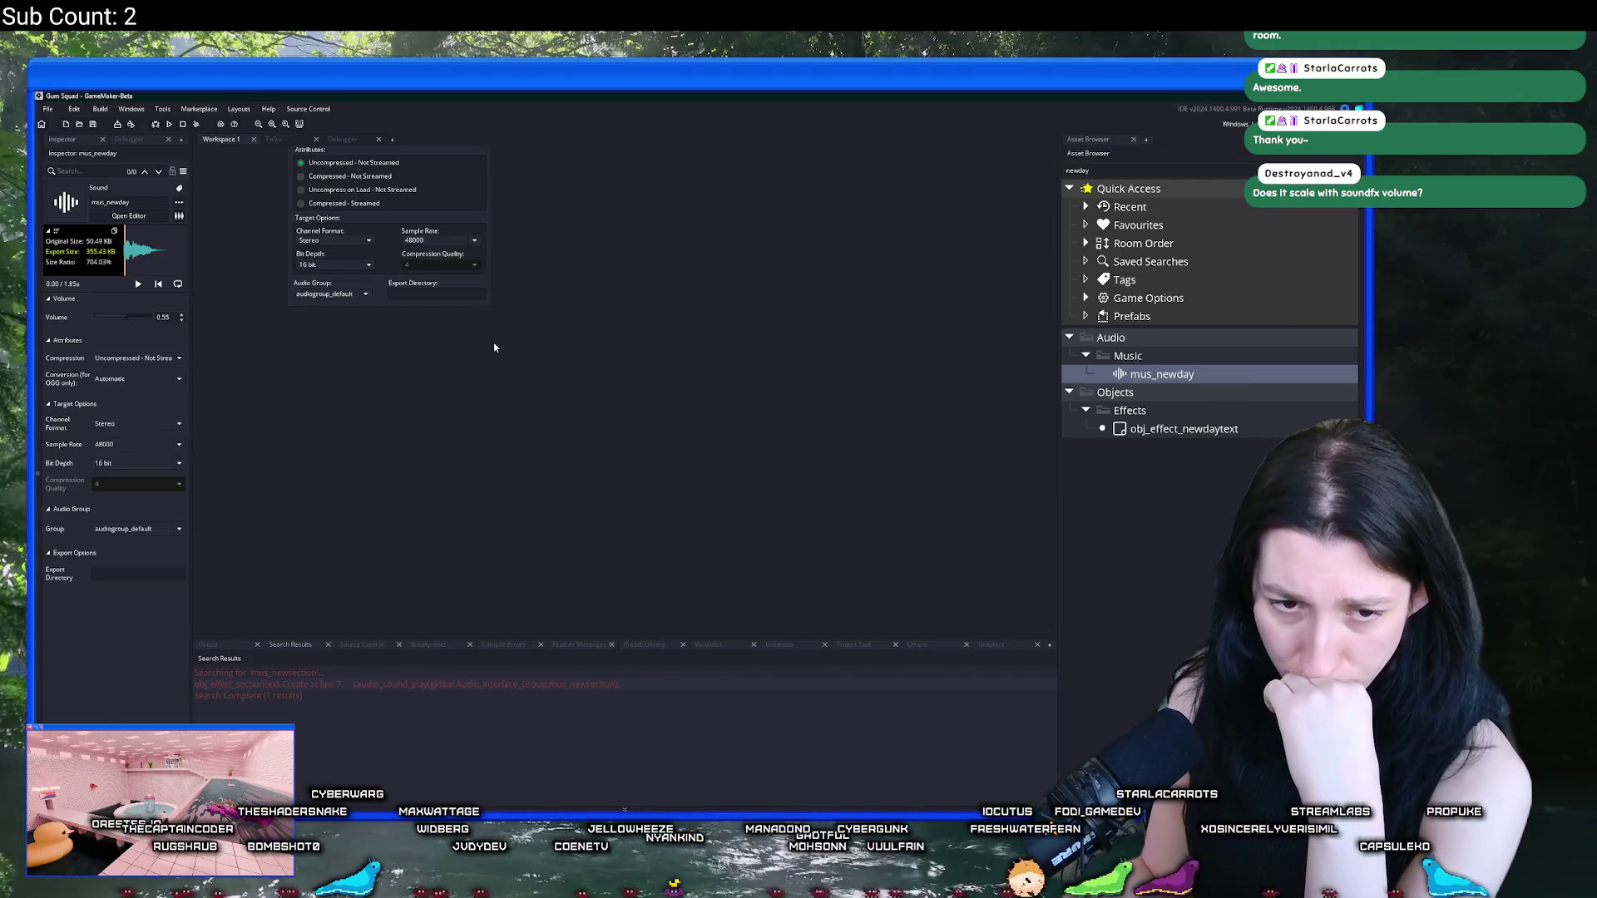
scroll(494, 347, up, 5)
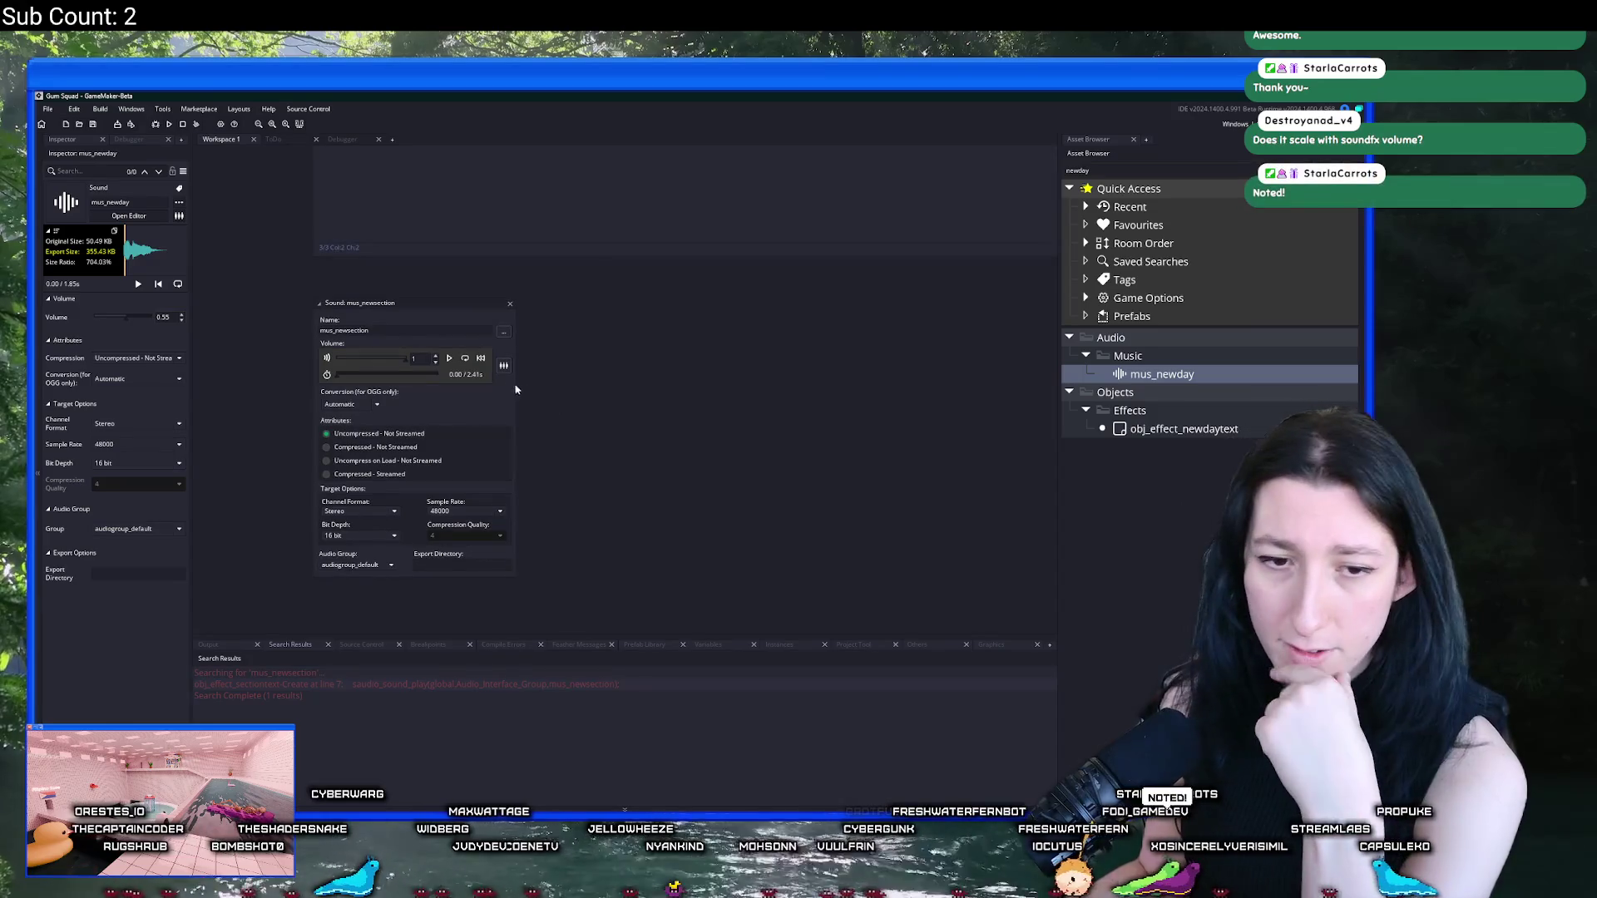
drag(523, 290, 471, 618)
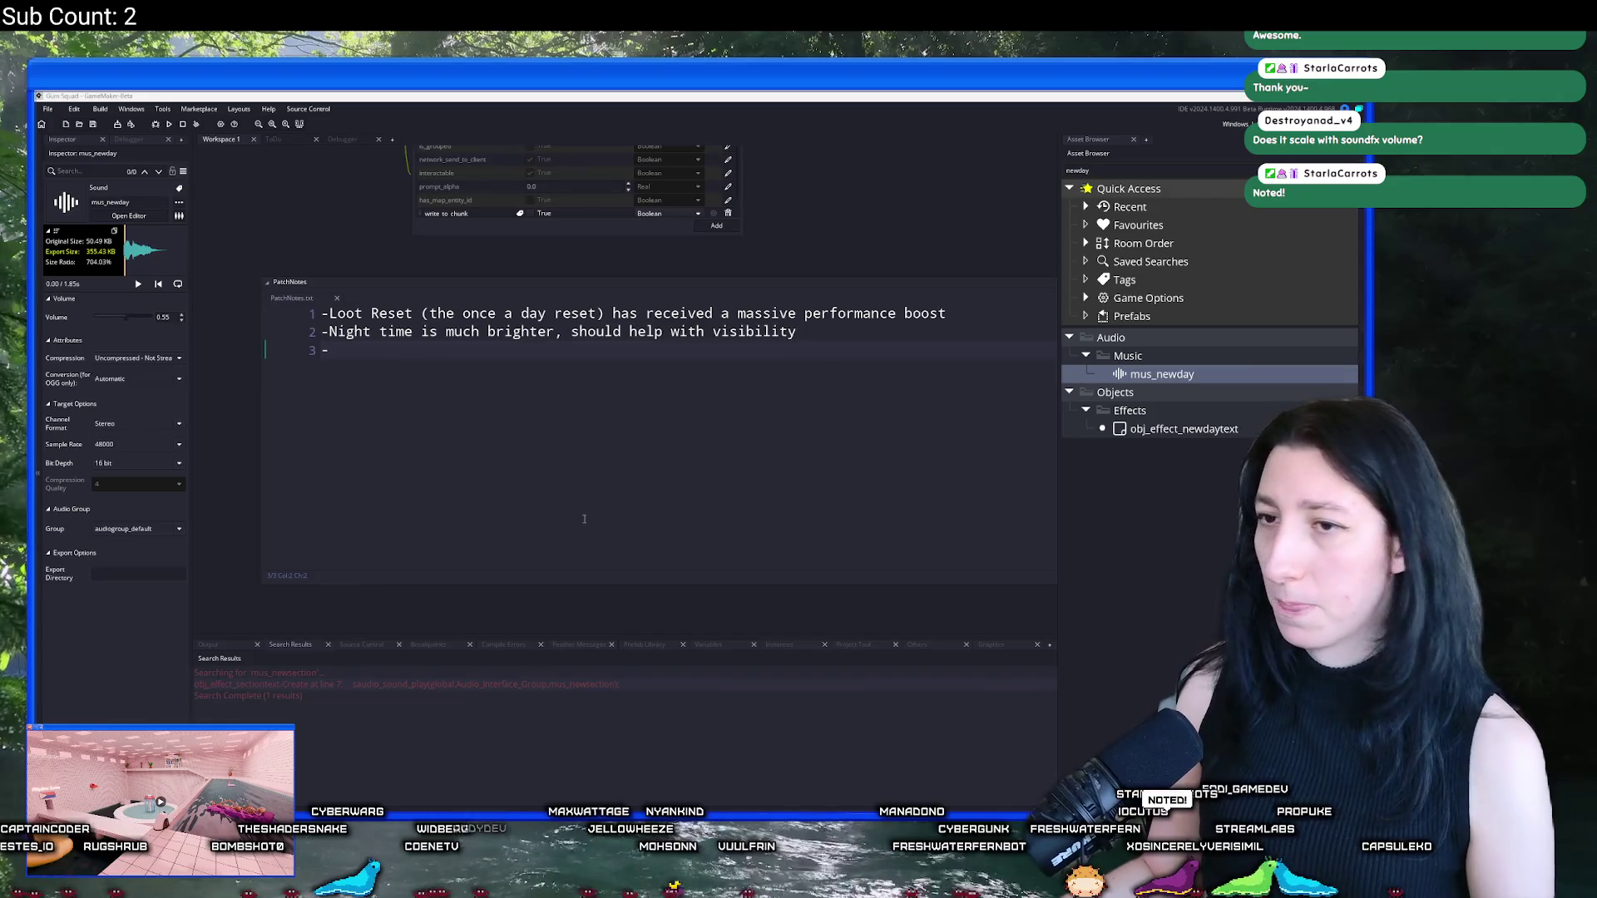
Step: Add '-Reduced the volume of the new day alert' as the third patch note and save
text(Reducedk)
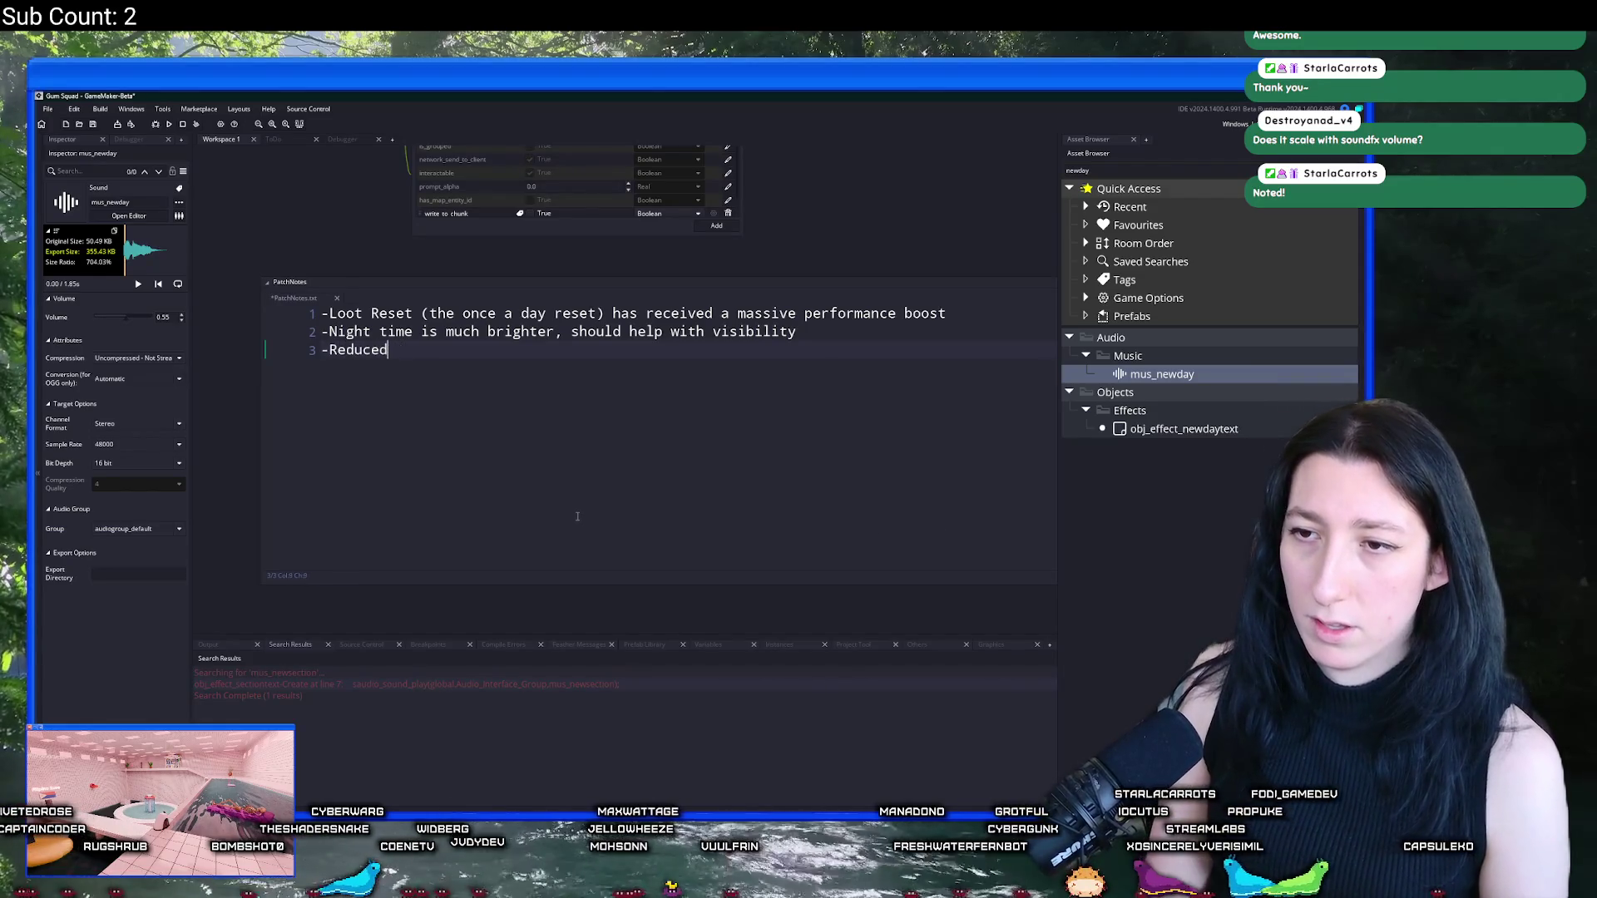
text(e volume of the new )
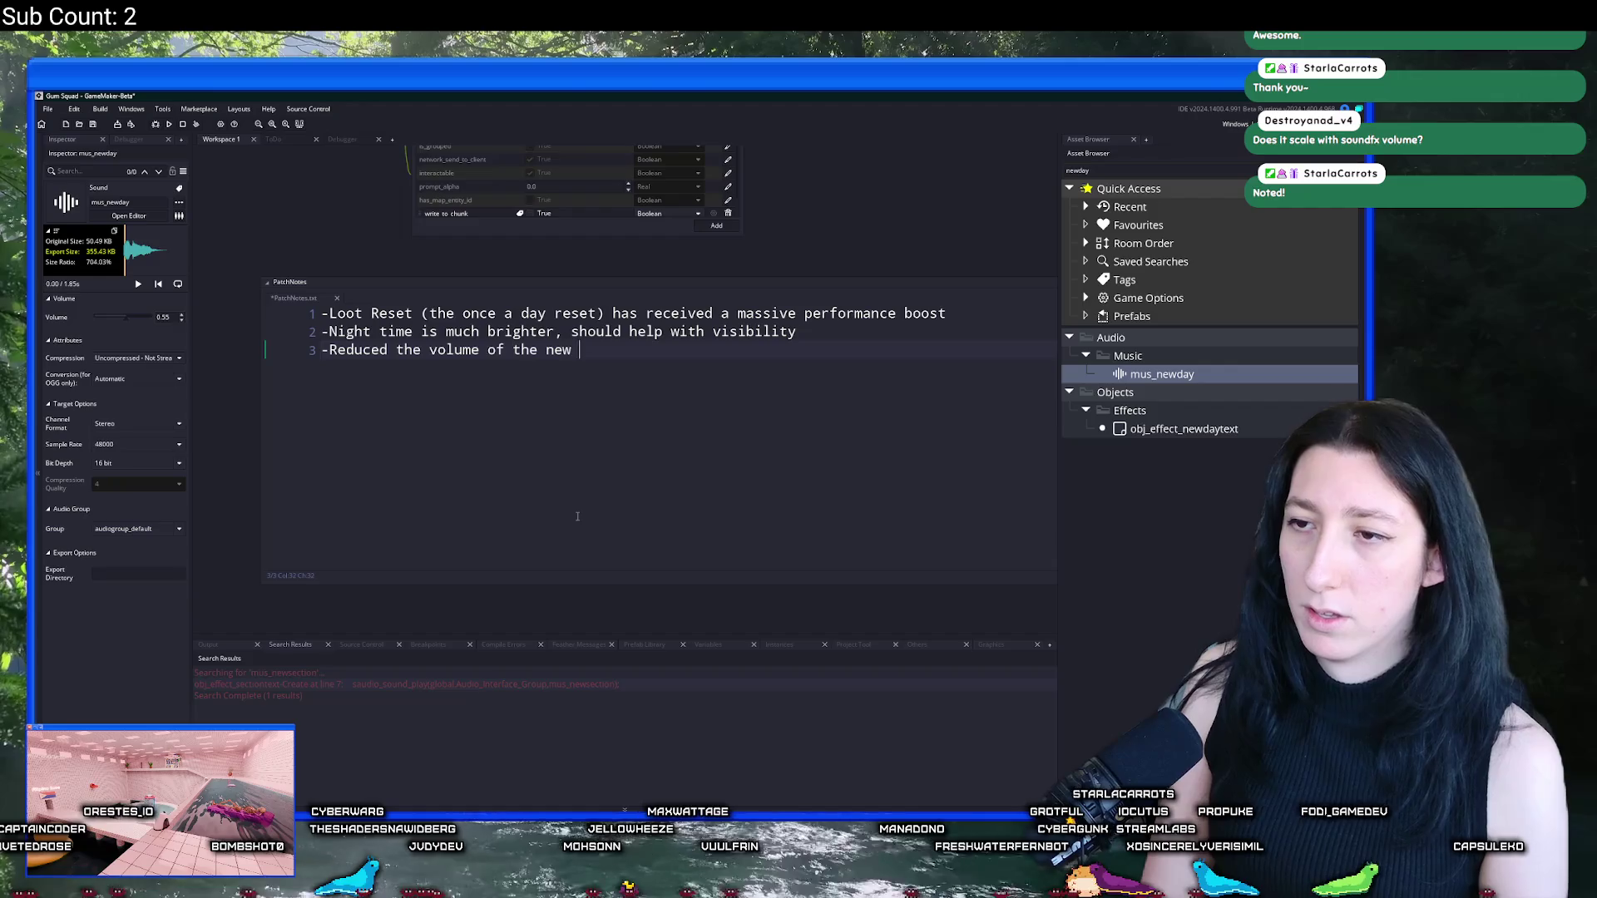
text(day alert)
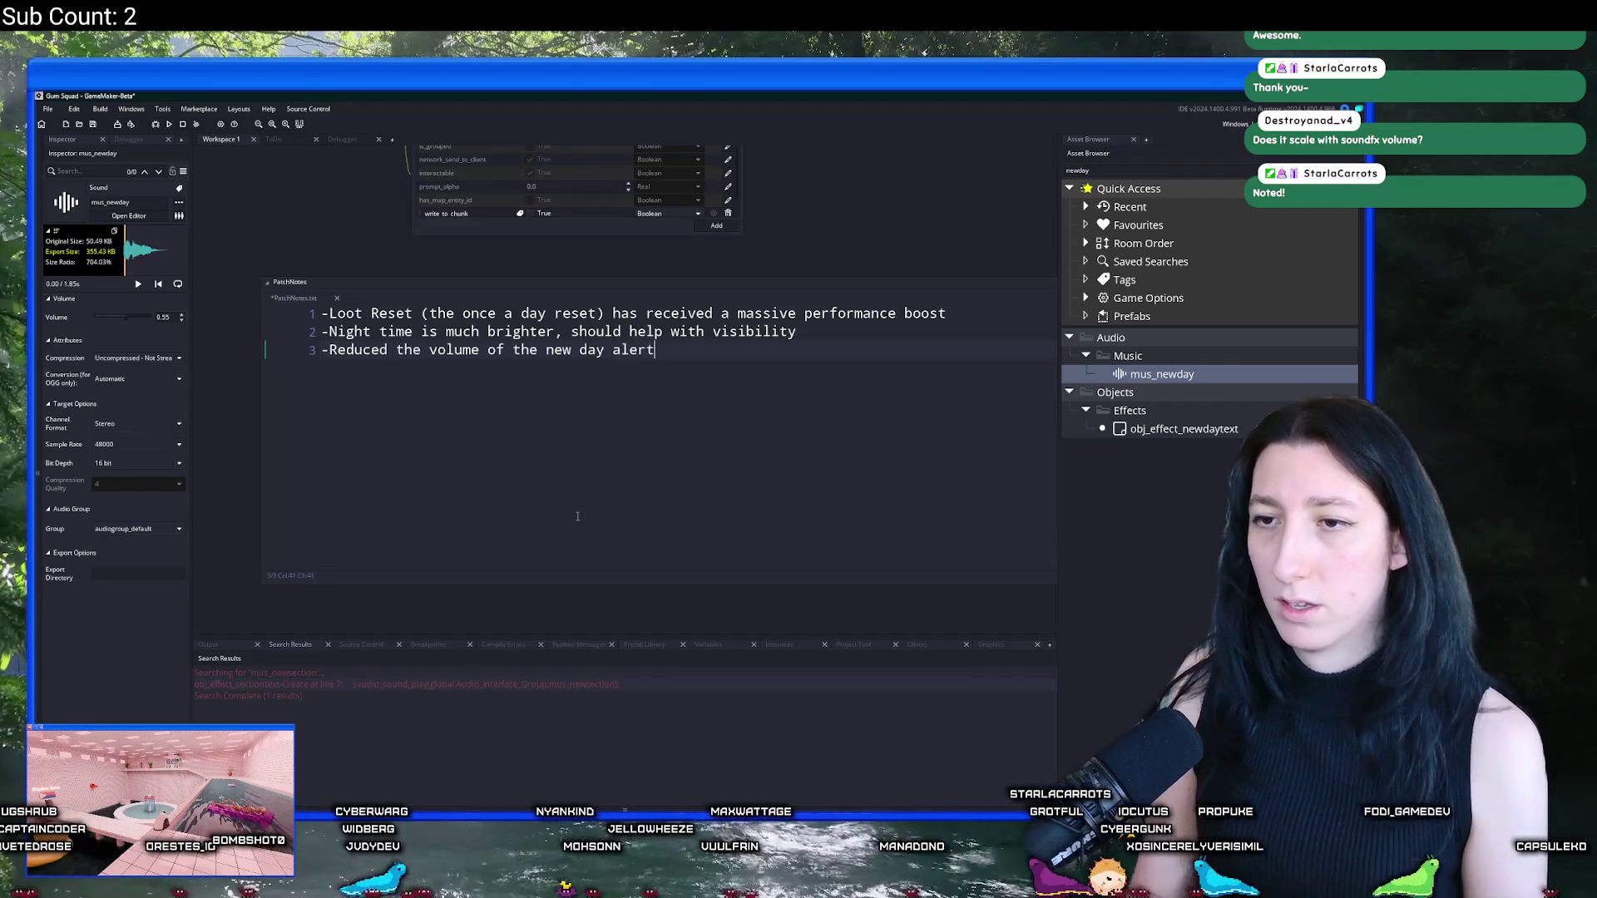
key(ctrl+s)
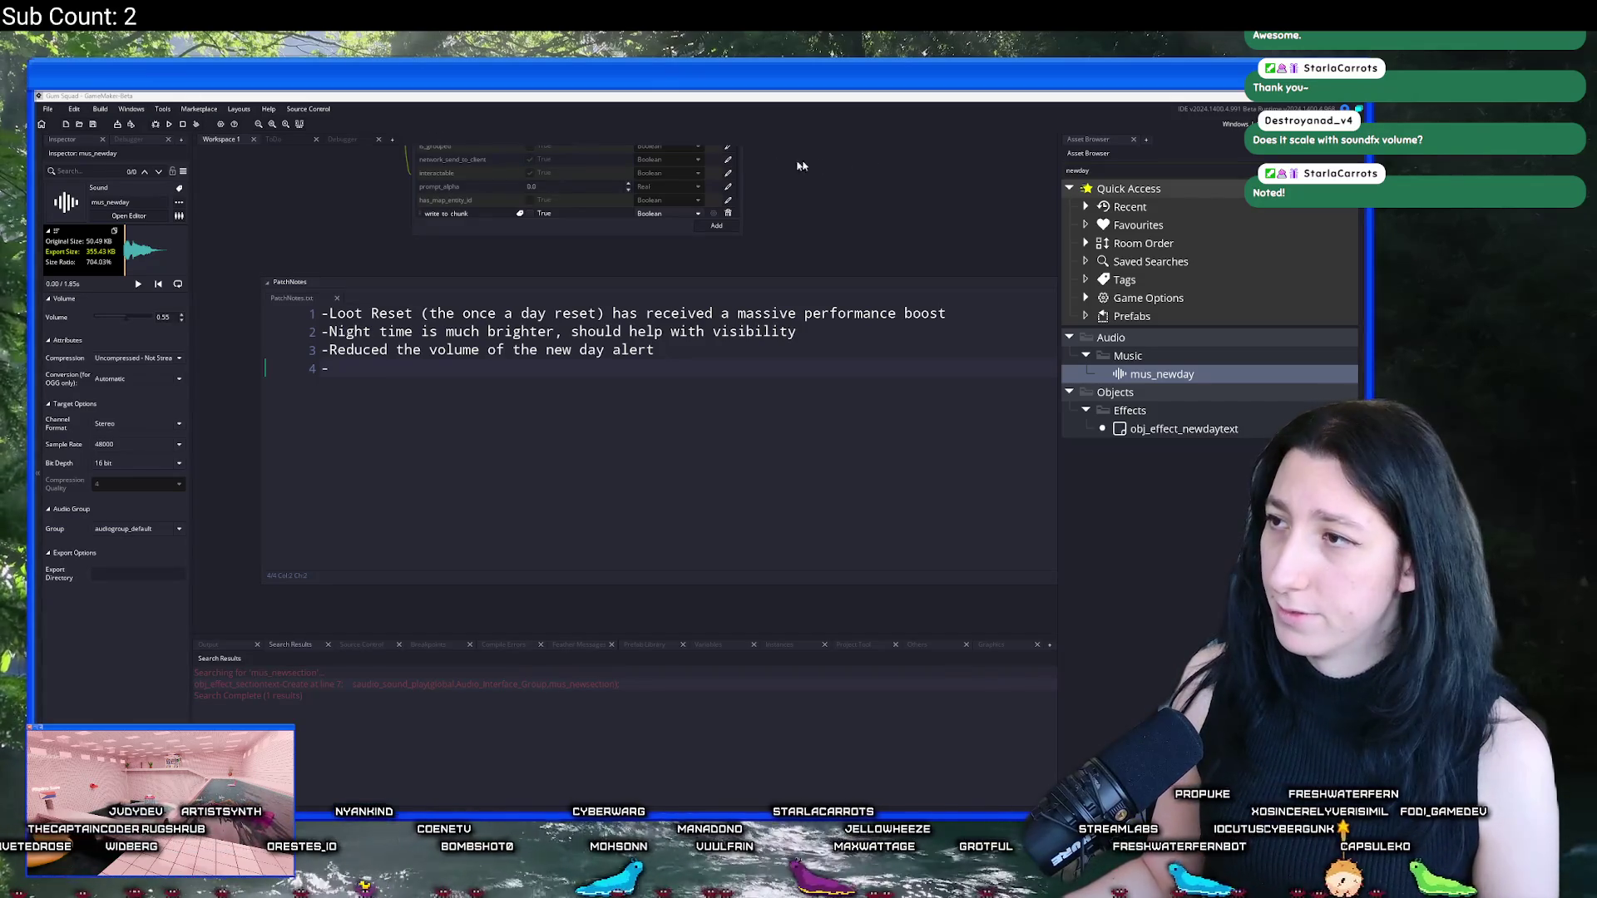
click(1096, 170)
Step: Search 'pepper' and open the spr_item_peppermintgum sprite
text(pepper)
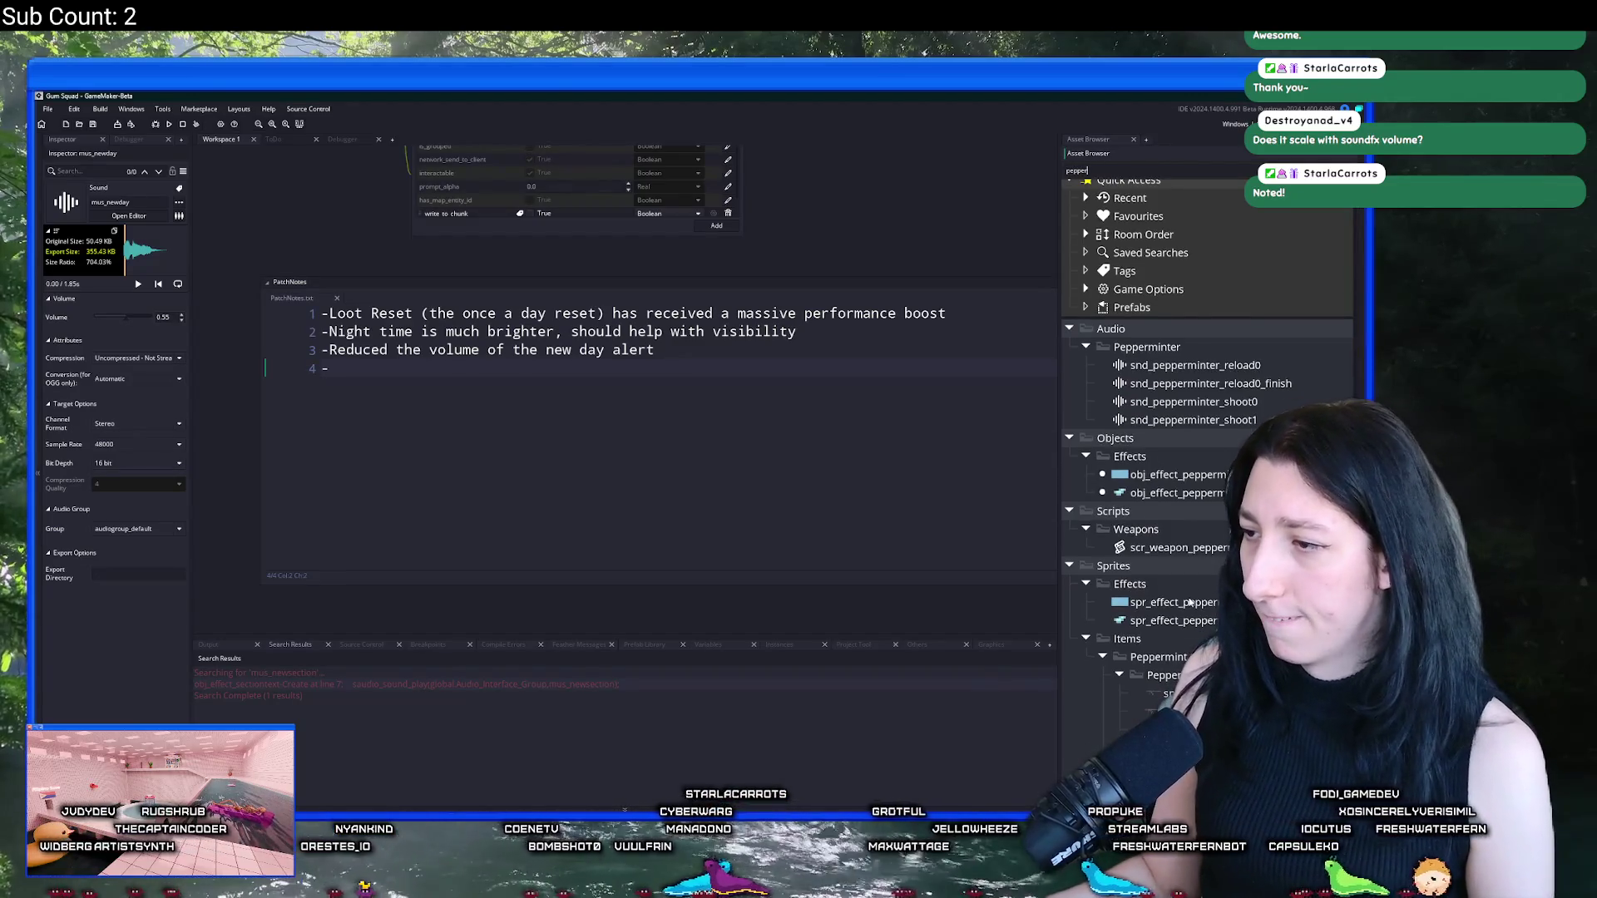
scroll(1200, 563, down, 1)
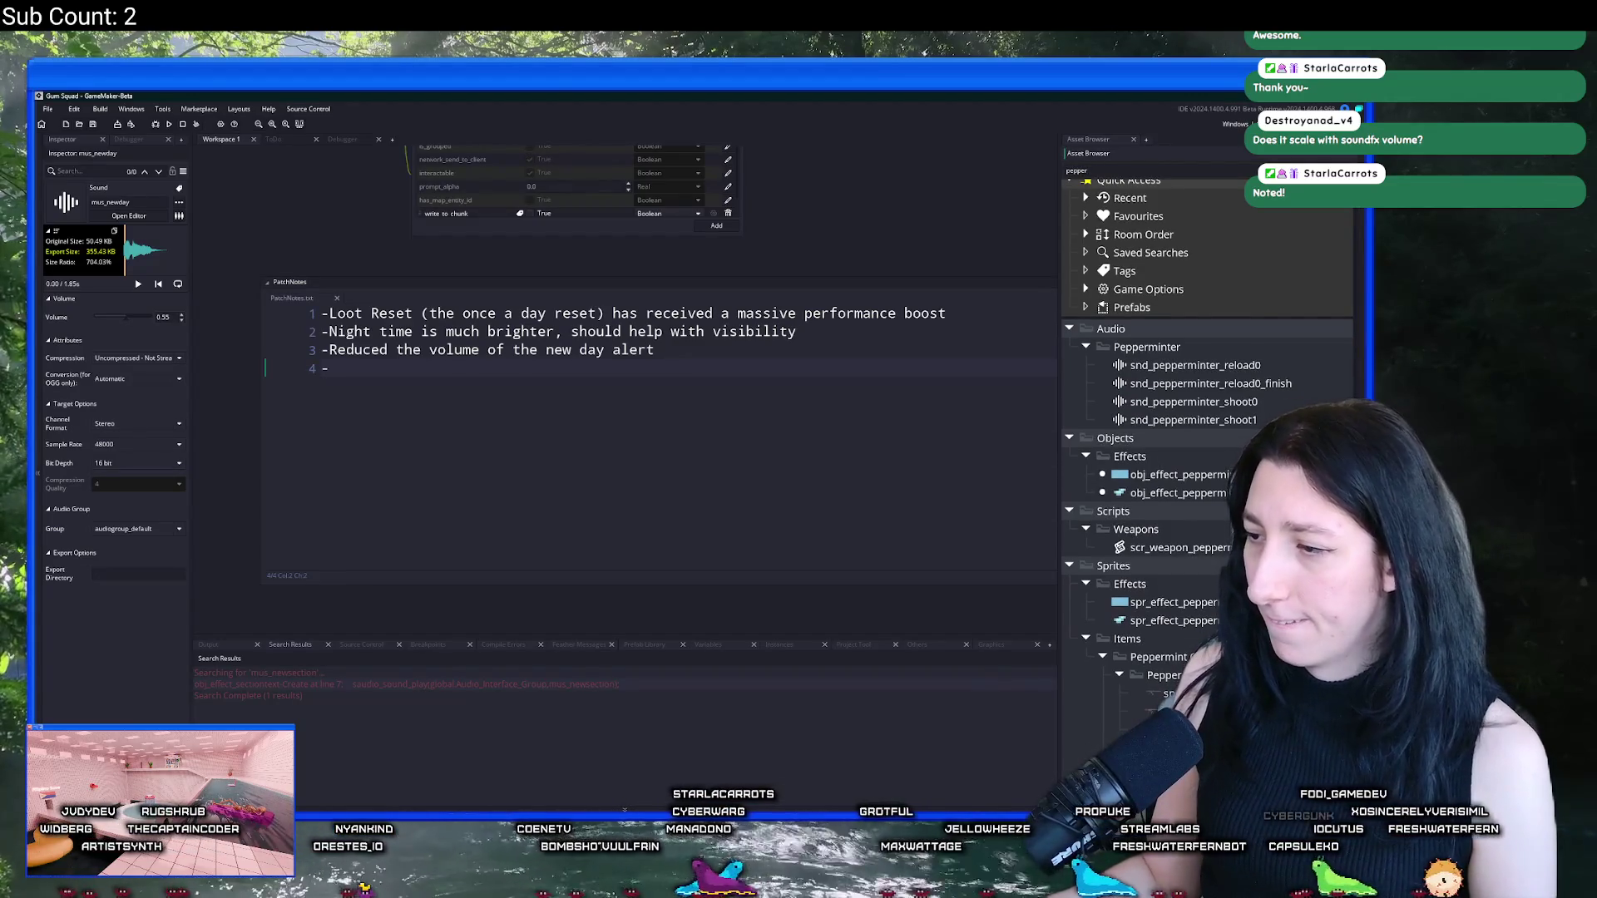
click(1168, 693)
click(138, 216)
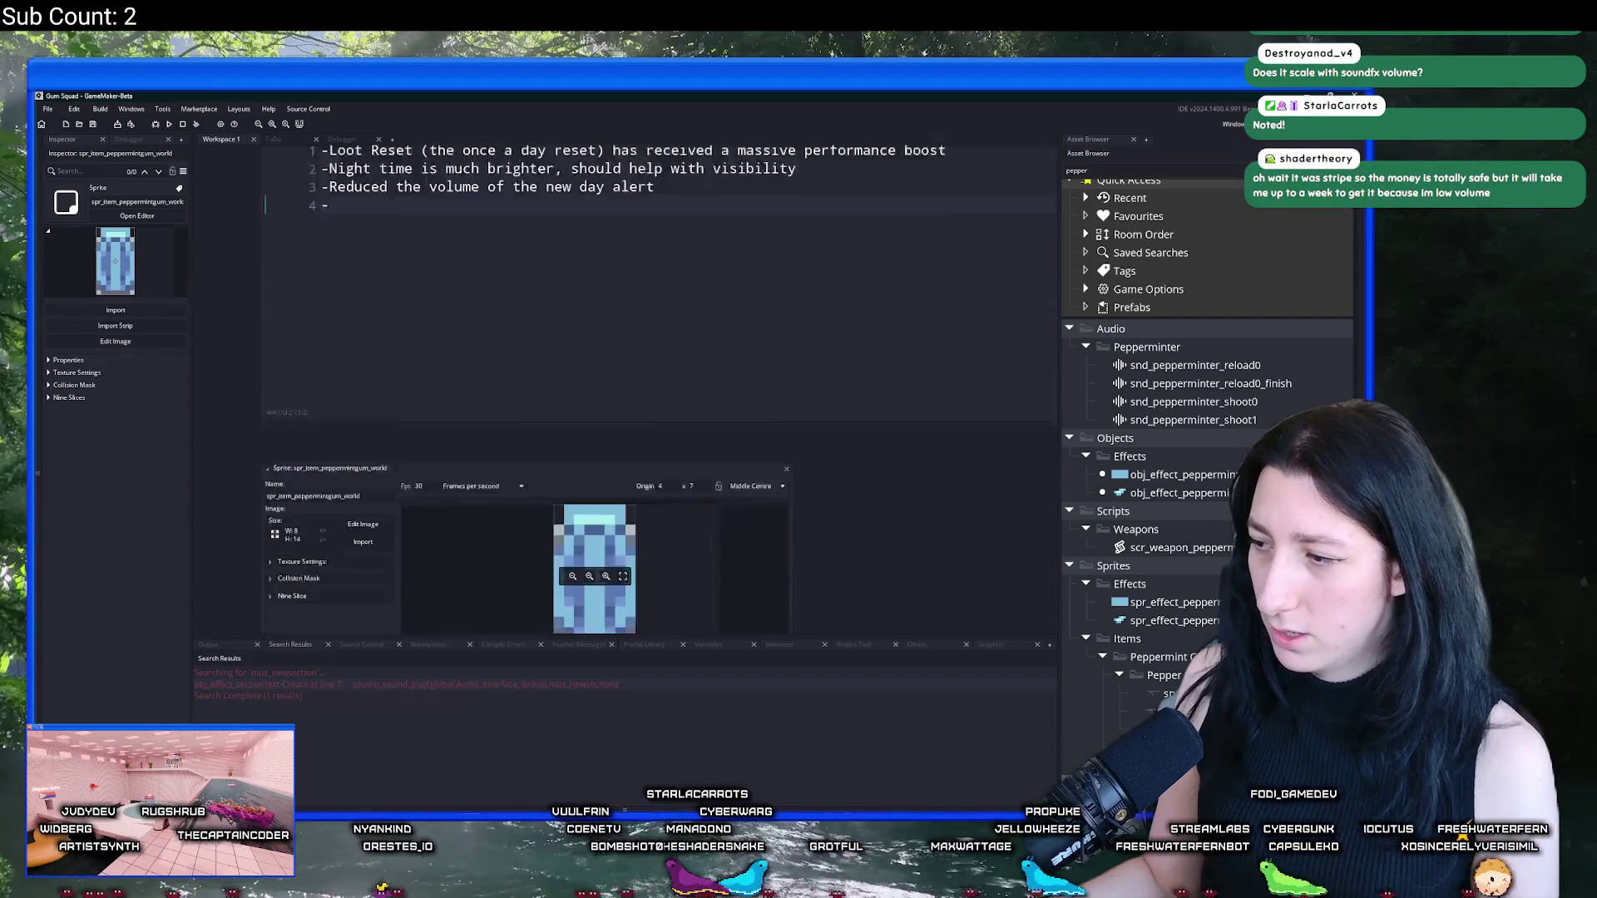
scroll(610, 371, up, 2)
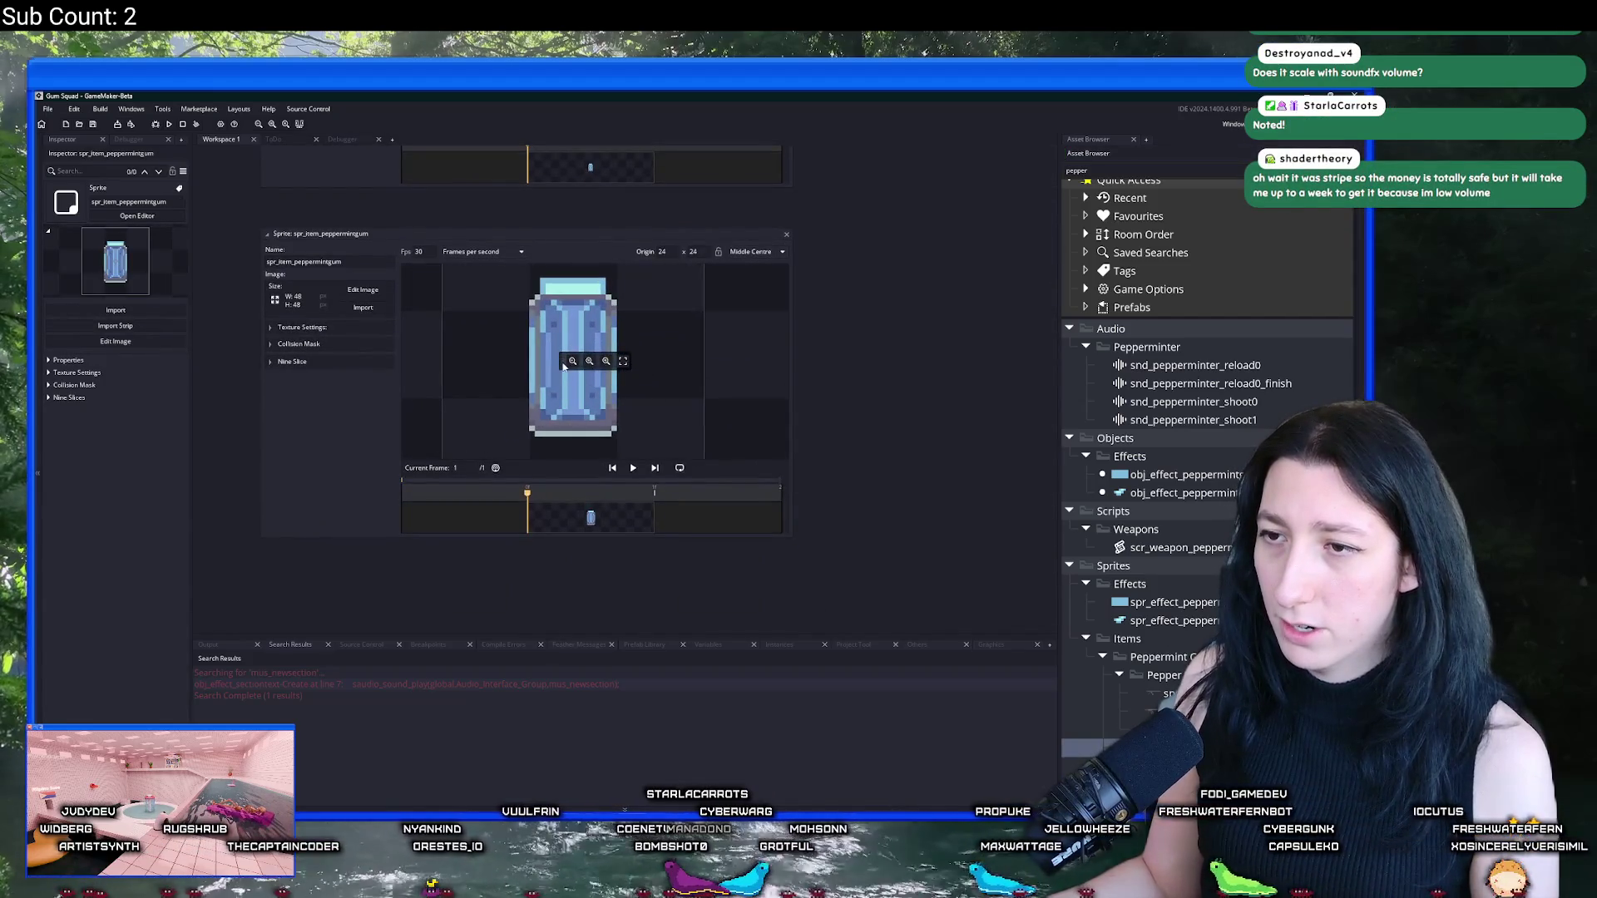
Step: Open spr_item_bubblegum via a 'bub' search and place it beneath the peppermint sprite
key(ctrl+a)
text(bub)
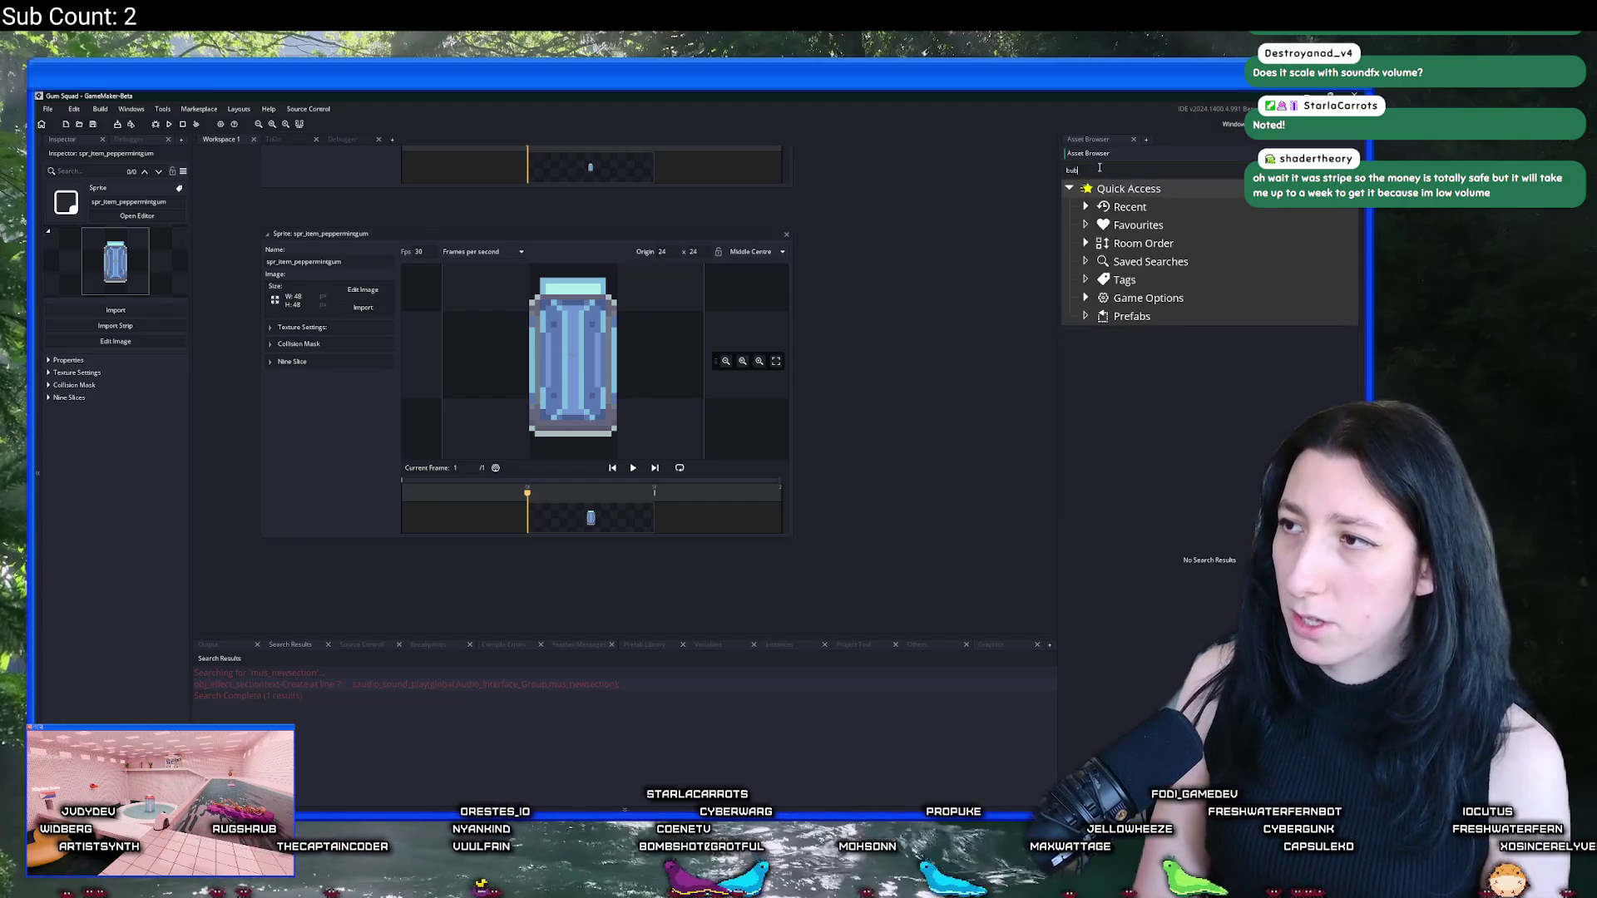
double_click(1193, 519)
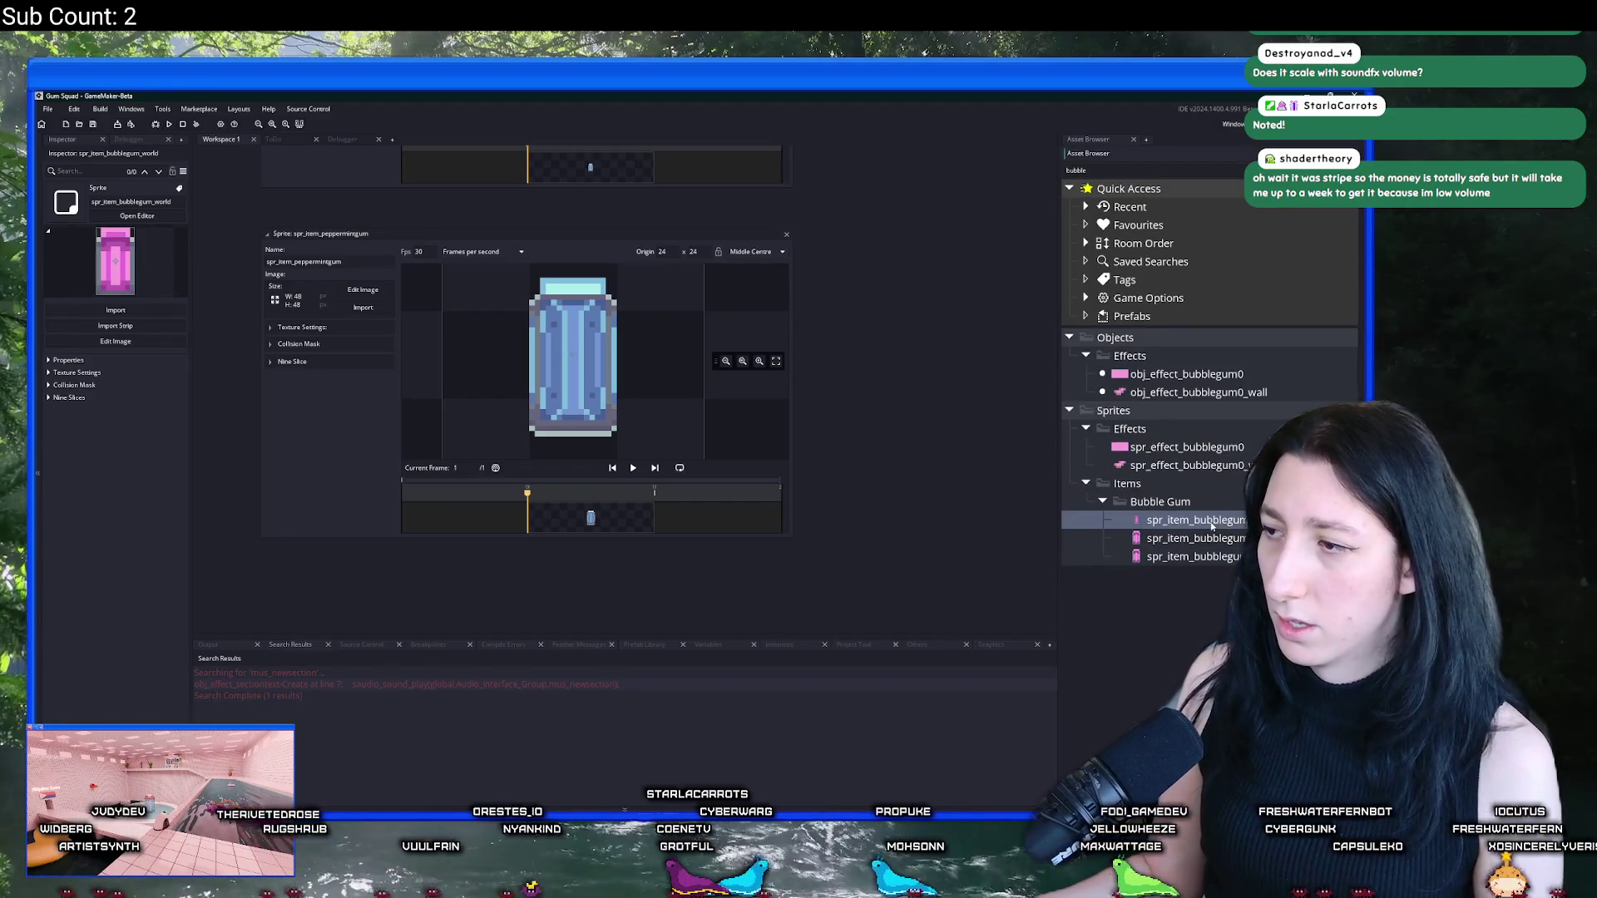
scroll(592, 541, down, 5)
scroll(593, 541, up, 5)
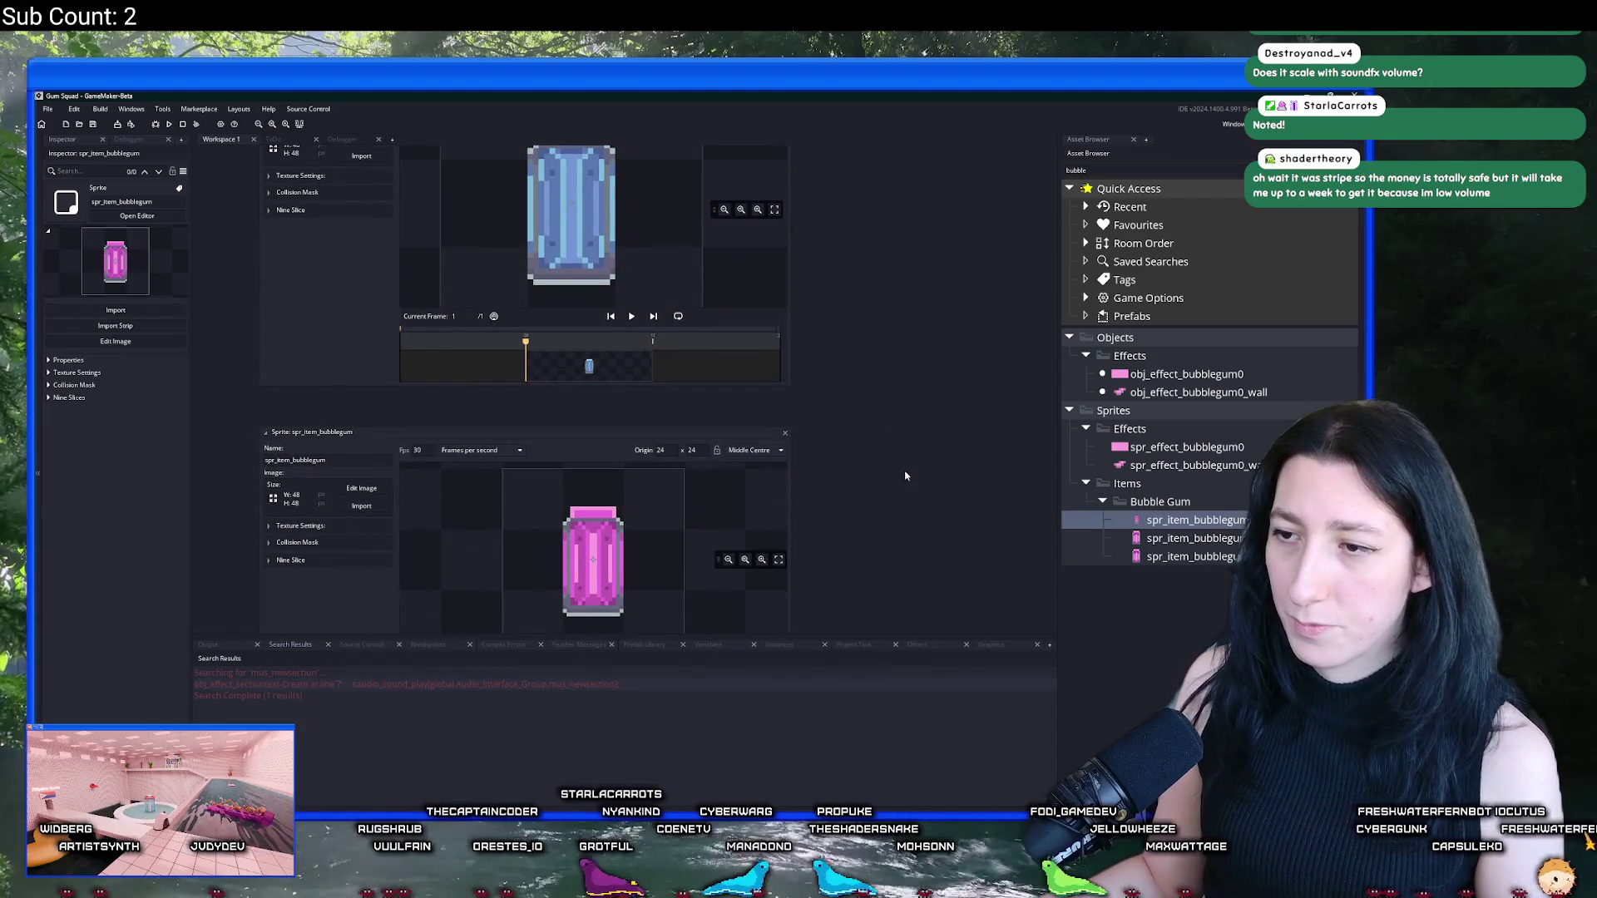
scroll(906, 475, down, 1)
drag(918, 426, 825, 430)
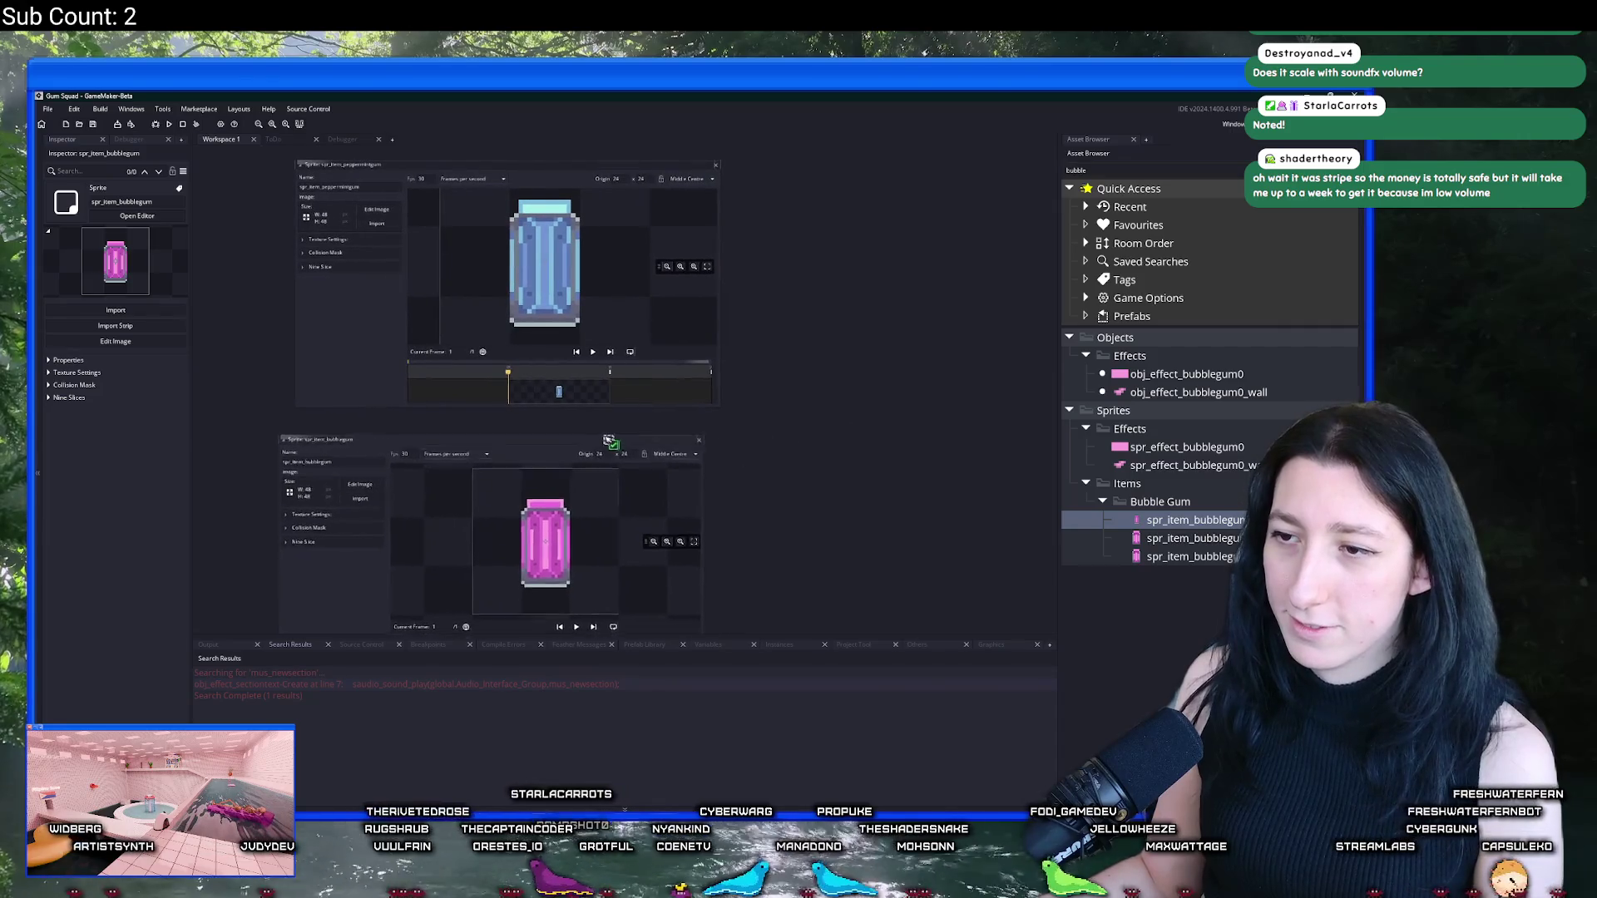
drag(606, 444, 540, 428)
scroll(574, 541, up, 2)
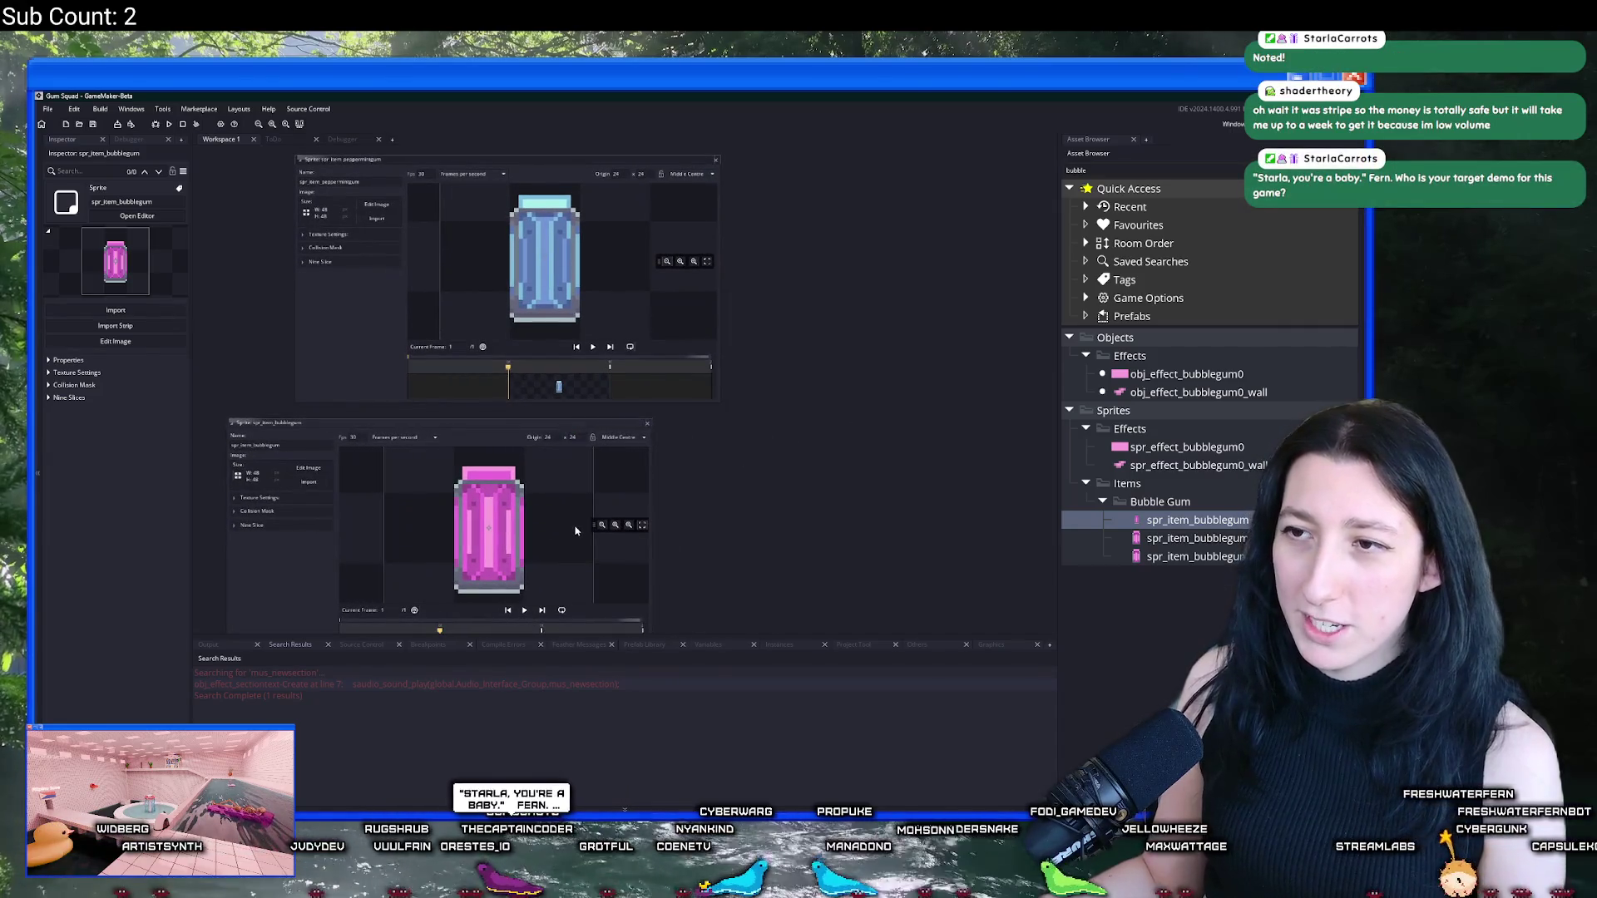